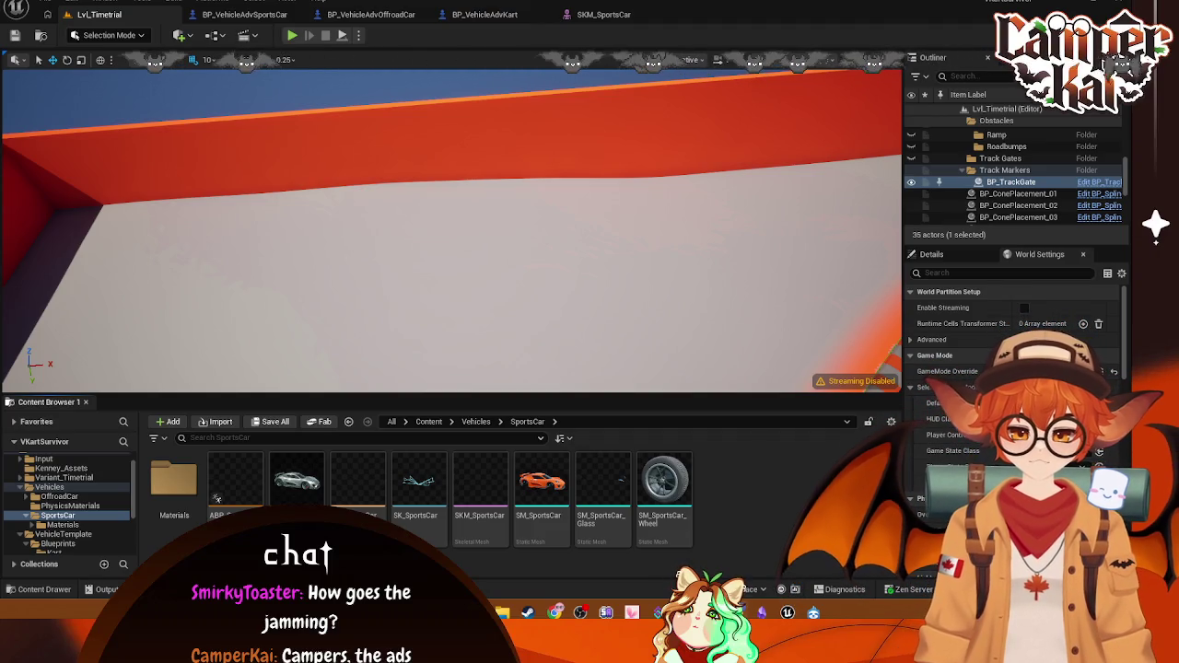
Step: Select the full range of SportsCar assets to copy
left_click(231, 489)
left_click(479, 489, "shift")
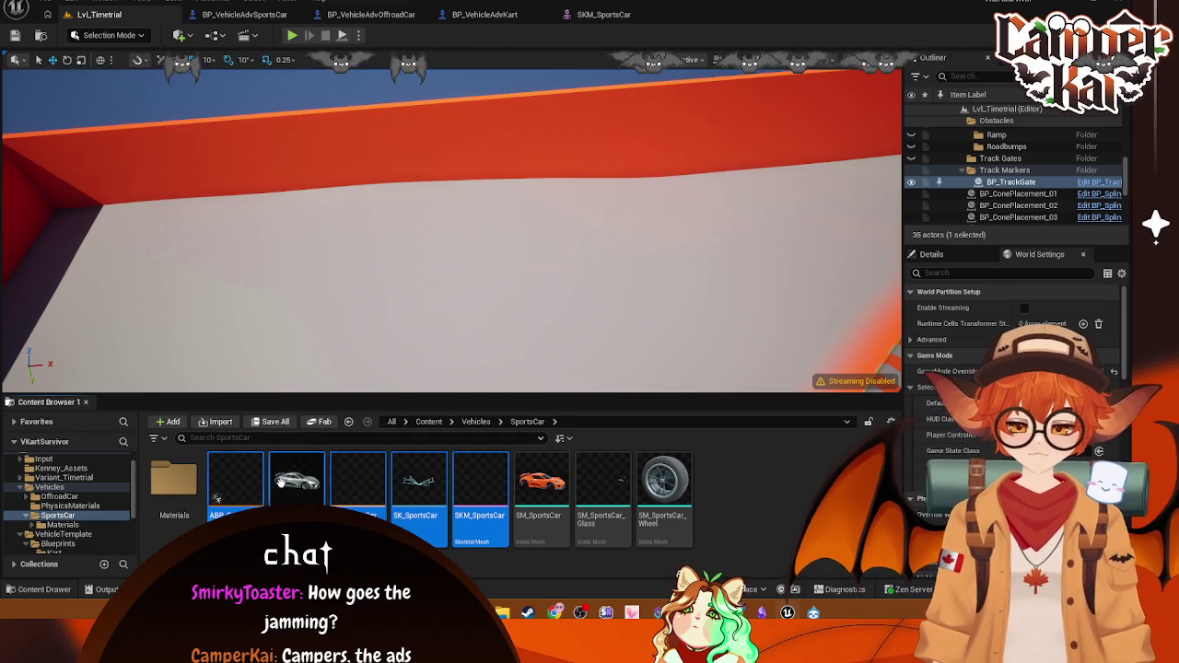
scroll(72, 511, "down", 3)
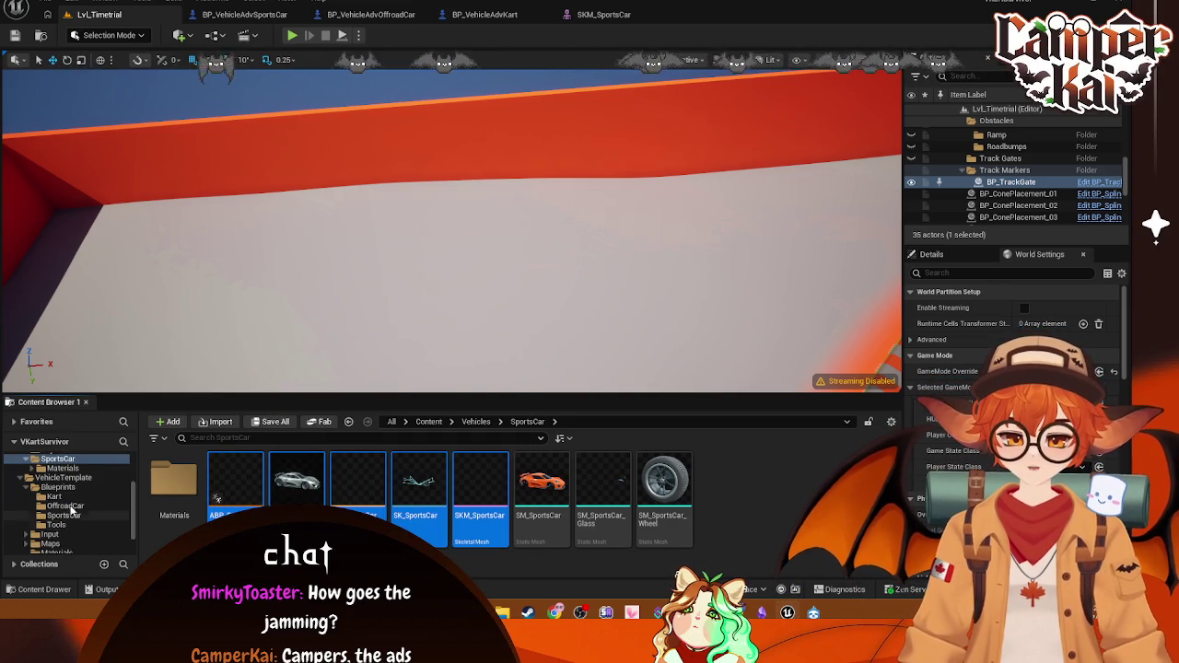
Step: Delete the old SK_Kart asset from the Blueprints/Kart folder
left_click(54, 497)
left_click(442, 516)
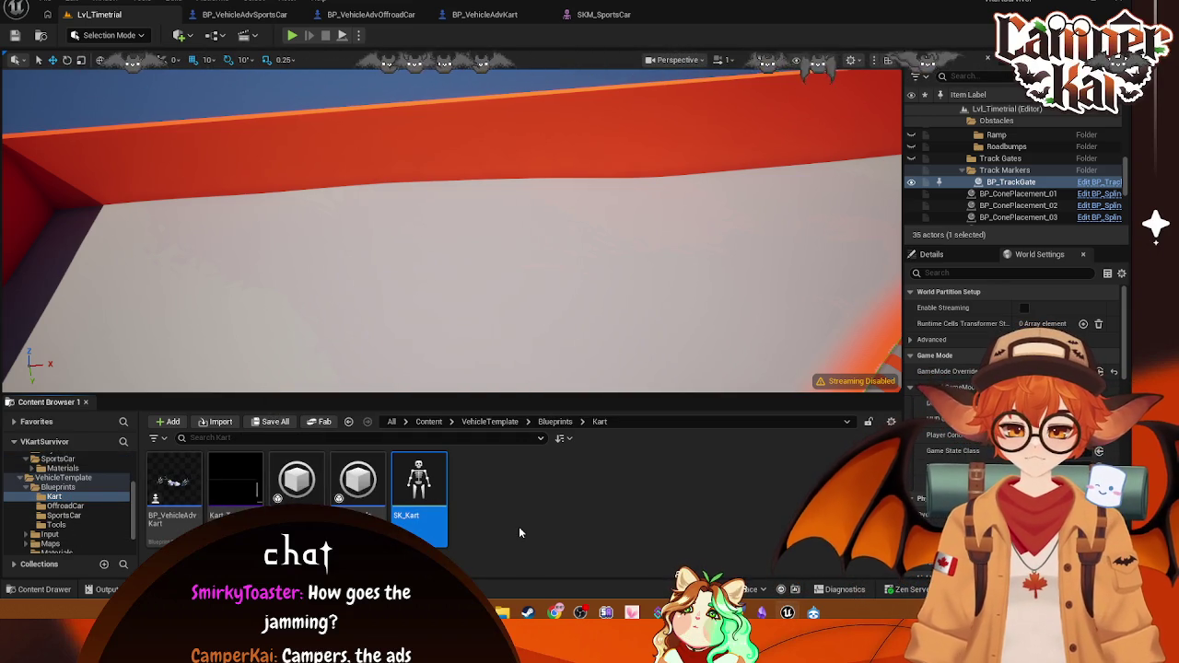
key("Delete")
left_click(509, 491)
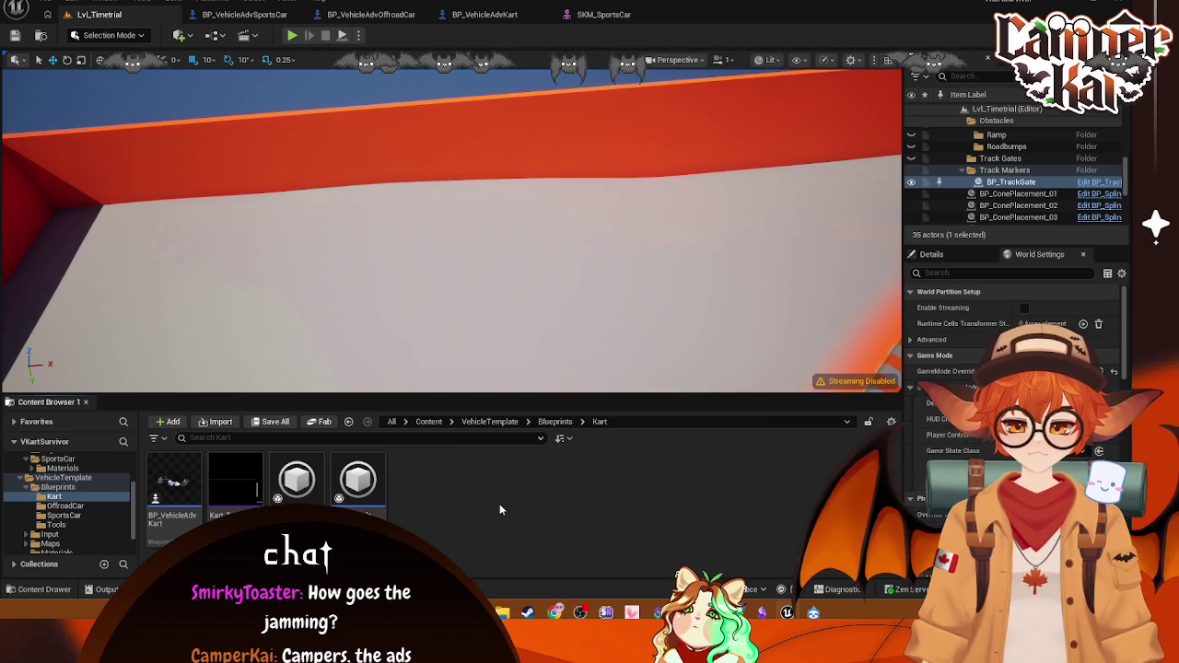
Step: Paste the copied SportsCar assets into the Kart folder and check the SKM_SportsCar copy
key("ctrl+v")
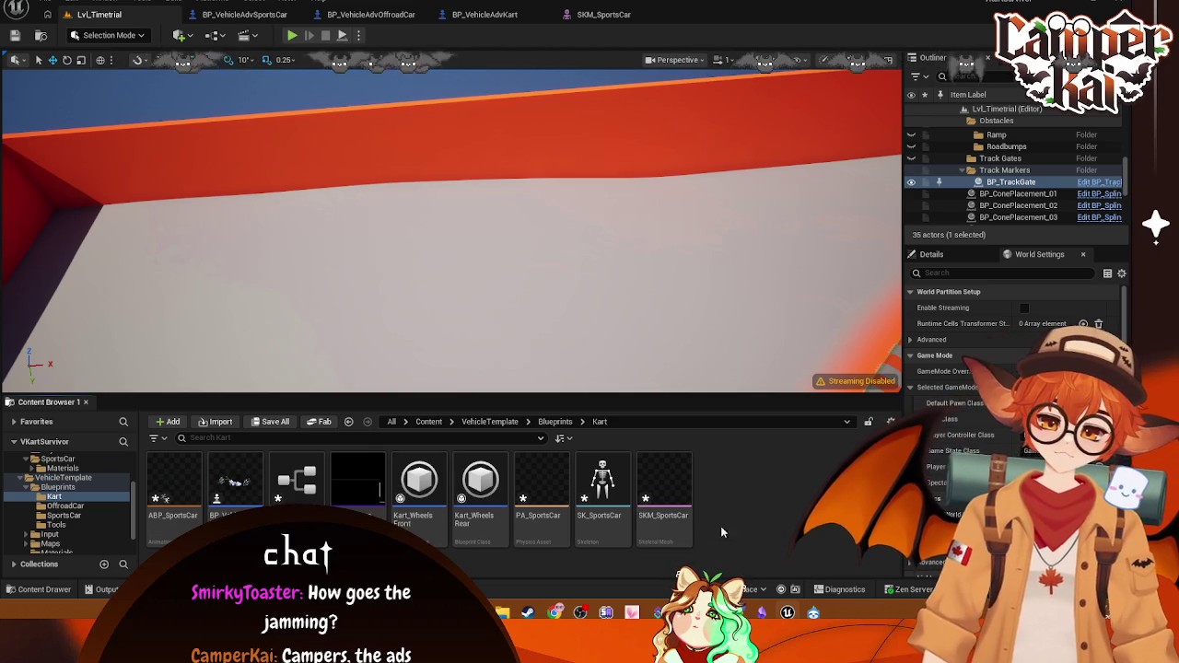
left_click(603, 498)
left_click(689, 523)
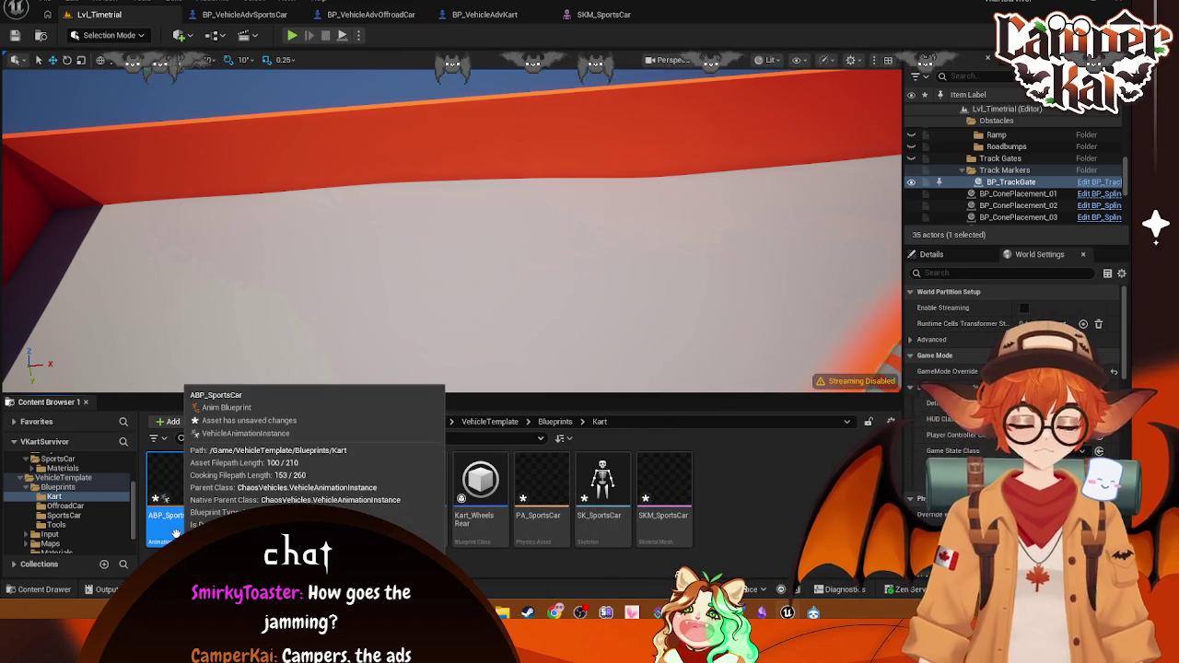
Step: Rename the copied ABP_SportsCar animation blueprint to ABP_Kart
right_click(175, 533)
left_click(241, 247)
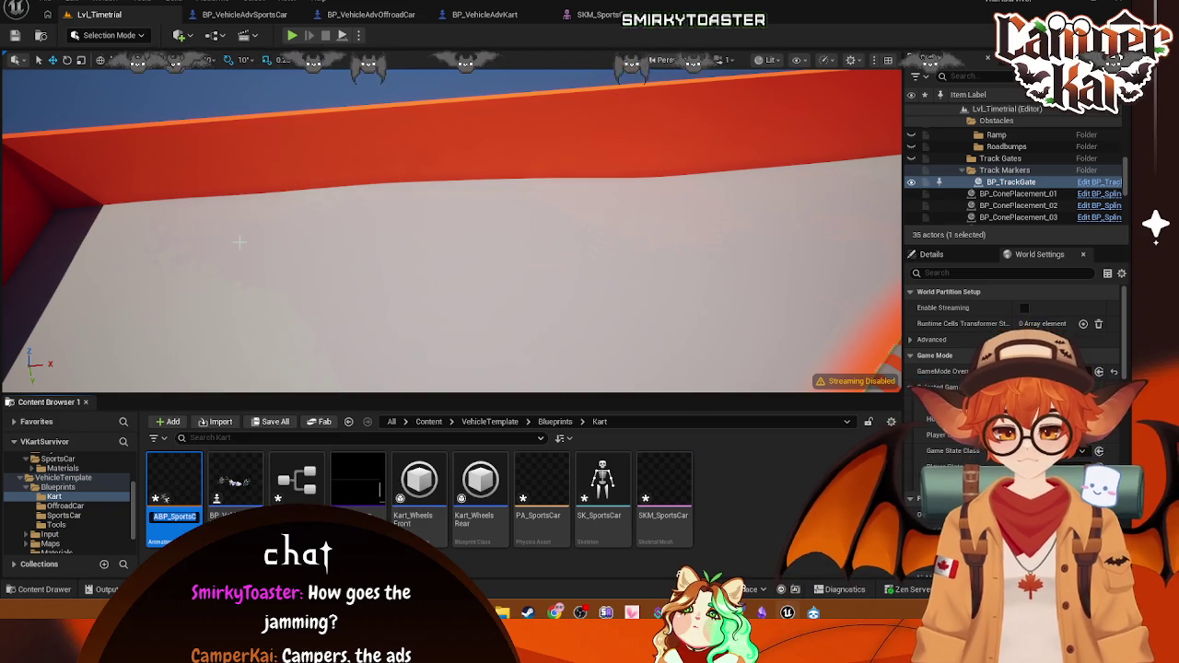
key("BackSpace")
key("BackSpace")
key("BackSpace")
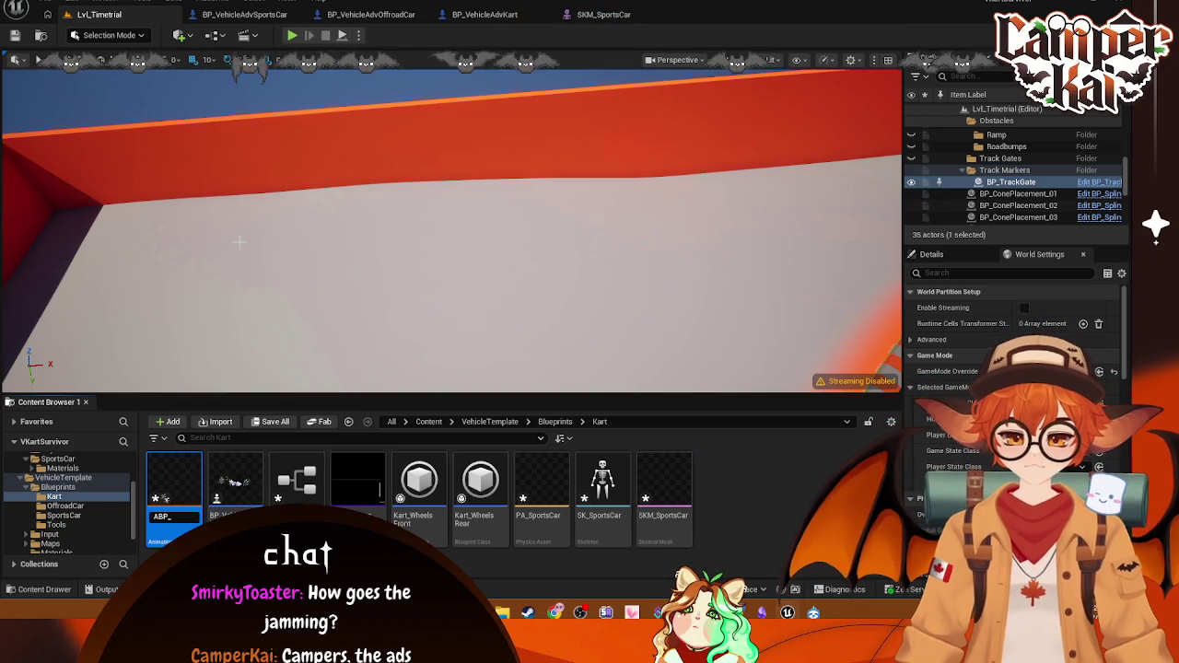
type("Kart")
key("Return")
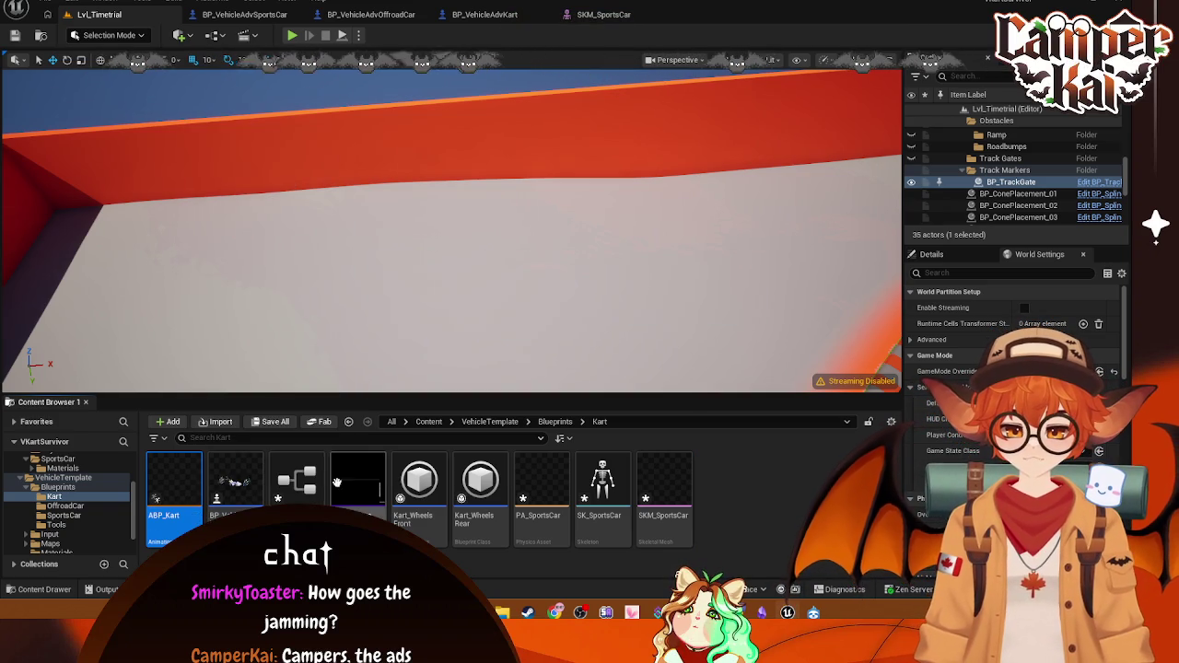
Step: Compile and save the BP_VehicleAdvKart blueprint, then go back to the Lvl_Timetrial level
double_click(348, 474)
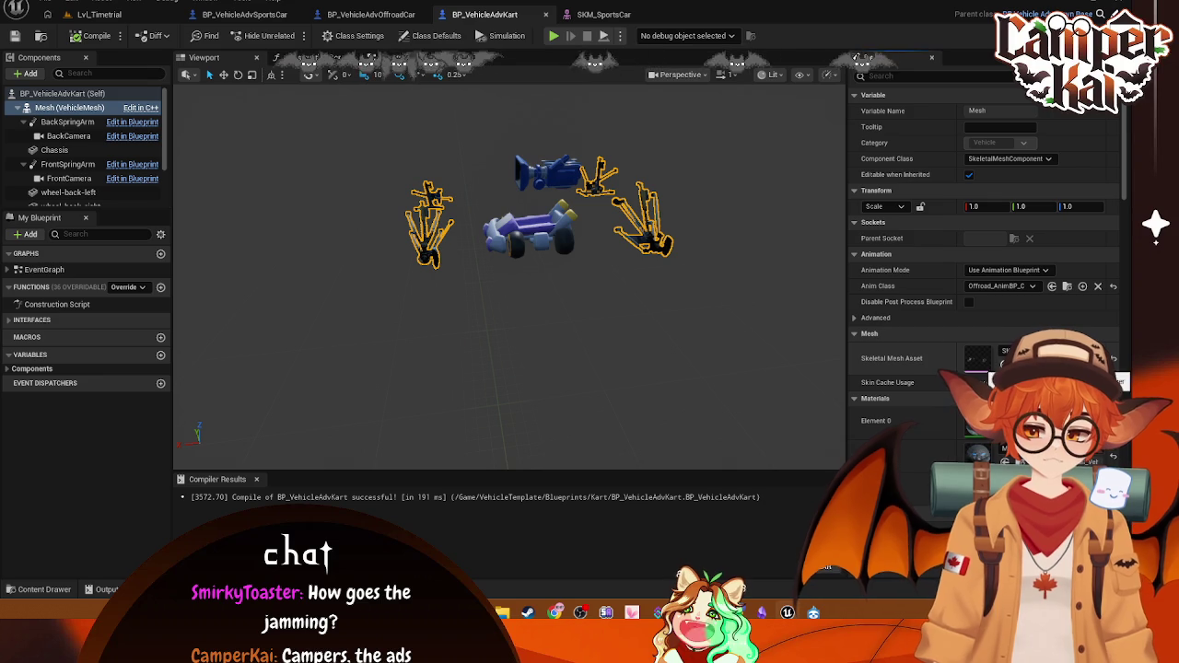
left_click(1112, 362)
key("ctrl+s")
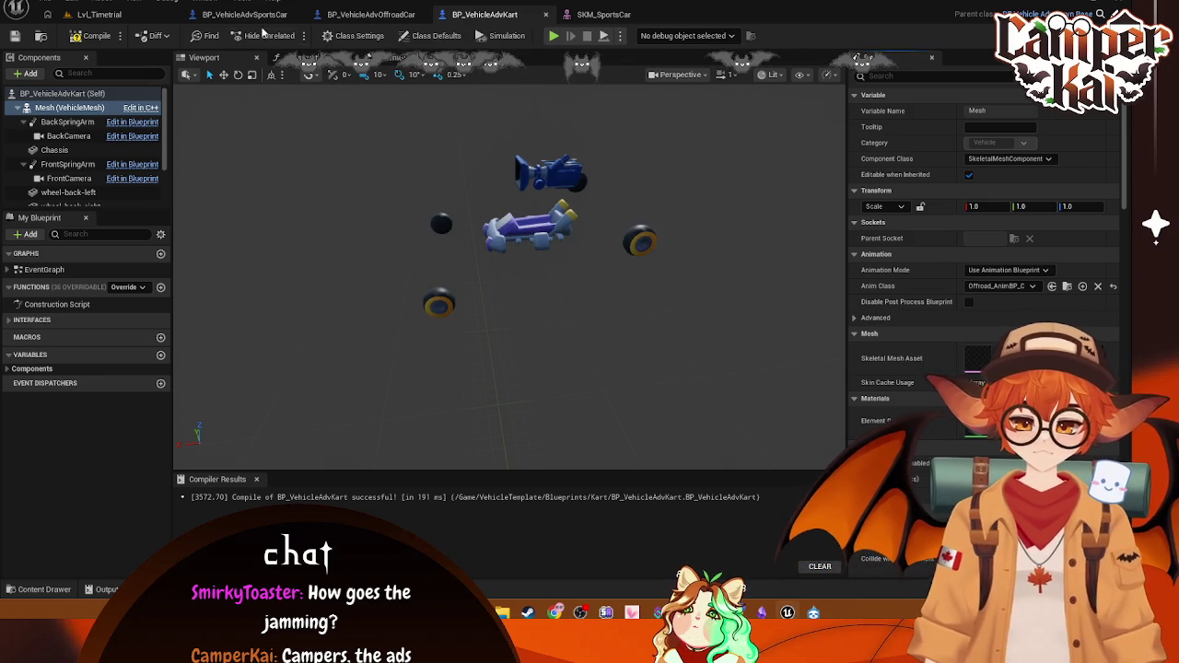
left_click(133, 19)
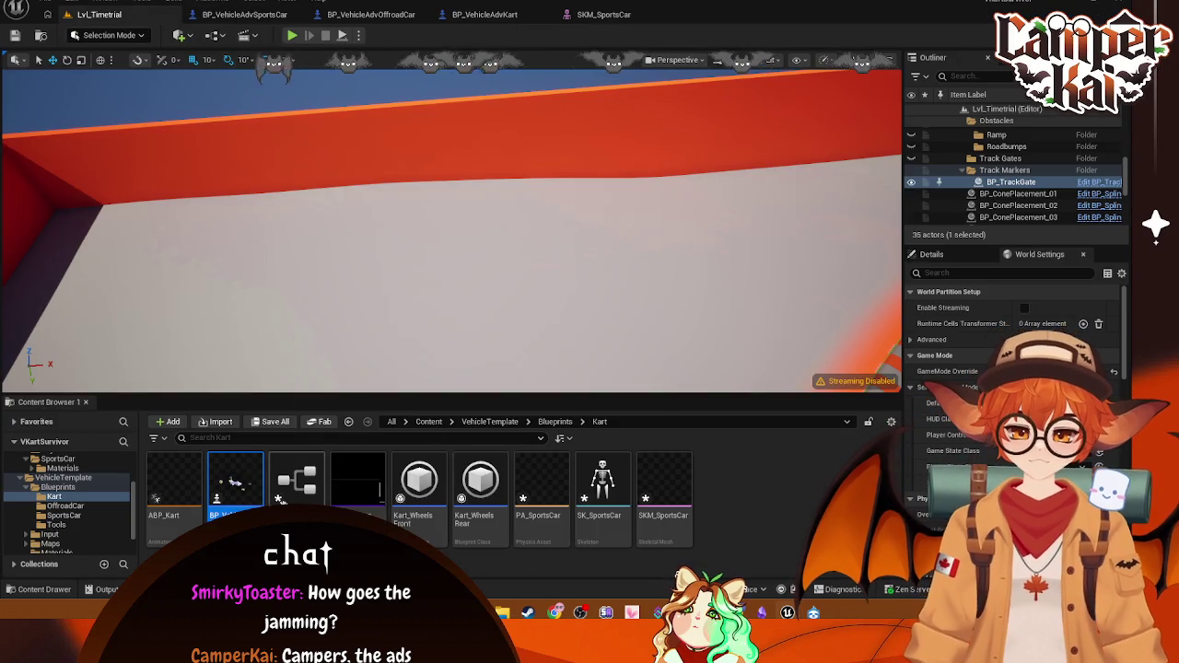
Step: Rename the copied skeleton SK_SportsCar to SK_Kart
right_click(296, 484)
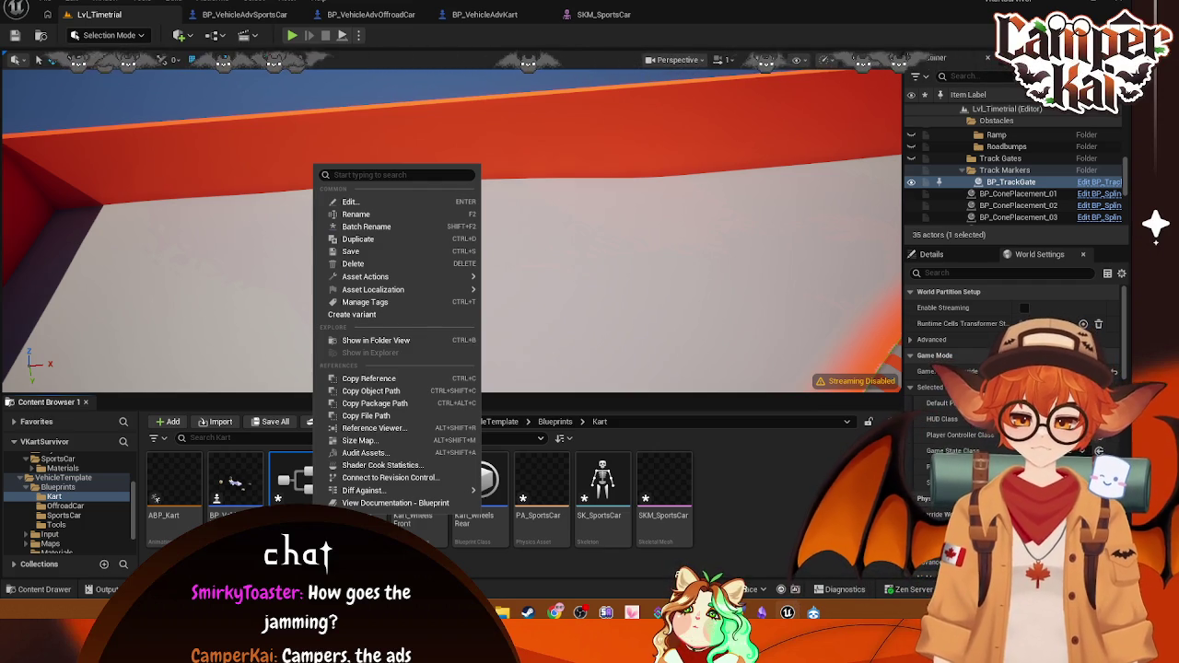
left_click(815, 523)
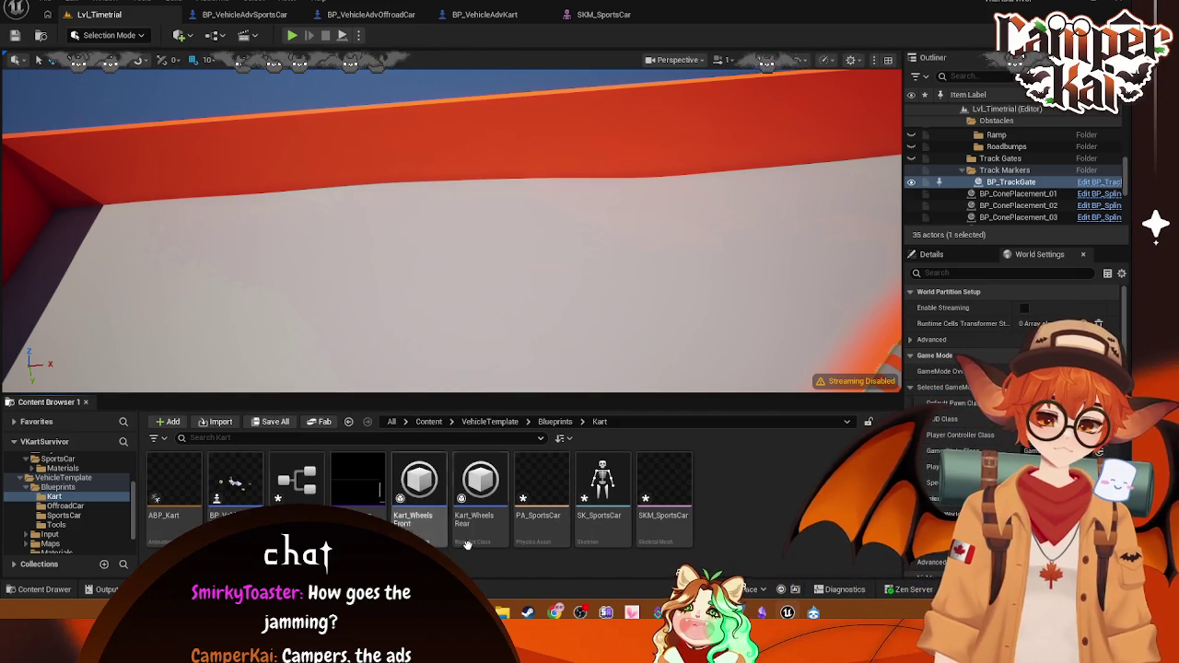
right_click(607, 526)
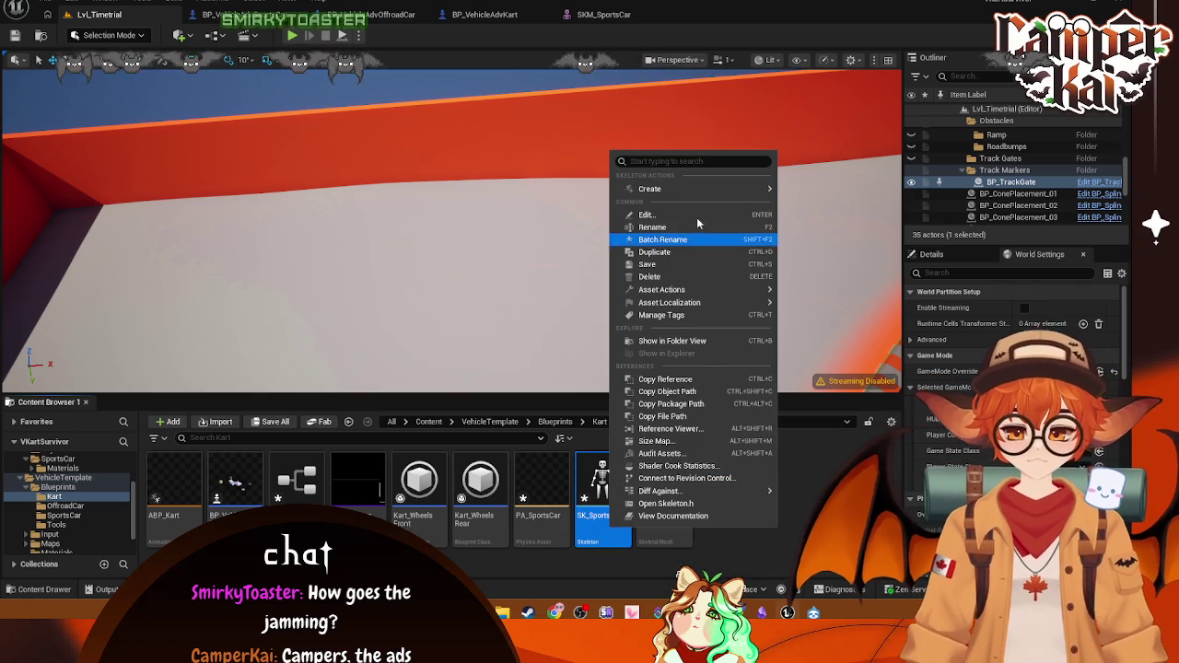
left_click(654, 230)
key("End")
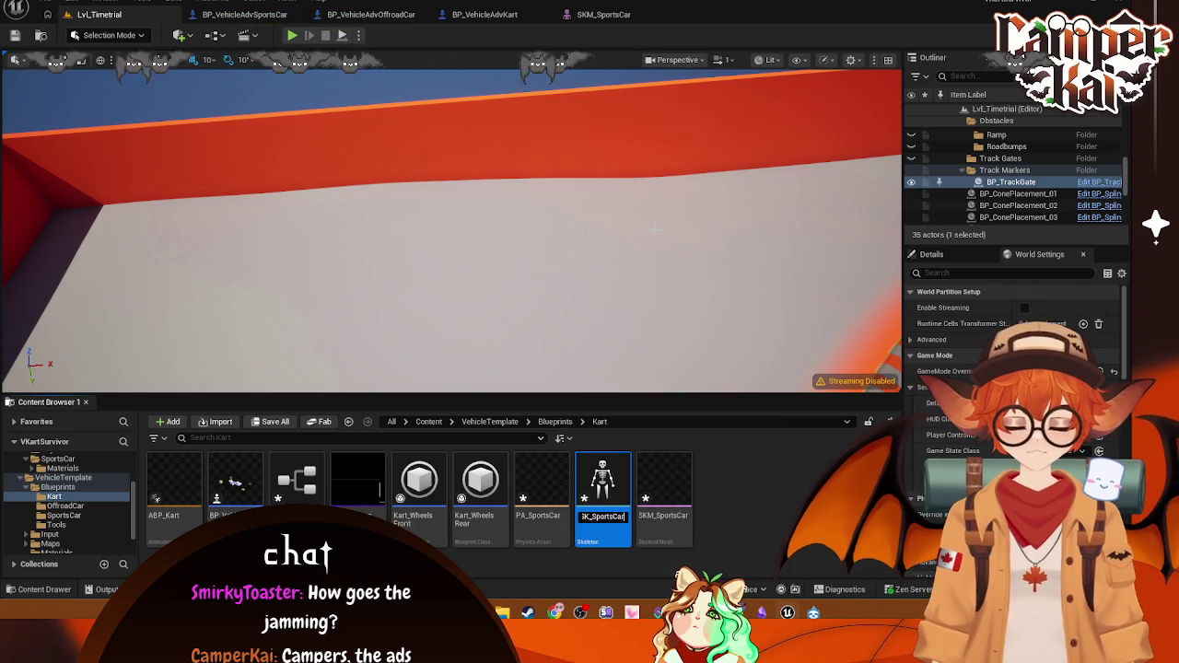
key("BackSpace")
key("BackSpace")
key("BackSpace")
type("Ka")
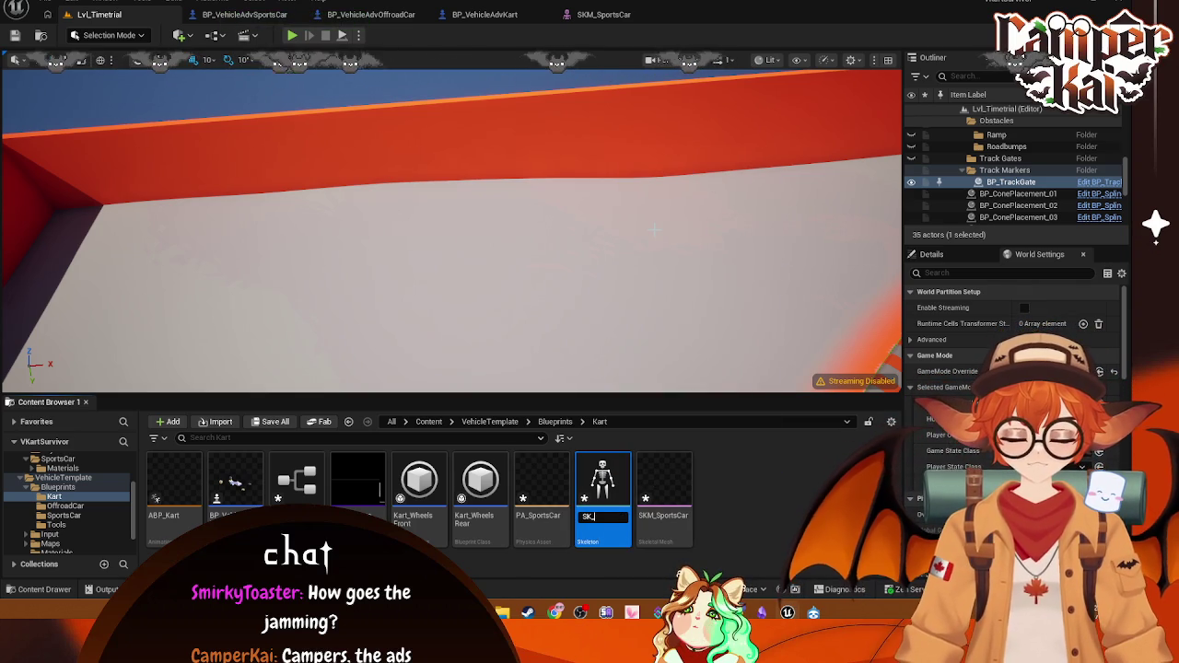
type("rt")
key("Return")
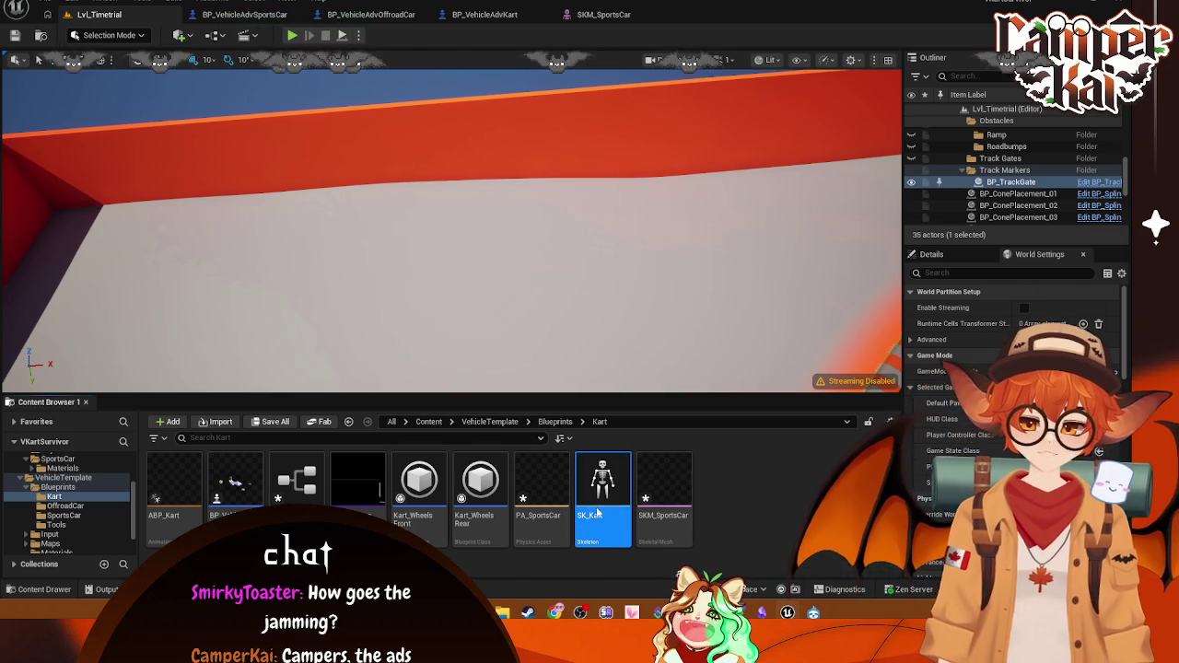
Step: Rename the copied skeletal mesh SKM_SportsCar to SKM_Kart
right_click(599, 516)
right_click(651, 533)
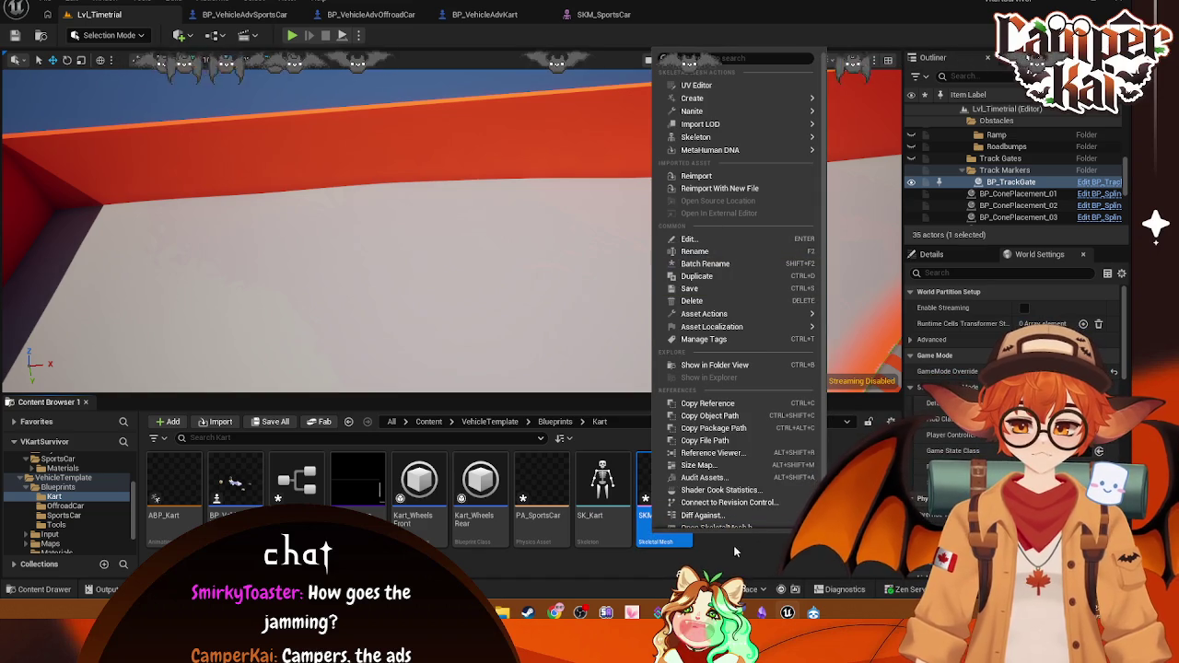
left_click(695, 251)
type("SKM_S")
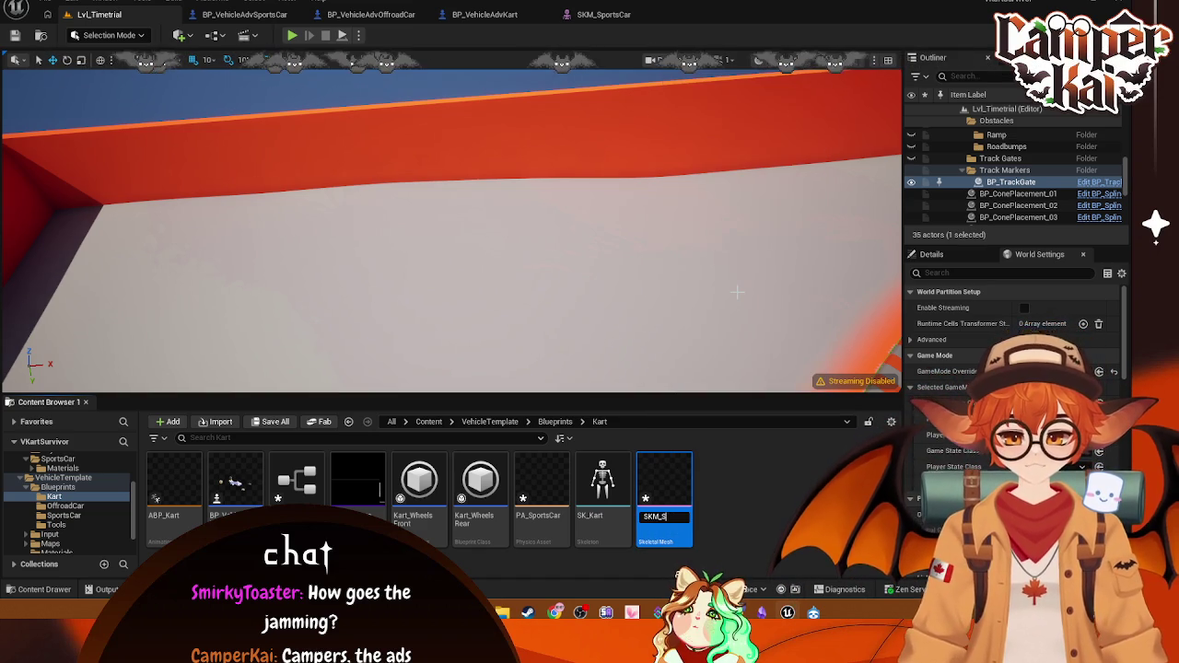
key("BackSpace")
type("Kart")
key("Return")
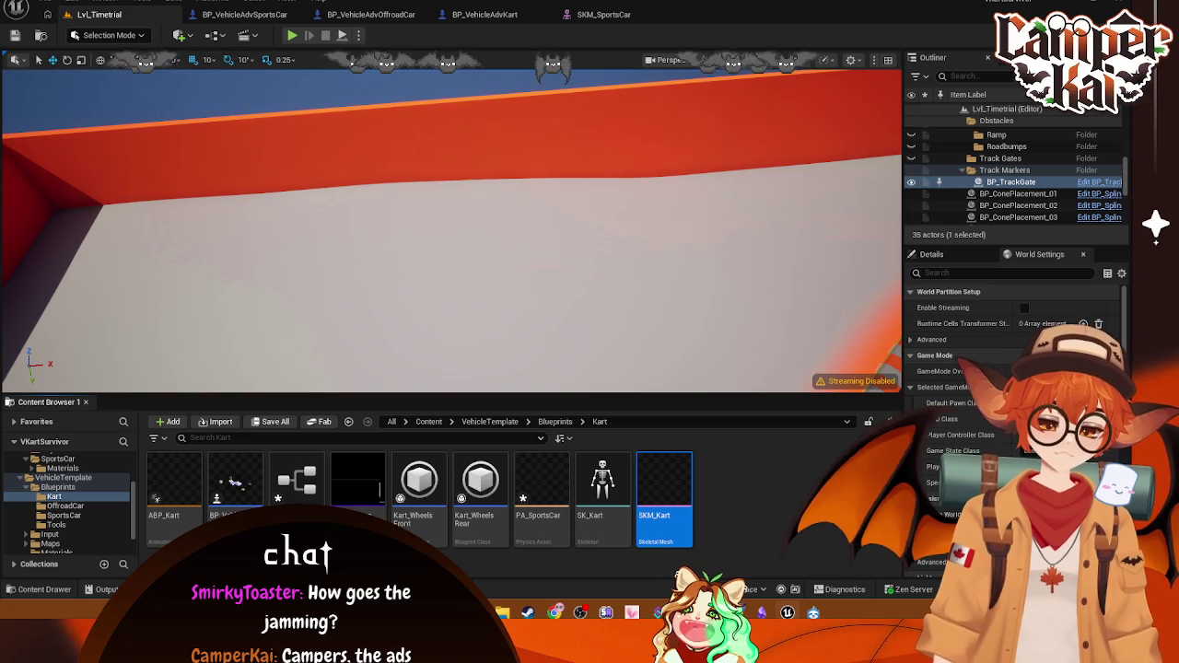
Step: Rename PA_SportsCar to PA_Kart and open the CtrlRig_SportsCar control rig
right_click(552, 484)
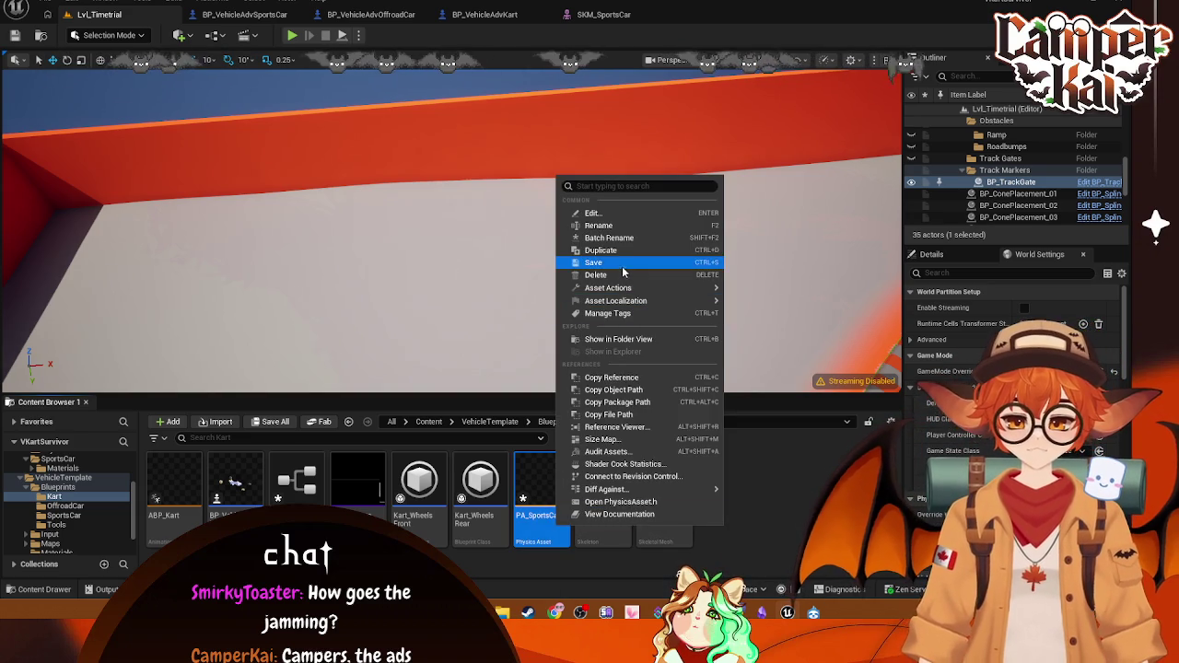
left_click(599, 226)
key("BackSpace")
key("BackSpace")
key("BackSpace")
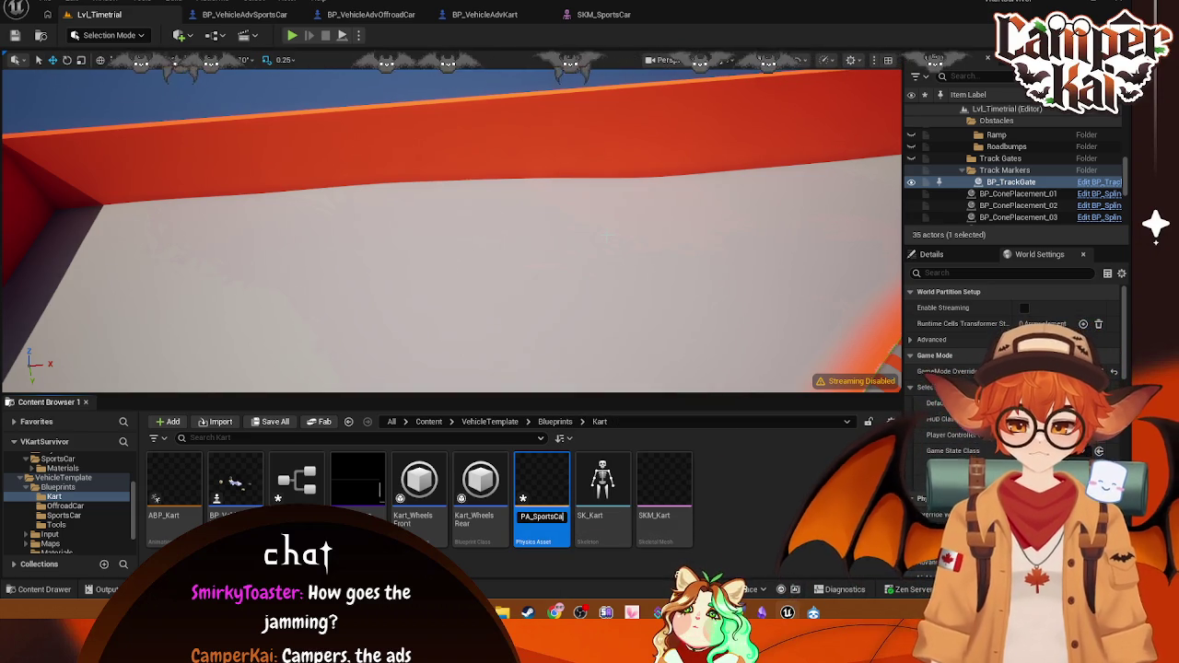
key("BackSpace")
key("BackSpace")
key("BackSpace")
type("Kart")
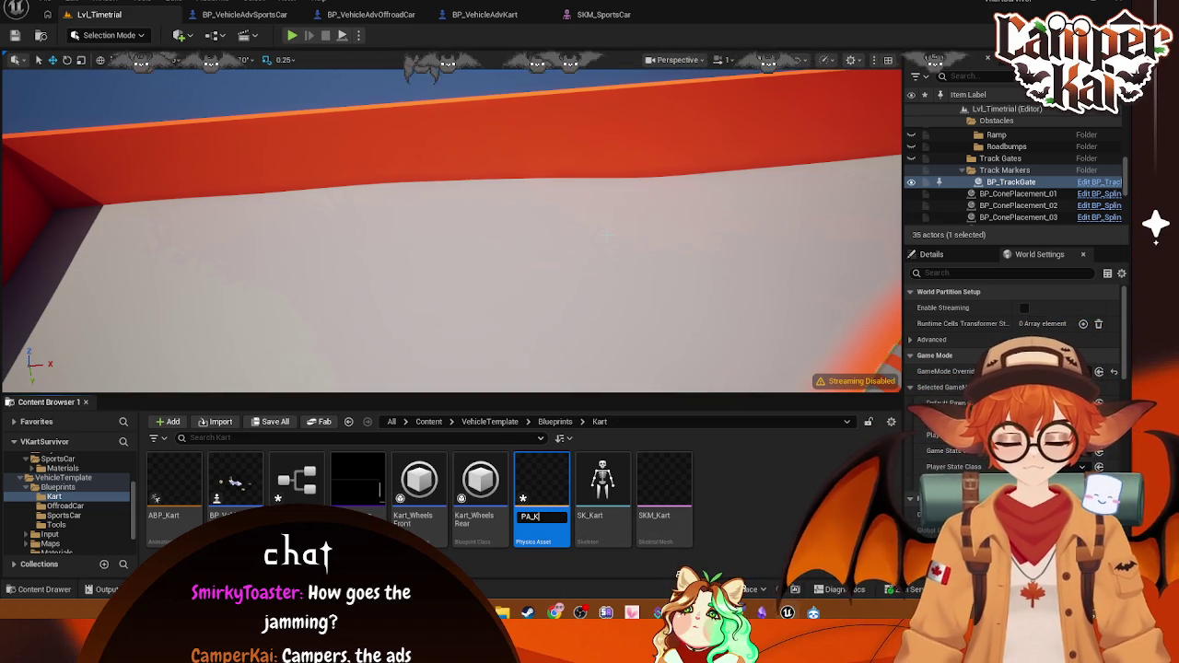
key("Return")
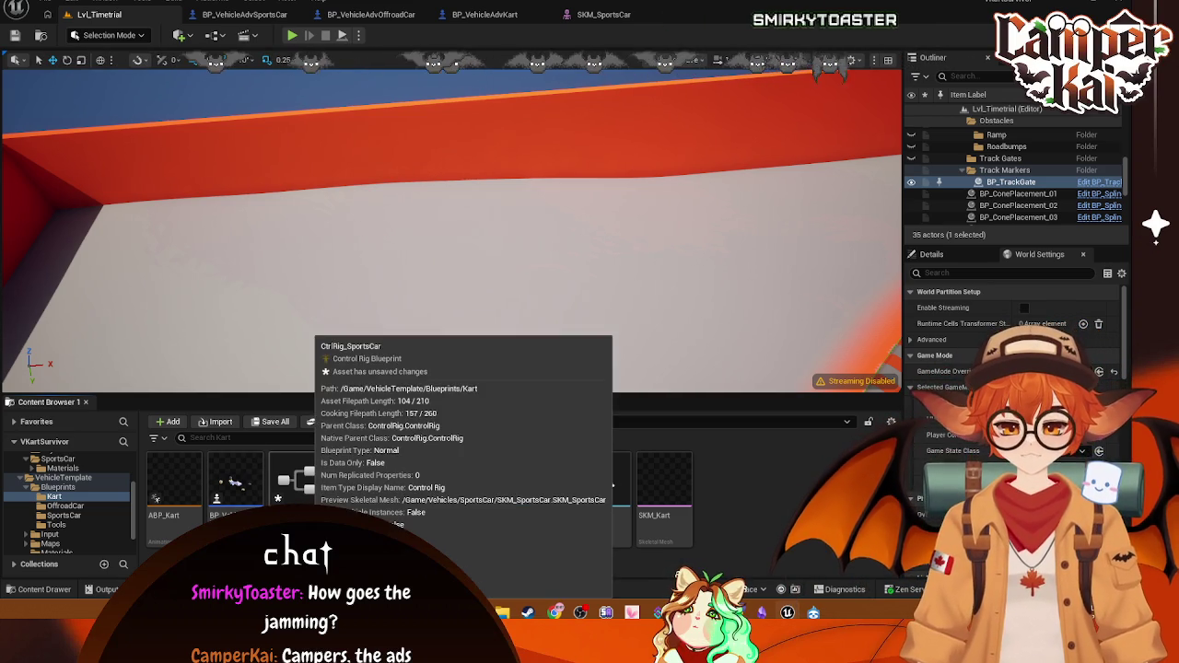
double_click(296, 481)
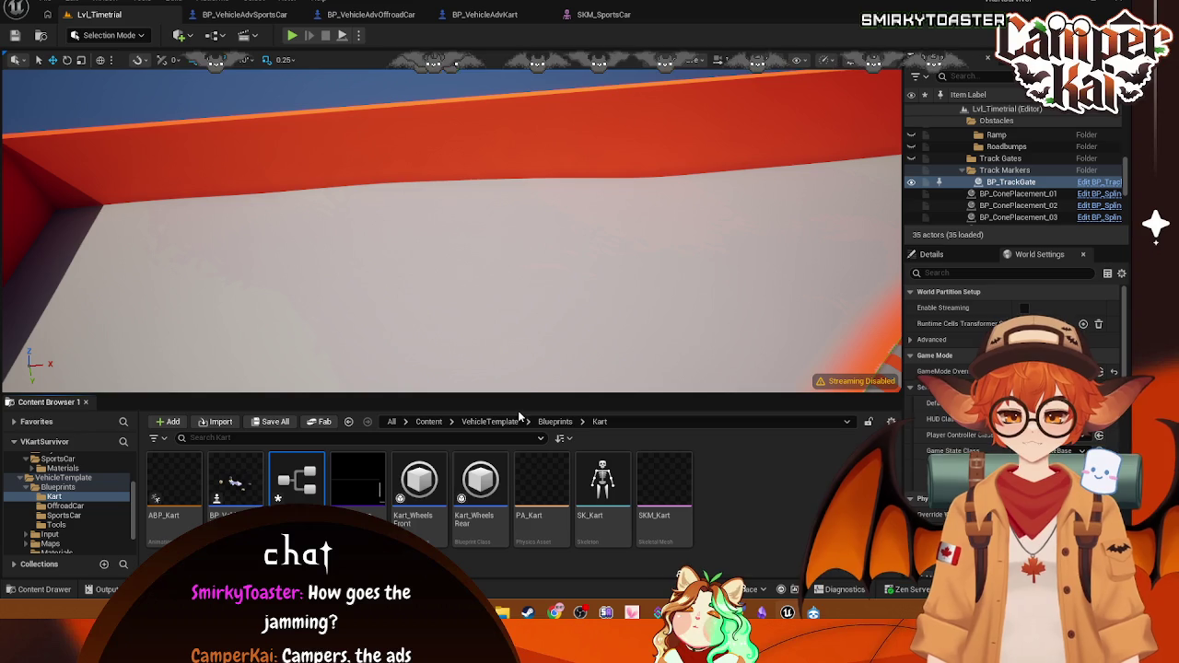
Step: Pan the CtrlRig_SportsCar graph across its Rear Axle and Front Axle node groups
scroll(581, 334, "up", 4)
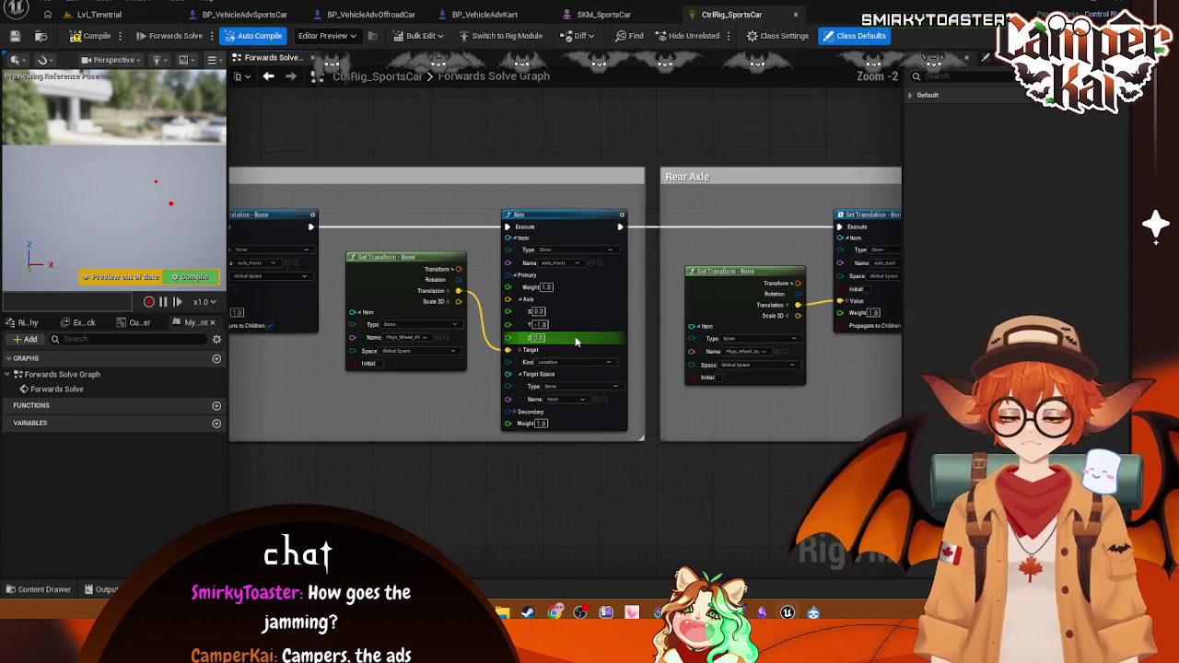
mouse_move(460, 394)
left_mouse_down()
mouse_move(660, 437)
mouse_move(640, 445)
mouse_move(753, 455)
mouse_move(541, 454)
left_mouse_up()
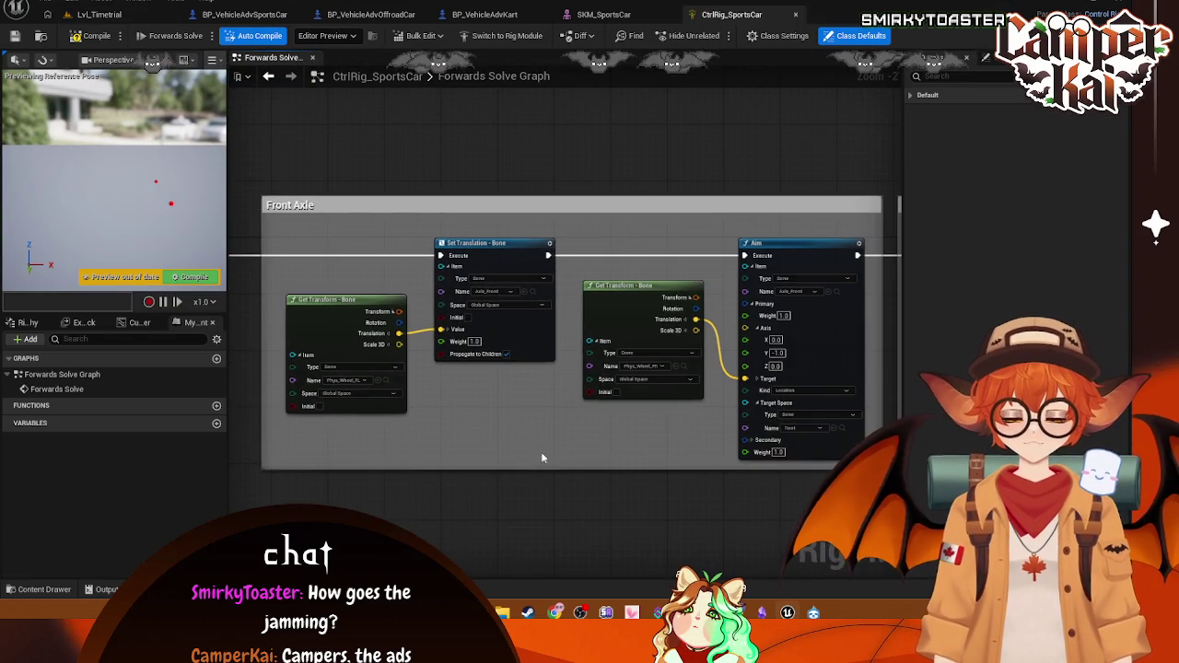
mouse_move(717, 471)
left_mouse_down()
mouse_move(496, 479)
mouse_move(758, 478)
mouse_move(489, 430)
mouse_move(326, 433)
mouse_move(593, 436)
mouse_move(348, 431)
mouse_move(671, 475)
left_mouse_up()
left_click_drag(364, 454, 369, 456)
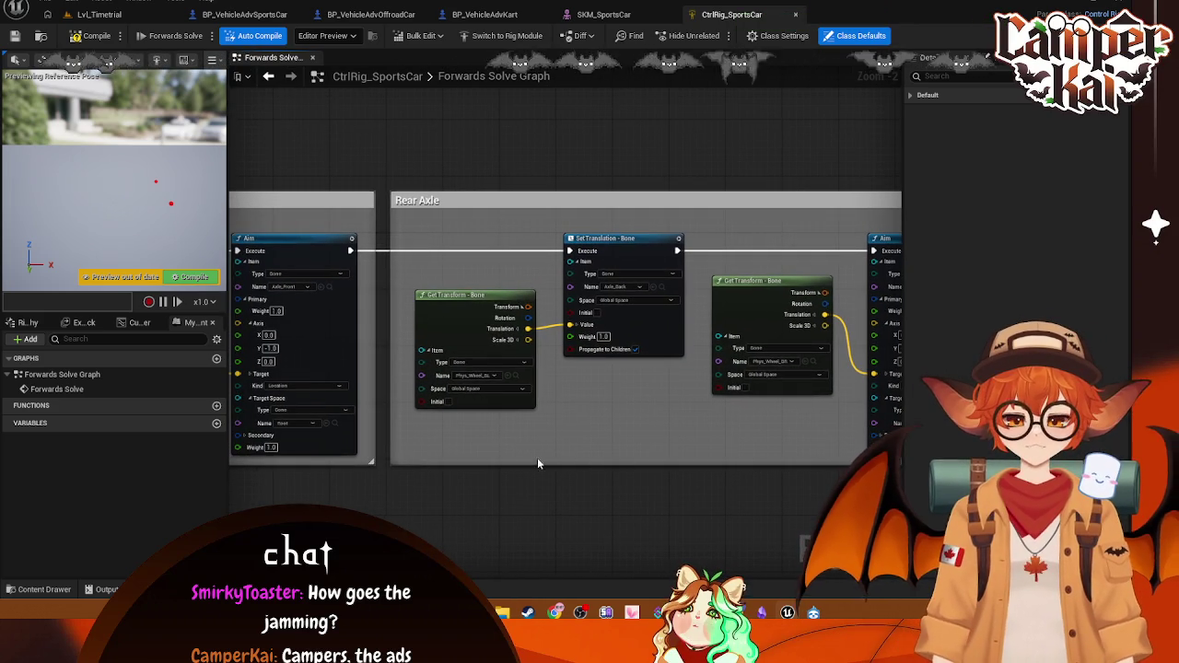
left_click_drag(415, 313, 781, 312)
Step: Close the control rig editor and return to the Lvl_Timetrial level
left_click(796, 14)
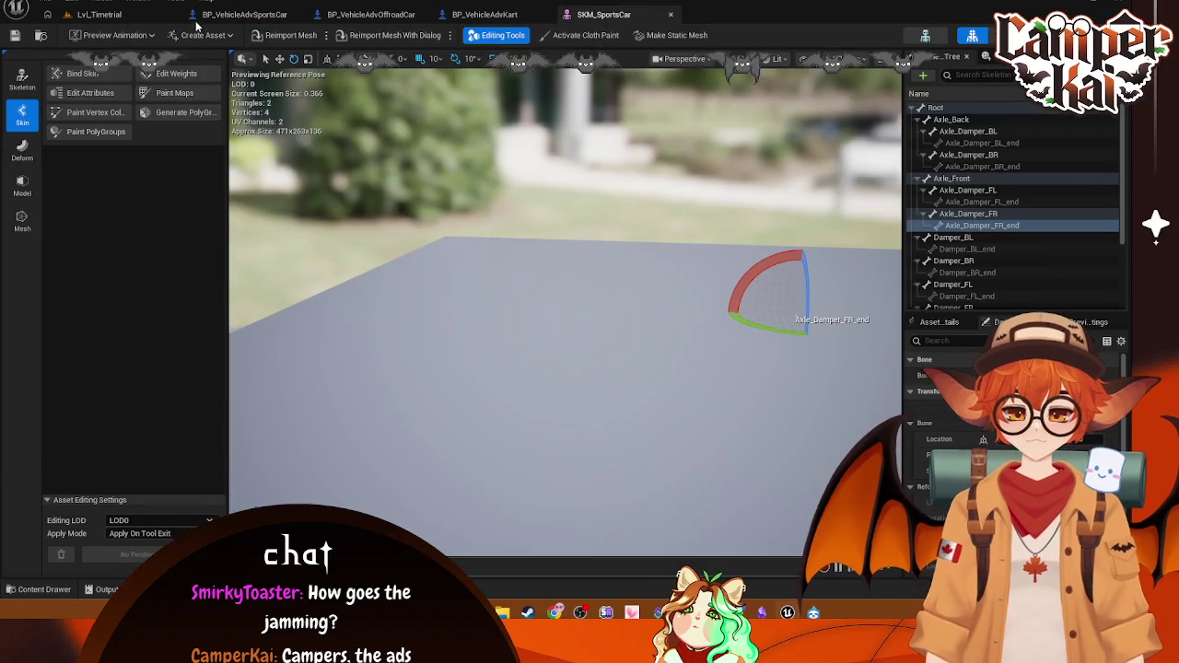
left_click(148, 11)
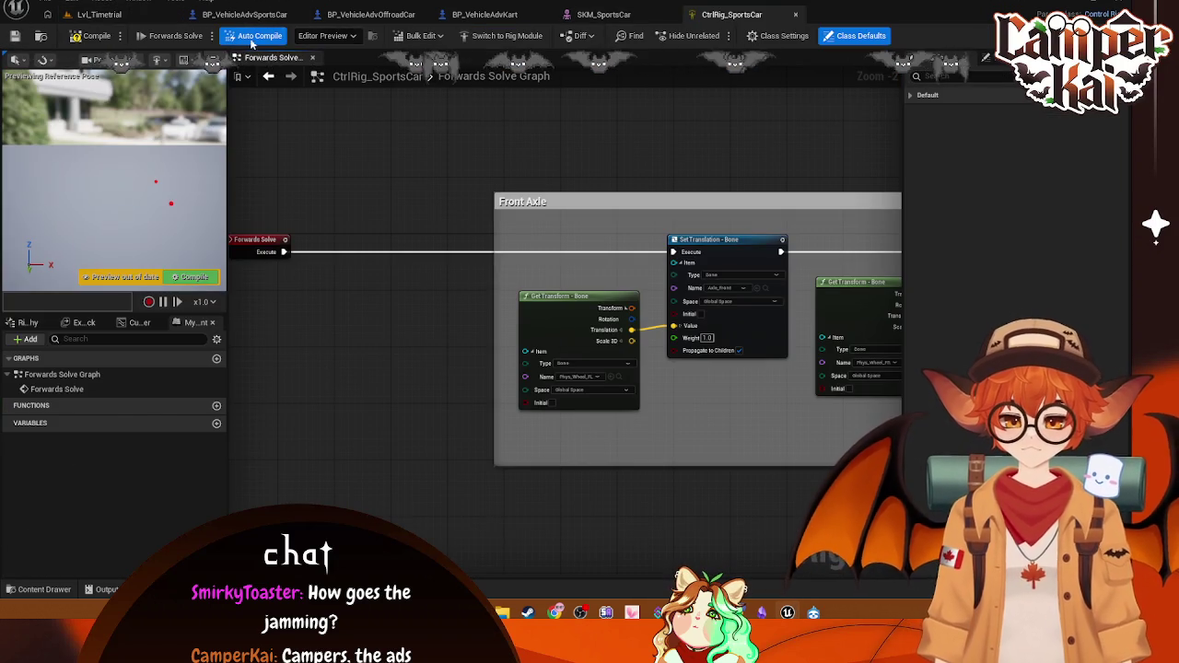
left_click(99, 13)
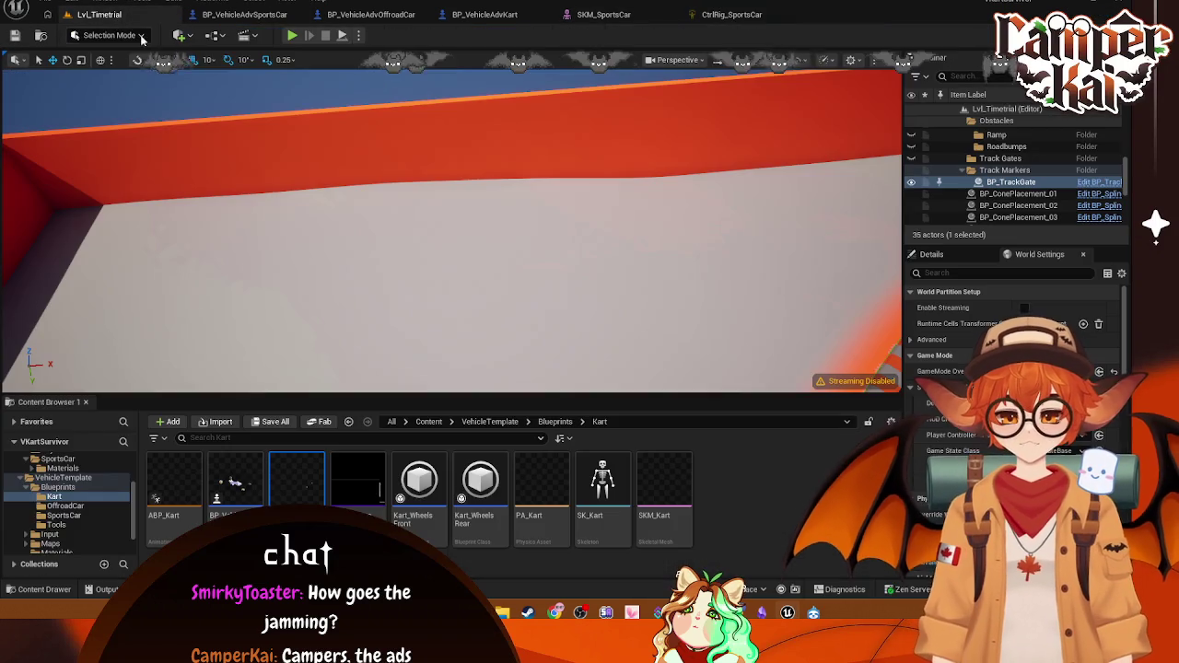
Step: Open the Offroad_CtrlRig control rig from the Vehicles/OffroadCar folder
left_click(59, 478)
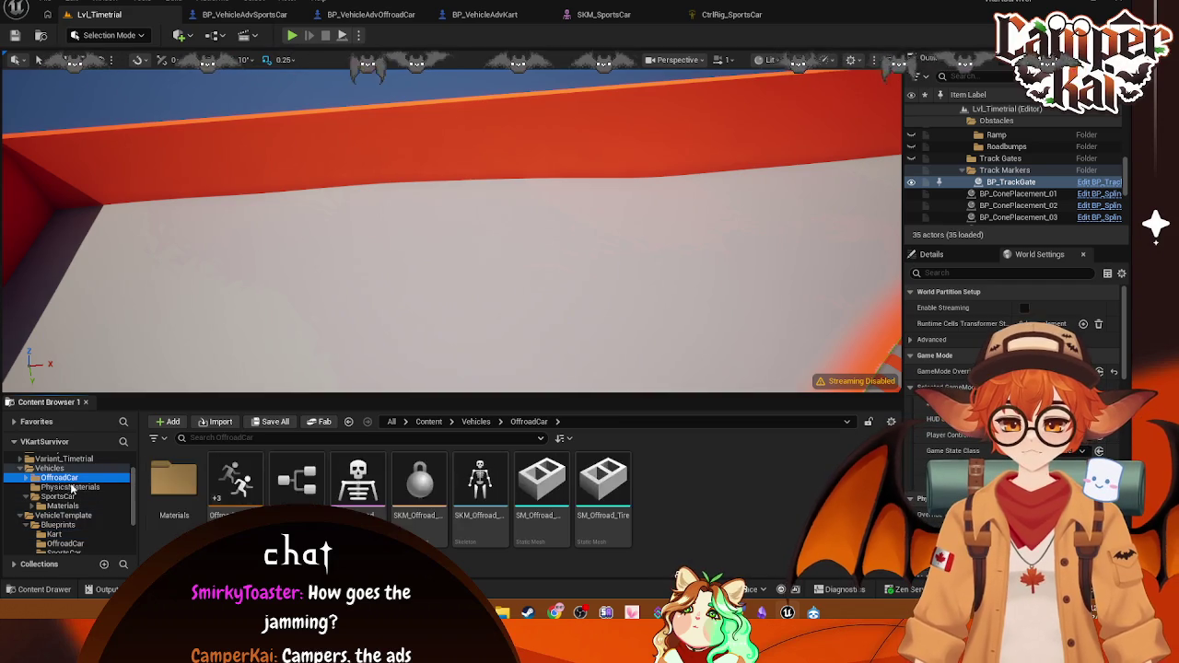
left_click(91, 485)
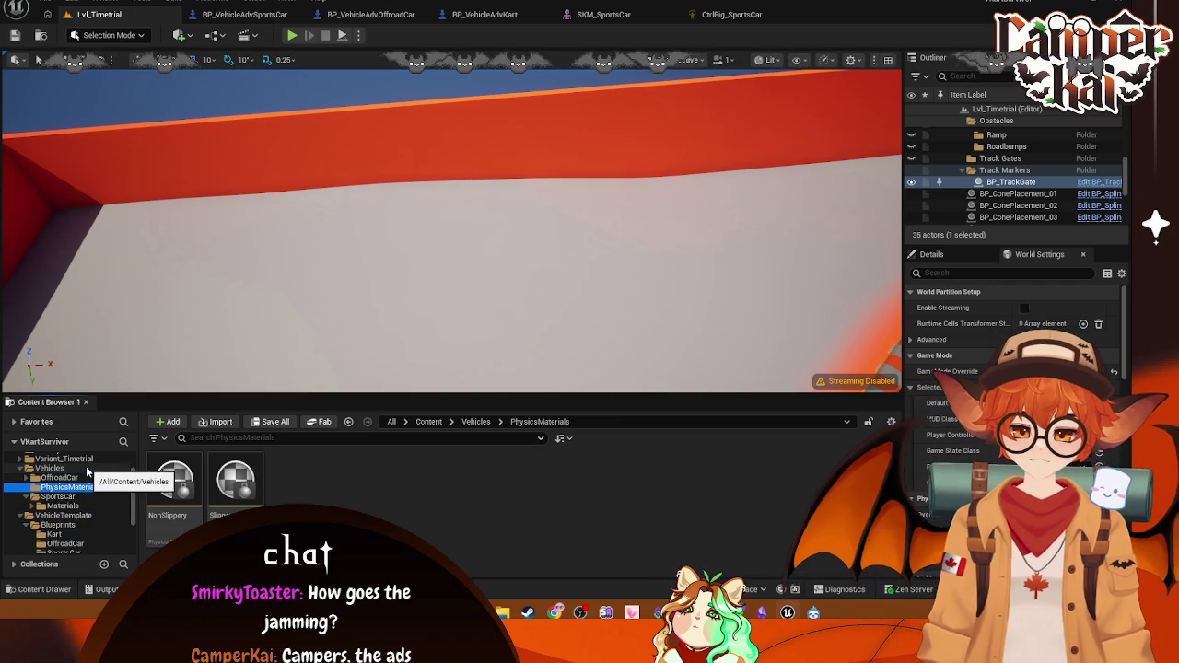
left_click(81, 477)
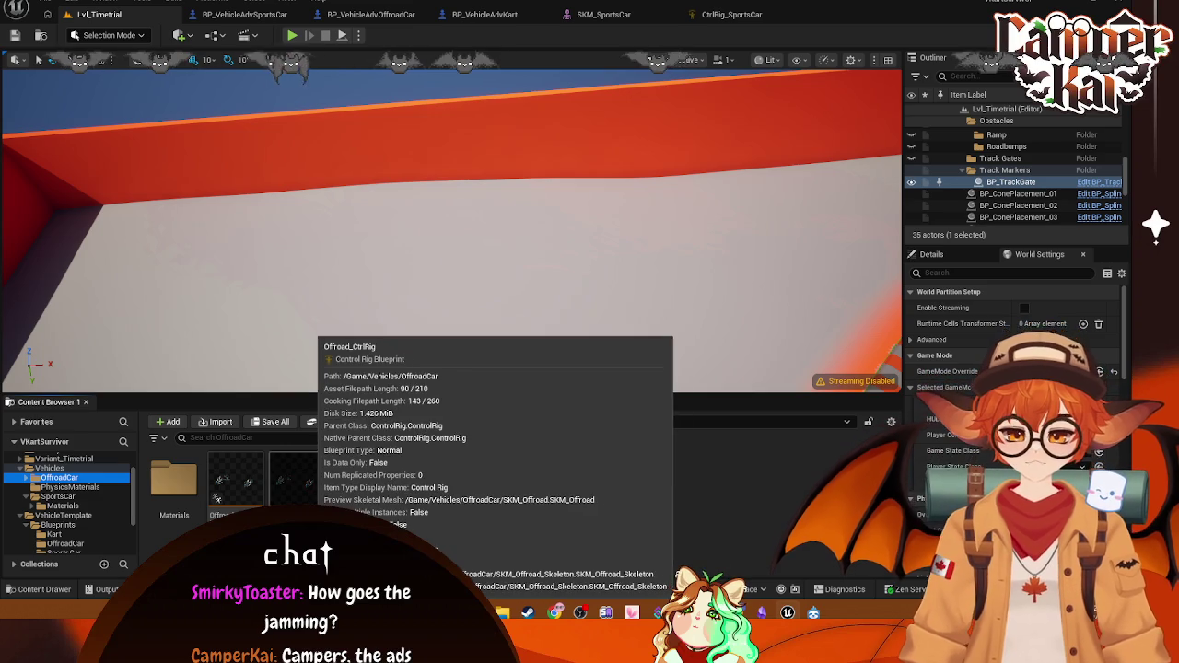
double_click(297, 481)
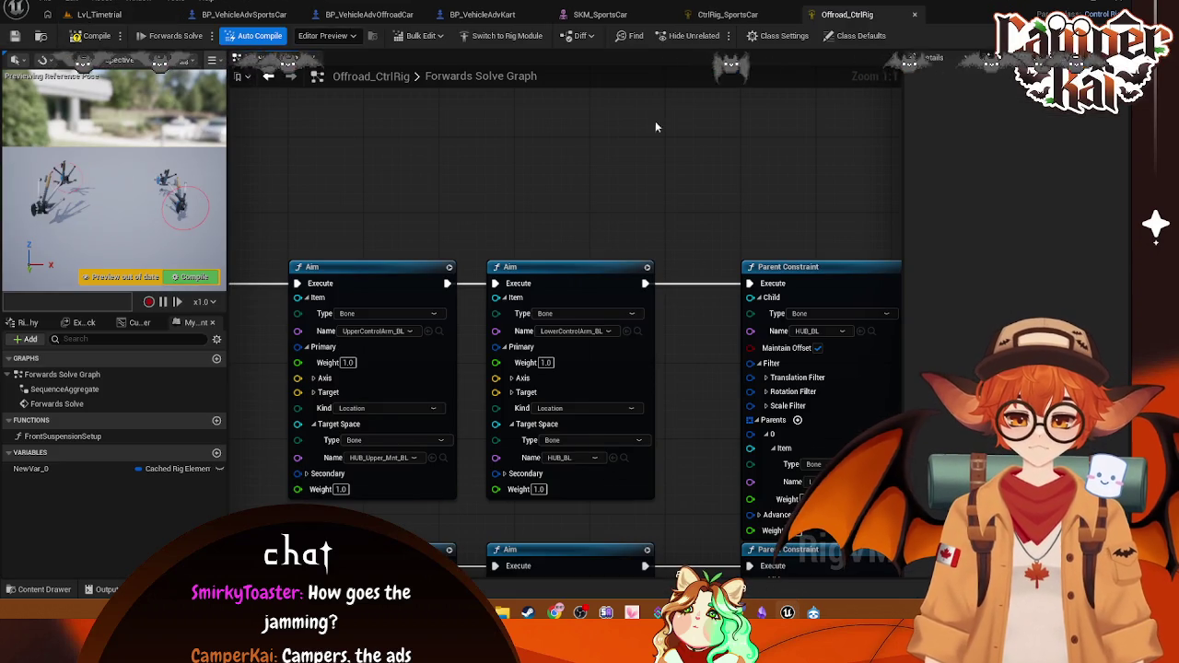
Step: Inspect the Wheel HUB, control arm and Set Transform nodes, then close it and return to Lvl_Timetrial
scroll(651, 191, "down", 3)
scroll(630, 272, "down", 1)
mouse_move(630, 272)
left_mouse_down()
mouse_move(616, 334)
mouse_move(597, 335)
mouse_move(764, 537)
mouse_move(781, 537)
left_mouse_up()
scroll(539, 491, "up", 1)
mouse_move(279, 456)
left_mouse_down()
mouse_move(612, 459)
mouse_move(711, 487)
left_mouse_up()
scroll(756, 342, "down", 7)
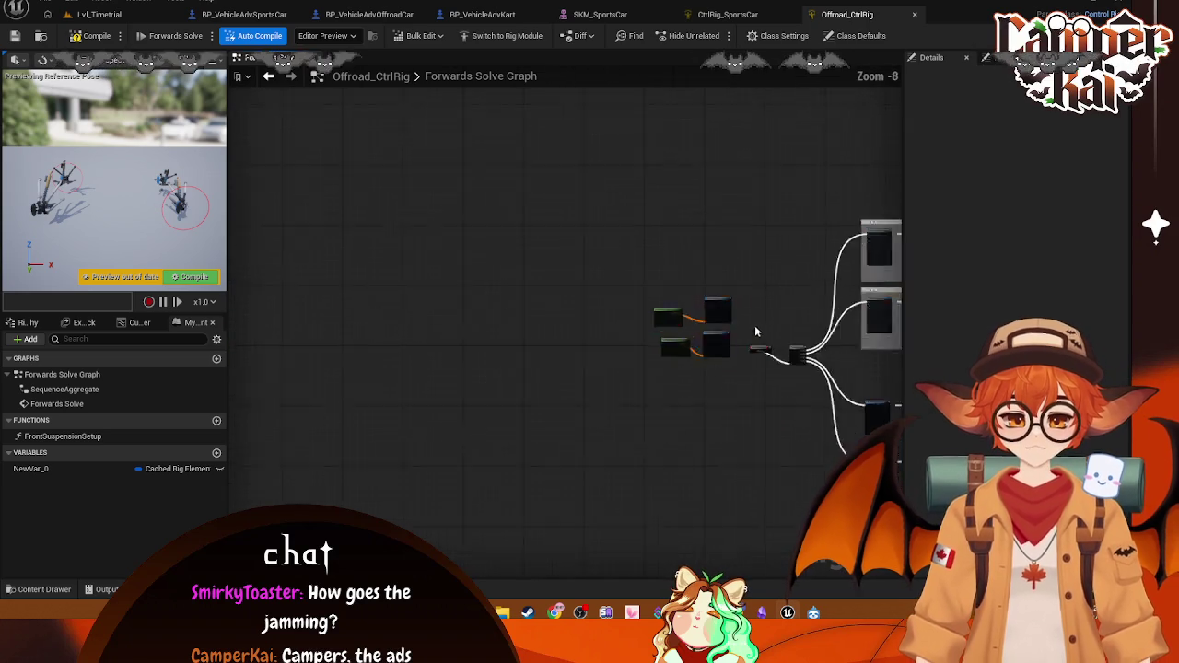
scroll(667, 275, "up", 5)
mouse_move(667, 274)
left_mouse_down()
mouse_move(607, 501)
mouse_move(641, 571)
left_mouse_up()
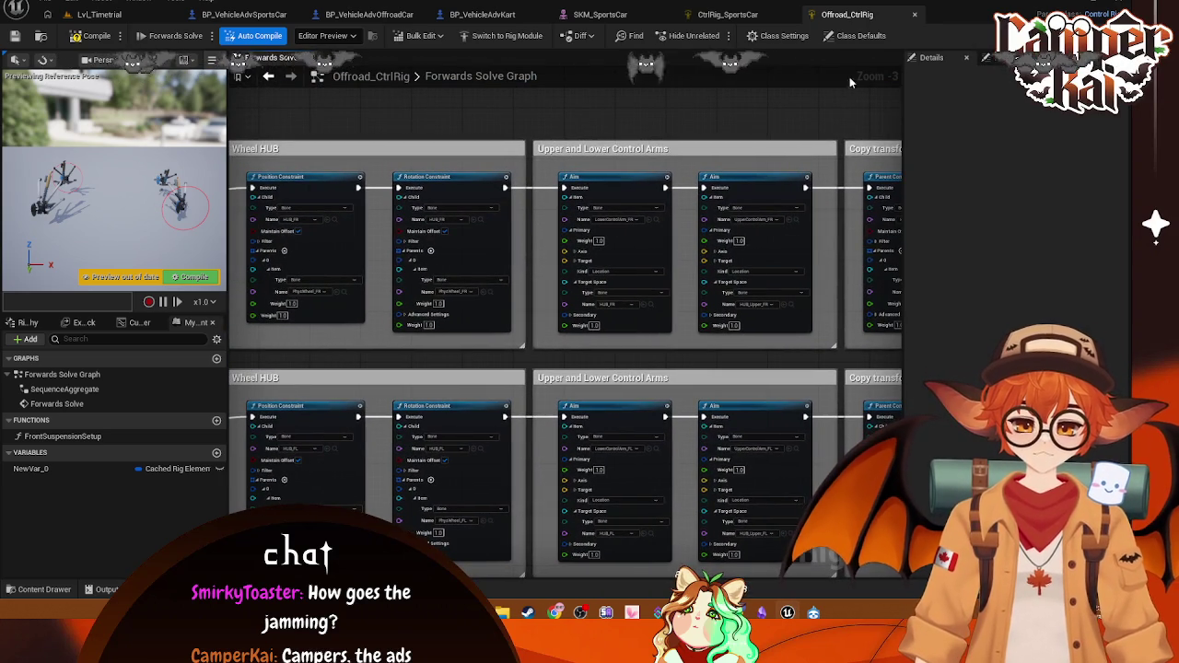
left_click(915, 15)
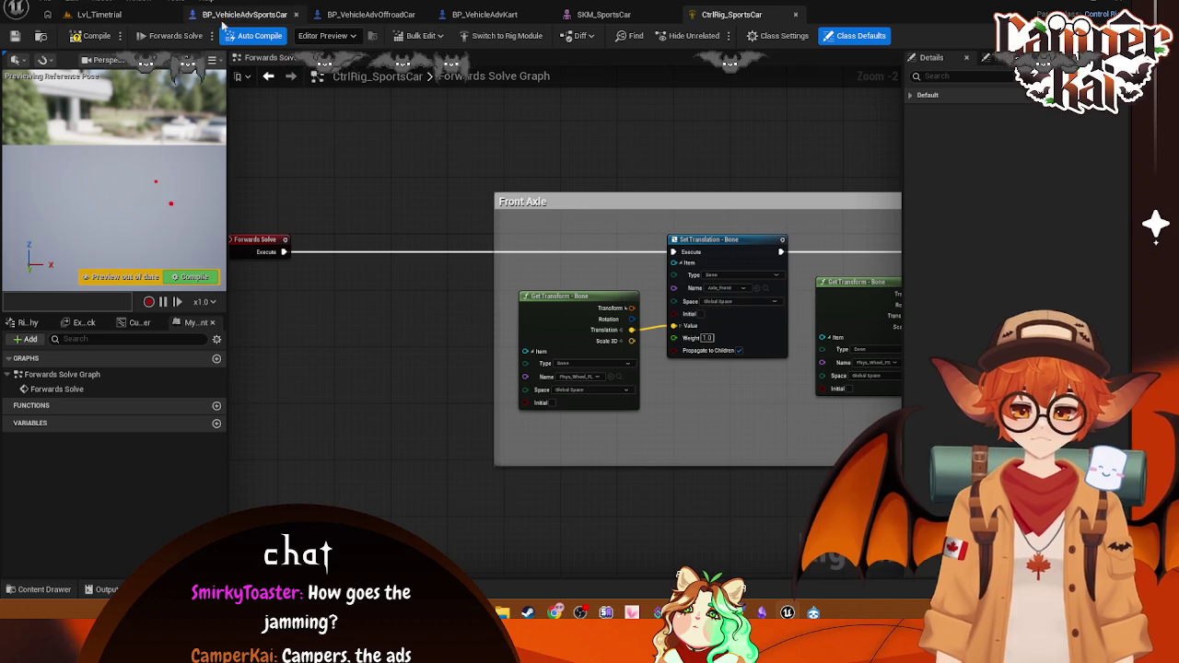
left_click(120, 15)
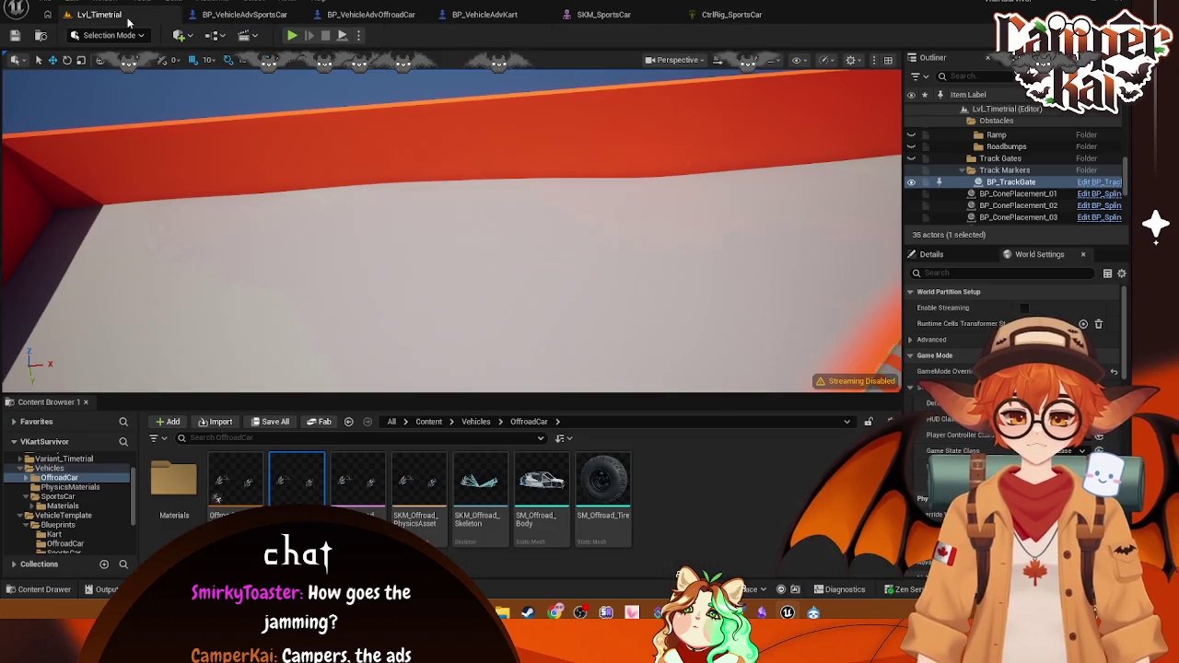
Step: Rename the Kart folder's control rig asset to CtrlRig_Kart
left_click(59, 534)
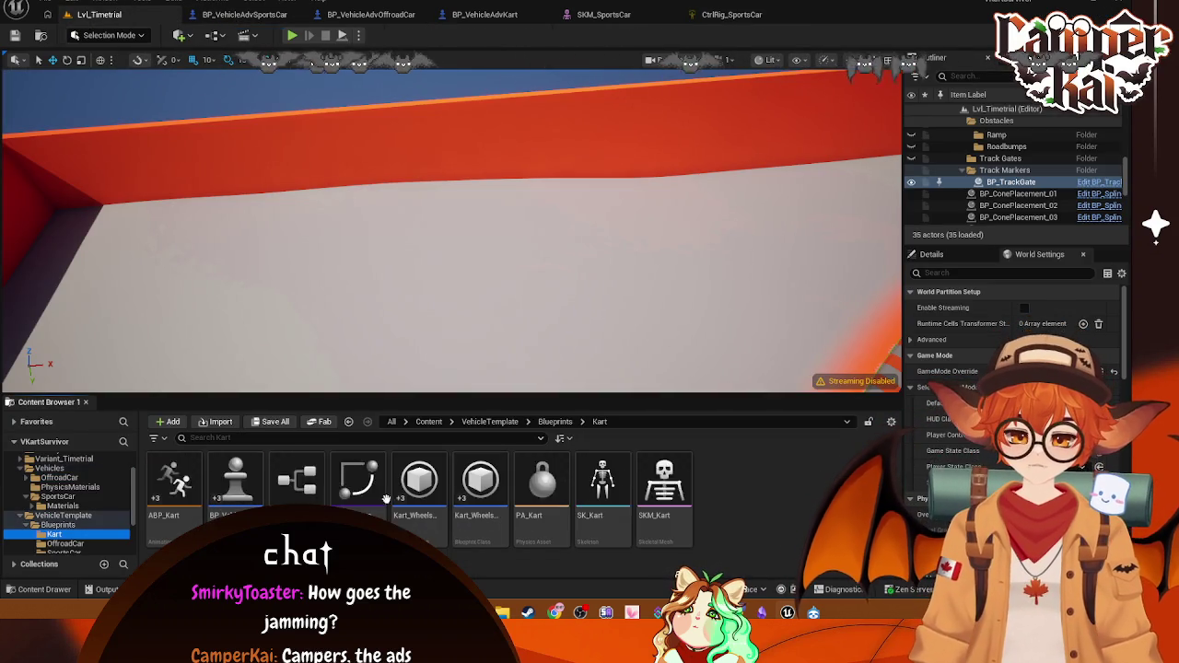
right_click(297, 480)
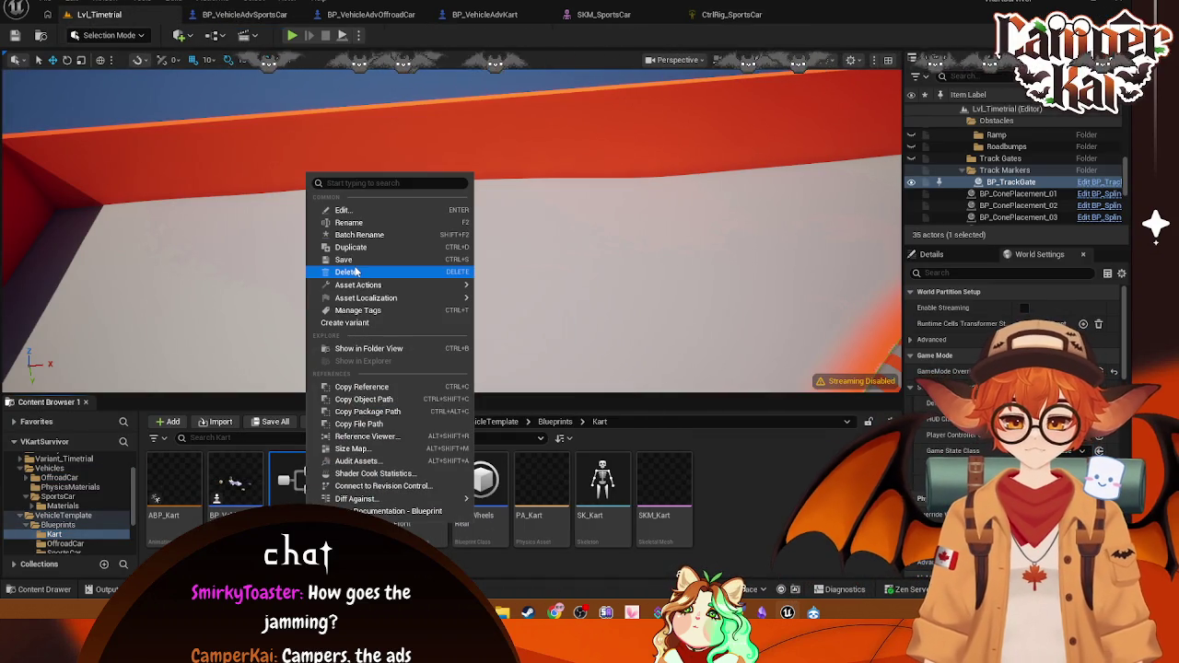
left_click(348, 222)
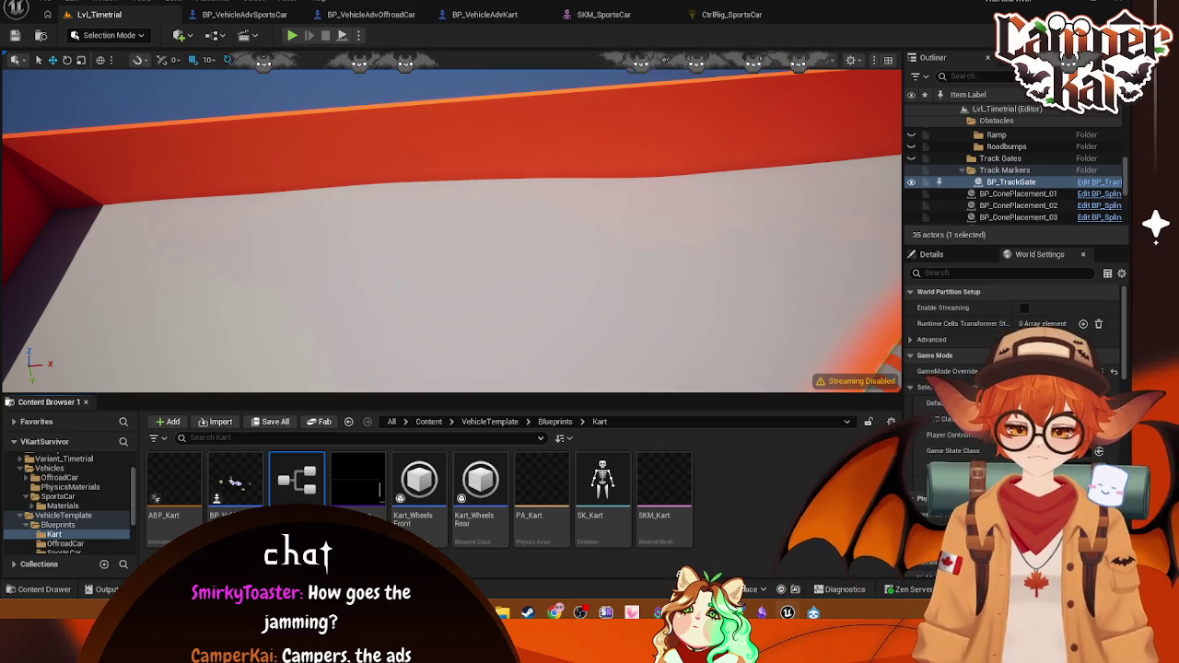
key("Return")
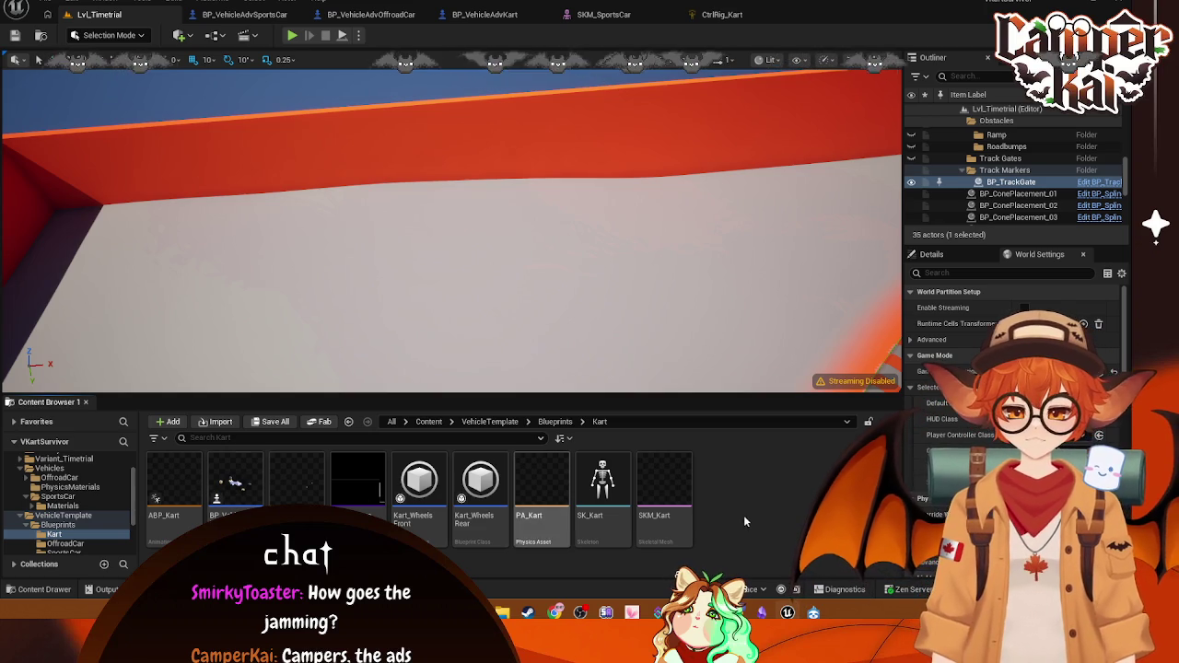
Step: Open the BP_VehicleAdvKart Blueprint, then capture a screenshot of the Kart folder's assets
double_click(225, 493)
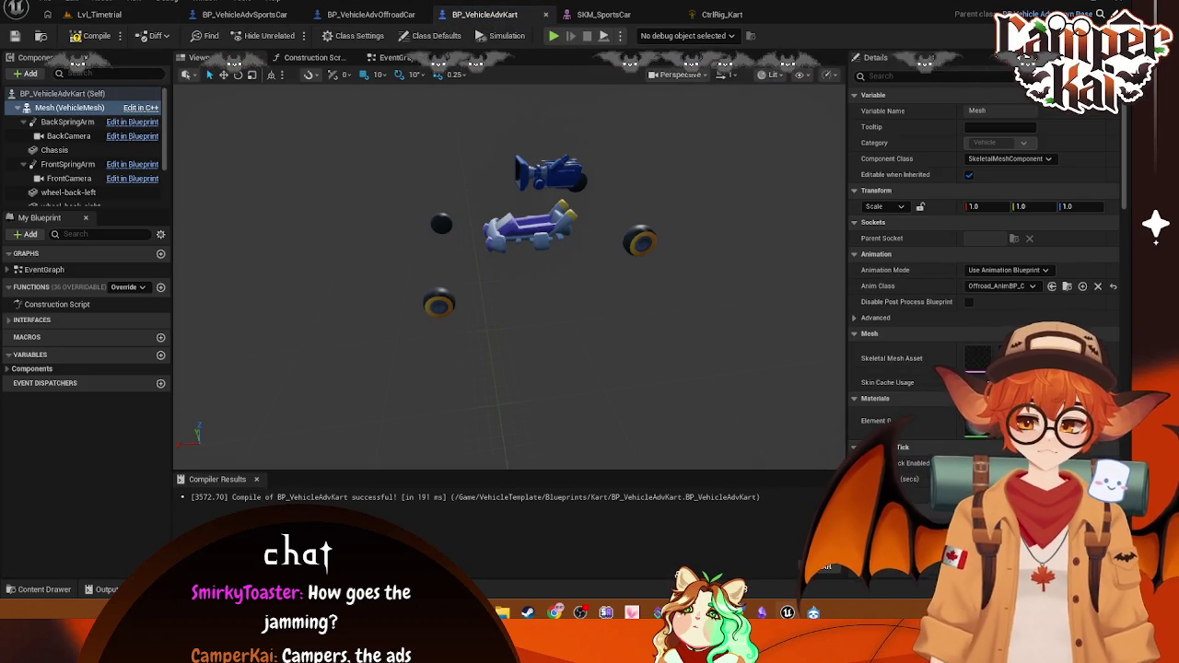
left_click(99, 14)
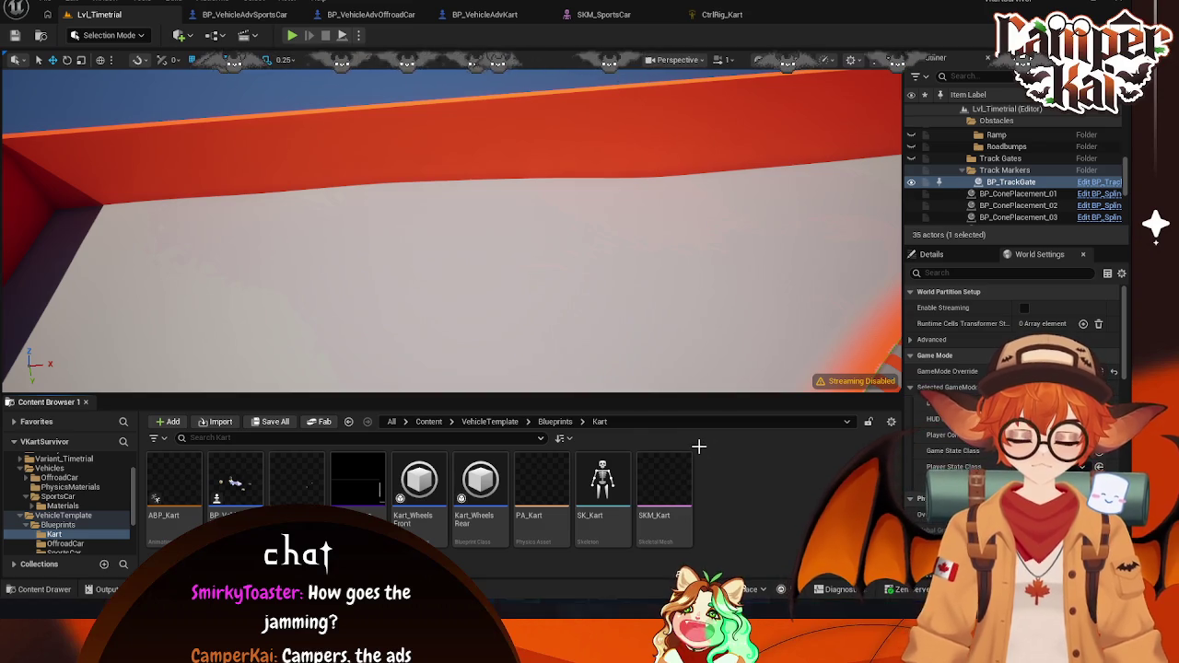
key("super+shift+s")
left_click_drag(700, 451, 131, 558)
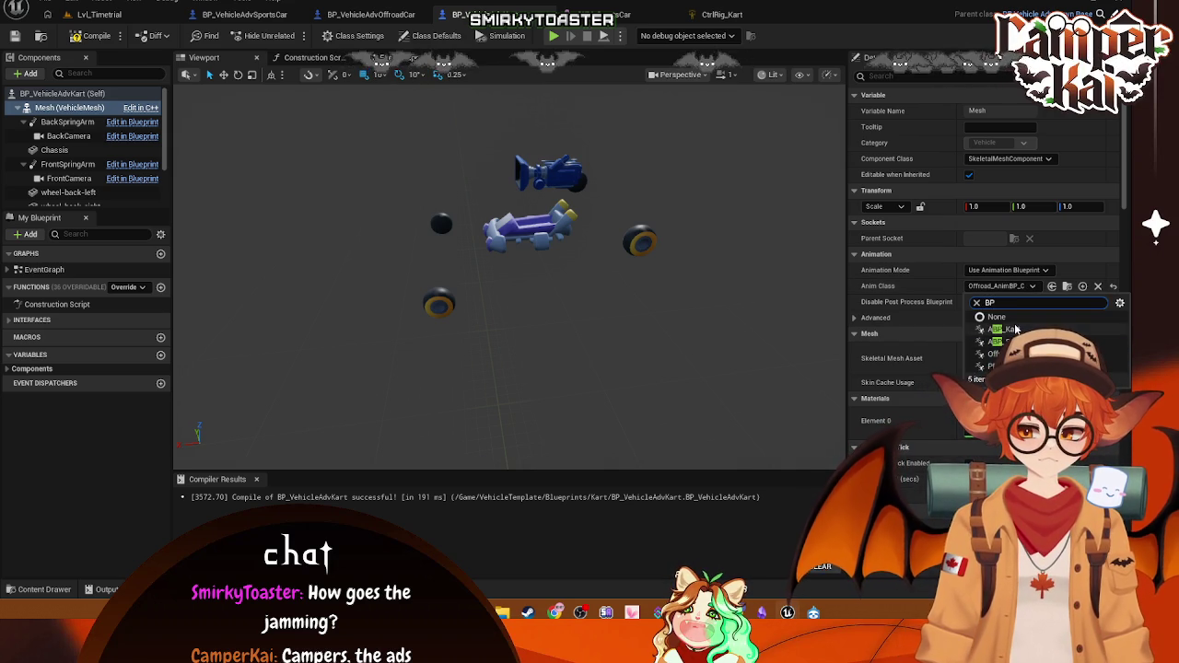
Step: Set the kart Mesh's anim class to ABP_Kart_C and its skeletal mesh to SKM_Kart
left_click(1014, 329)
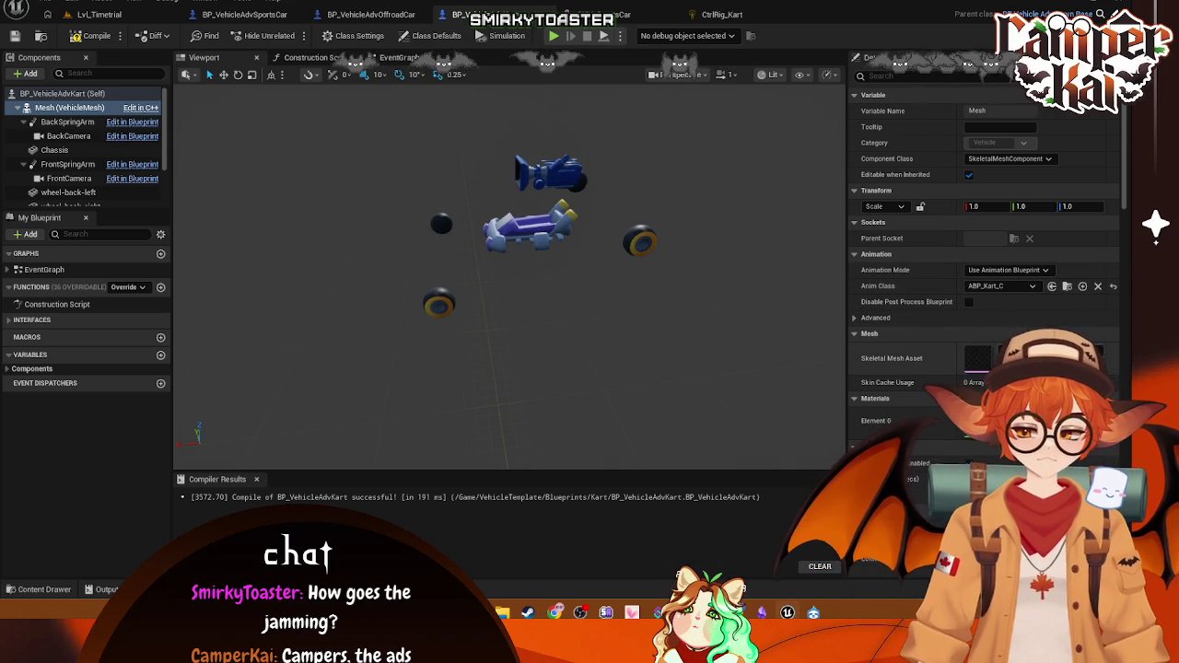
left_click(1050, 359)
type("SKm")
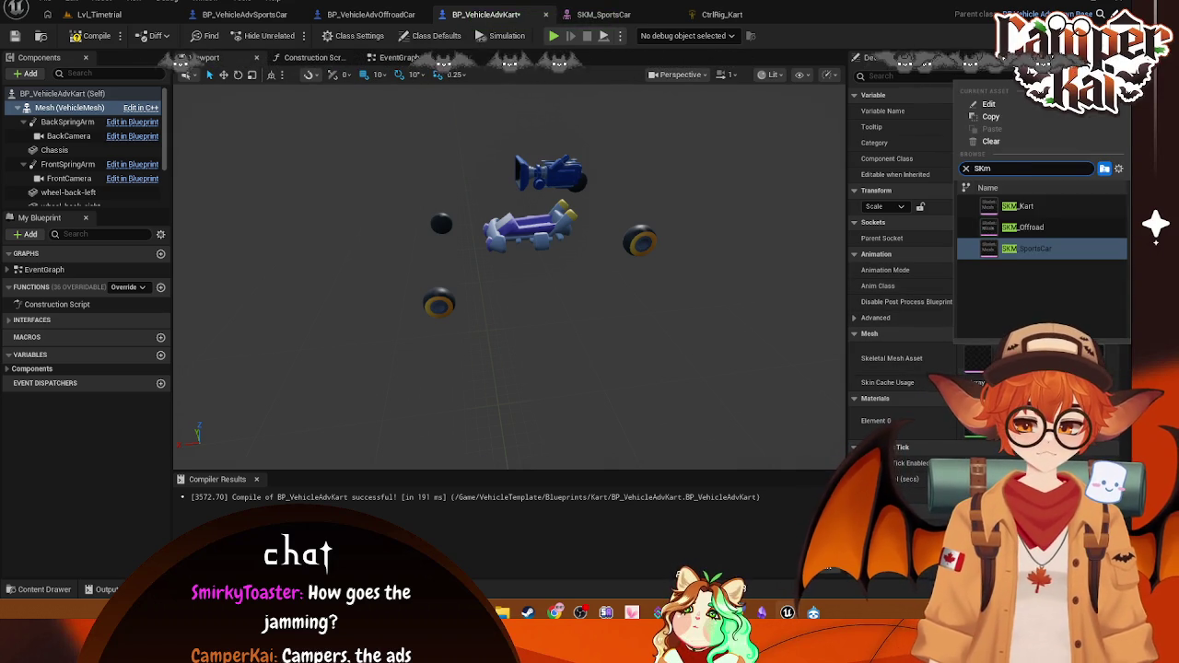
key("Up")
key("Up")
key("Return")
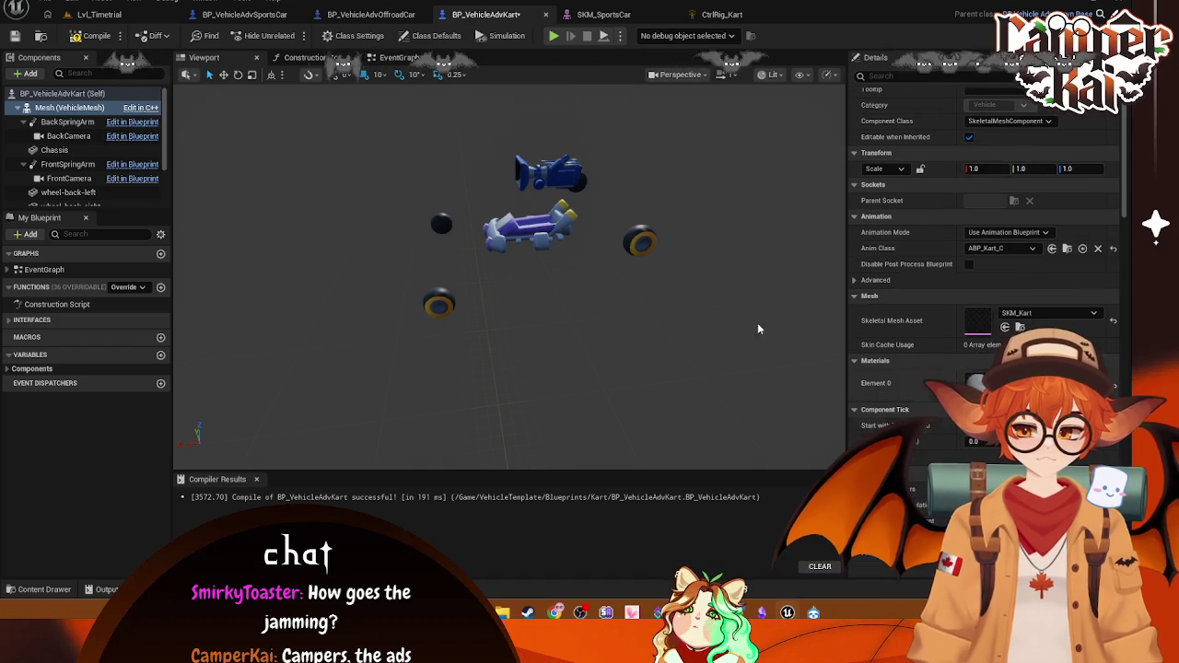
Step: Review the kart Blueprint's Mesh component and class default settings
scroll(998, 275, "down", 3)
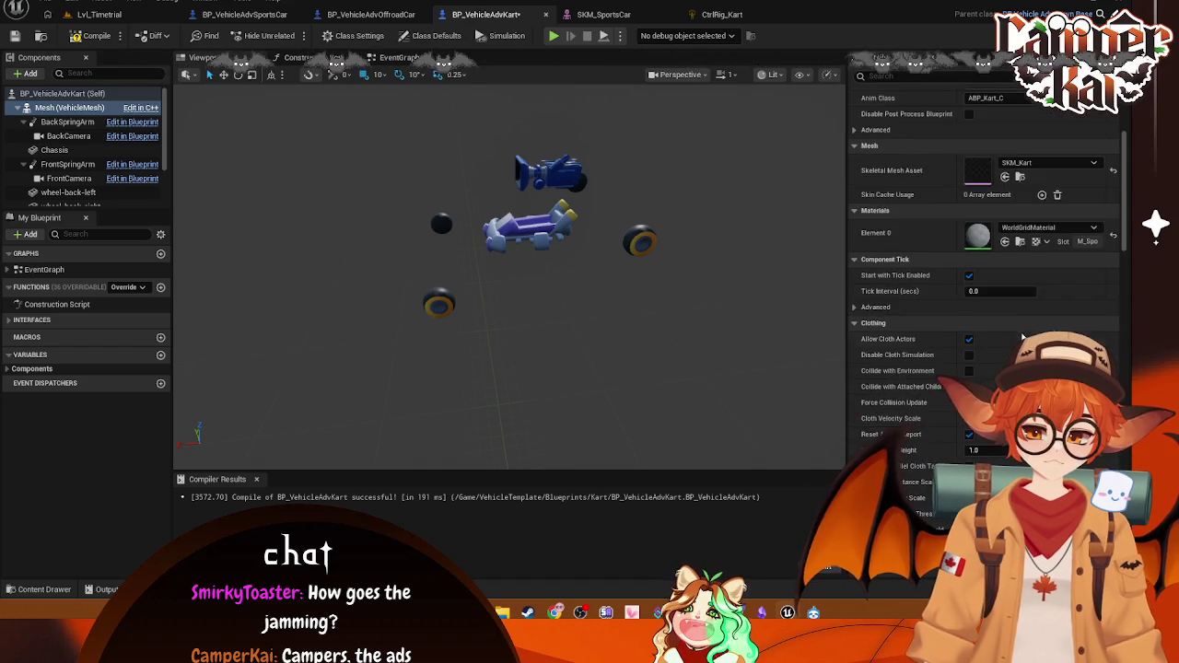
scroll(1090, 210, "up", 3)
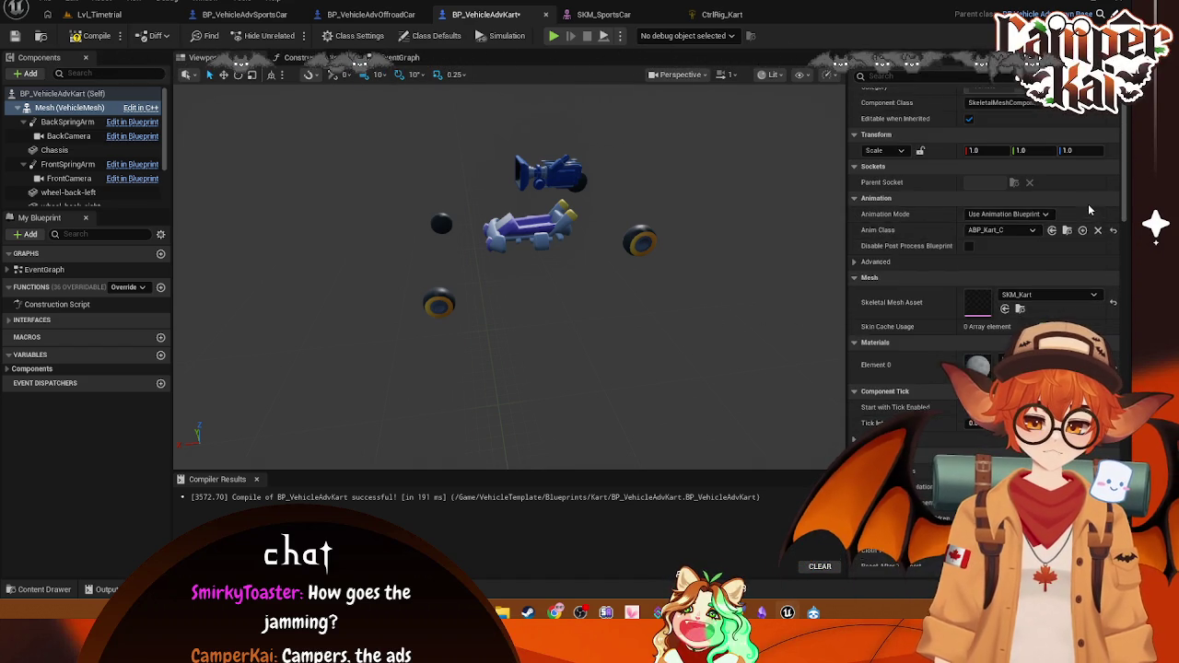
scroll(1090, 210, "up", 2)
left_click(85, 96)
scroll(1032, 161, "down", 3)
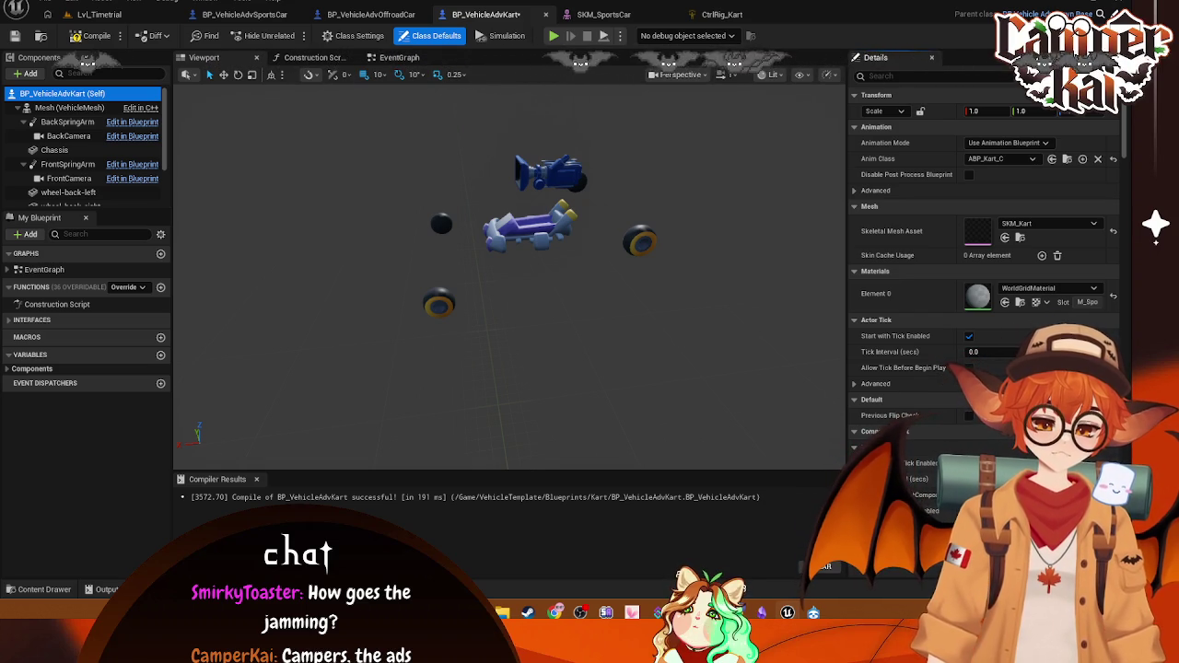
scroll(968, 300, "down", 6)
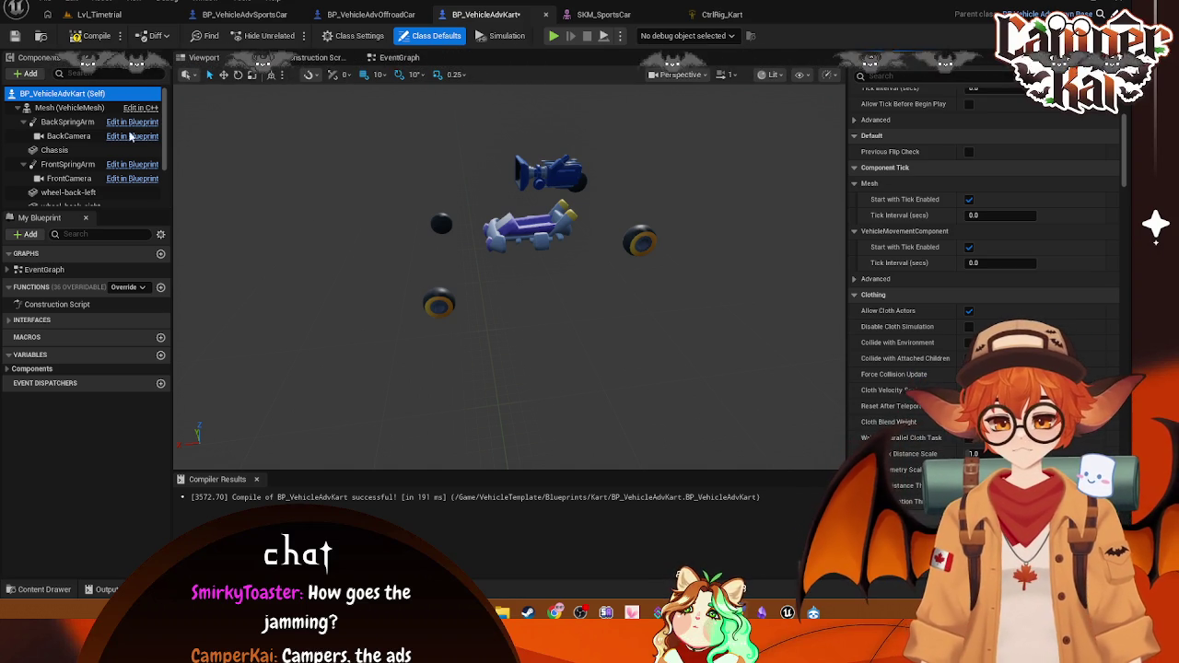
left_click(52, 107)
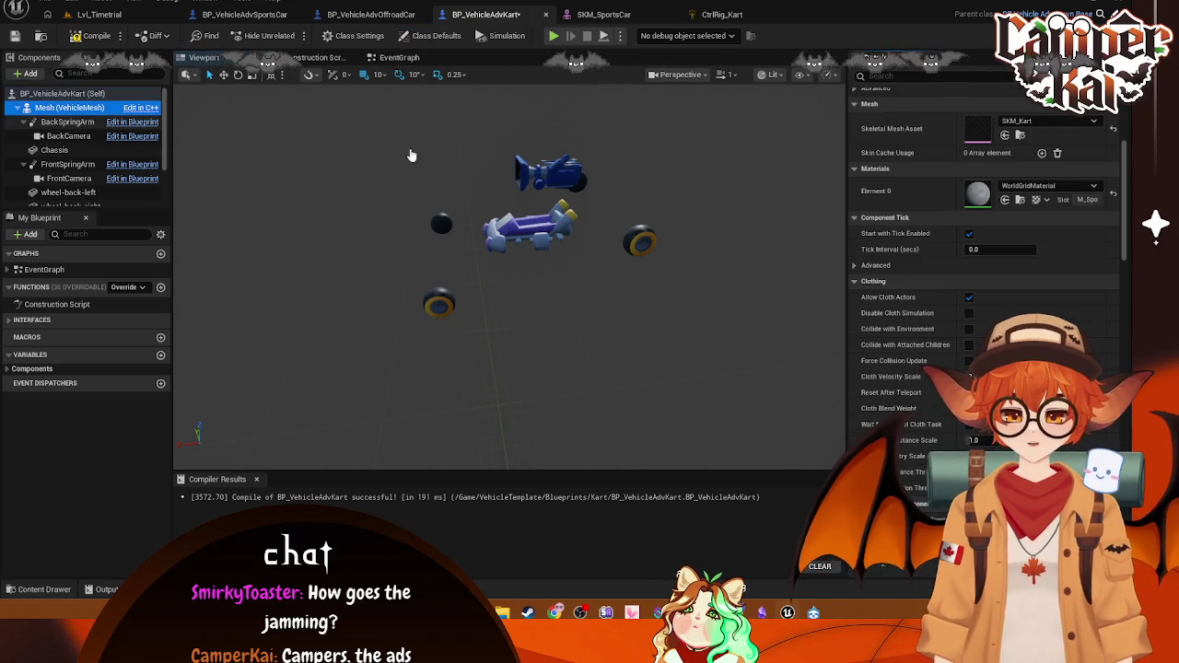
left_click(42, 93)
Step: Filter the class defaults for 'sport', clear the filter, then bring up BP_VehicleAdvOffroadCar
left_click(948, 77)
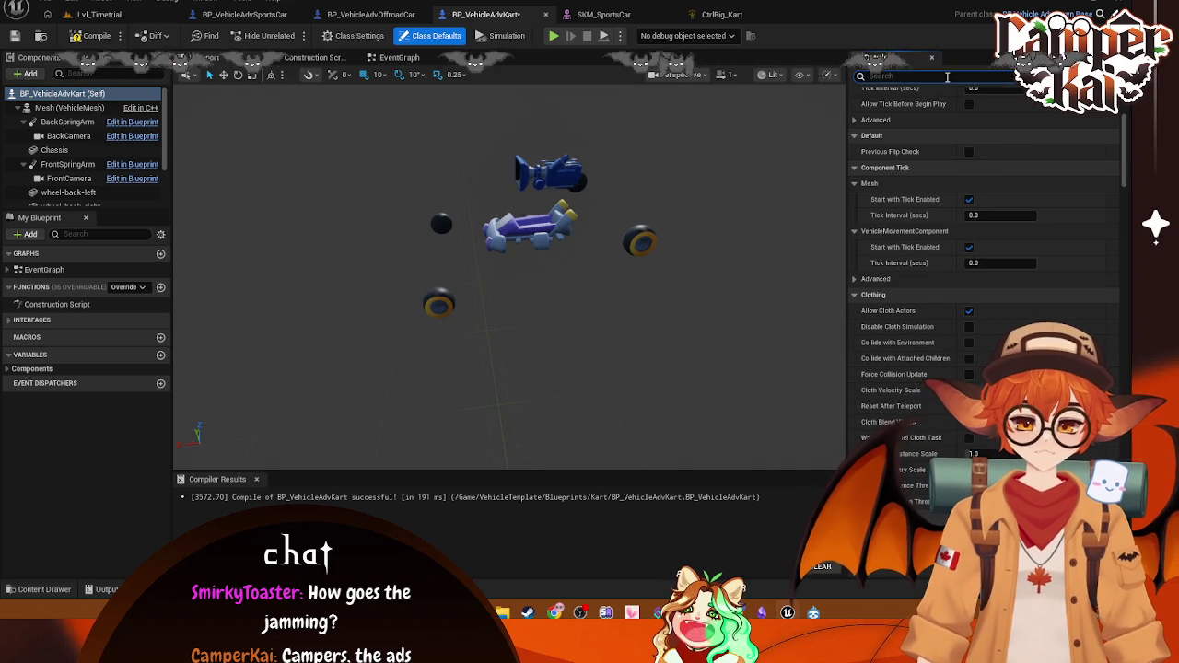
type("sport")
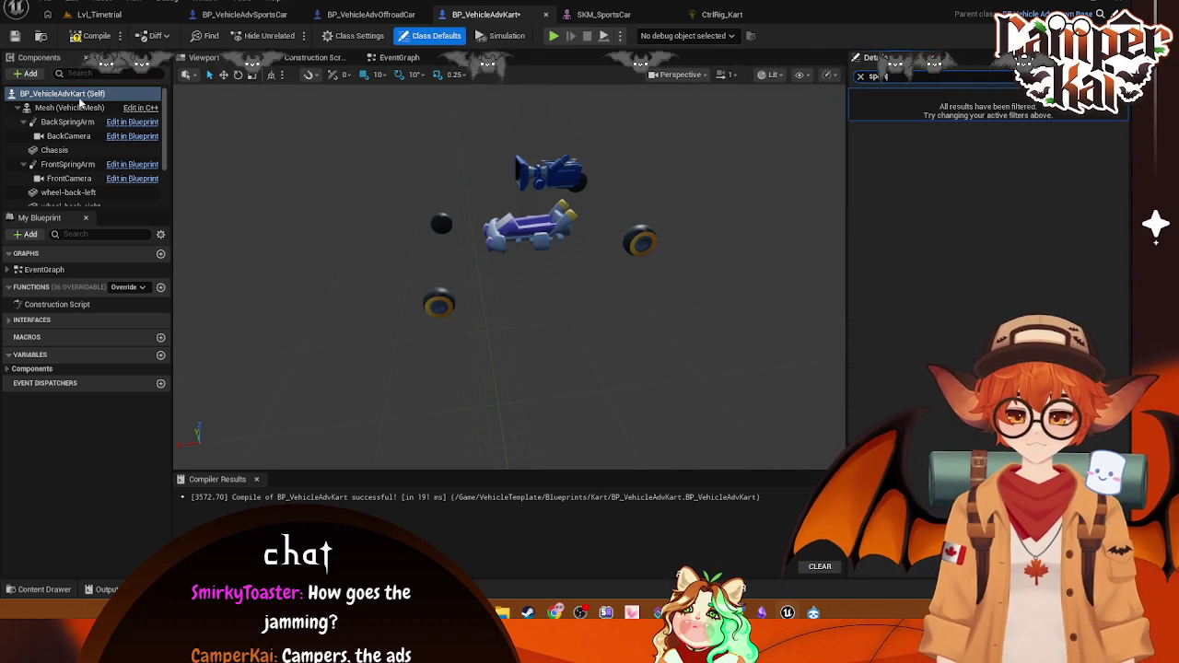
left_click(80, 106)
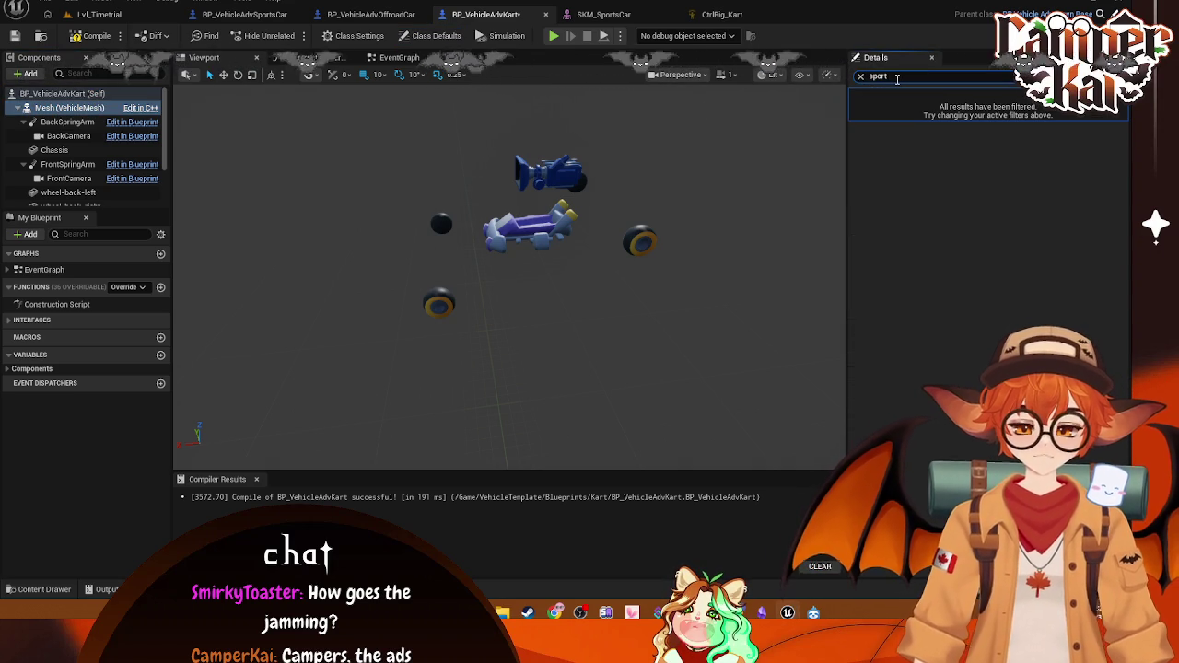
left_click(861, 76)
left_click(54, 96)
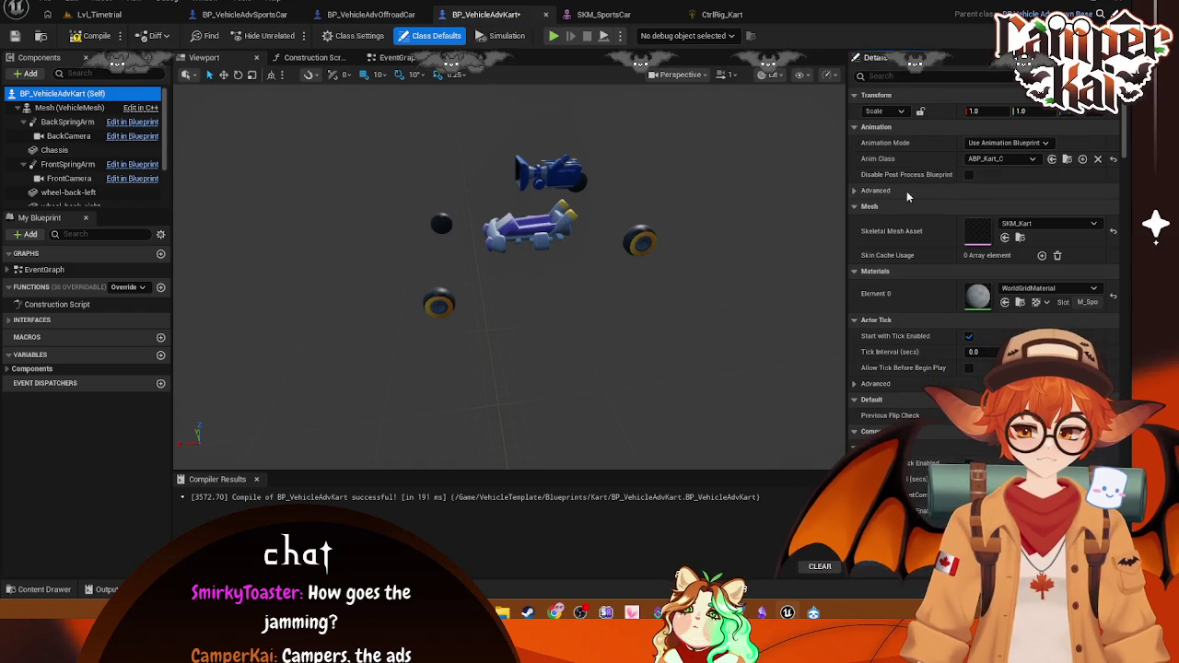
left_click(370, 13)
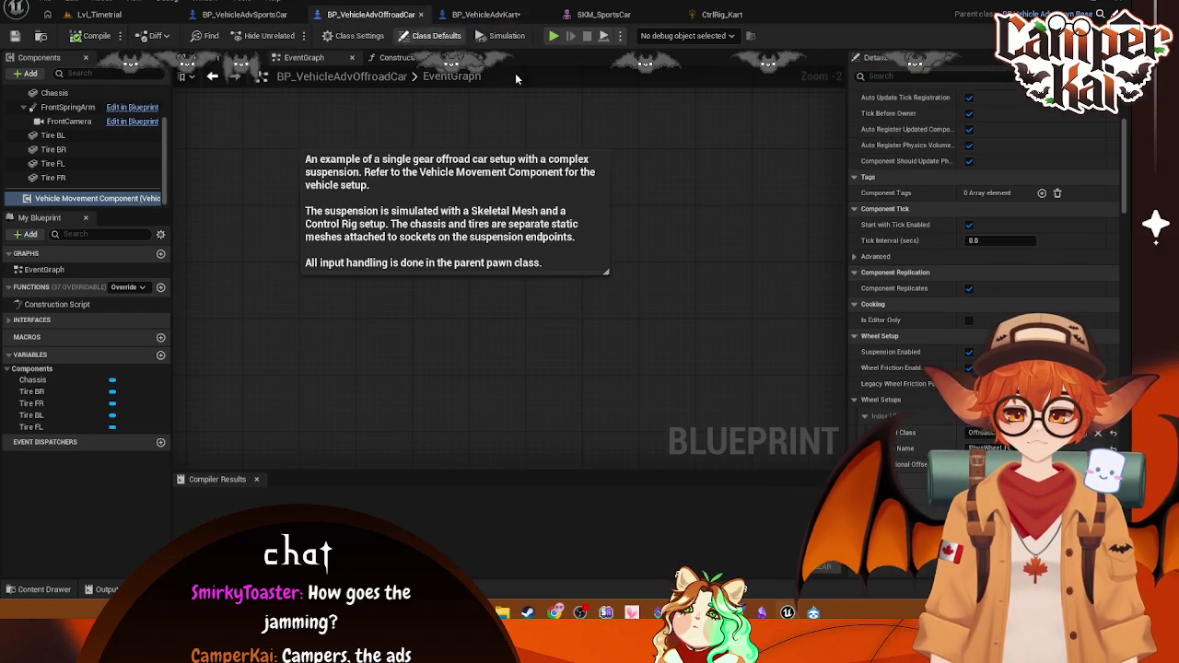
Step: Close the offroad car blueprint and go to the Lvl_Timetrial level
left_click(421, 14)
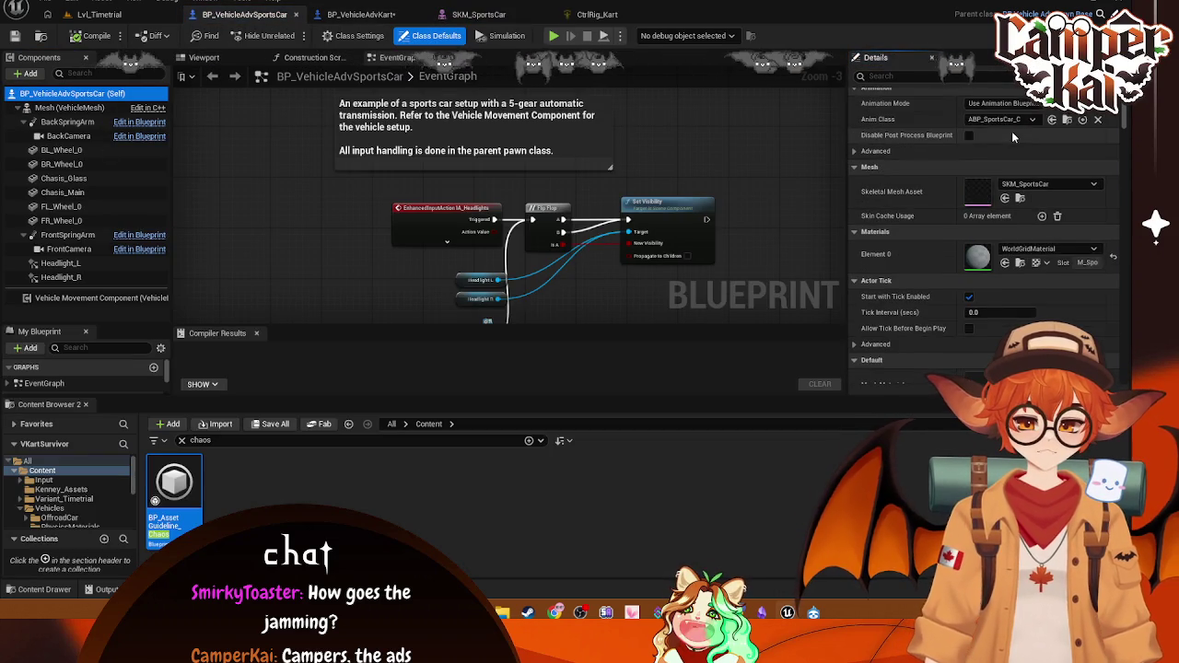
scroll(1012, 131, "up", 1)
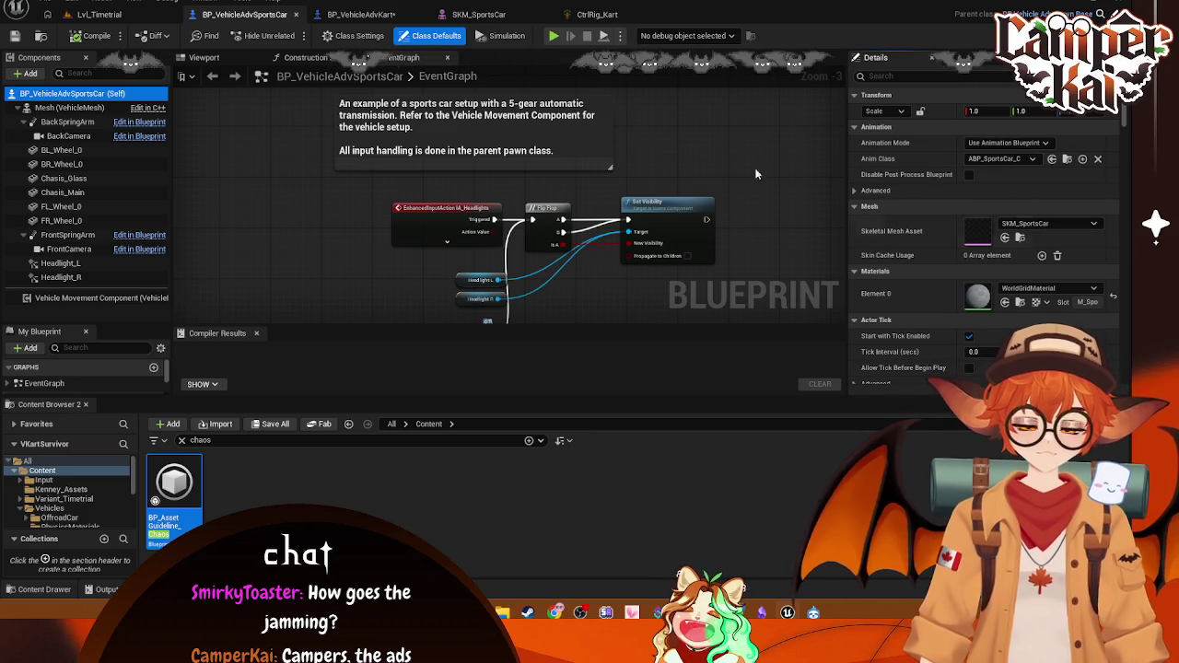
left_click(136, 14)
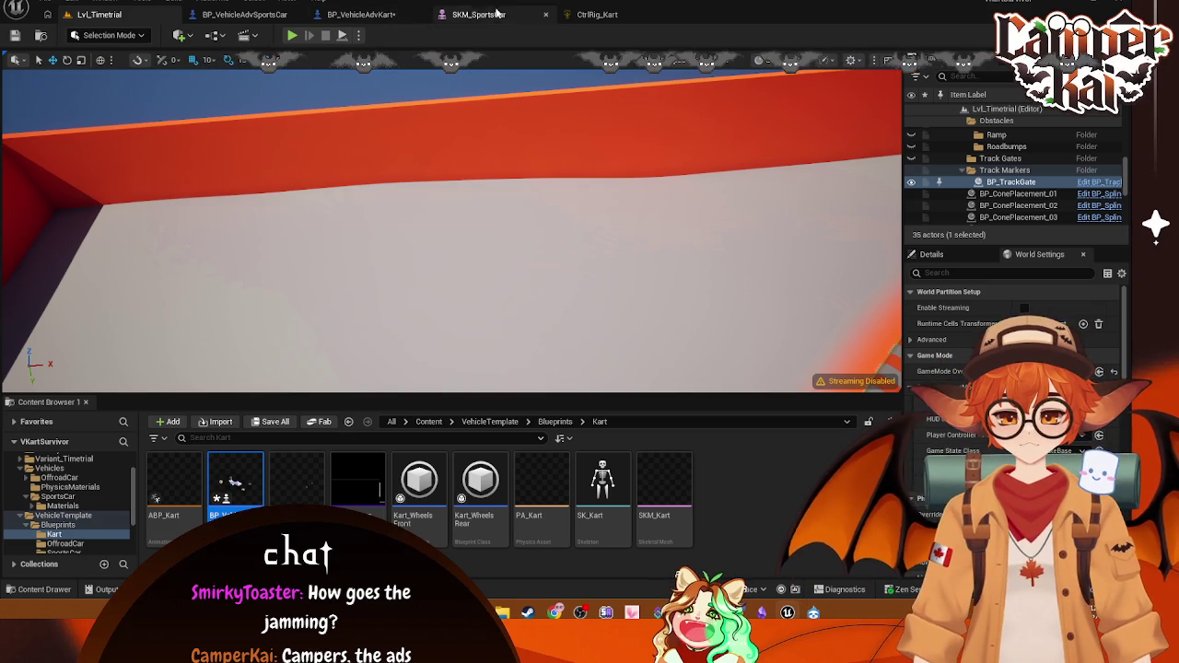
Step: Inspect the kart's VehicleMesh physics settings, expanding its physics constraints
left_click(404, 8)
left_click(62, 107)
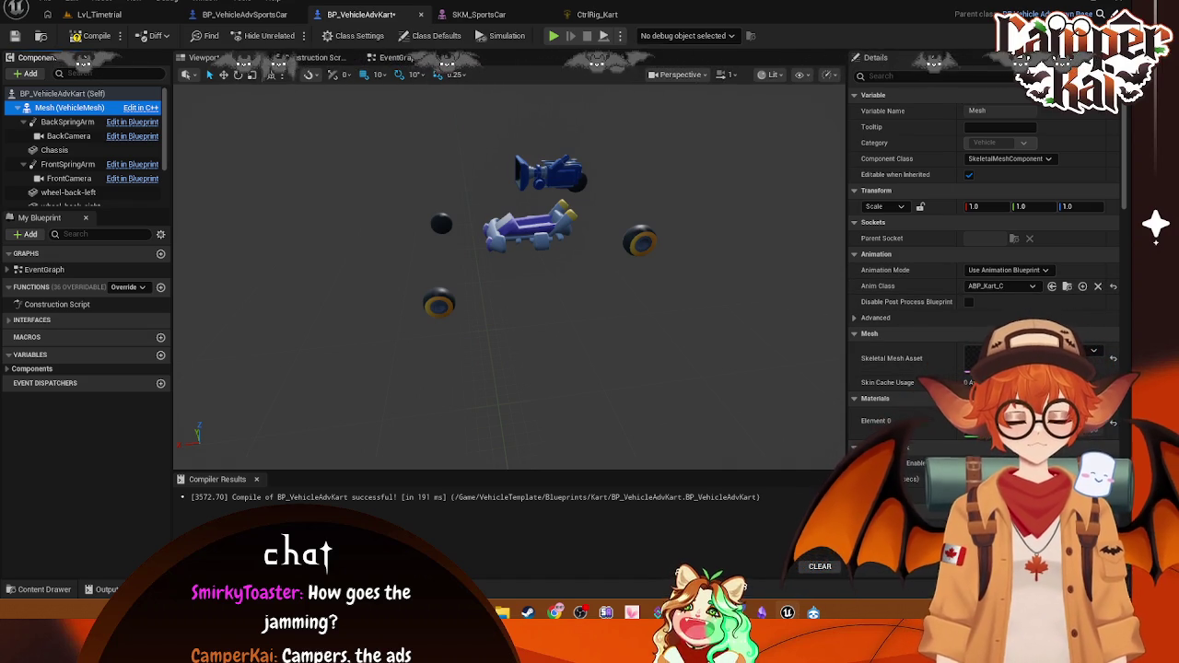
scroll(1000, 322, "down", 10)
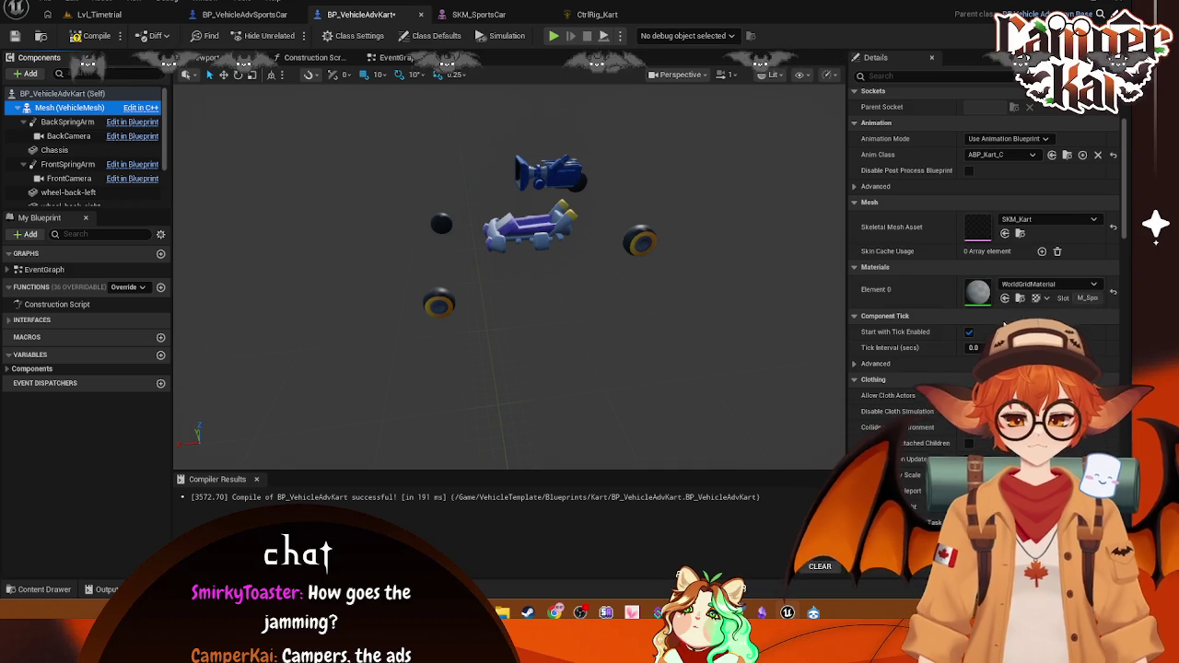
scroll(1001, 322, "down", 3)
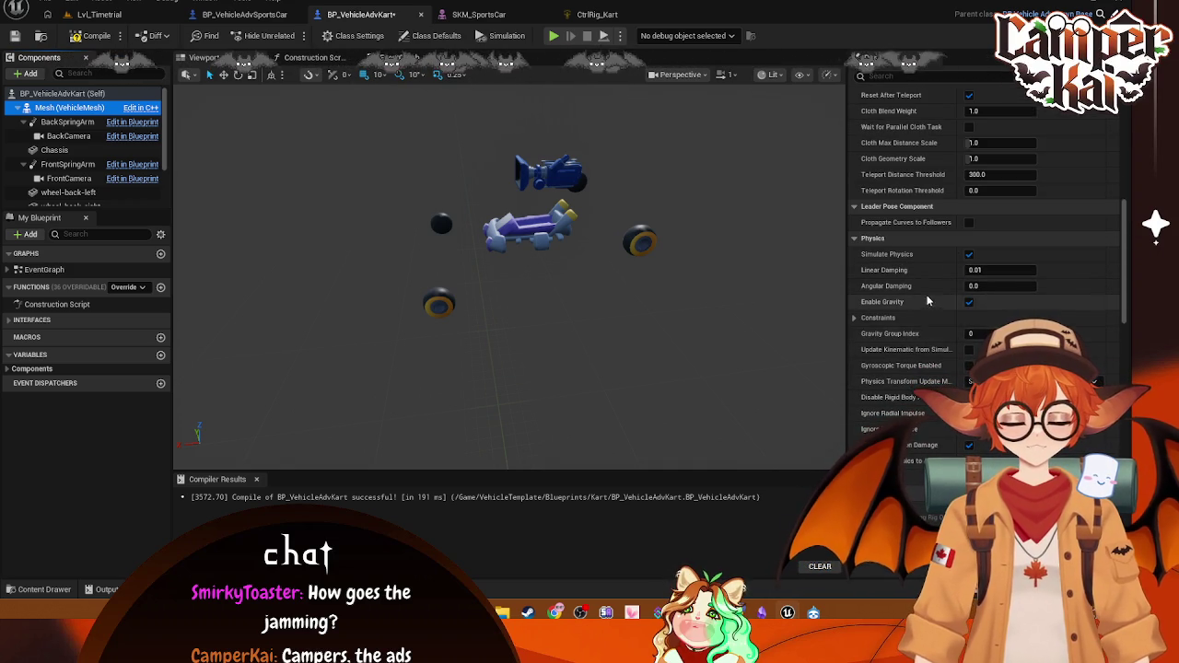
left_click(853, 318)
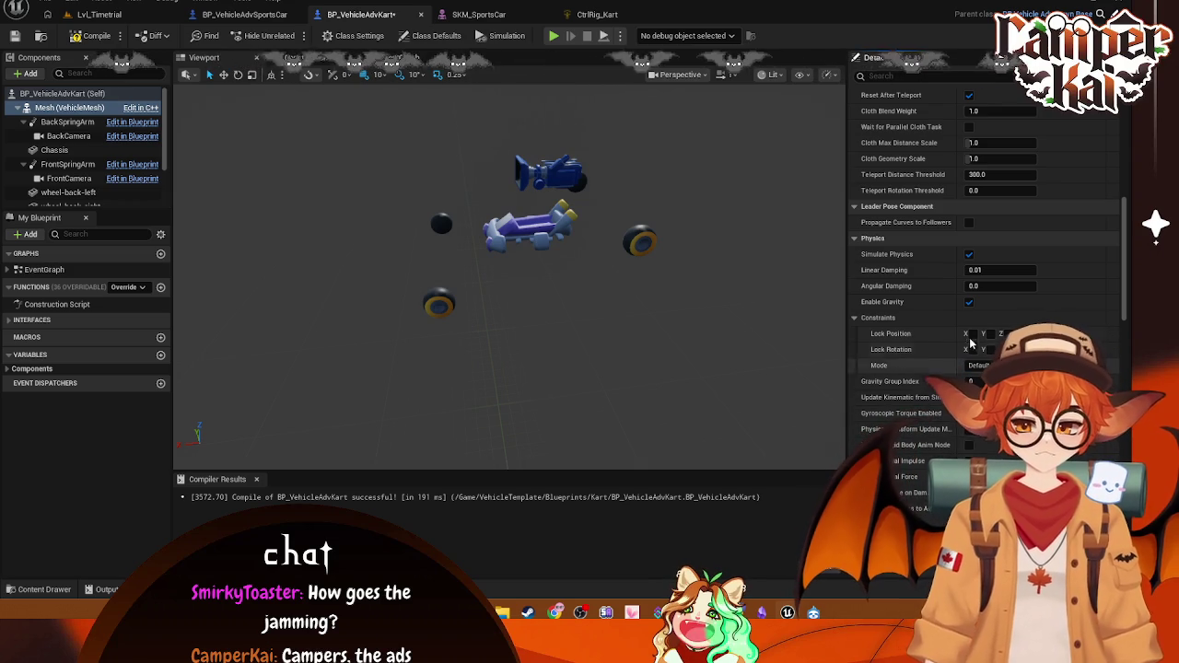
scroll(1088, 313, "down", 10)
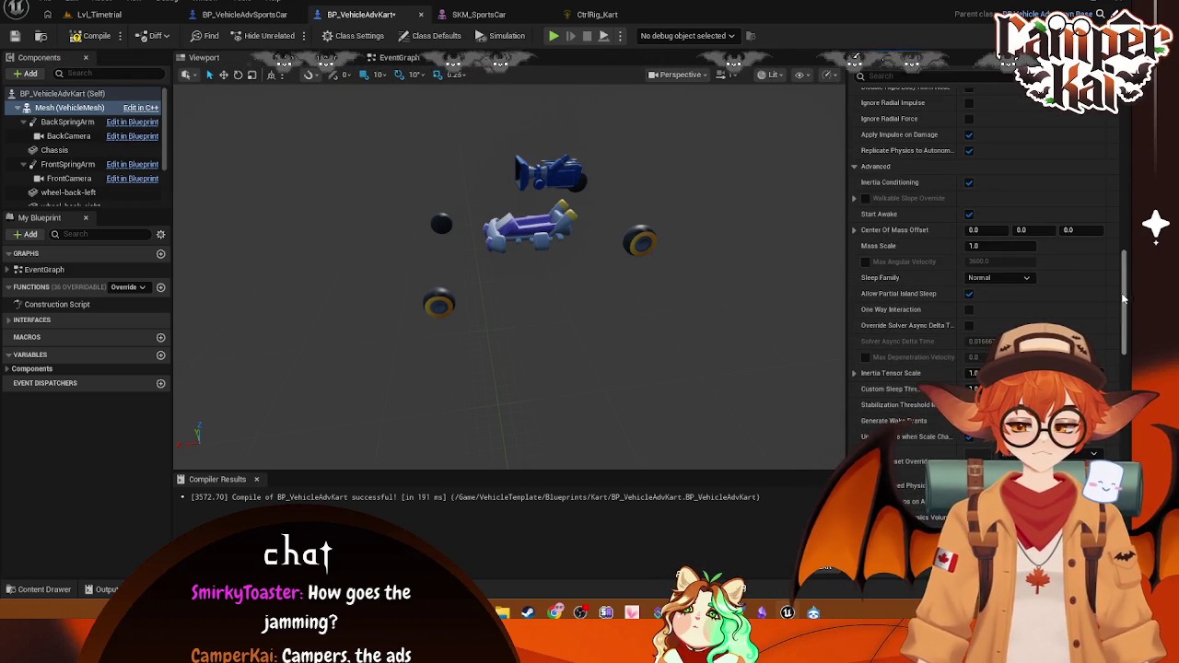
Step: Compare the sports car's VehicleMesh physics settings, then return to Lvl_Timetrial
key("ctrl+Tab")
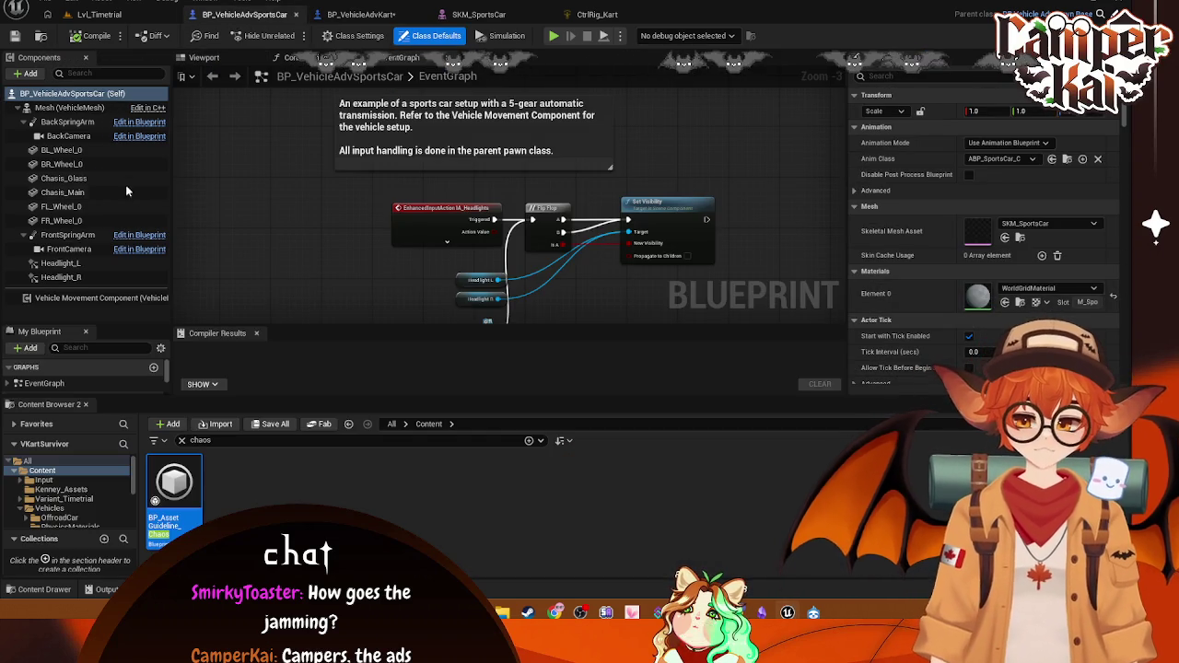
left_click(65, 109)
scroll(946, 279, "down", 10)
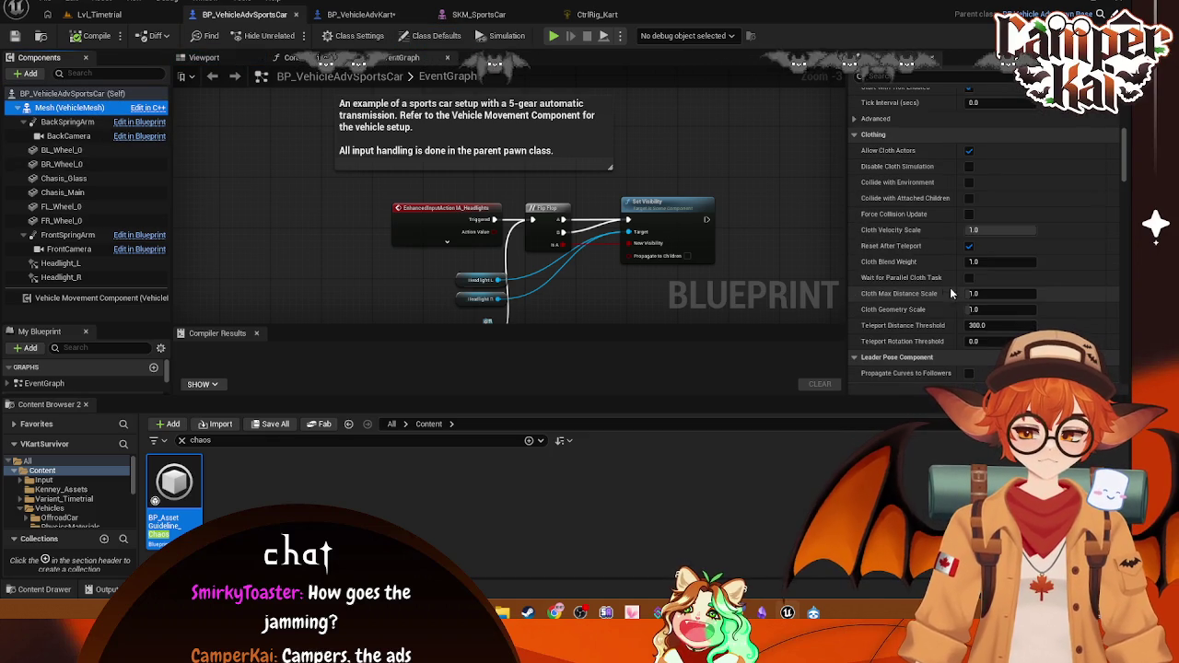
scroll(938, 288, "down", 10)
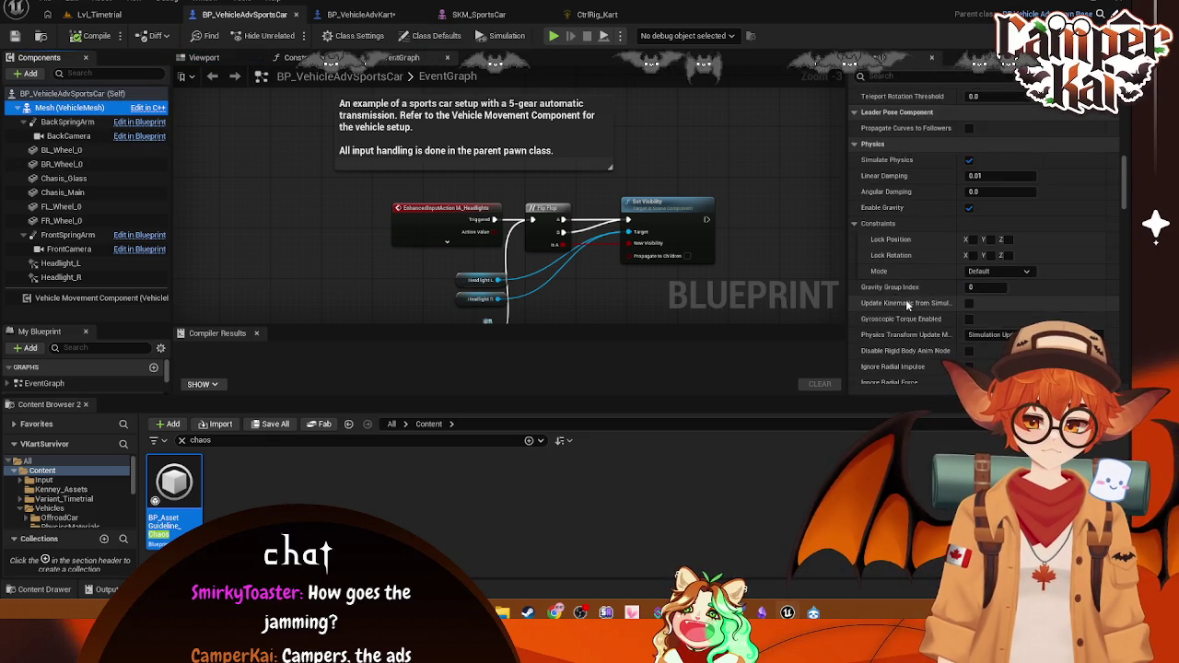
scroll(908, 300, "down", 10)
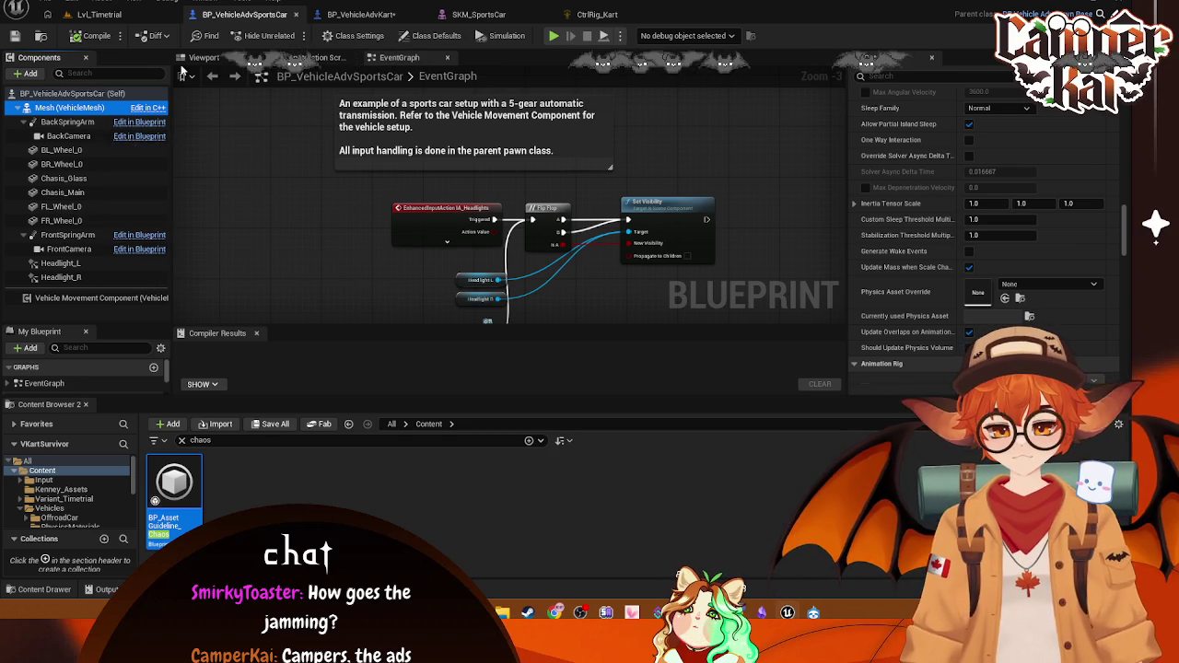
left_click(142, 16)
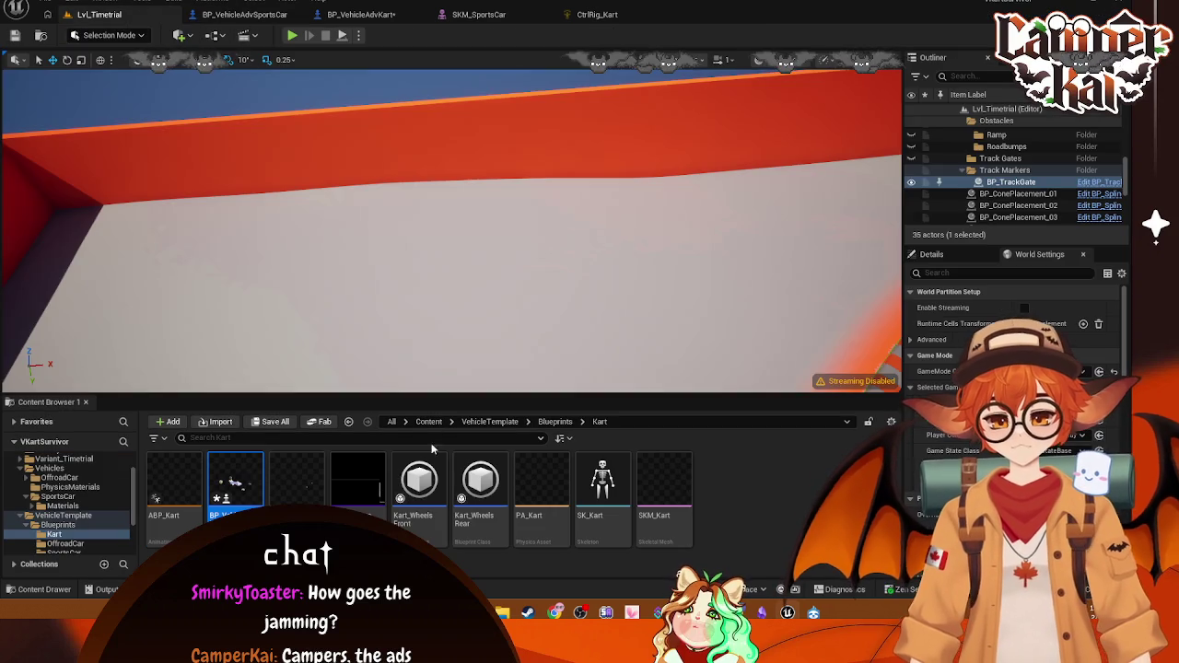
Step: View CtrlRig_SportsCar's reference graph, showing ABP_SportsCar and ABP_Kart referencing it
left_click(58, 496)
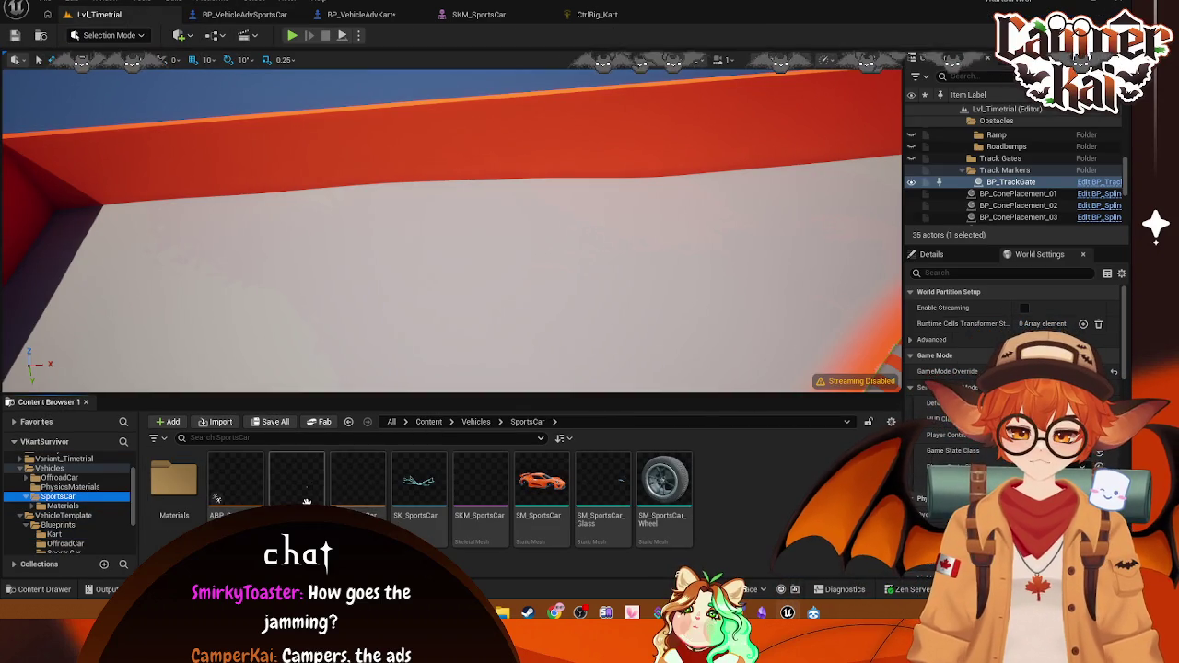
right_click(307, 502)
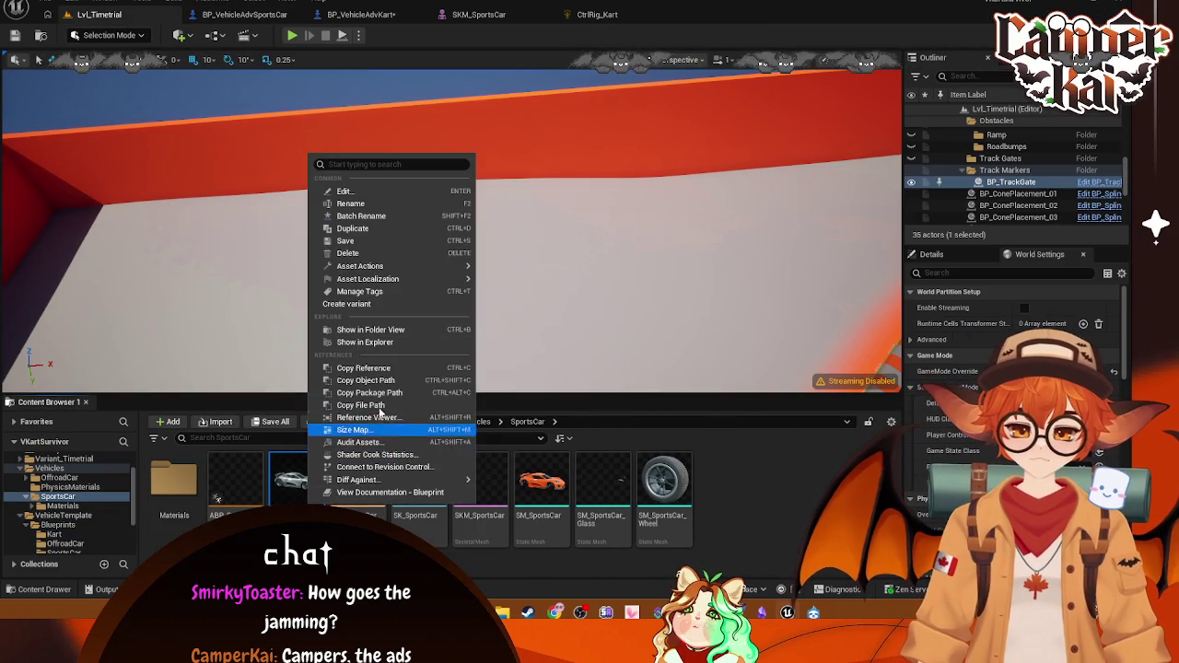
left_click(368, 418)
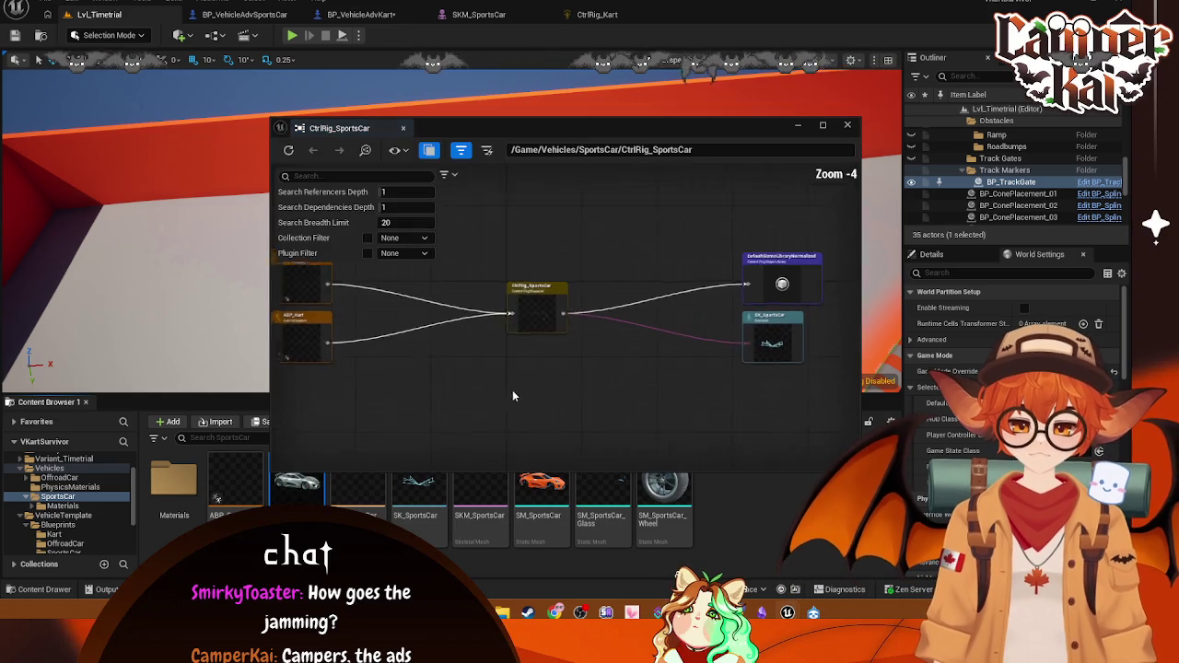
scroll(616, 354, "up", 2)
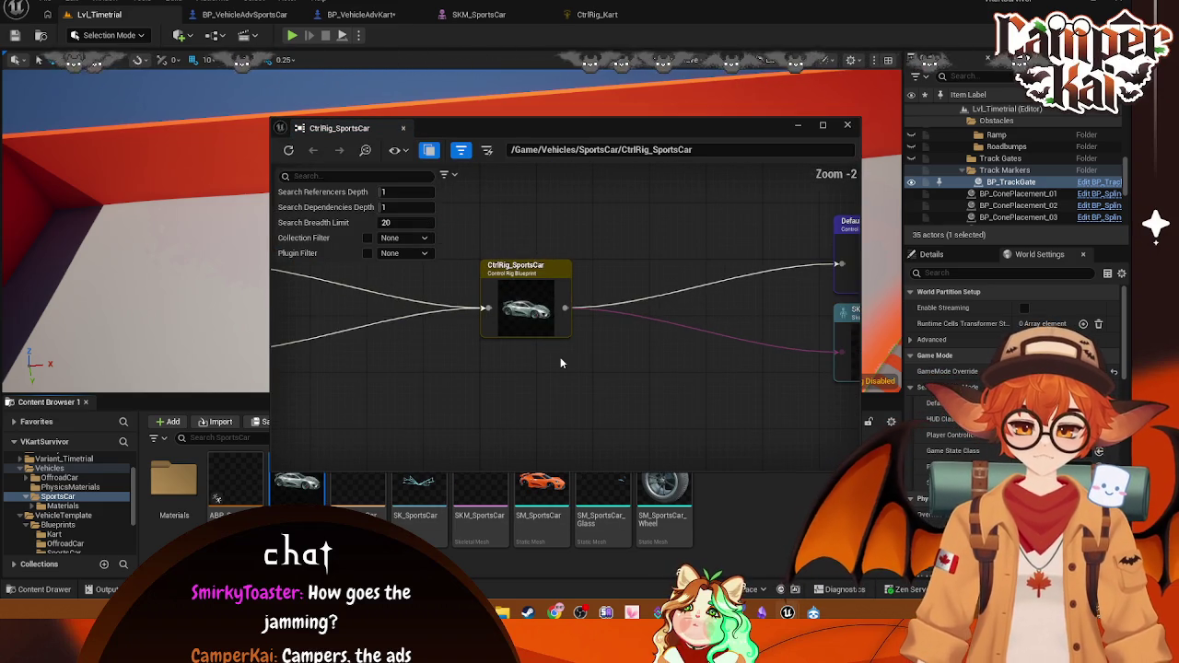
left_click_drag(560, 357, 388, 355)
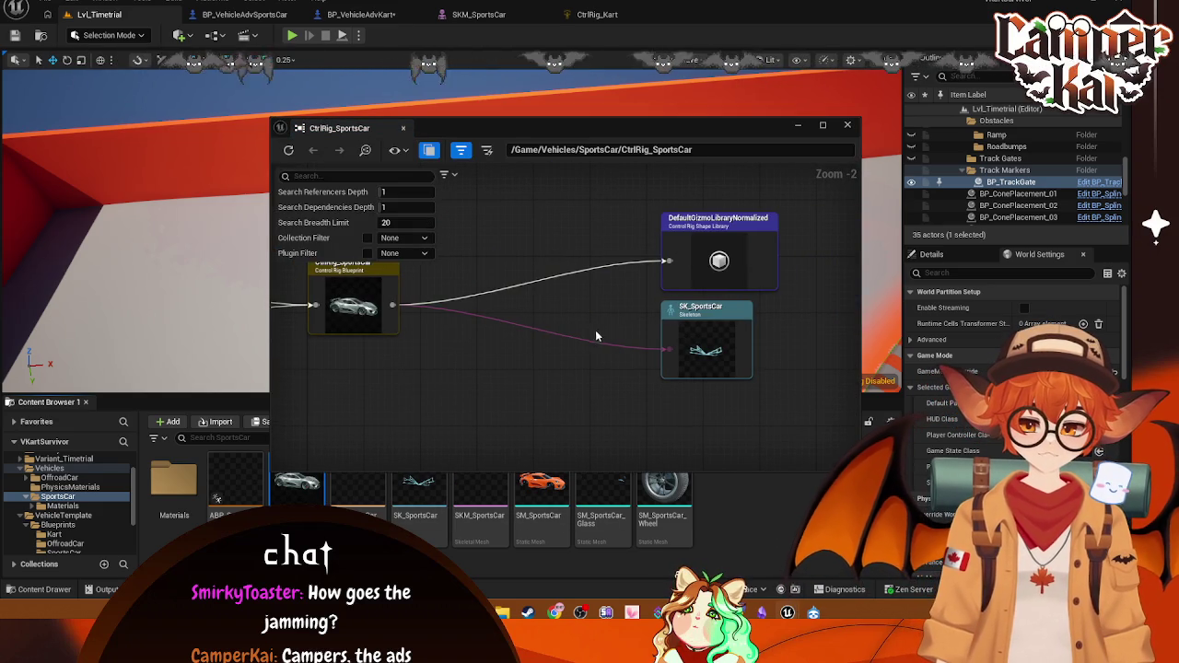
left_click_drag(541, 334, 773, 357)
mouse_move(580, 334)
left_mouse_down()
mouse_move(787, 347)
mouse_move(713, 326)
mouse_move(460, 364)
mouse_move(446, 377)
mouse_move(422, 316)
left_mouse_up()
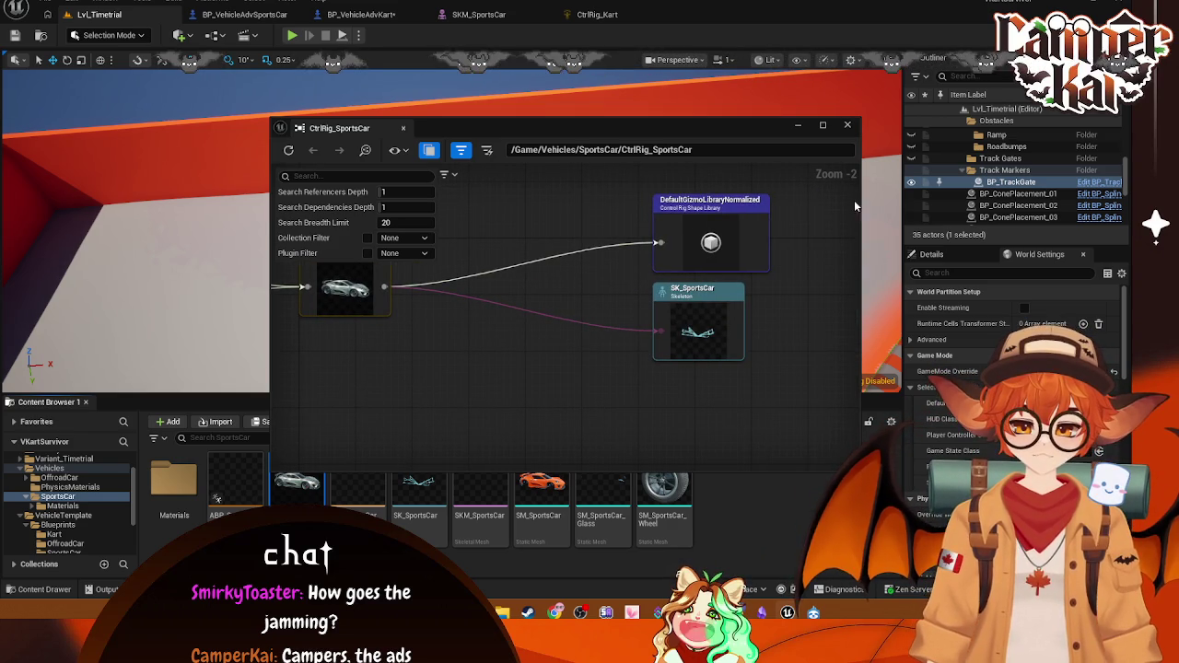
mouse_move(422, 316)
left_mouse_down()
mouse_move(621, 283)
mouse_move(766, 304)
mouse_move(748, 324)
left_mouse_up()
left_click(847, 125)
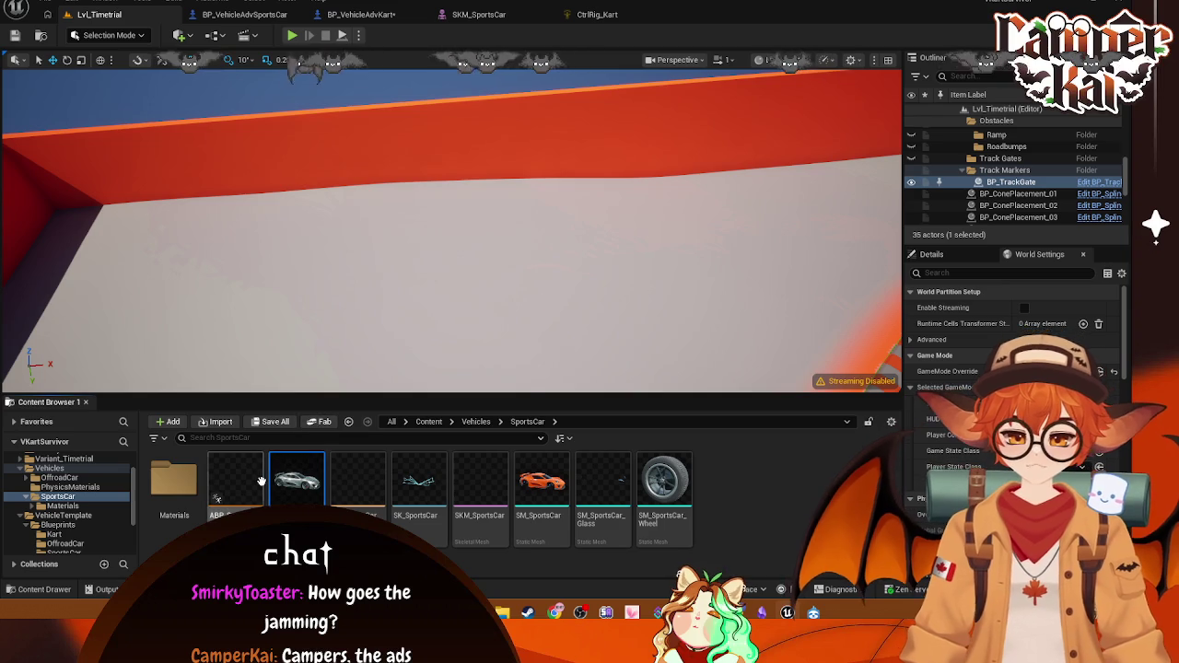
Step: View ABP_SportsCar's references and dependencies in the reference graph
right_click(262, 481)
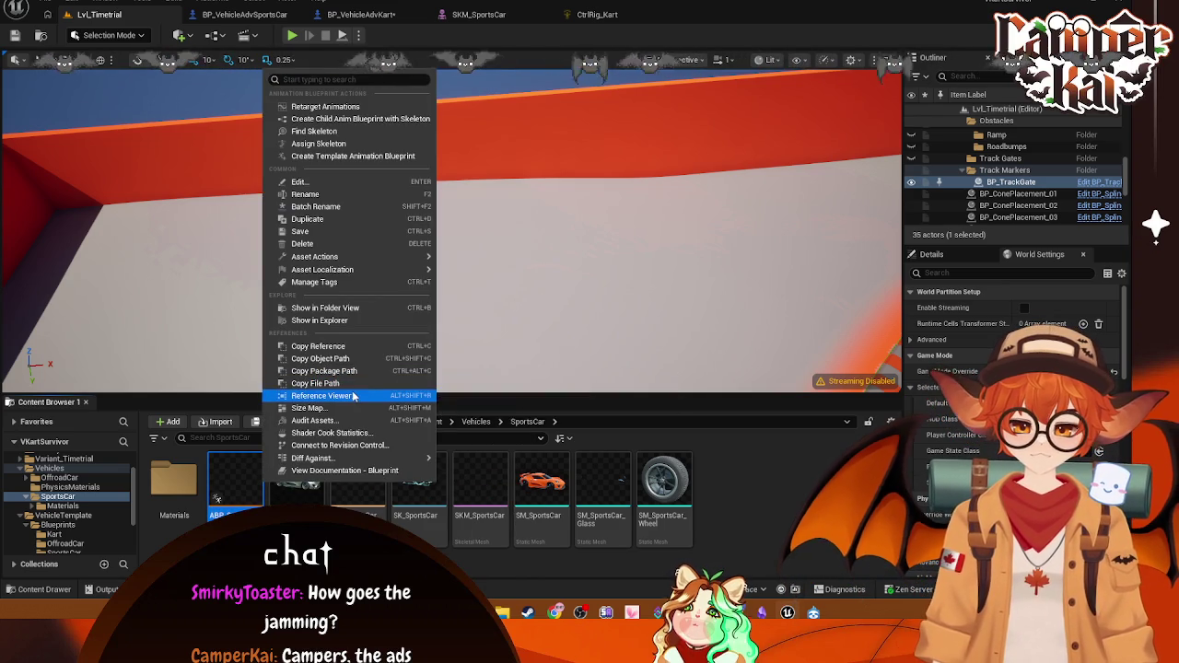
left_click(353, 396)
scroll(499, 358, "up", 1)
mouse_move(498, 359)
left_mouse_down()
mouse_move(642, 352)
mouse_move(679, 395)
mouse_move(644, 387)
mouse_move(692, 414)
mouse_move(607, 402)
mouse_move(673, 402)
mouse_move(427, 410)
left_mouse_up()
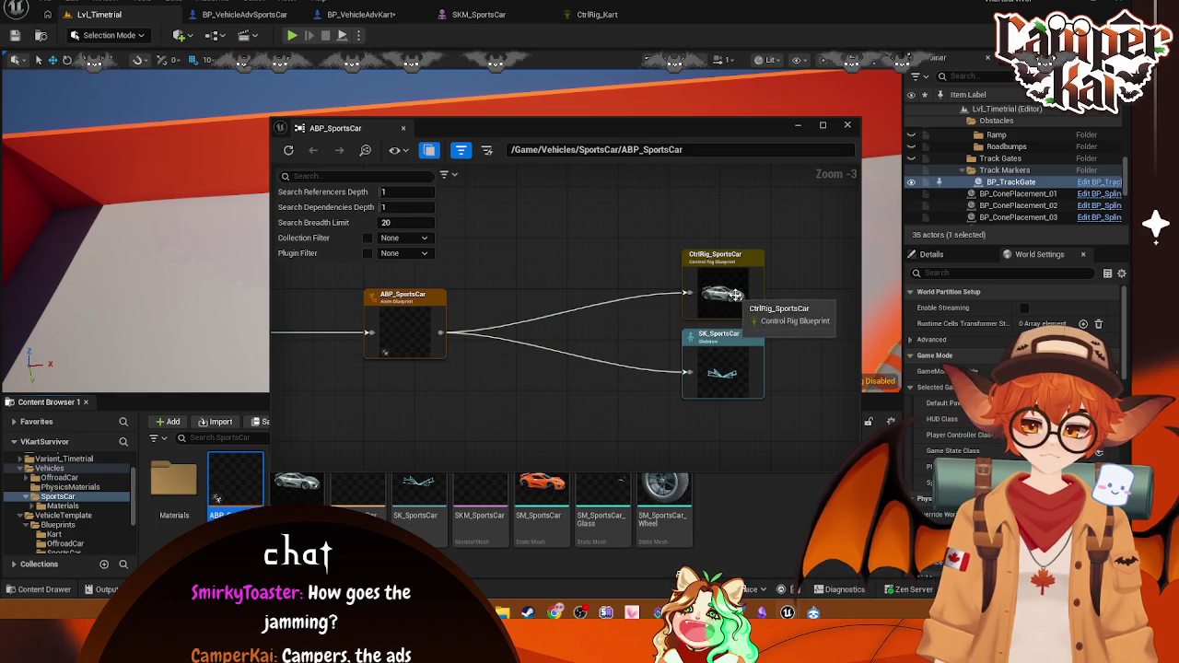
left_click(847, 126)
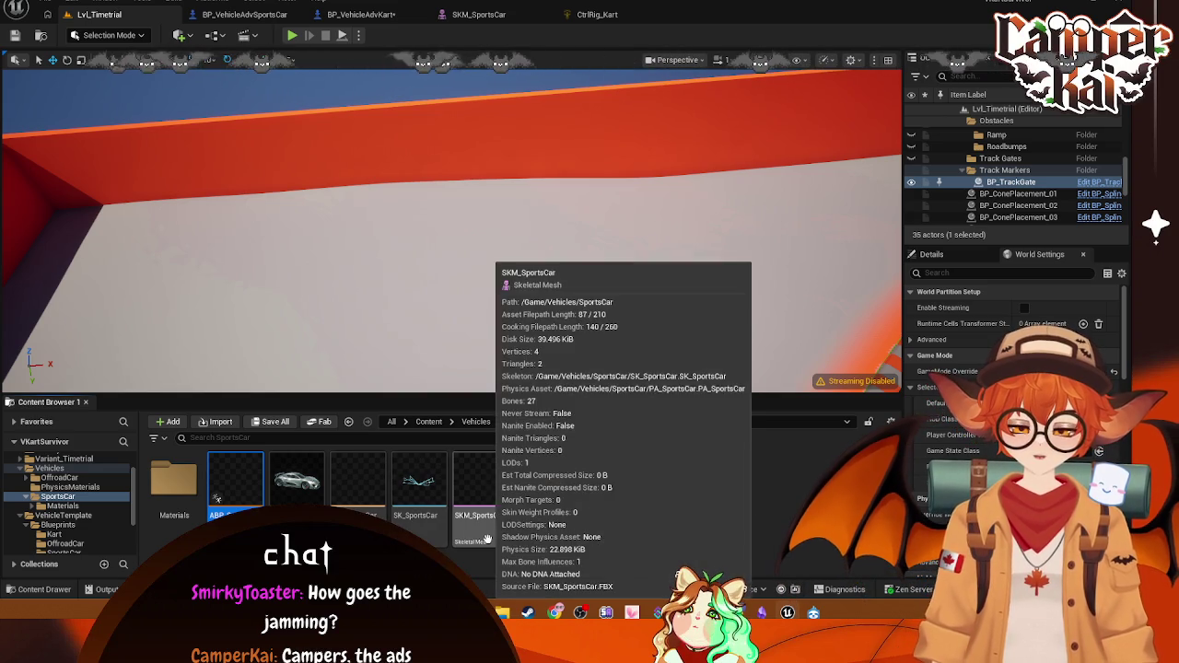
Step: Check PA_SportsCar's references showing SKM_SportsCar and SKM_Kart, then browse to the Kart folder
right_click(419, 484)
key("Escape")
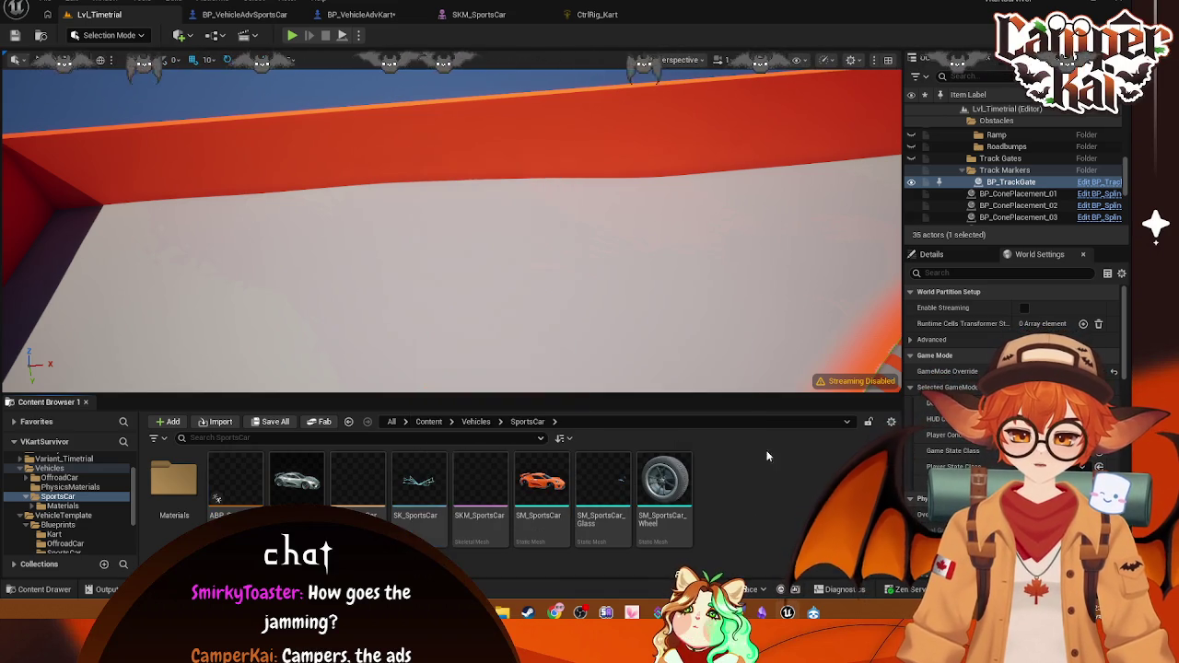
right_click(361, 484)
mouse_move(414, 268)
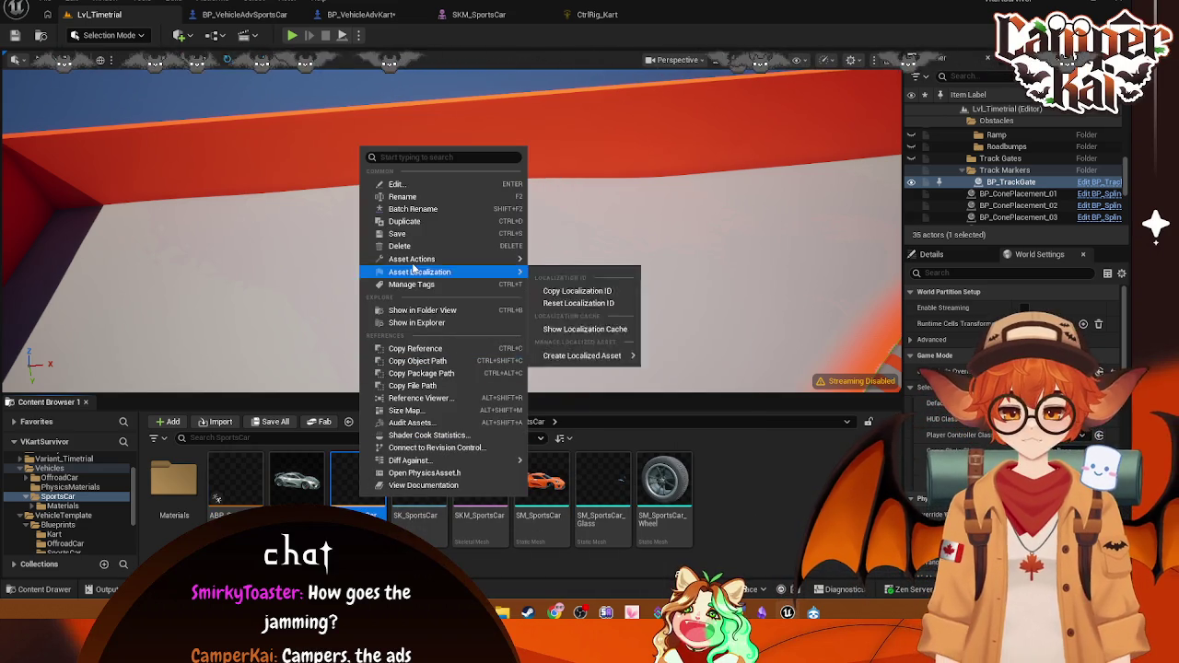
left_click(419, 398)
mouse_move(599, 303)
left_mouse_down()
mouse_move(572, 356)
mouse_move(705, 378)
left_mouse_up()
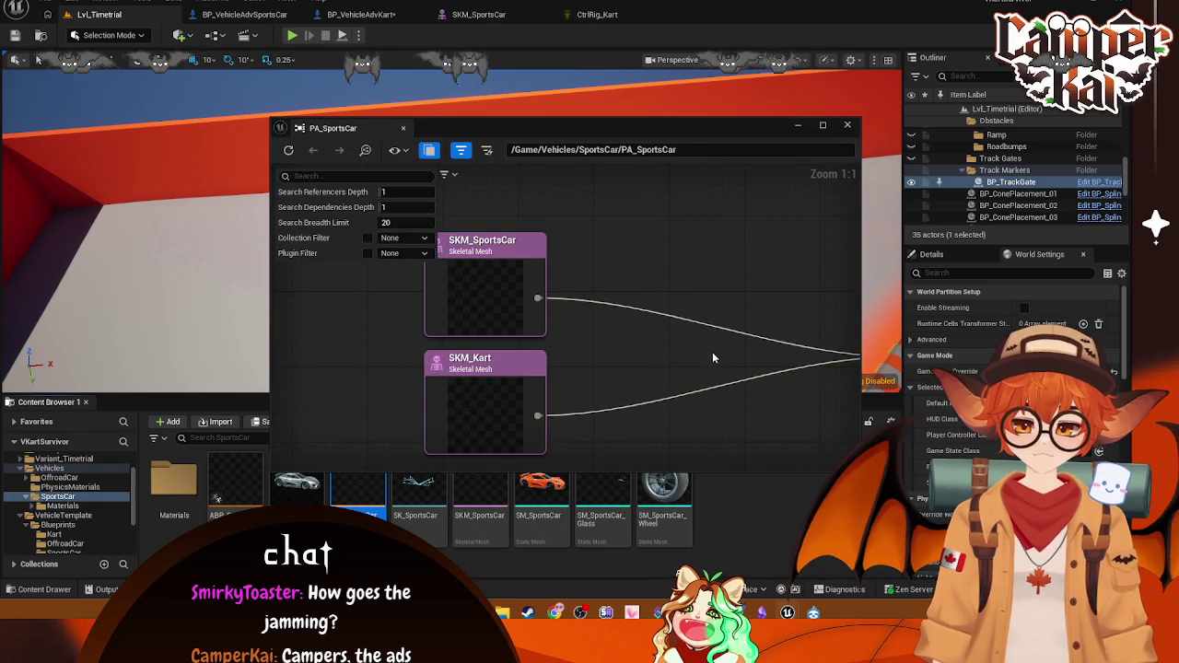
left_click(847, 124)
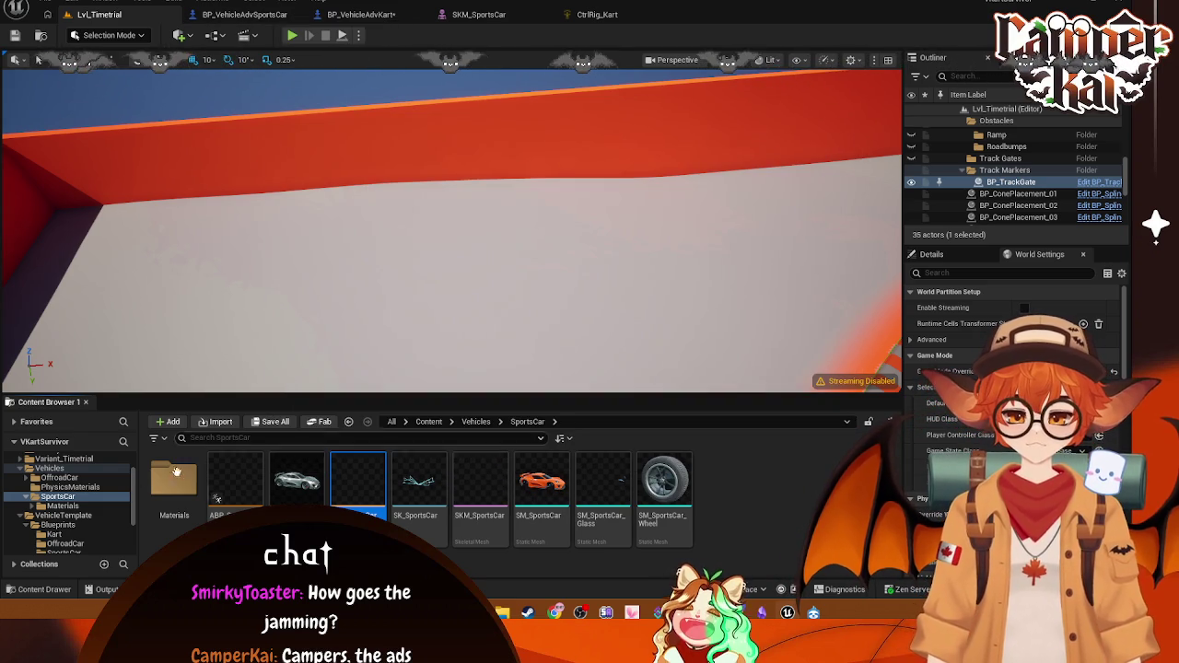
scroll(64, 516, "down", 1)
left_click(53, 515)
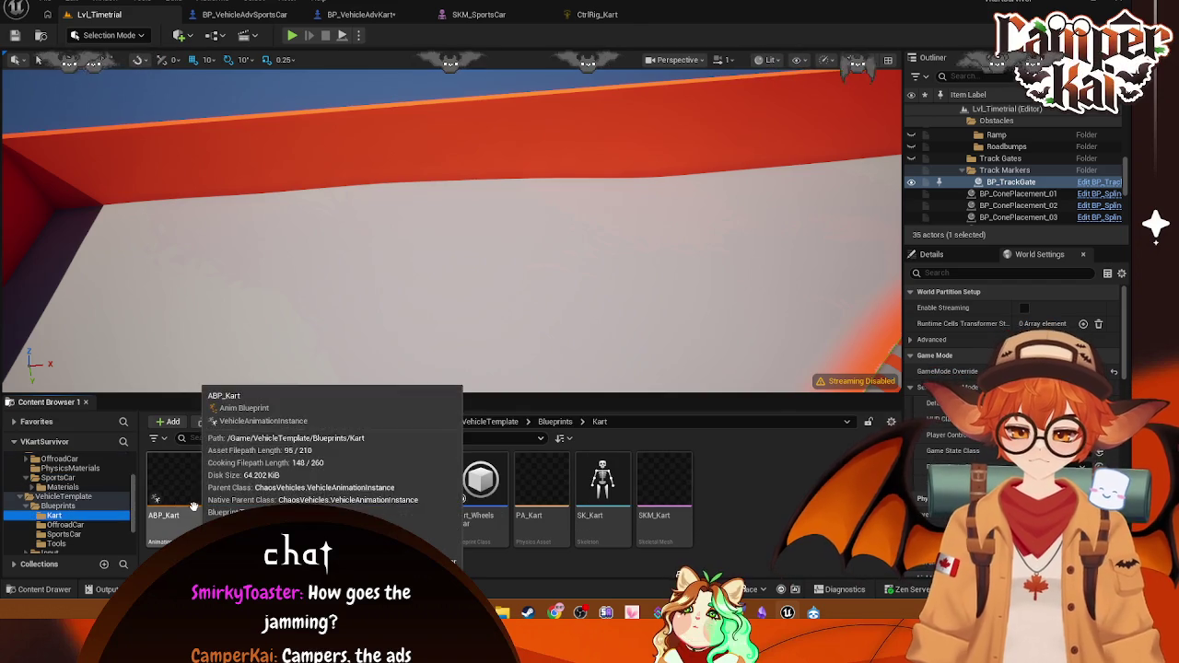
Step: Open the ABP_Kart animation blueprint, shut the SKM_SportsCar and CtrlRig_Kart tabs, and go back to Lvl_Timetrial
left_click(177, 502)
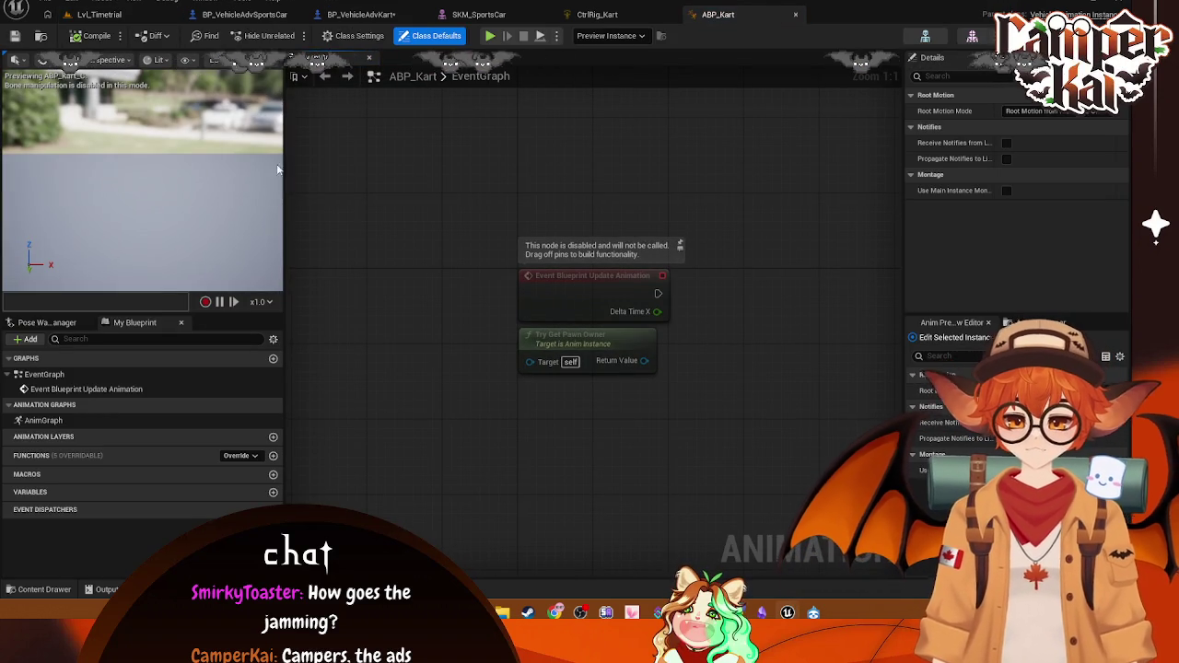
left_click(535, 16)
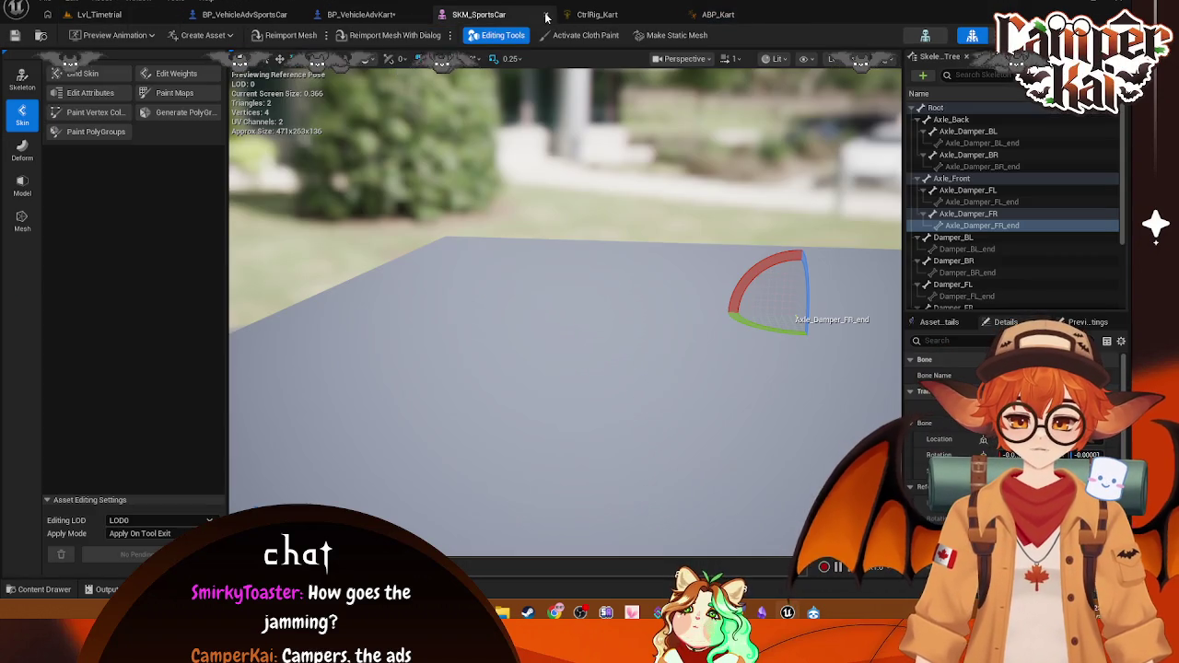
left_click(547, 17)
left_click(547, 17)
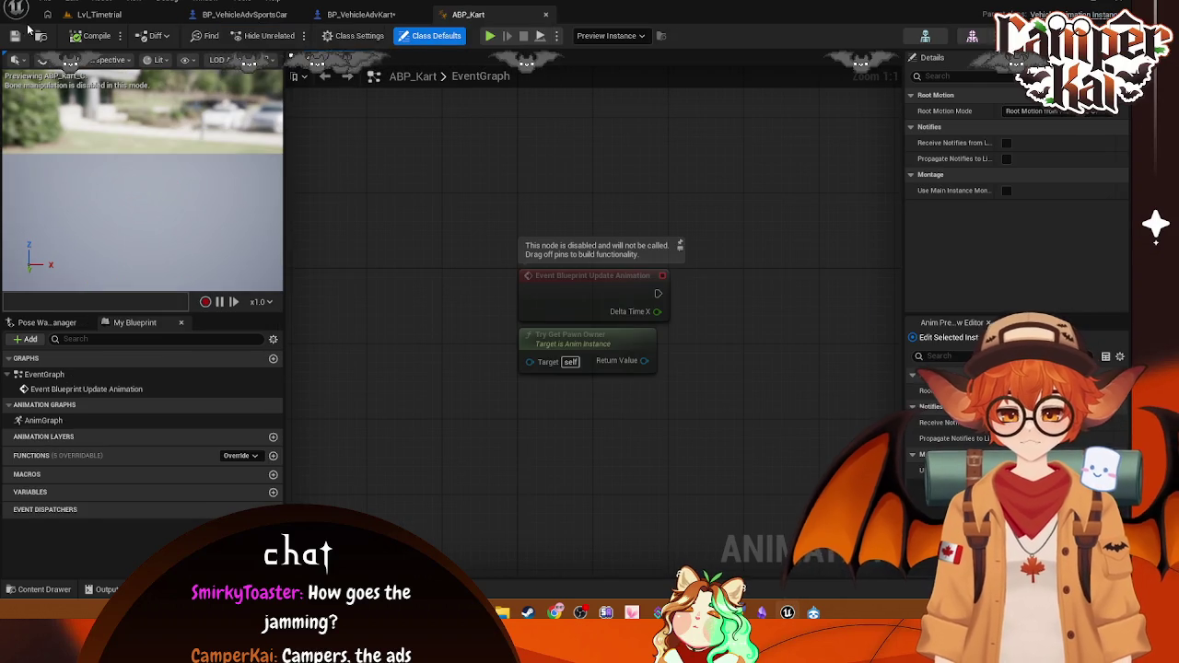
left_click(99, 15)
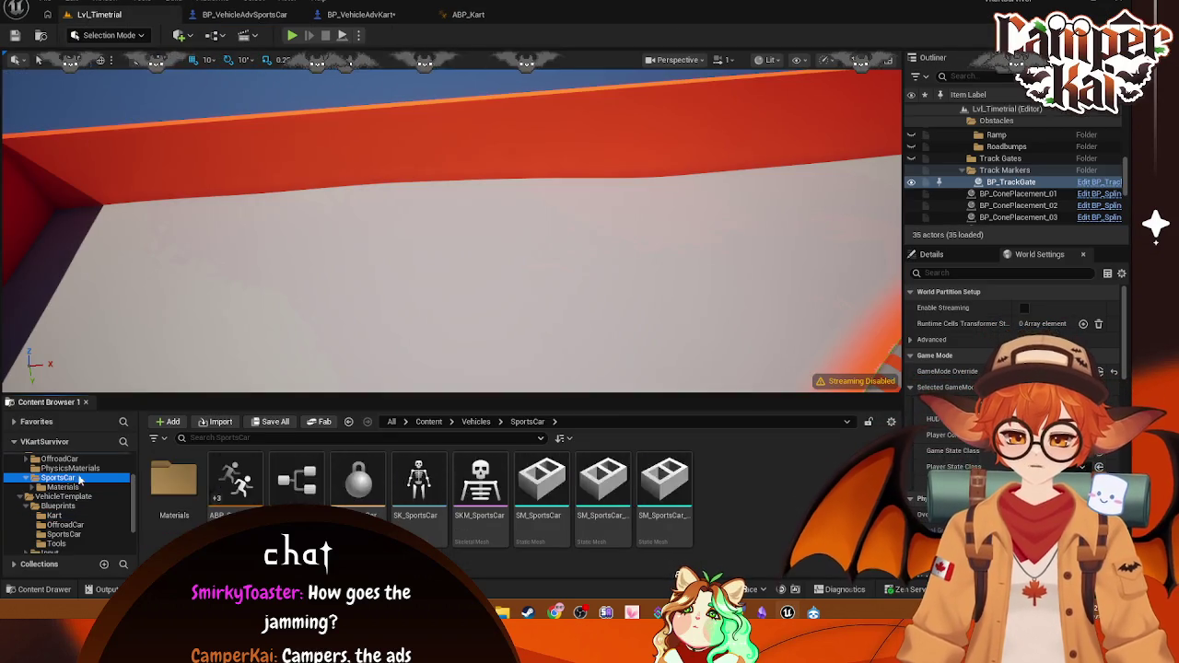
Step: Open ABP_SportsCar and select and frame its anim graph nodes for comparison
double_click(247, 499)
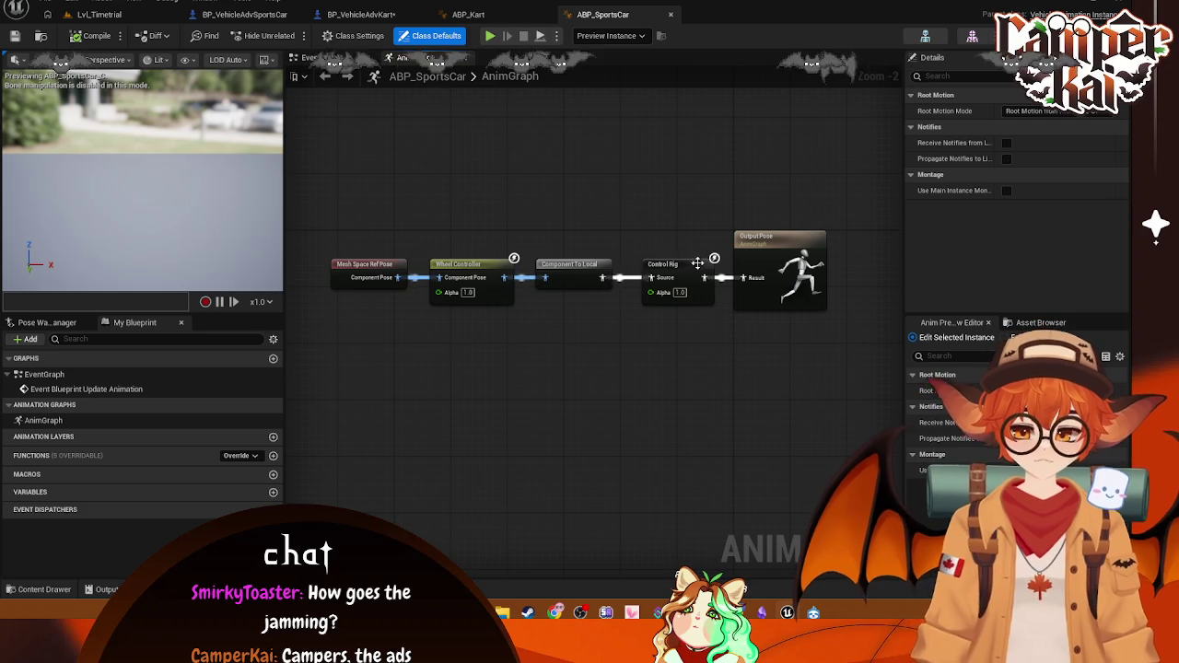
left_click(468, 14)
left_click(600, 16)
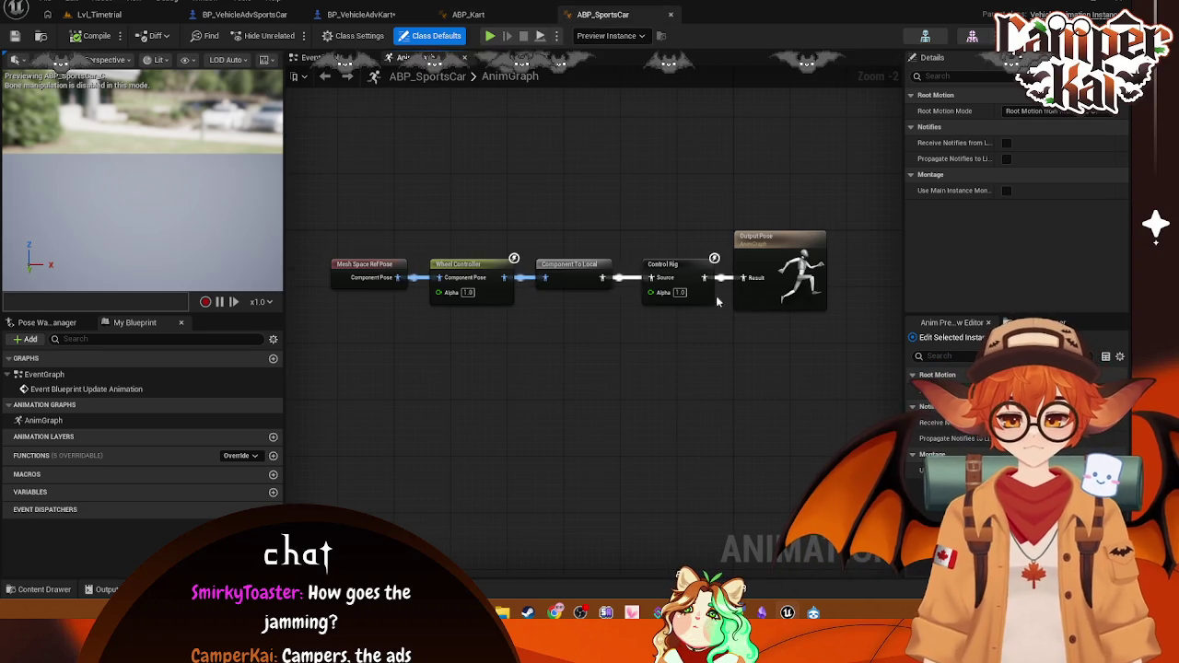
mouse_move(822, 370)
left_mouse_down()
mouse_move(368, 326)
mouse_move(464, 192)
mouse_move(545, 320)
left_mouse_up()
mouse_move(746, 338)
left_mouse_down()
mouse_move(558, 428)
mouse_move(621, 387)
left_mouse_up()
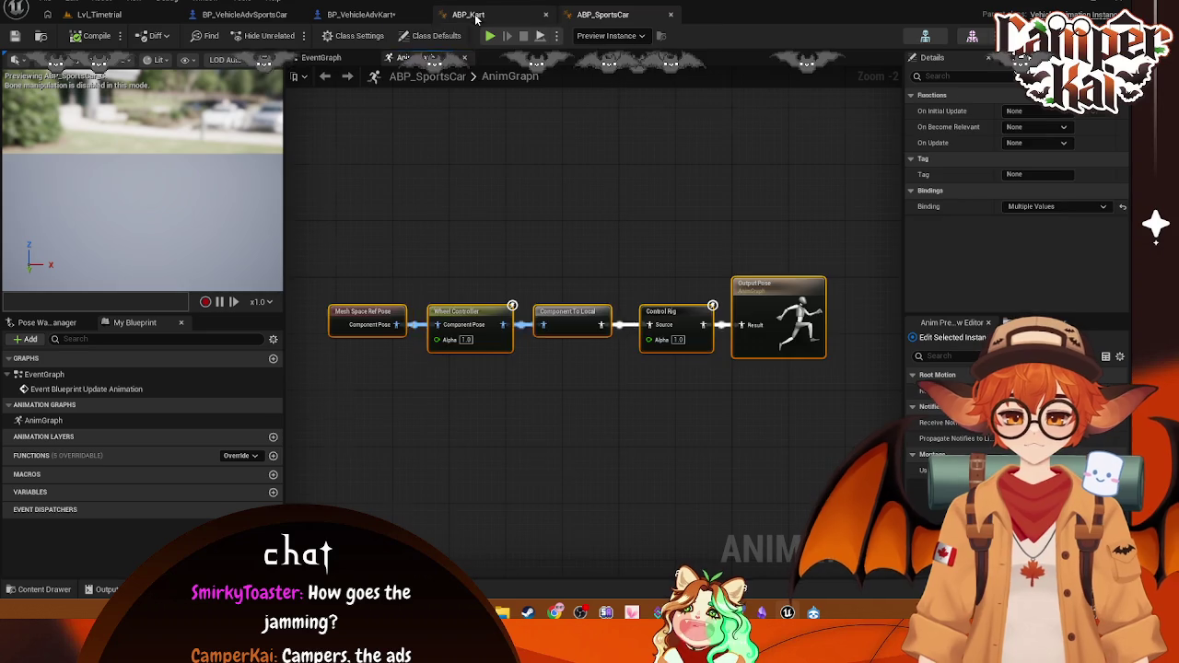
left_click(476, 17)
left_click(604, 16)
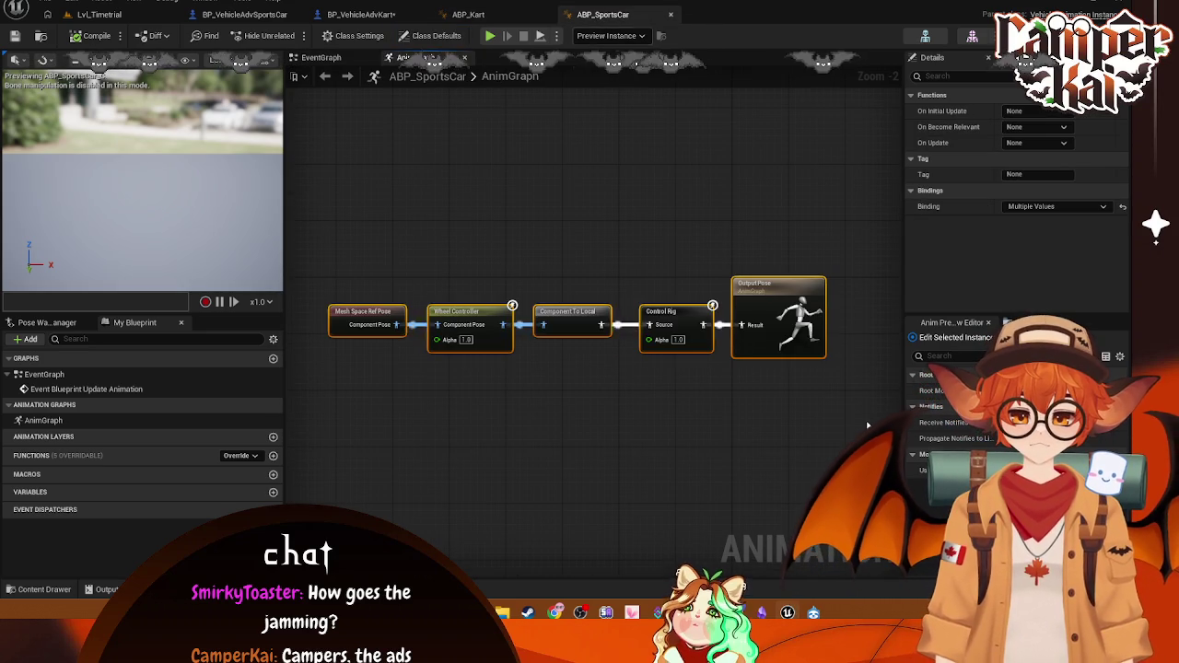
Step: Compare ABP_Kart's event graph with the nodes in ABP_SportsCar's anim graph
left_click(472, 15)
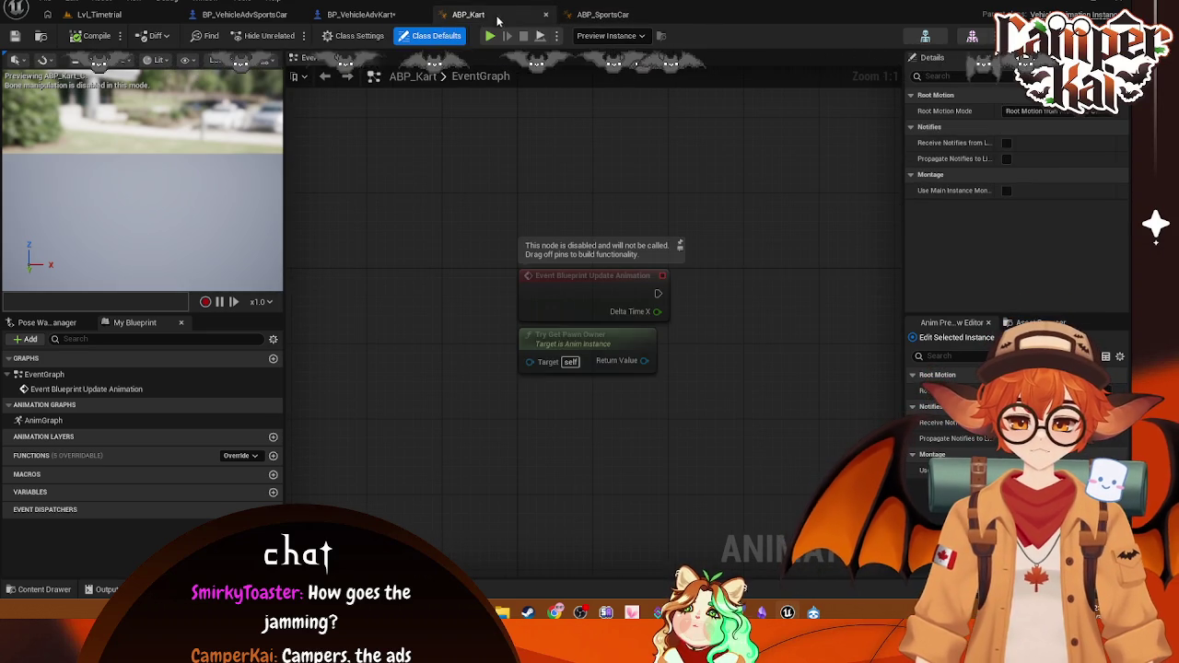
left_click_drag(632, 463, 581, 369)
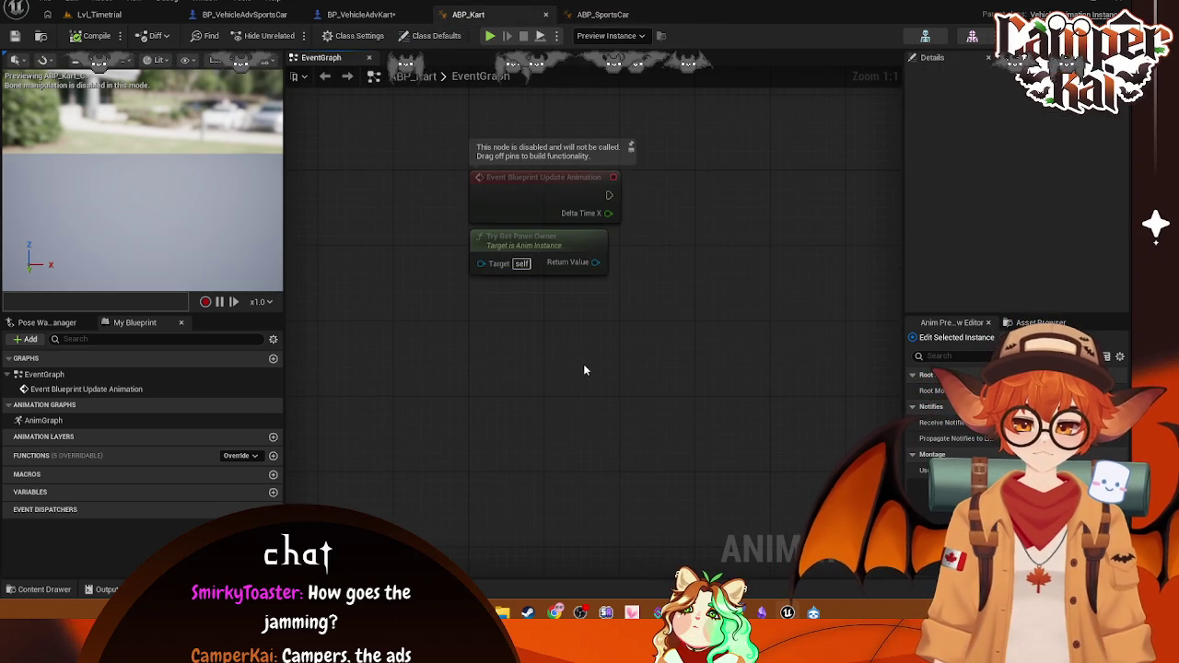
left_click(594, 367)
left_click(604, 15)
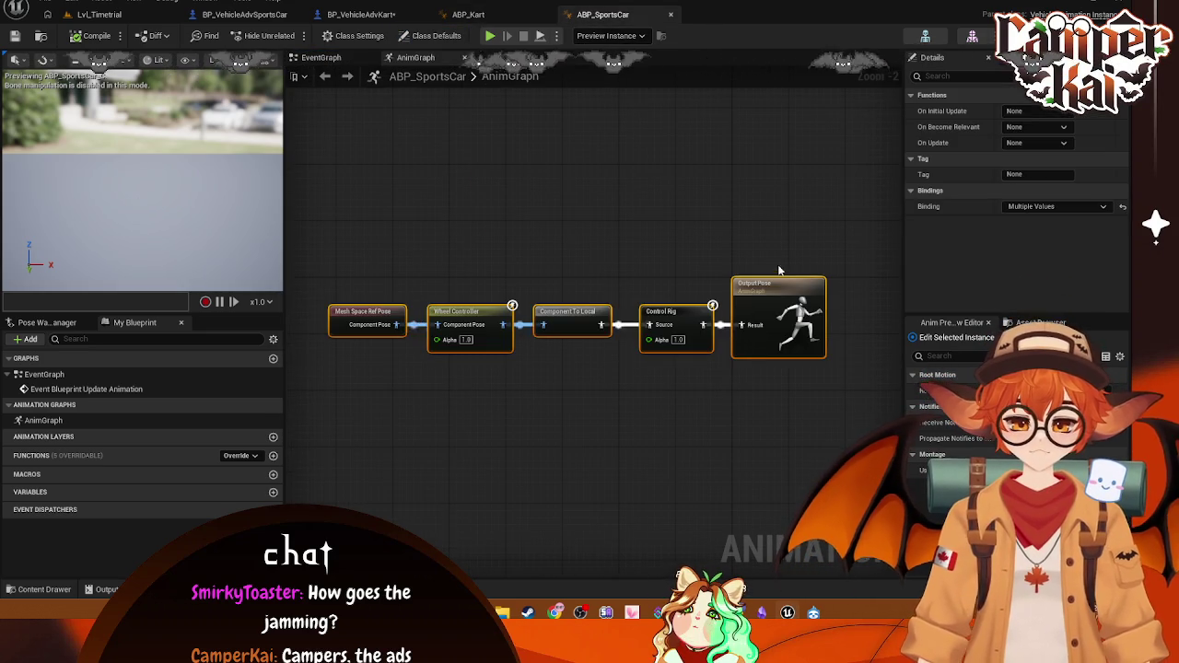
mouse_move(840, 251)
left_mouse_down()
mouse_move(409, 414)
mouse_move(332, 387)
left_mouse_up()
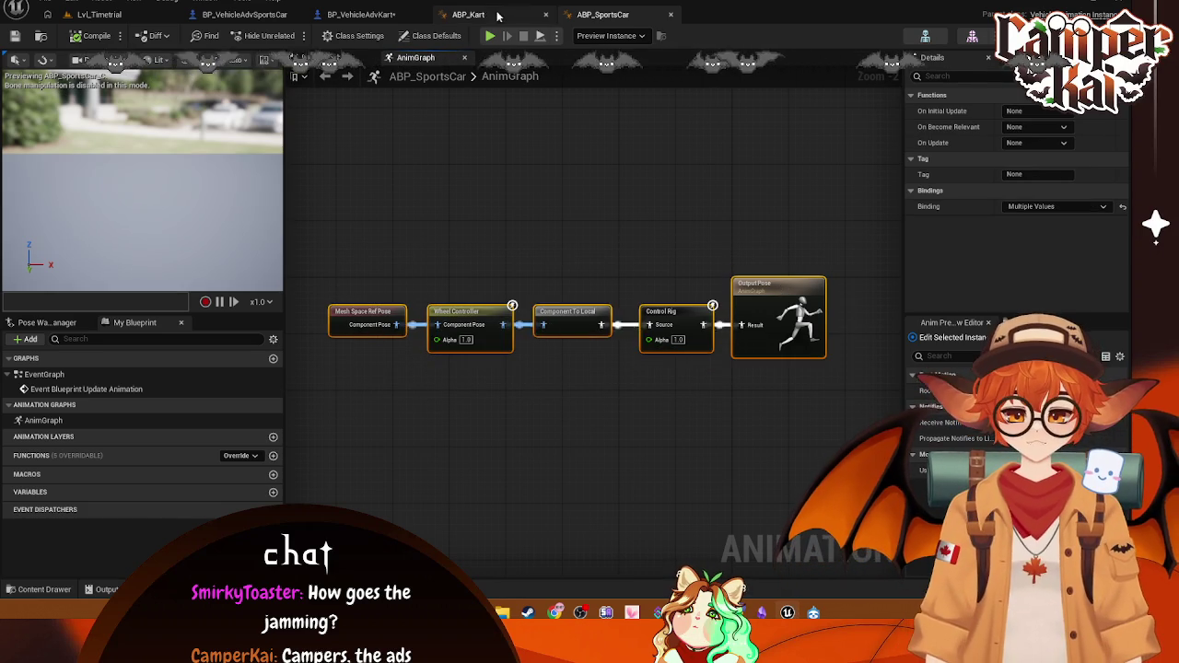
left_click(468, 15)
left_click_drag(578, 367, 503, 382)
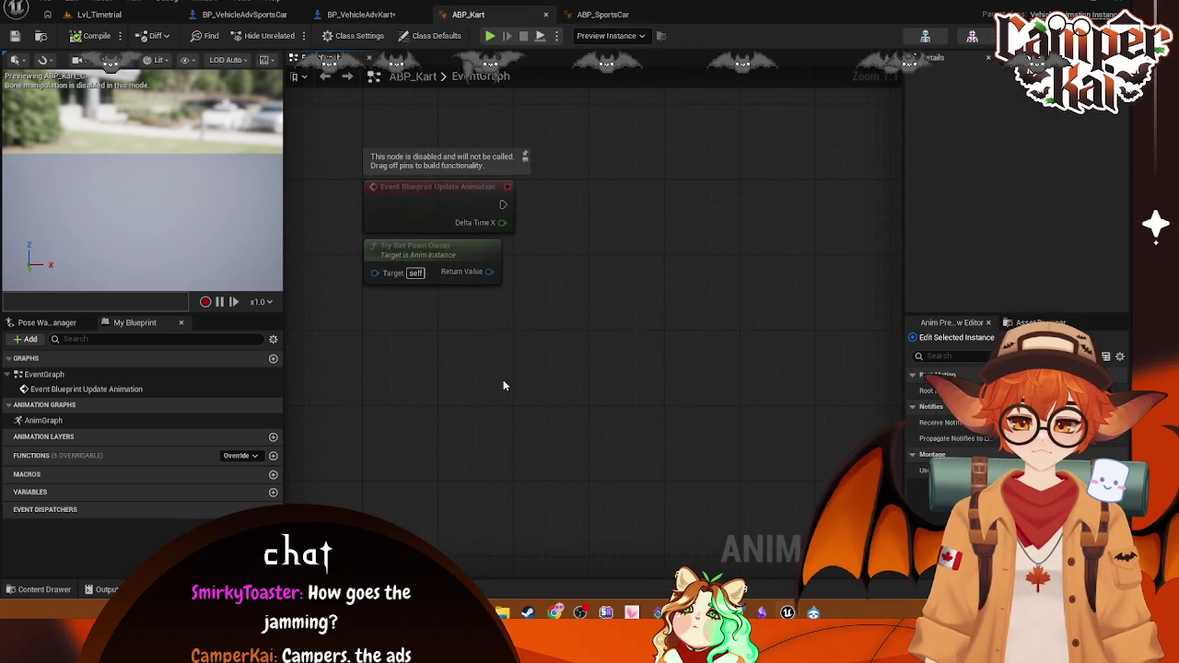
left_click(604, 15)
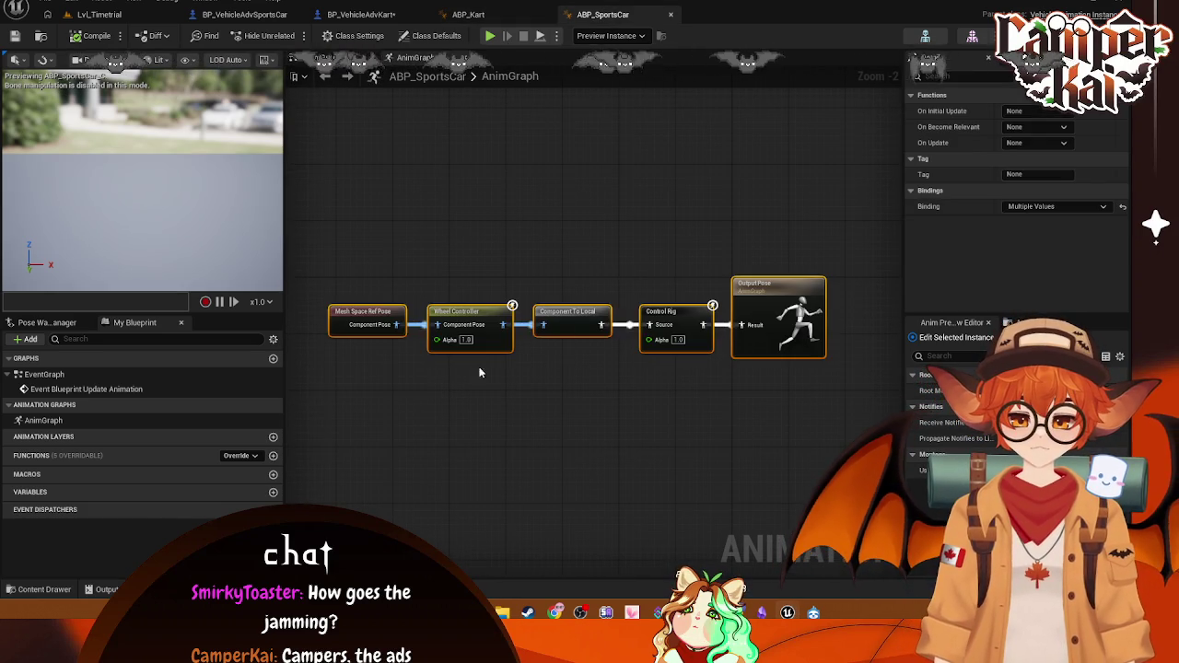
Step: Select ABP_SportsCar's Mesh Space Ref Pose node and add a new function to ABP_SportsCar
left_click(517, 17)
left_click(604, 15)
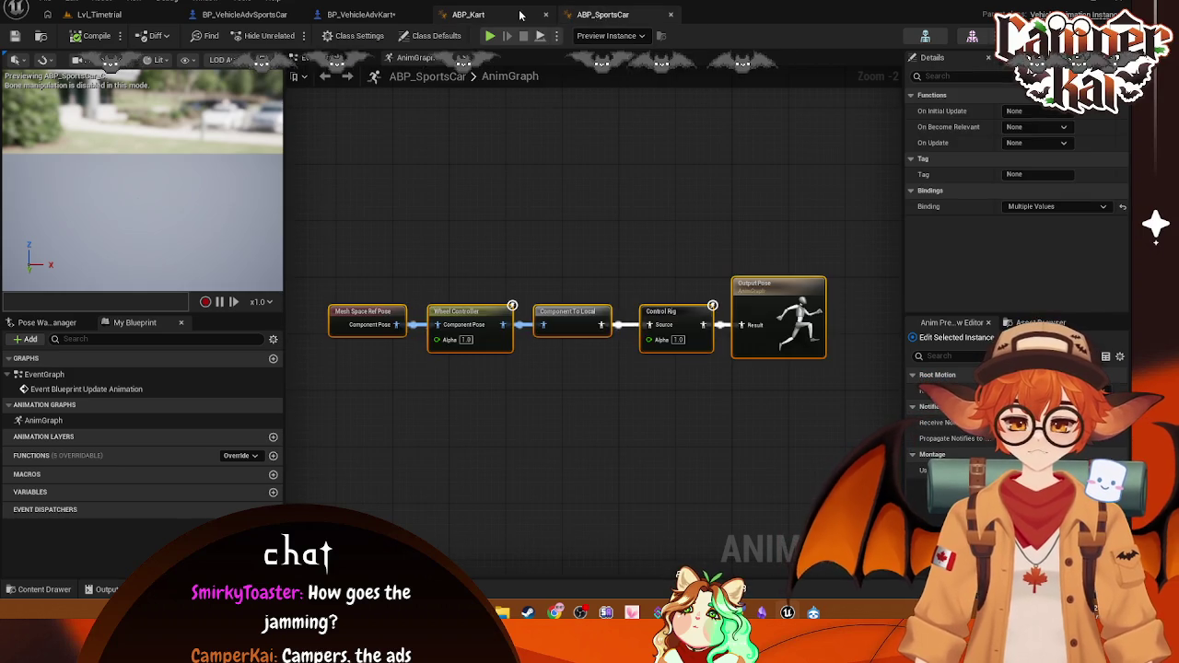
left_click(530, 16)
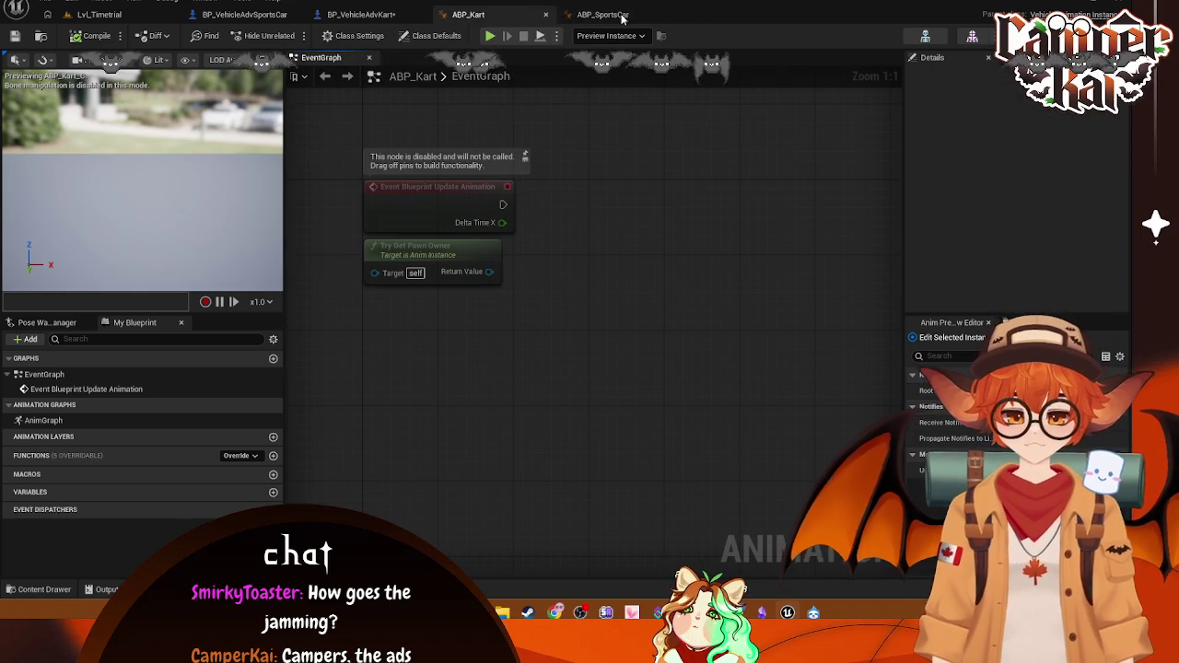
left_click(644, 11)
left_click(366, 332)
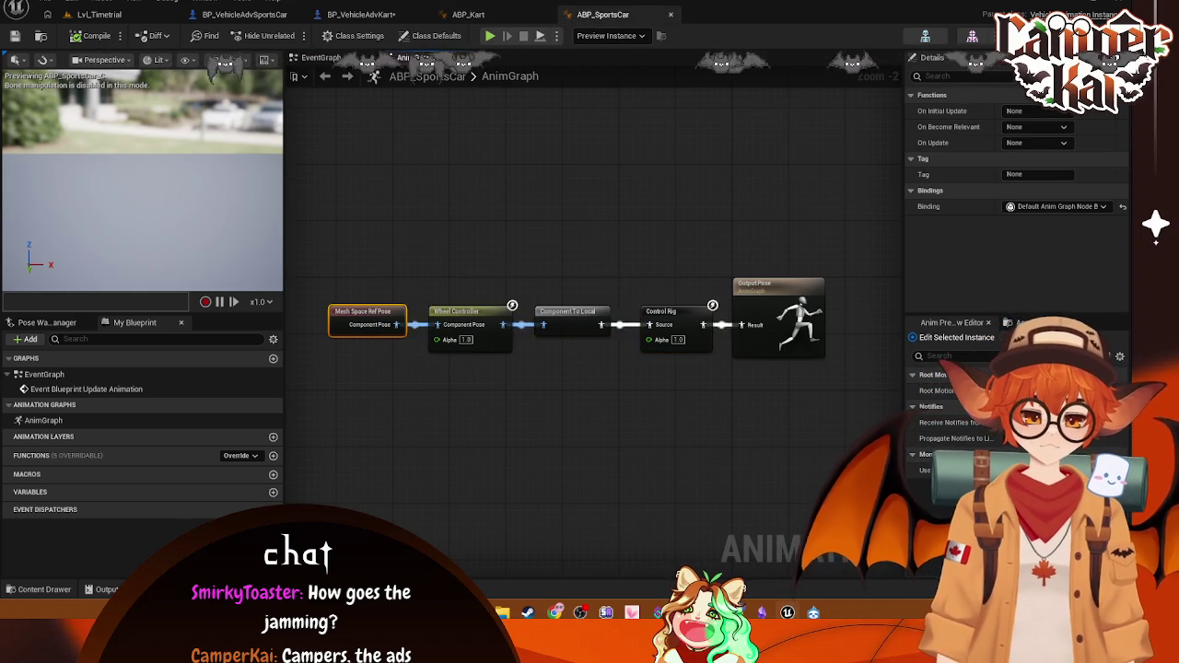
left_click(273, 456)
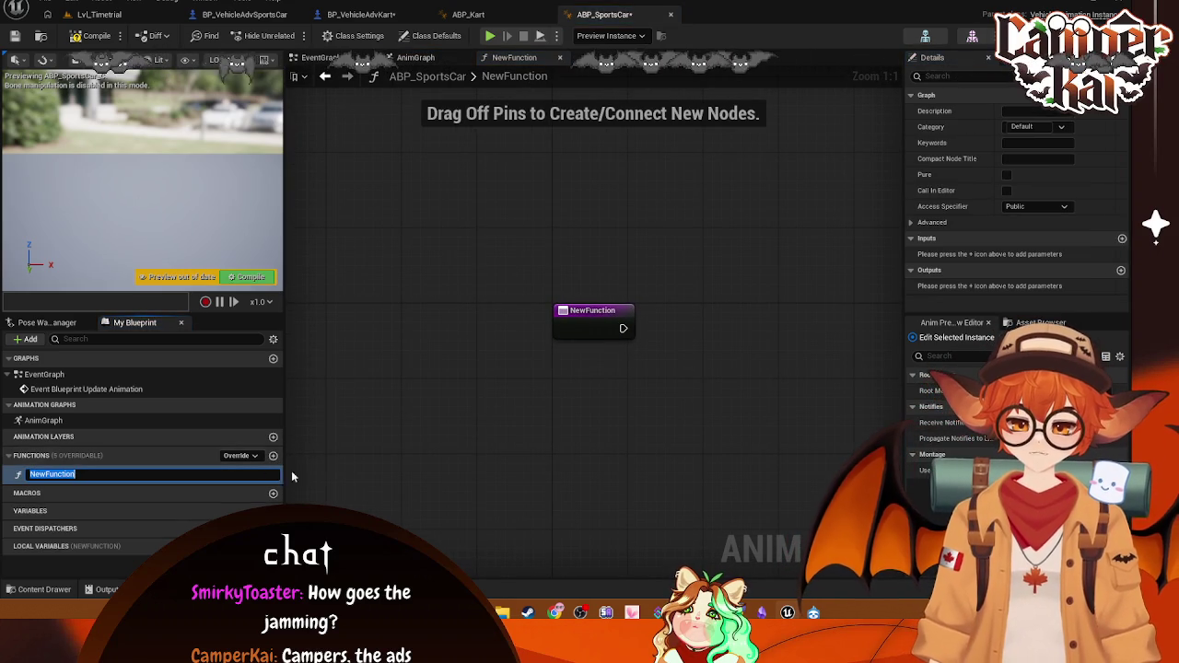
Step: Keep the name NewFunction, close its graph and return to ABP_SportsCar's event graph
key("Return")
left_click(595, 313)
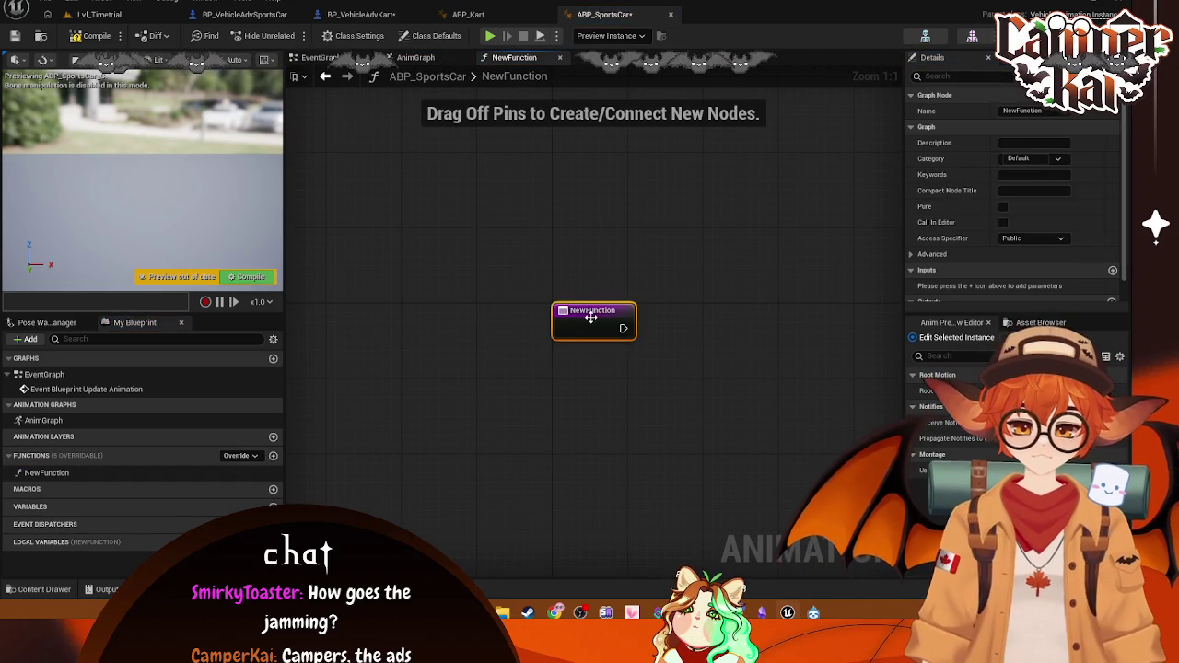
left_click(559, 58)
left_click(320, 58)
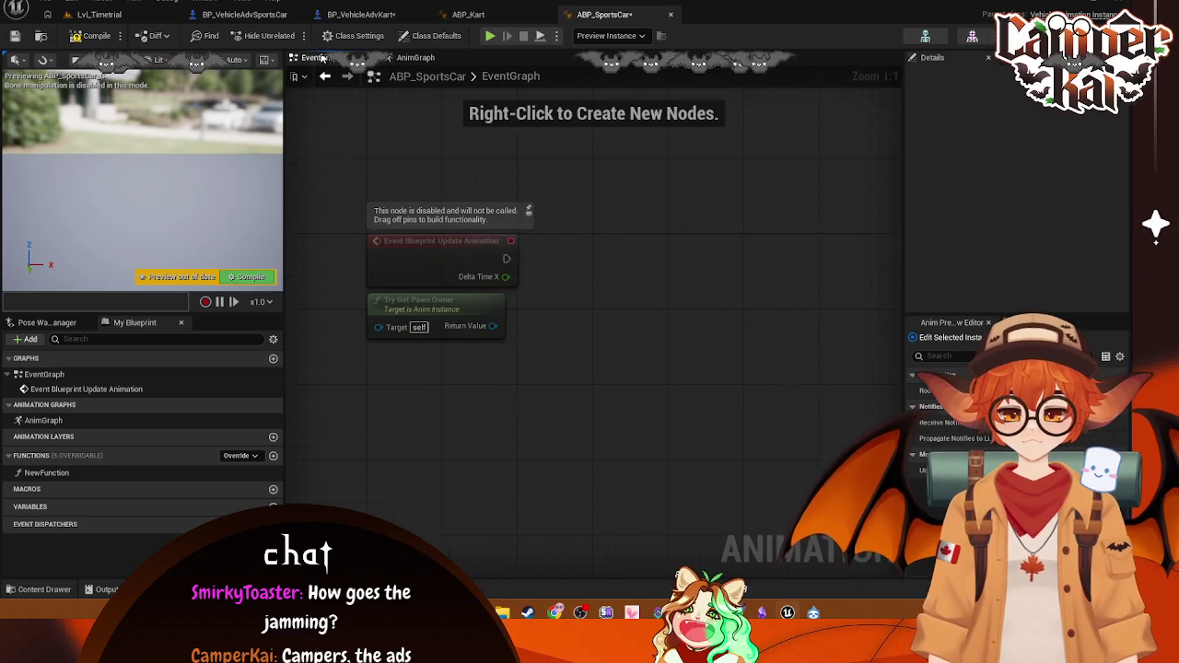
Step: Compare Mesh Space Ref Pose and Wheel Controller nodes in both anim graphs, then return to Lvl_Timetrial
left_click(472, 15)
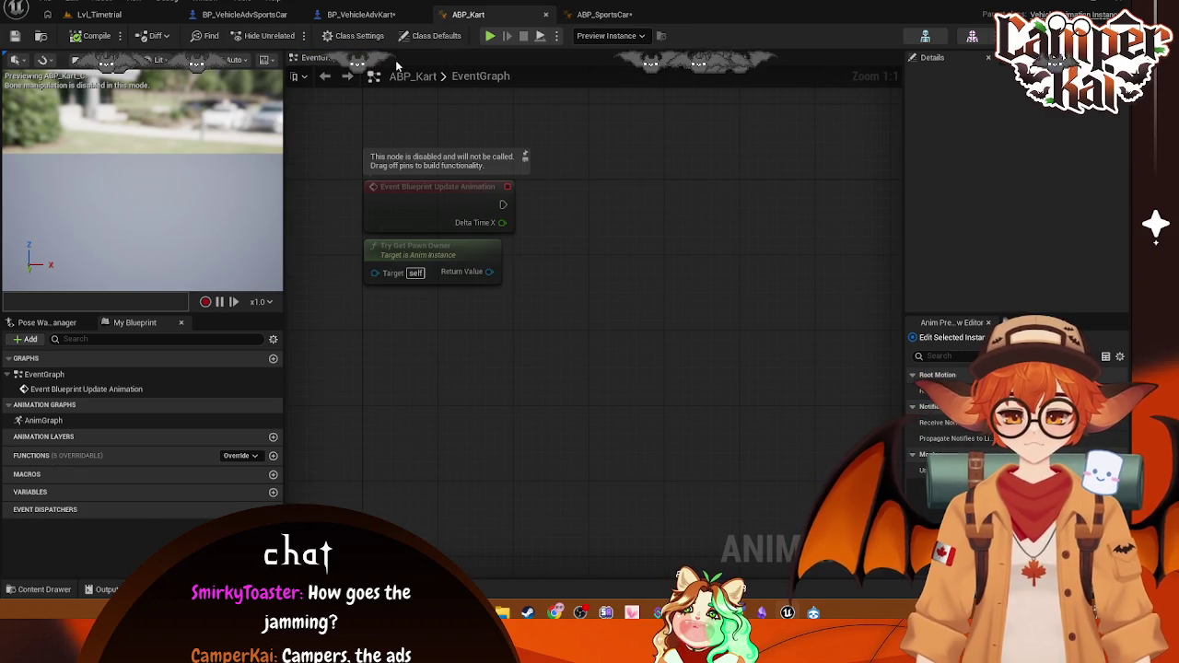
double_click(64, 421)
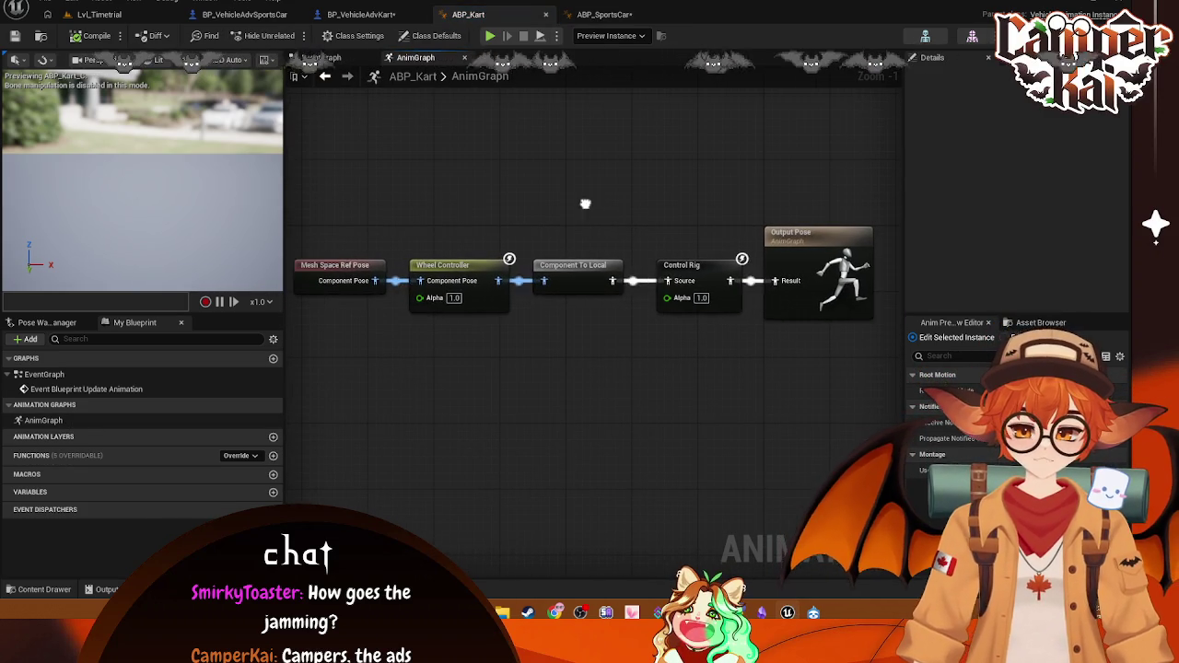
left_click(345, 266)
left_click(608, 16)
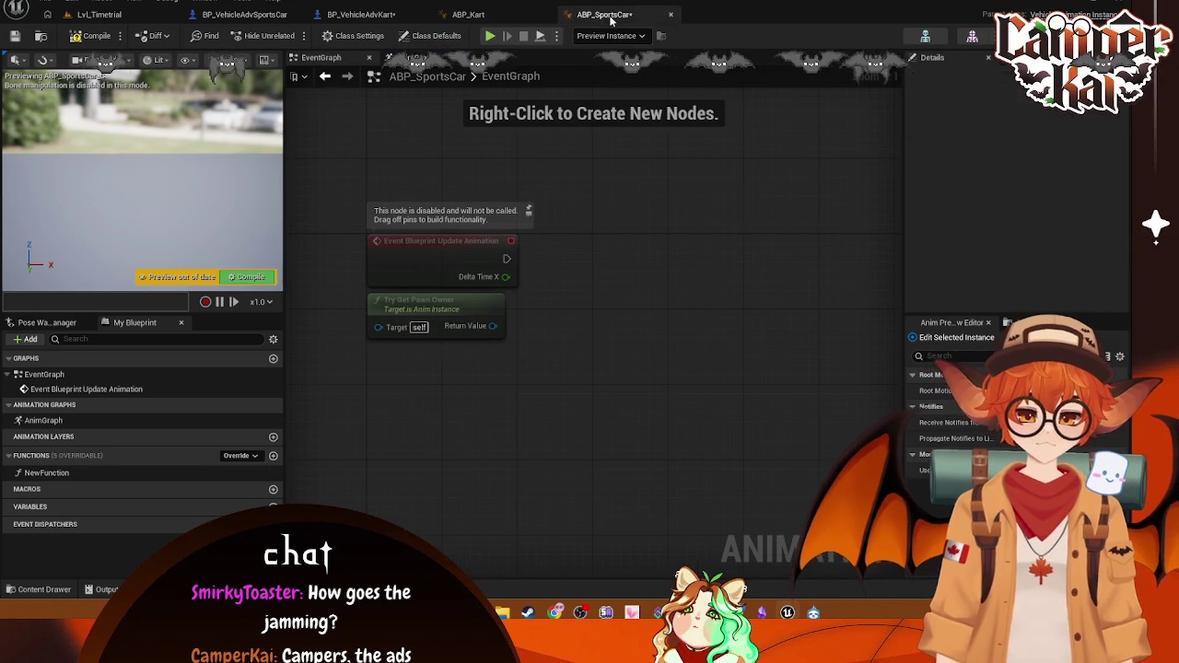
left_click(419, 57)
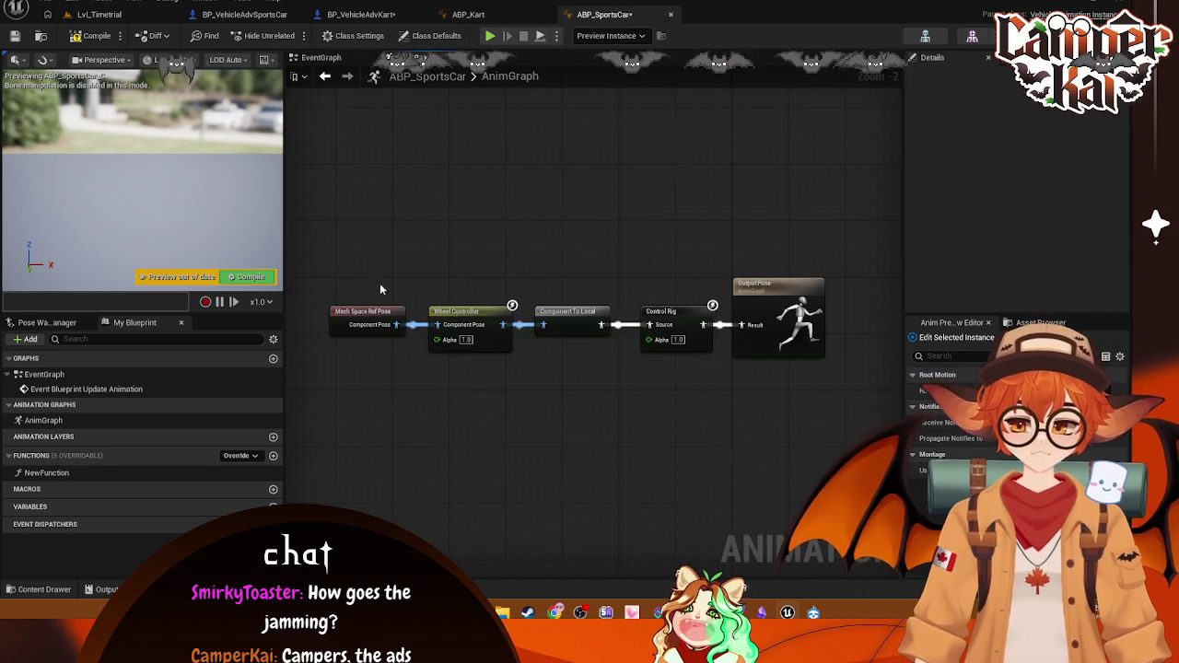
left_click(366, 312)
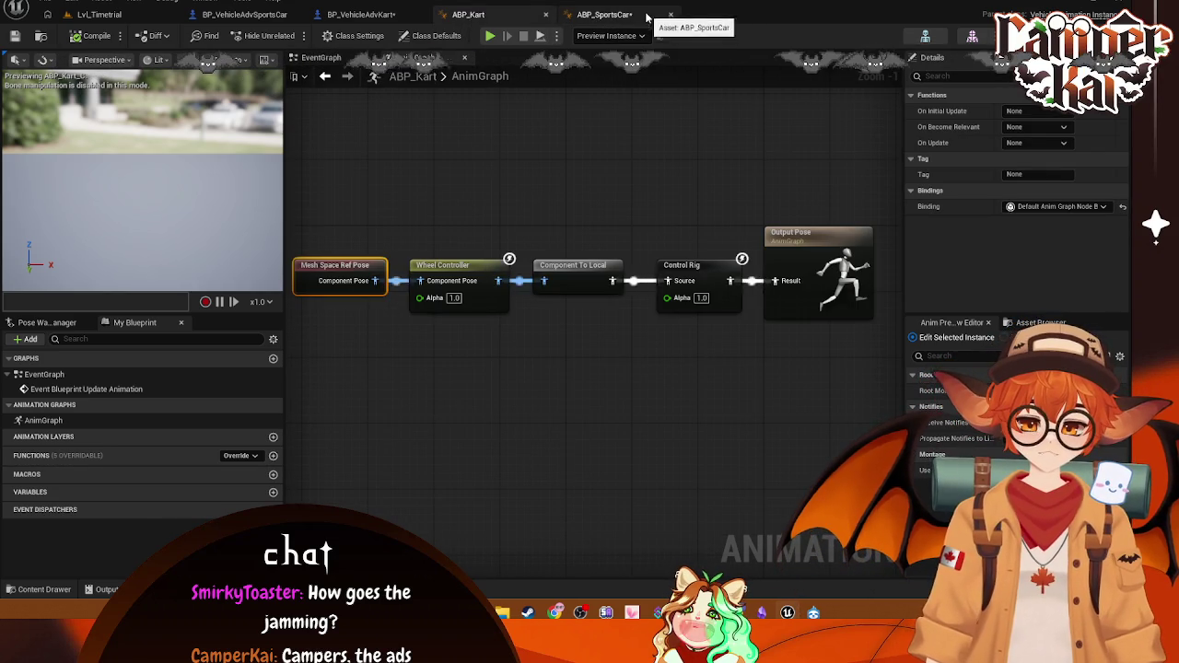
left_click(479, 14)
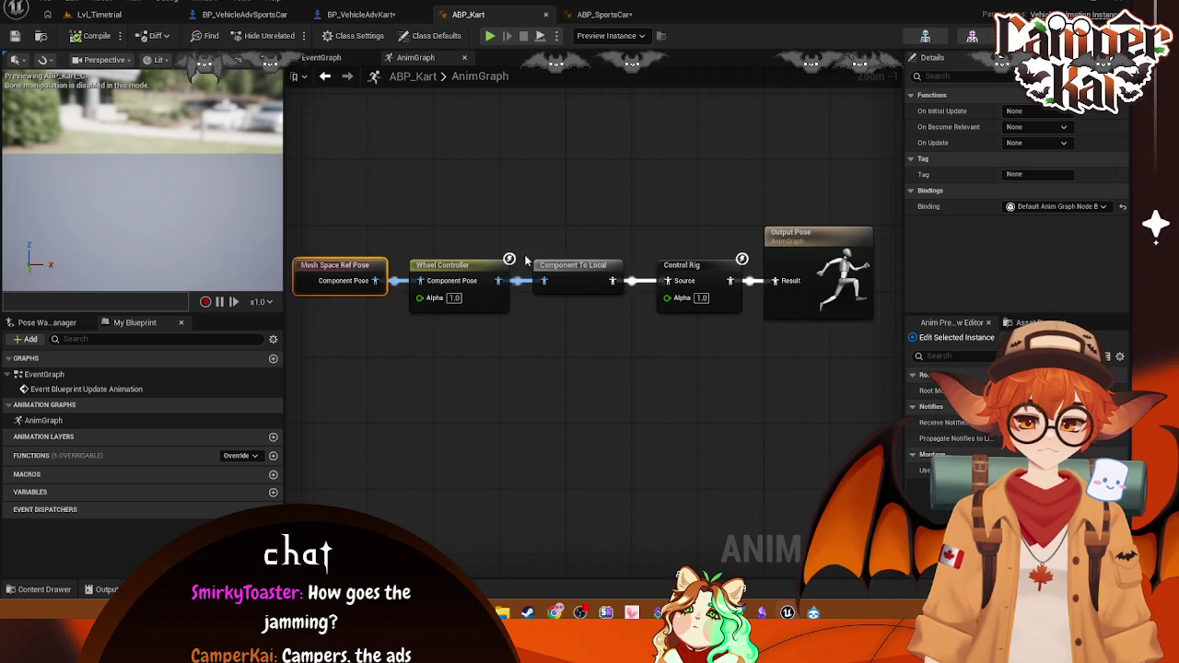
left_click(470, 266)
left_click(604, 15)
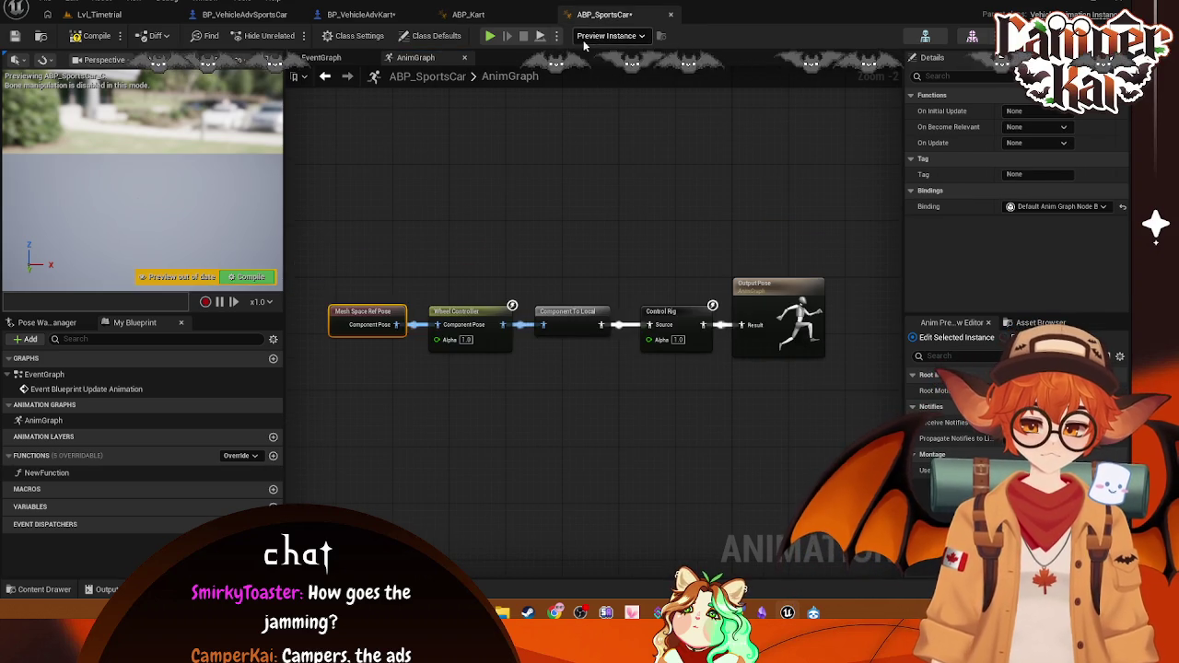
left_click(479, 316)
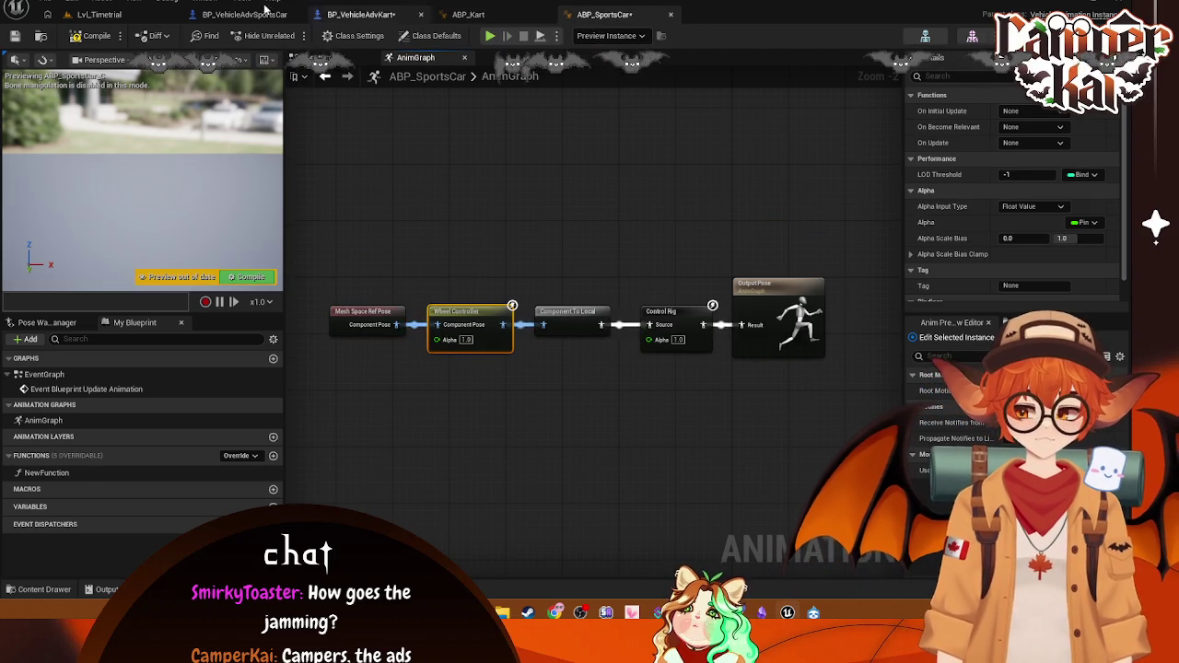
left_click(98, 13)
right_click(772, 515)
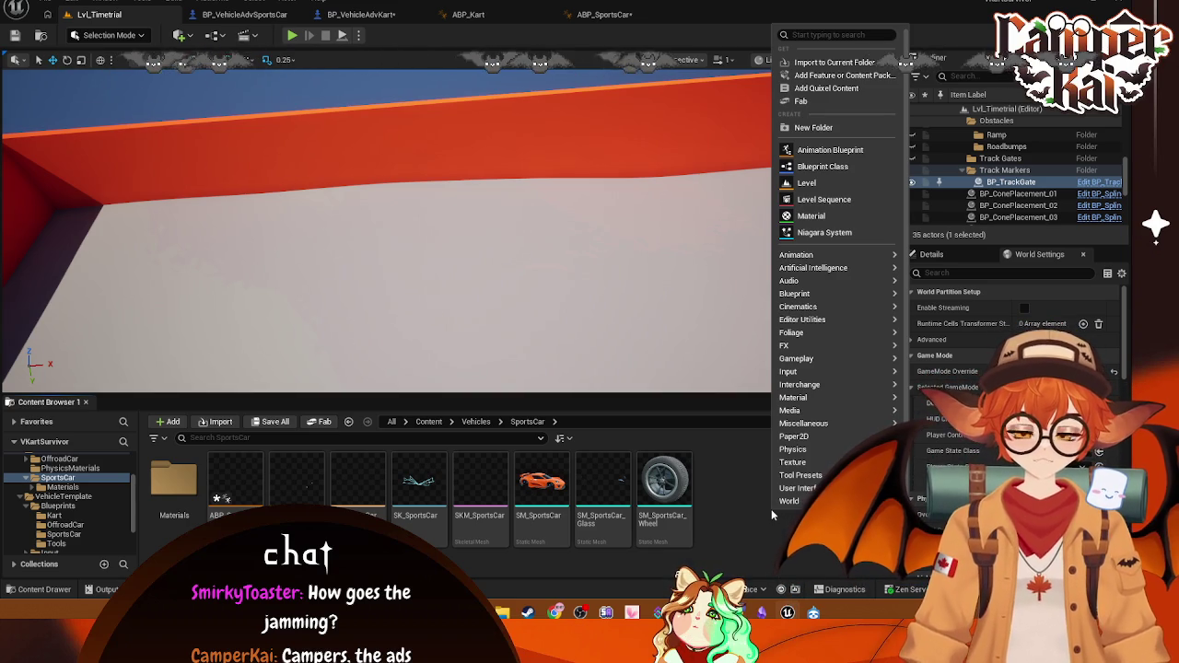
Step: Start an Animation Blueprint from an 'animat' search, cancel it, and return to ABP_Kart
type("ani")
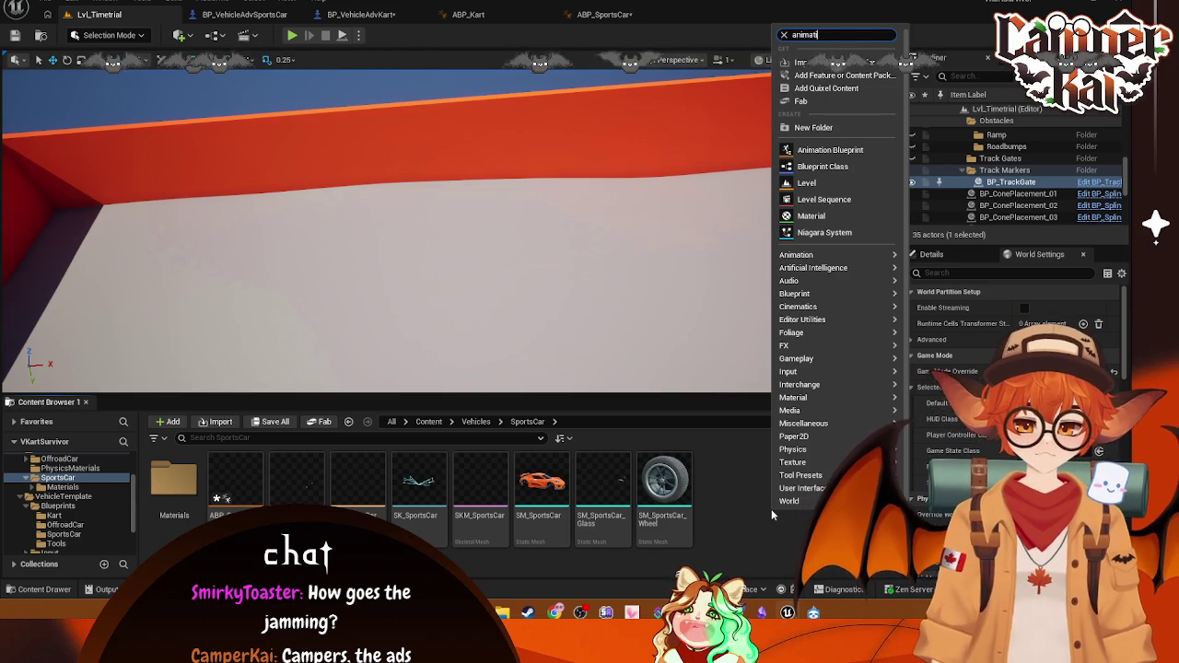
type("mat")
left_click(840, 53)
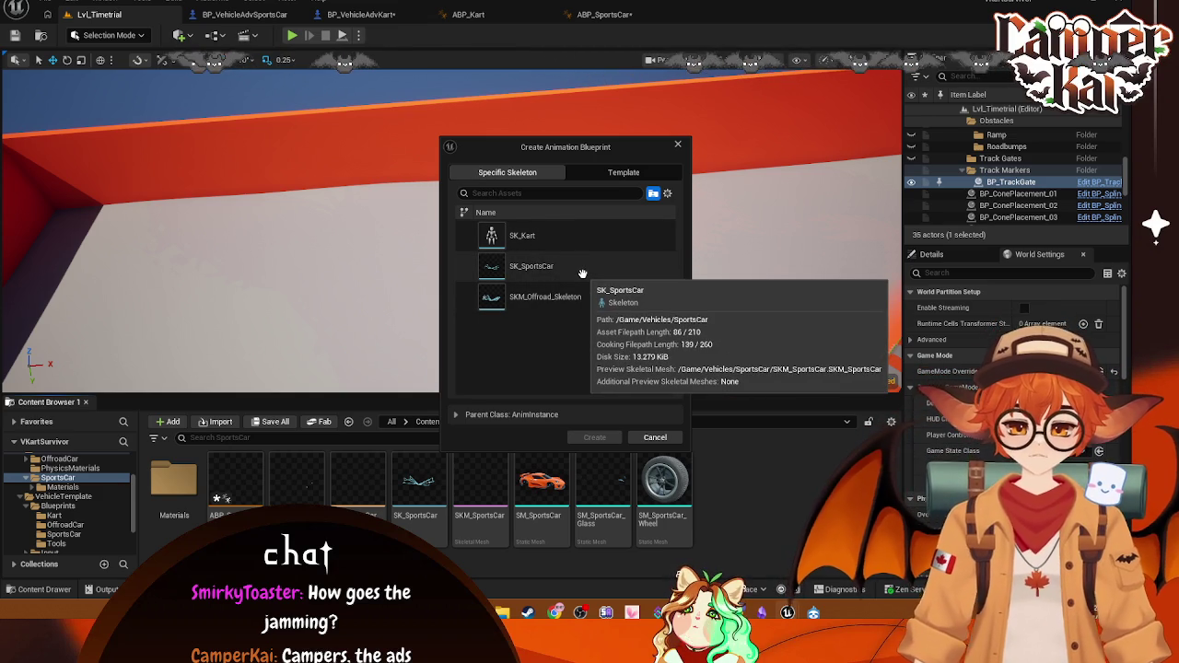
left_click(678, 144)
left_click(468, 14)
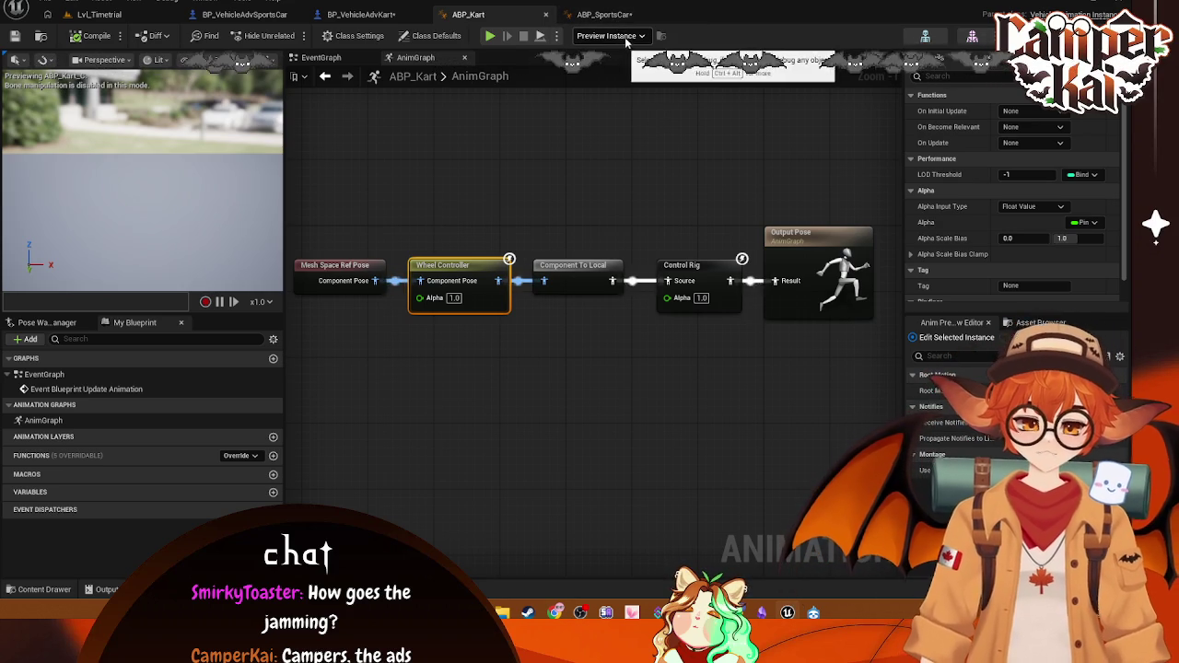
Step: Compare with ABP_SportsCar, then select ABP_Kart's Control Rig node to view its details
scroll(1035, 292, "down", 1)
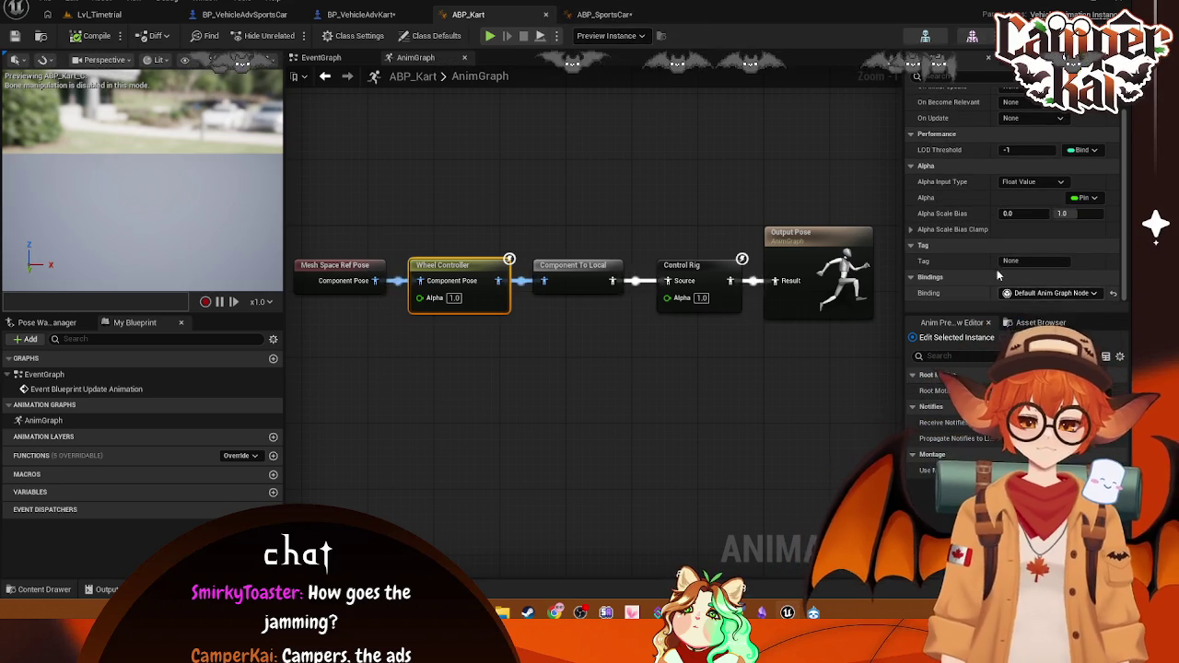
left_click(603, 13)
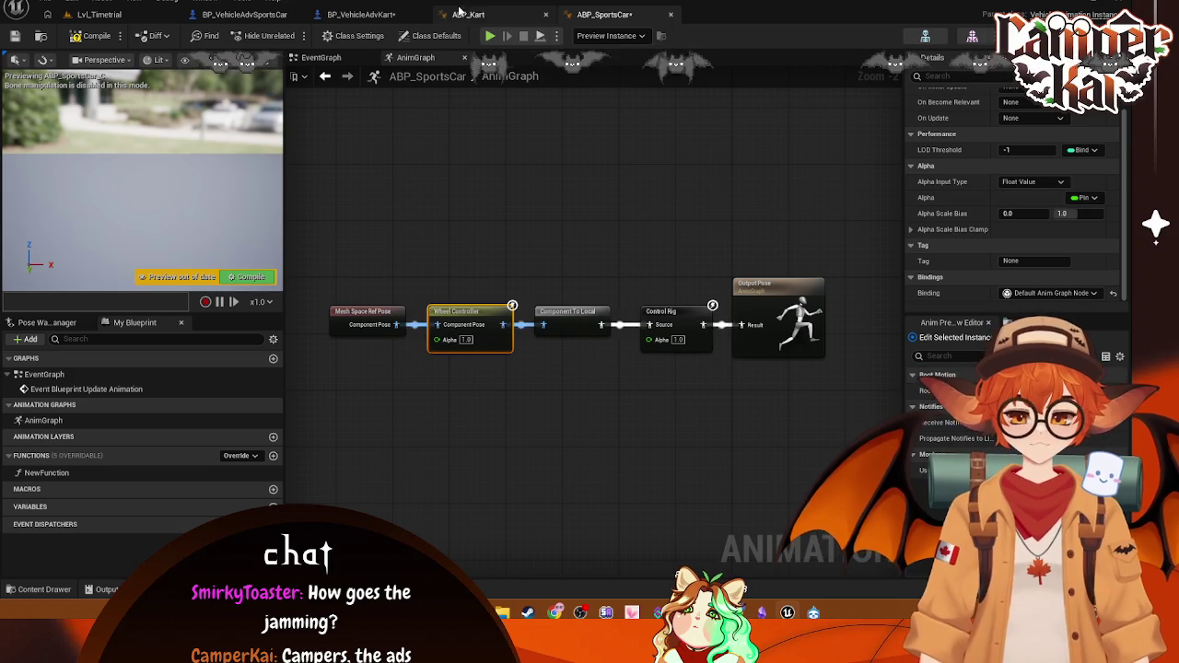
left_click(459, 13)
left_click(582, 276)
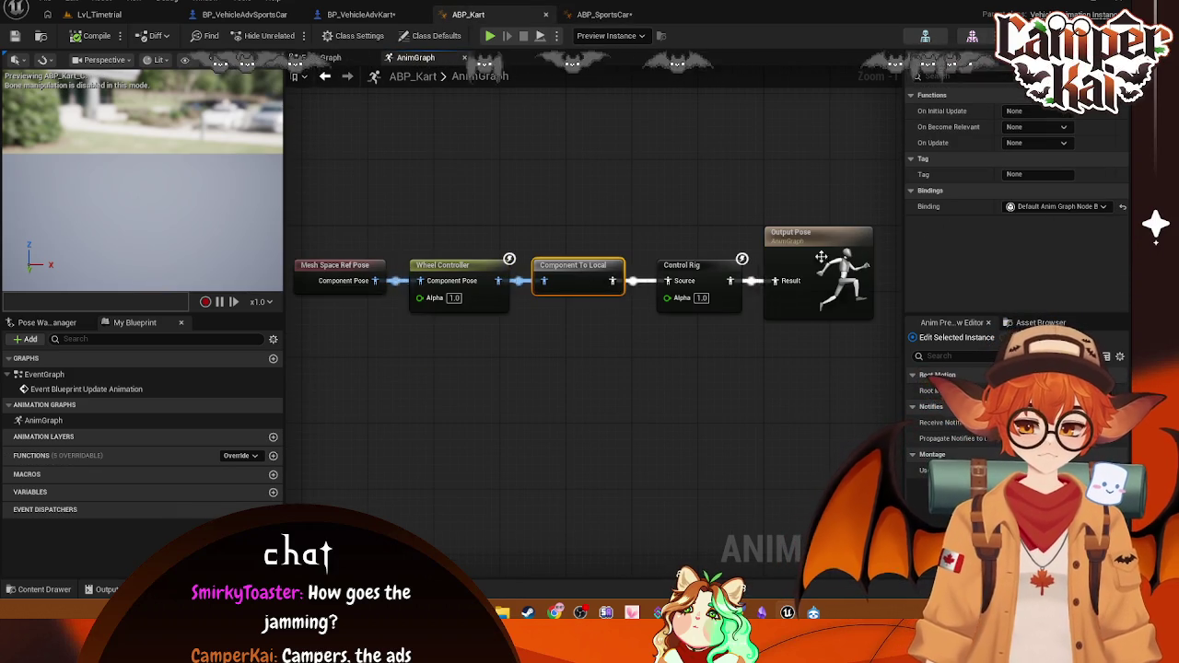
left_click(679, 265)
scroll(1019, 242, "down", 3)
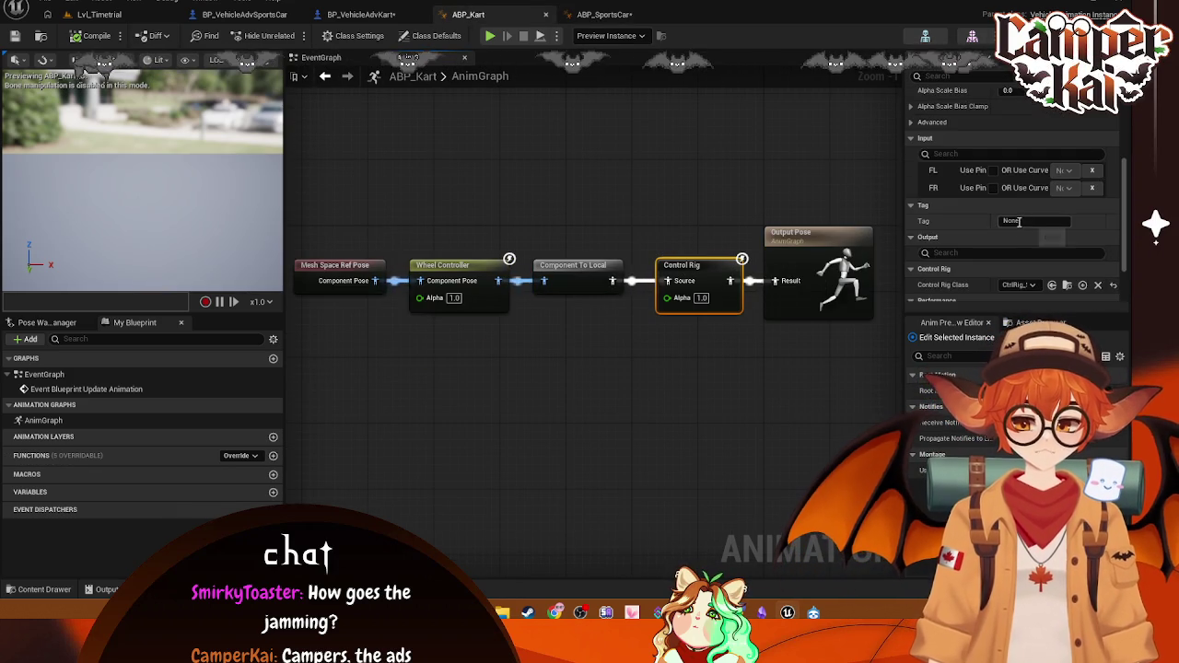
scroll(1019, 243, "down", 2)
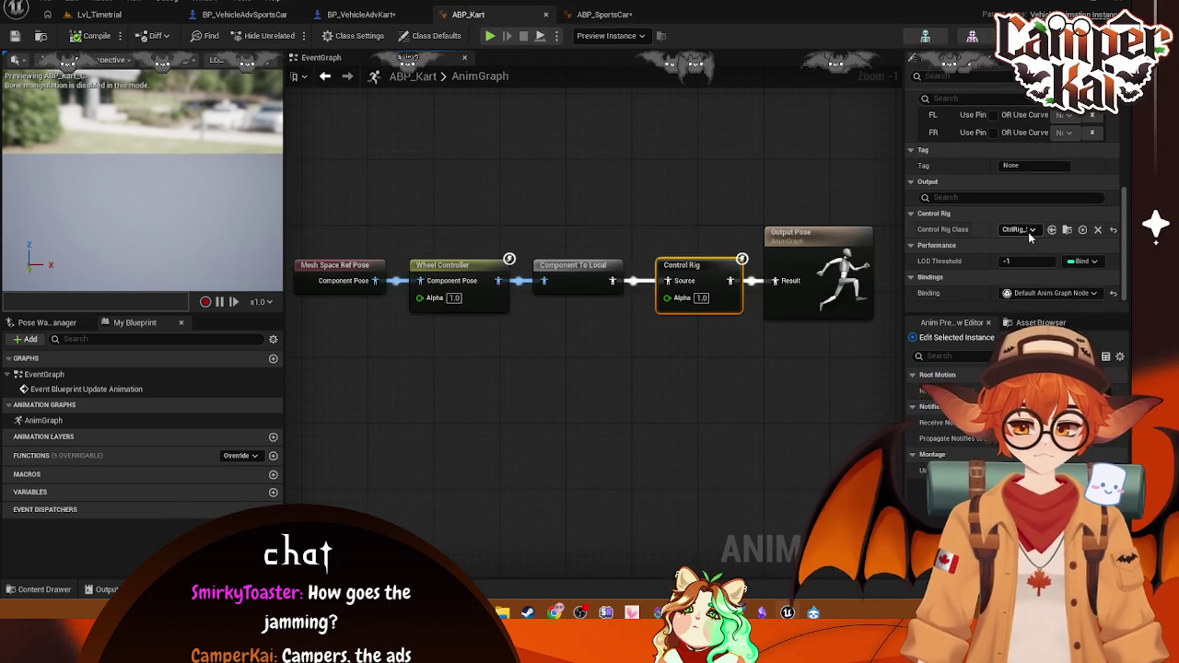
Step: Set the Control Rig class to CtrlRig_Kart, save ABP_Kart, and return to the level
left_click(1032, 230)
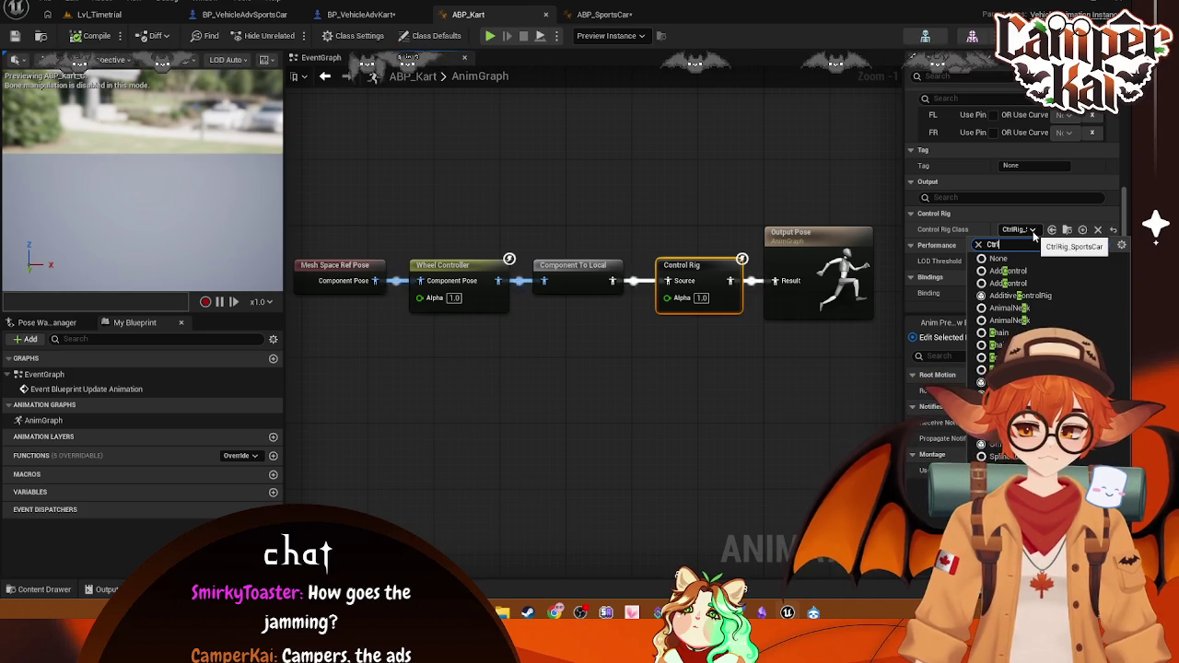
type("Ctrl")
left_click(1018, 271)
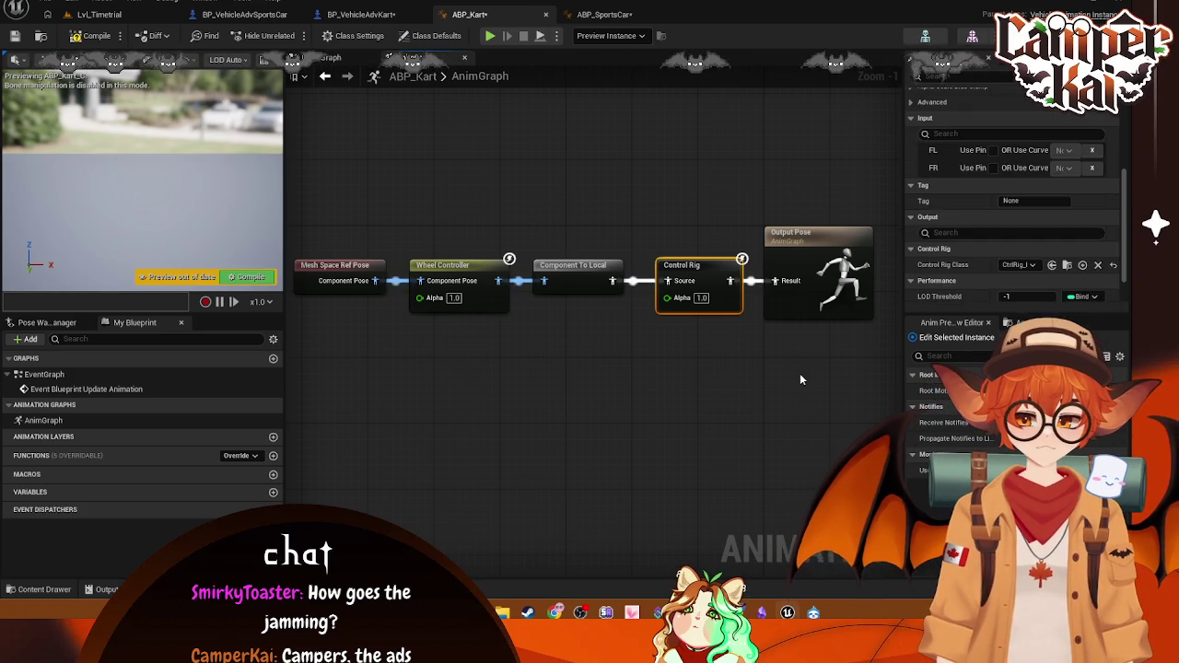
left_click(811, 295)
mouse_move(783, 355)
left_mouse_down()
mouse_move(721, 356)
mouse_move(752, 365)
left_mouse_up()
key("ctrl+s")
left_click(597, 15)
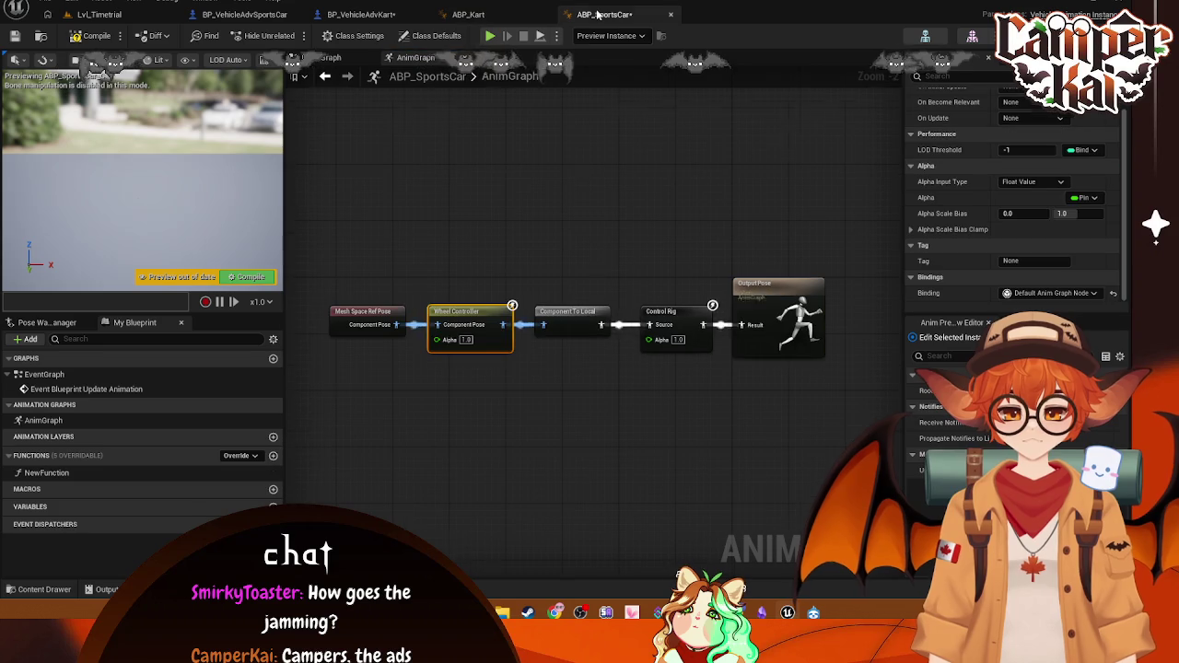
left_click(98, 14)
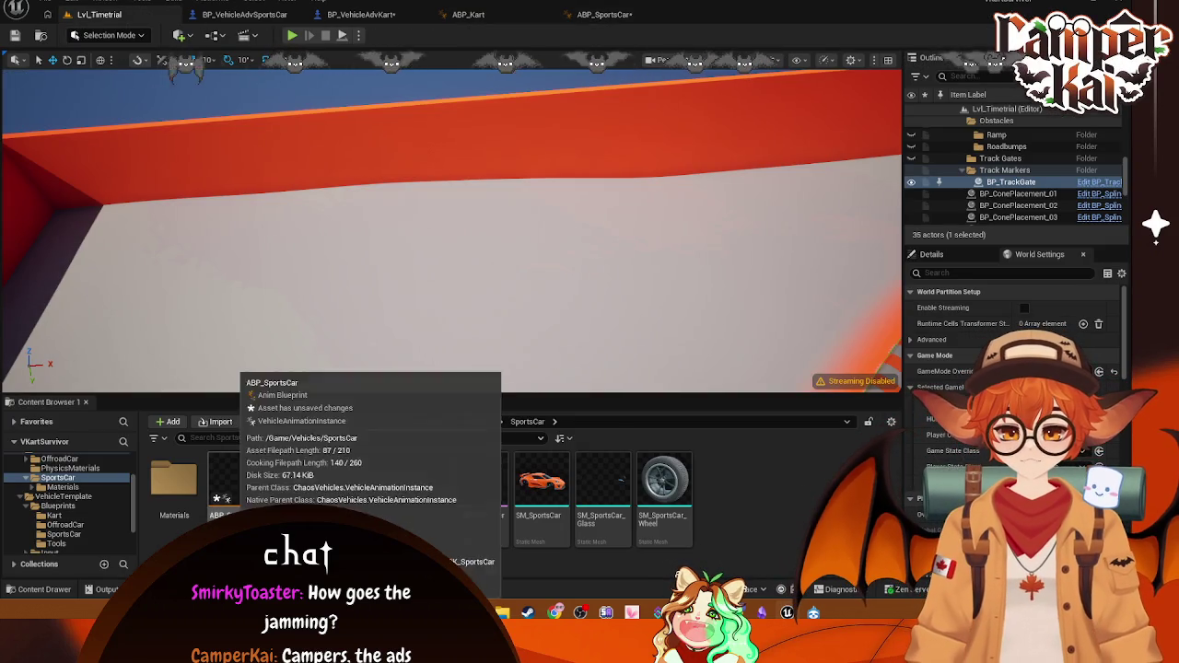
Step: Open ABP_SportsCar's Reference Viewer and pan to its CtrlRig_SportsCar and SK_SportsCar dependencies
right_click(244, 488)
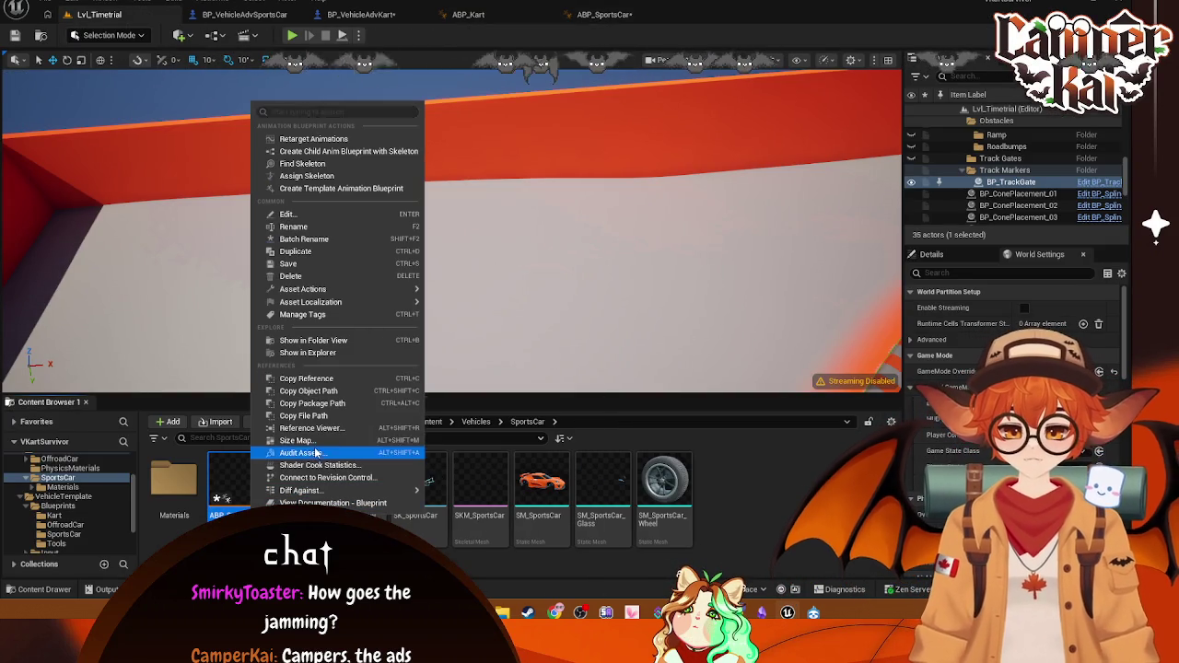
left_click(295, 433)
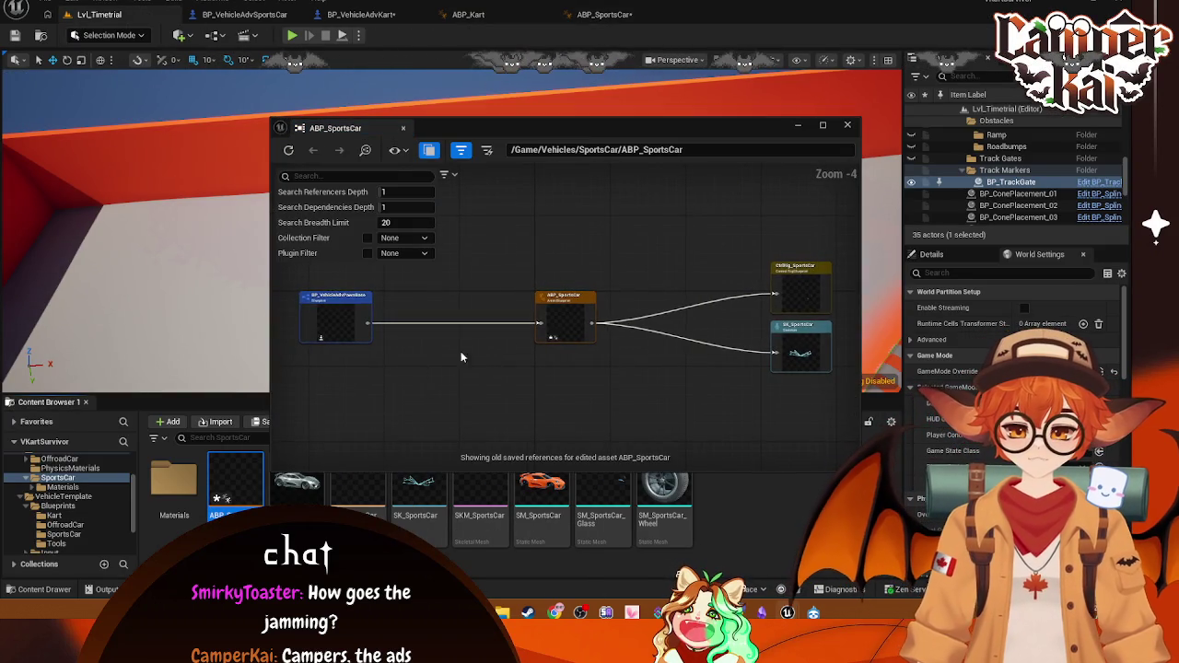
scroll(439, 356, "up", 2)
left_click_drag(734, 367, 332, 355)
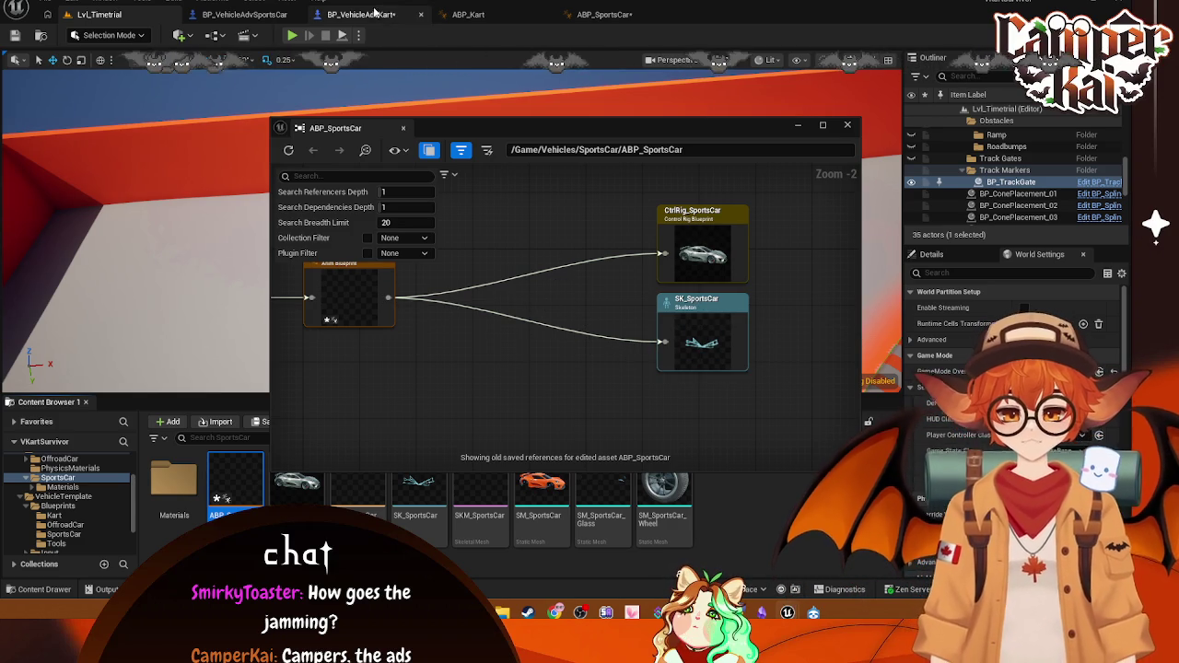
left_click(498, 15)
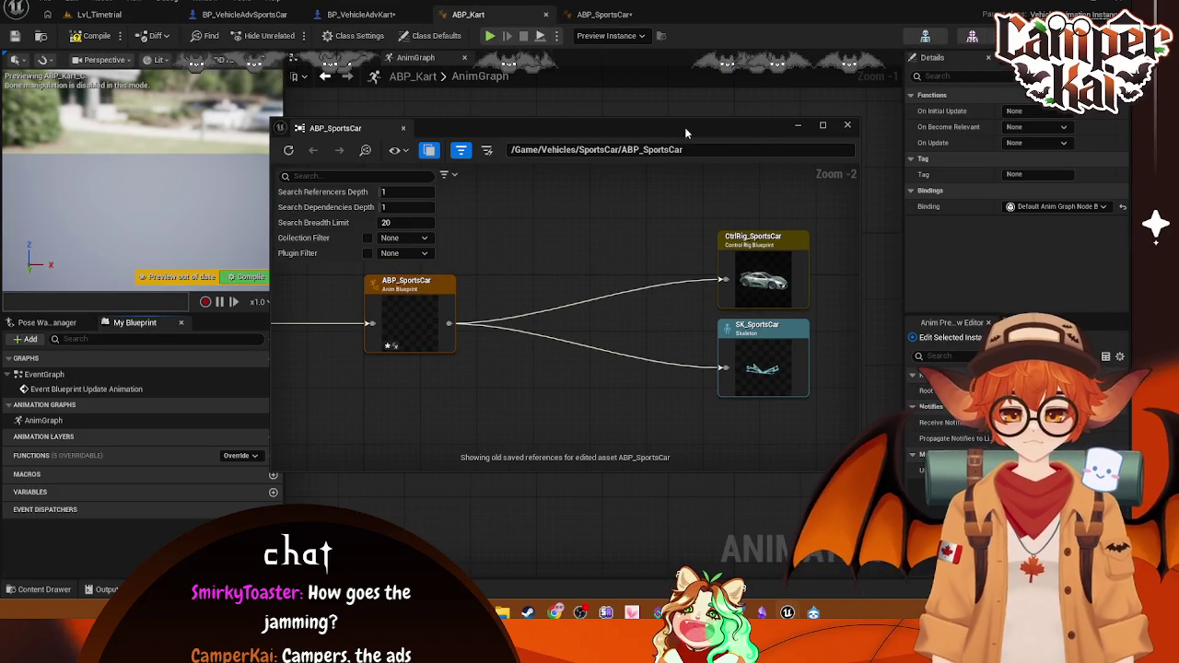
Step: Review ABP_SportsCar's Mesh Space Ref Pose to Output Pose chain and screenshot it
left_click(609, 181)
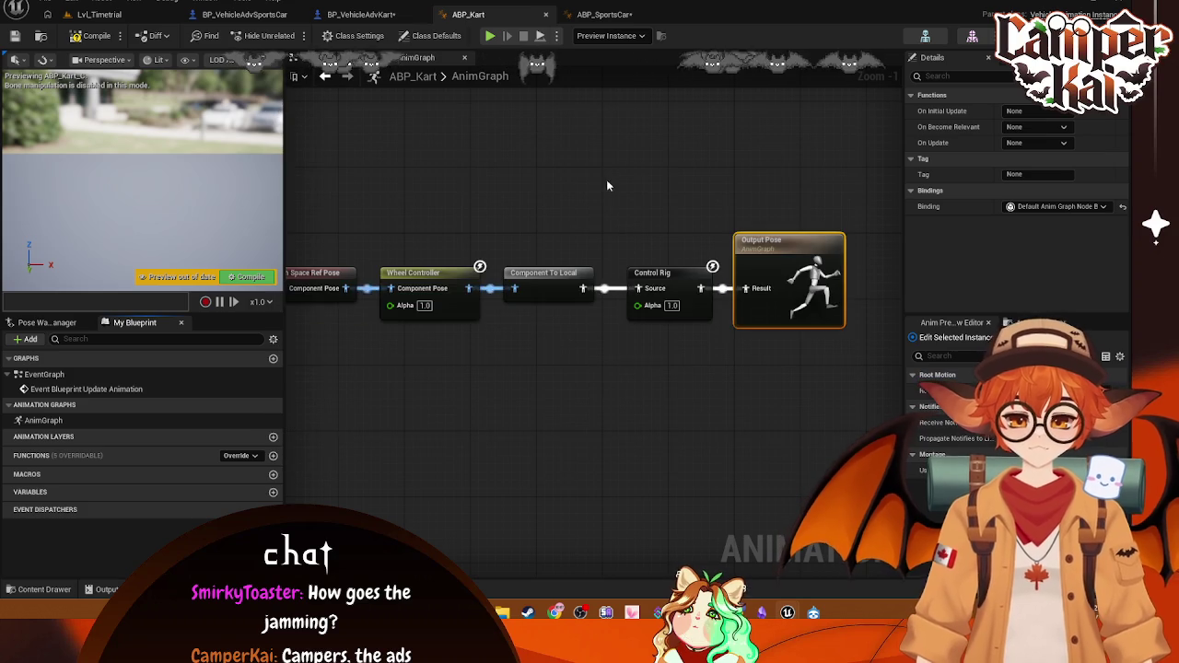
left_click(603, 14)
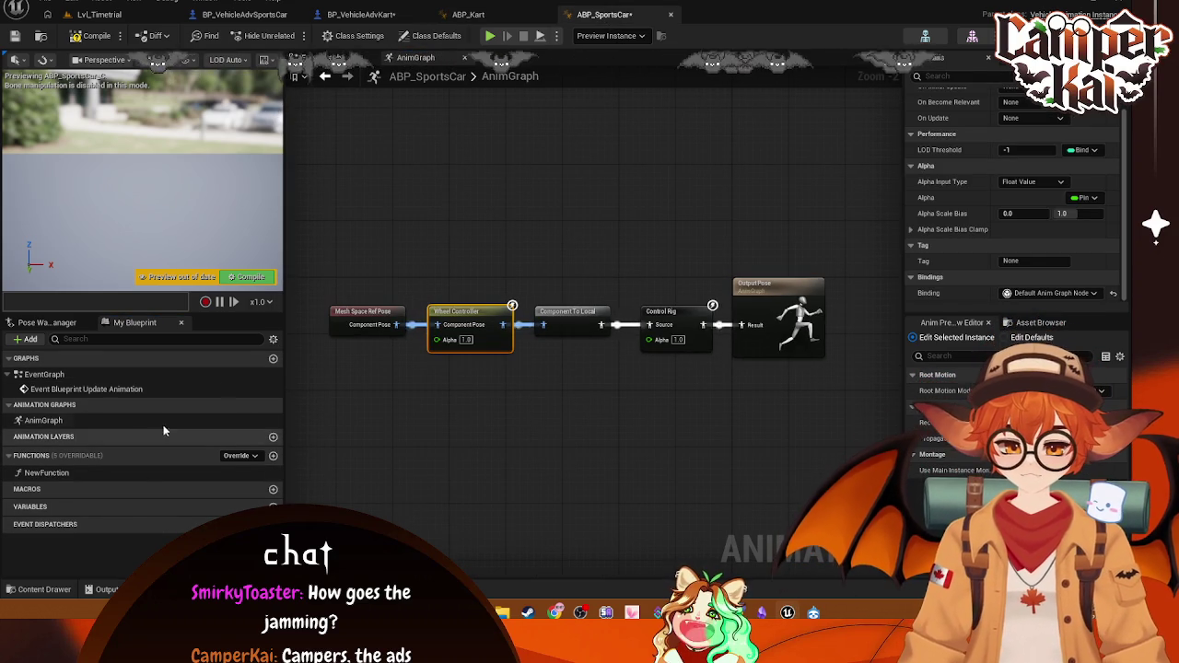
left_click(368, 324)
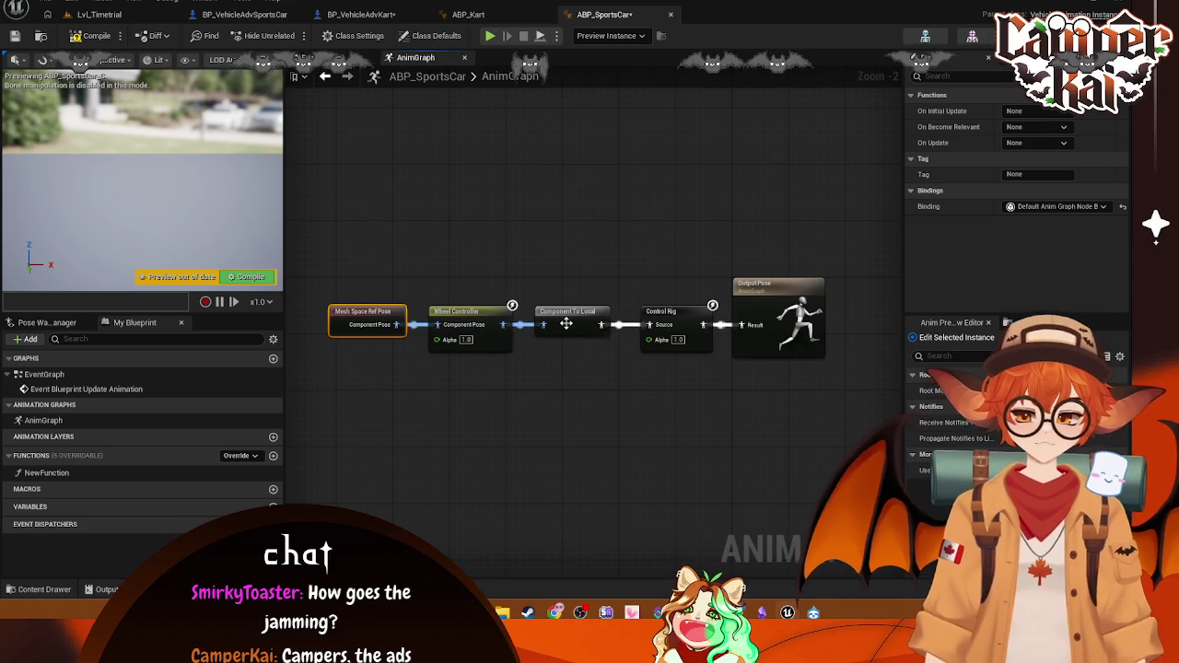
left_click(673, 334)
left_click(781, 346)
left_click(748, 413)
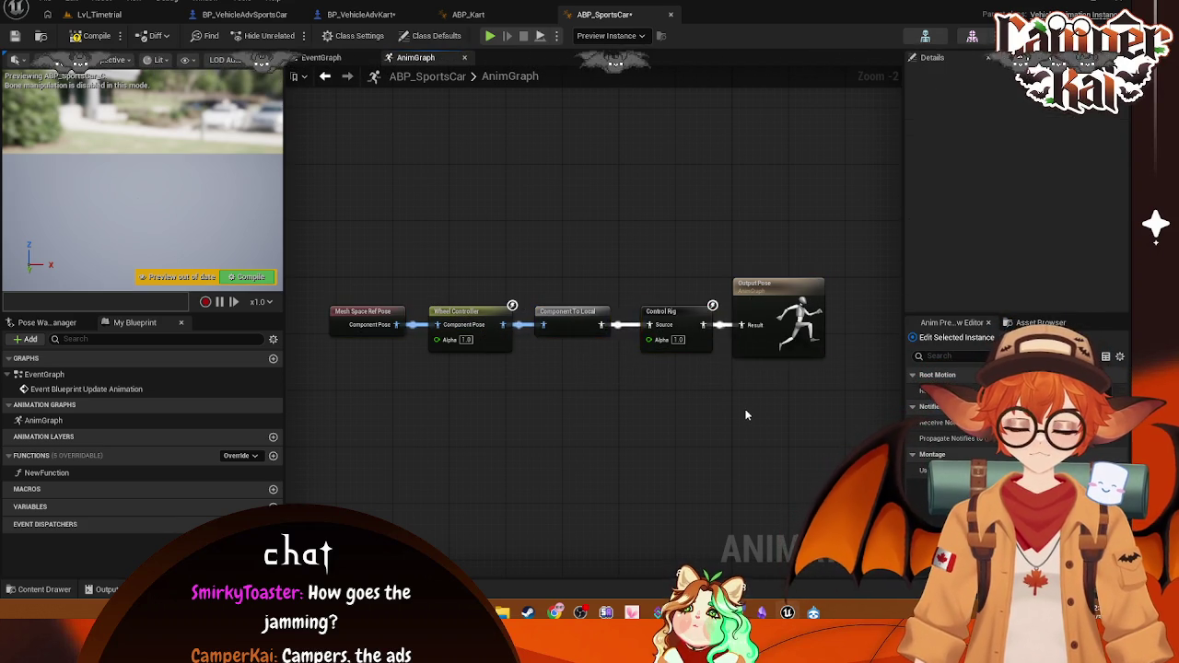
mouse_move(853, 247)
left_mouse_down()
mouse_move(408, 423)
mouse_move(322, 406)
left_mouse_up()
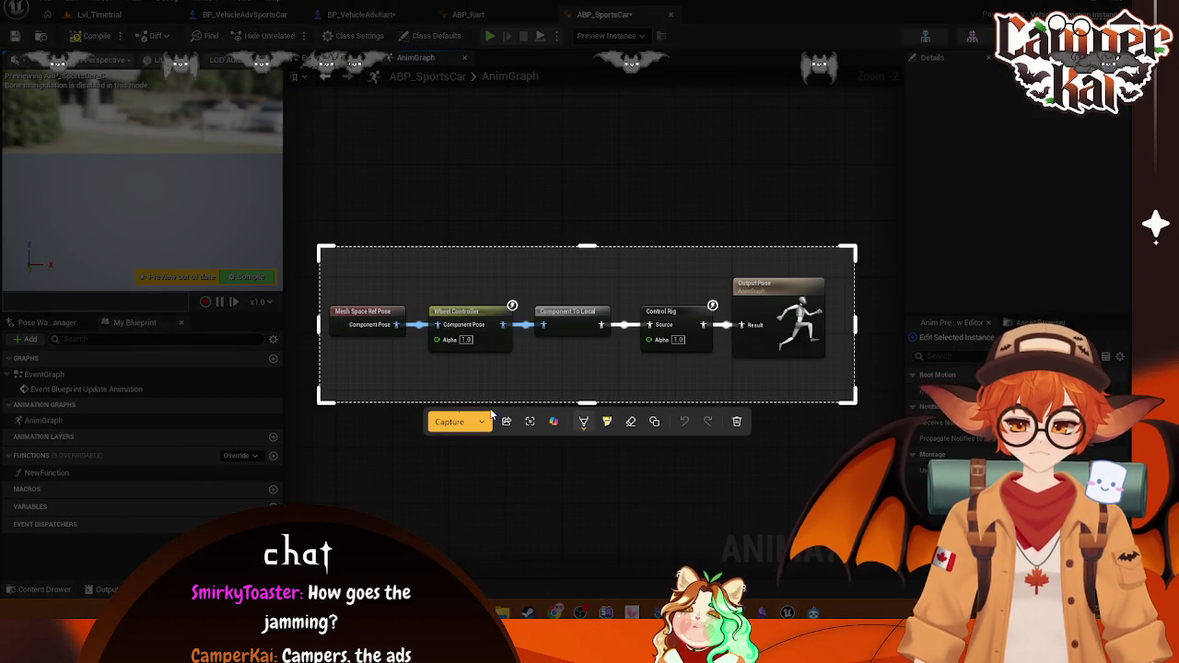
left_click(442, 423)
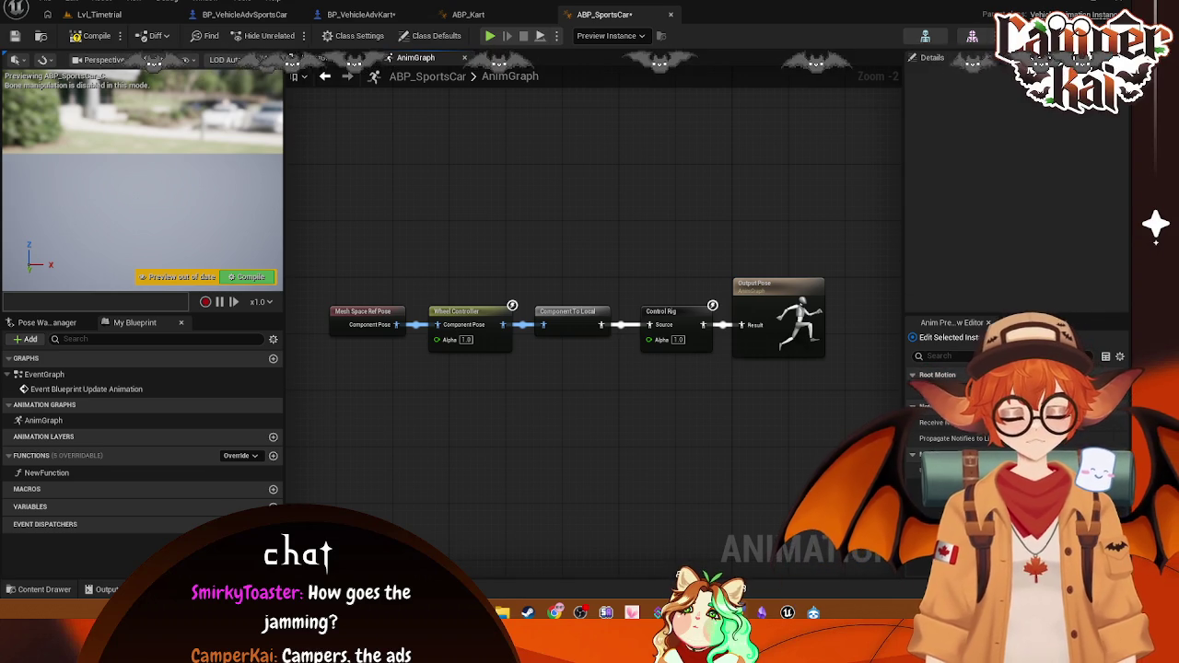
left_click(151, 12)
Step: Reopen ABP_SportsCar's Reference Viewer briefly, then close it
right_click(249, 488)
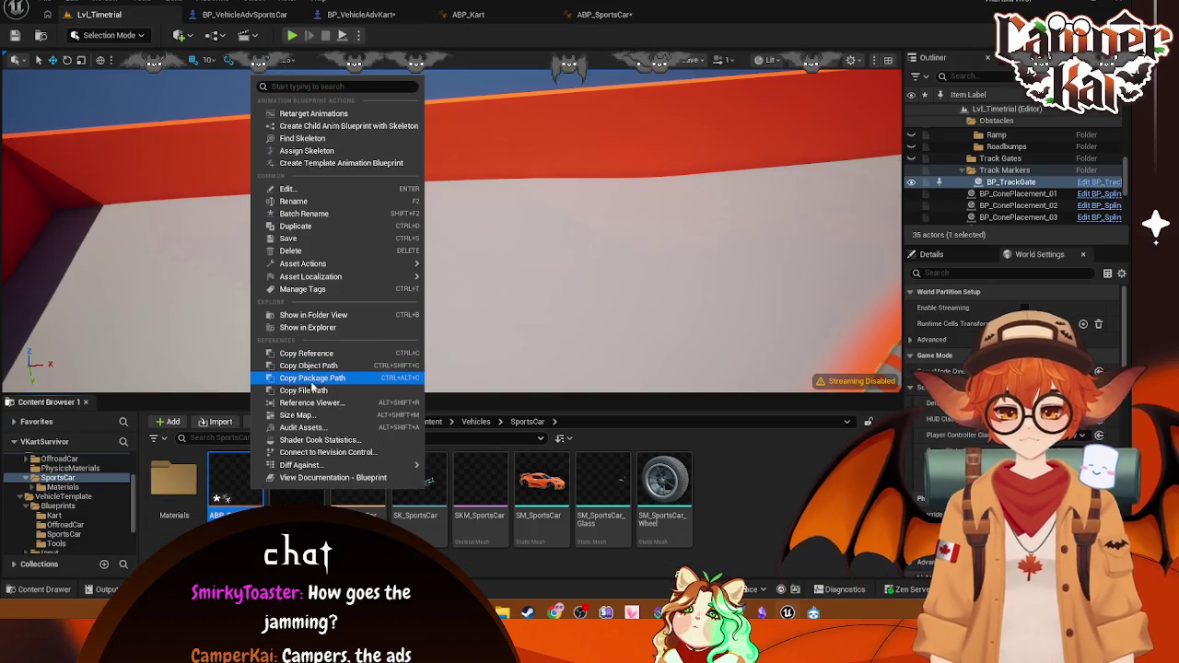
left_click(313, 404)
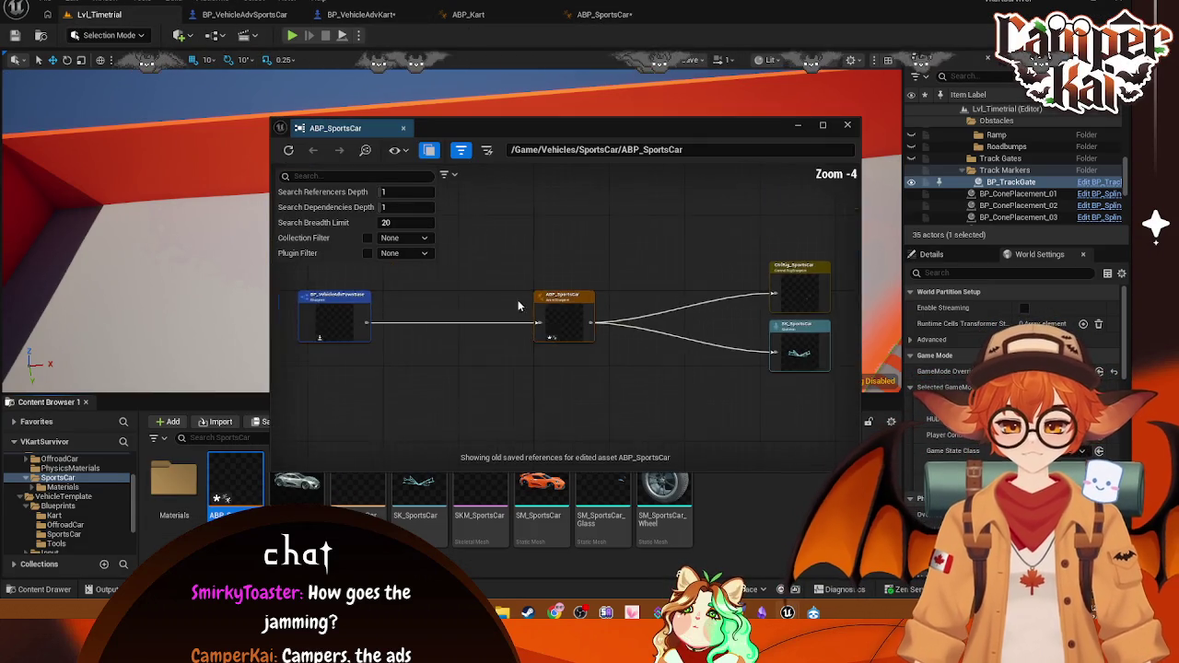
scroll(474, 335, "up", 1)
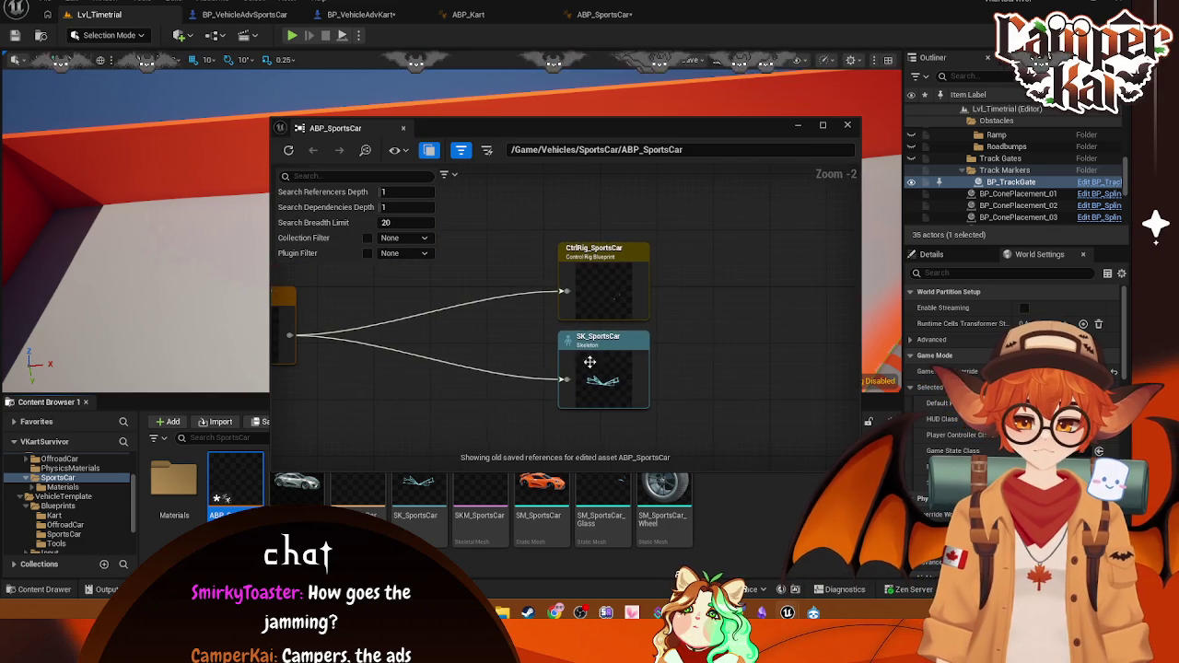
left_click(848, 126)
Step: Check ABP_Kart's references in the Kart folder, then close the viewer and return to its AnimGraph
left_click(53, 515)
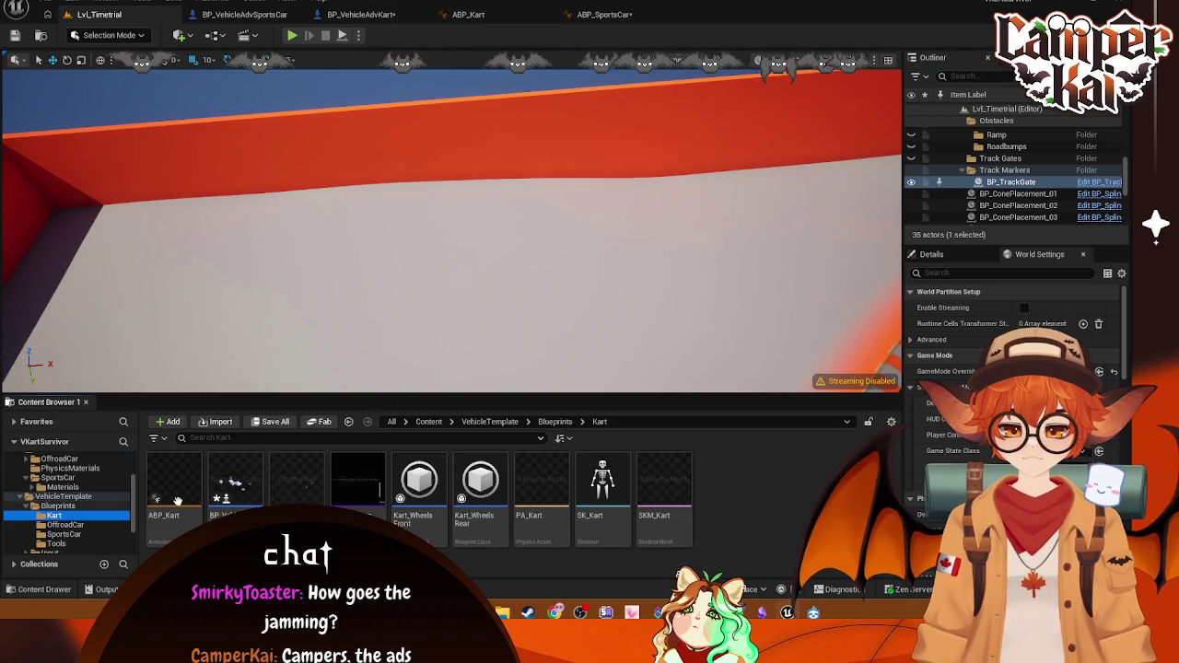
right_click(178, 500)
left_click(230, 415)
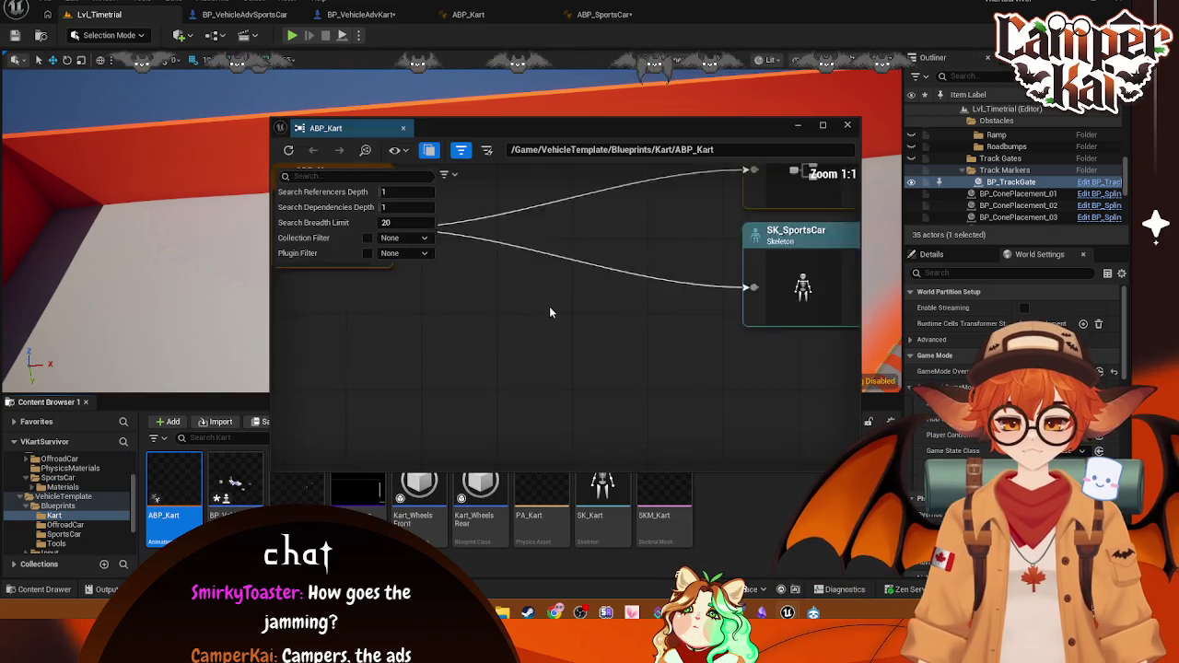
mouse_move(414, 356)
left_mouse_down()
mouse_move(675, 331)
mouse_move(714, 362)
mouse_move(298, 344)
left_mouse_up()
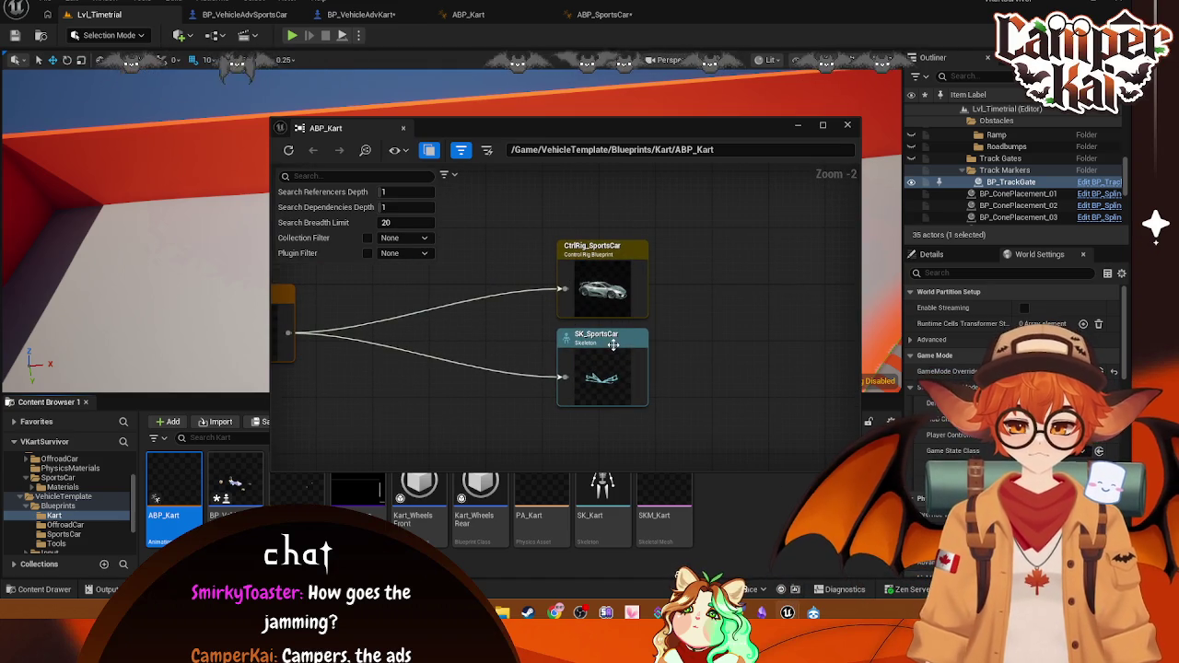
left_click(848, 125)
left_click(468, 14)
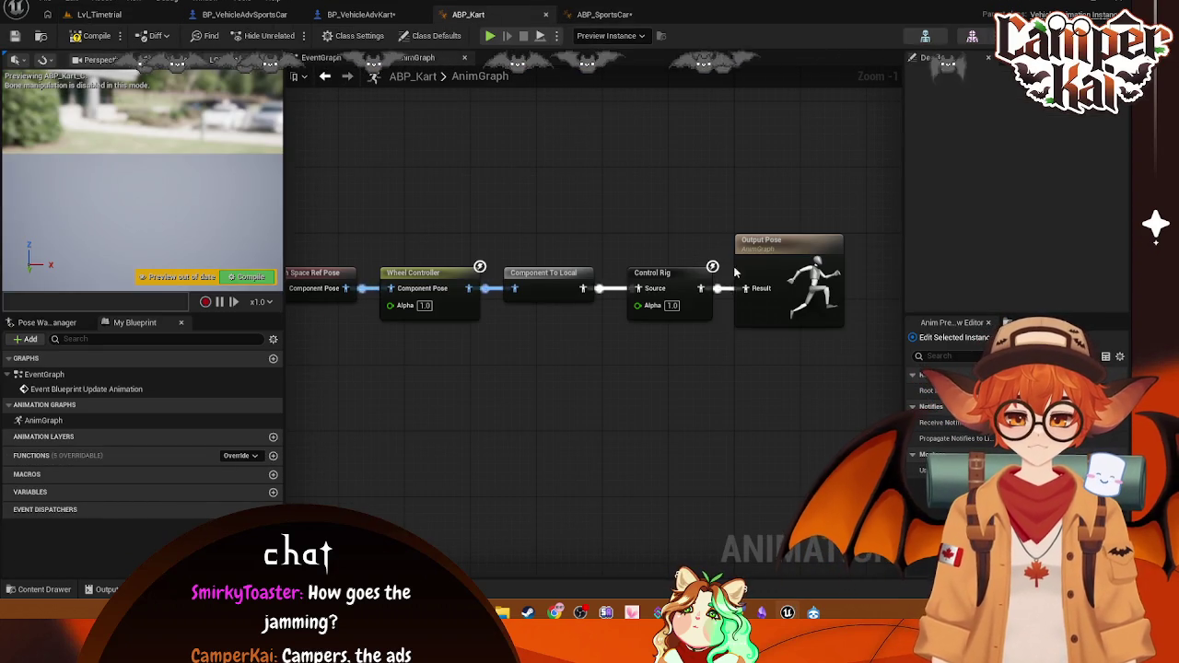
Step: Compare ABP_Kart's Class Settings and Class Defaults with those of ABP_SportsCar
left_click(675, 270)
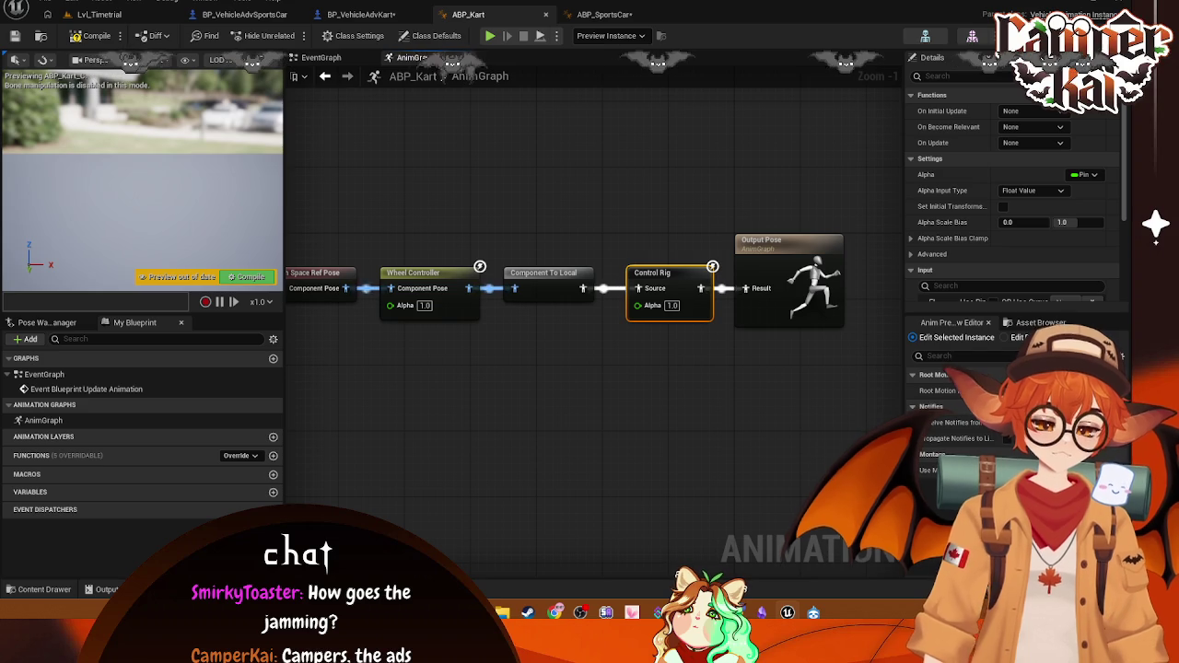
left_click(353, 35)
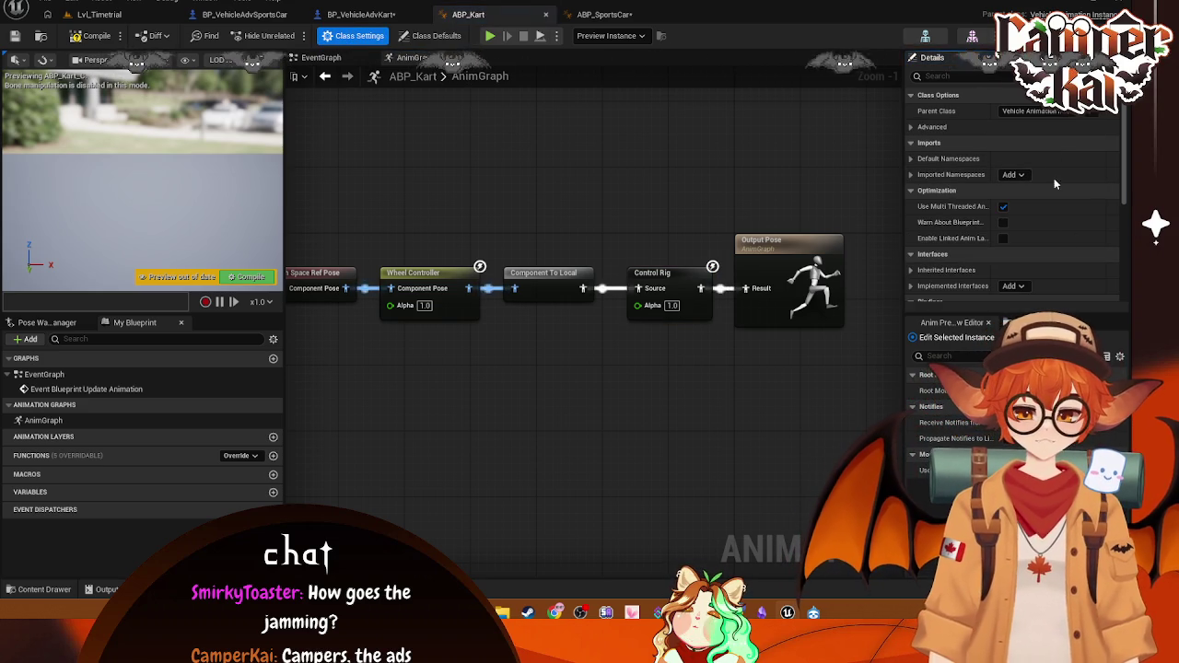
scroll(1046, 232, "down", 3)
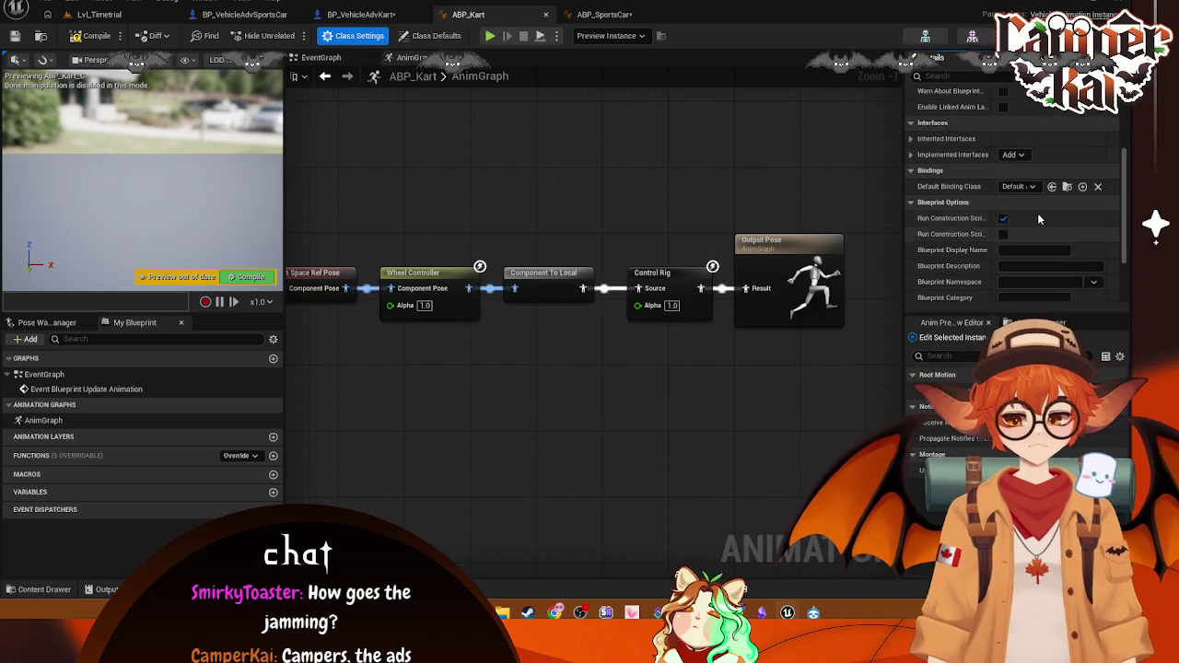
left_click(1032, 188)
scroll(1032, 187, "down", 4)
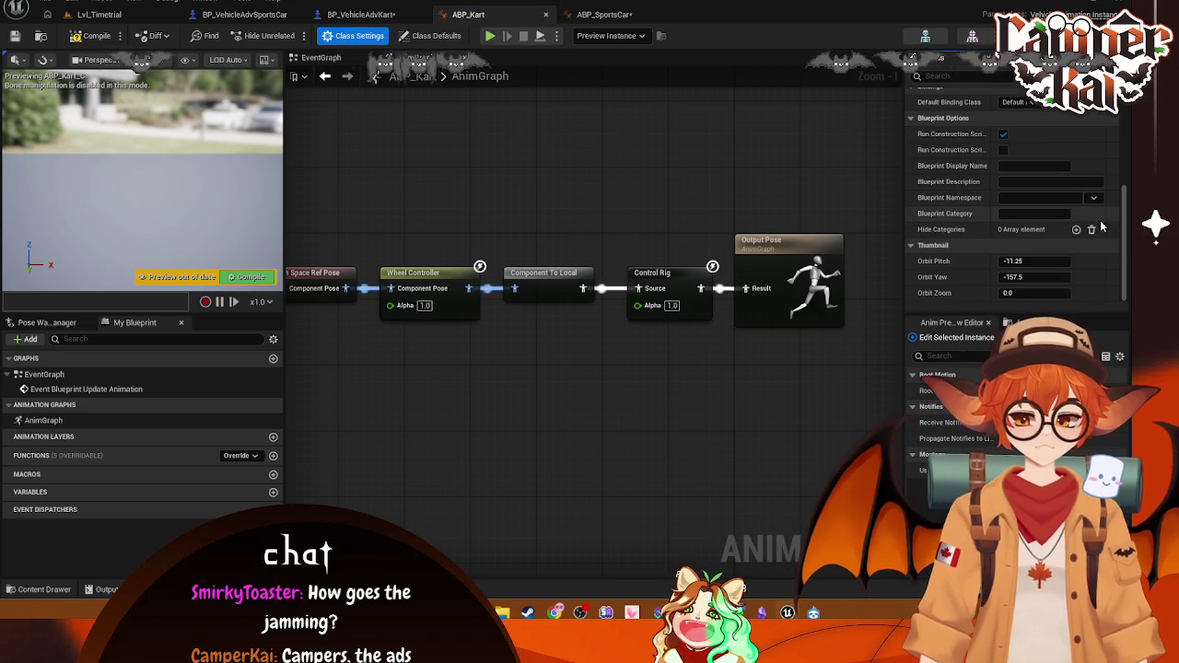
left_click(581, 16)
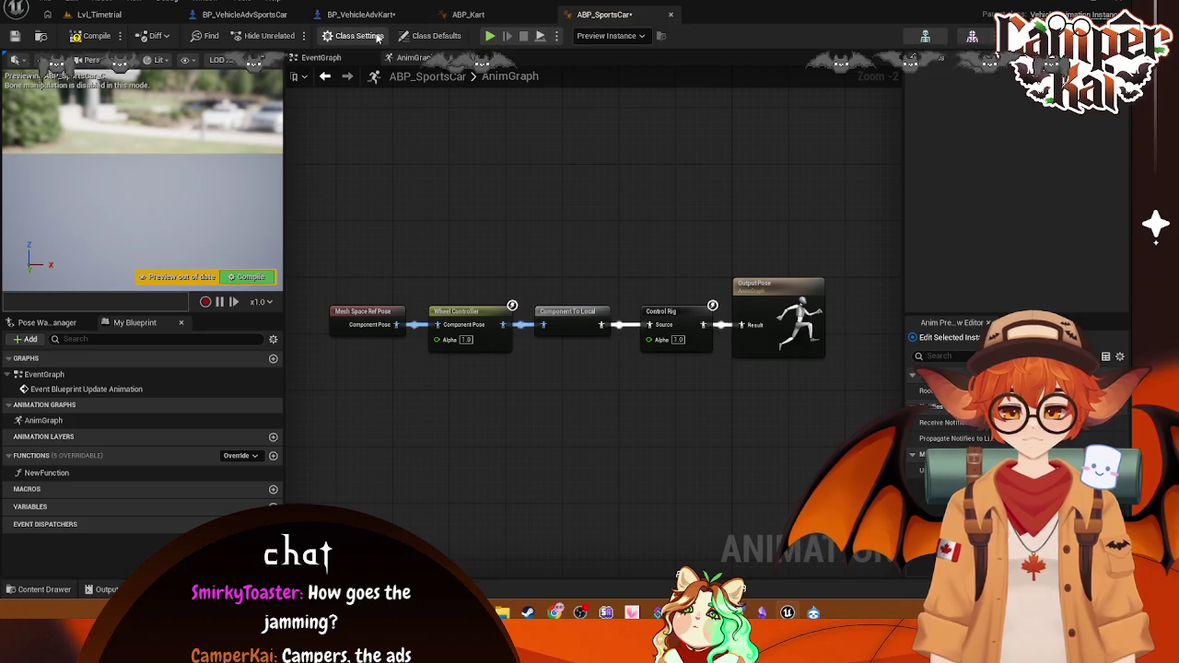
scroll(1050, 175, "down", 3)
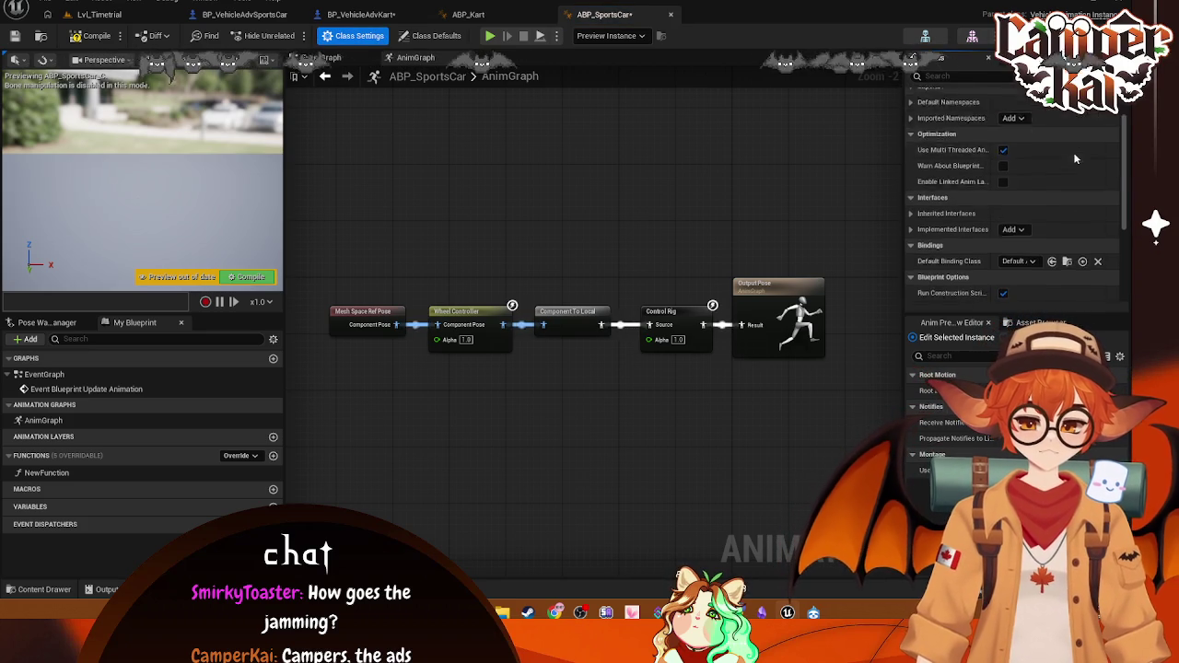
scroll(1030, 190, "down", 3)
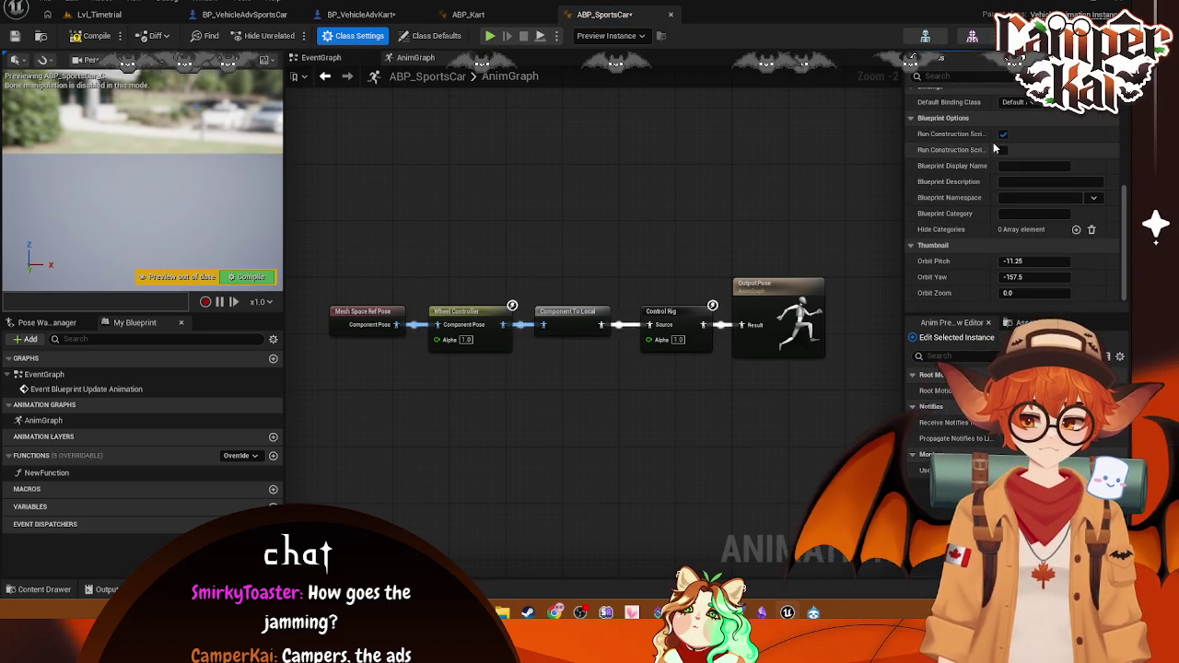
left_click(430, 35)
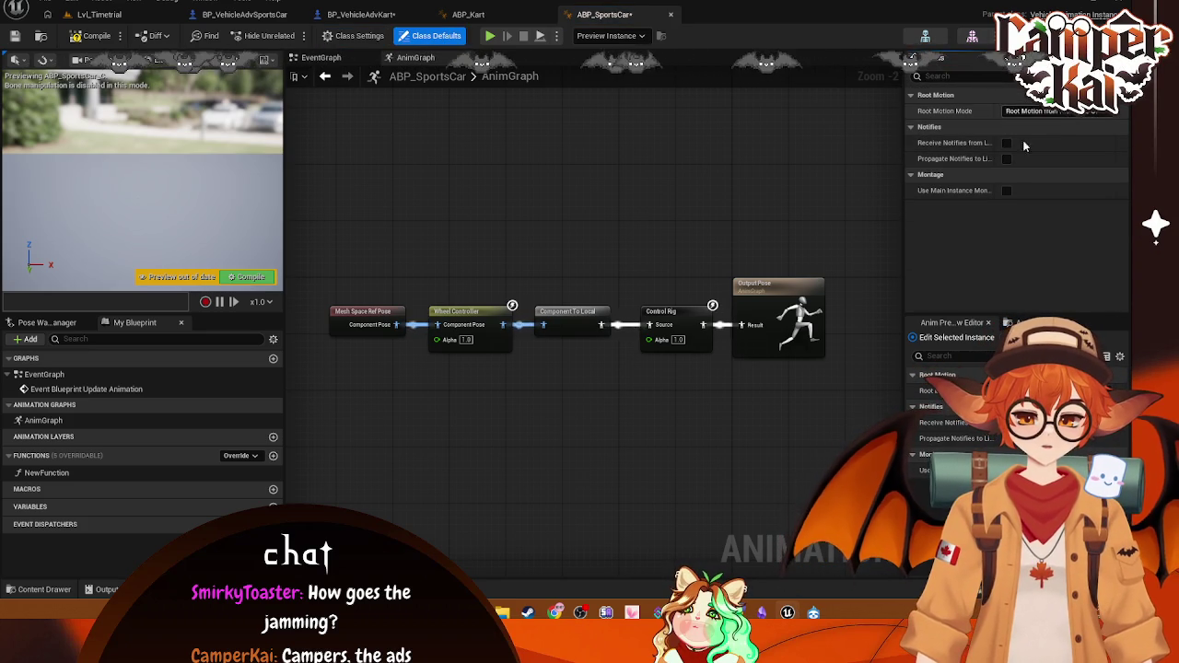
left_click(368, 34)
left_click(468, 14)
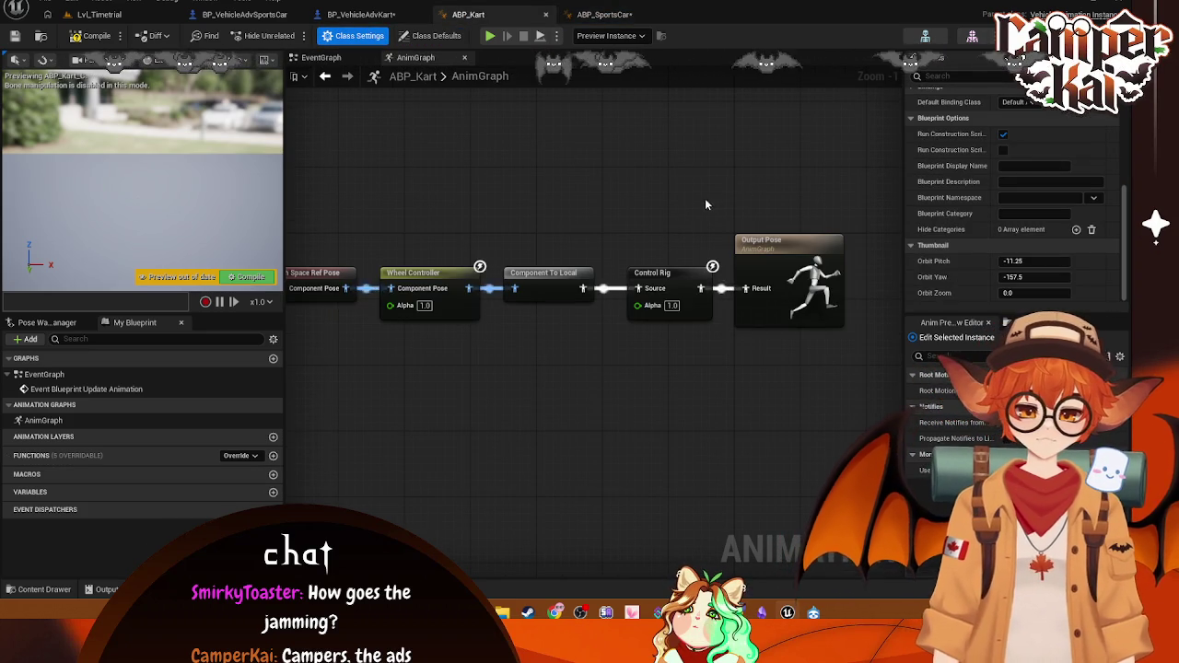
Step: Set the ABP_Kart Control Rig node's class to CtrlRig_Kart
left_click(546, 277)
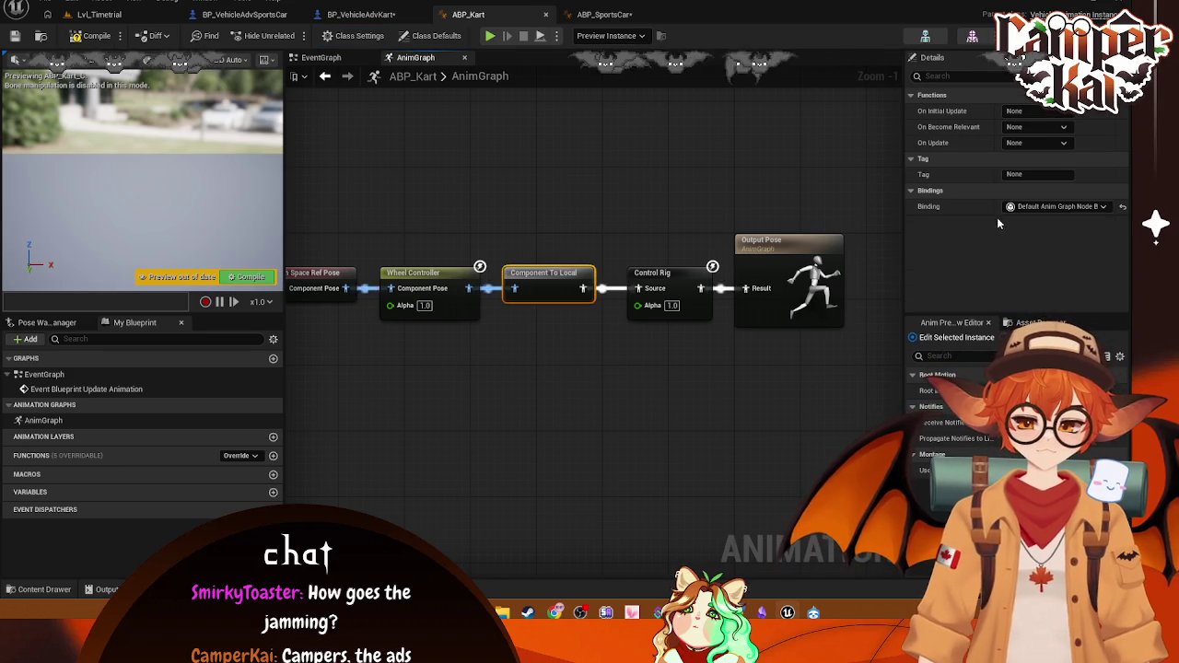
left_click(680, 277)
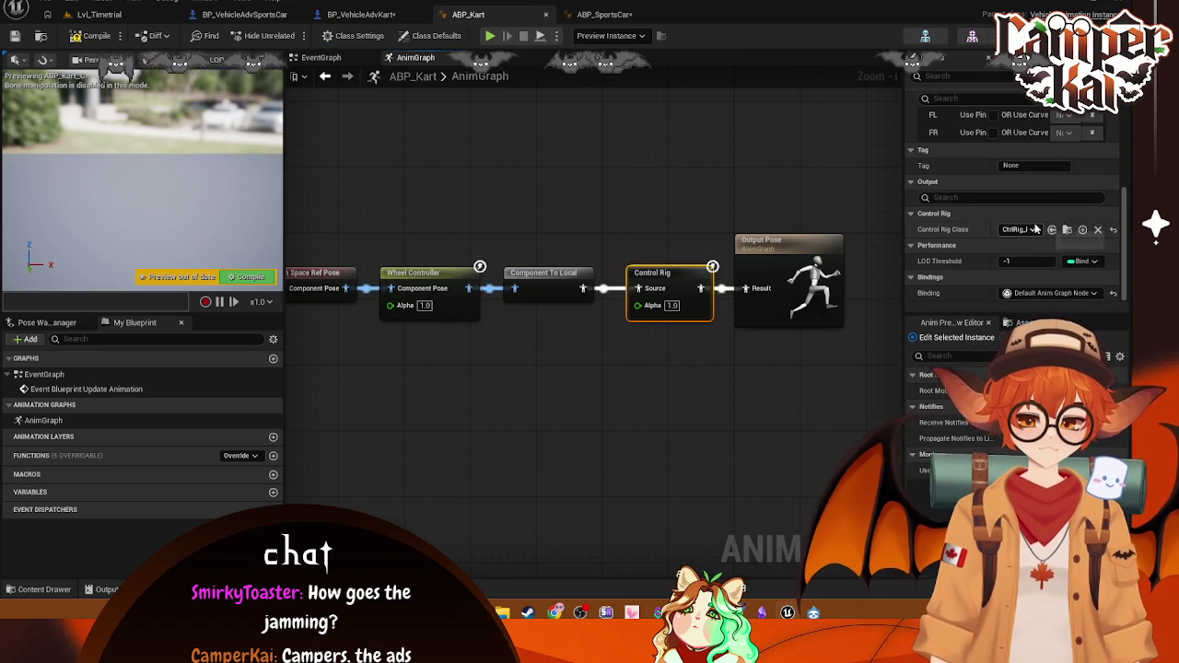
left_click(1034, 229)
type("trlk")
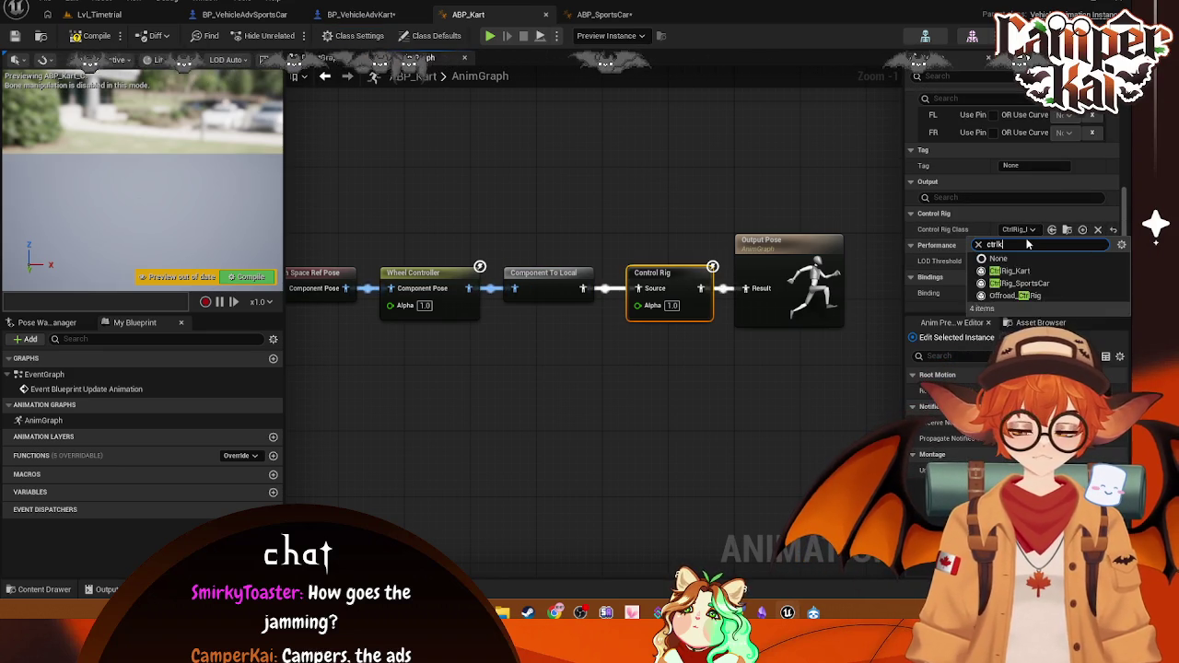
key("BackSpace")
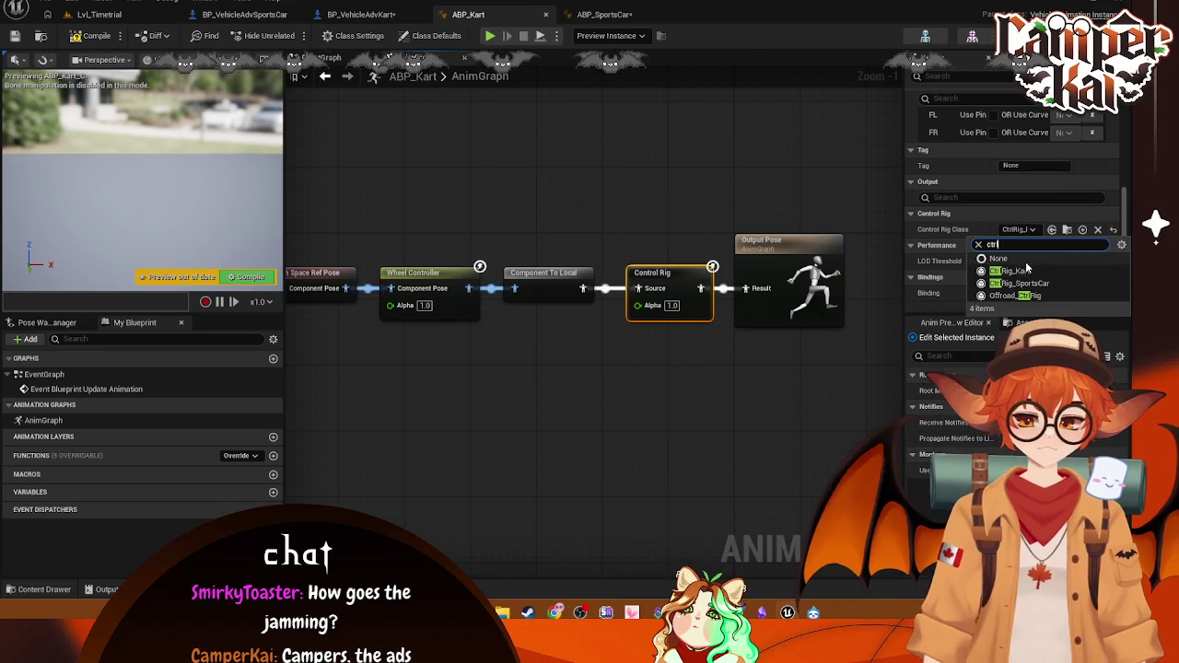
left_click(1022, 268)
left_click(721, 343)
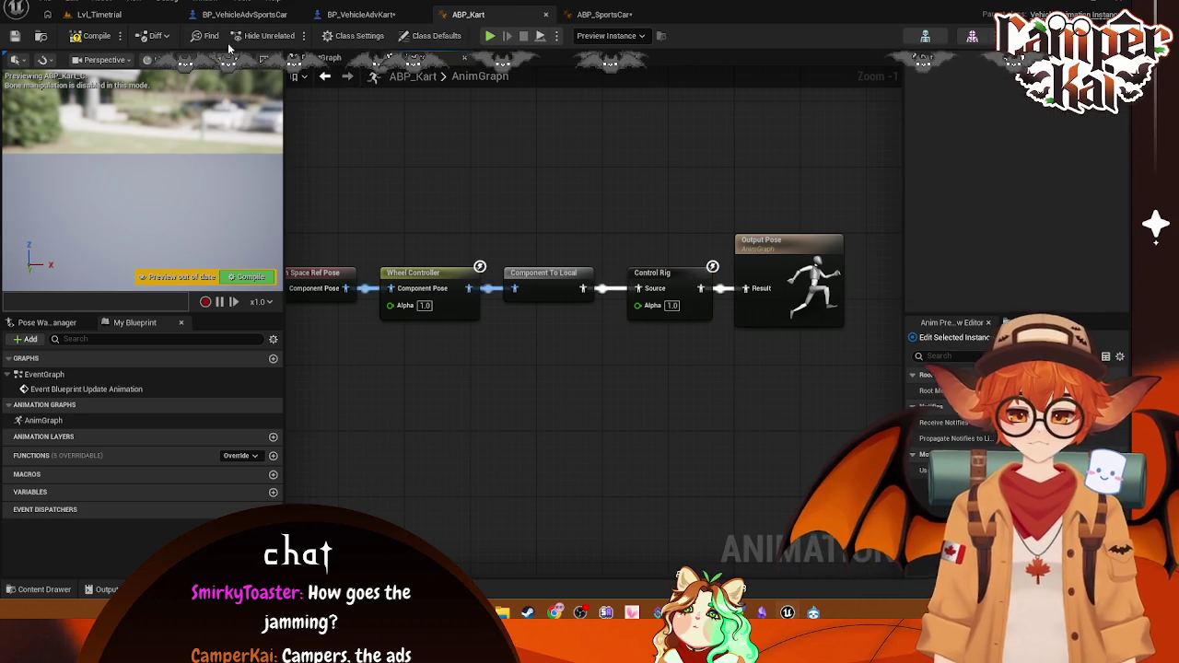
key("ctrl+b")
Step: Open ABP_Kart's Reference Viewer, re-root it on CtrlRig_SportsCar, then back on ABP_Kart
right_click(184, 488)
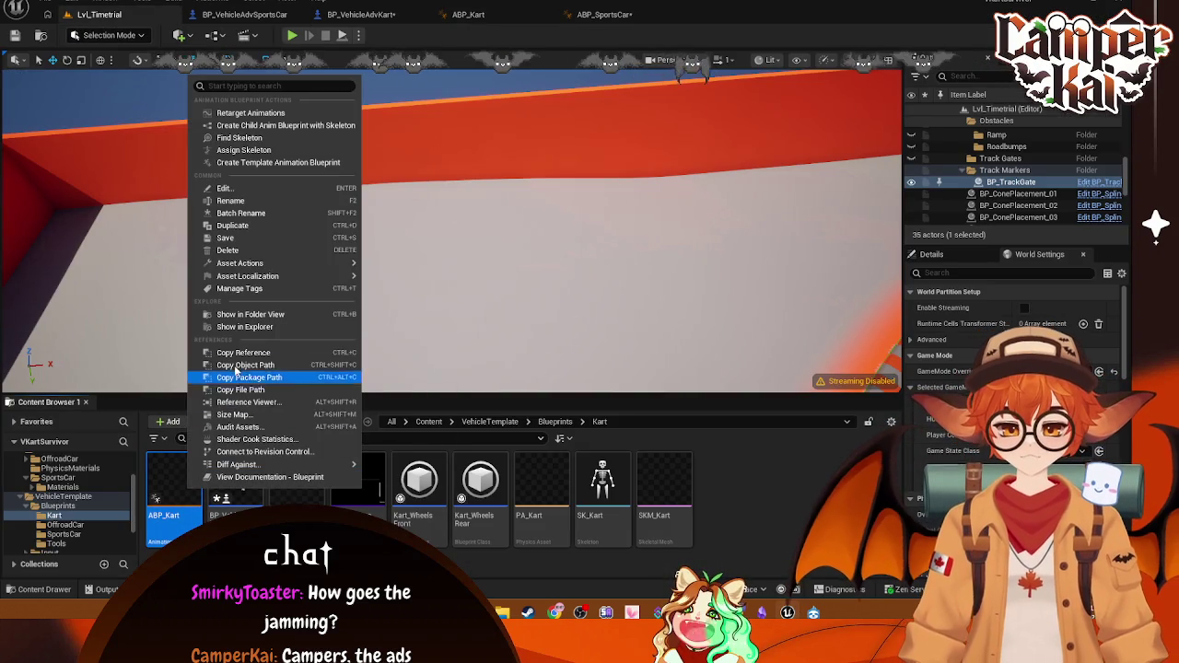
left_click(247, 401)
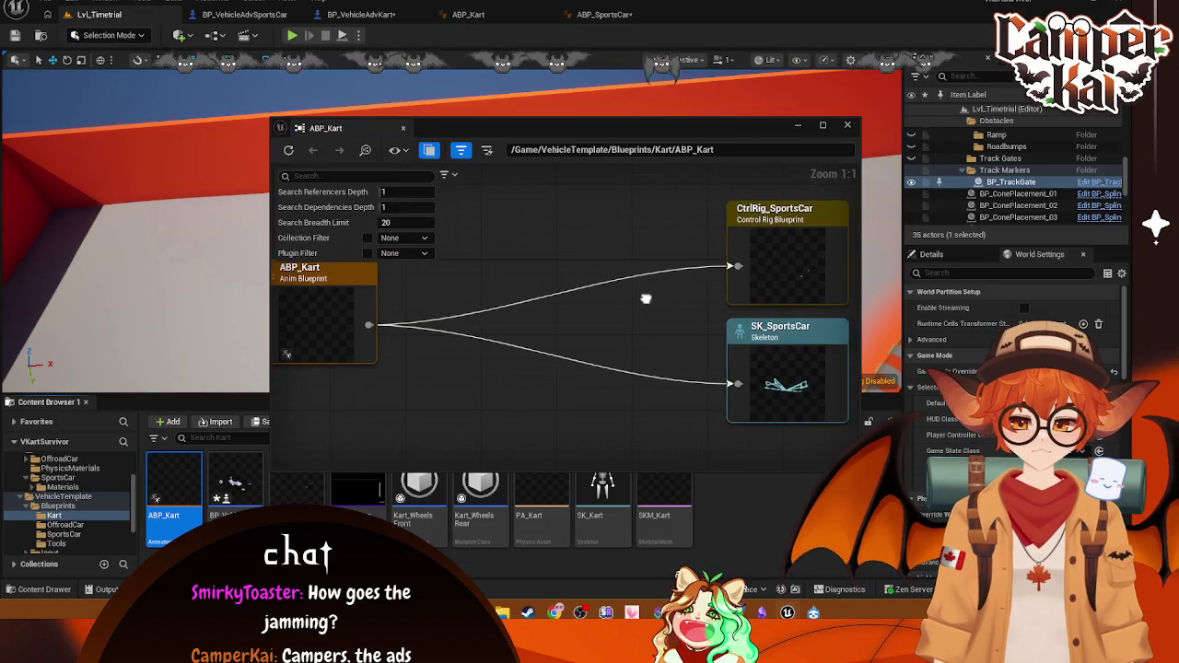
left_click(718, 281)
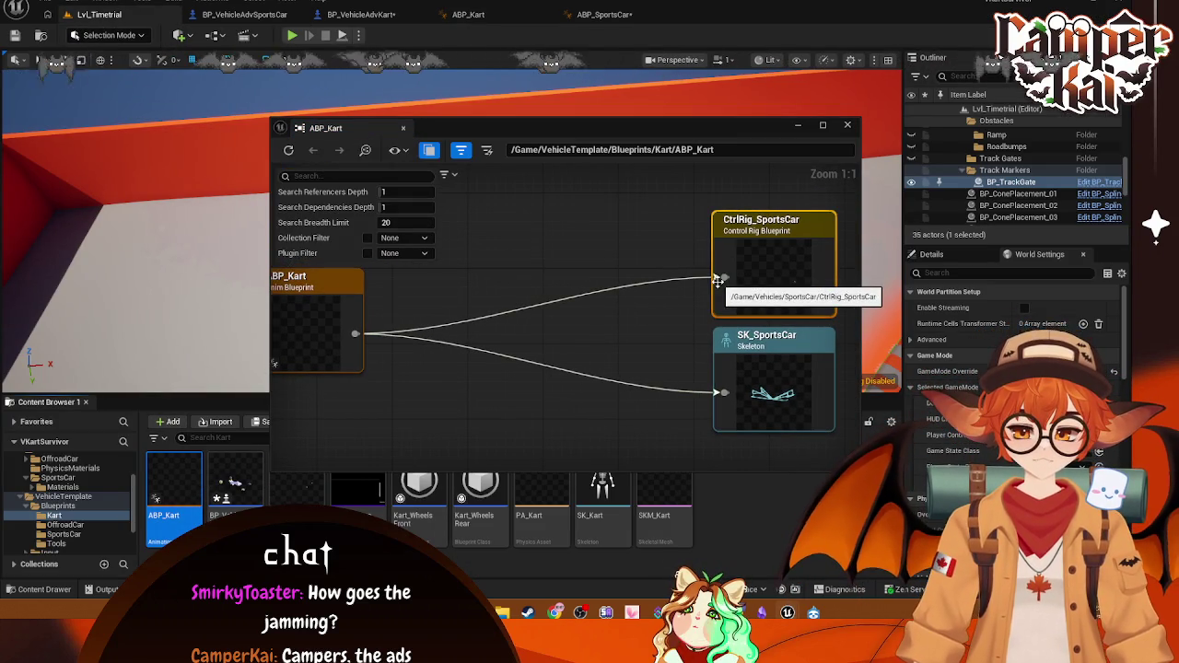
left_click(640, 298)
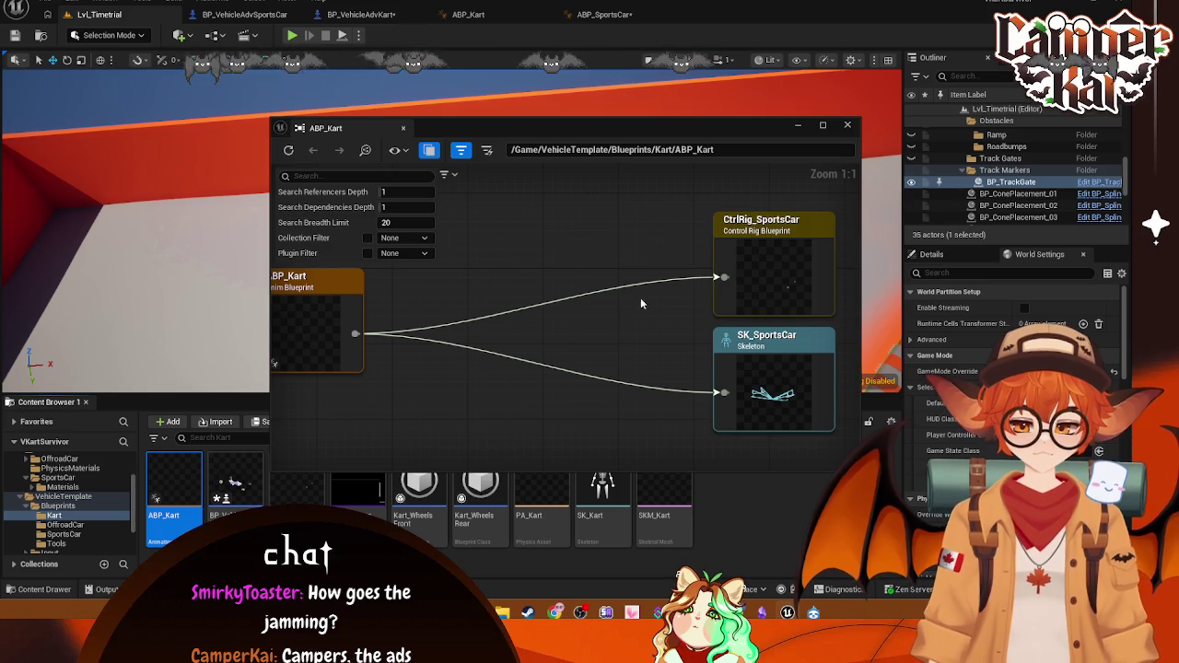
double_click(778, 226)
left_click_drag(614, 311, 856, 408)
scroll(666, 321, "down", 2)
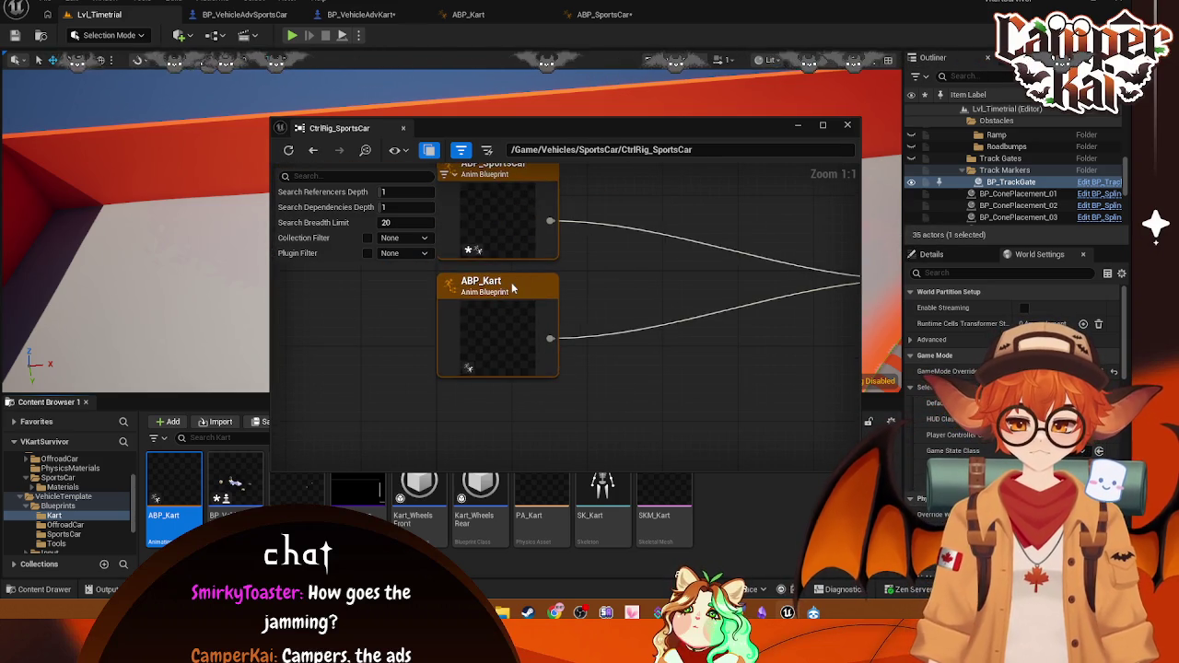
double_click(512, 288)
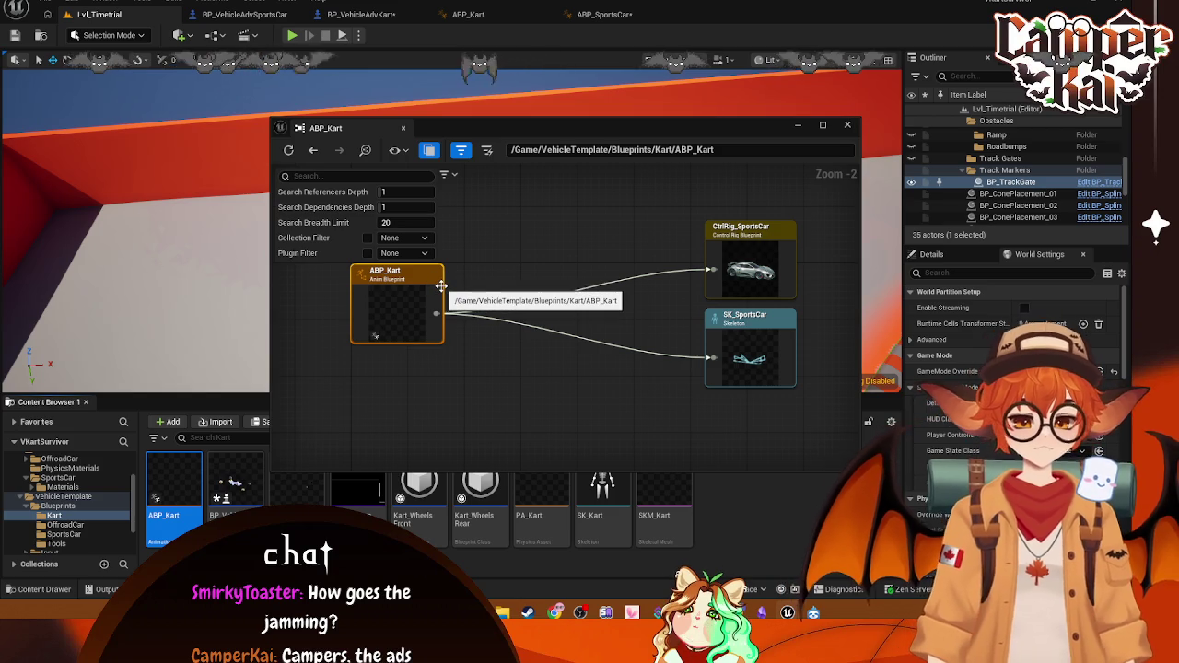
Step: Screenshot the ABP_Kart reference graph, then close the Reference Viewer
right_click(419, 322)
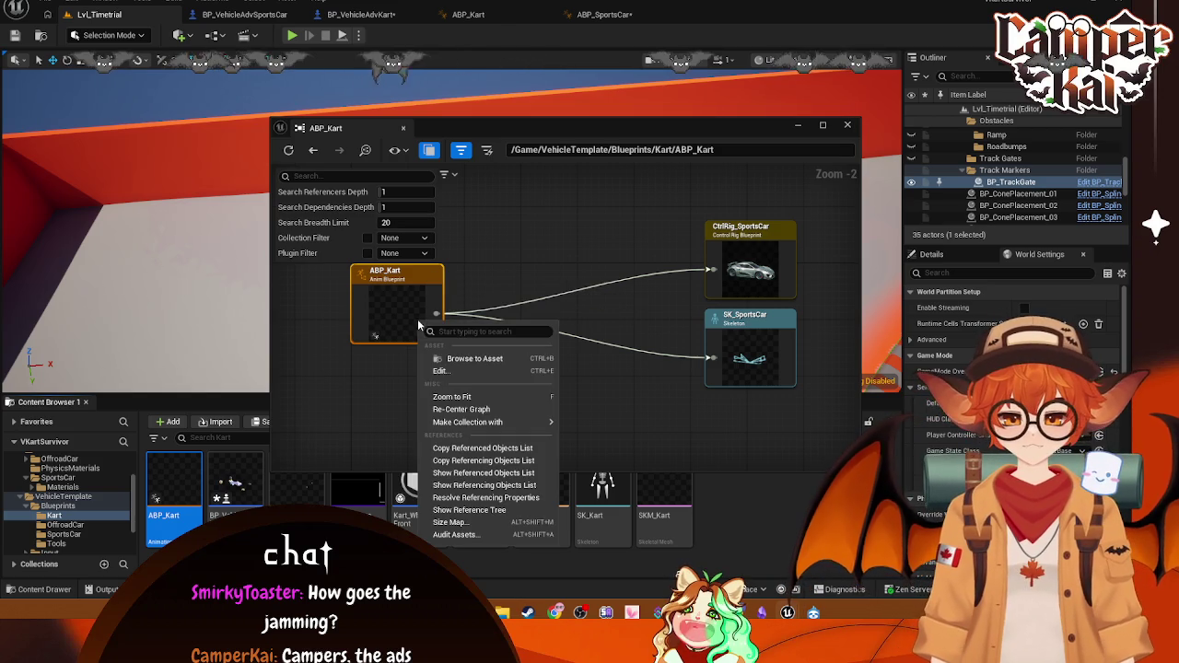
left_click(564, 259)
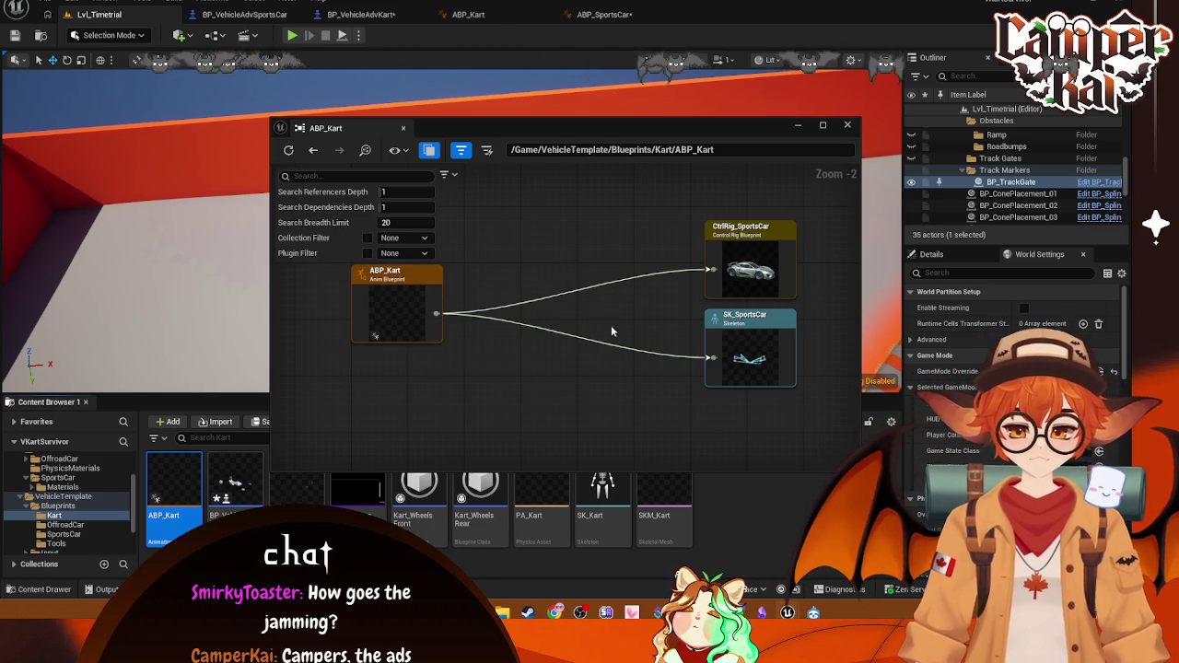
left_click_drag(611, 323, 614, 358)
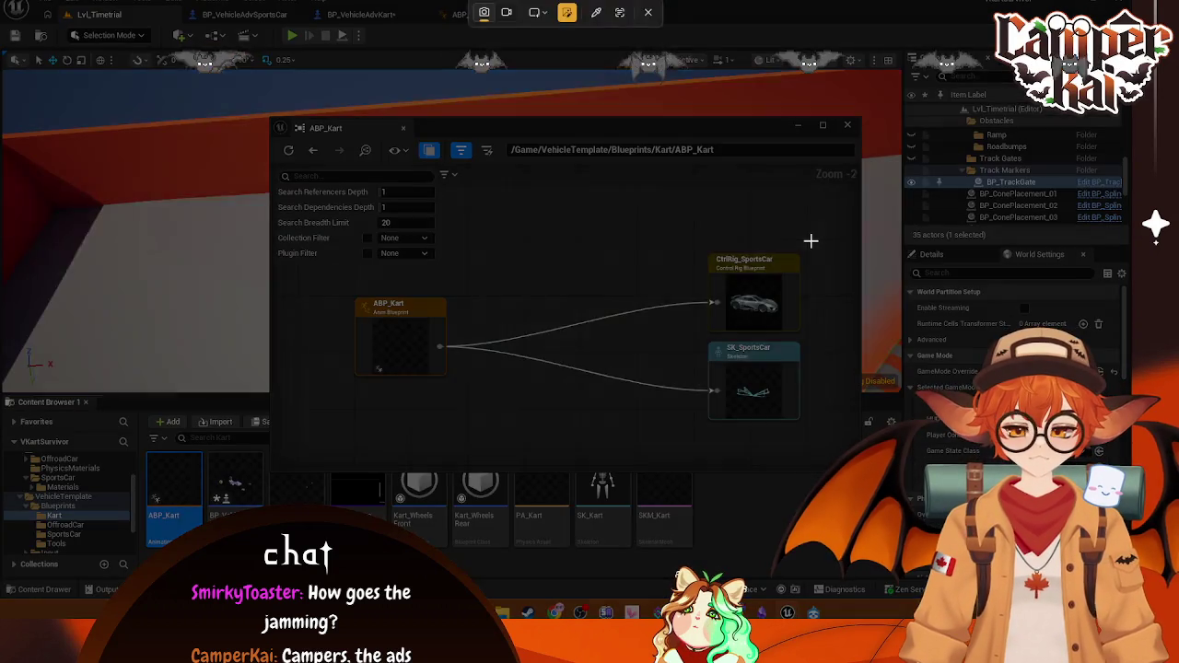
mouse_move(812, 241)
left_mouse_down()
mouse_move(370, 417)
mouse_move(341, 415)
left_mouse_up()
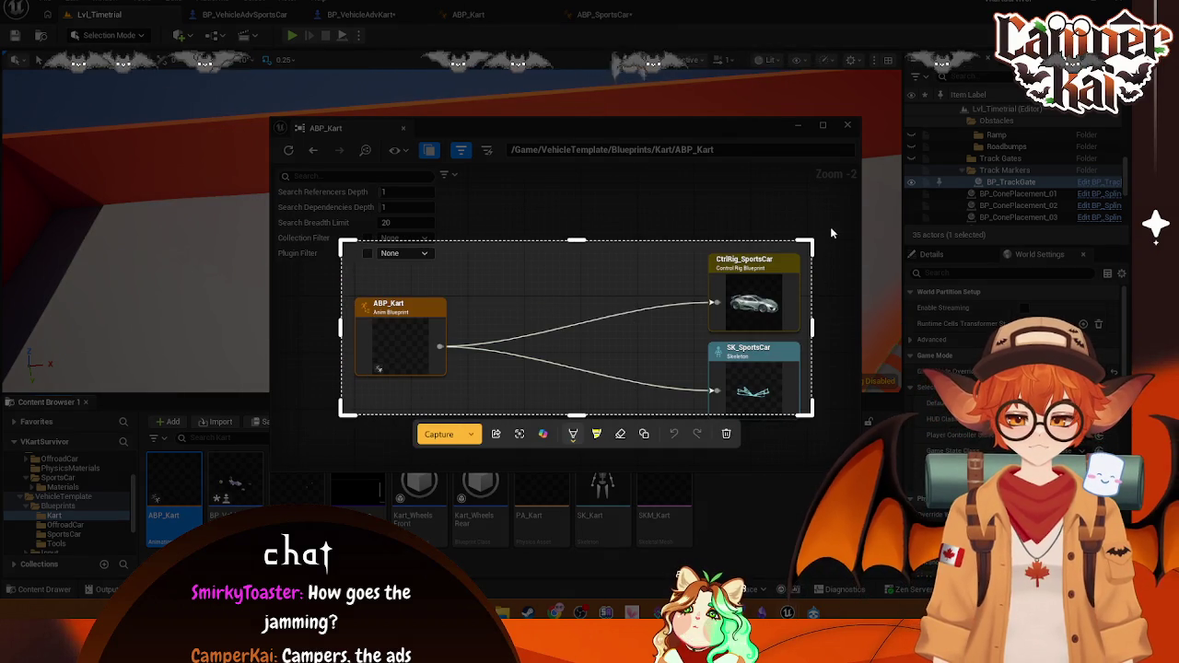
key("Return")
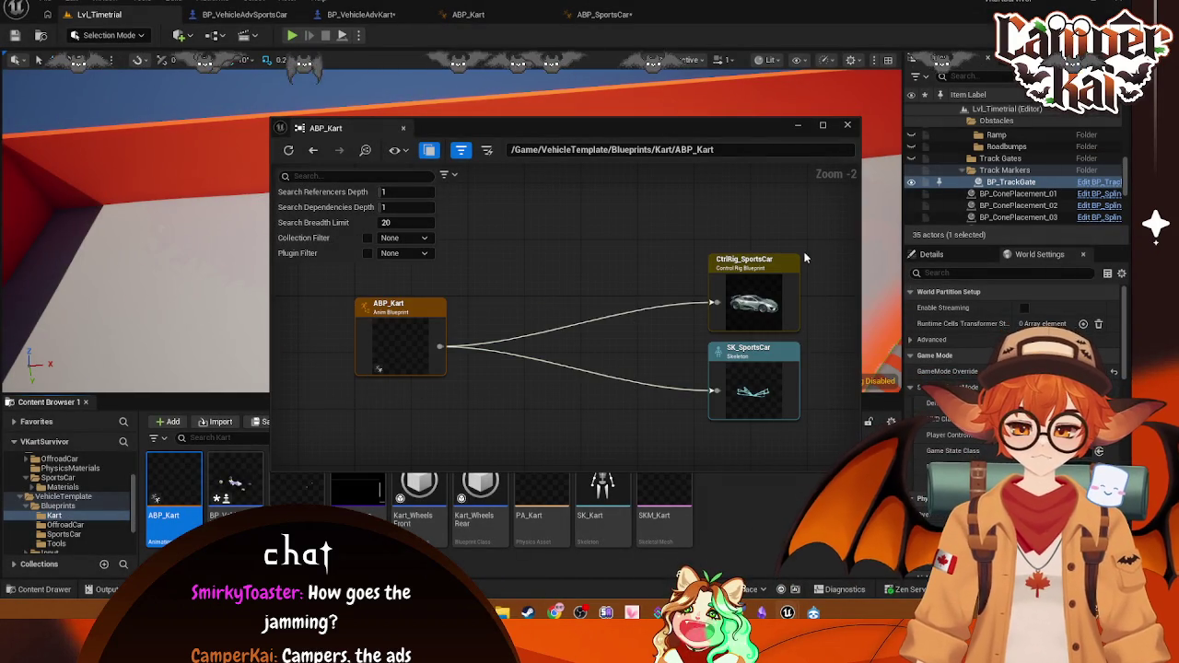
key("Print")
mouse_move(819, 240)
left_mouse_down()
mouse_move(357, 467)
mouse_move(341, 450)
left_mouse_up()
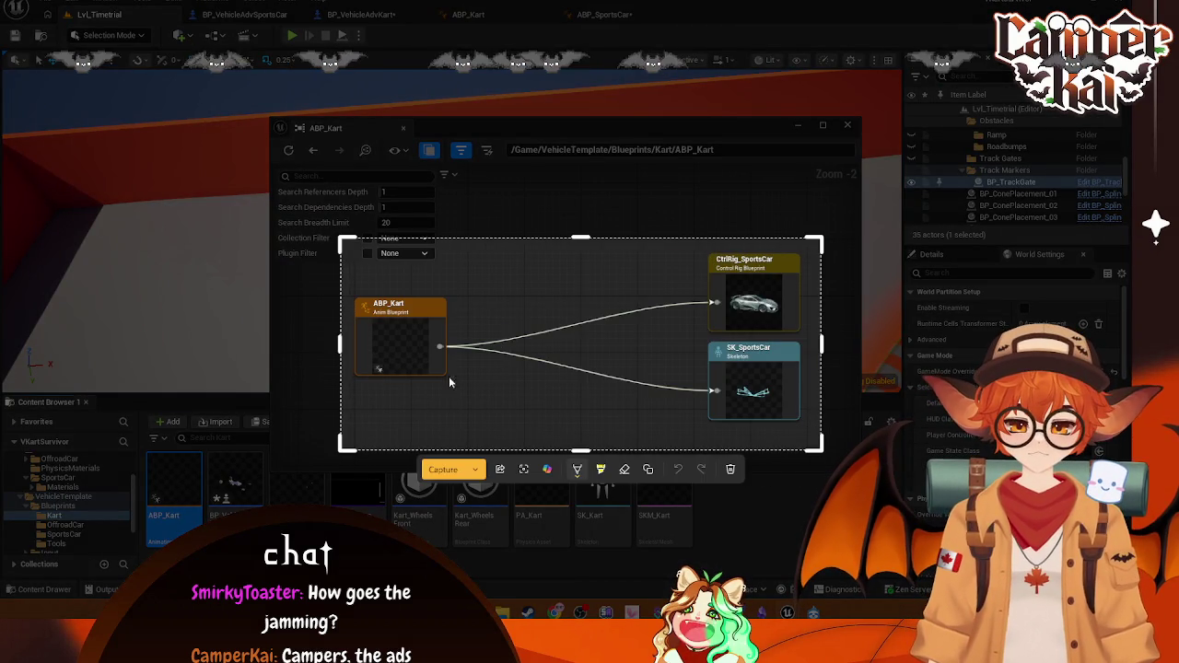
key("Return")
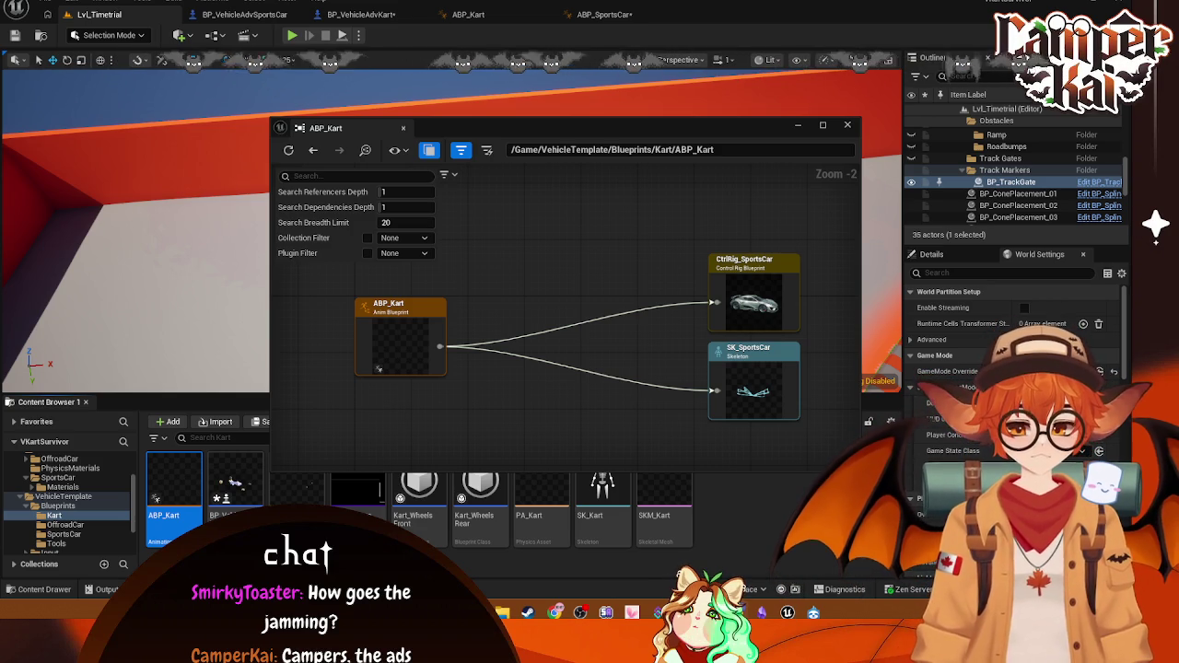
left_click(846, 128)
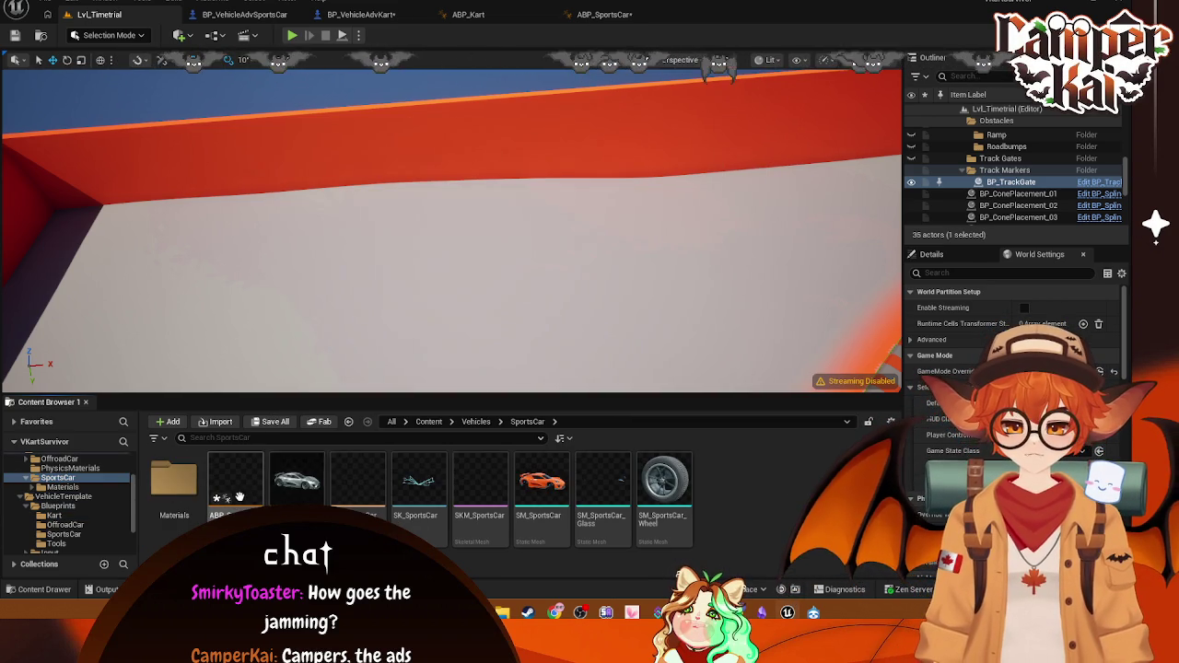
Step: Trace ABP_SportsCar's references to BP_VehicleAdvPawnBase and inspect the sports car assets it uses
right_click(241, 490)
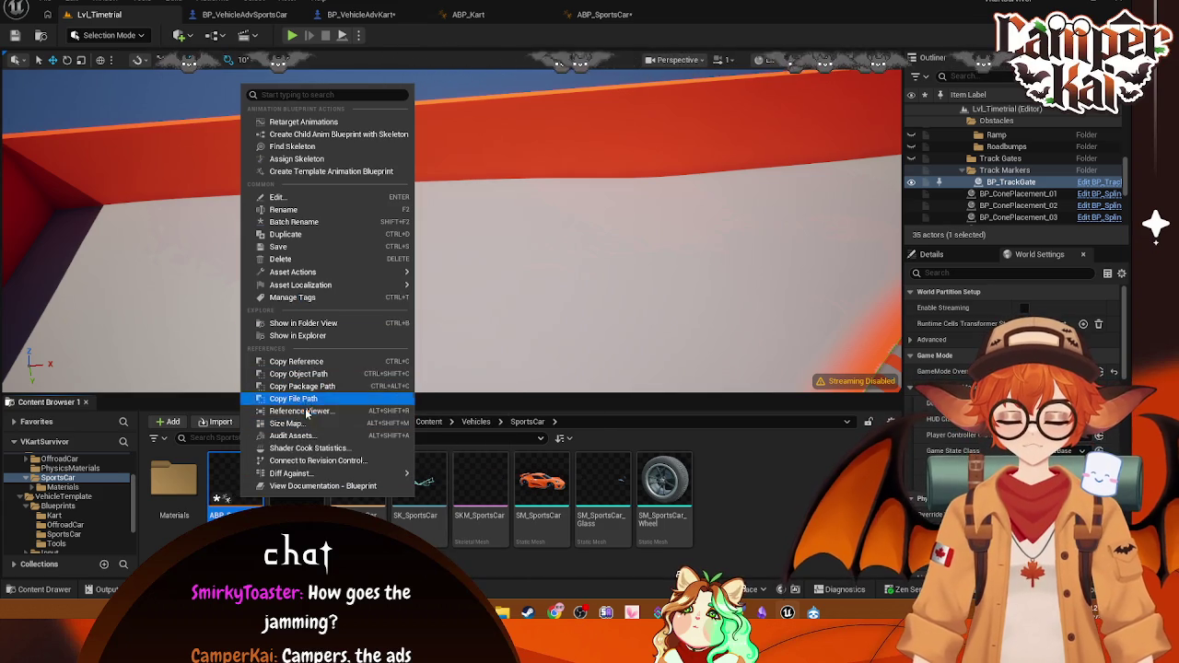
left_click(300, 411)
scroll(420, 305, "up", 2)
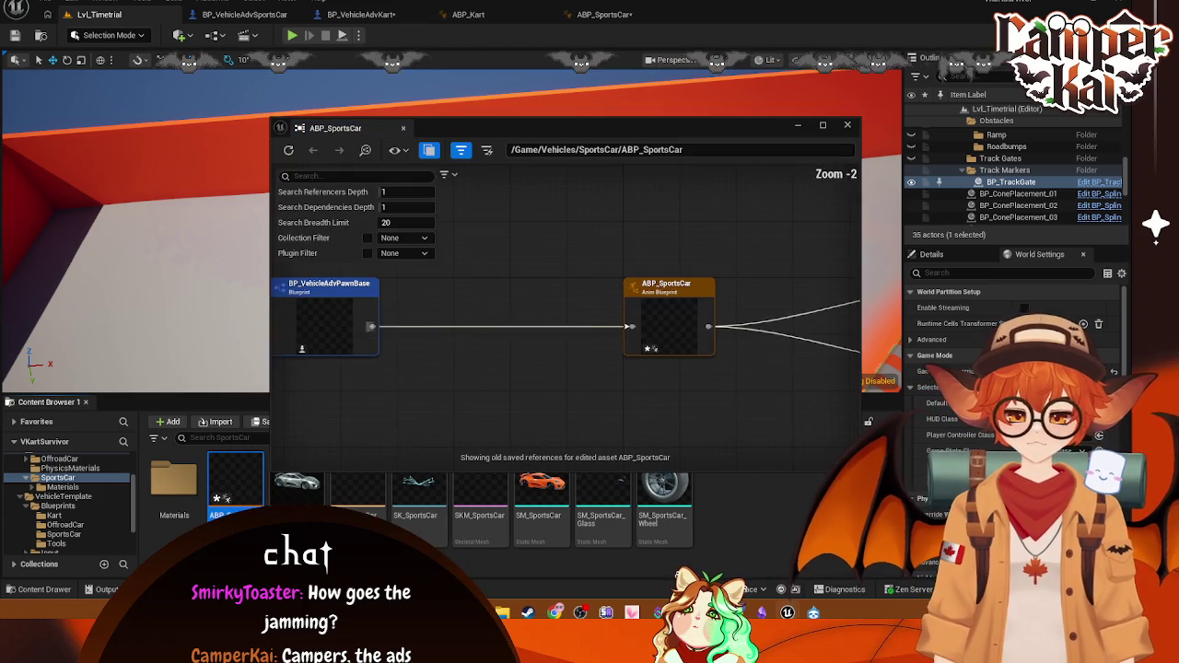
left_click_drag(622, 288, 527, 279)
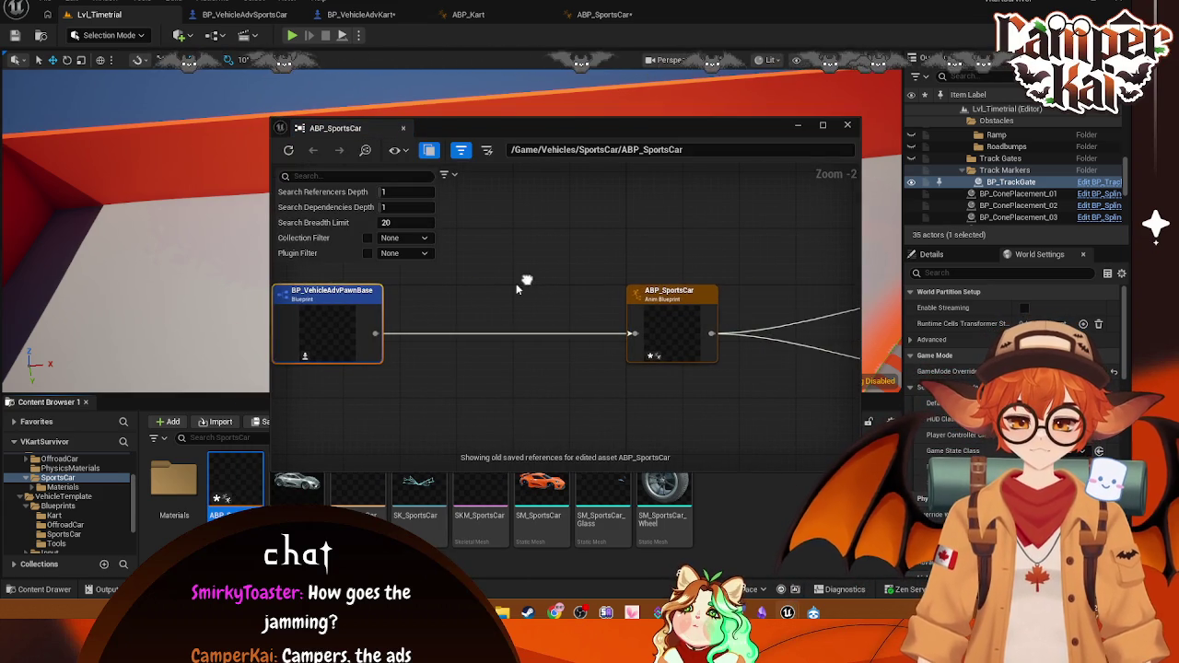
double_click(342, 297)
scroll(708, 266, "down", 4)
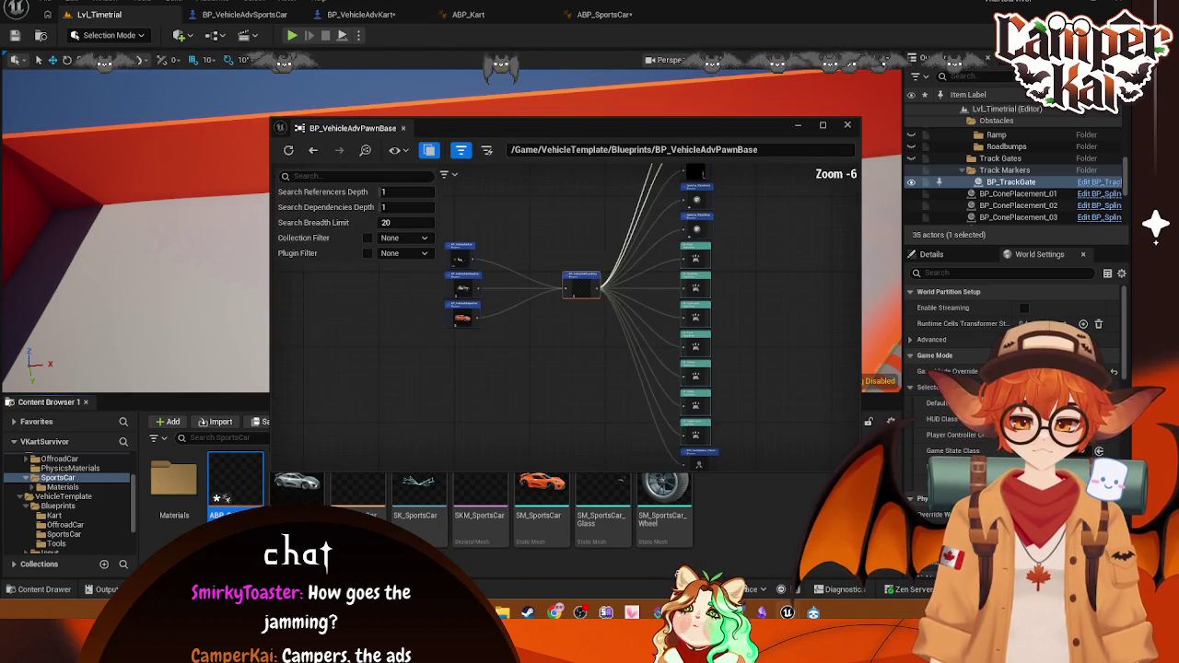
scroll(711, 221, "up", 4)
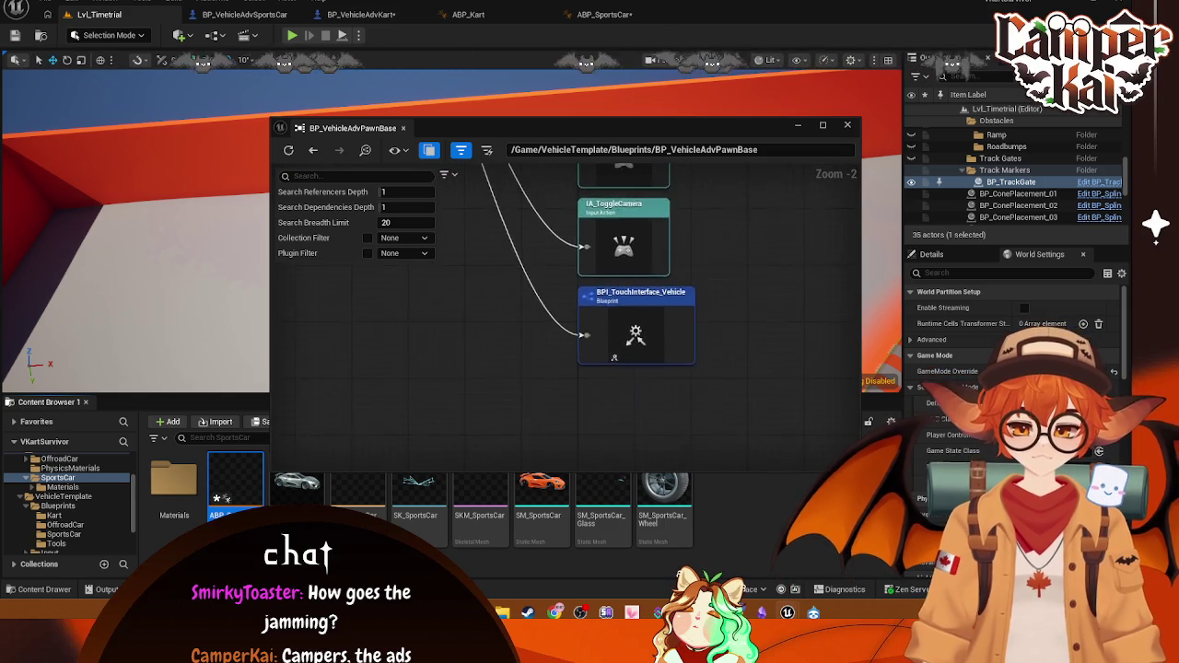
mouse_move(734, 375)
left_mouse_down()
mouse_move(723, 299)
mouse_move(719, 351)
mouse_move(740, 407)
left_mouse_up()
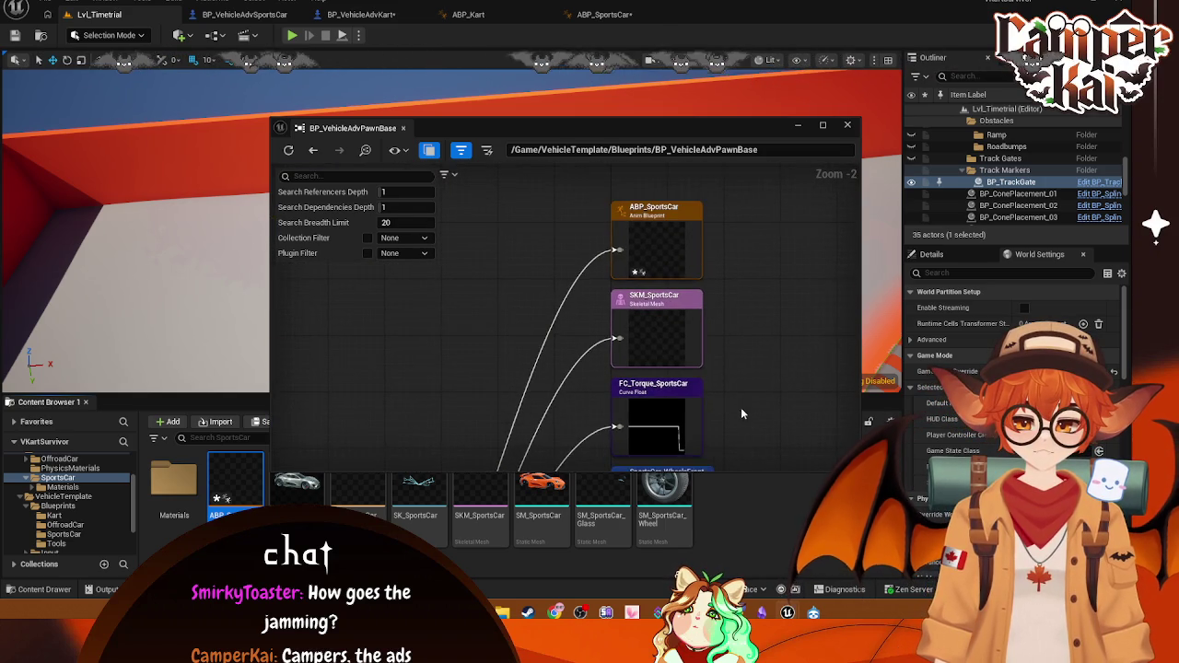
left_click(848, 127)
Step: Switch from the BP_VehicleAdvKart blueprint over to the ABP_Kart animation blueprint
left_click(411, 18)
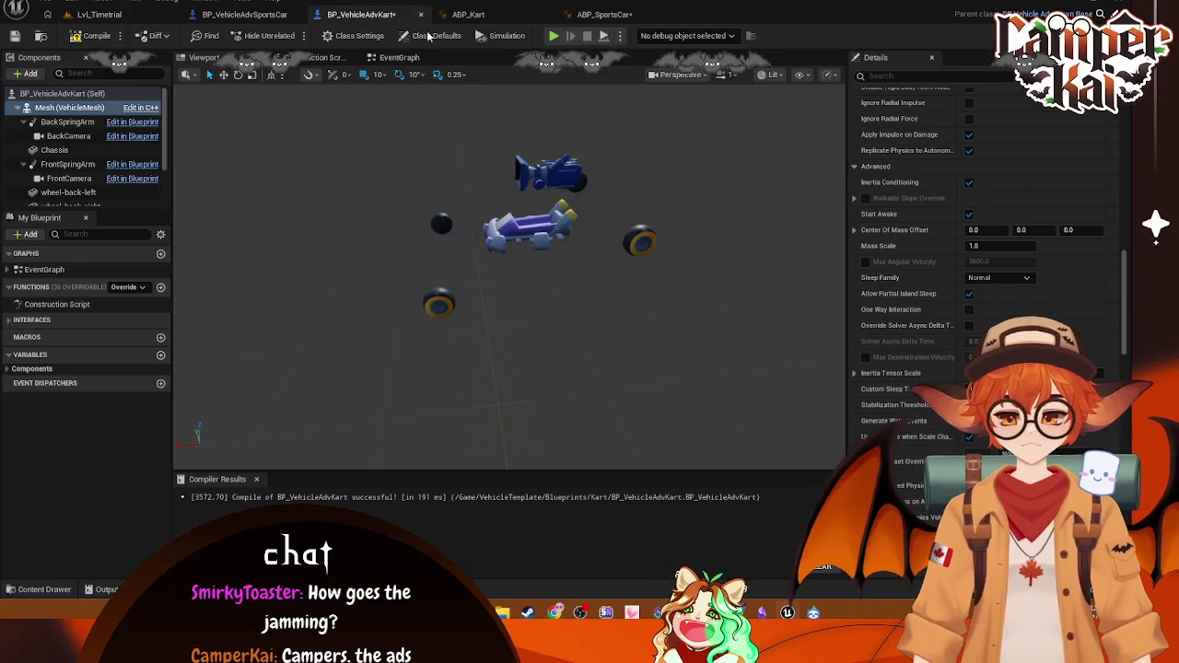
left_click(561, 268)
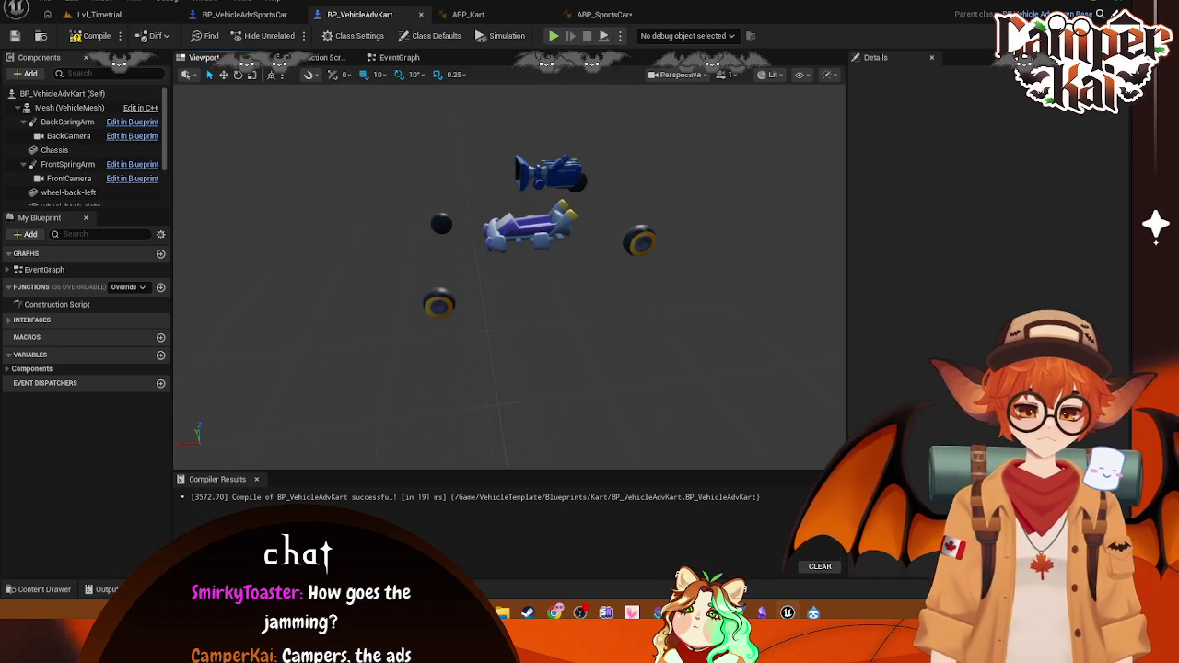
left_click(507, 18)
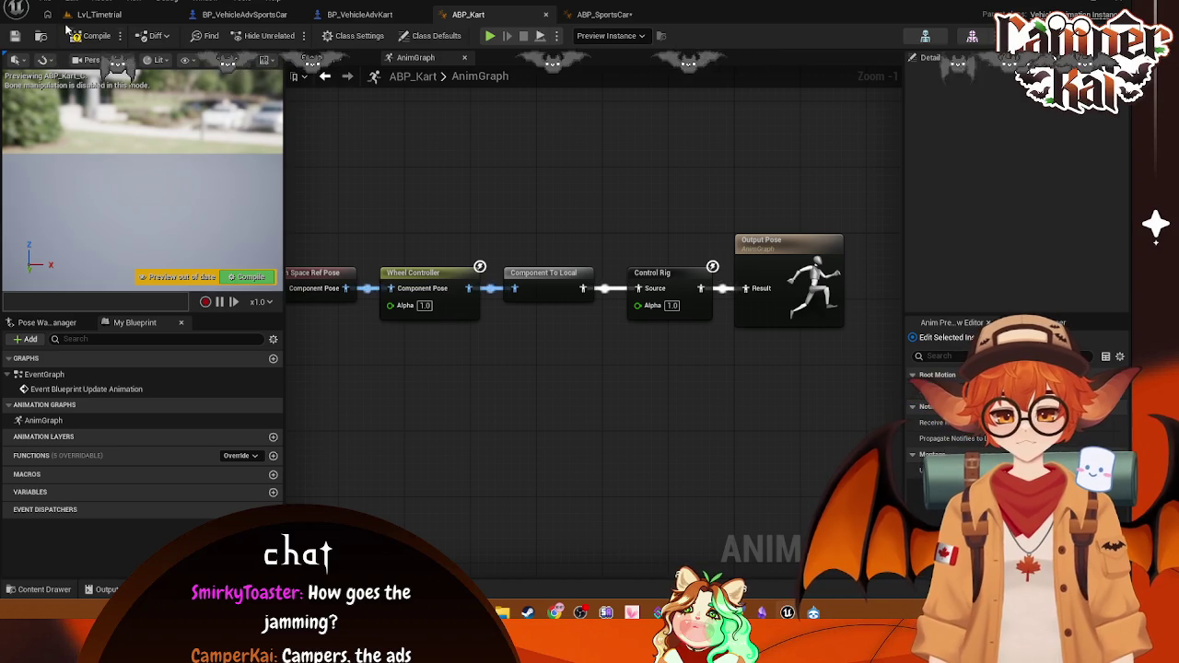
Step: Dismiss the File menu and a tab context menu without choosing anything
left_click(44, 3)
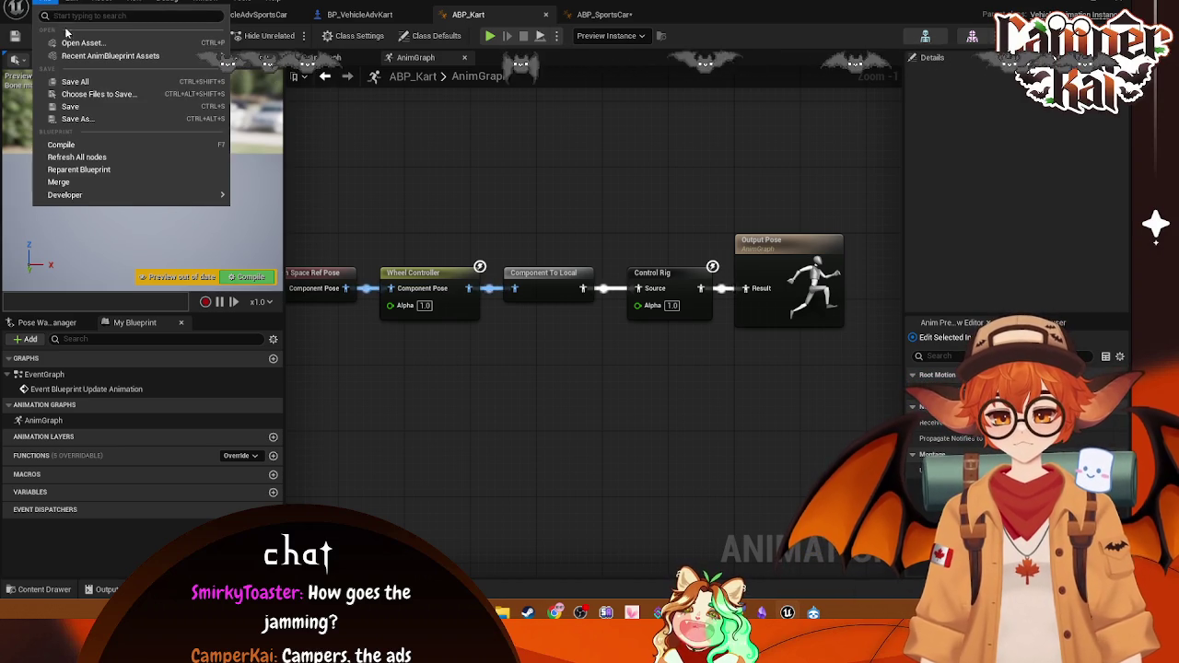
left_click(404, 91)
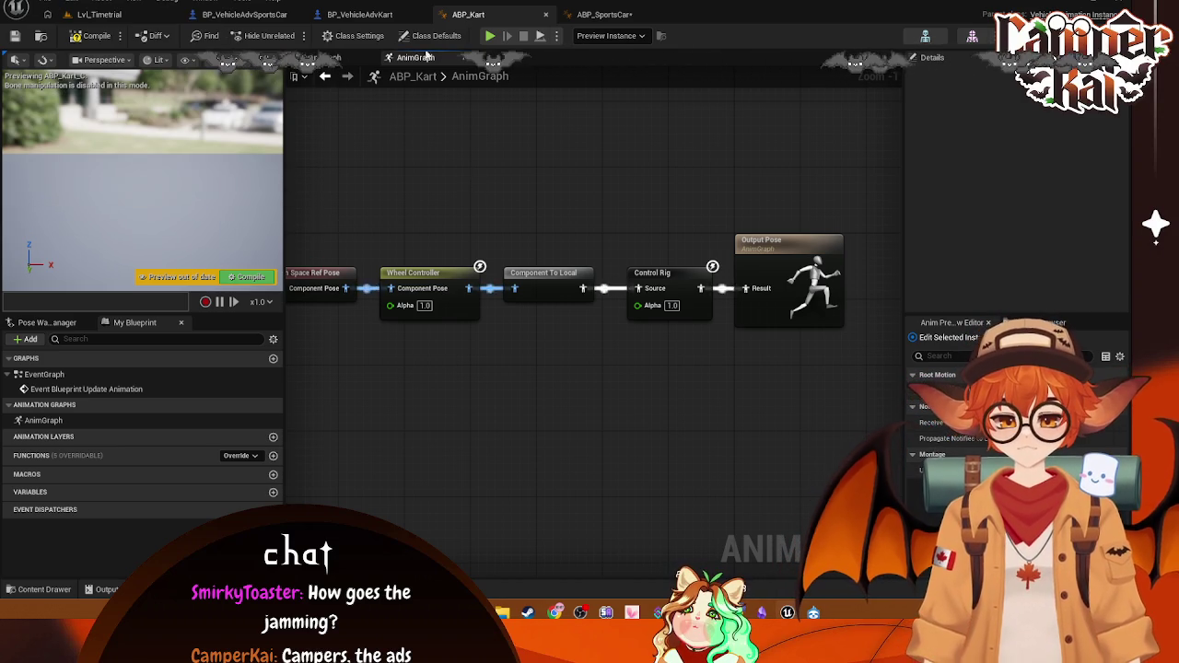
right_click(465, 26)
key("Escape")
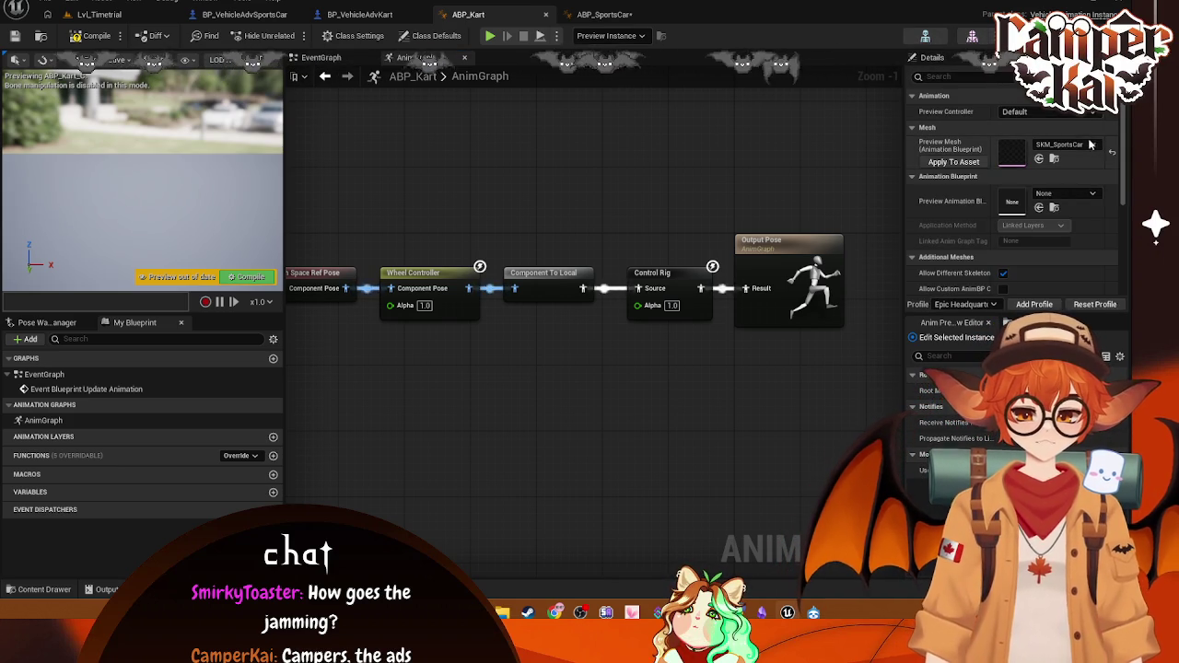
Step: Set ABP_Kart's Preview Mesh to SKM_Kart in Preview Scene Settings
left_click(1093, 146)
left_click(1011, 227)
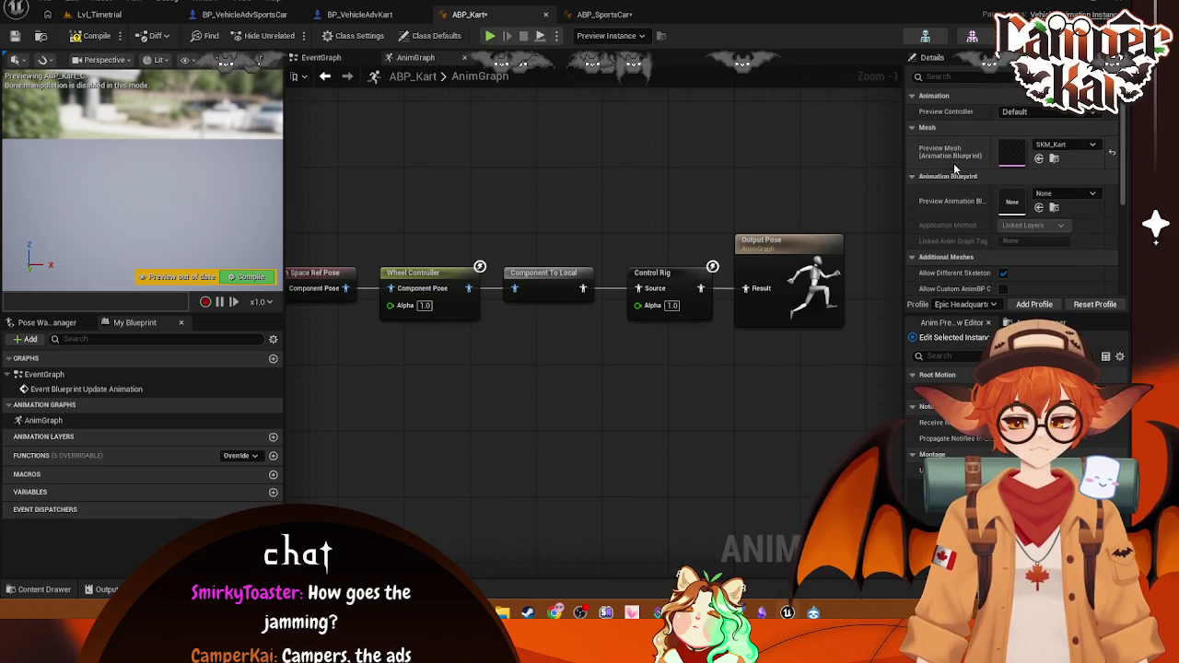
scroll(1054, 231, "down", 2)
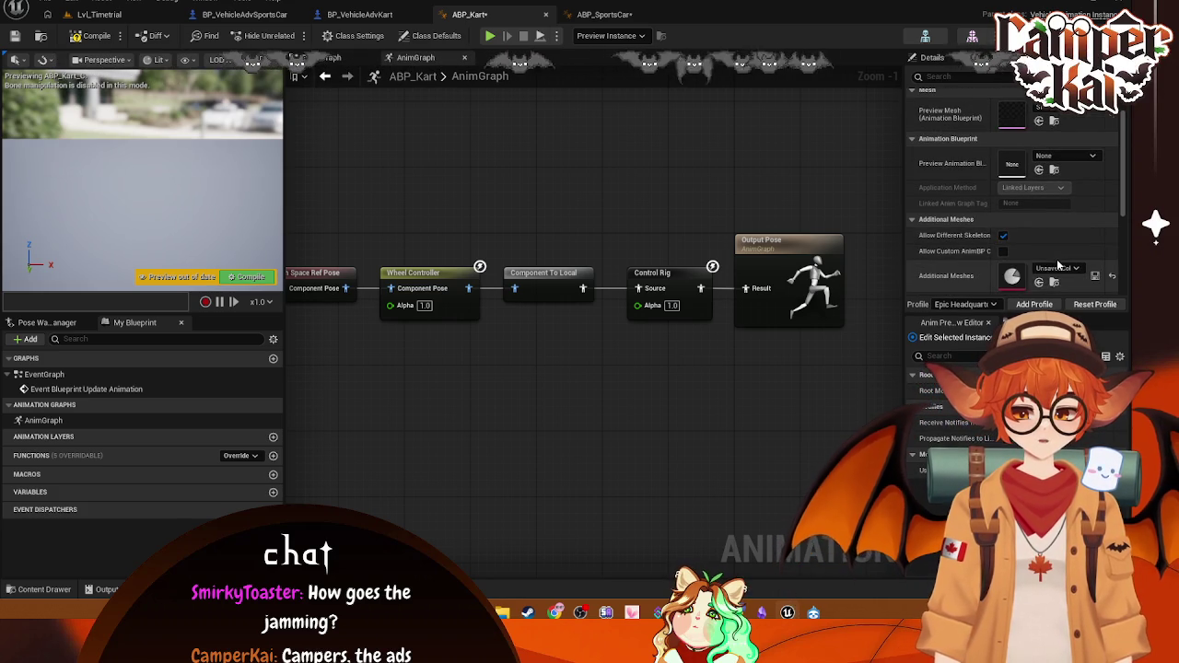
Step: Check which Control Rig Class ABP_SportsCar's Control Rig node uses
left_click(604, 14)
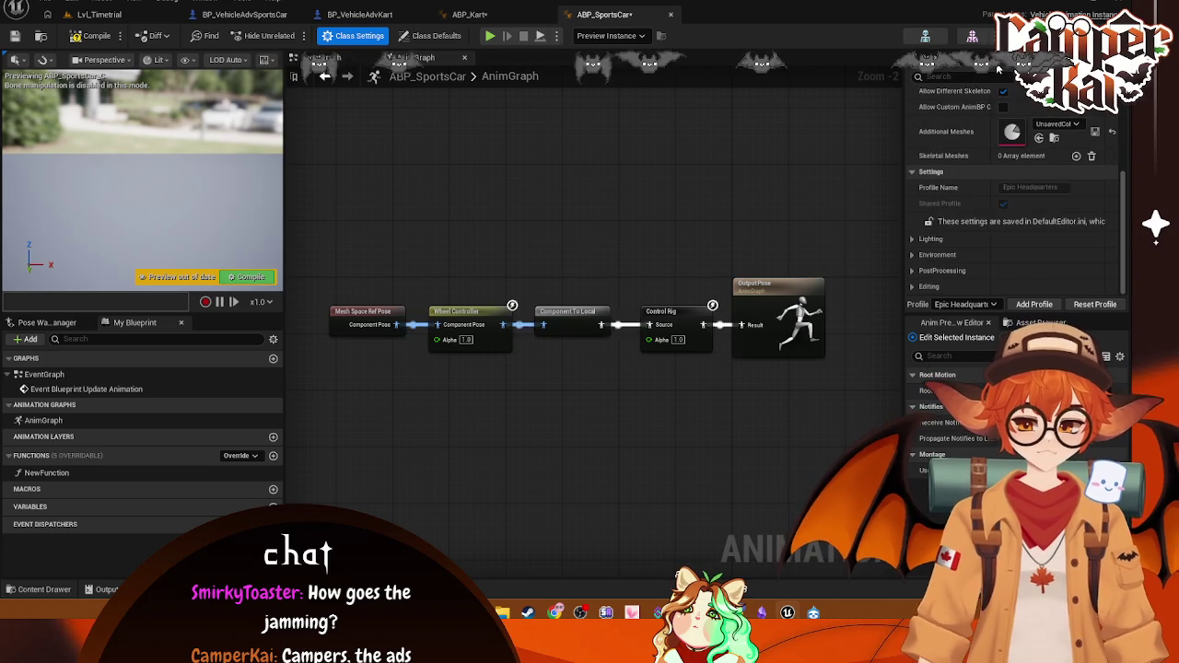
left_click(959, 57)
left_click(663, 313)
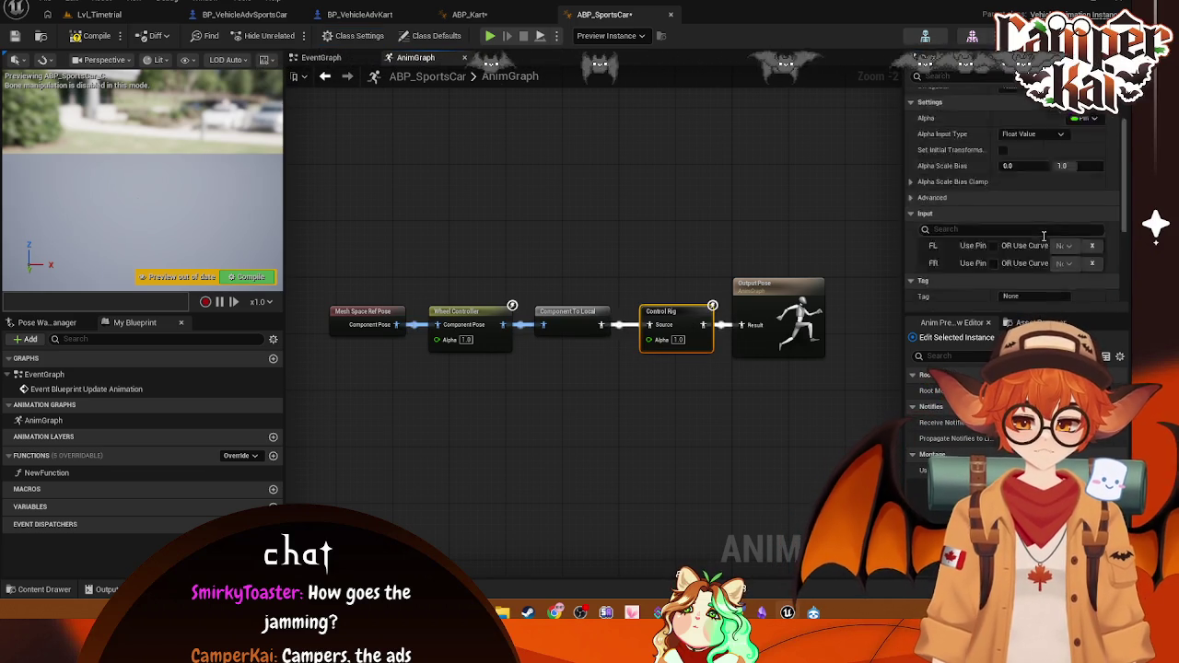
left_click(1018, 265)
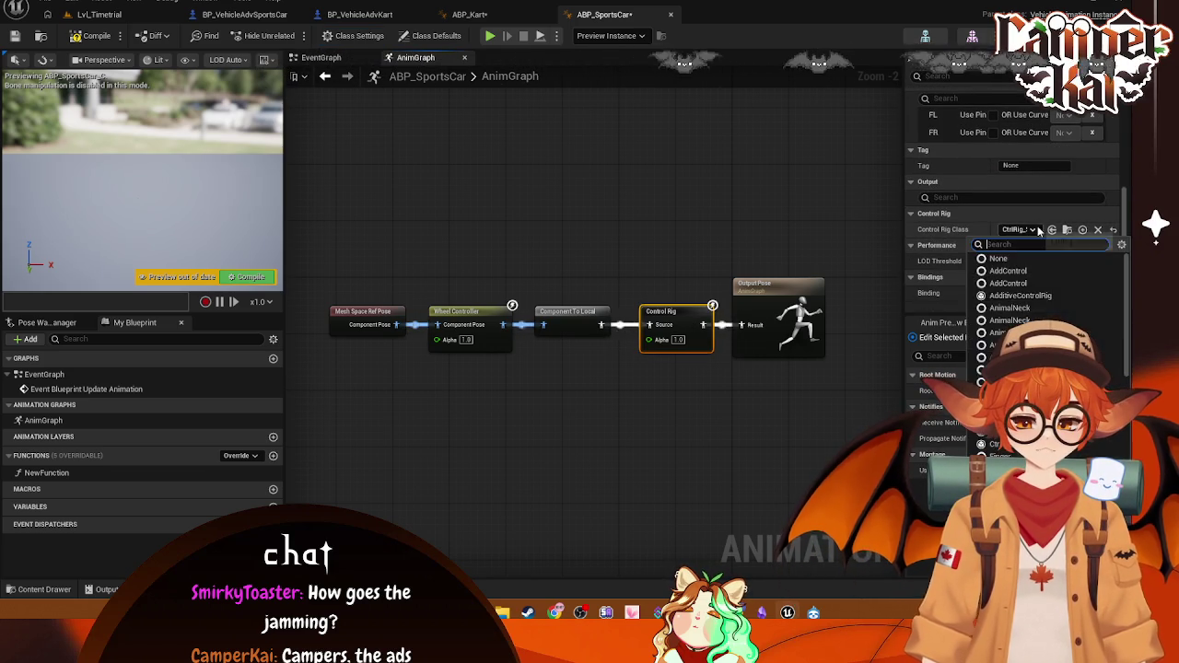
left_click(689, 112)
Step: Back in ABP_Kart, move its Control Rig node below the pose chain
left_click(470, 13)
scroll(938, 273, "down", 3)
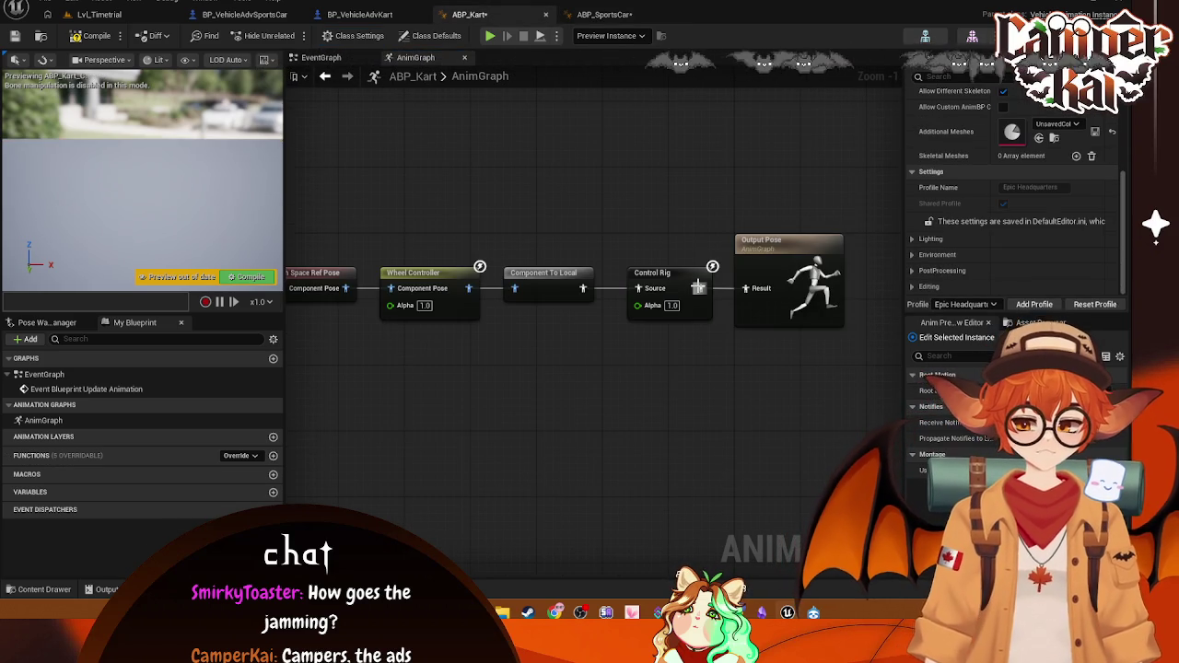
left_click(670, 278)
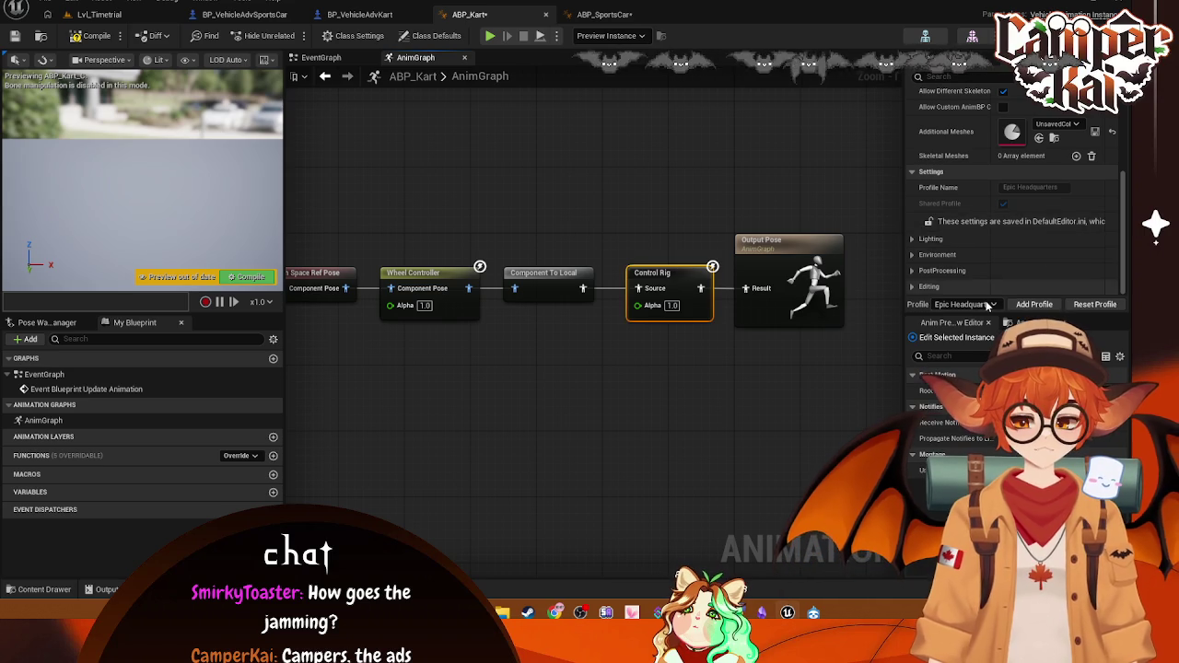
left_click_drag(688, 270, 687, 331)
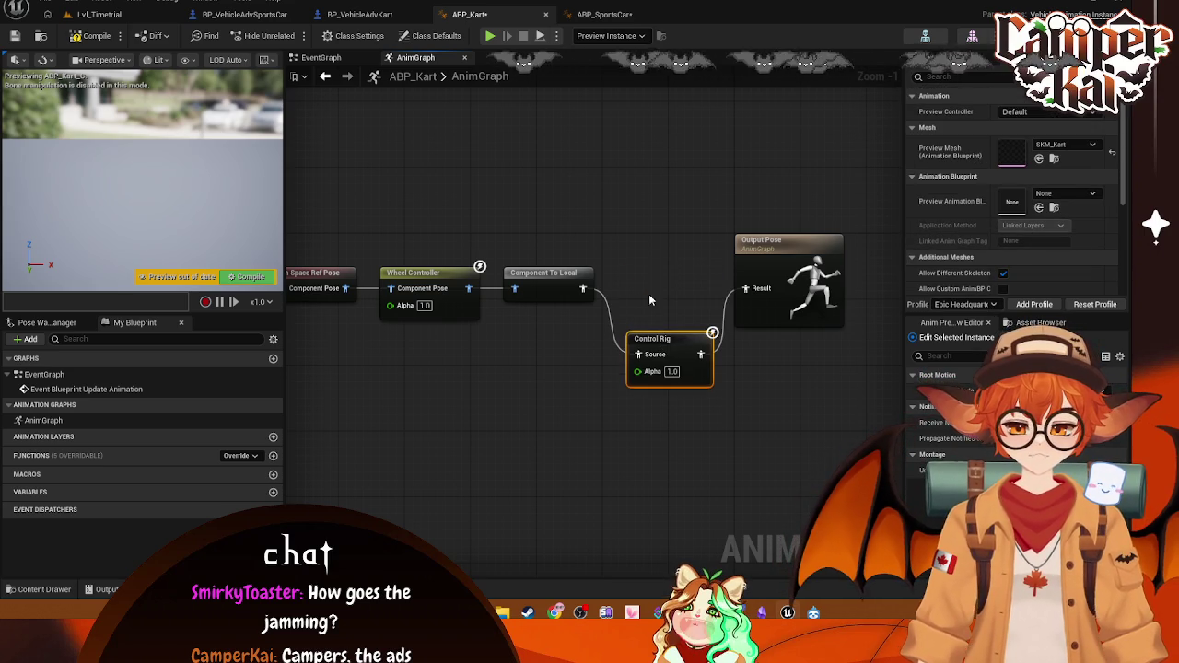
right_click(623, 189)
Step: Add a new Control Rig node and wire it into the pose chain before Output Pose
type("control")
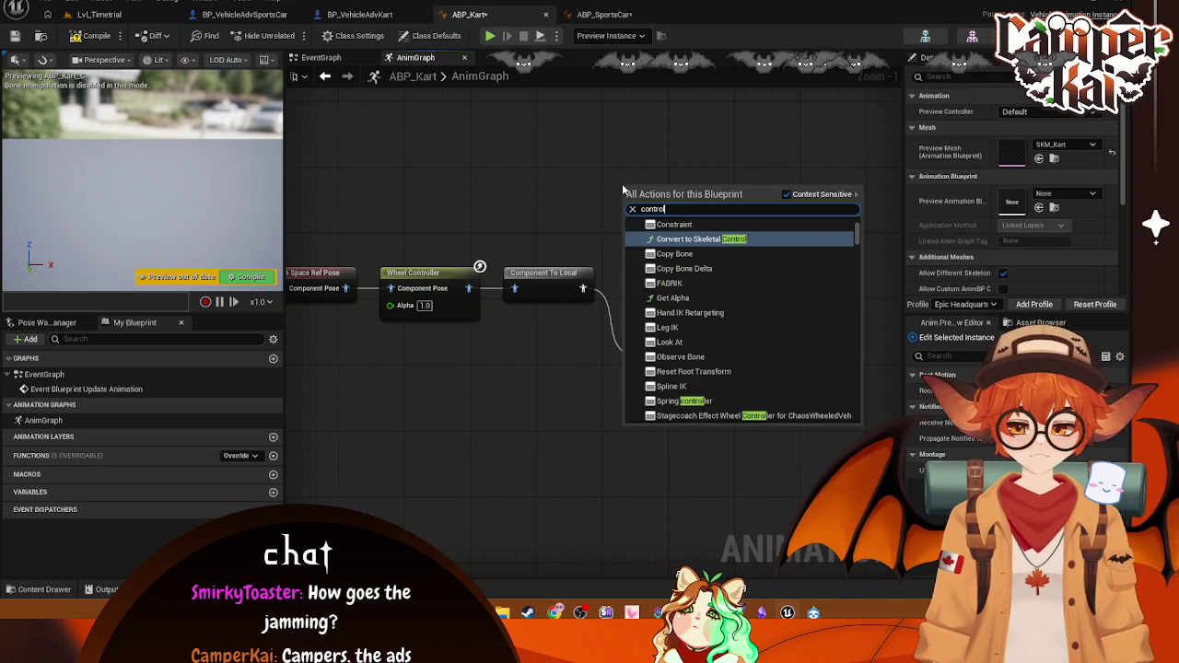
type(" rog")
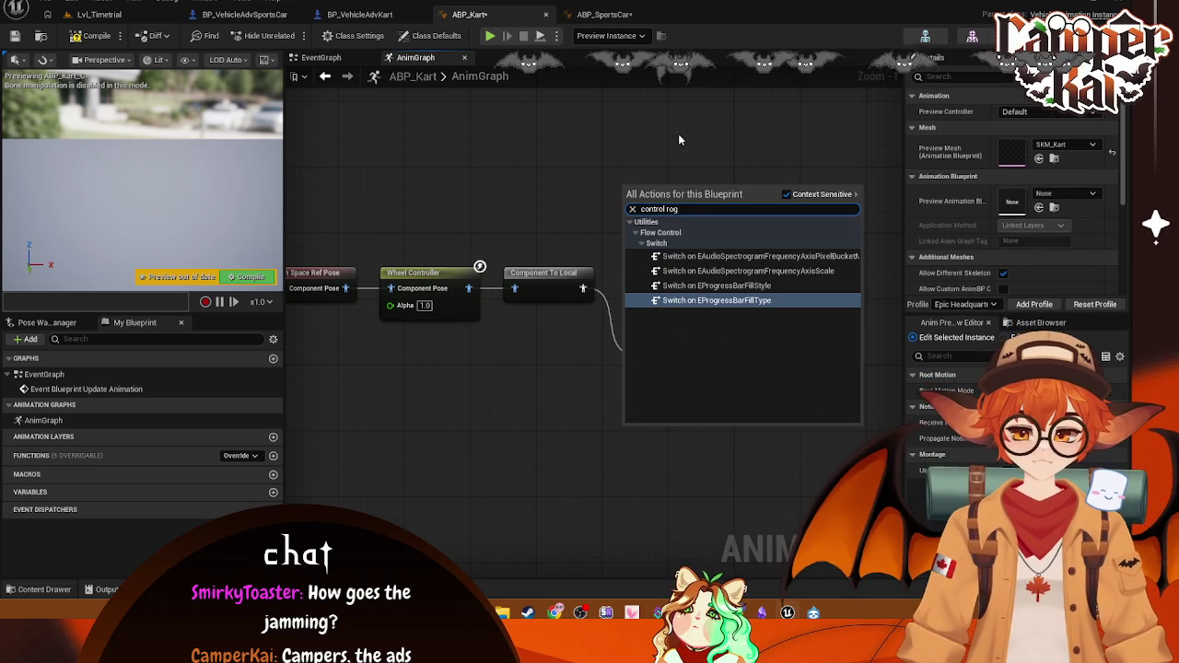
key("BackSpace")
key("BackSpace")
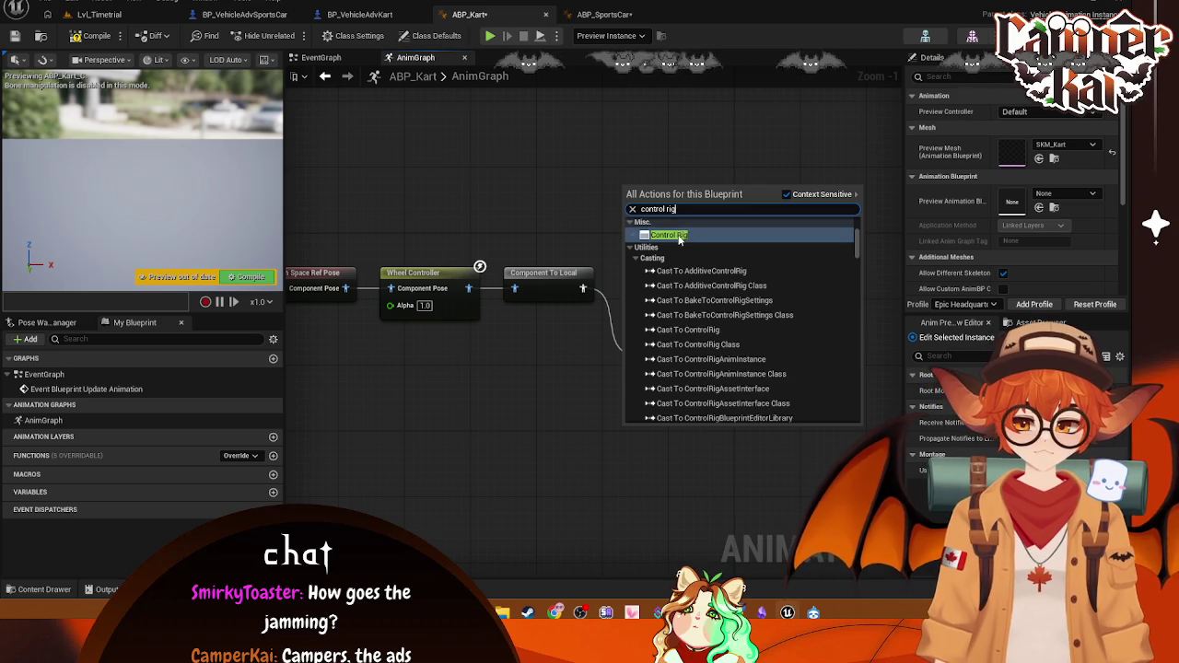
left_click(685, 232)
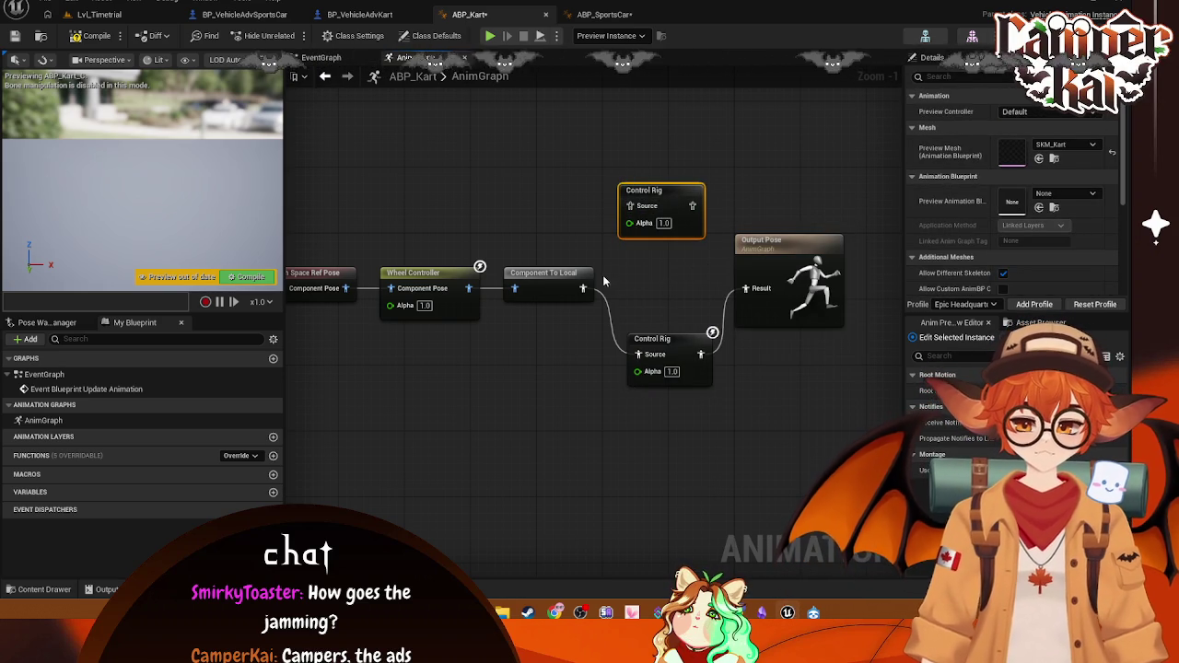
mouse_move(583, 289)
left_mouse_down()
mouse_move(664, 211)
mouse_move(632, 206)
mouse_move(764, 289)
mouse_move(748, 288)
left_mouse_up()
left_click_drag(675, 211, 683, 278)
Step: Delete the old disconnected Control Rig node and compile ABP_Kart
left_click(663, 341)
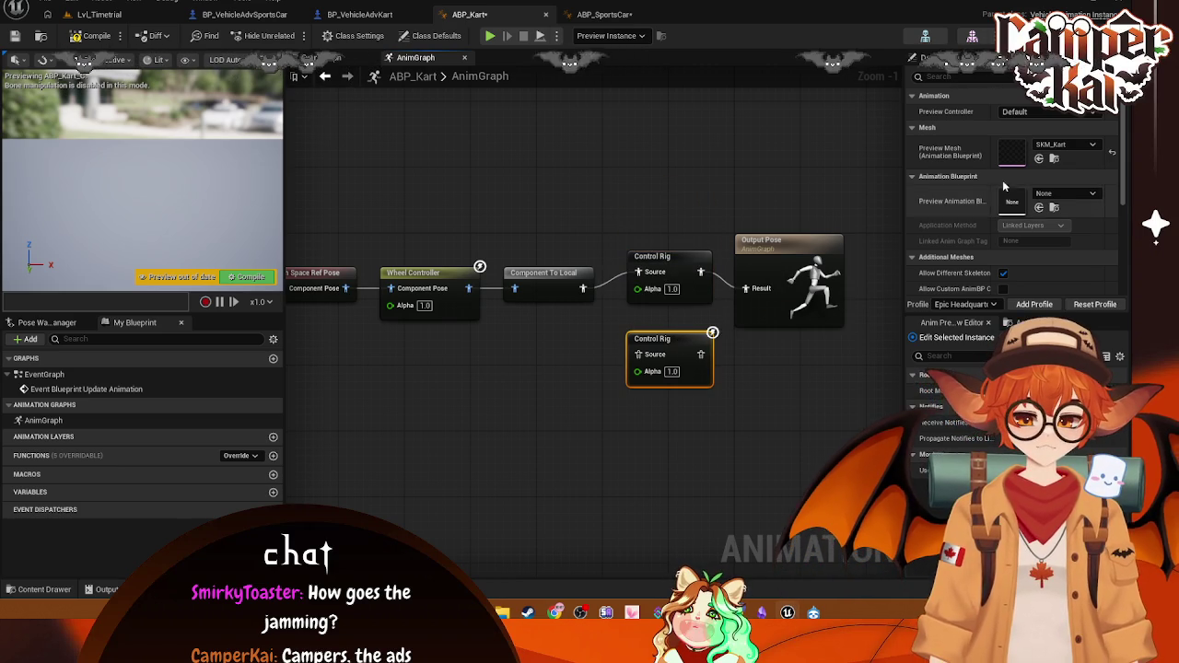
key("Delete")
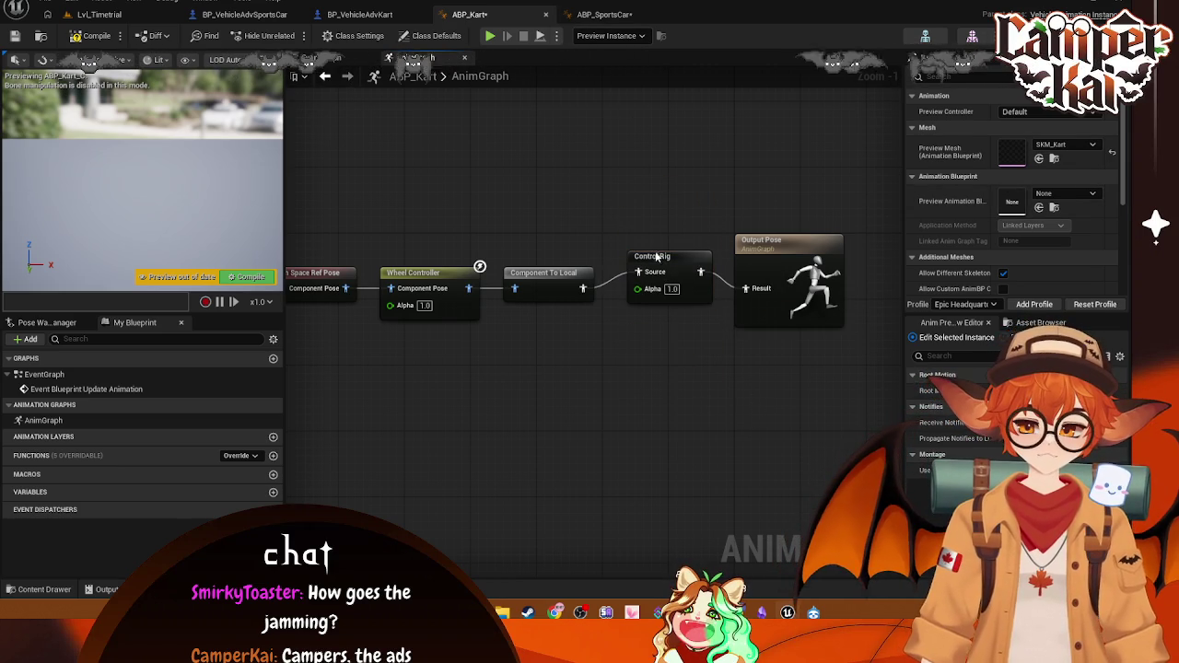
left_click(658, 269)
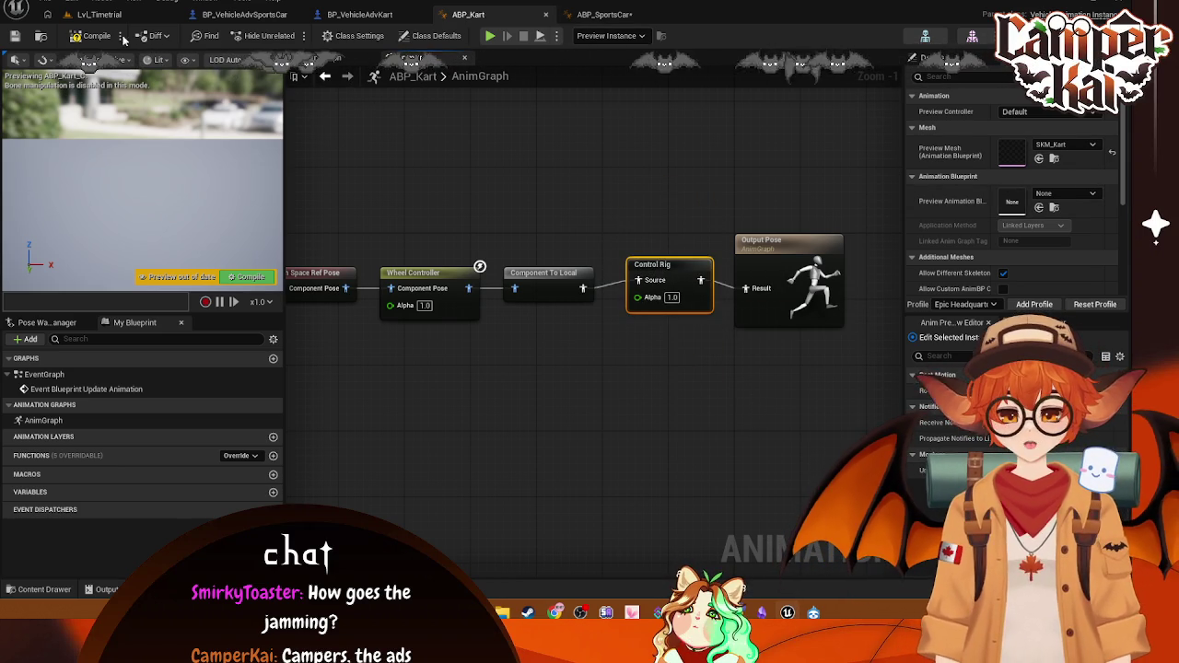
left_click(92, 36)
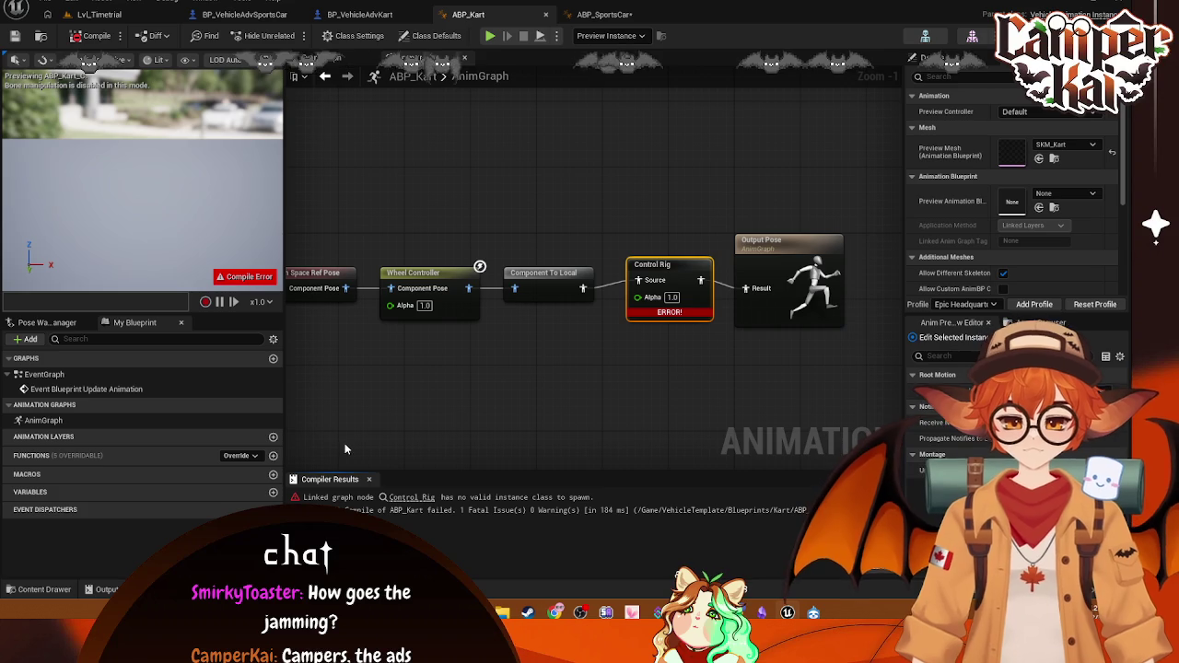
Step: Undo the accidental rearrangement twice, realign the wired Control Rig node, and recompile with F7
left_click(424, 502)
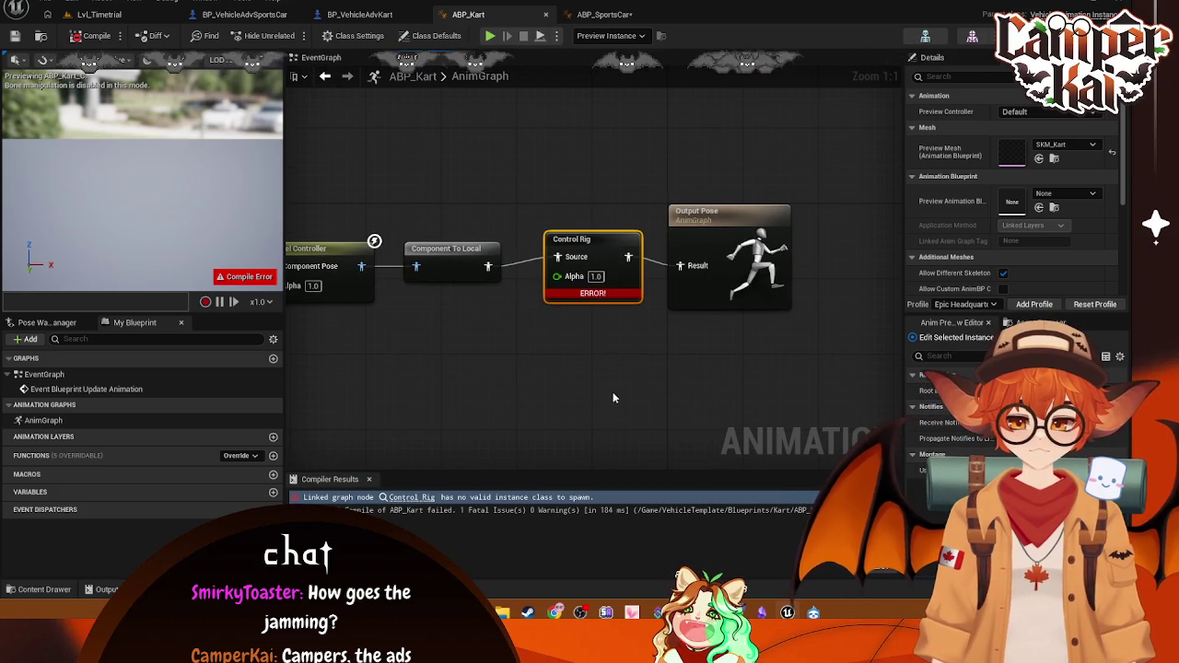
key("ctrl+z")
key("ctrl+z")
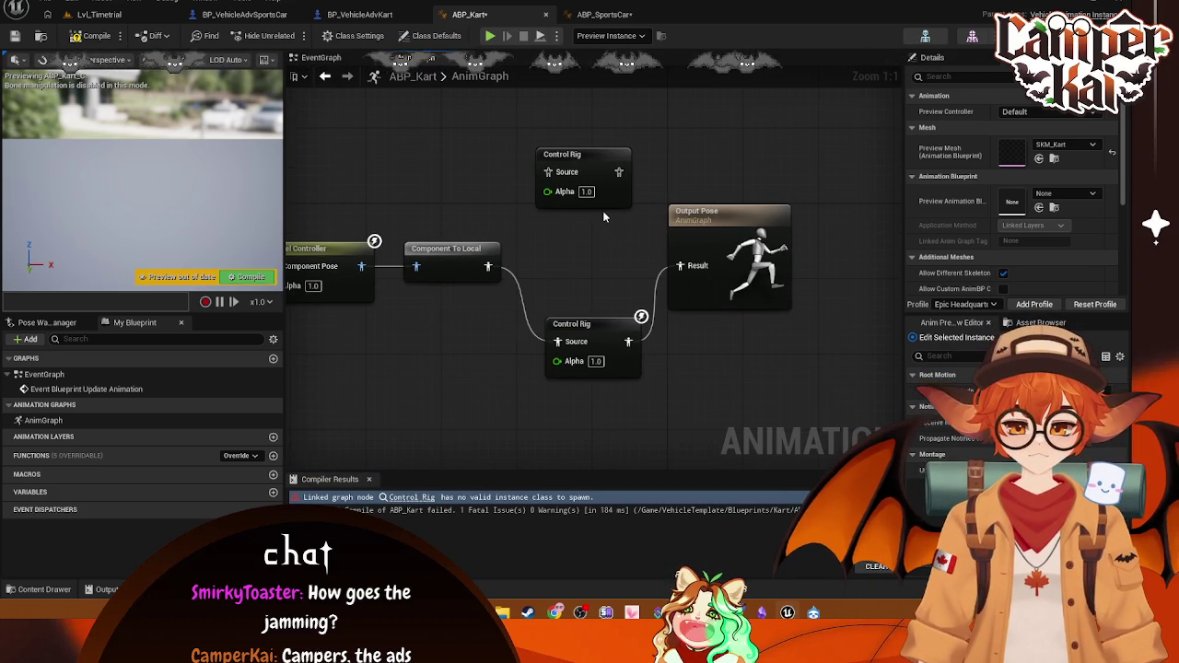
key("ctrl+z")
left_click_drag(583, 330, 573, 247)
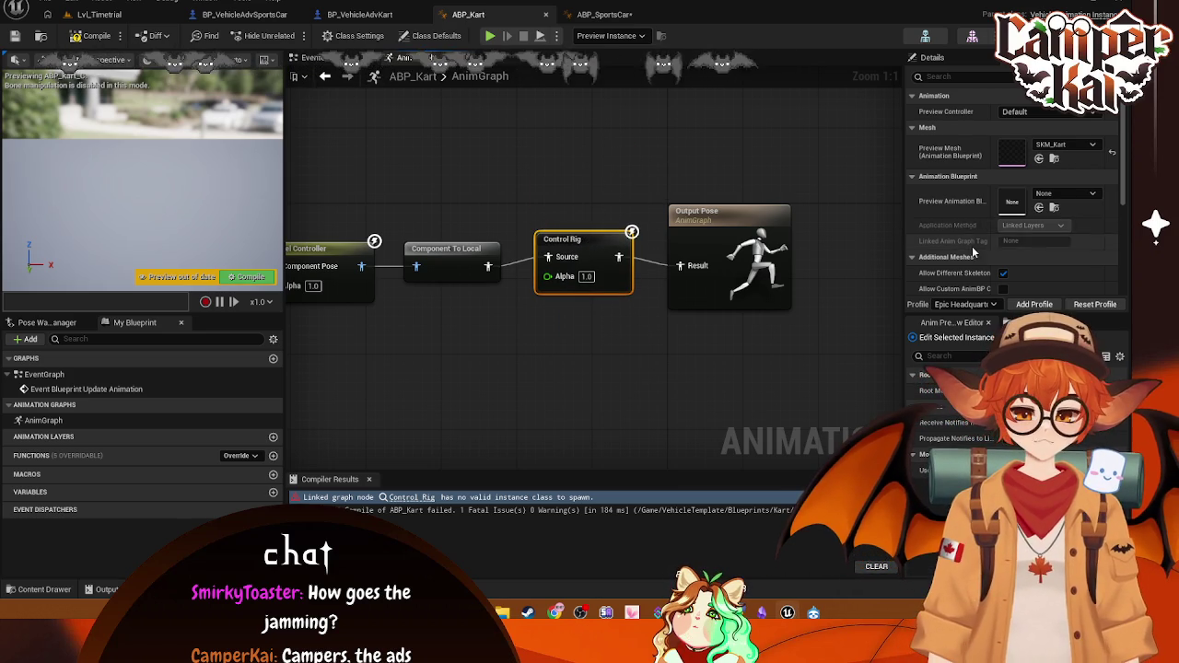
scroll(971, 246, "down", 3)
key("F7")
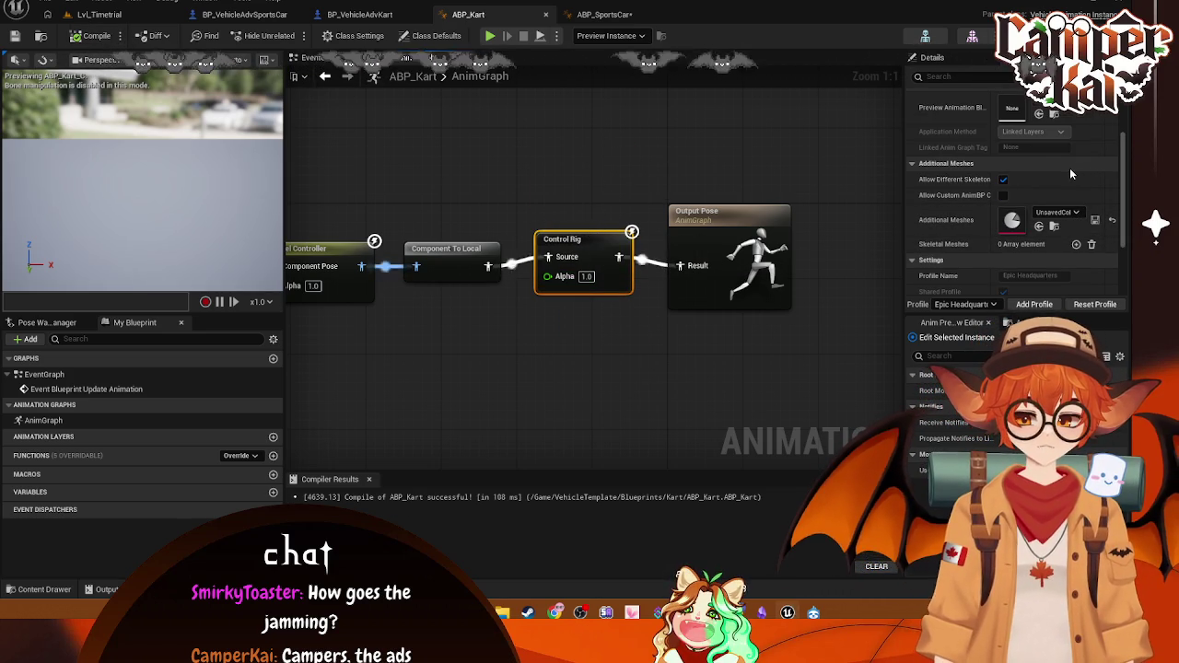
scroll(1070, 167, "up", 3)
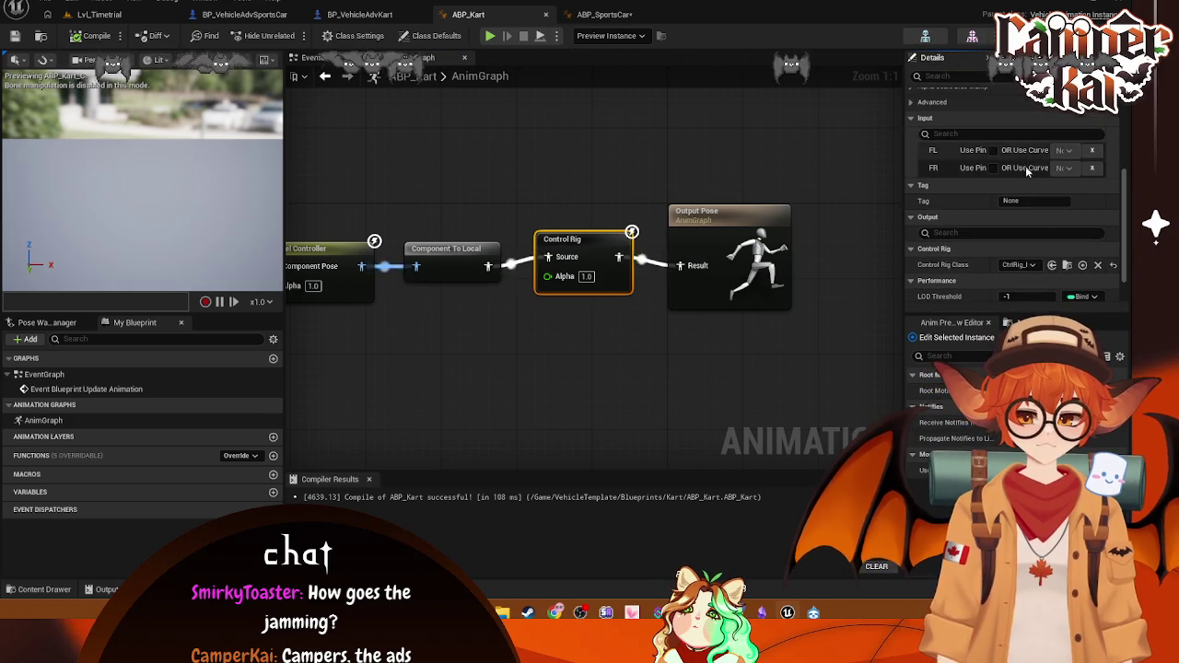
Step: Set the Control Rig node's Control Rig Class to CtrlRig_Kart
left_click(1033, 229)
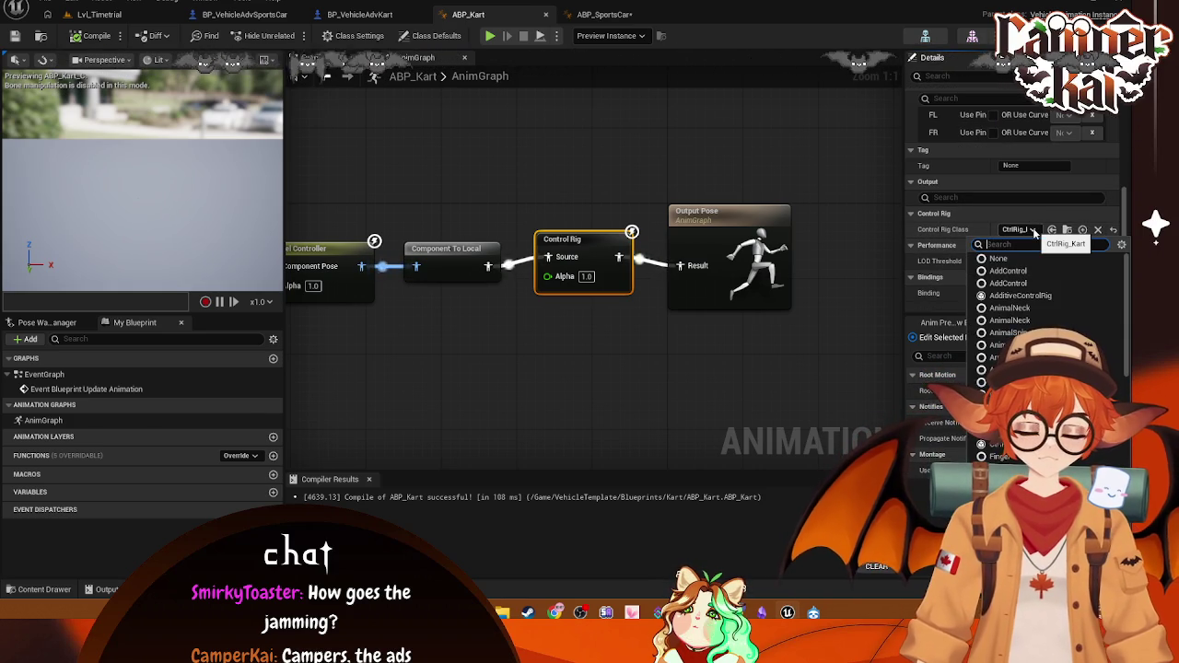
type("ctrl")
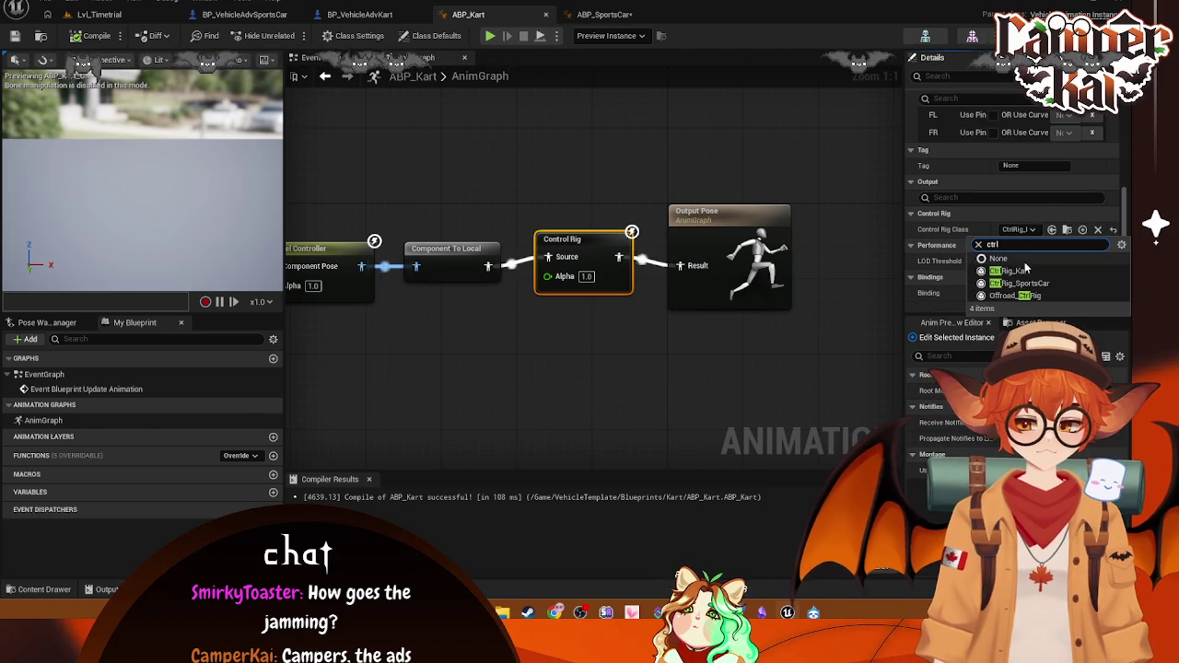
left_click(1014, 271)
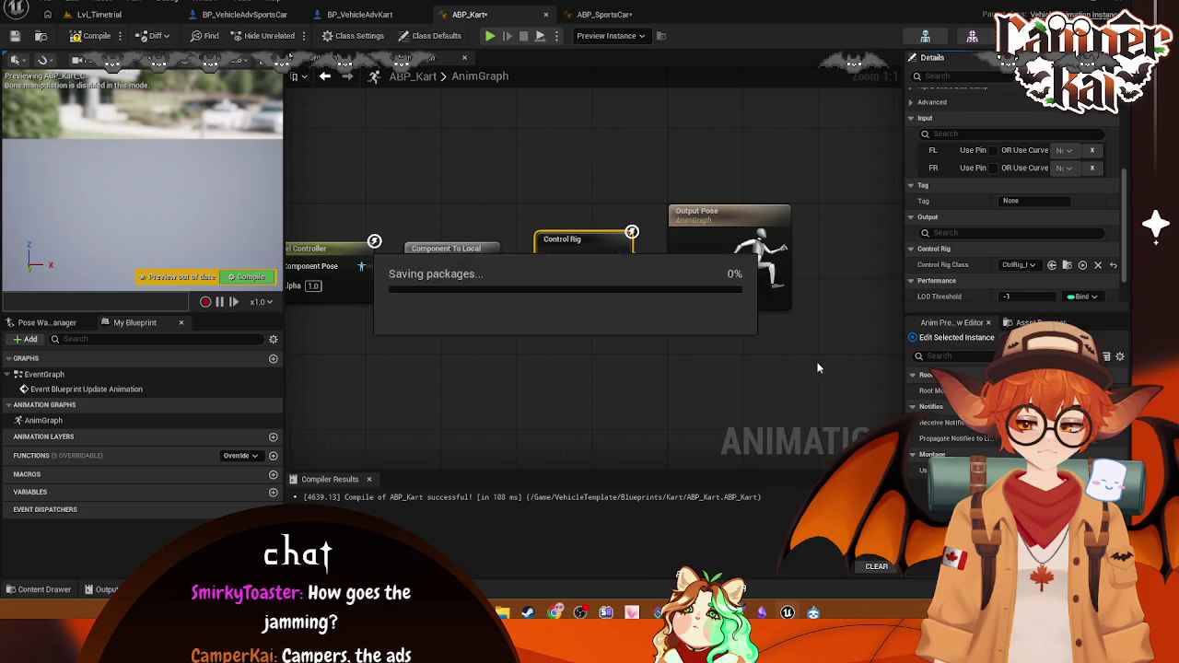
left_click(101, 15)
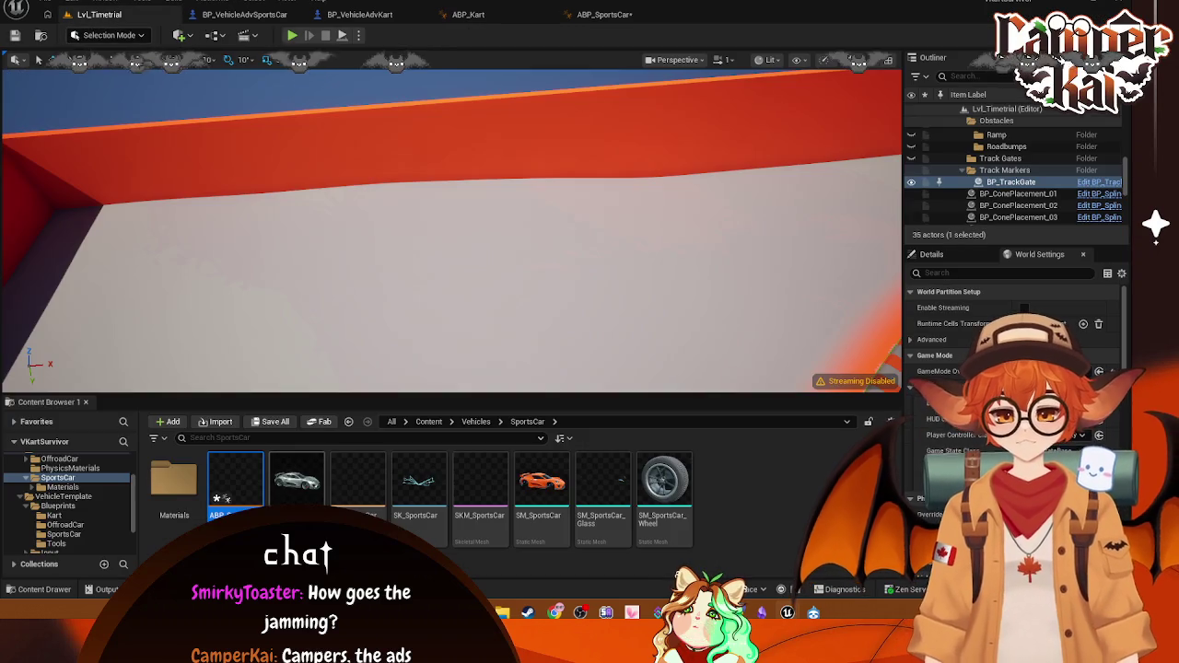
Step: Open the Reference Viewer for ABP_Kart from the Blueprints/Kart folder
right_click(225, 498)
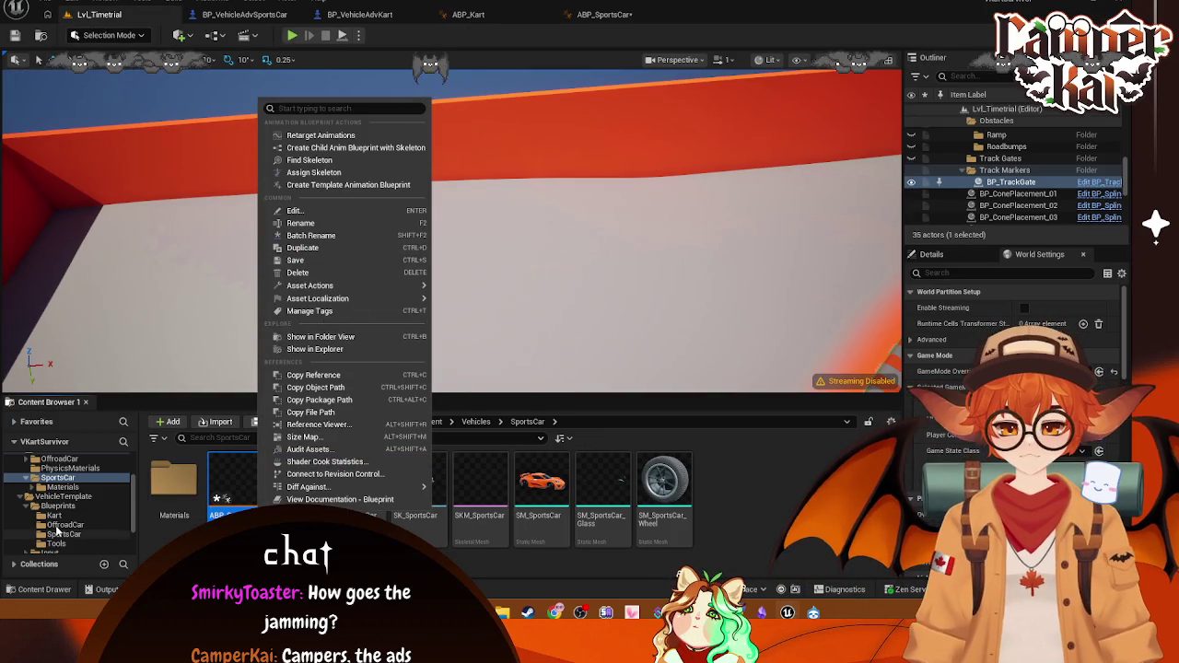
left_click(56, 517)
right_click(195, 488)
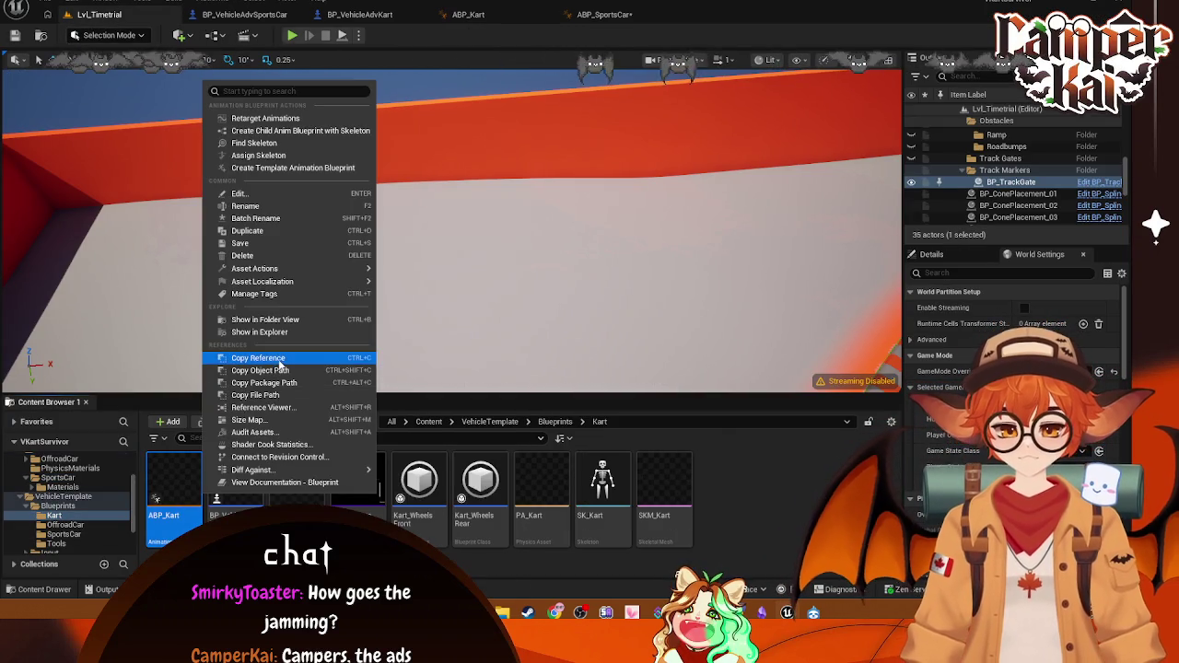
right_click(183, 487)
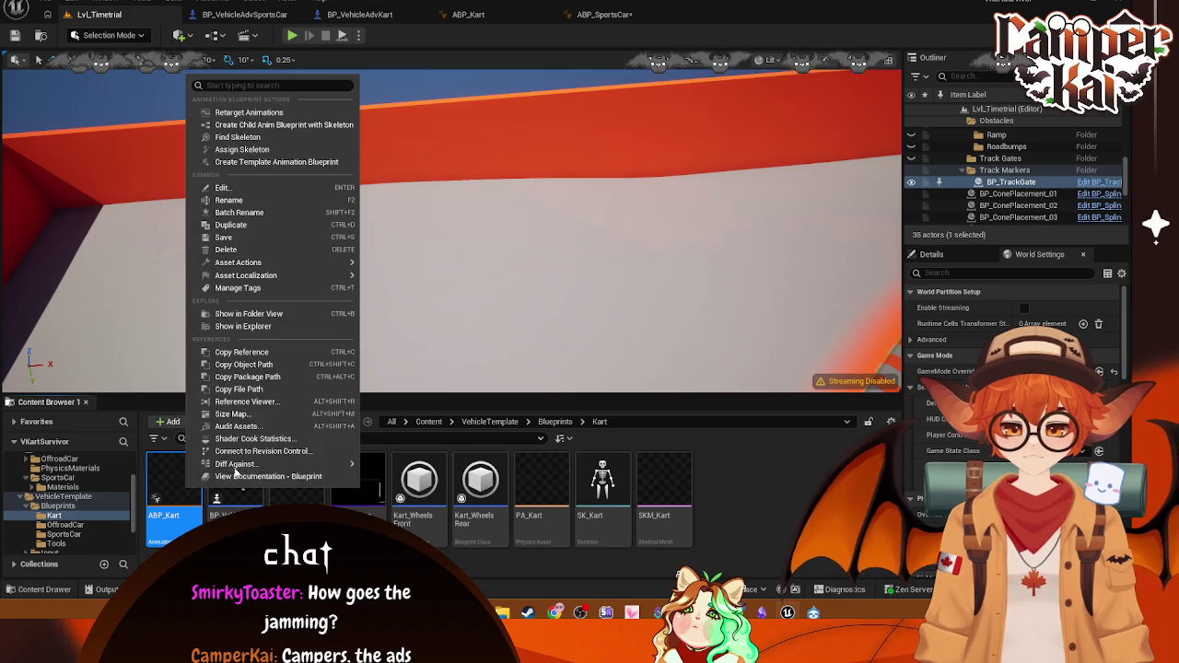
left_click(248, 402)
Step: Review ABP_Kart's references to SK_SportsCar and CtrlRig_Kart, then close the viewer
scroll(624, 348, "up", 1)
mouse_move(605, 347)
left_mouse_down()
mouse_move(543, 340)
mouse_move(764, 356)
mouse_move(737, 342)
mouse_move(465, 329)
left_mouse_up()
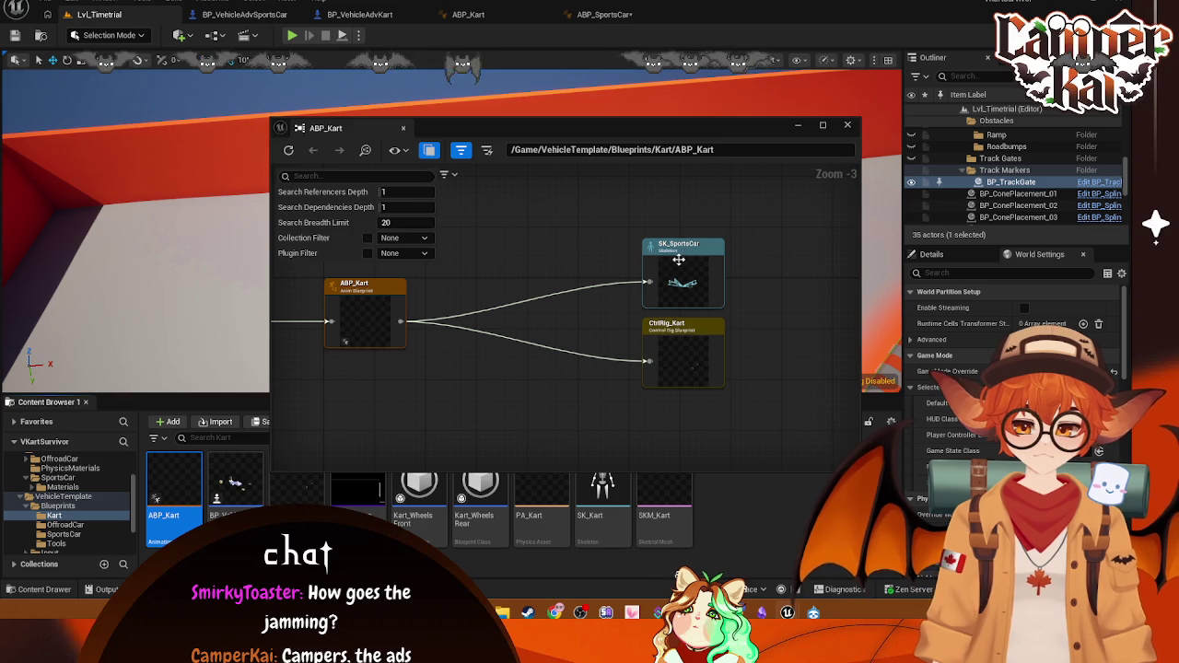
left_click(848, 124)
left_click(350, 15)
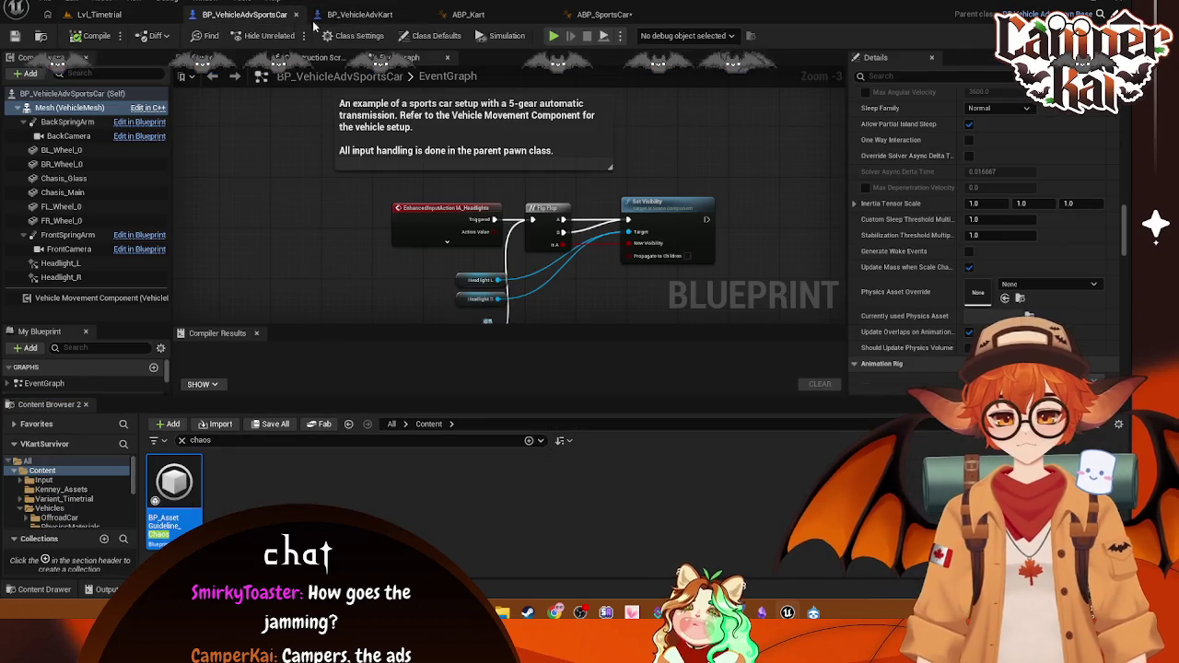
Step: Compare ABP_Kart's AnimGraph node chain with ABP_SportsCar's, then go back to Lvl_Timetrial
left_click(516, 16)
left_click_drag(525, 353, 608, 363)
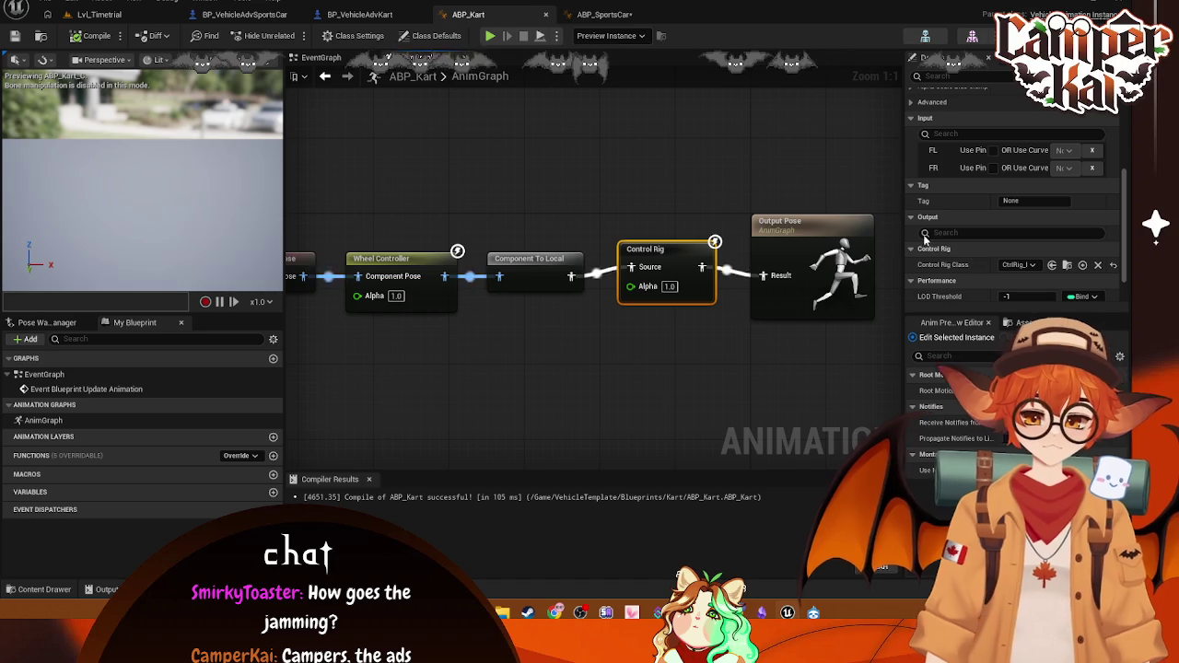
scroll(929, 93, "up", 5)
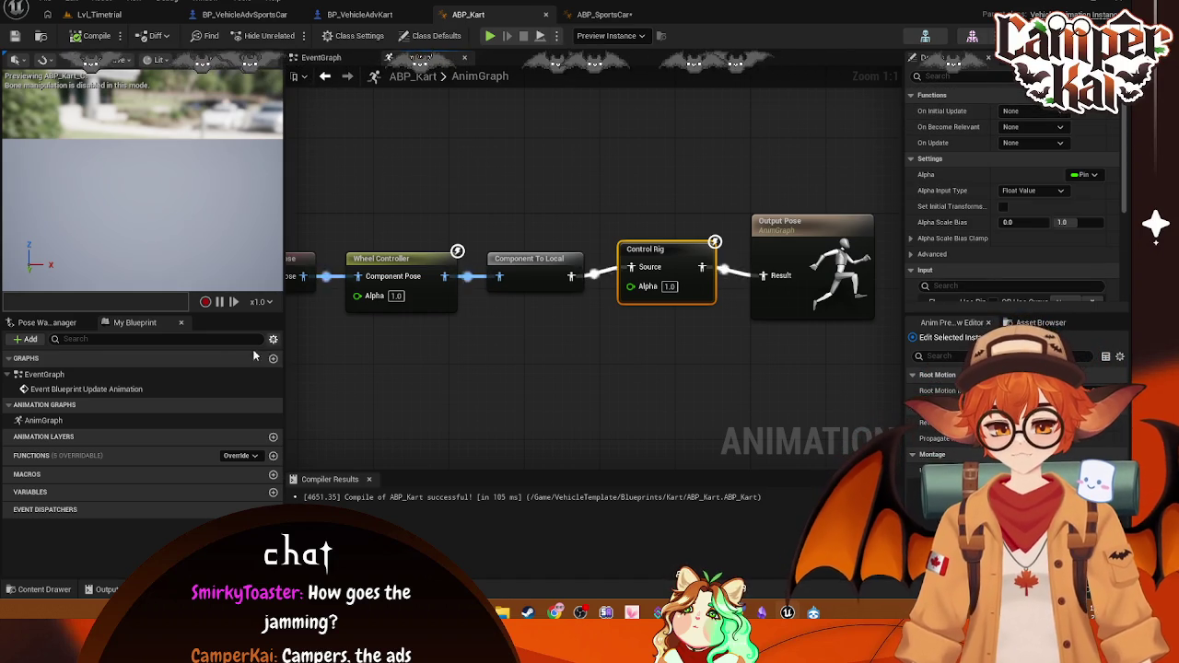
left_click(587, 16)
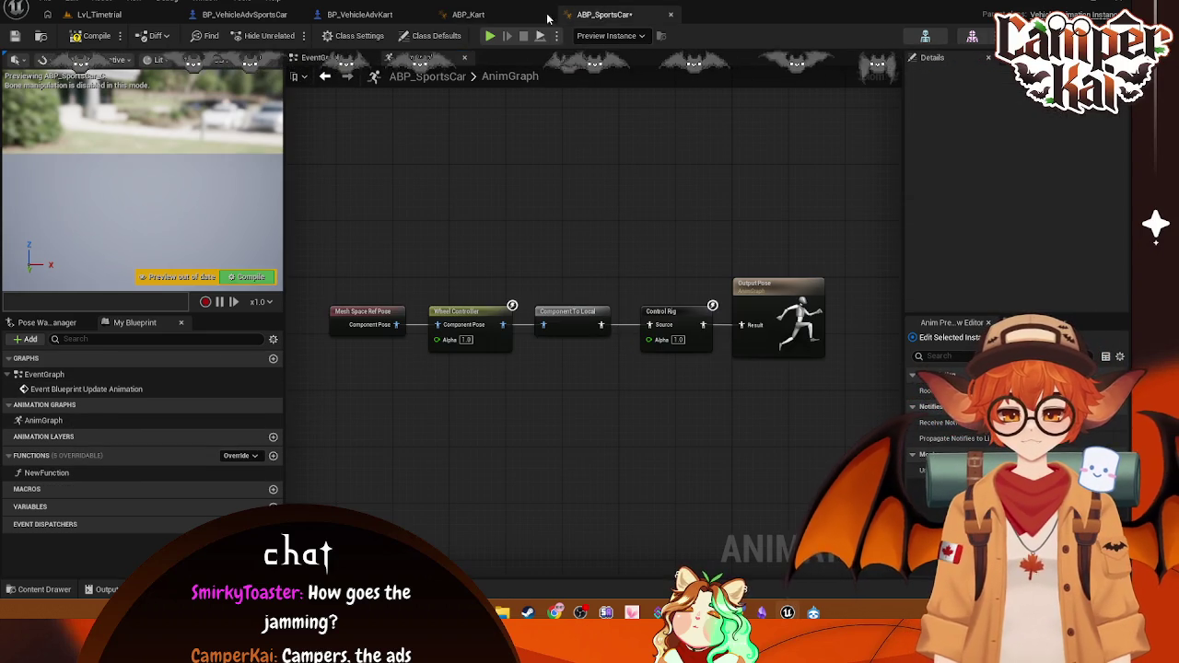
left_click(535, 19)
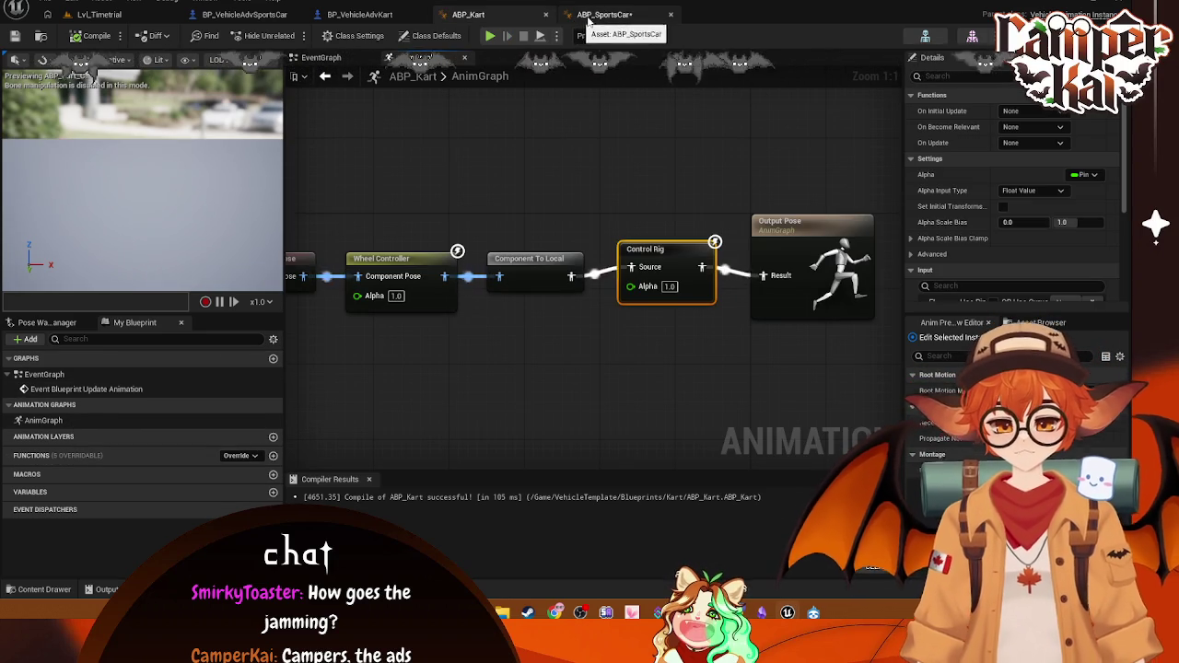
left_click(99, 14)
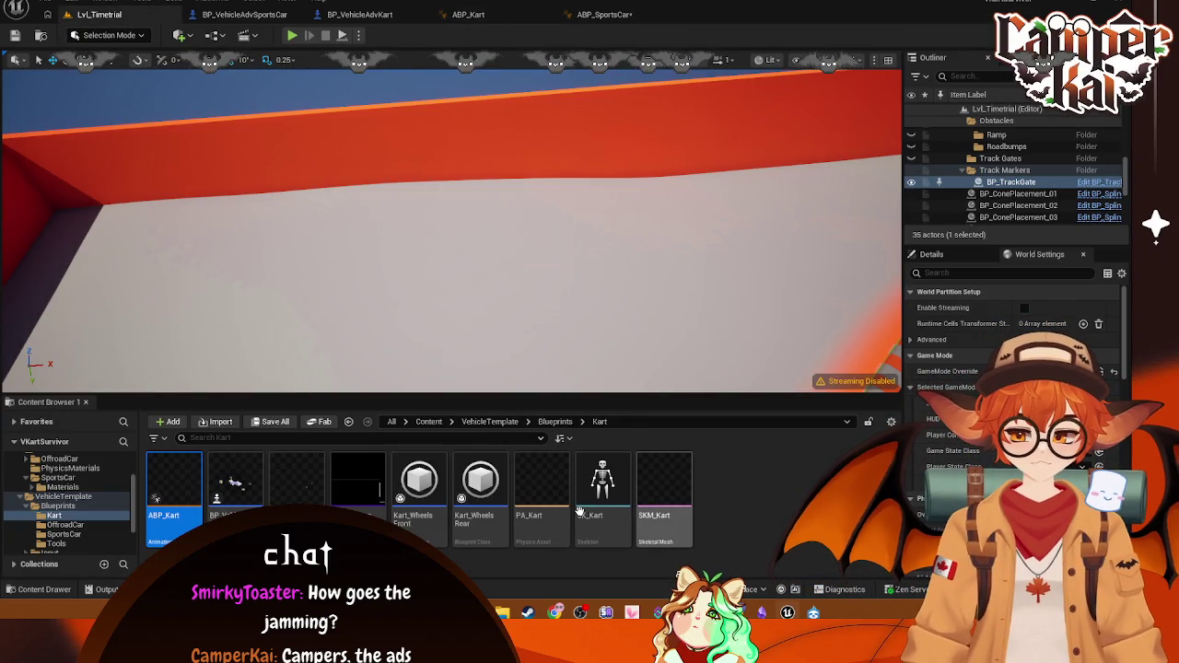
right_click(582, 511)
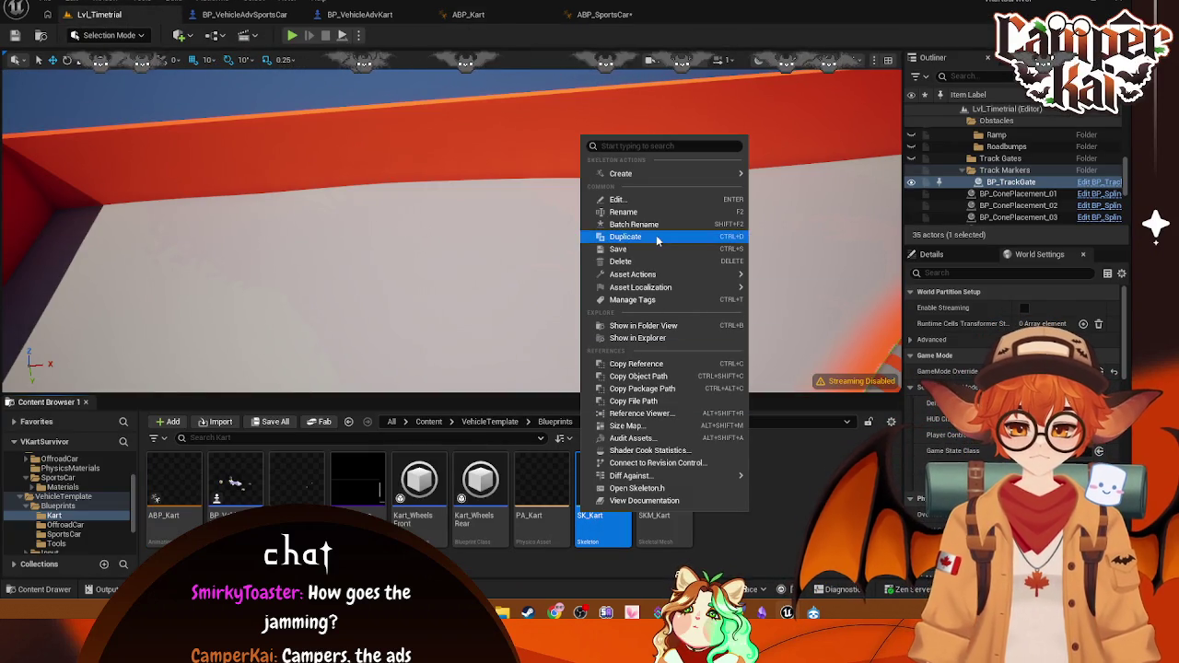
mouse_move(662, 274)
left_click(603, 503)
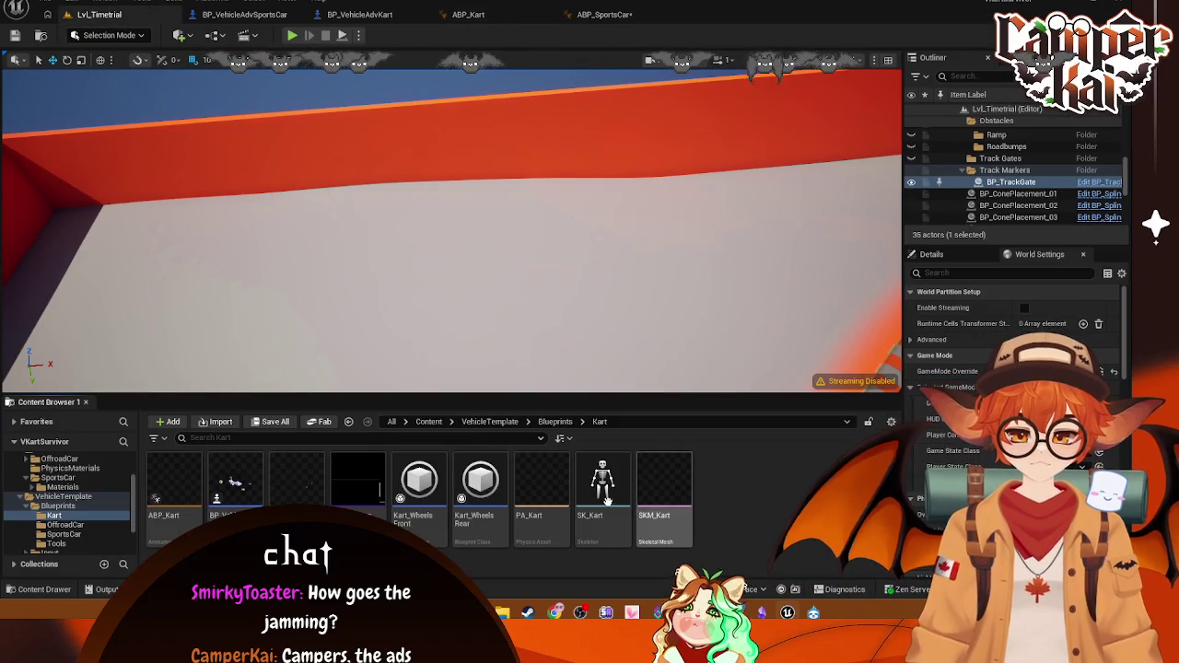
right_click(609, 502)
left_click(719, 502)
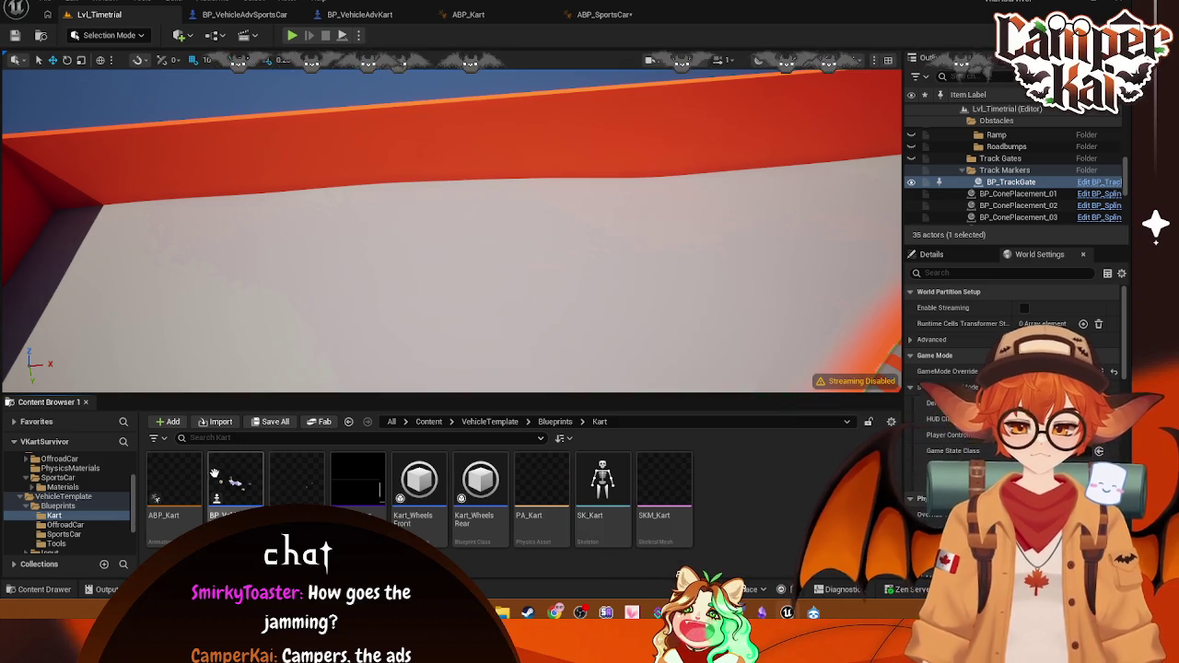
left_click(488, 17)
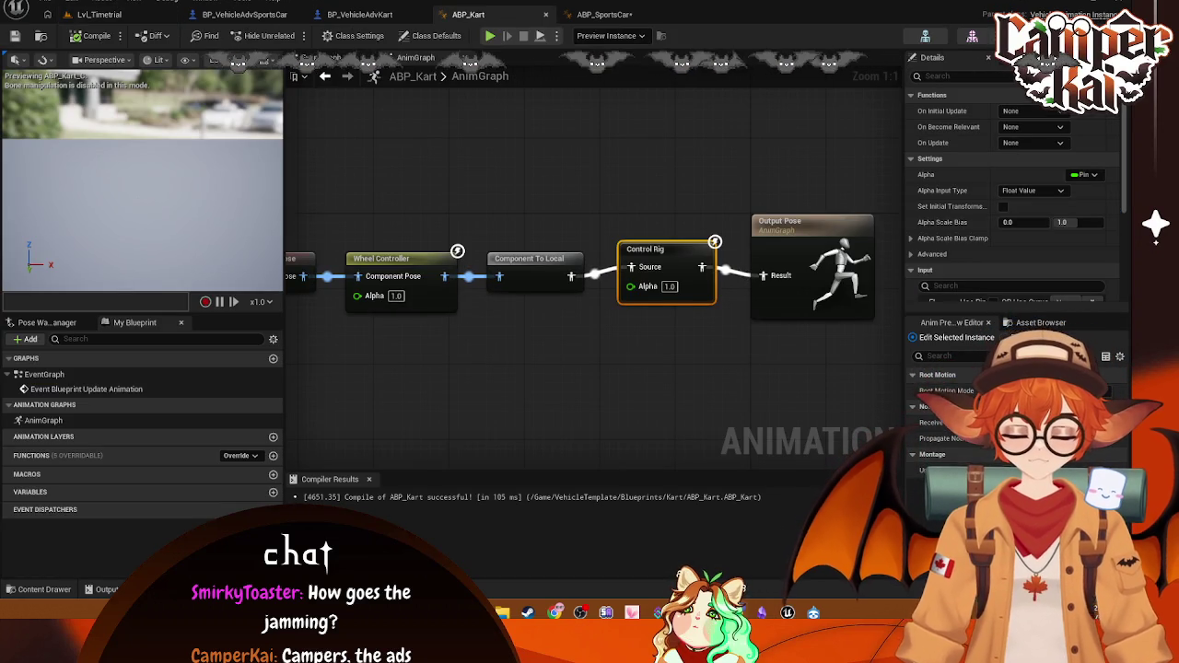
left_click(101, 14)
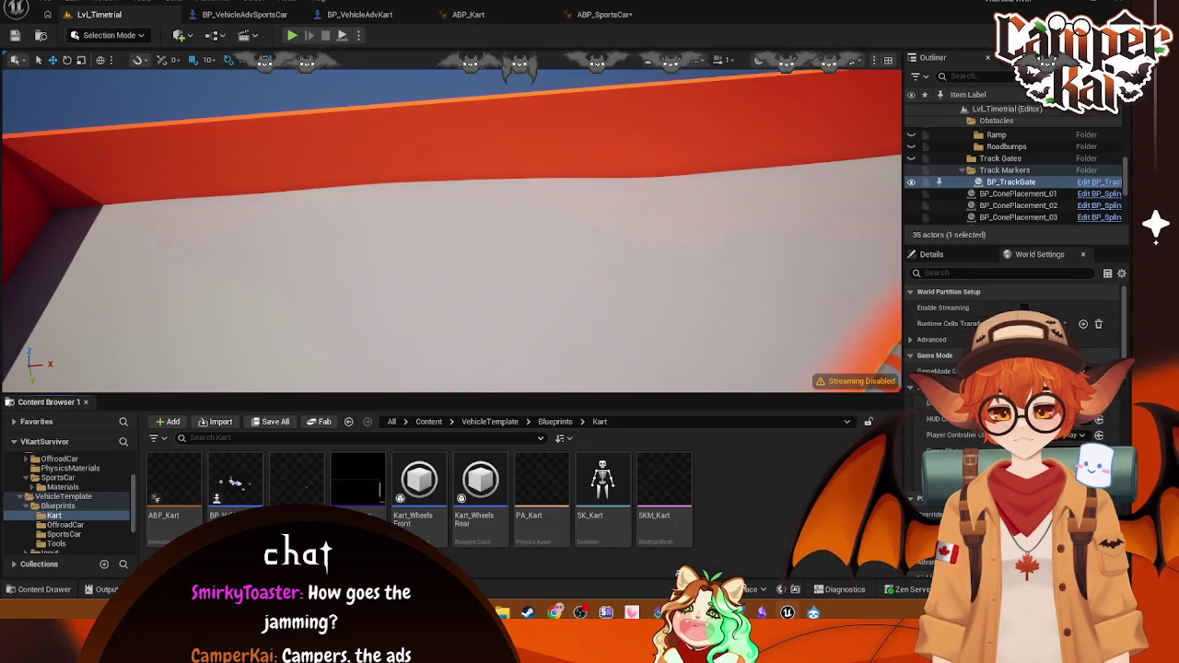
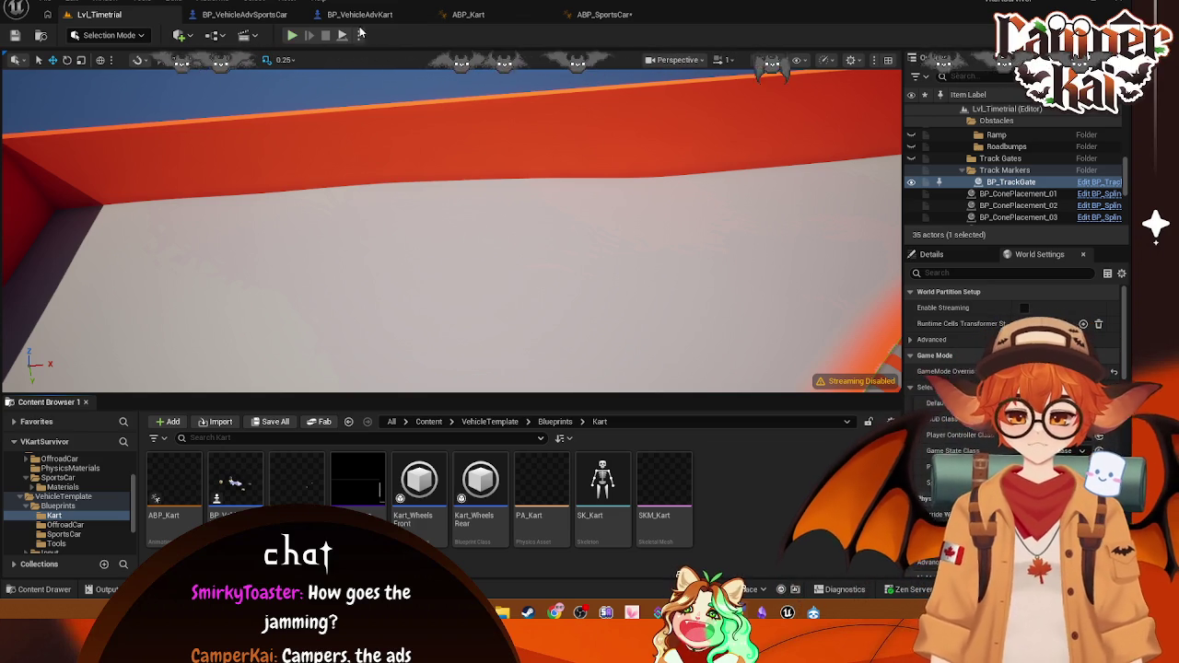
Step: In ABP_Kart's Class Settings, change Target Skeleton from SK_SportsCar to SK_Kart
left_click(468, 14)
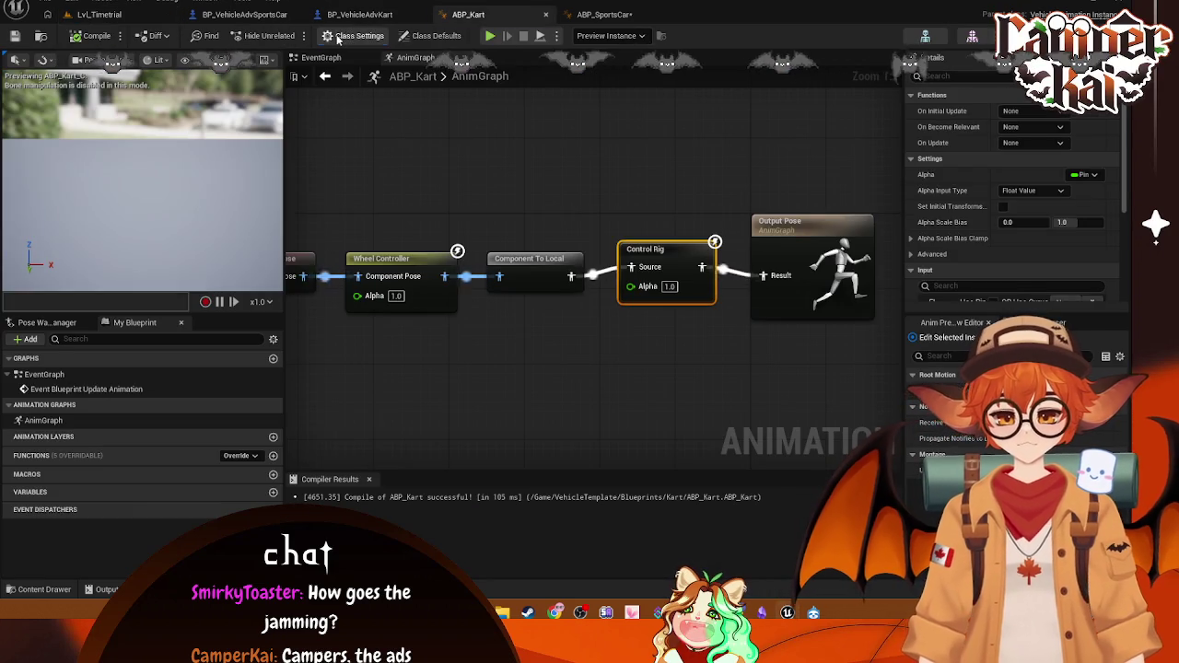
left_click(339, 37)
left_click(968, 78)
type("target")
left_click(1089, 130)
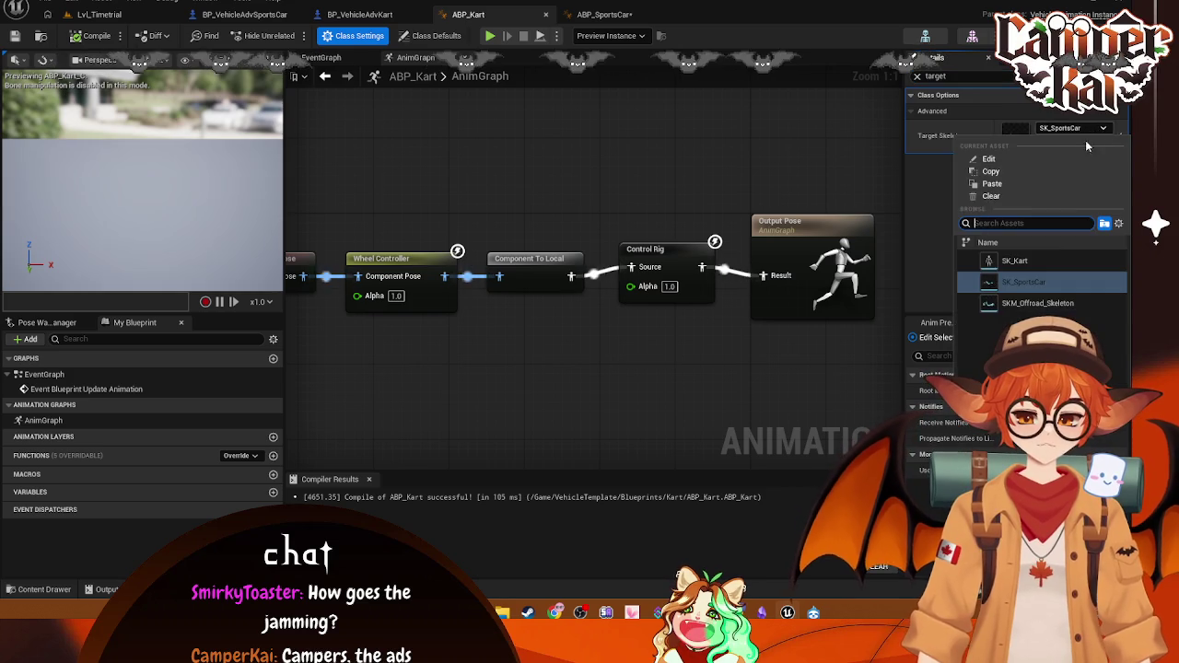
left_click(1014, 261)
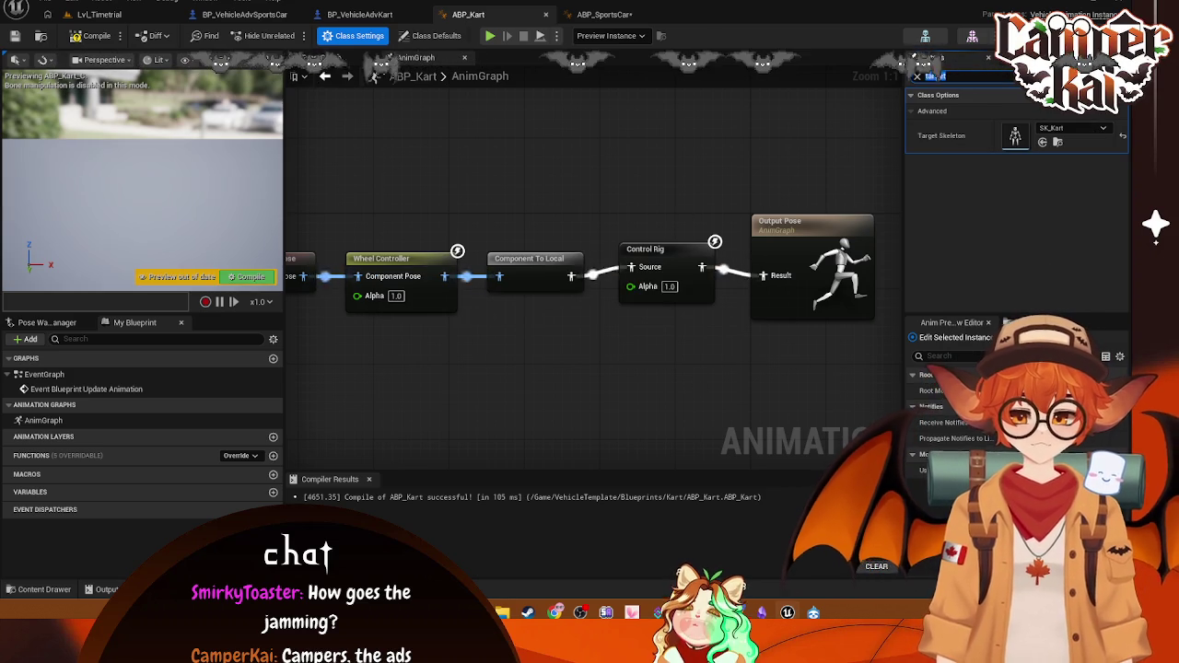
left_click(99, 14)
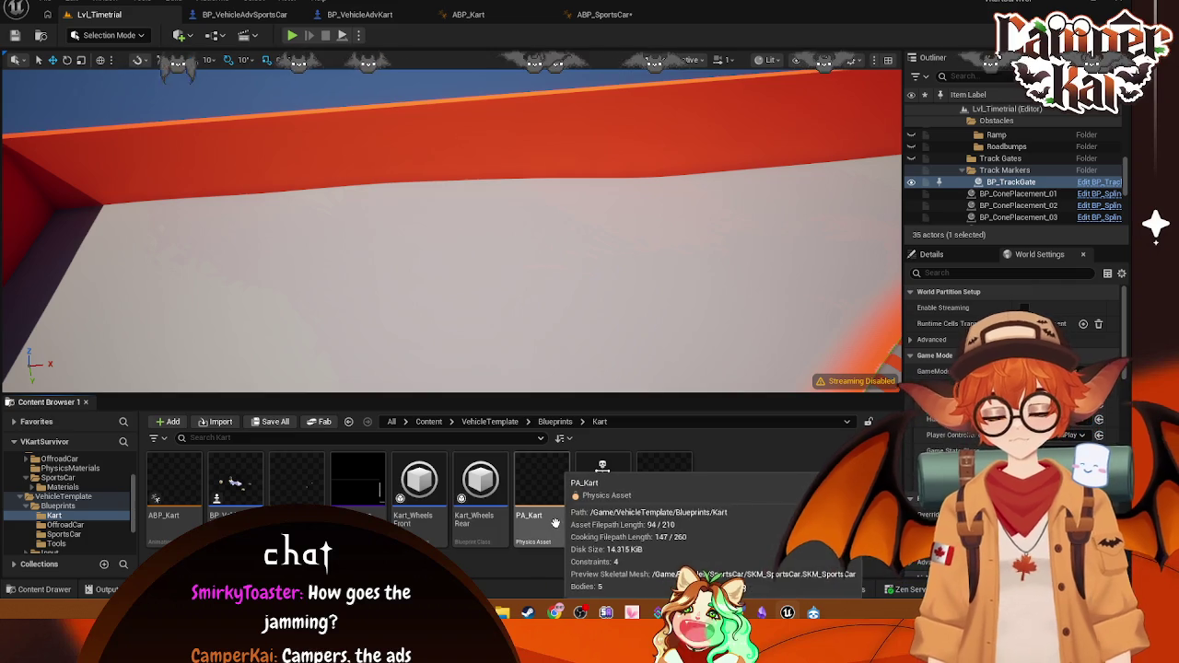
Step: Check what references PA_Kart in the Reference Viewer
right_click(558, 530)
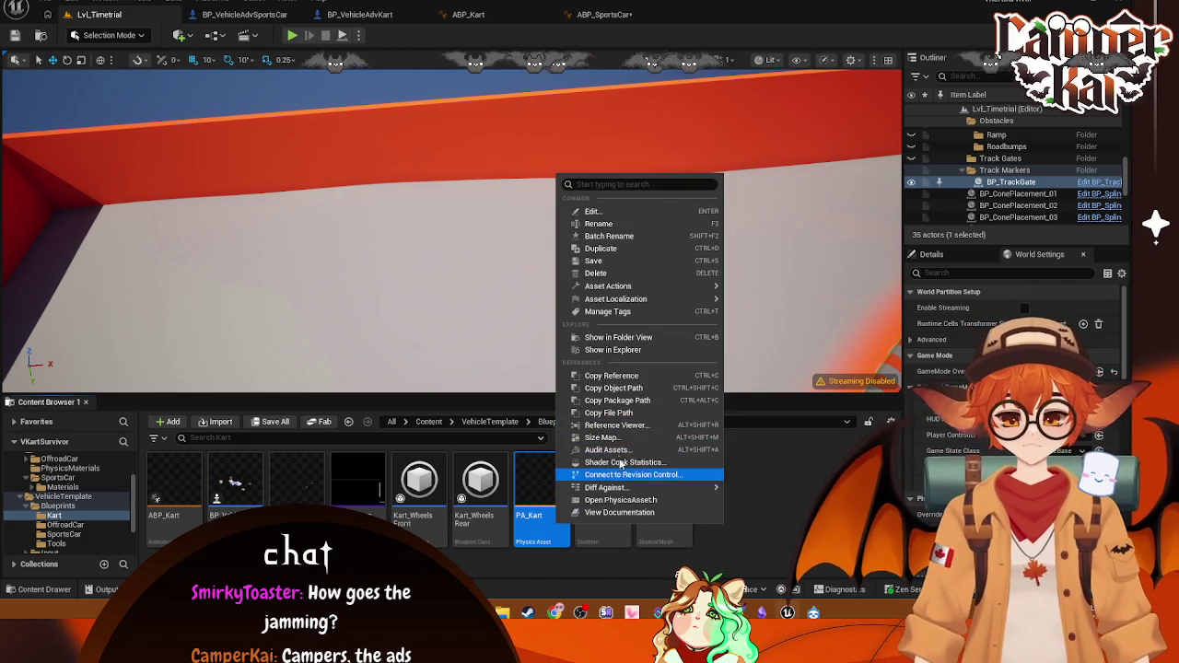
left_click(616, 425)
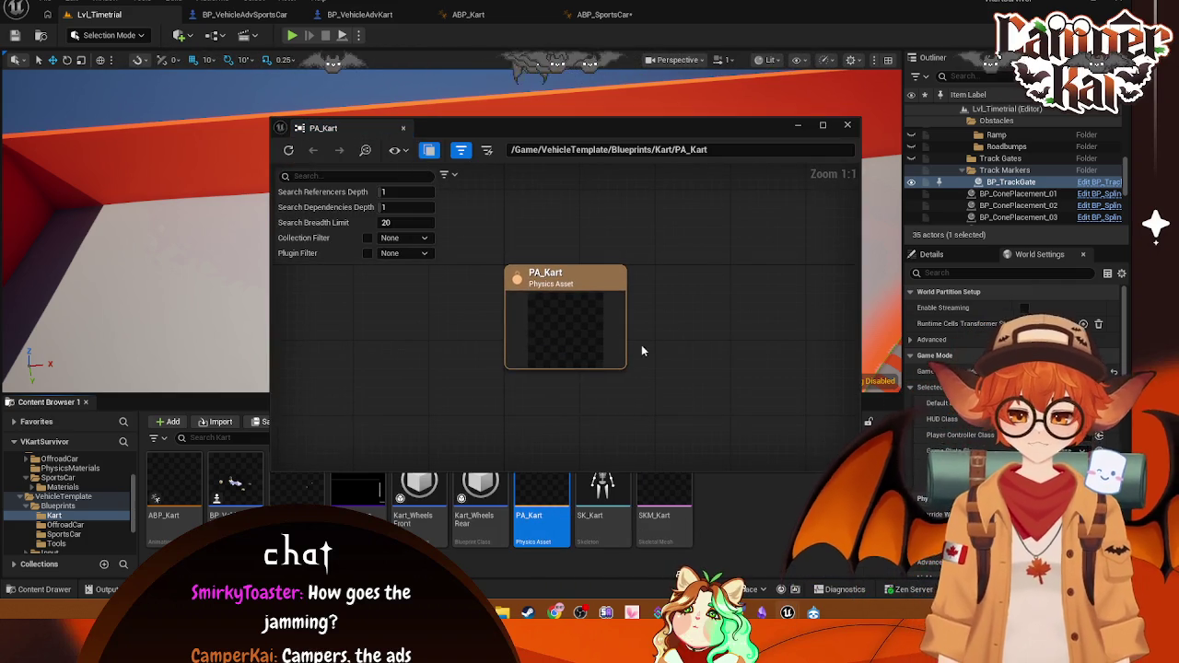
scroll(691, 306, "down", 1)
left_click(847, 127)
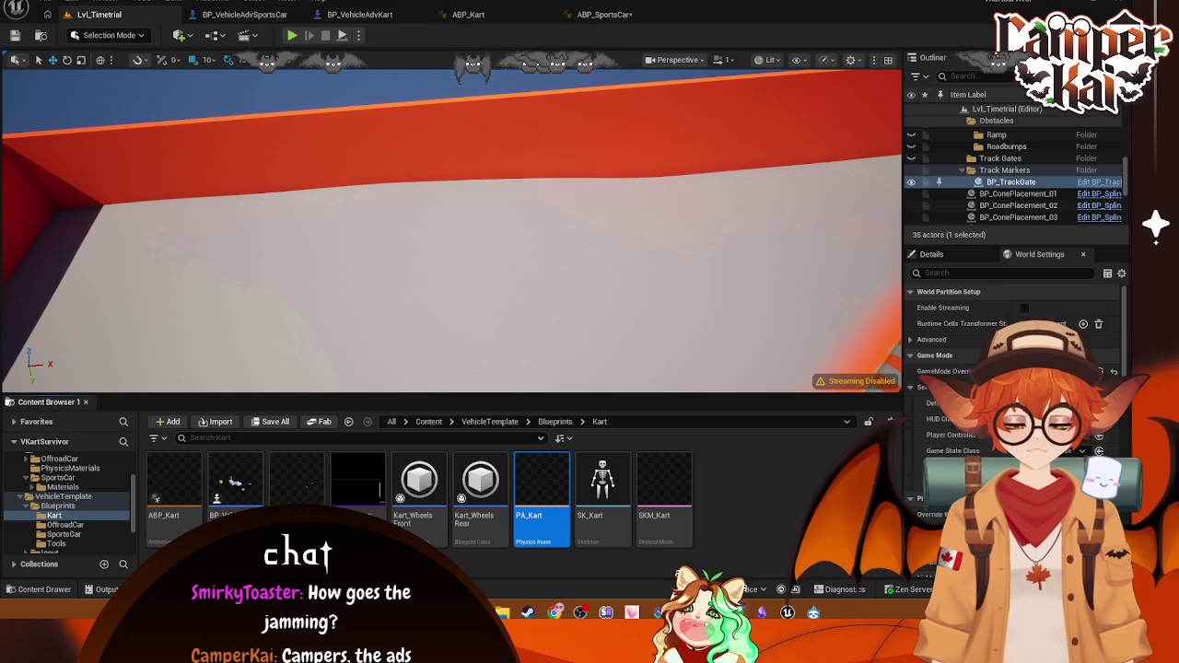
Step: Open the PA_Kart physics asset and select its Root body
double_click(542, 484)
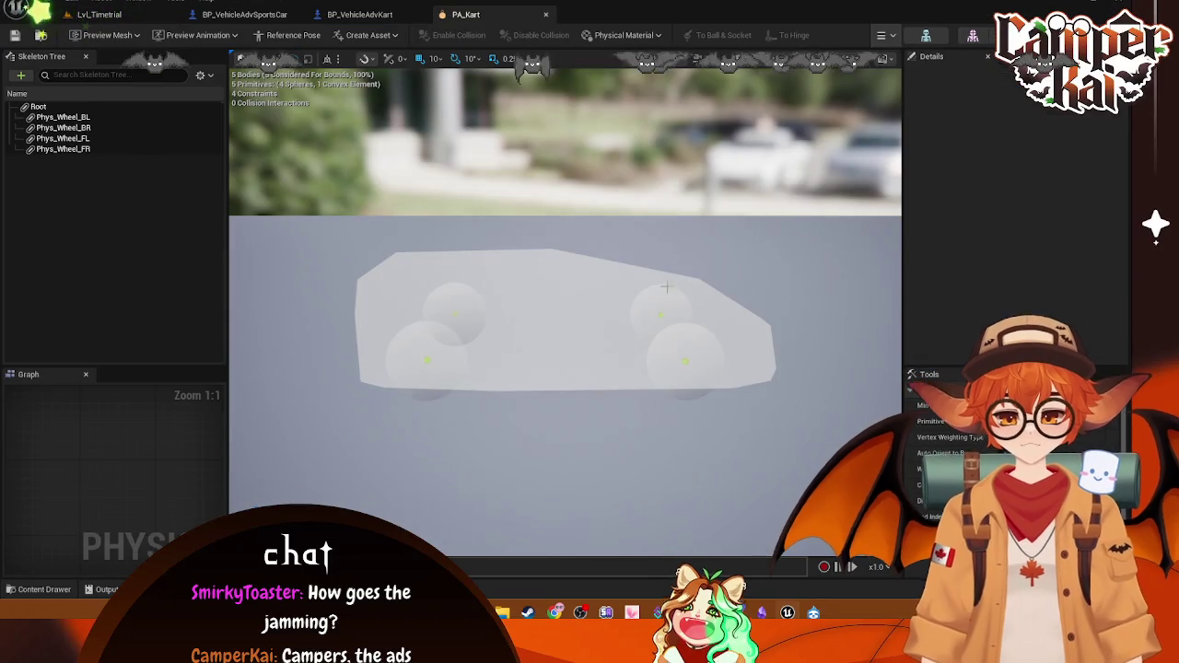
left_click(375, 328)
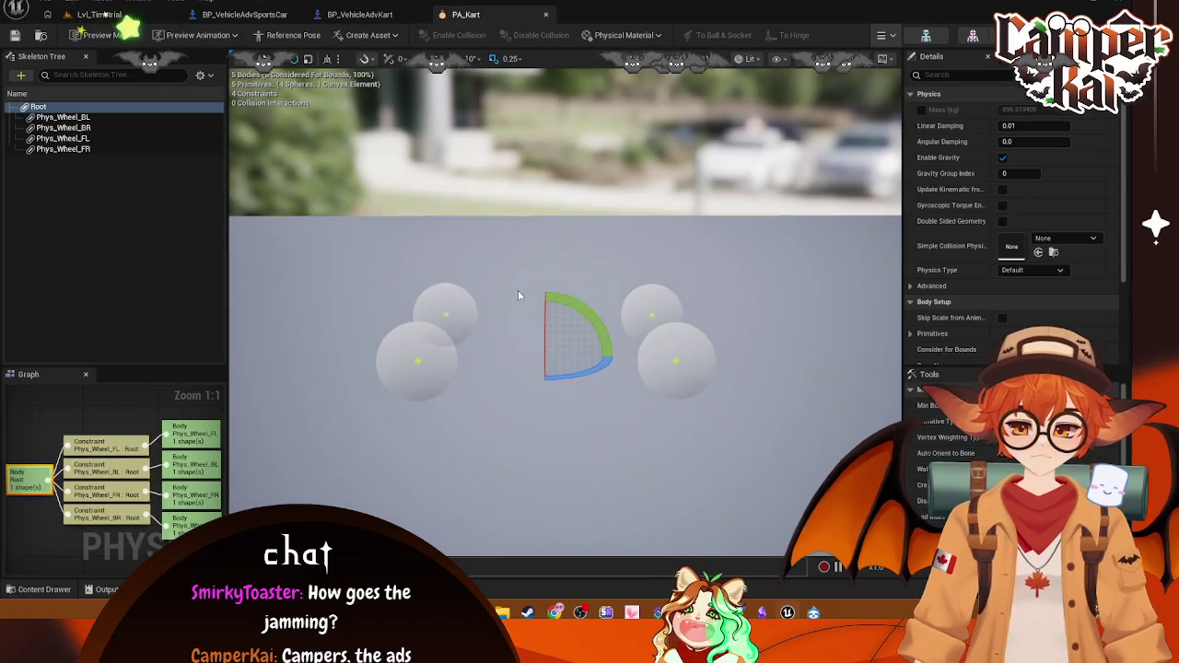
left_click(544, 409)
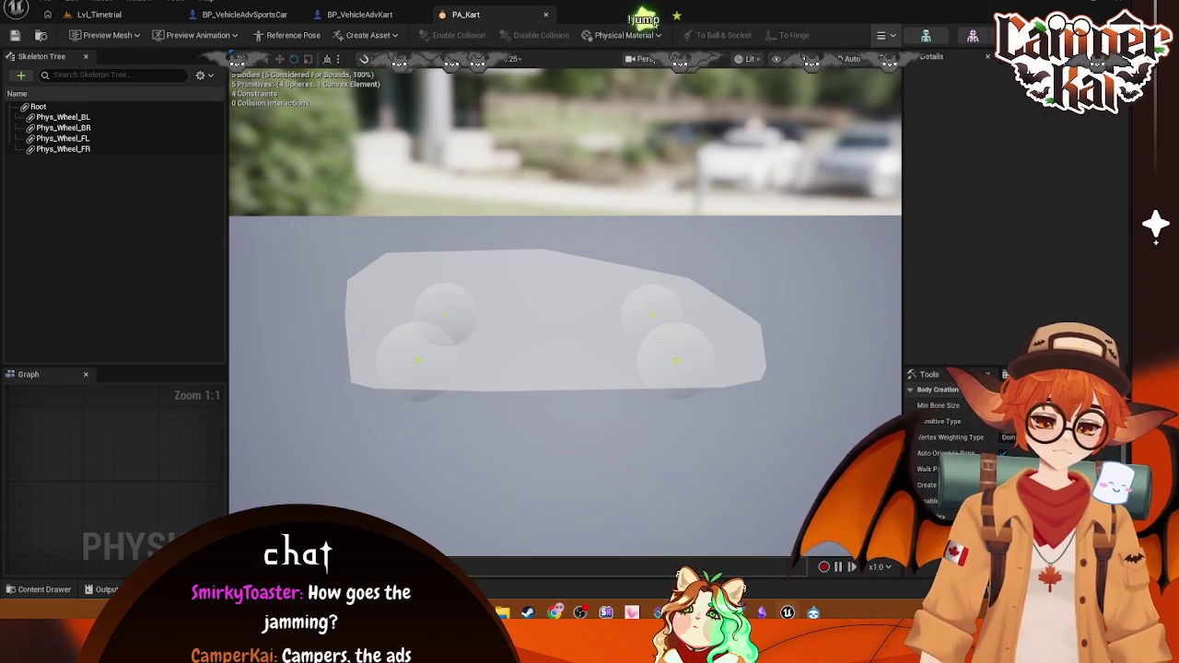
left_click(48, 108)
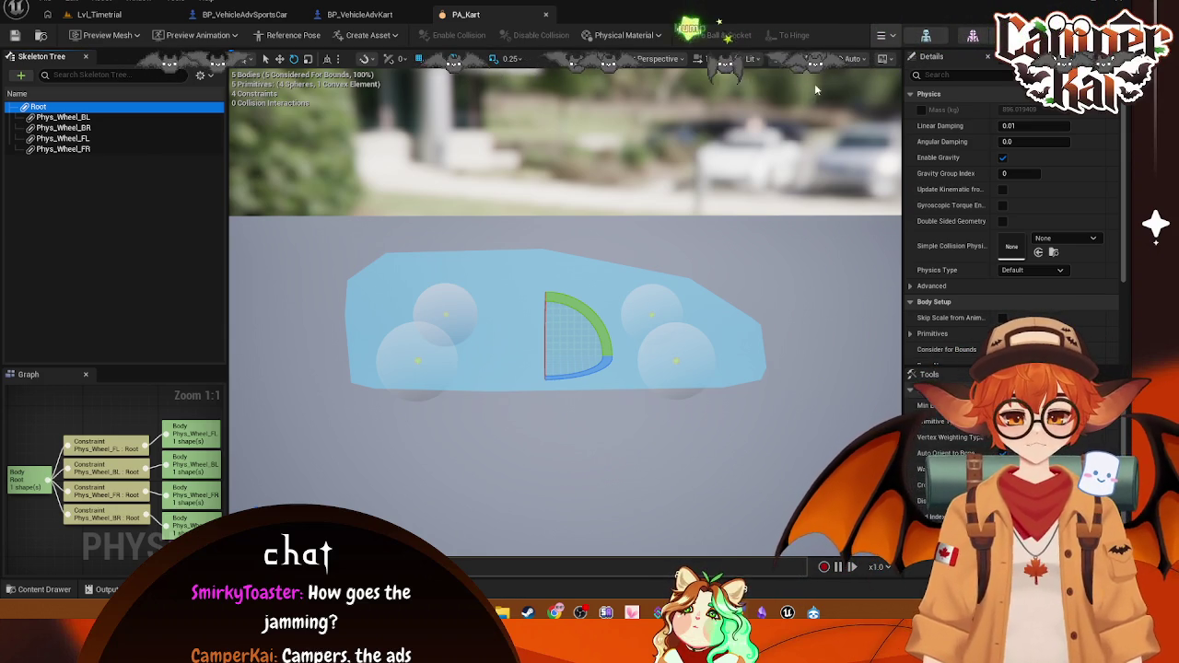
Step: Look through the PA_Kart viewport's Preview Scene, view mode and Show options
left_click(886, 59)
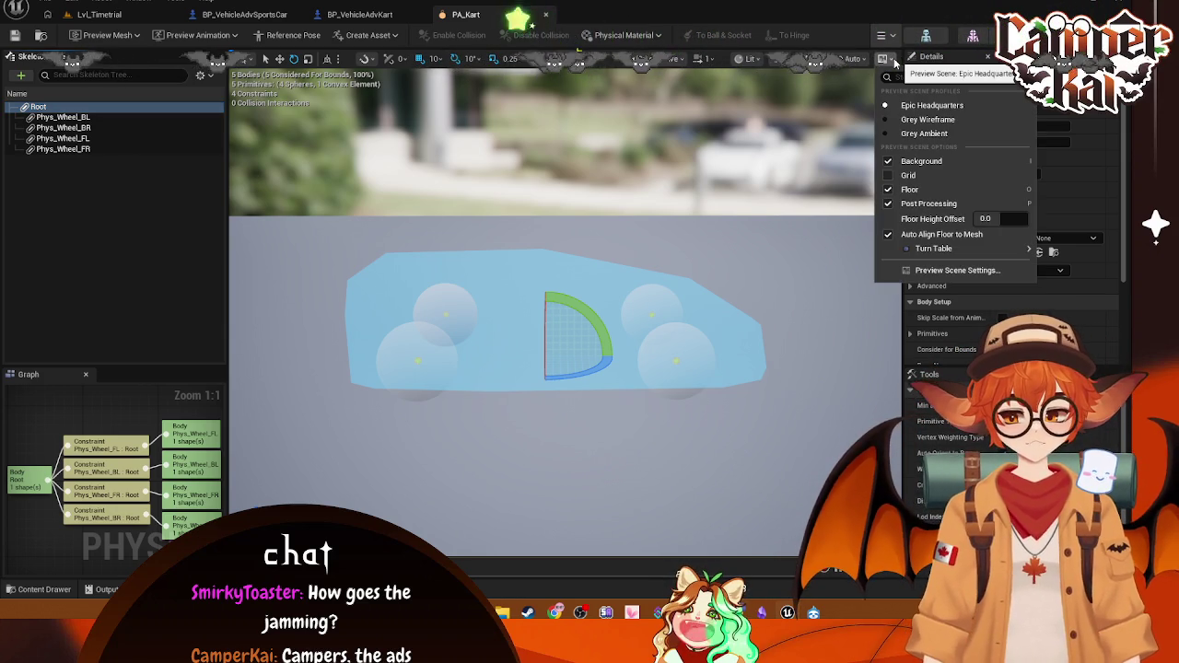
left_click(889, 60)
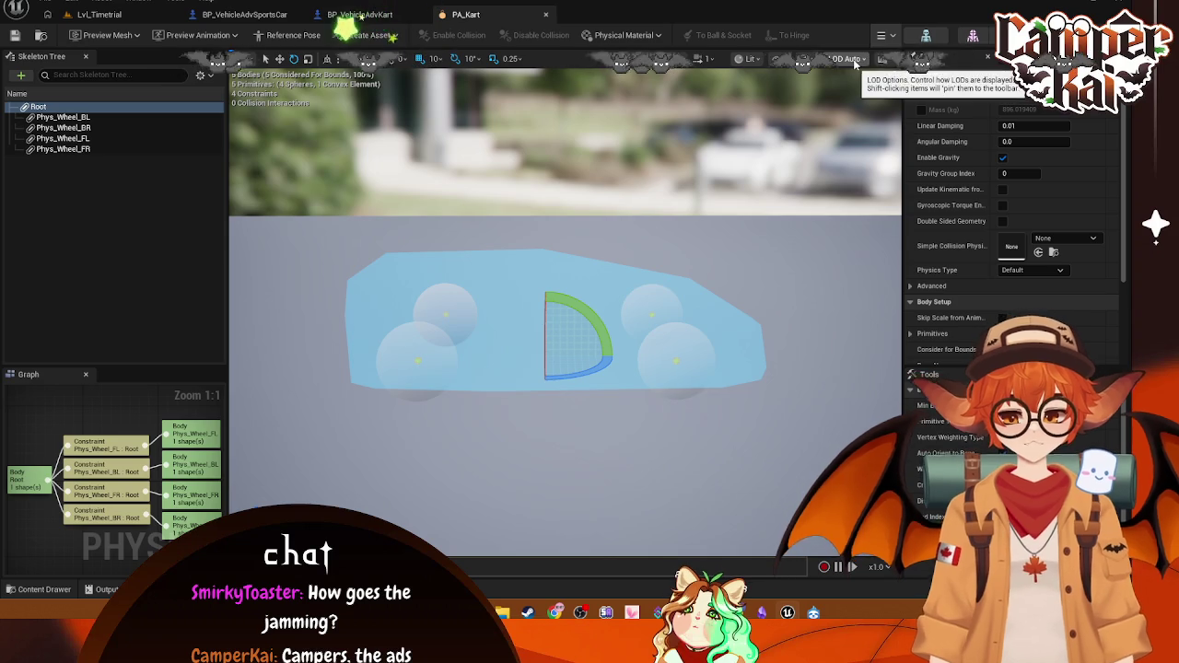
left_click(758, 61)
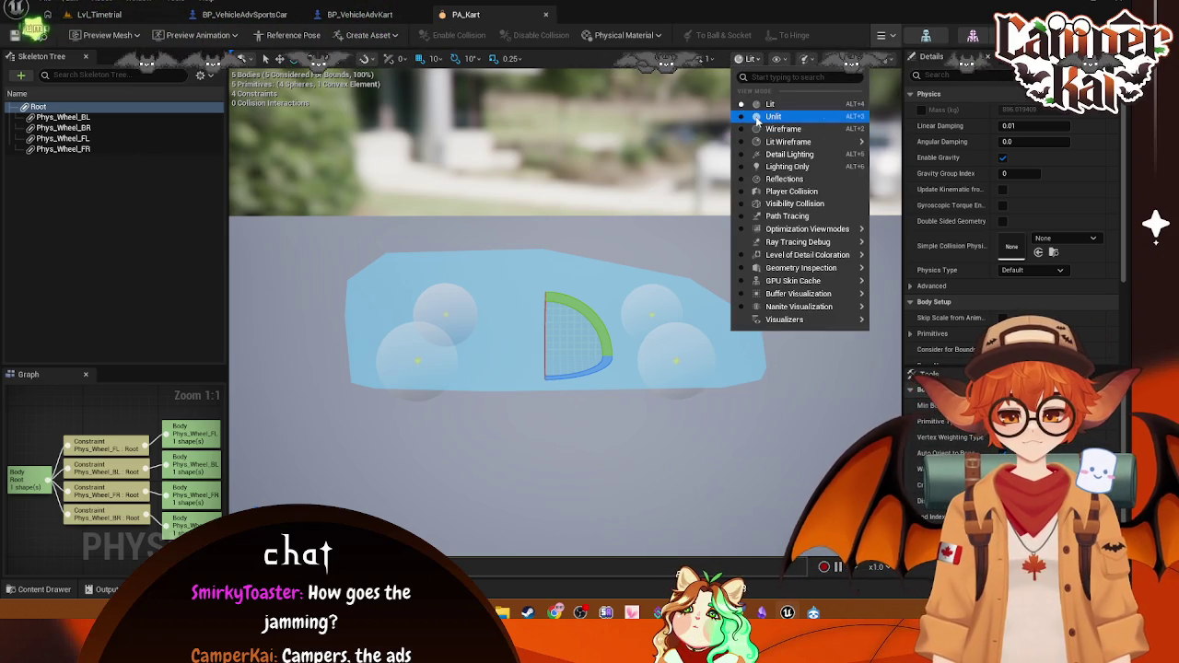
left_click(786, 61)
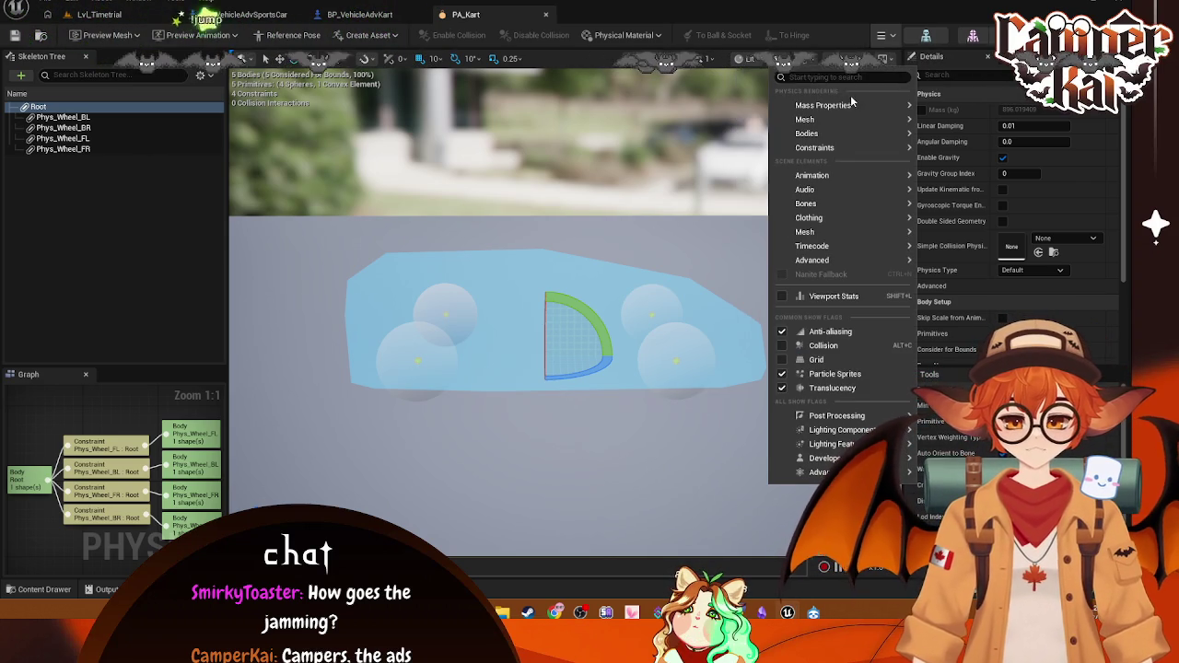
mouse_move(839, 126)
left_click(645, 270)
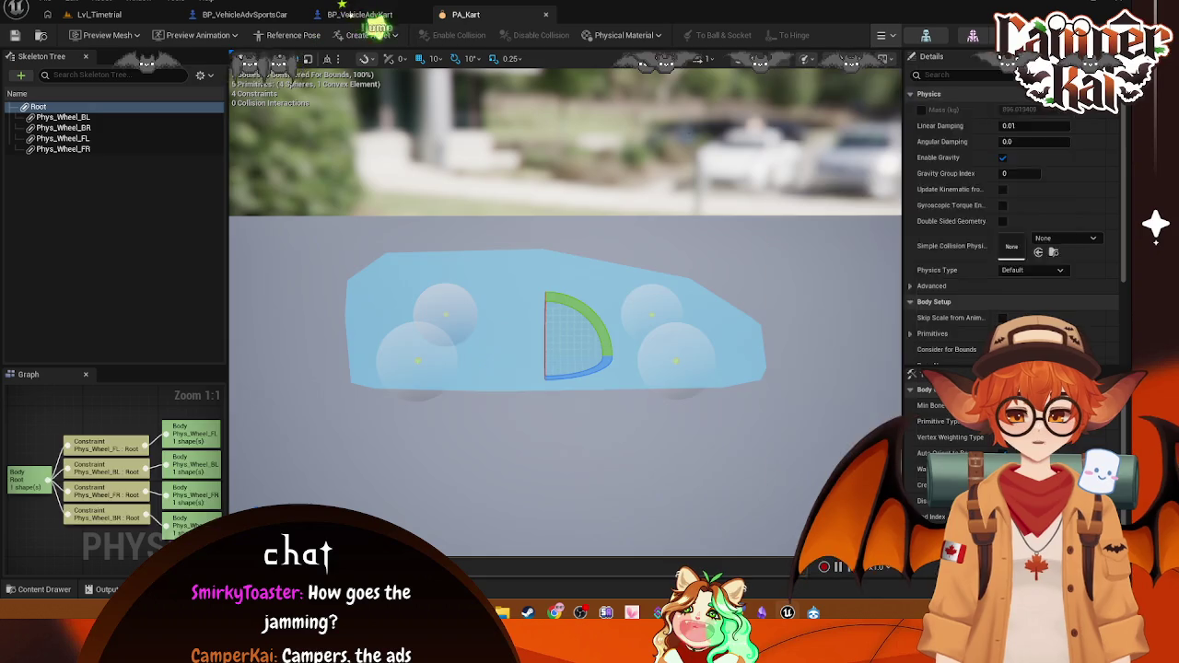
Step: Deselect the root body and constraint, then switch back to Lvl_Timetrial
left_click(531, 291)
key("super")
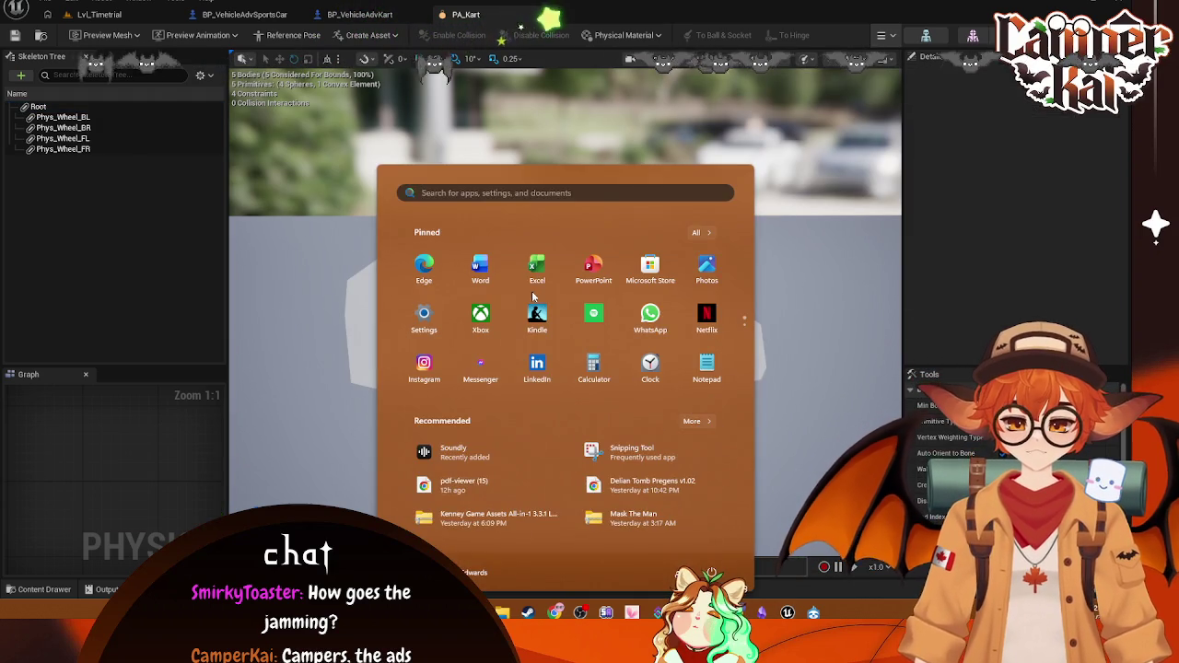
key("super")
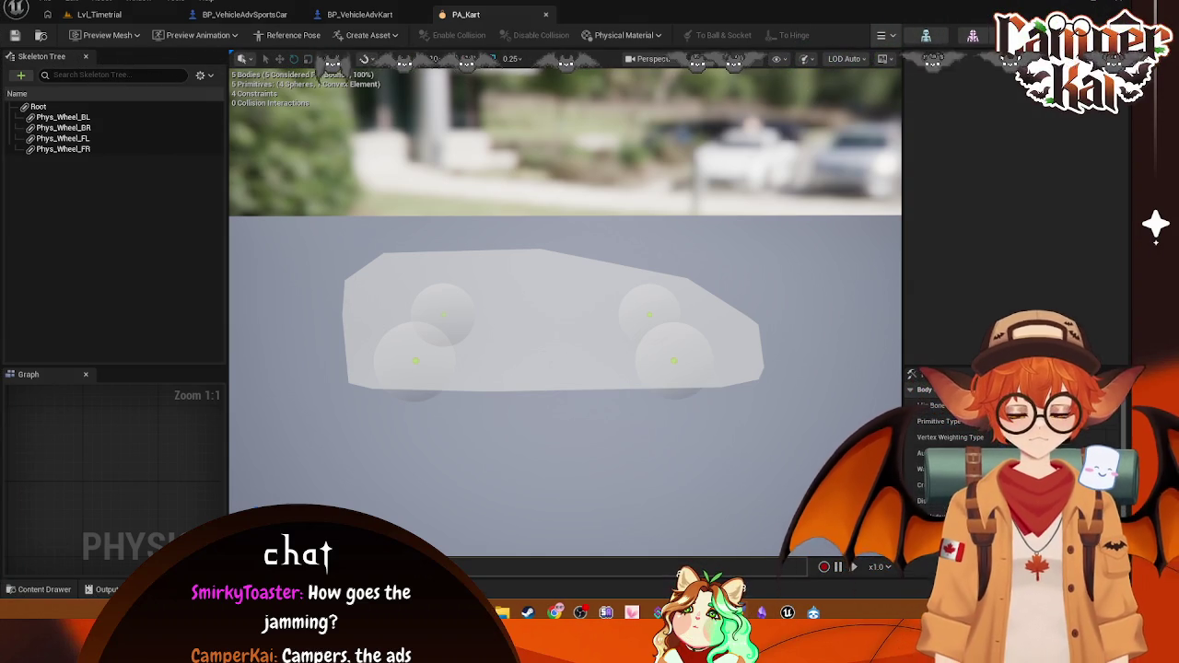
left_click(99, 16)
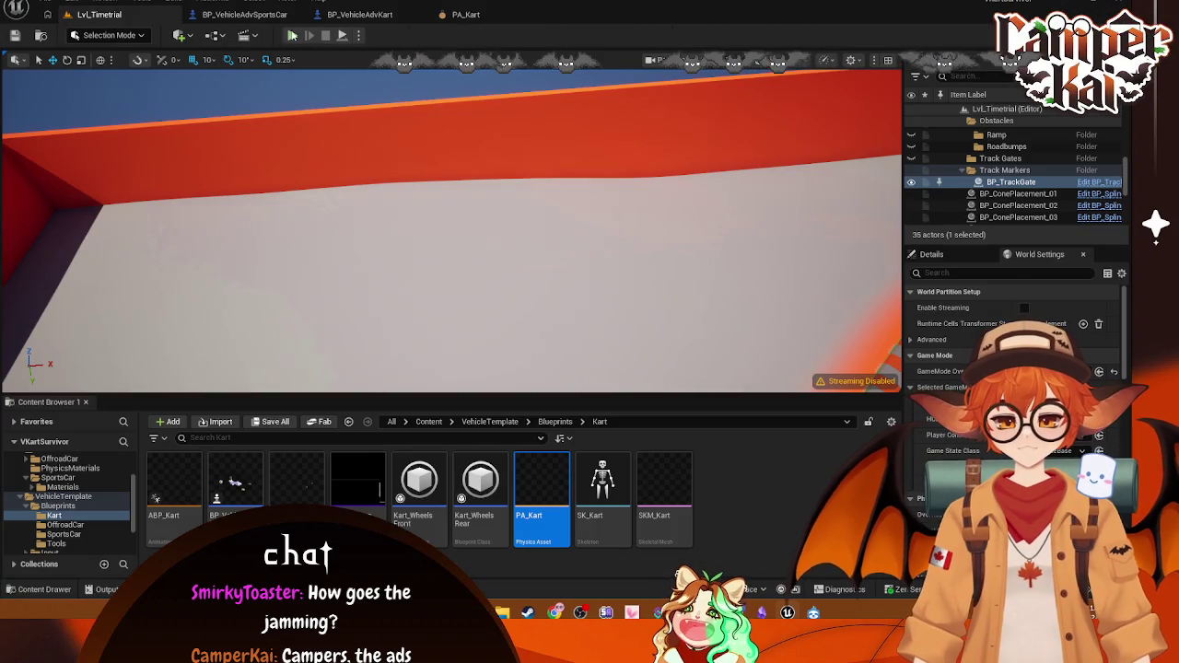
Step: Play the level and drive the kart forward and right, then stop
left_click(265, 15)
left_click(99, 15)
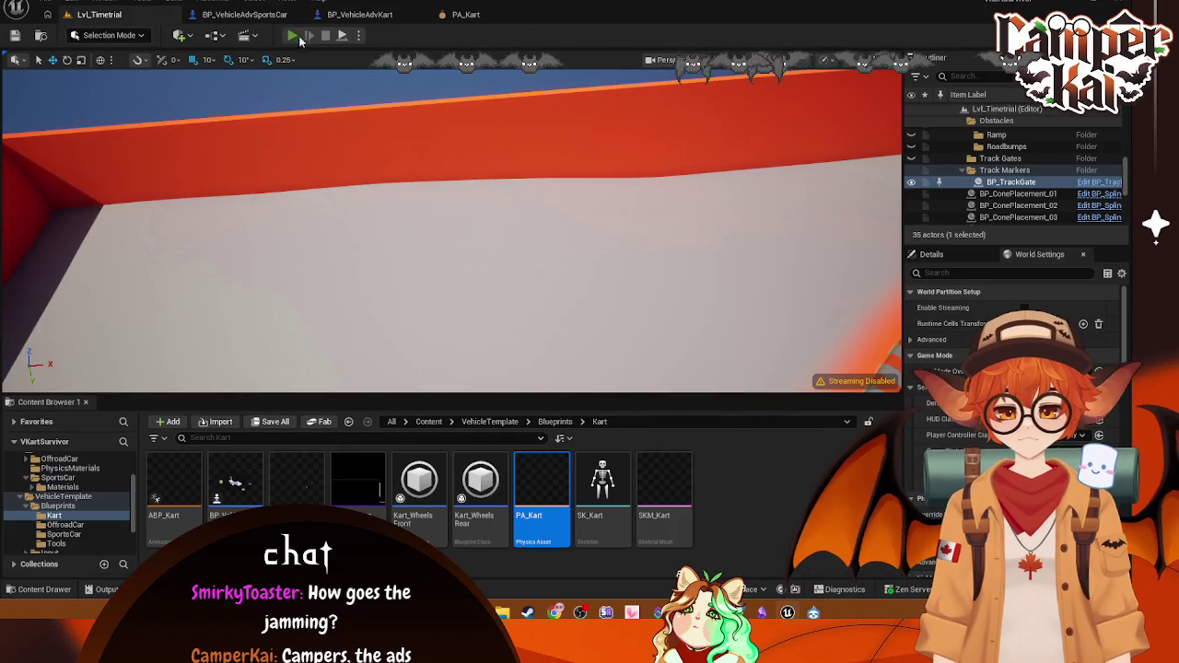
key("Escape")
key("alt+p")
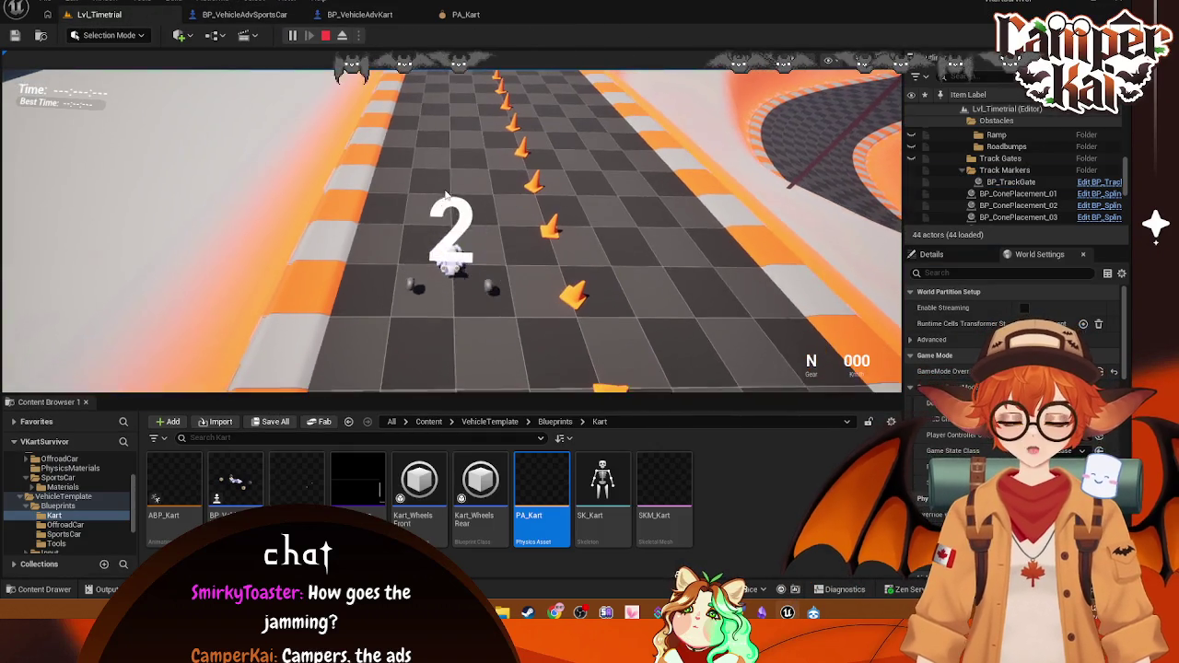
key("w")
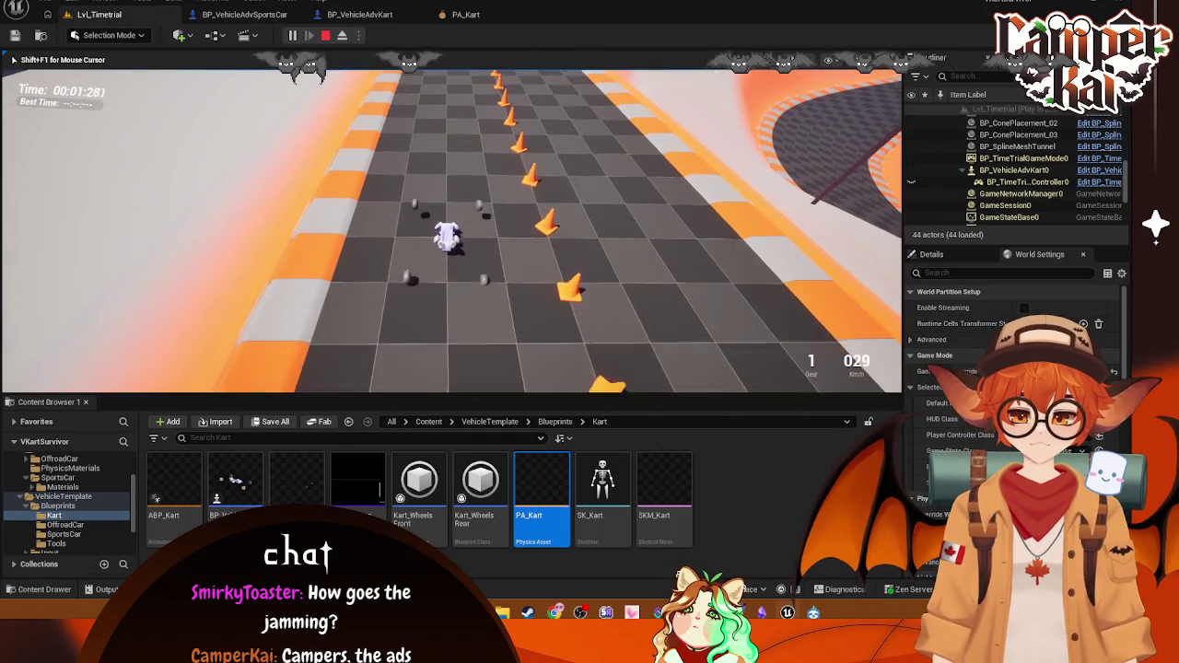
key("d")
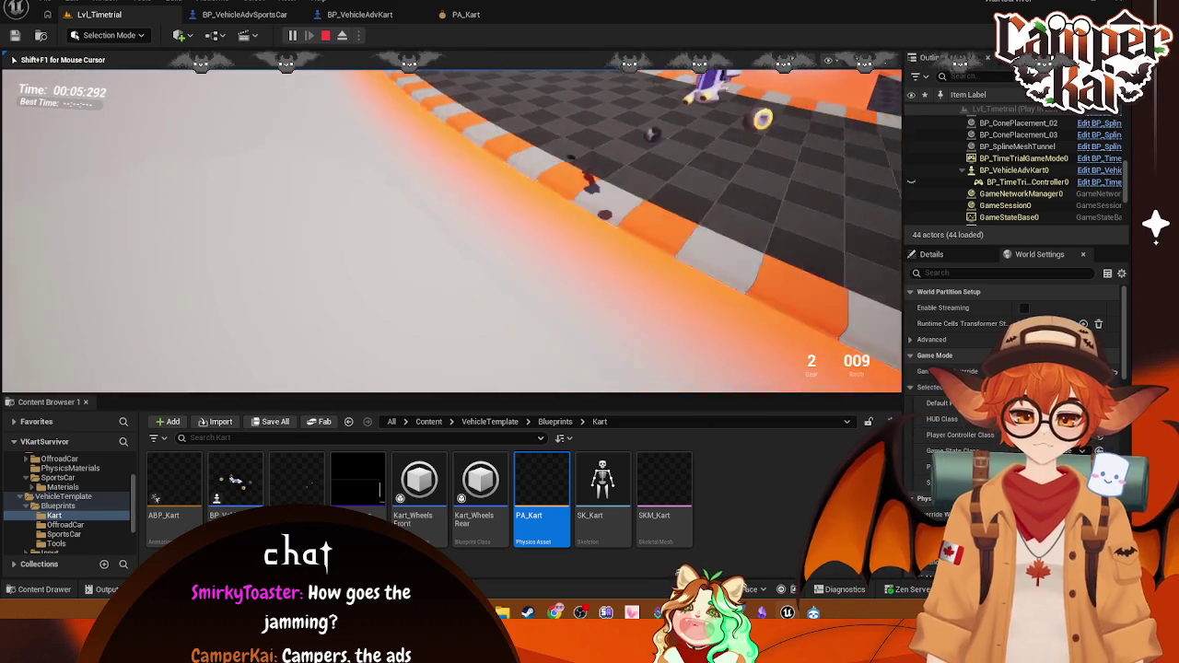
key("shift+F1")
Step: Close the BP_VehicleAdvSportsCar blueprint and return to Lvl_Timetrial
left_click(244, 14)
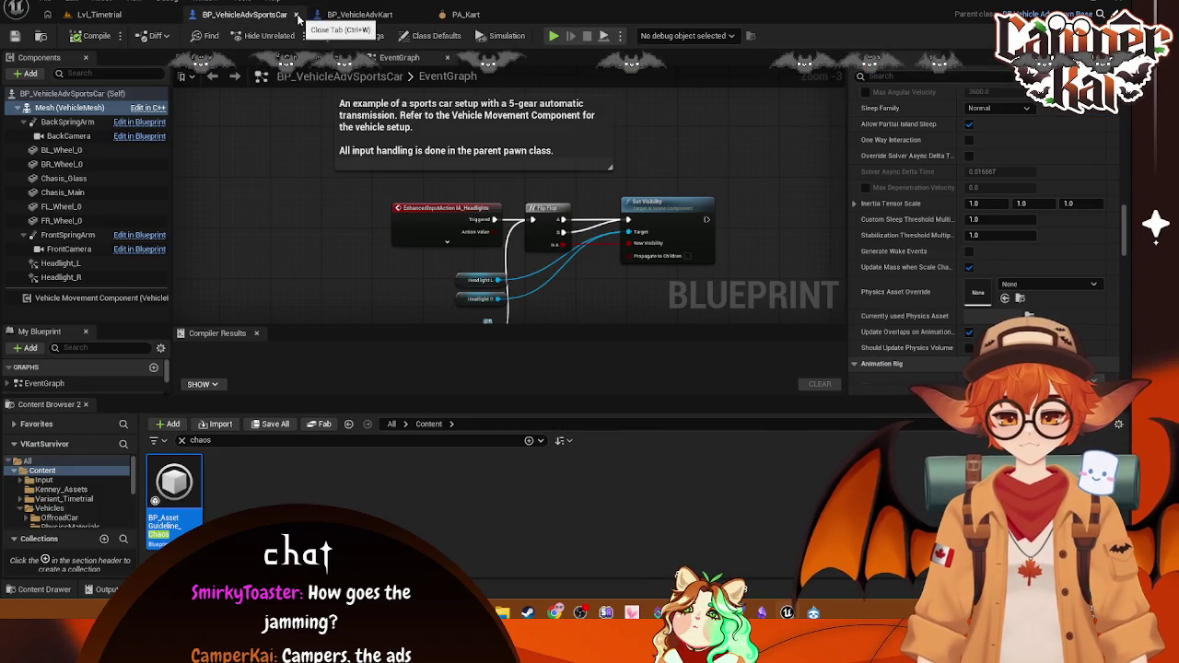
left_click(295, 15)
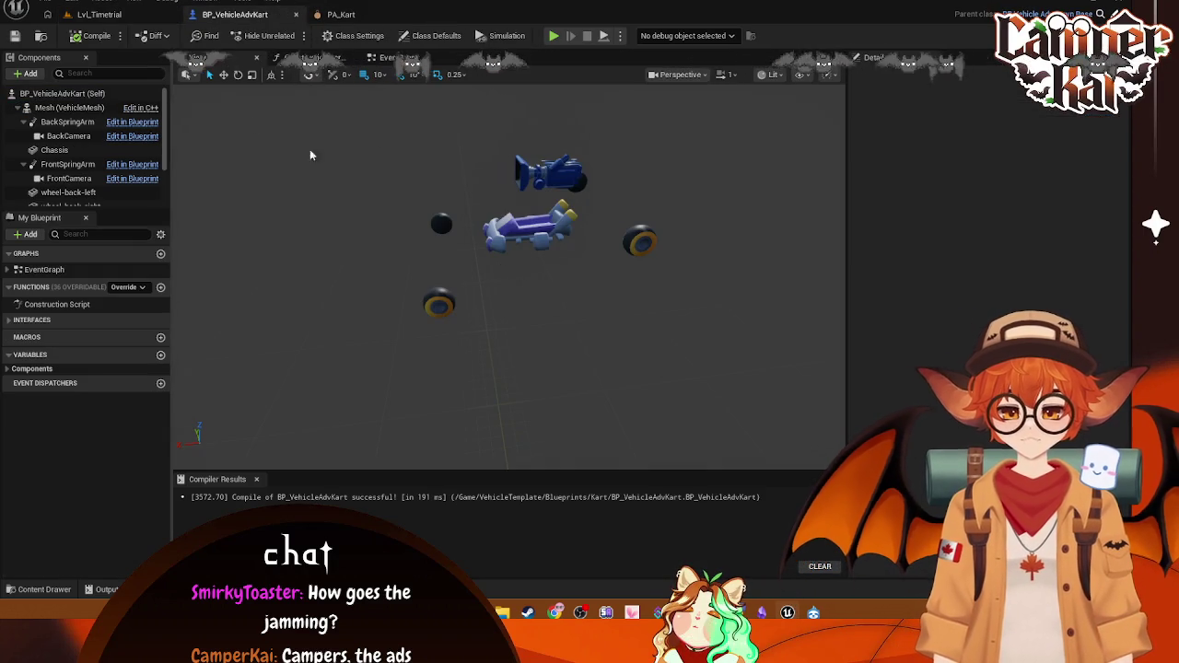
left_click(440, 298)
left_click(99, 14)
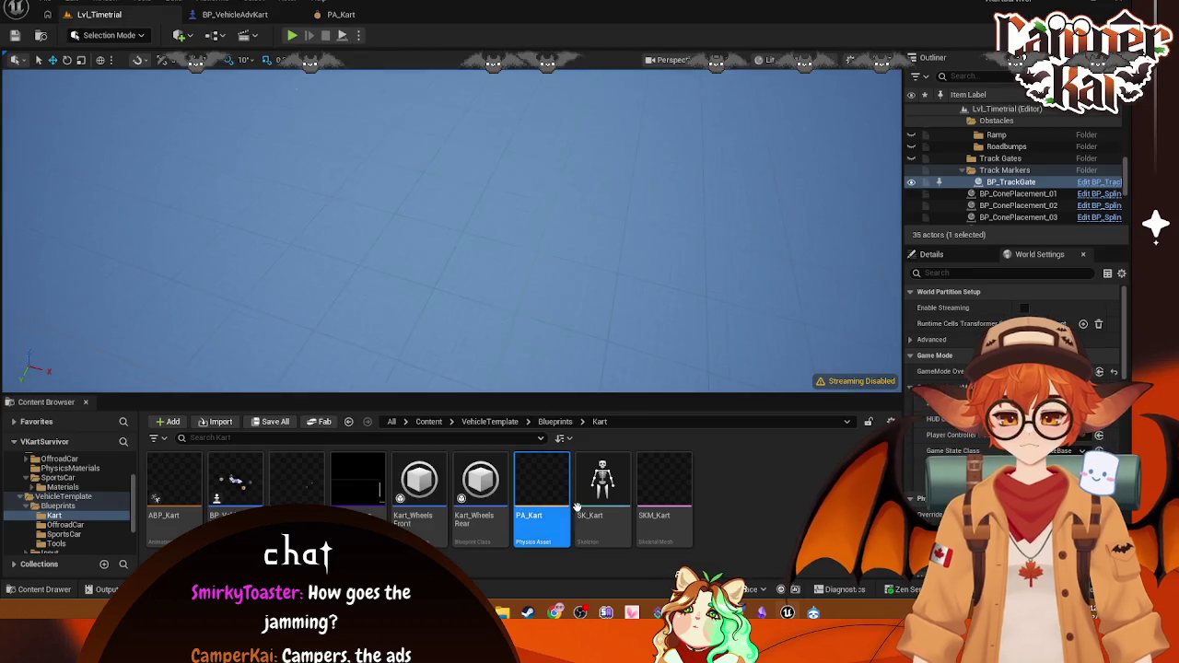
Step: Open the SK_Kart skeleton and select SKM_Kart in the Kart folder
left_click(606, 516)
double_click(605, 517)
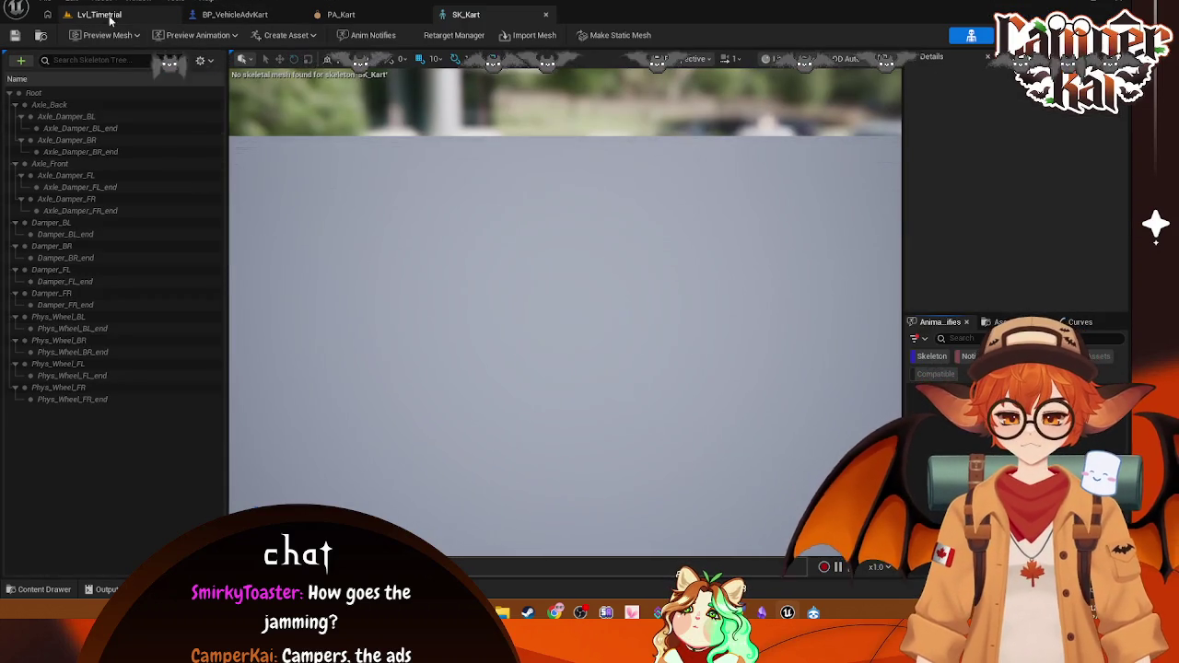
left_click(99, 14)
left_click(666, 484)
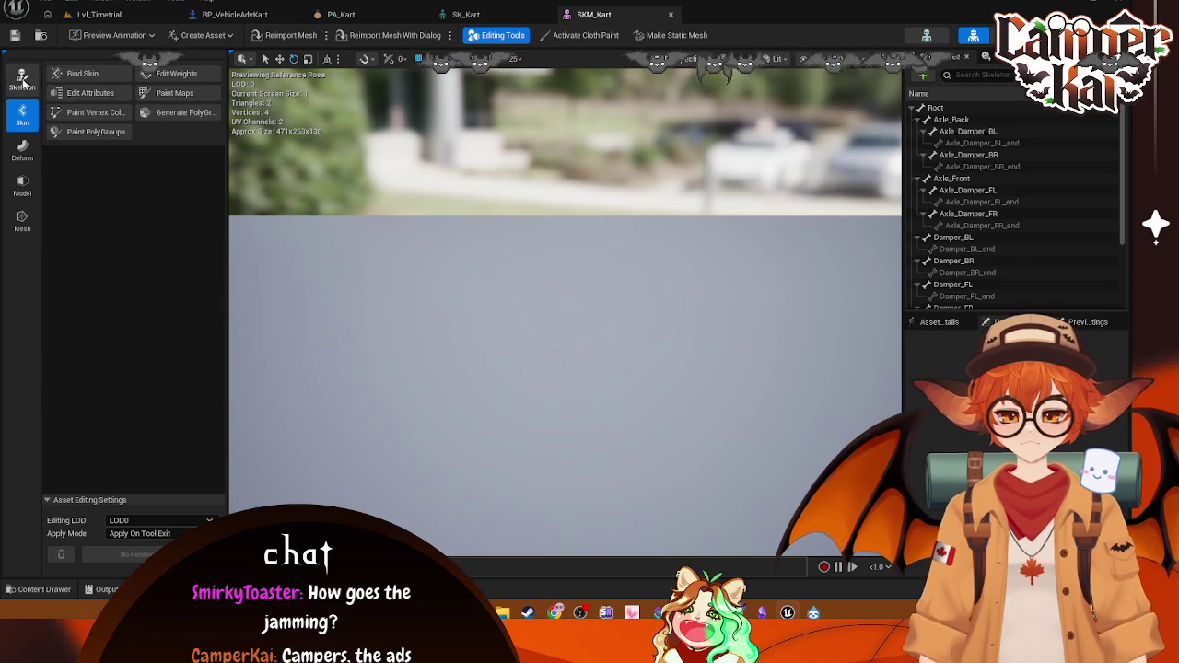
Step: Inspect SK_Kart bone transforms: Root, Axle_Damper_BR_end, Damper_FR, Damper_BL and their ends
left_click(471, 15)
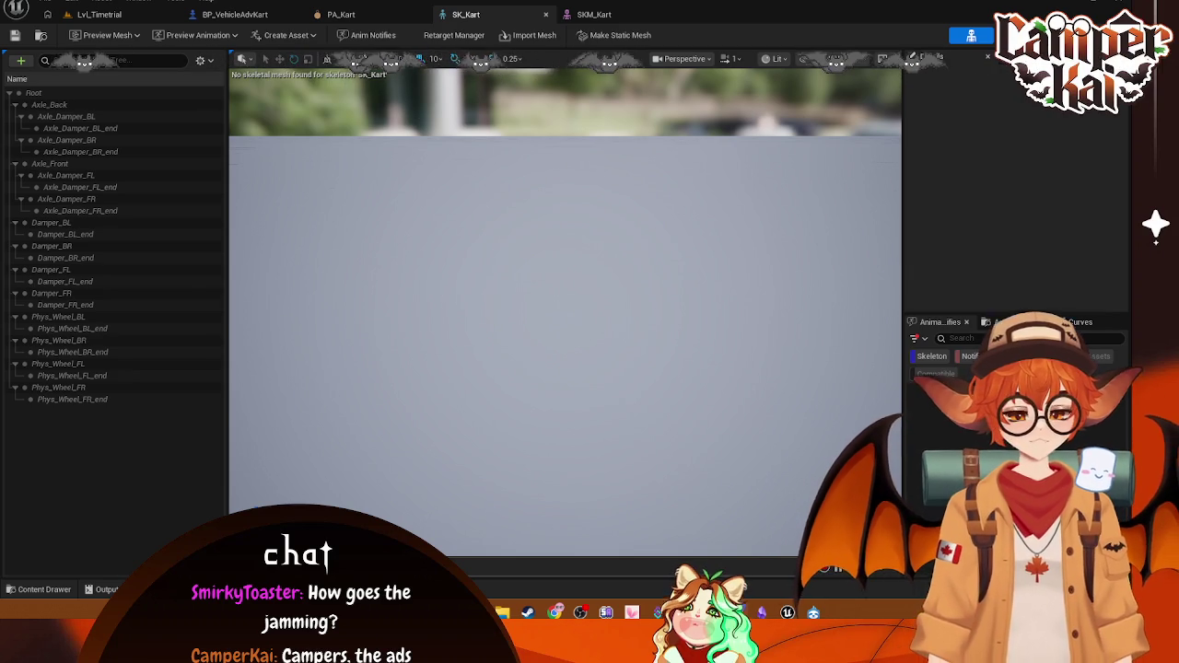
left_click(56, 101)
left_click(96, 153)
left_click(83, 128)
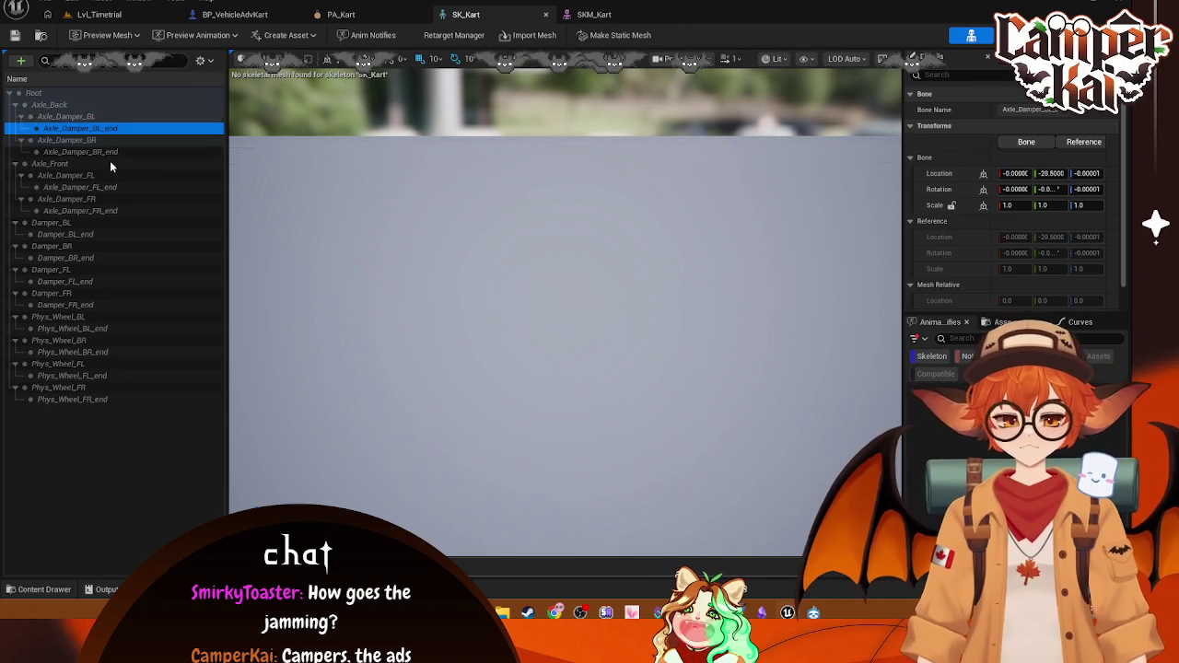
left_click(83, 234)
left_click(83, 328)
left_click(67, 305)
left_click(66, 293)
left_click(68, 234)
left_click(68, 223)
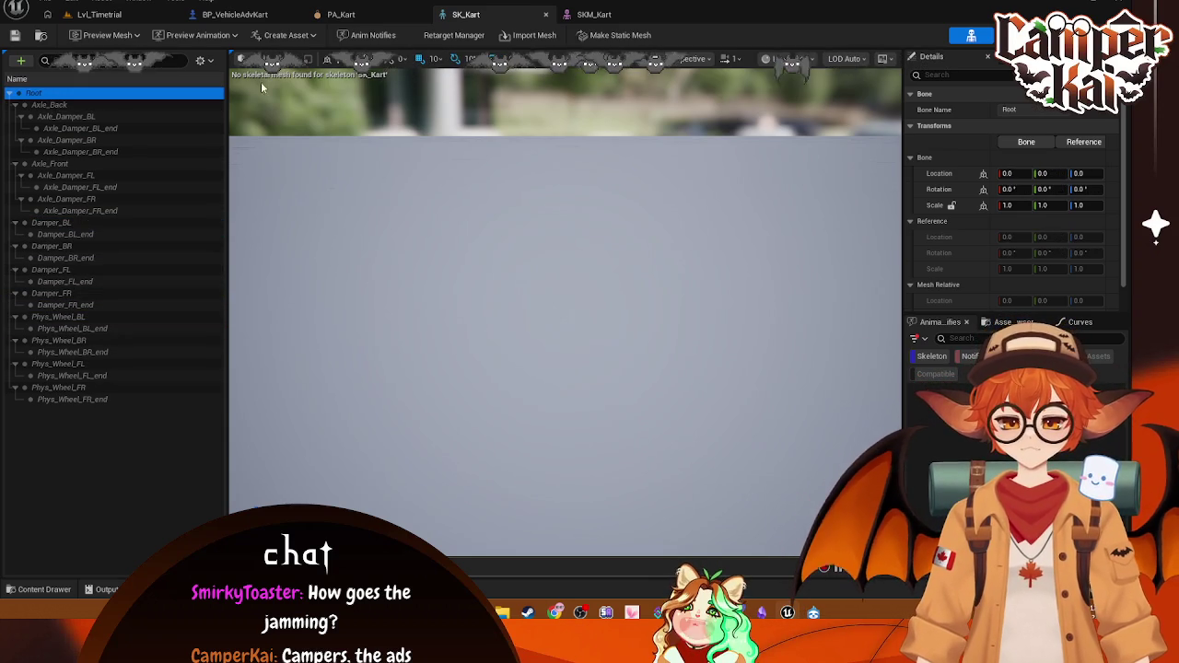
Step: Compare the SKM_Kart and SK_Kart editors, then return to Lvl_Timetrial
left_click(594, 14)
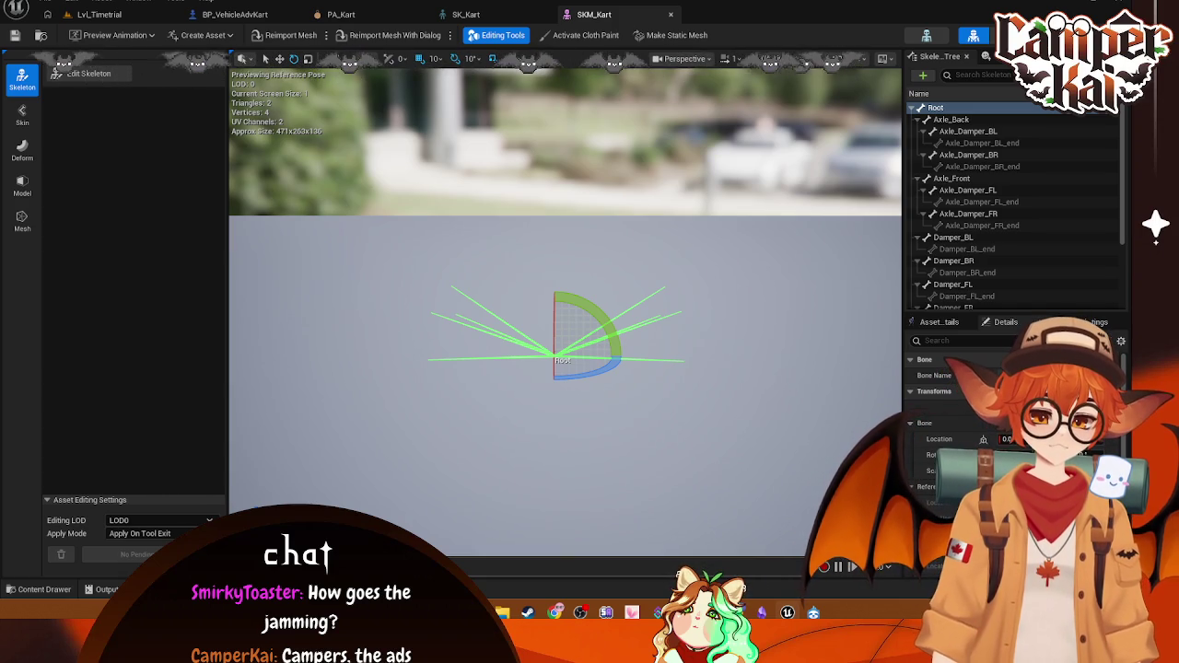
left_click(465, 13)
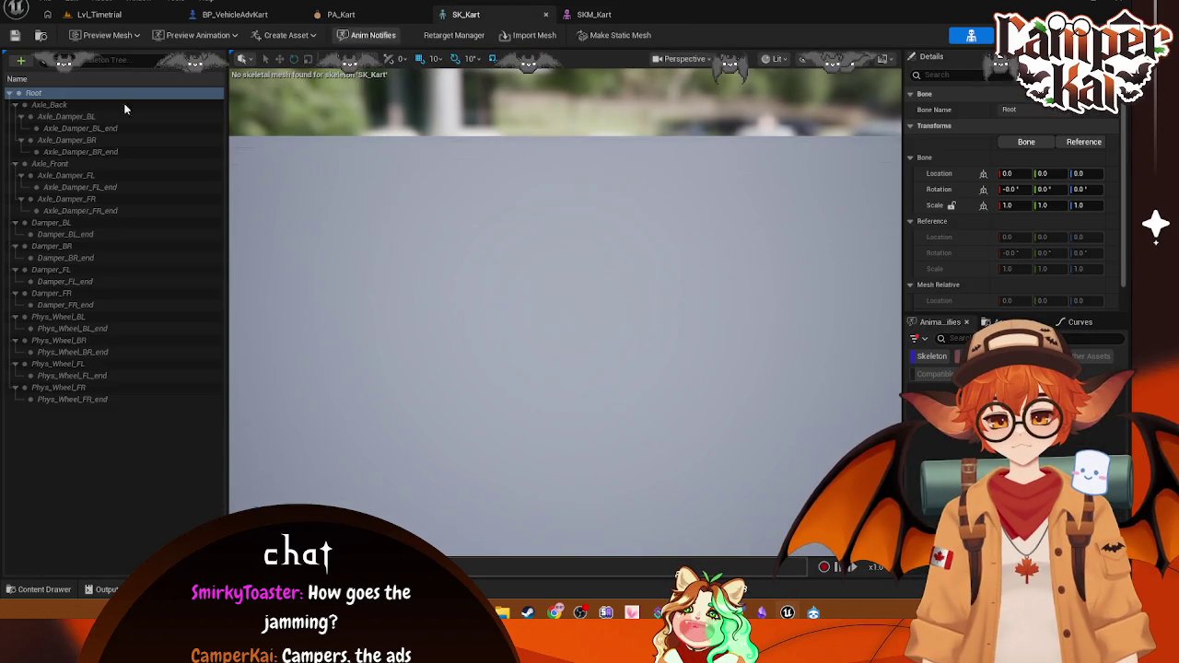
left_click(595, 14)
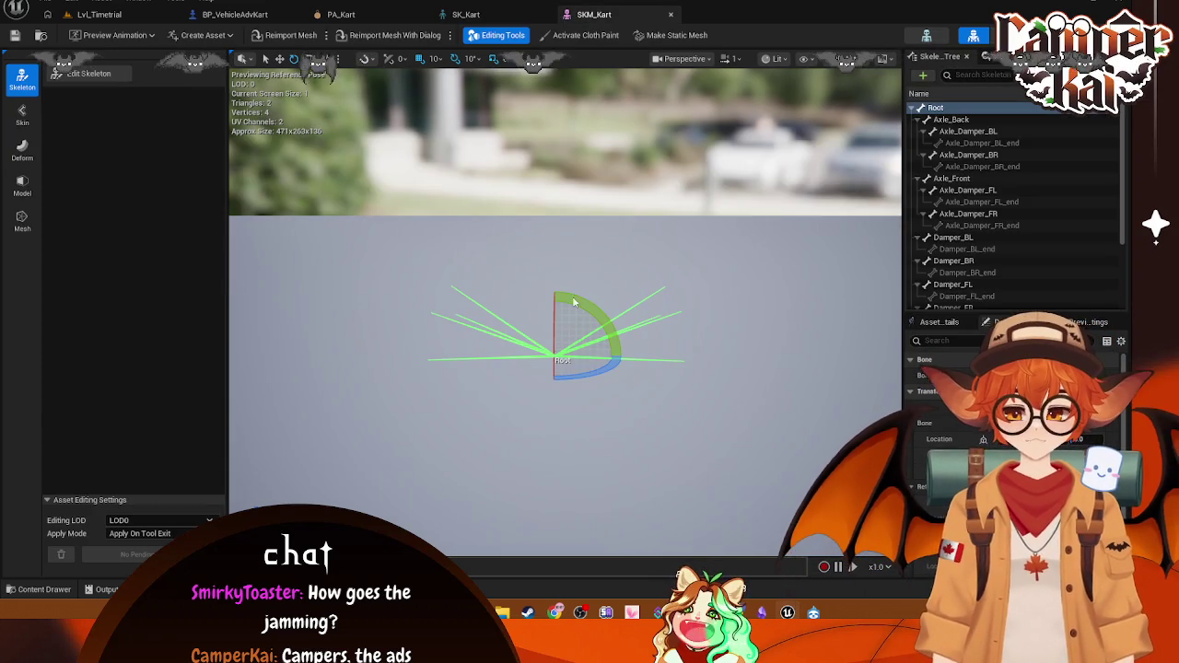
left_click(151, 17)
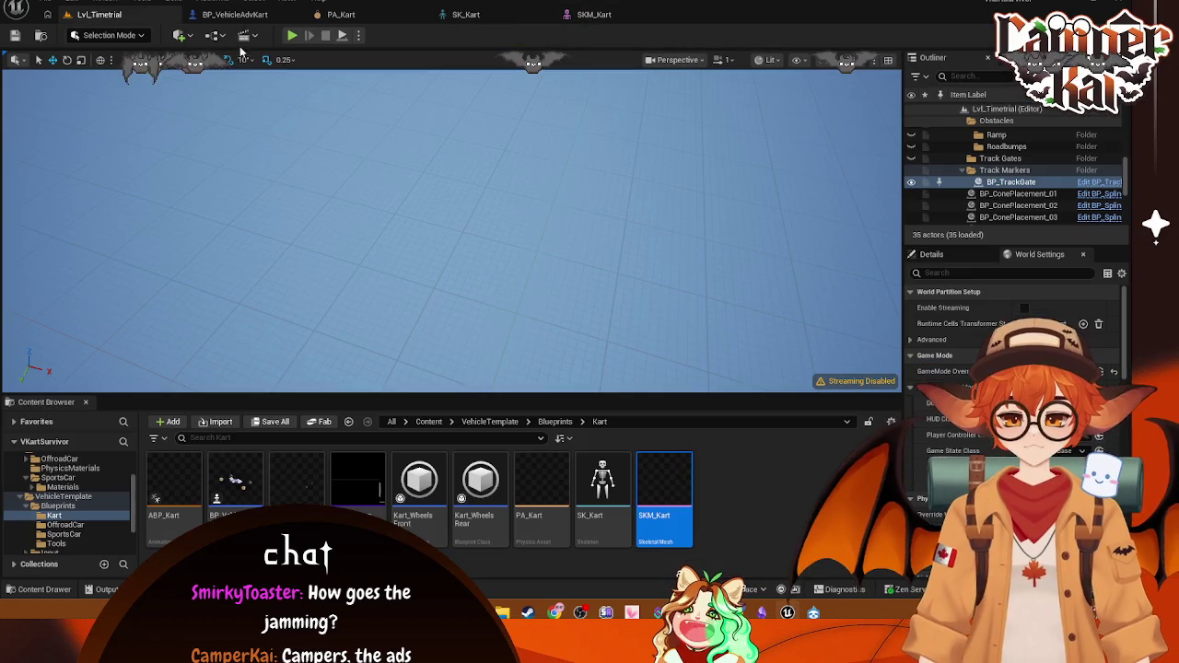
Step: Save all kart assets, then check the back-left and front-left wheels in BP_VehicleAdvKart
left_click(343, 14)
key("ctrl+s")
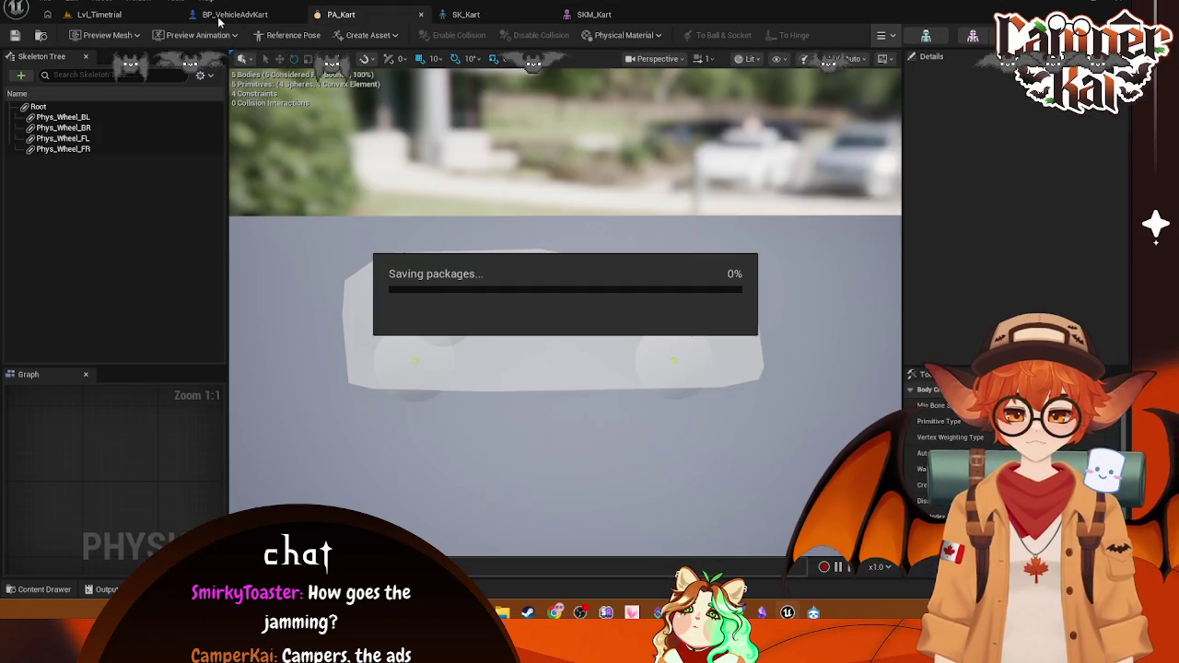
left_click(235, 15)
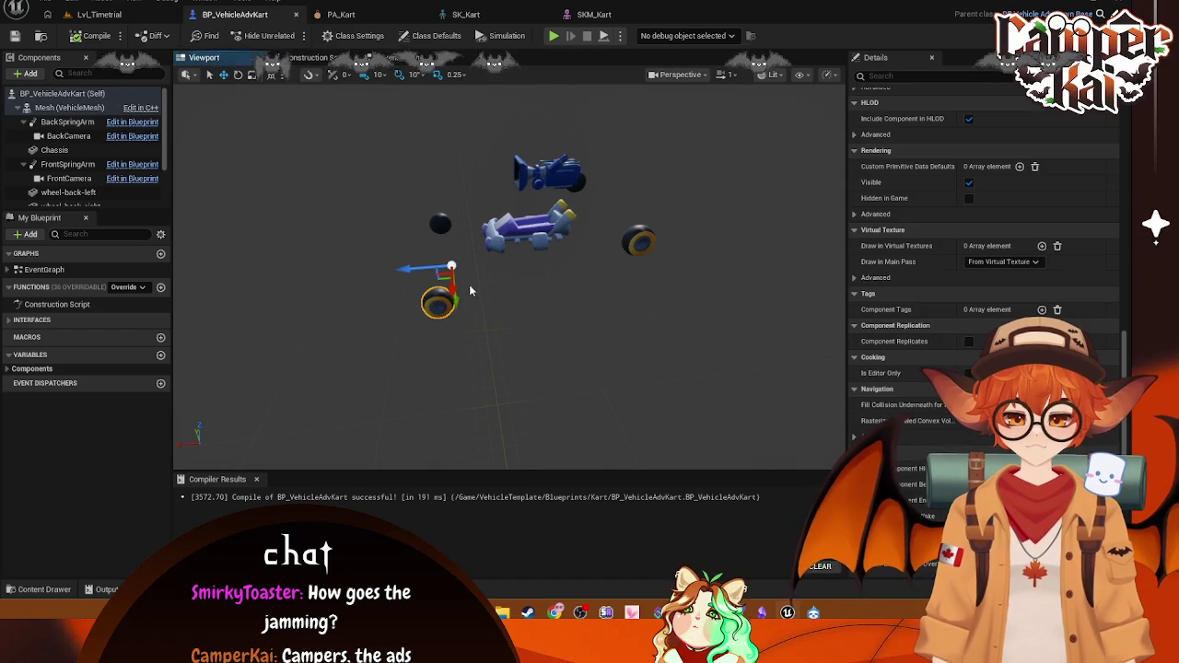
scroll(83, 140, "down", 2)
left_click(82, 139)
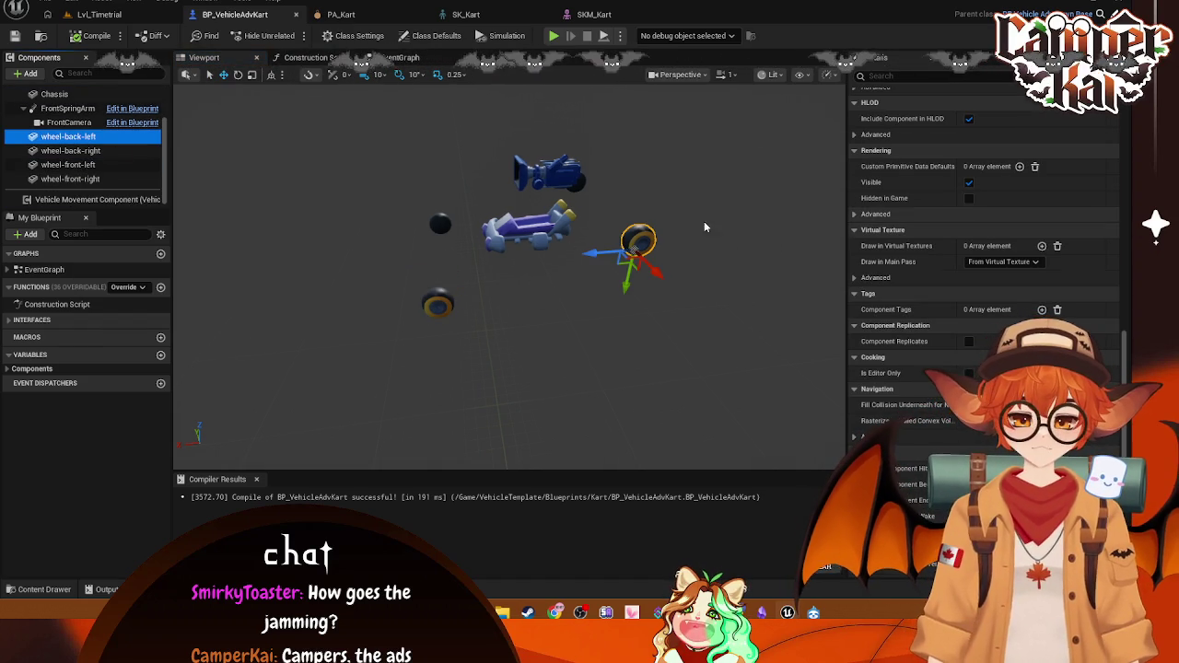
left_click(435, 304)
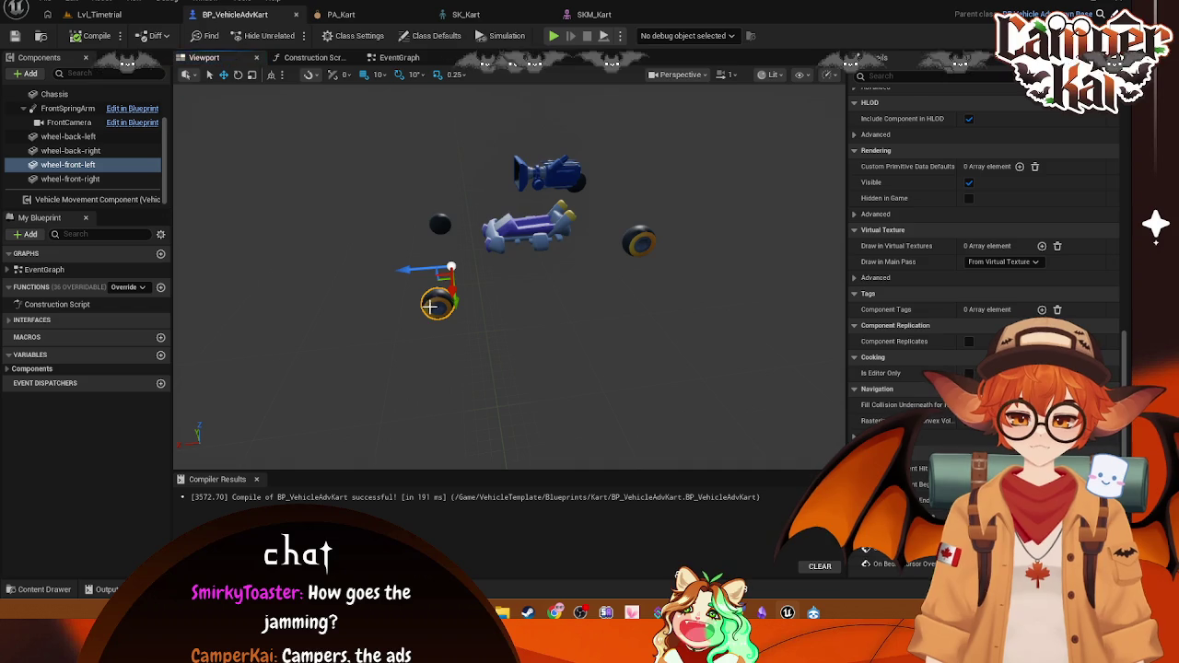
mouse_move(528, 294)
left_mouse_down()
mouse_move(571, 267)
mouse_move(535, 304)
mouse_move(626, 318)
left_mouse_up()
left_click(668, 287)
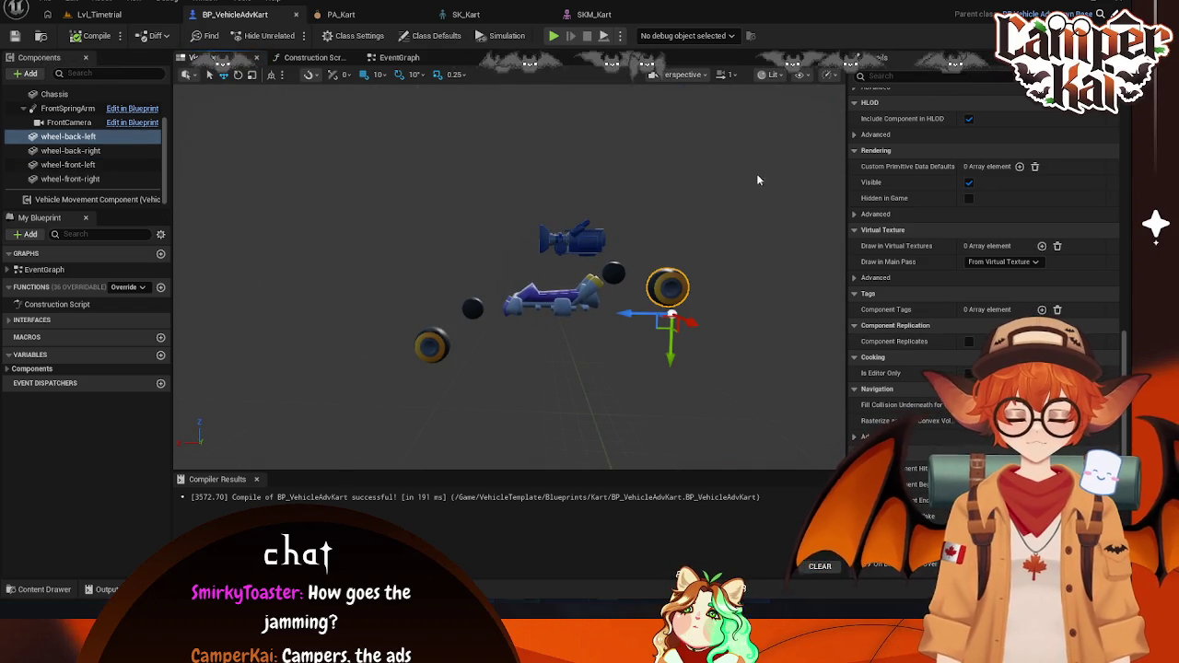
Step: Take a screenshot of the kart in the blueprint viewport
key("super+shift+s")
left_click_drag(760, 167, 332, 449)
left_click(409, 463)
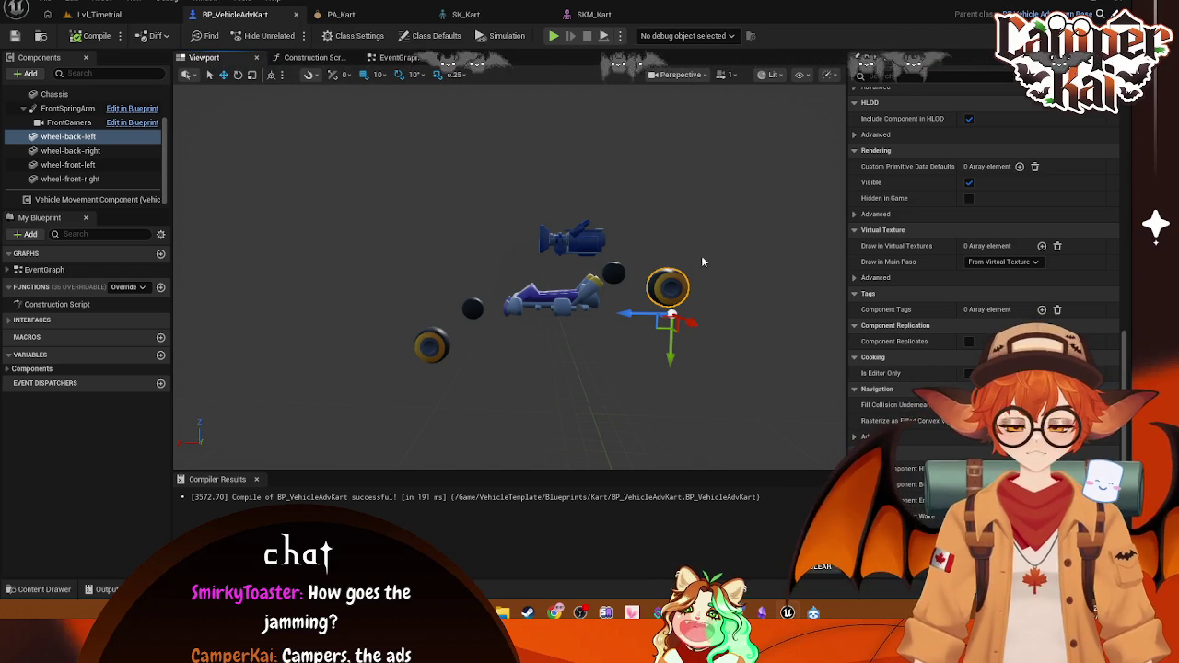
Step: Select the Vehicle Movement Component and front-left wheel, then switch to SKM_Kart
scroll(408, 236, "up", 5)
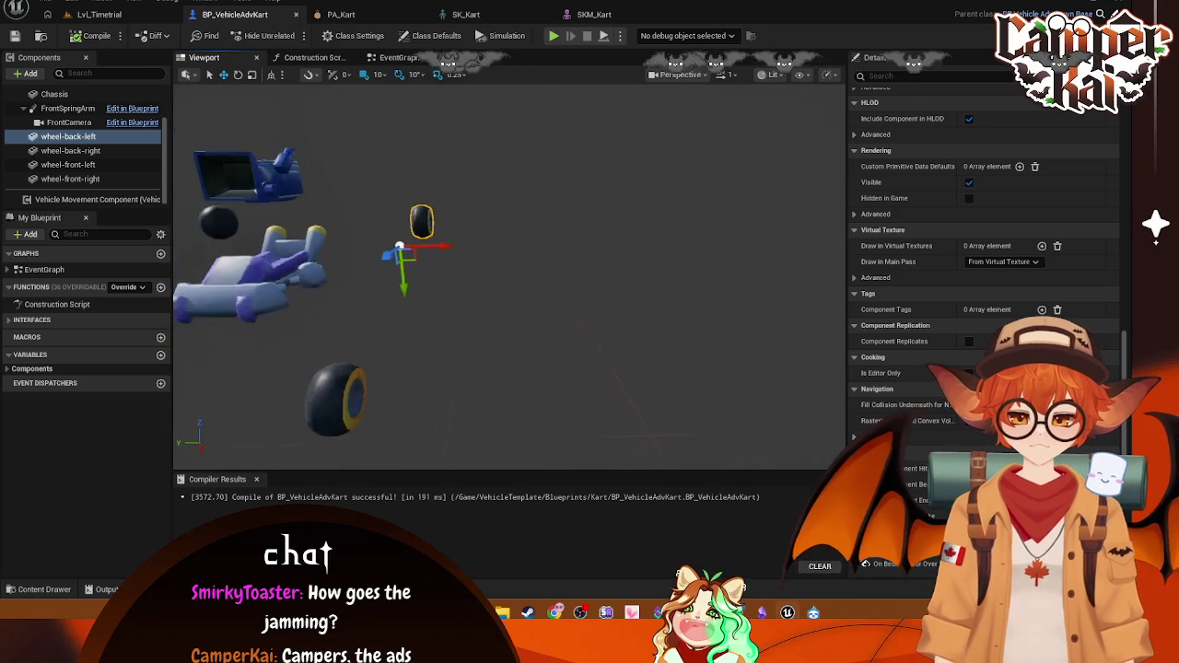
scroll(414, 258, "down", 2)
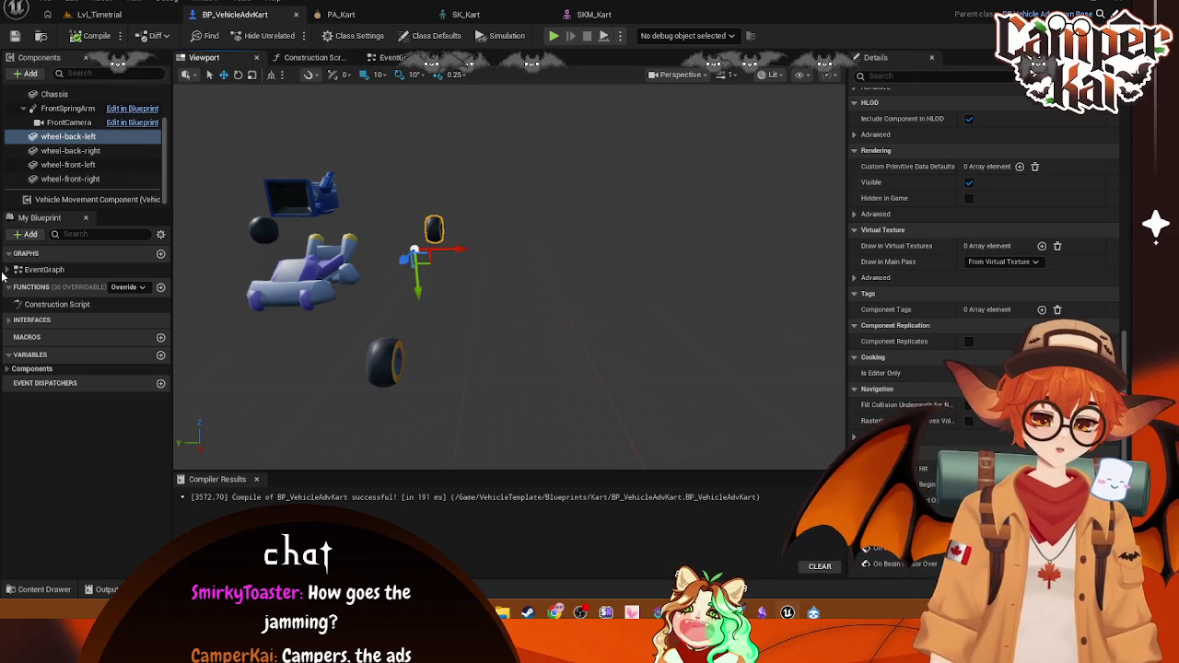
left_click(131, 198)
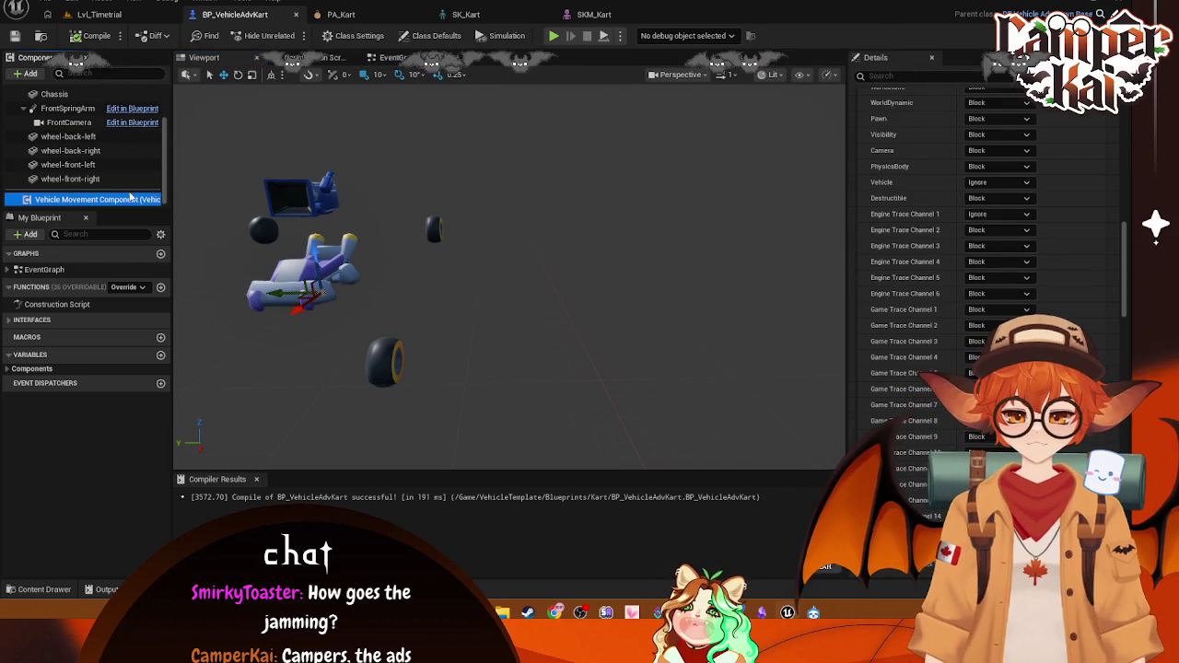
left_click(385, 361)
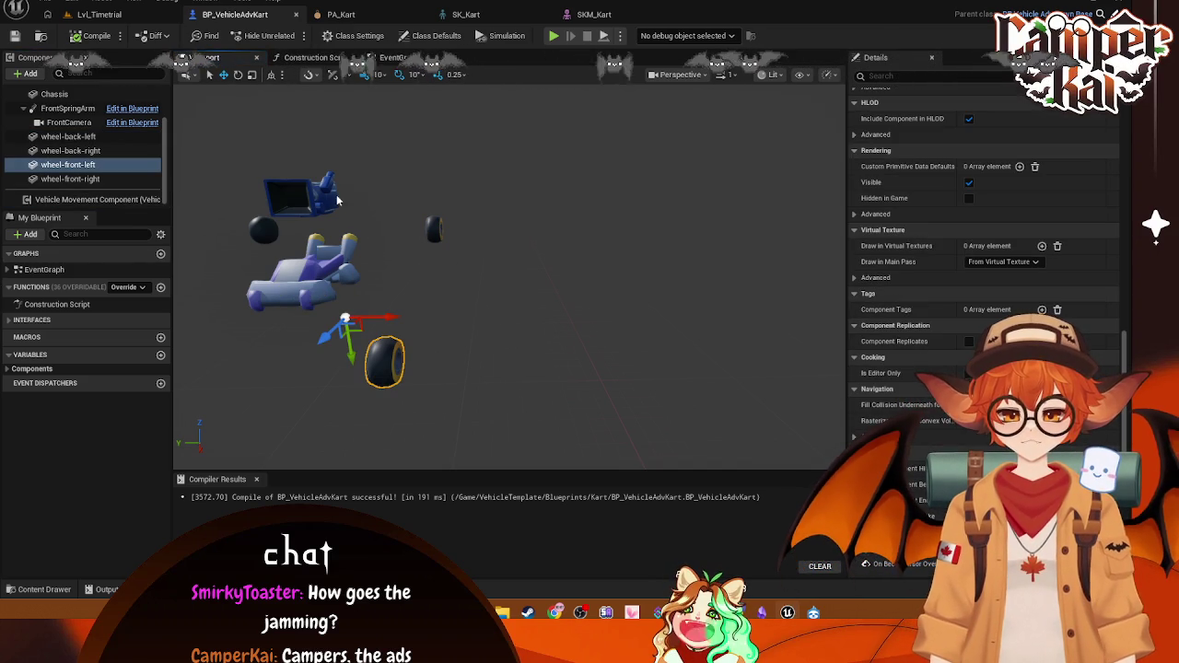
left_click(594, 13)
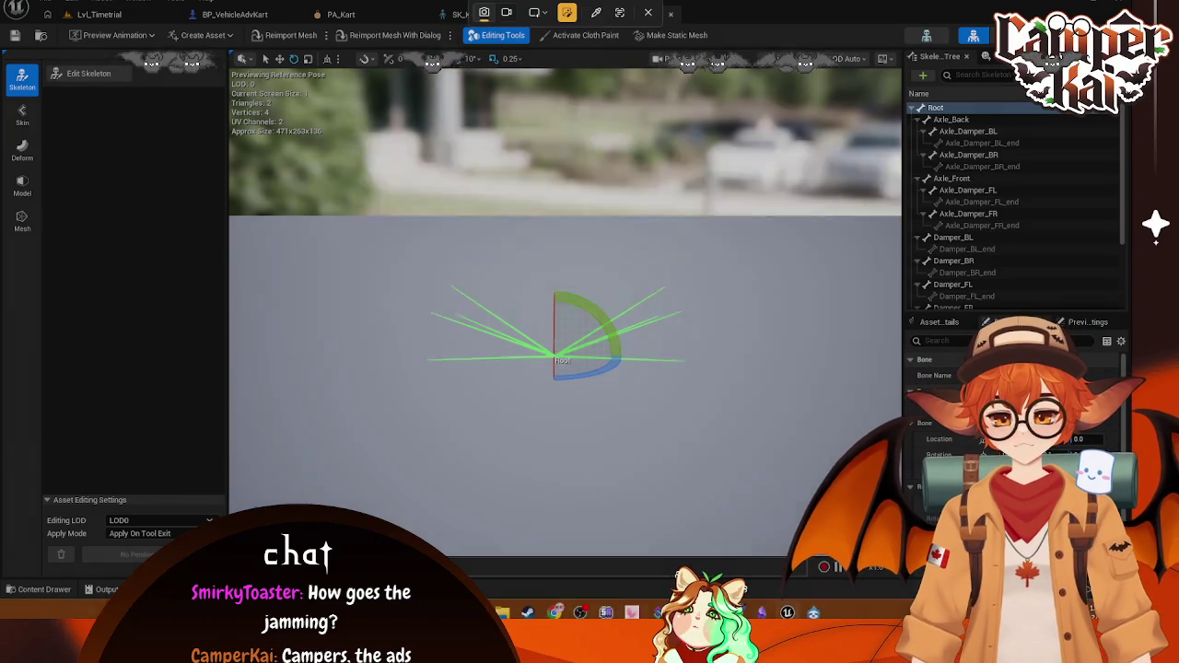
Step: Cancel the screen capture and check the Axle_Back bone's rotation, then switch to SK_Kart
key("Escape")
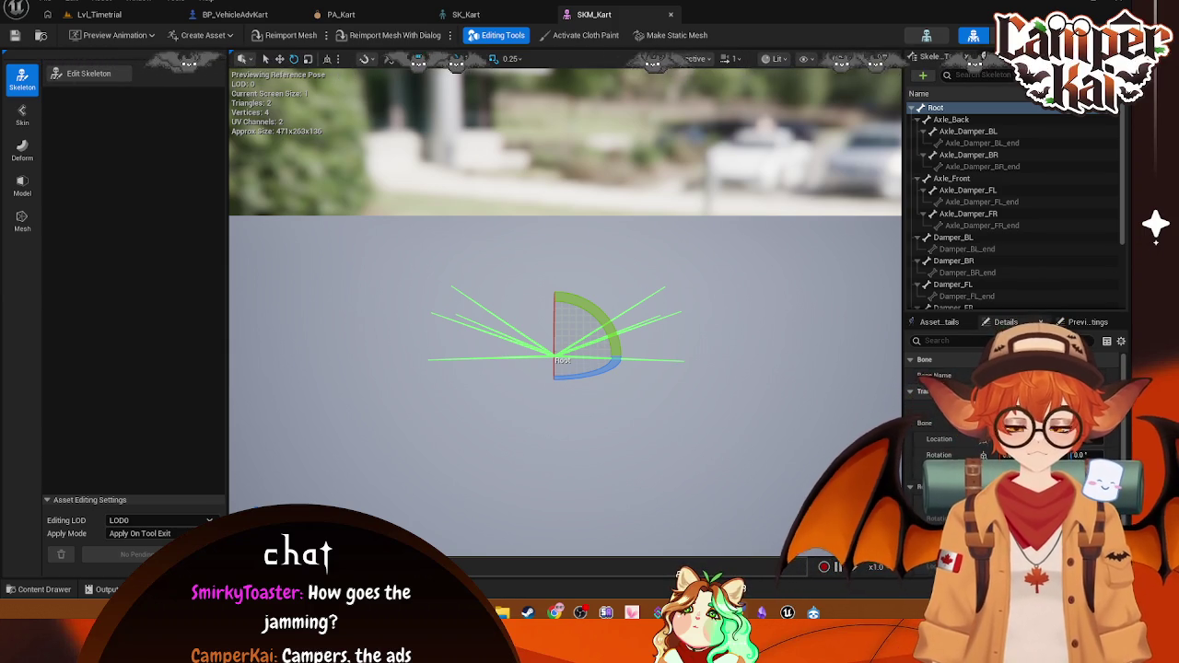
left_click(958, 120)
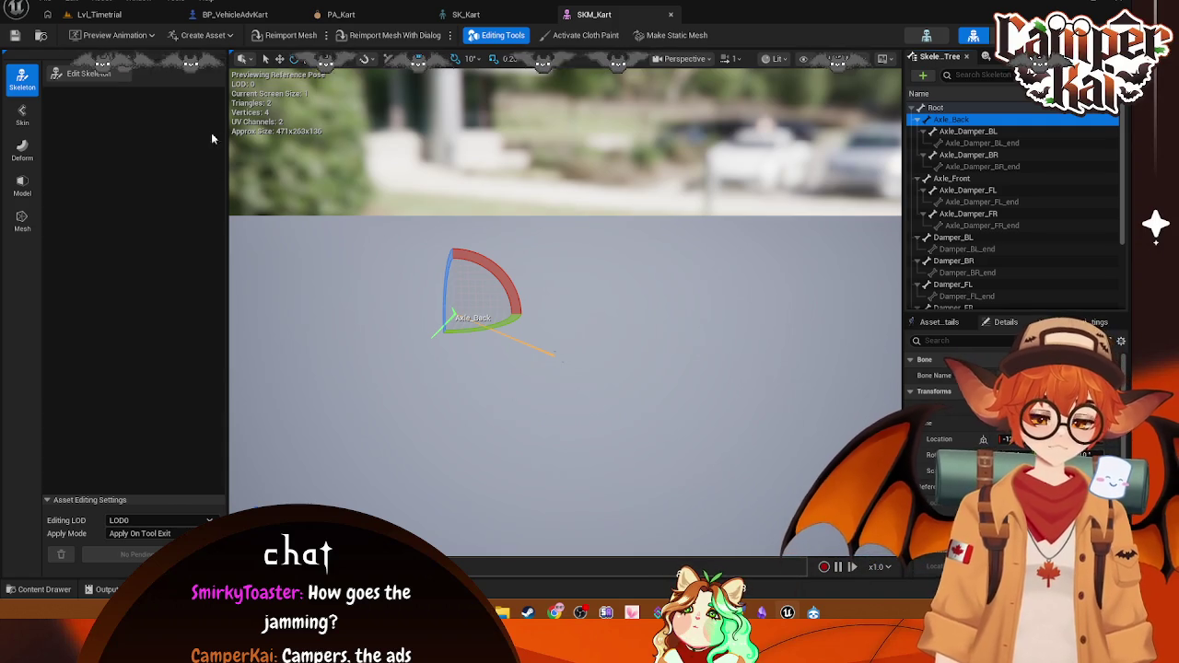
left_click(466, 14)
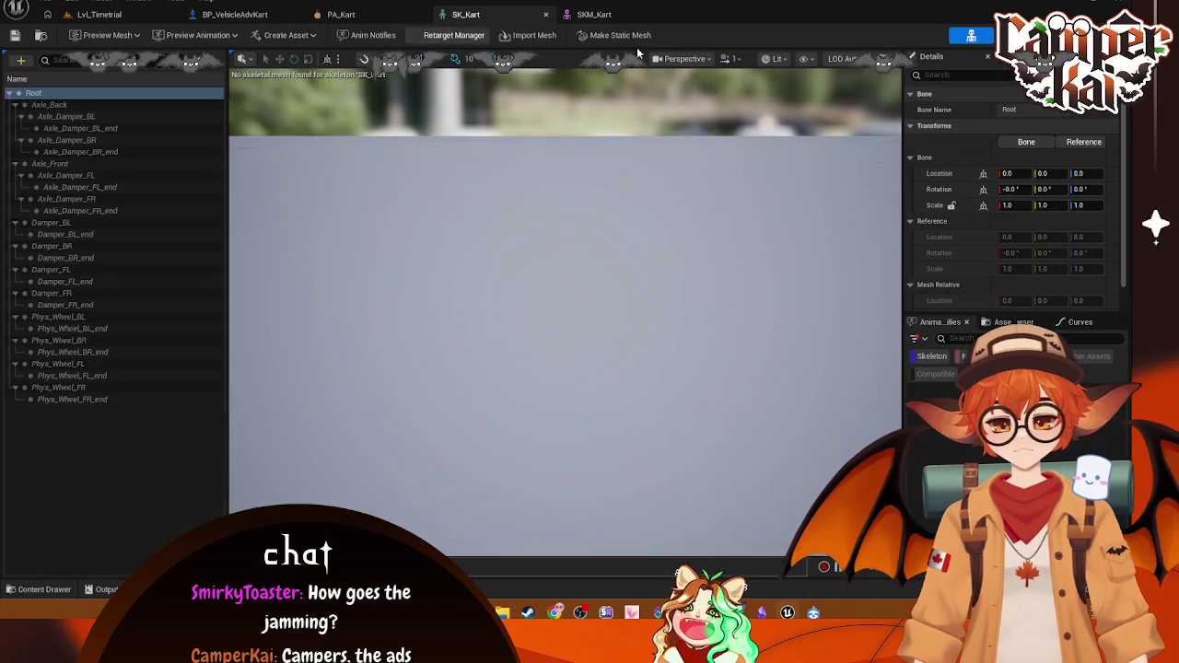
Step: Browse the SK_Kart viewport's Show > Mesh options, then switch to PA_Kart
left_click(808, 59)
left_click(814, 59)
left_click(811, 59)
mouse_move(841, 162)
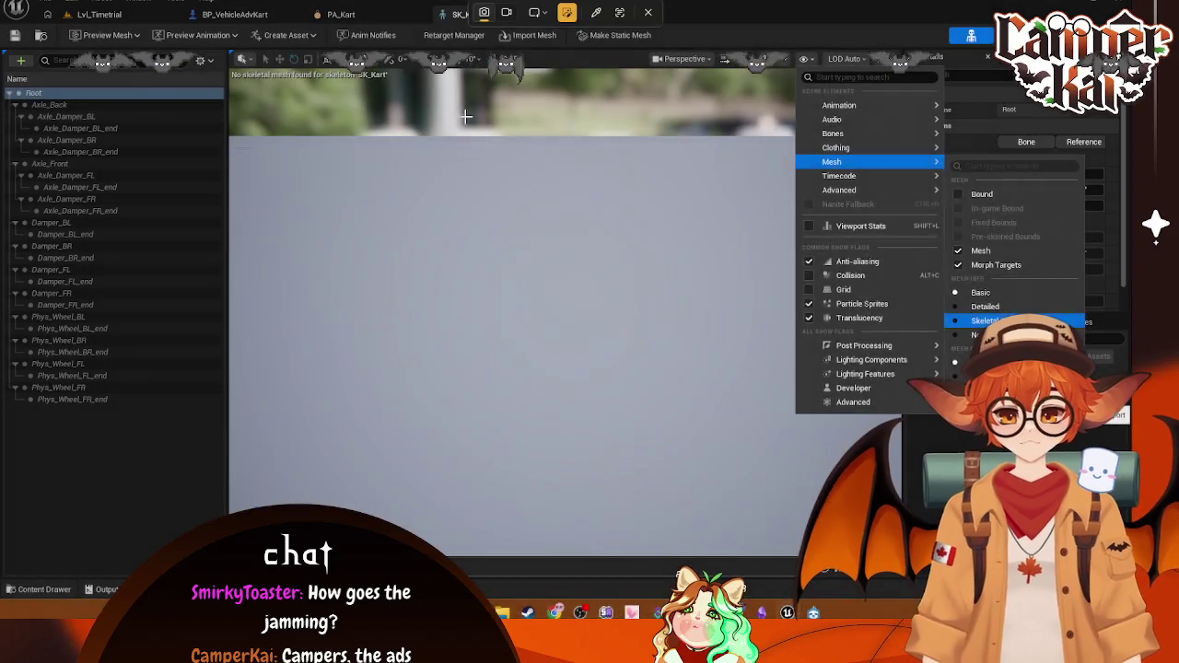
left_click(468, 116)
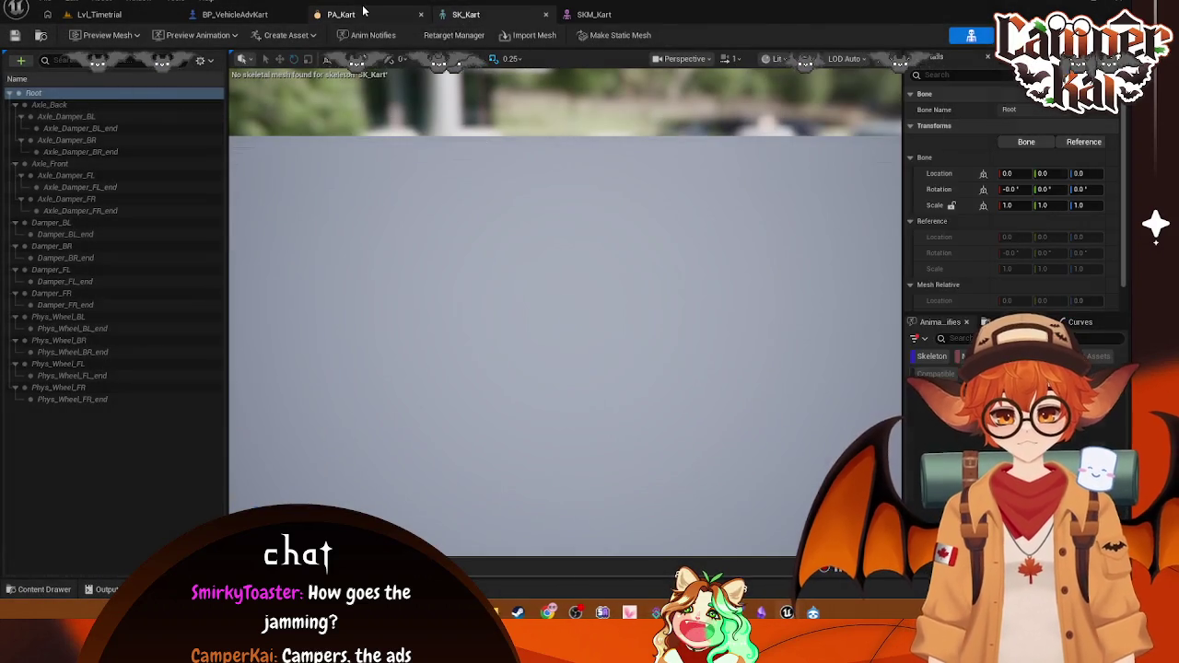
left_click(362, 12)
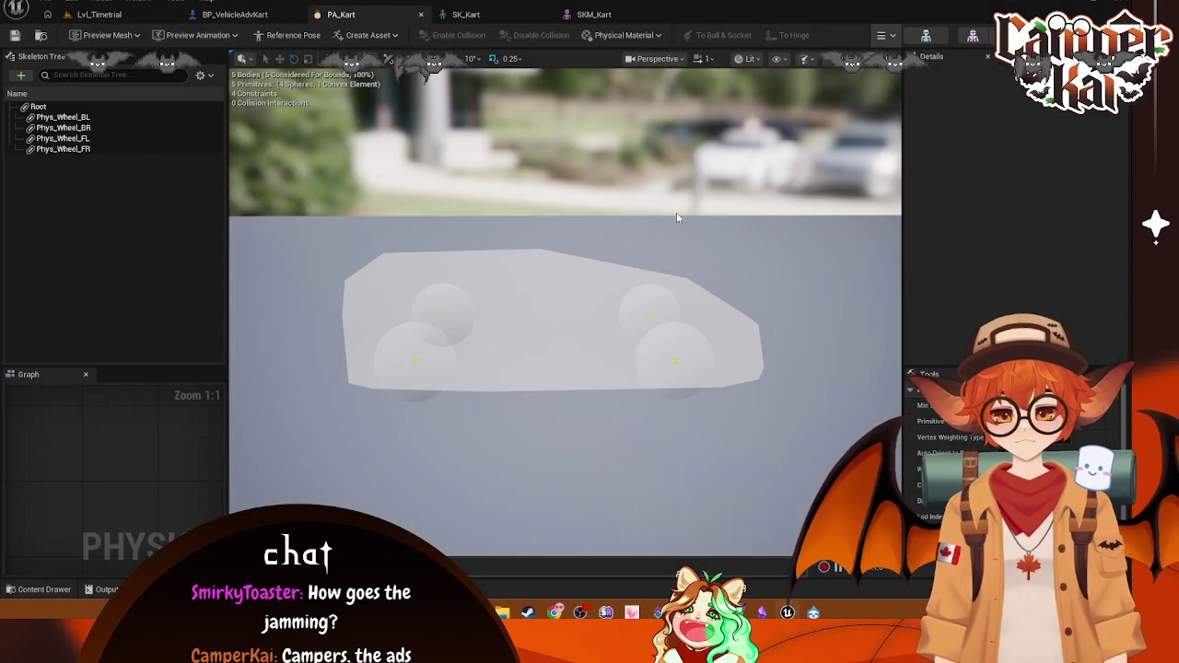
Step: Browse PA_Kart's physics and display options, then select the Phys_Wheel_BL body
left_click(808, 57)
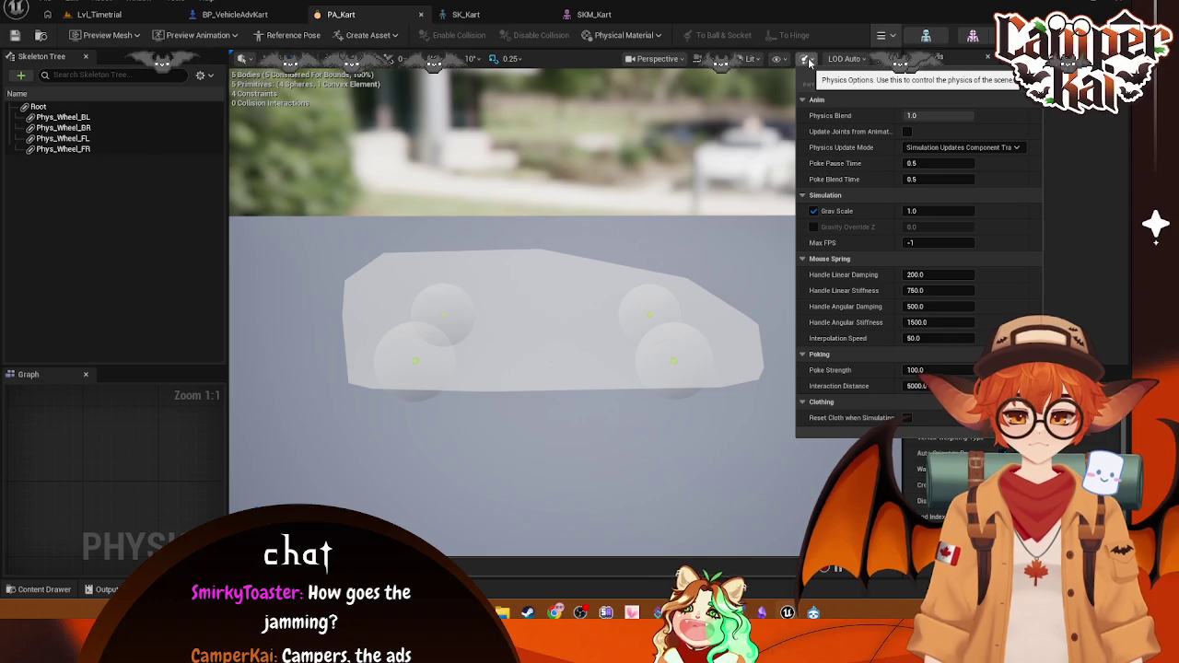
left_click(808, 57)
left_click(789, 57)
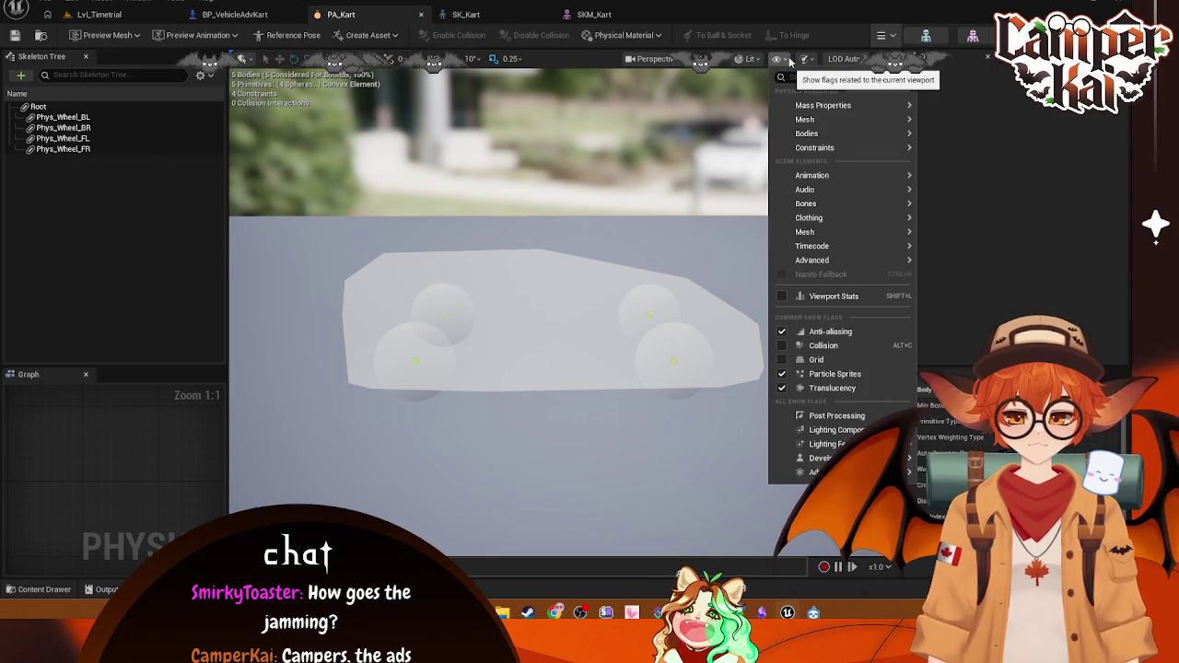
key("super+shift+s")
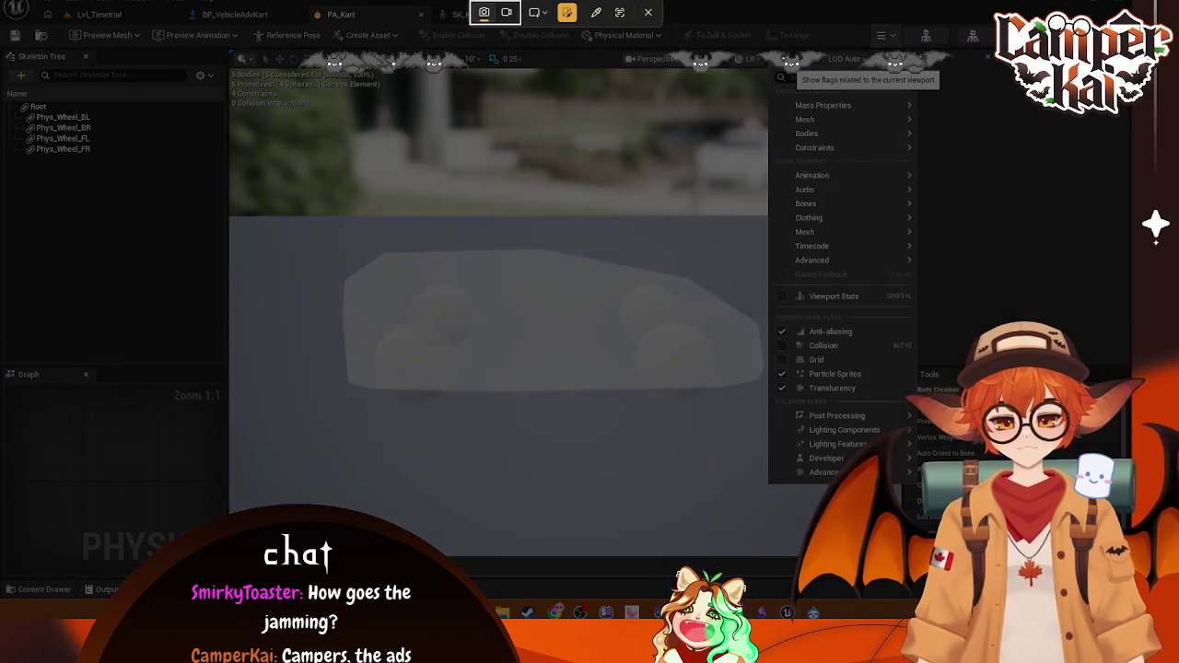
key("Escape")
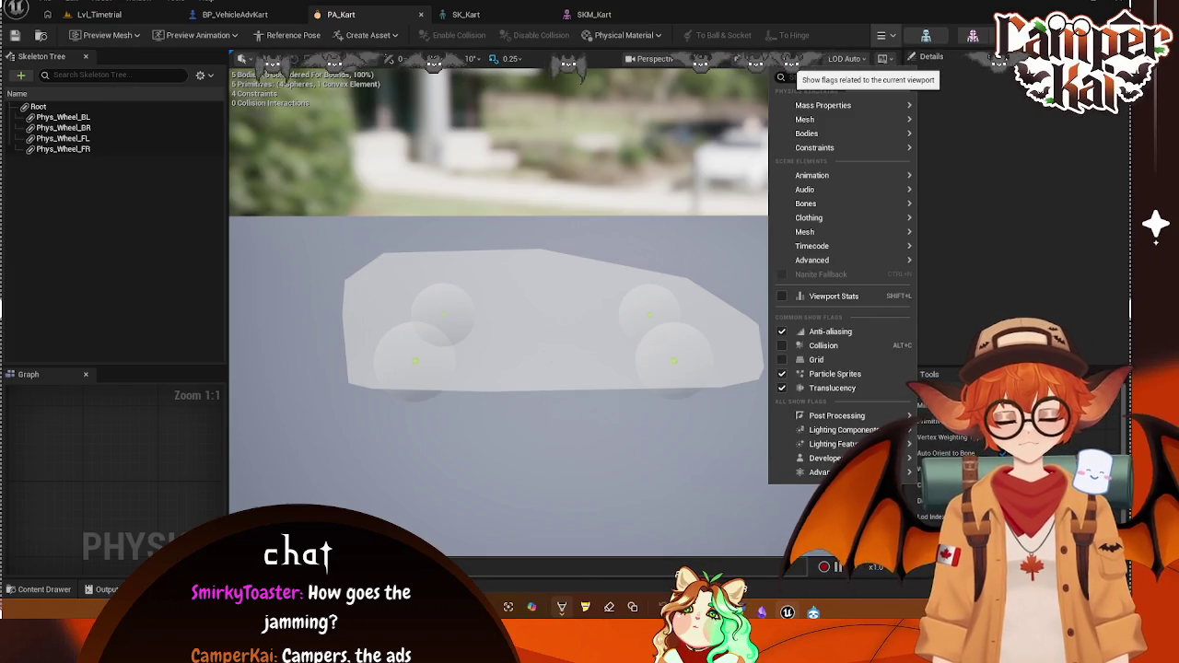
key("Escape")
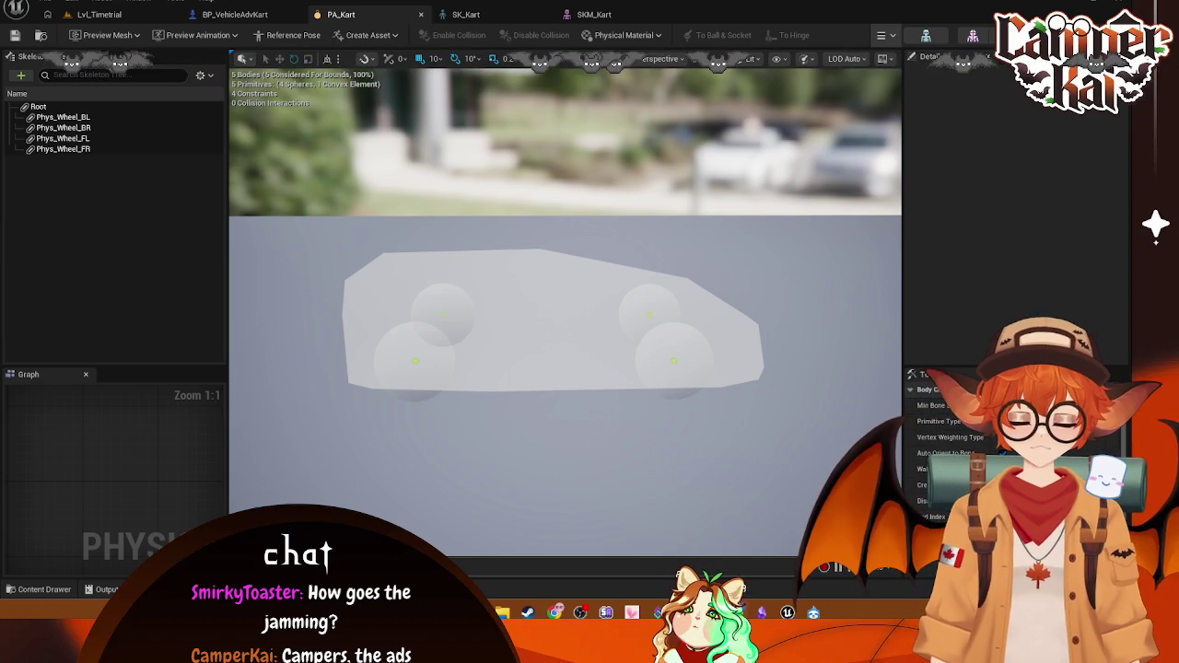
left_click(86, 118)
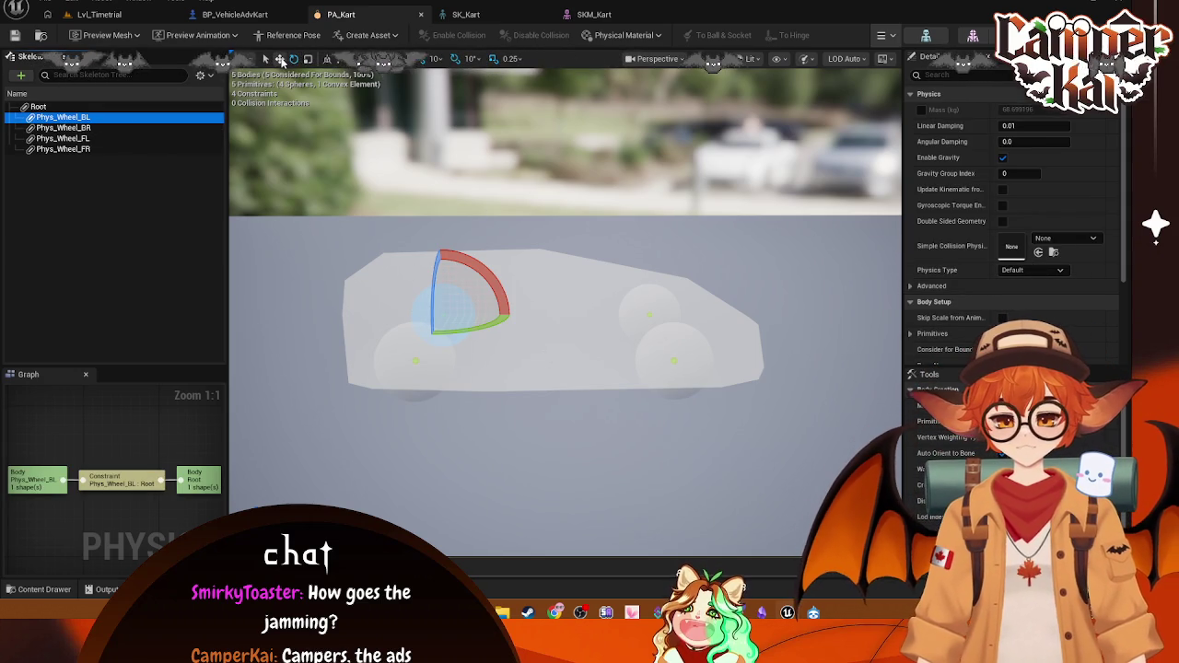
left_click(281, 59)
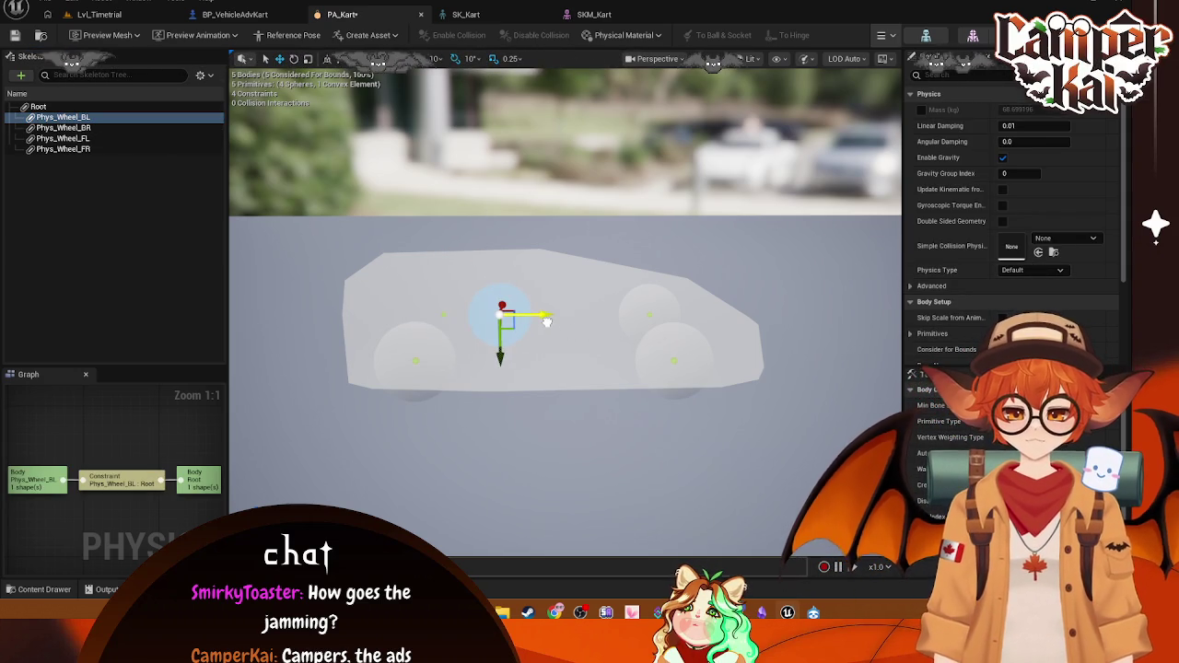
key("ctrl+z")
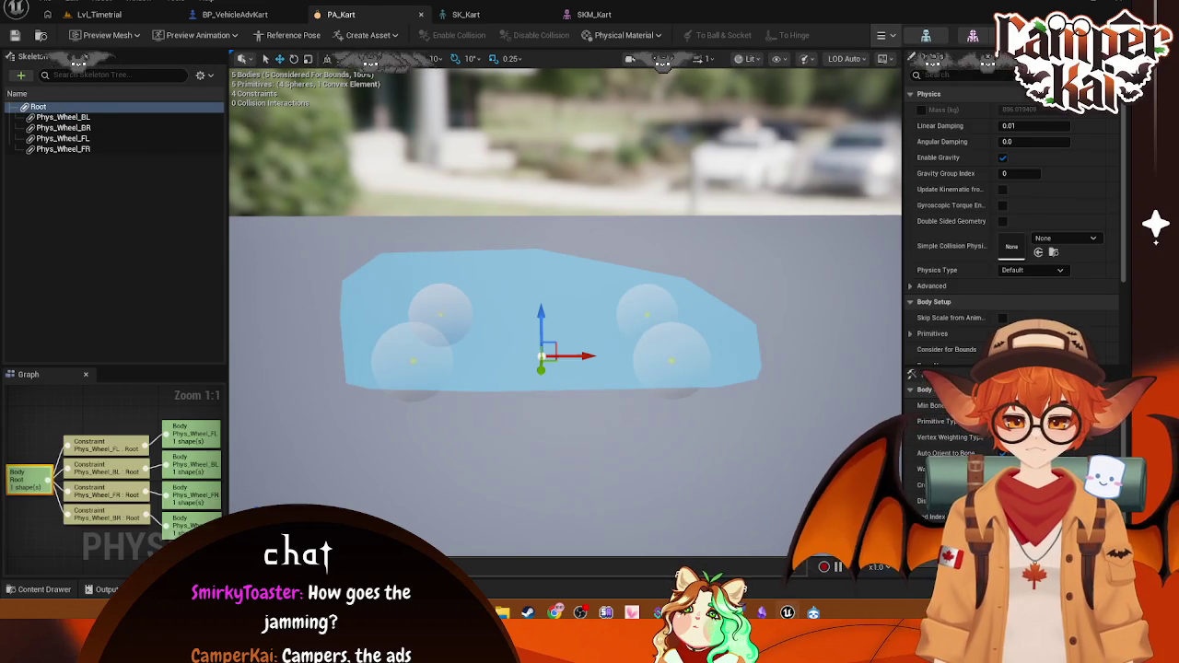
left_click(442, 315)
scroll(459, 308, "up", 5)
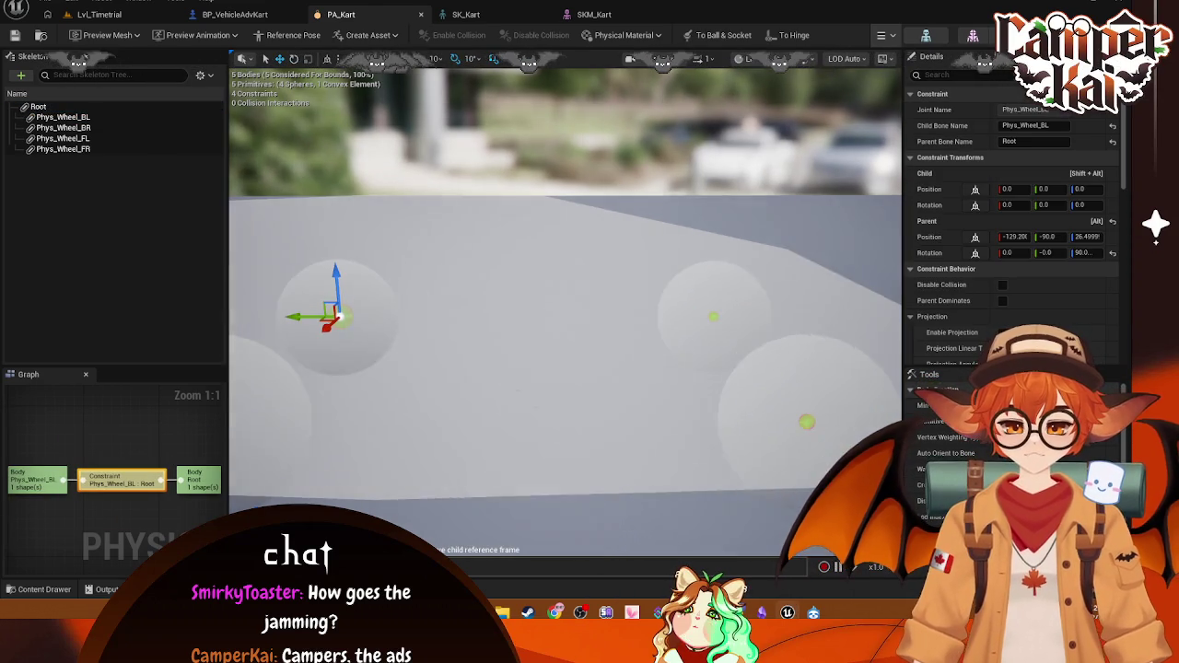
left_click_drag(295, 317, 422, 322)
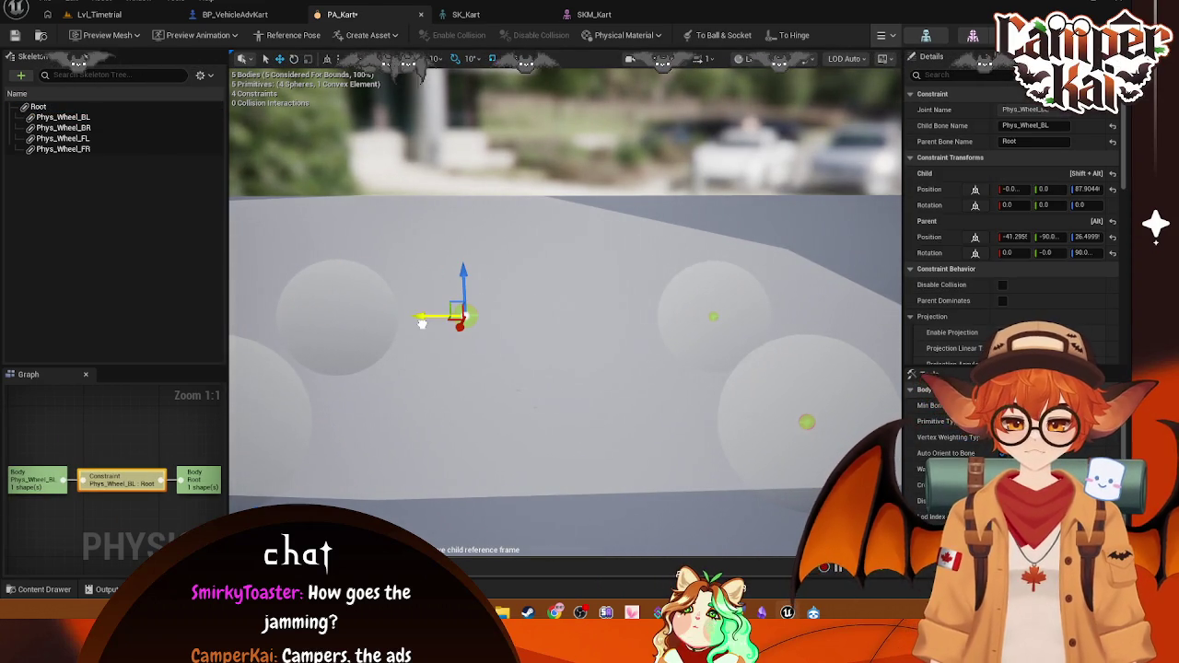
scroll(104, 502, "down", 1)
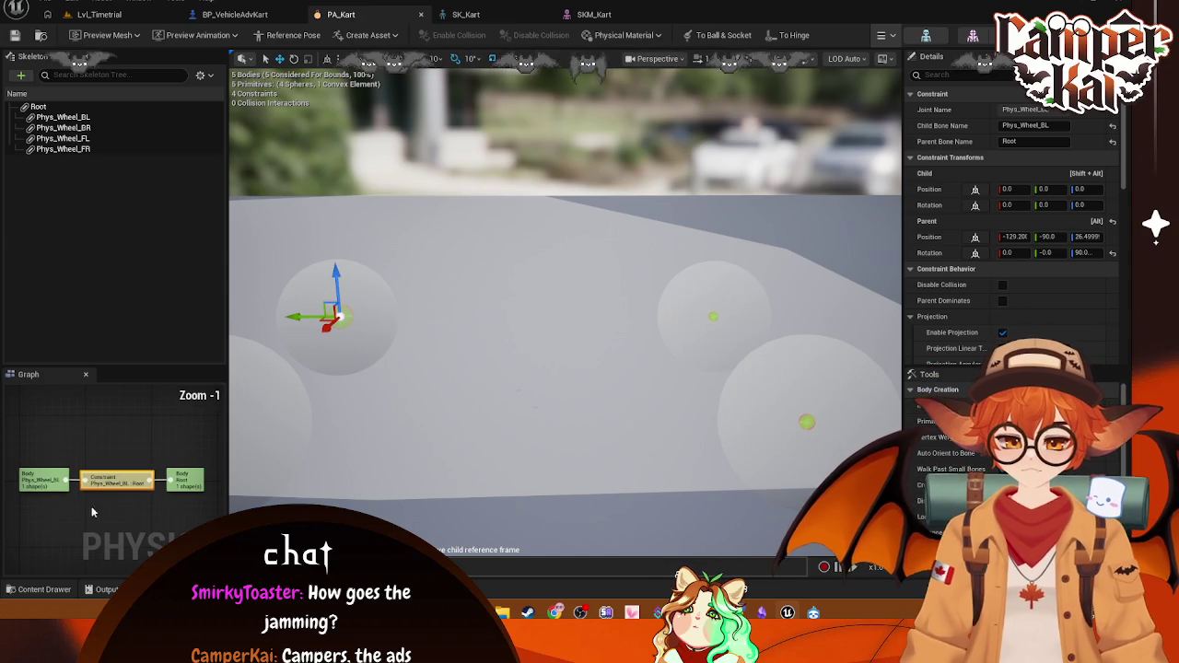
left_click(44, 480)
left_click(118, 480)
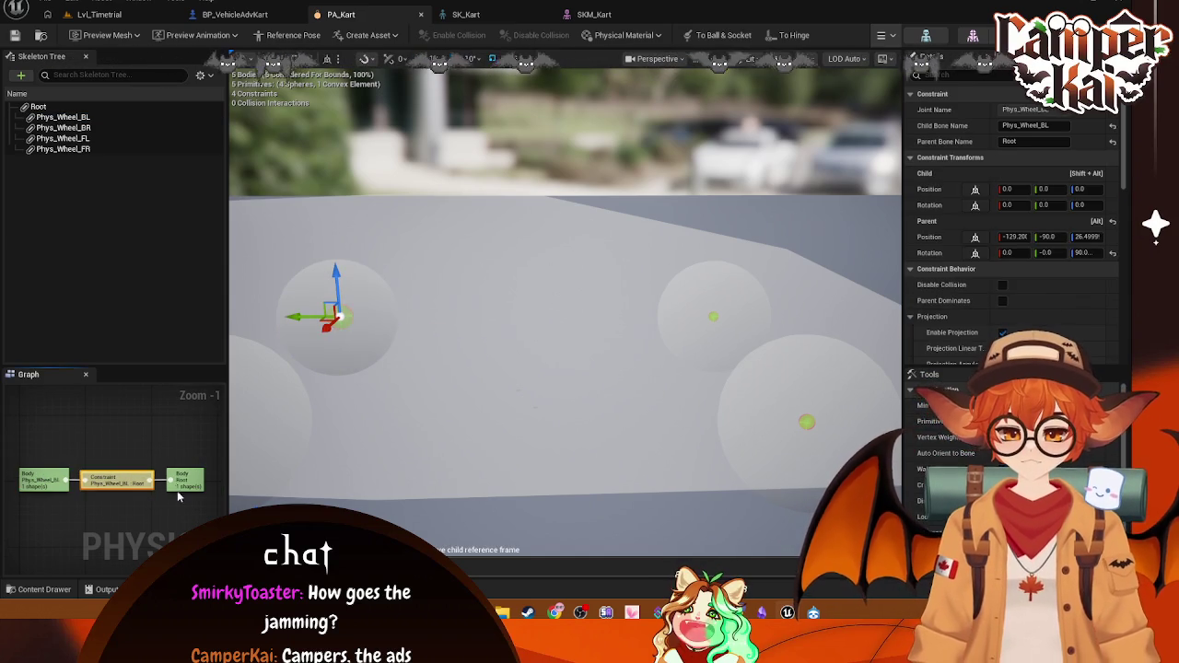
left_click(185, 477)
left_click(93, 487)
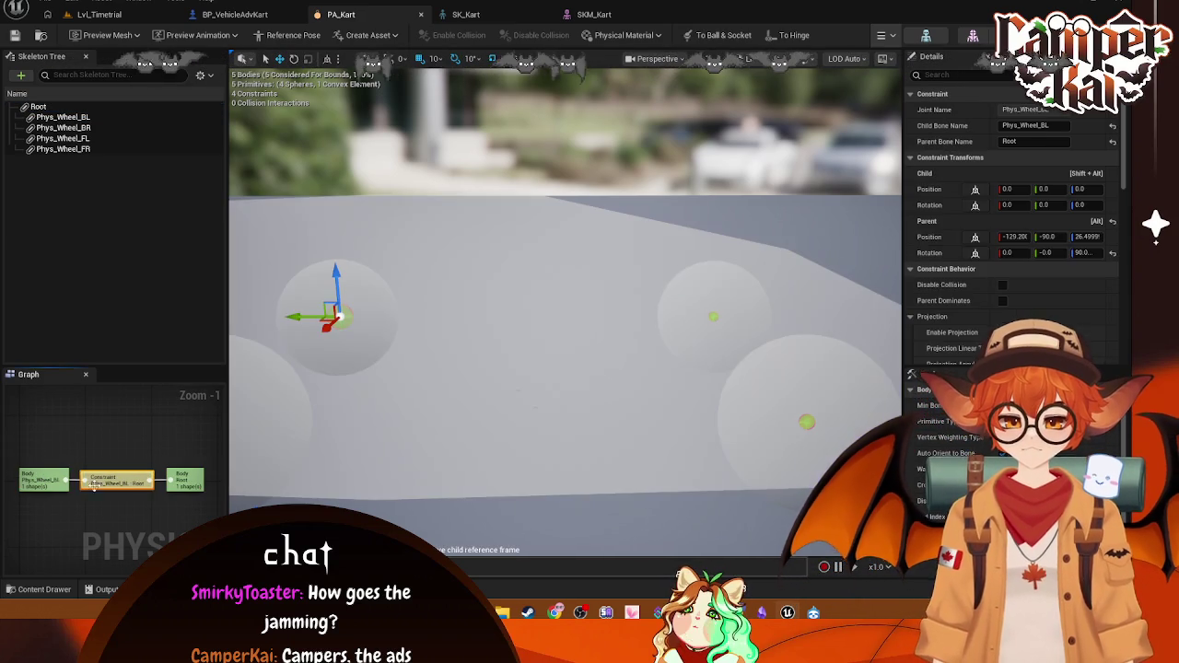
left_click(49, 477)
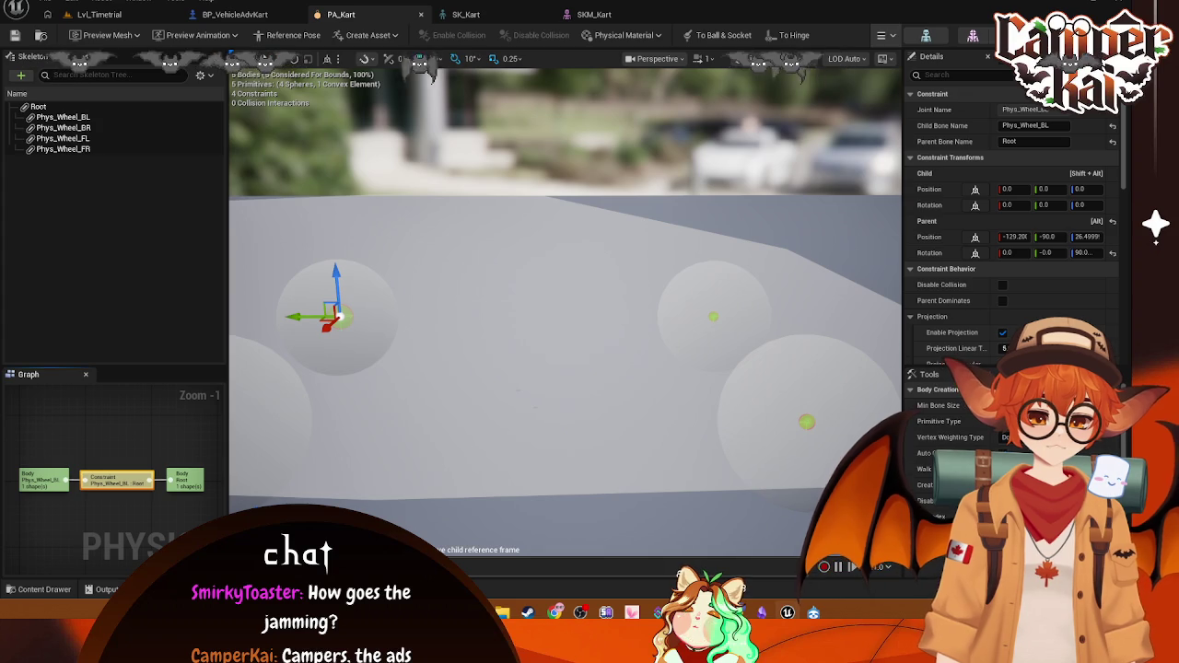
left_click(649, 281)
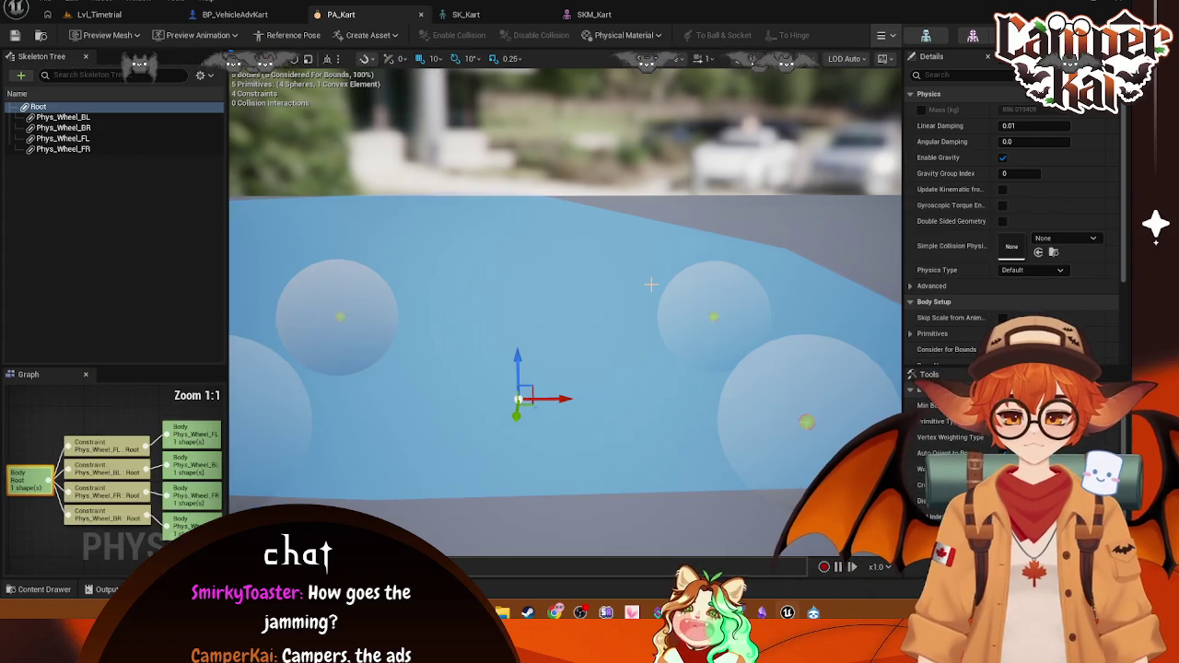
key("Delete")
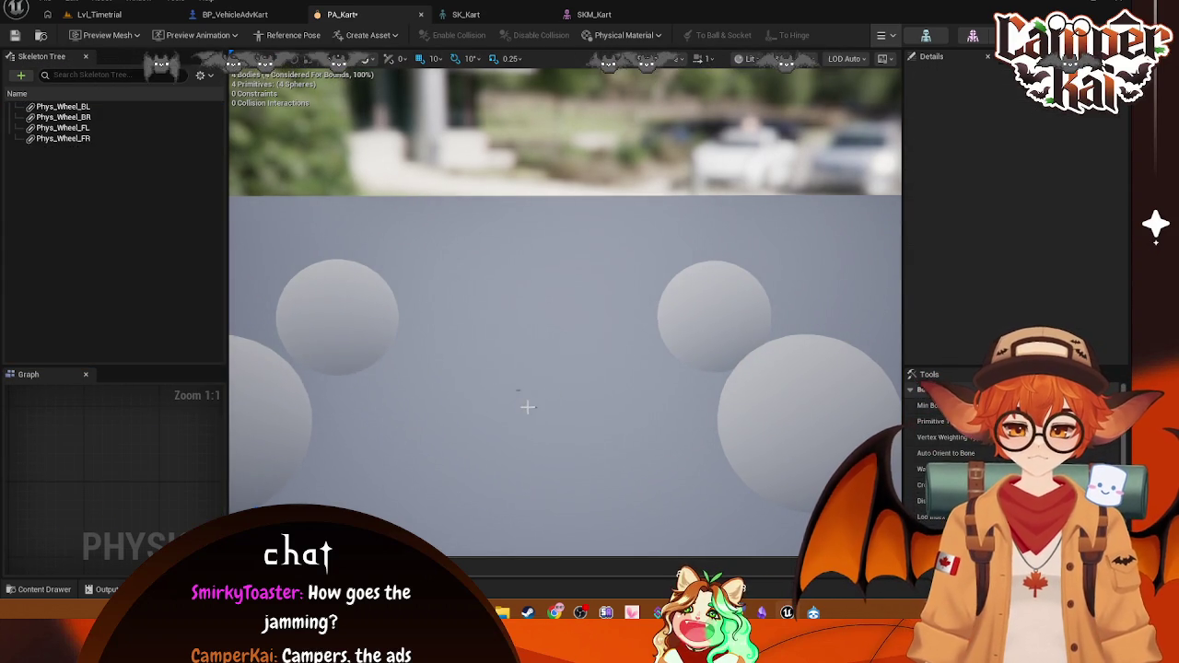
key("ctrl+z")
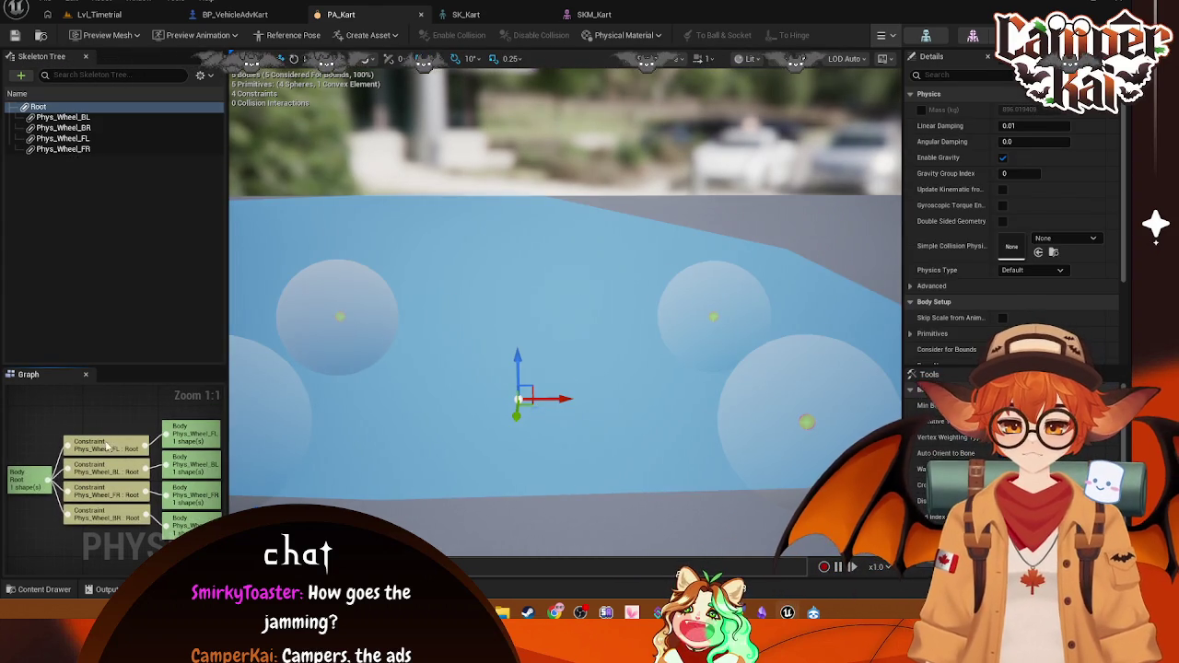
left_click(108, 446)
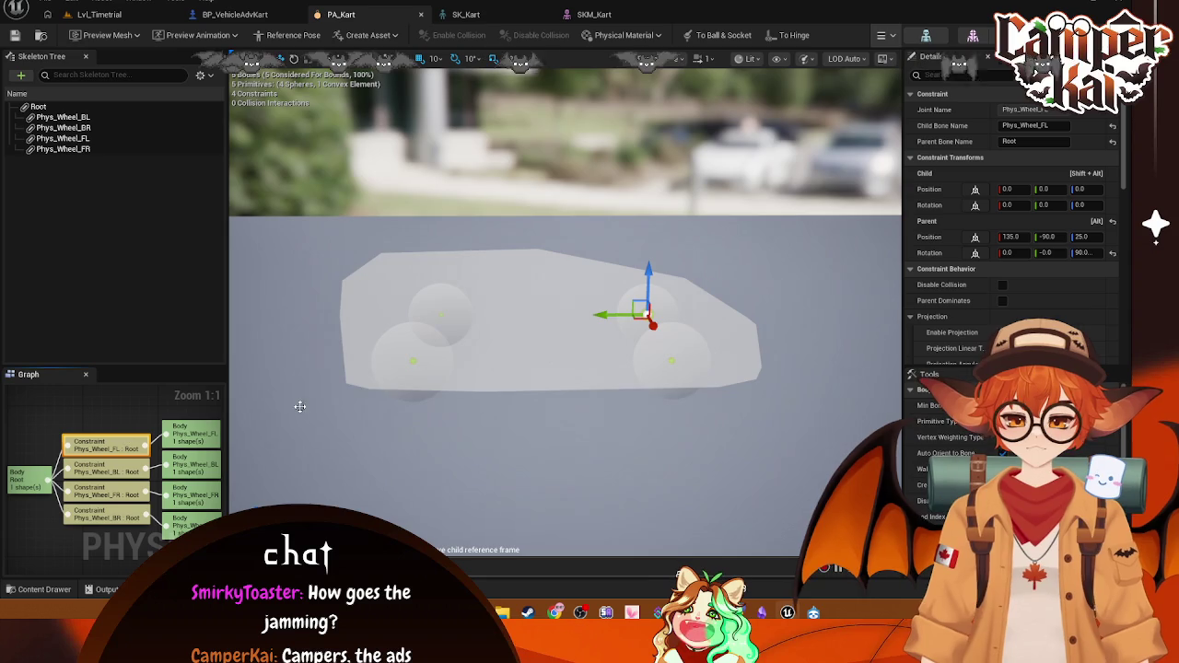
left_click_drag(600, 314, 532, 318)
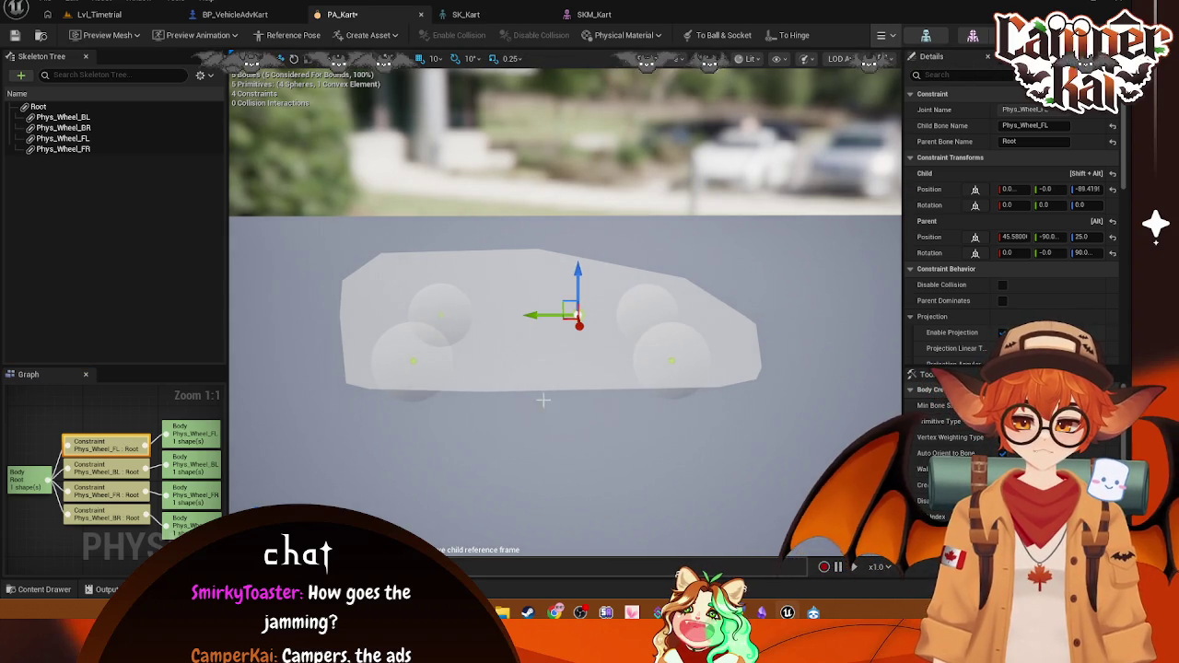
key("ctrl+z")
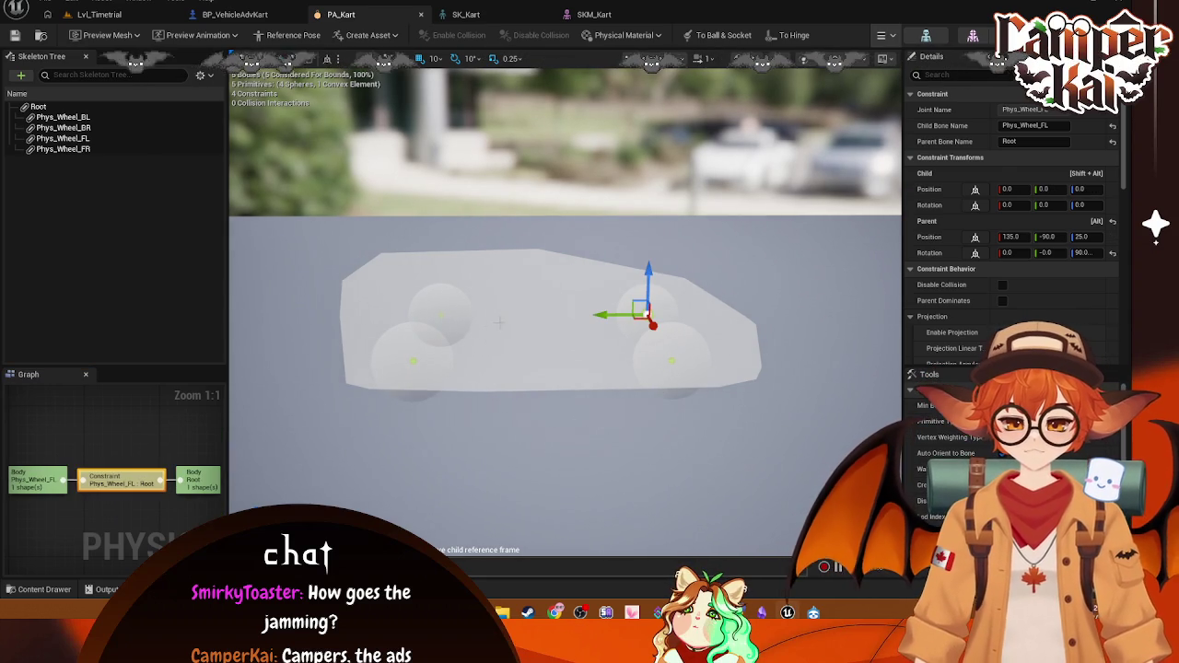
left_click(507, 331)
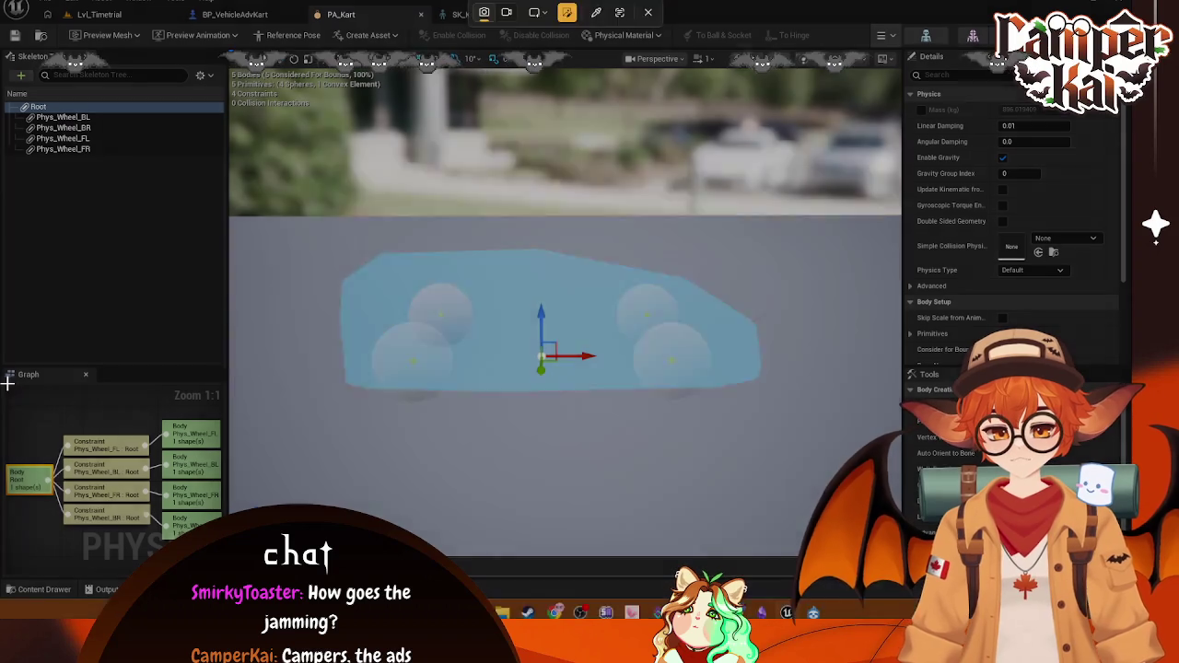
Step: Drag the panel splitters to enlarge the body-creation settings area
mouse_move(8, 384)
left_mouse_down()
mouse_move(170, 546)
mouse_move(223, 570)
left_mouse_up()
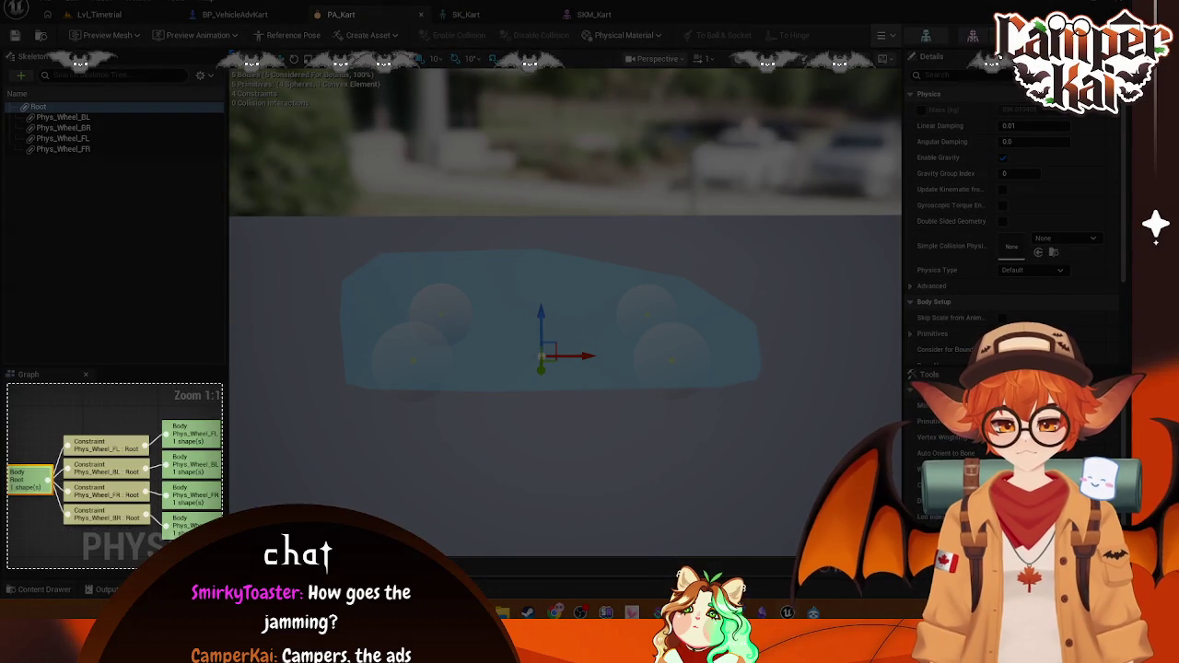
left_click(27, 589)
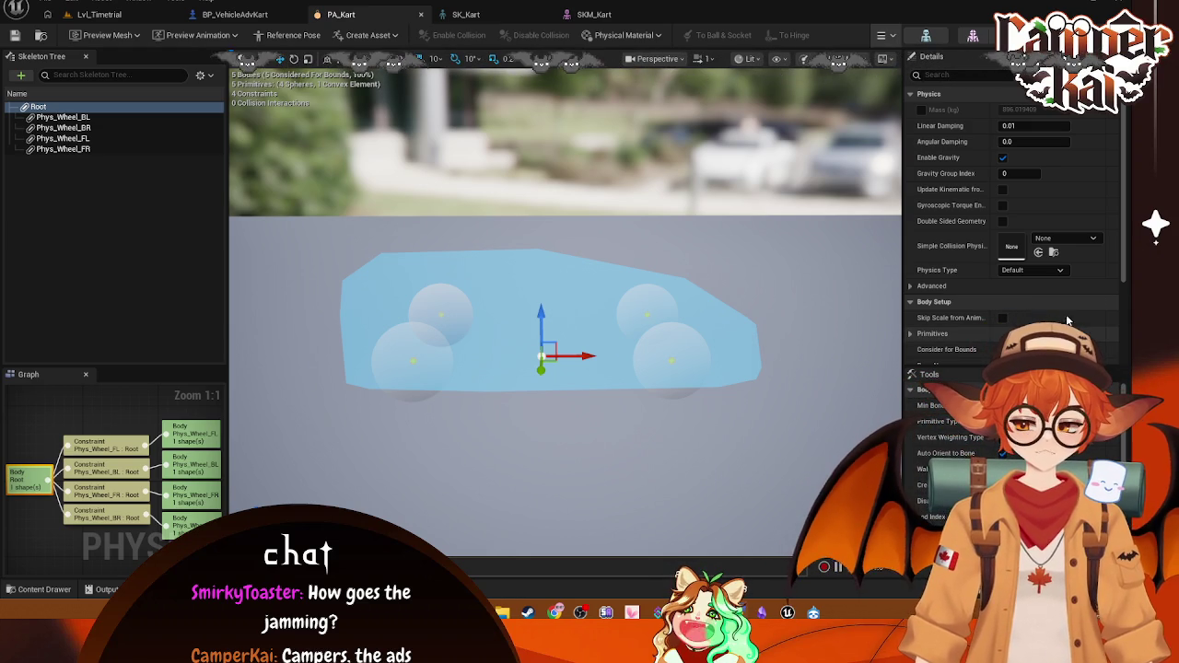
left_click(1020, 125)
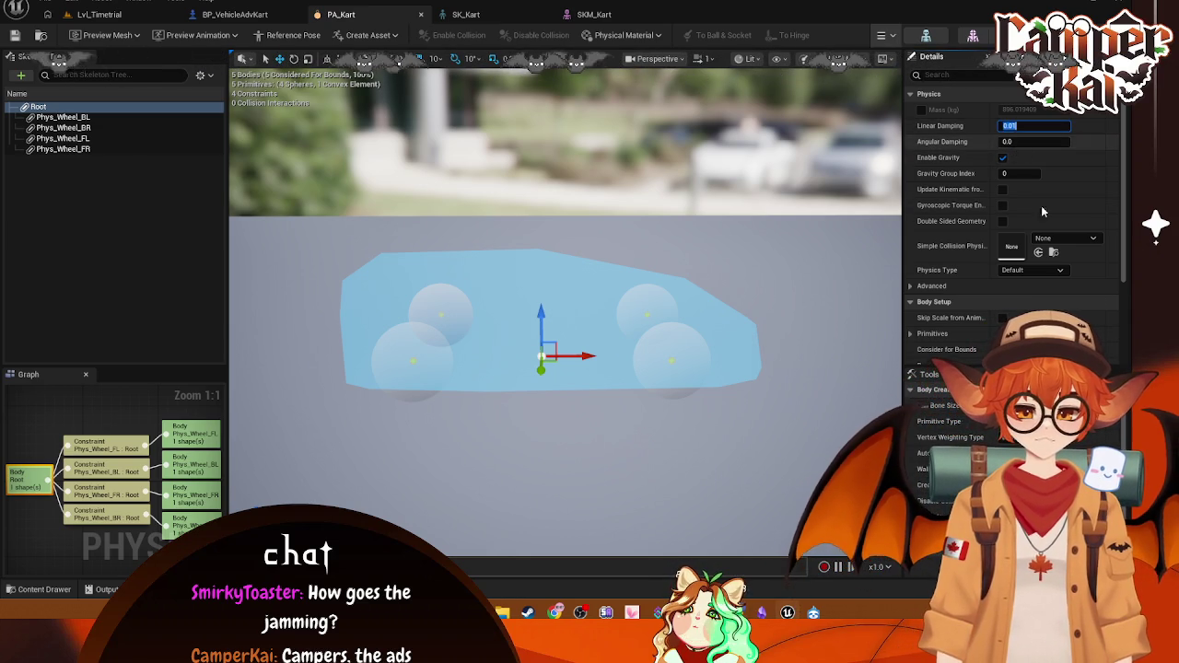
scroll(1042, 290, "down", 3)
left_click_drag(967, 366, 967, 246)
Step: Try Min Bone Size 10, restore it to 20.0, and reselect Phys_Wheel_BL
left_click(1034, 287)
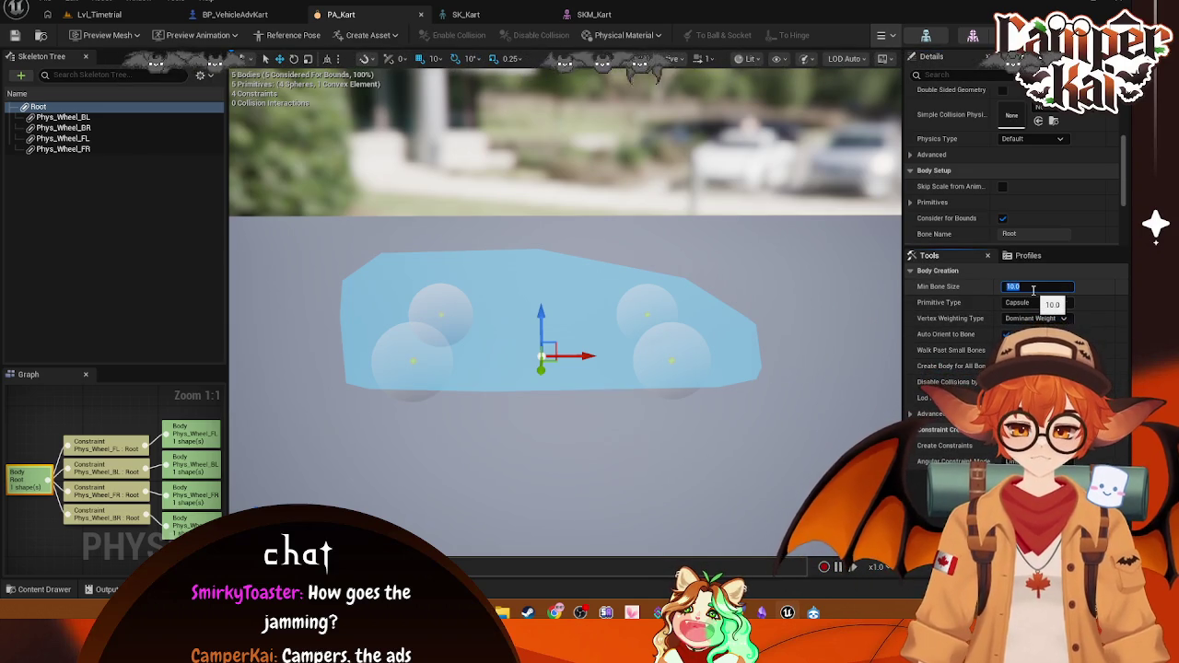
type("10")
key("Return")
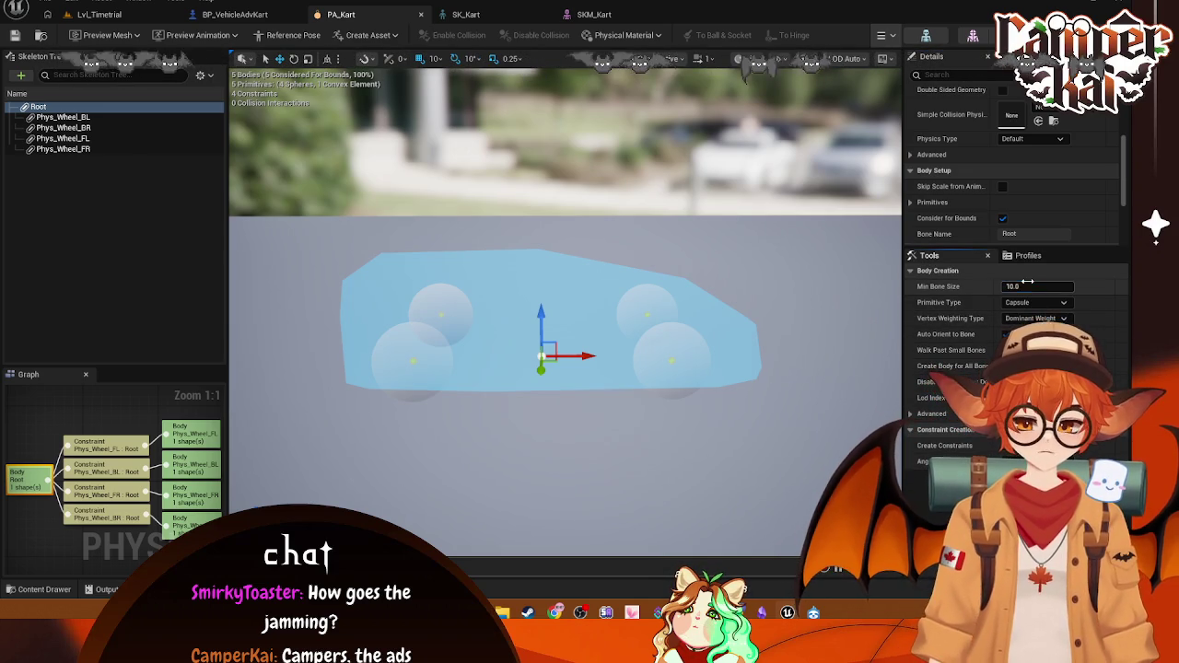
left_click(42, 119)
left_click(38, 107)
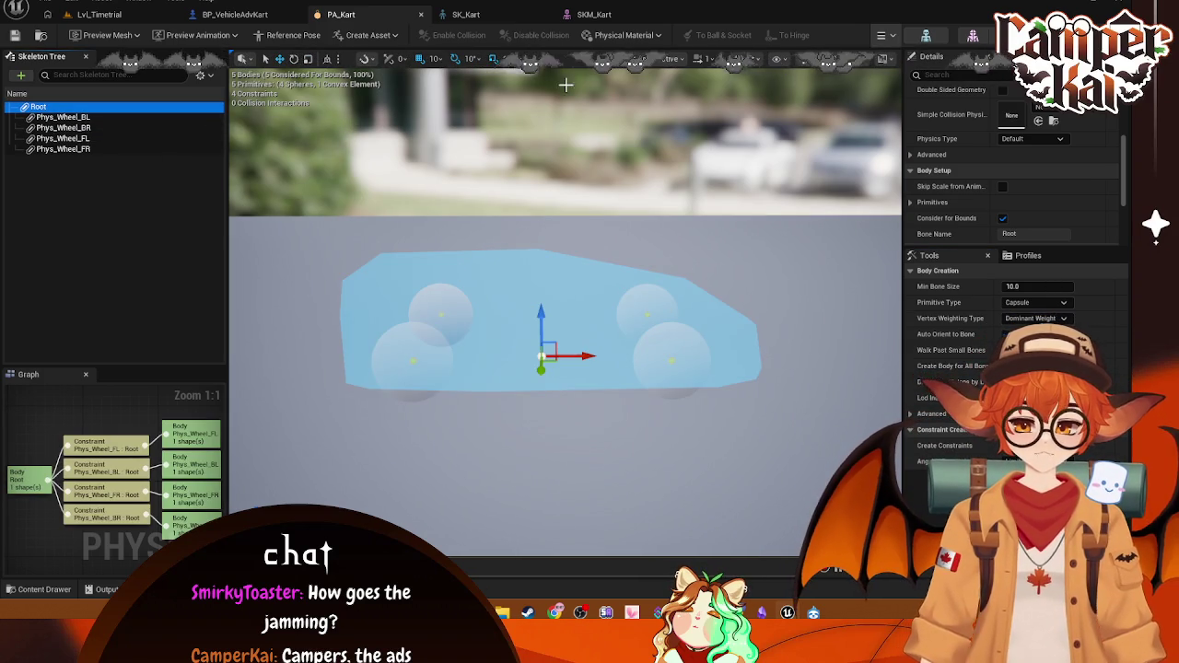
left_click(1036, 287)
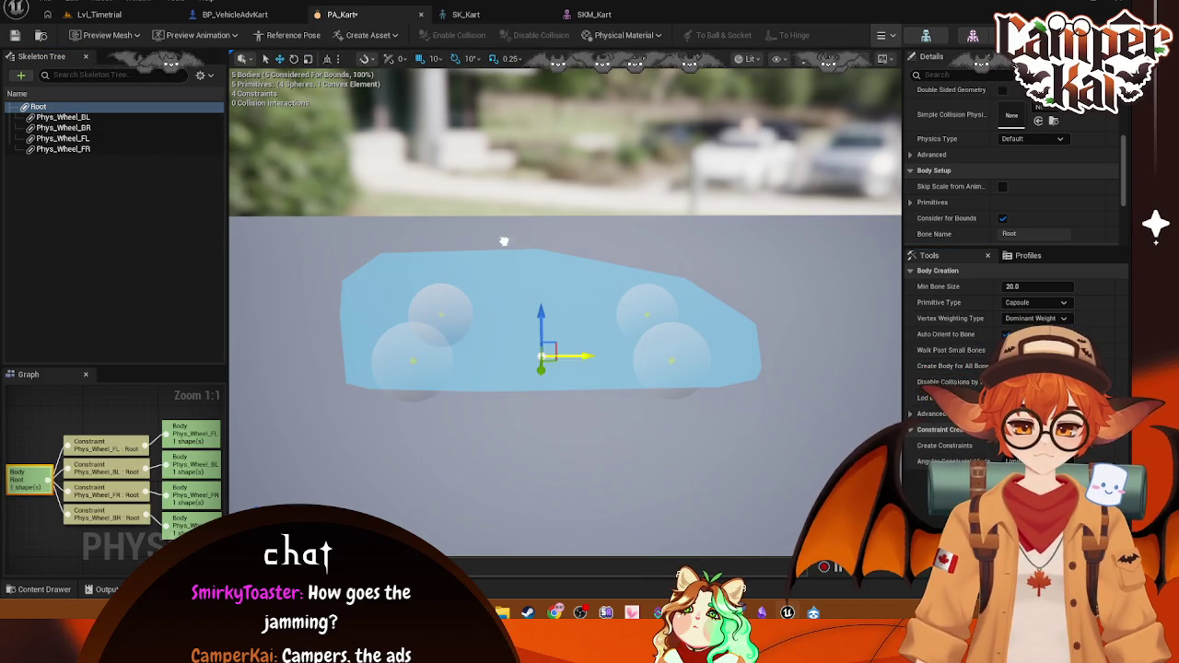
left_click(504, 241)
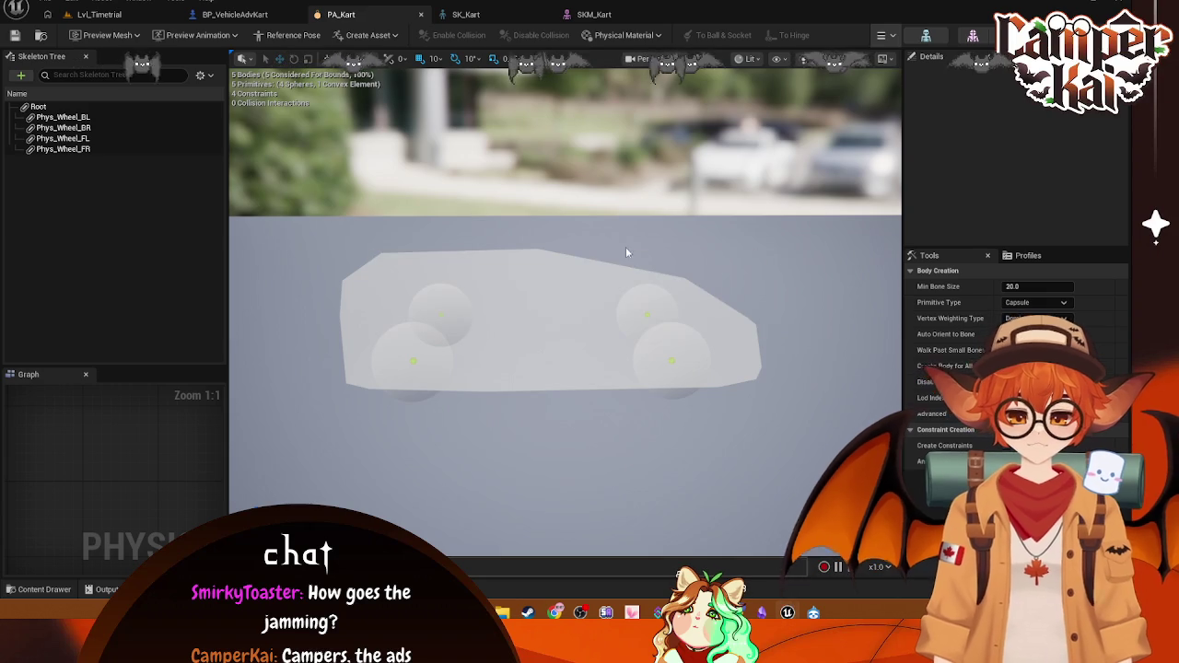
left_click(61, 117)
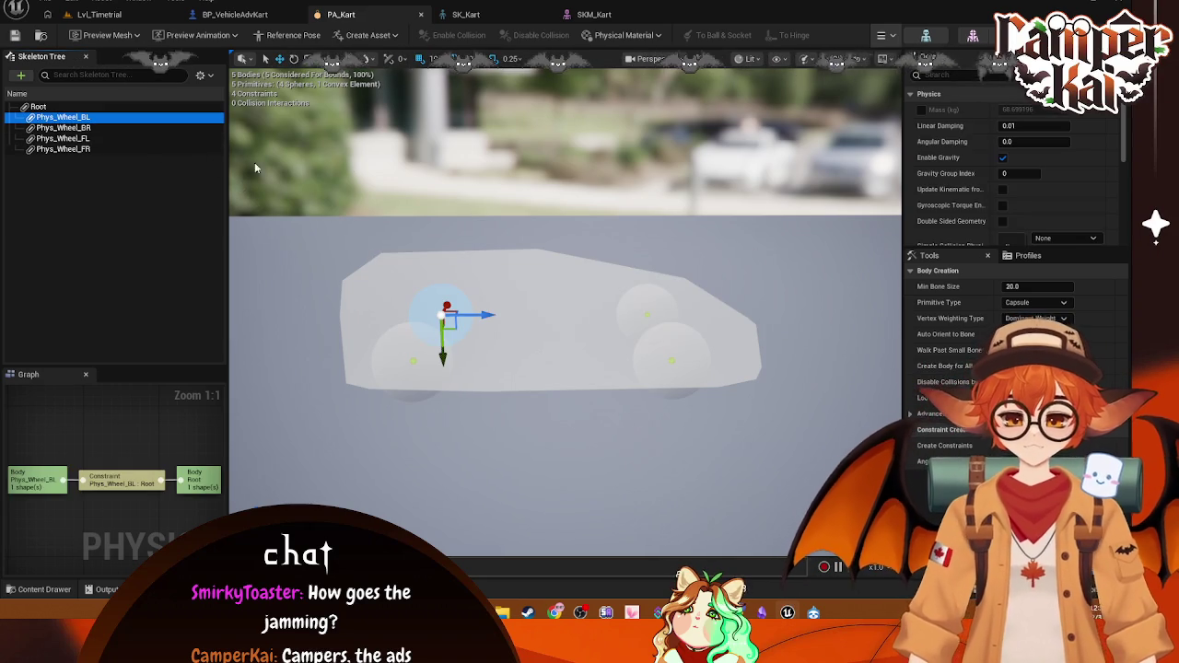
left_click(61, 107)
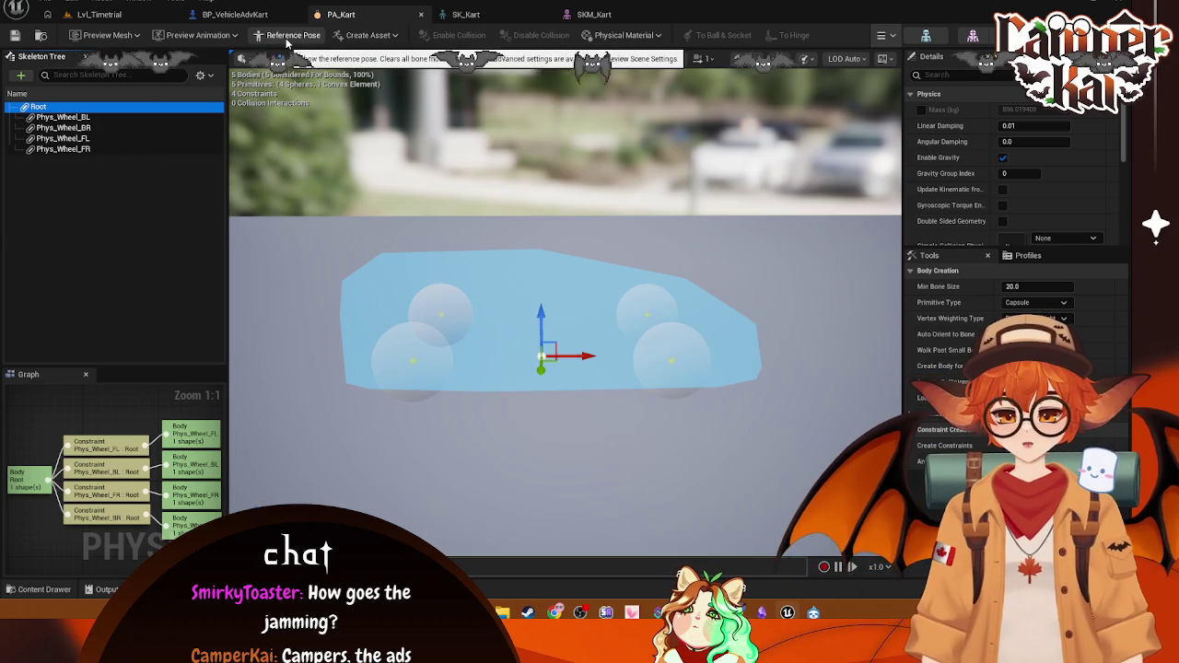
left_click(204, 35)
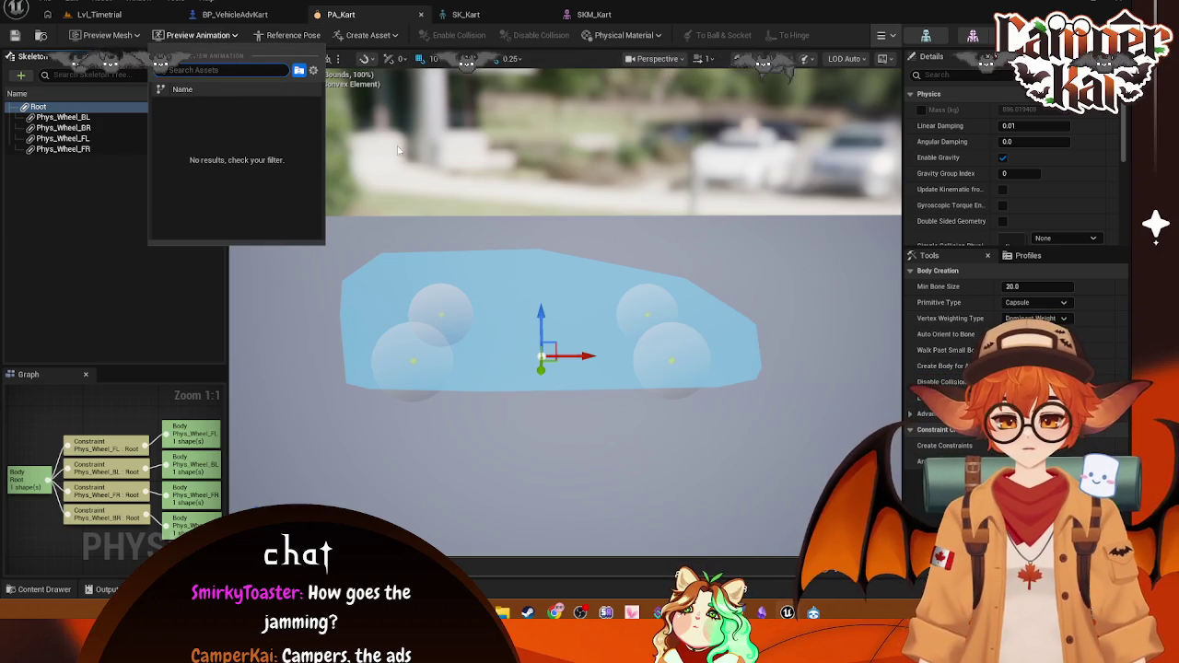
left_click(362, 81)
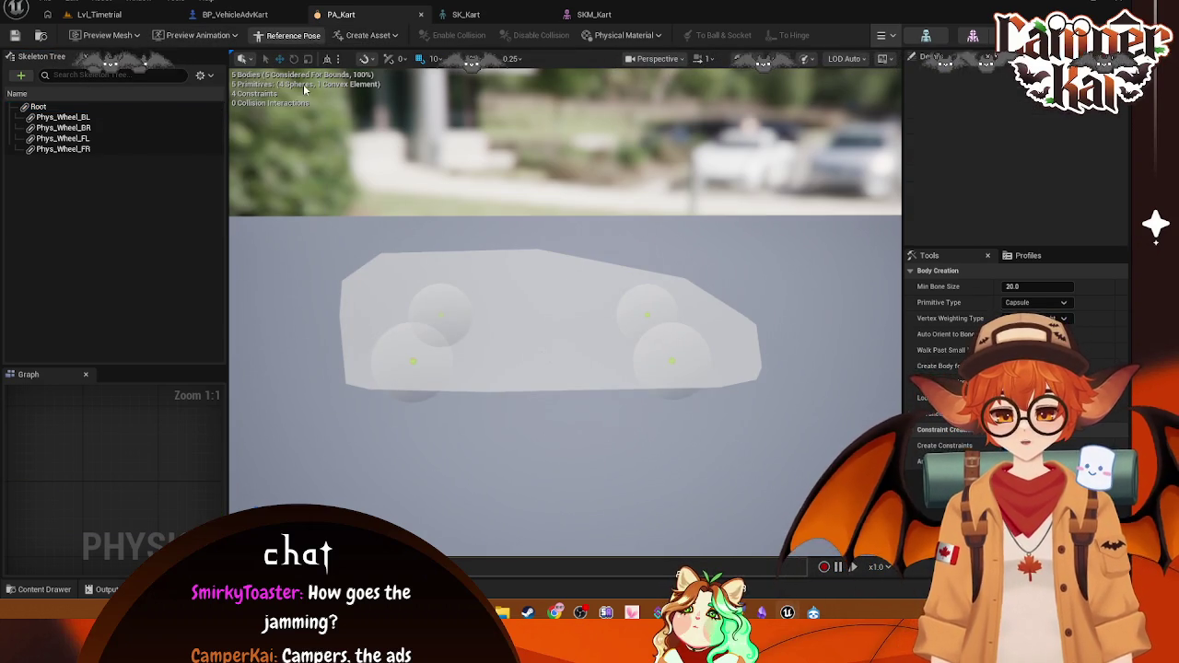
left_click(104, 35)
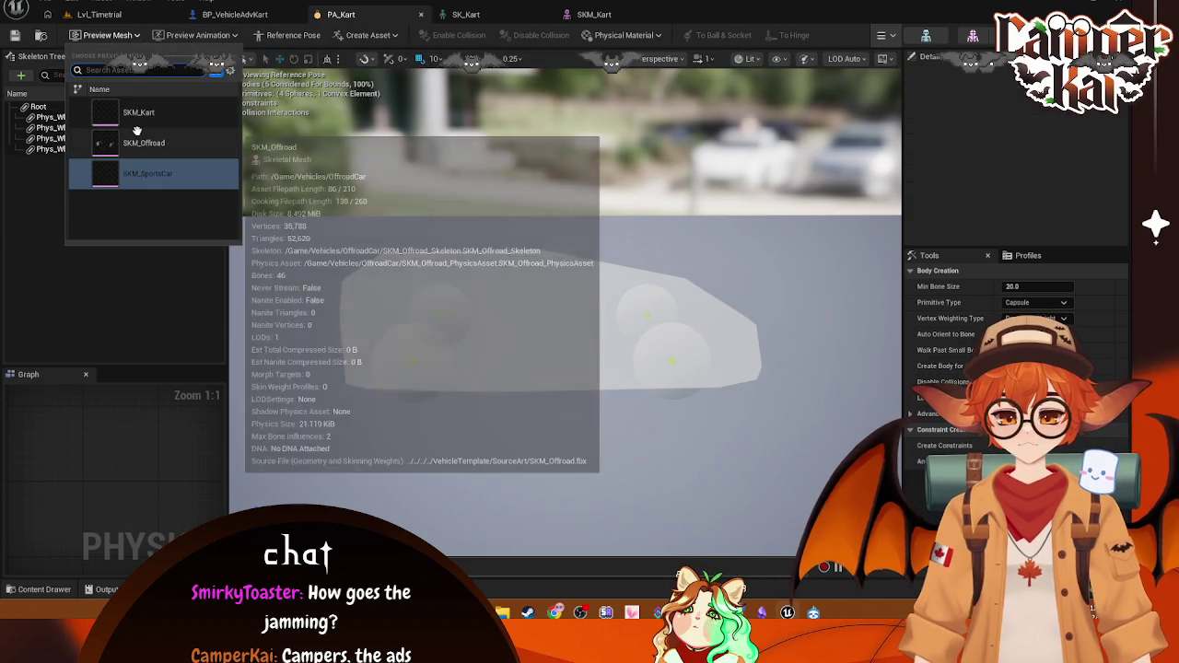
left_click(141, 114)
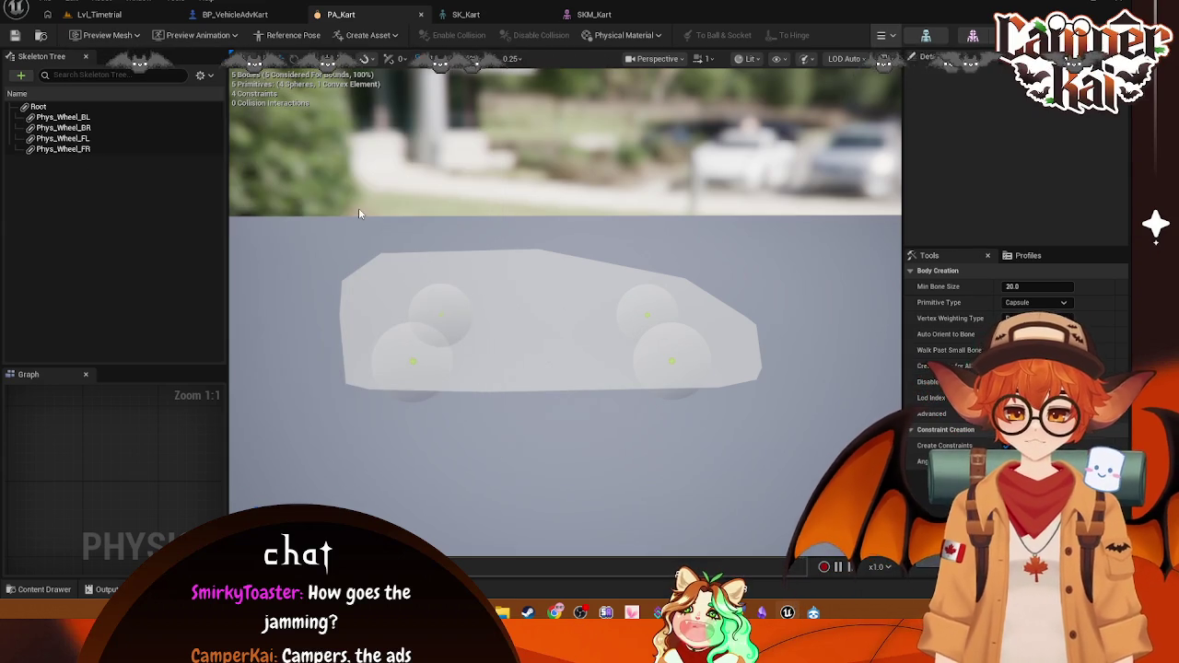
left_click(138, 38)
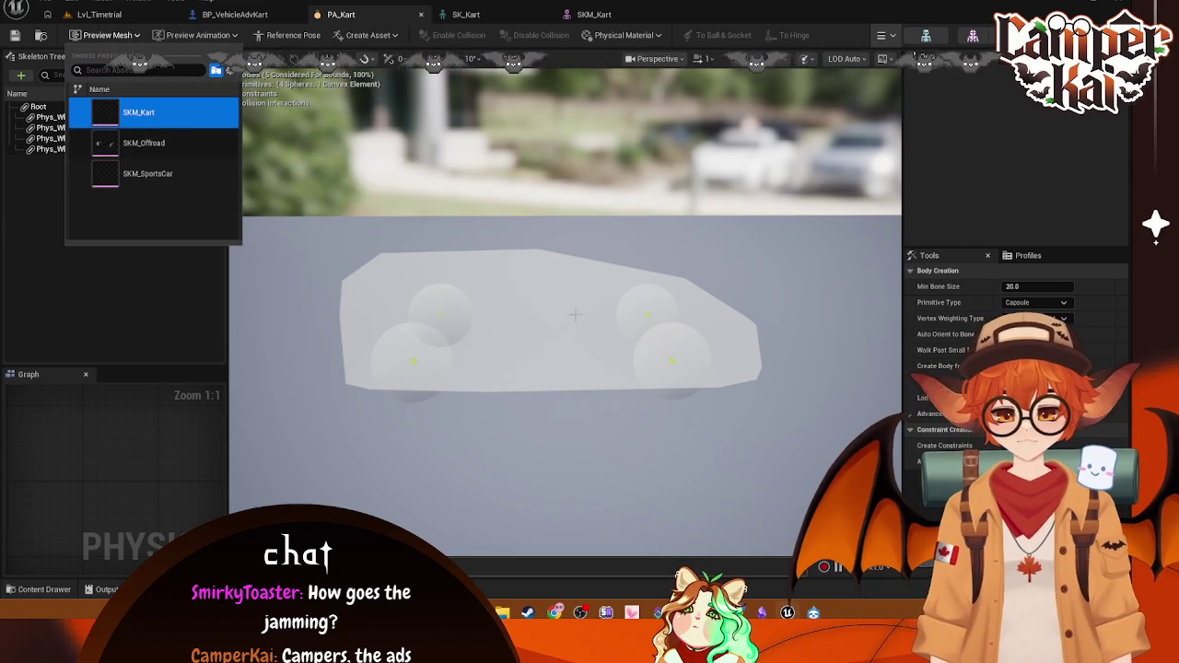
left_click(148, 267)
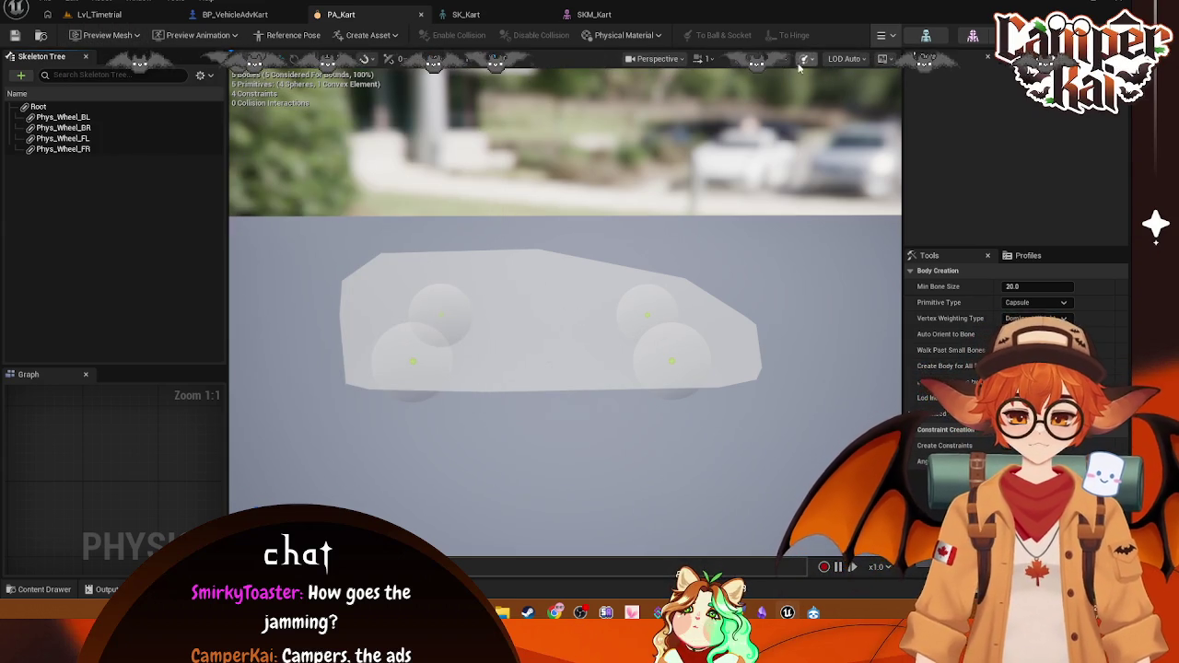
left_click(785, 63)
mouse_move(810, 120)
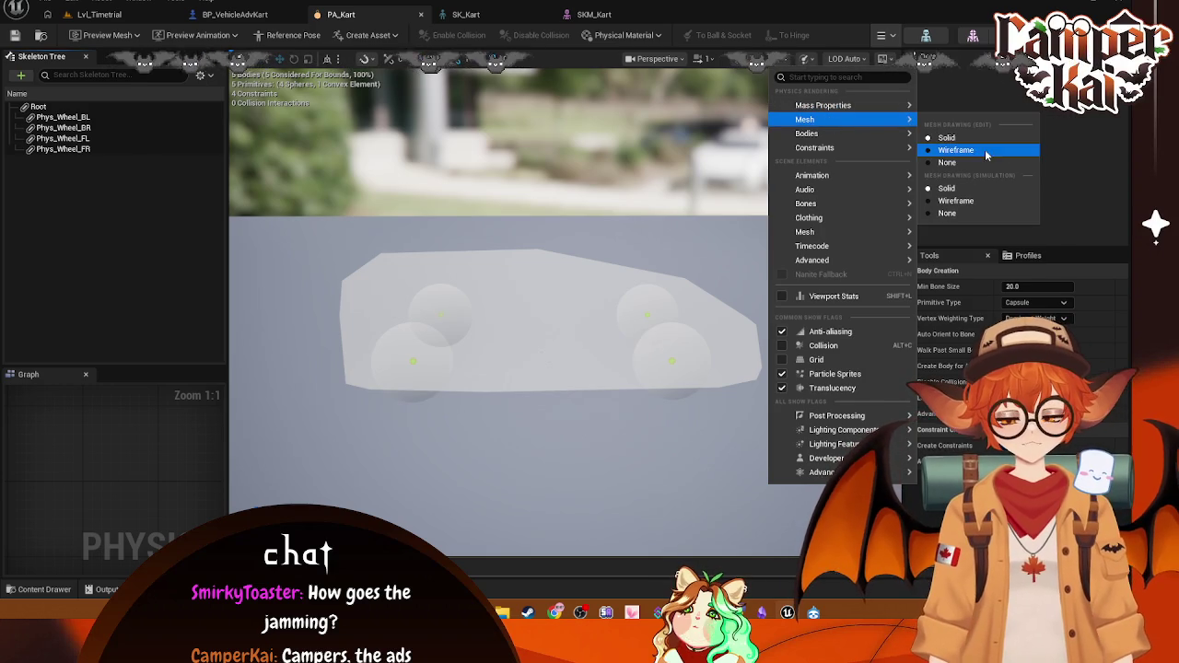
left_click(961, 151)
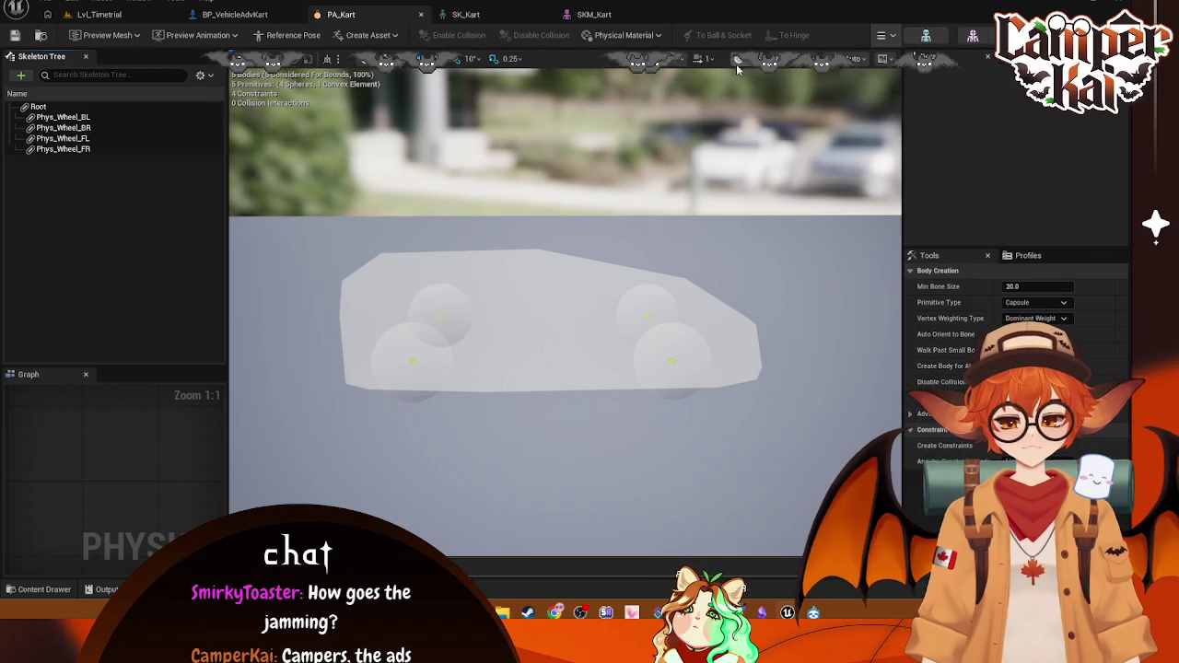
left_click(777, 59)
mouse_move(829, 107)
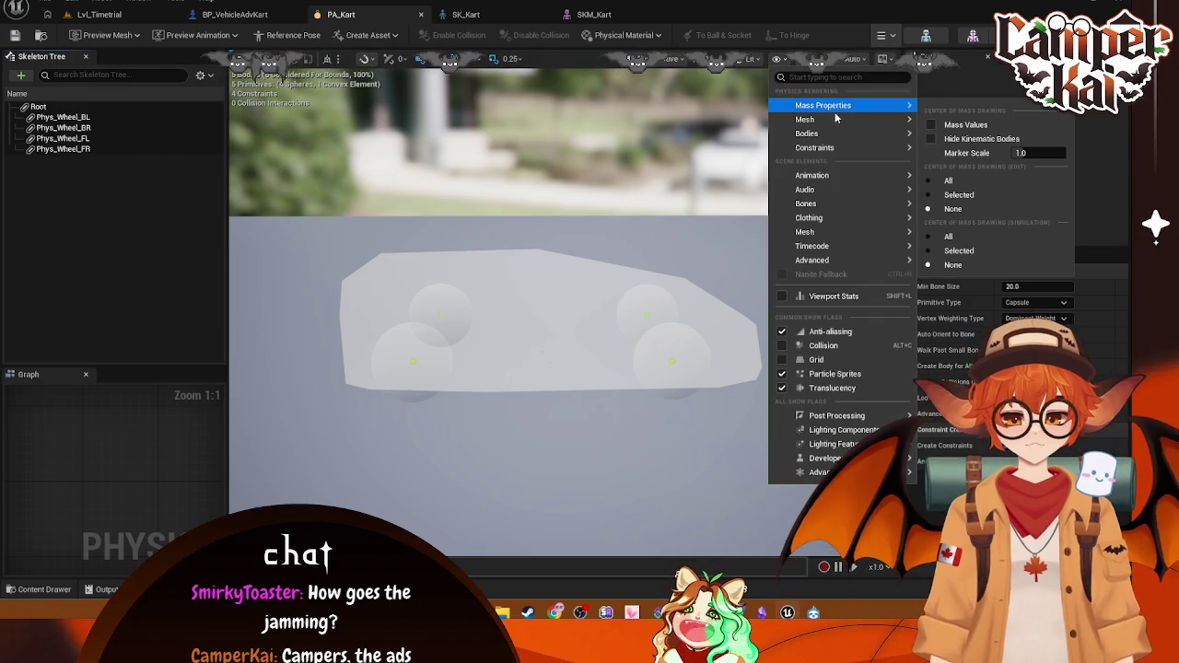
left_click(949, 136)
left_click(568, 291)
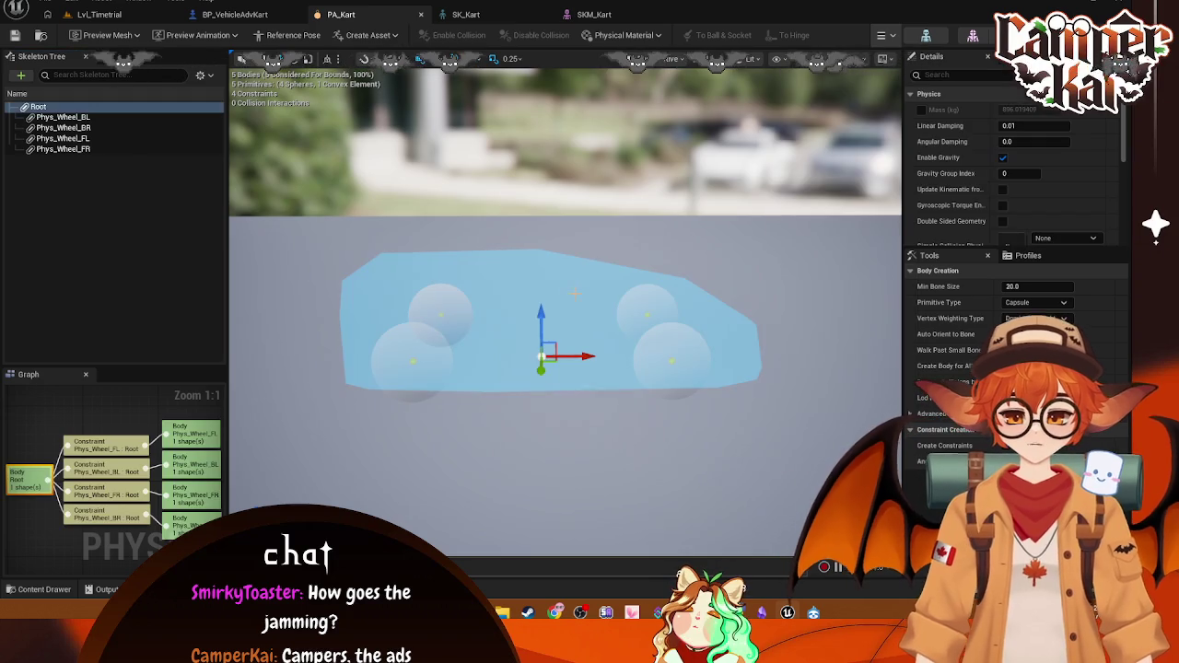
key("Delete")
scroll(552, 368, "up", 3)
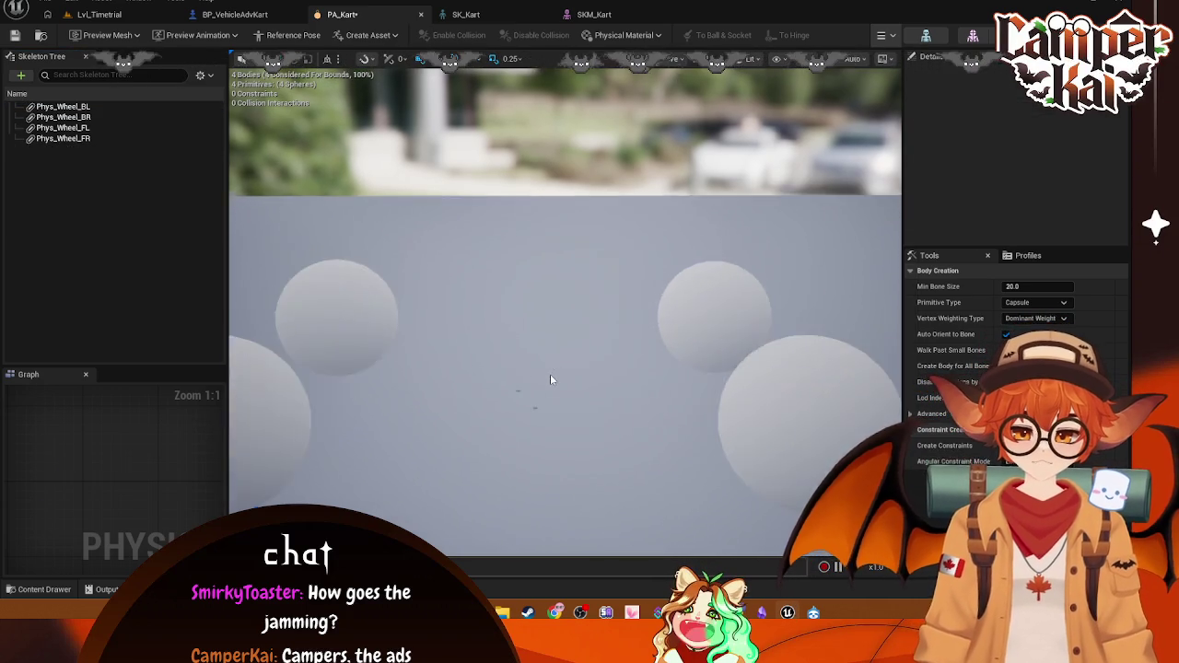
scroll(552, 374, "up", 5)
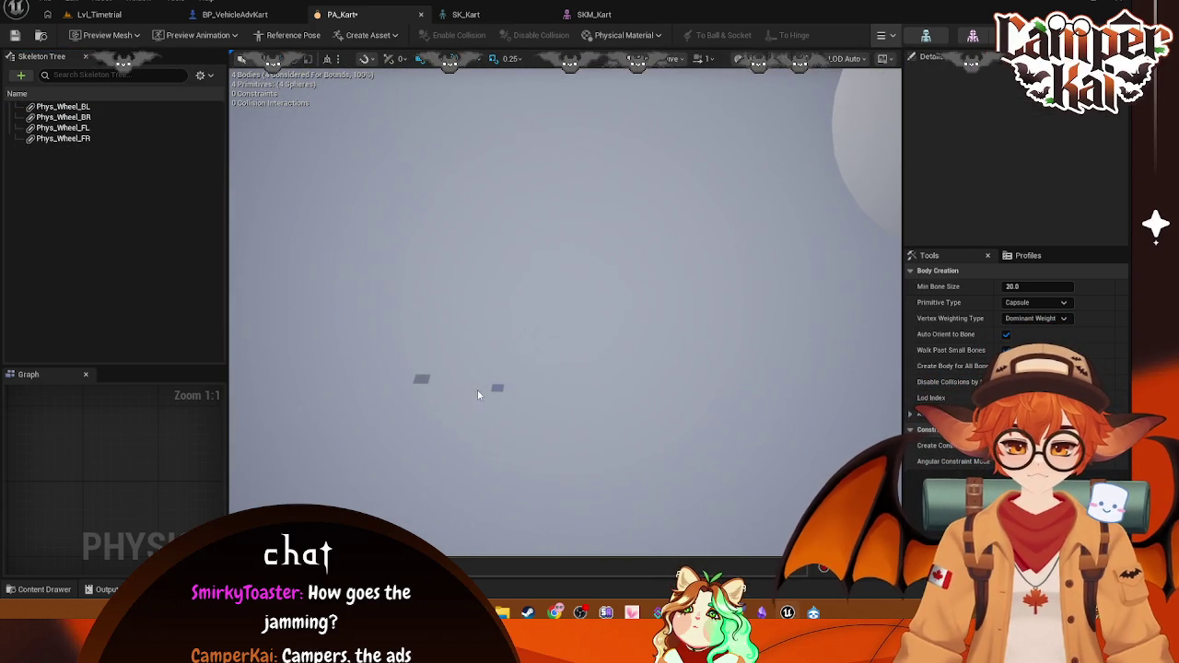
key("ctrl+z")
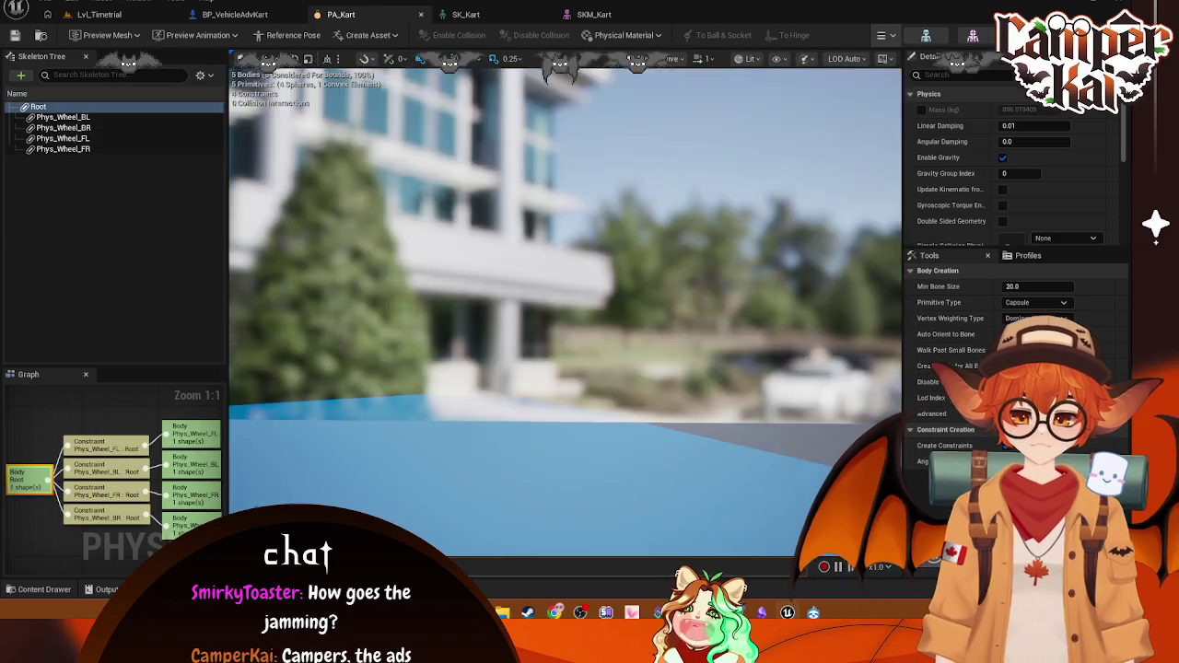
scroll(552, 373, "down", 8)
left_click(110, 35)
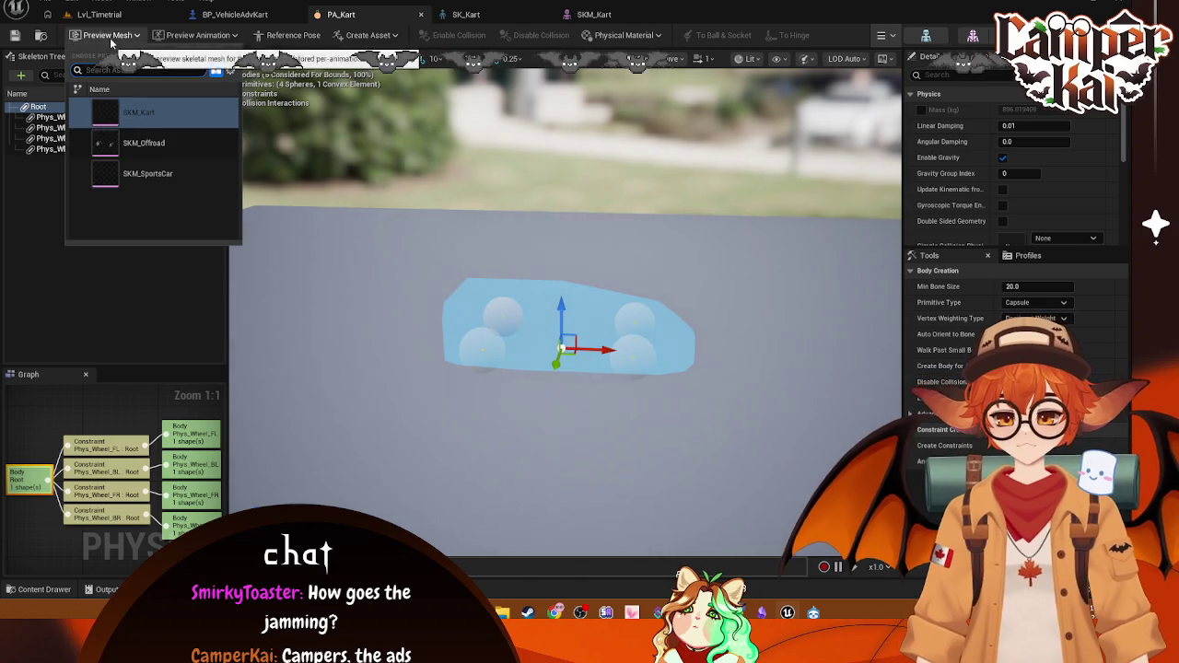
Step: In SKM_Kart, check the empty preview animation list and start a mesh reimport, then cancel it
mouse_move(169, 119)
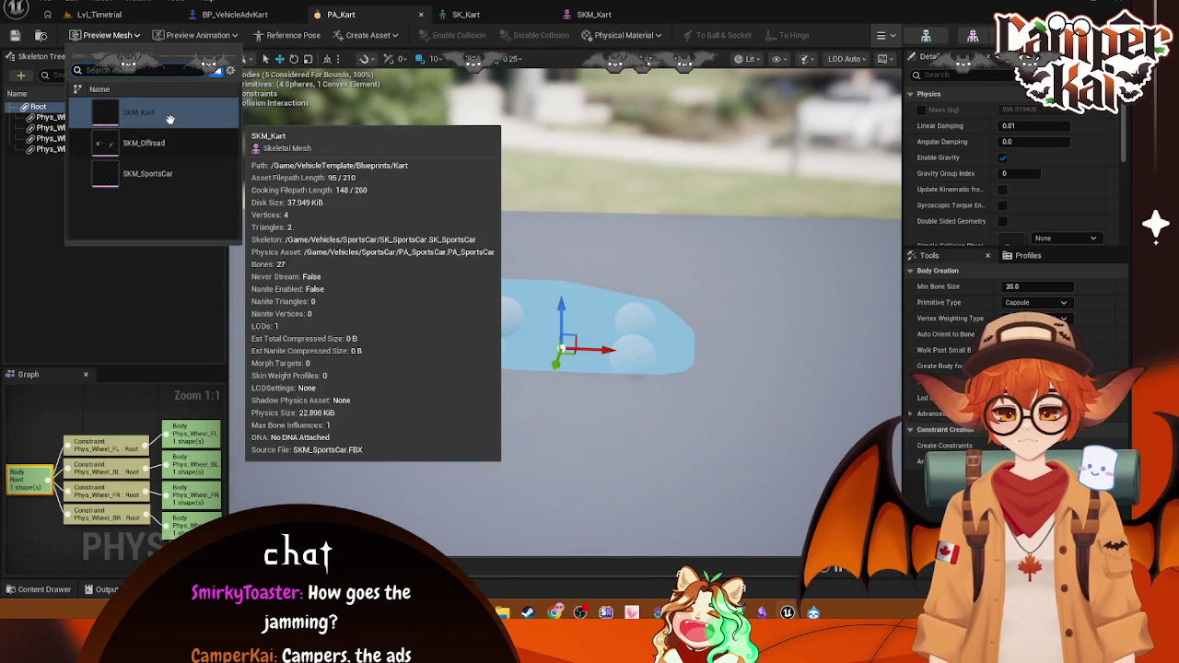
left_click(591, 16)
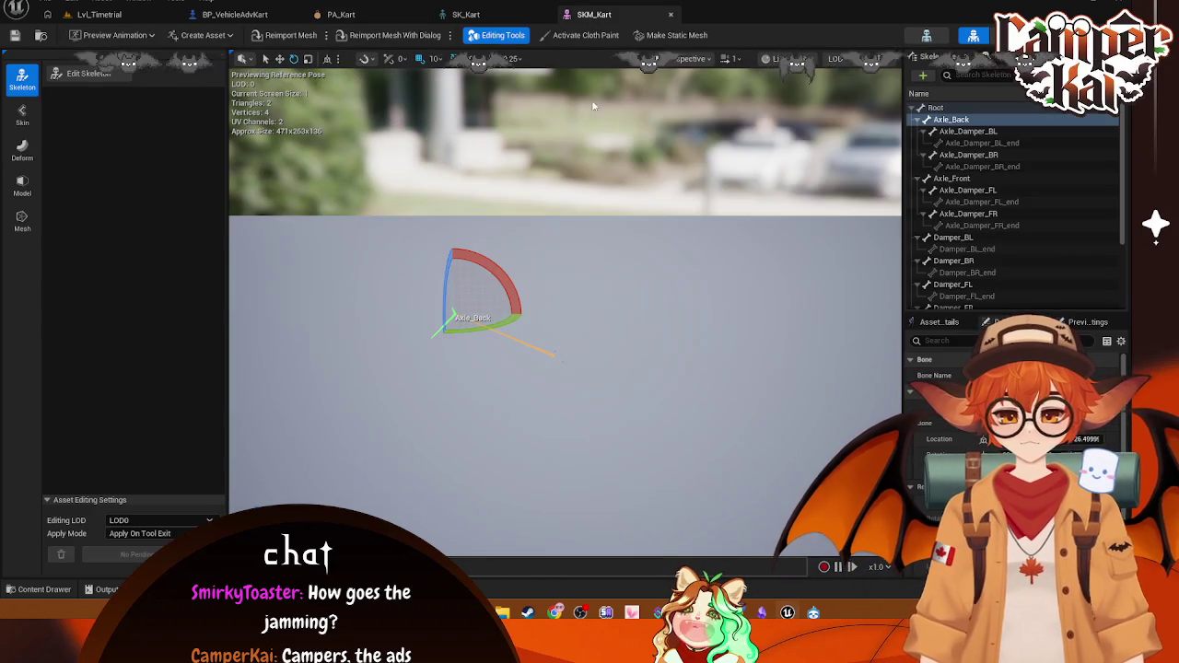
left_click(153, 35)
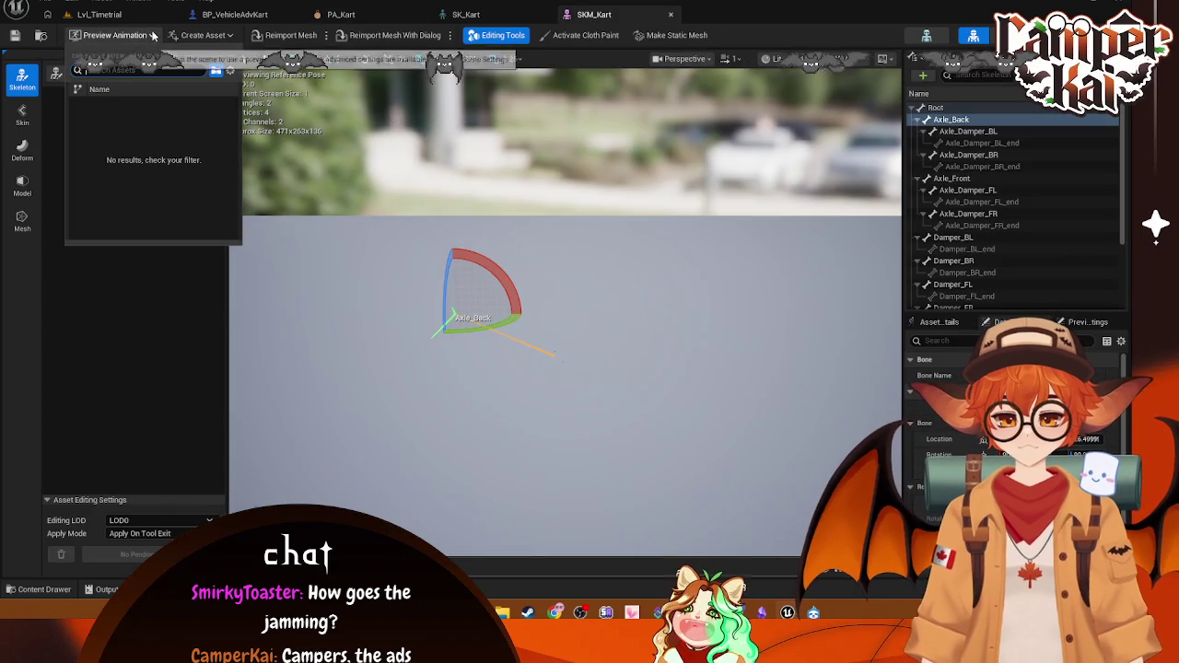
left_click(153, 35)
left_click(303, 36)
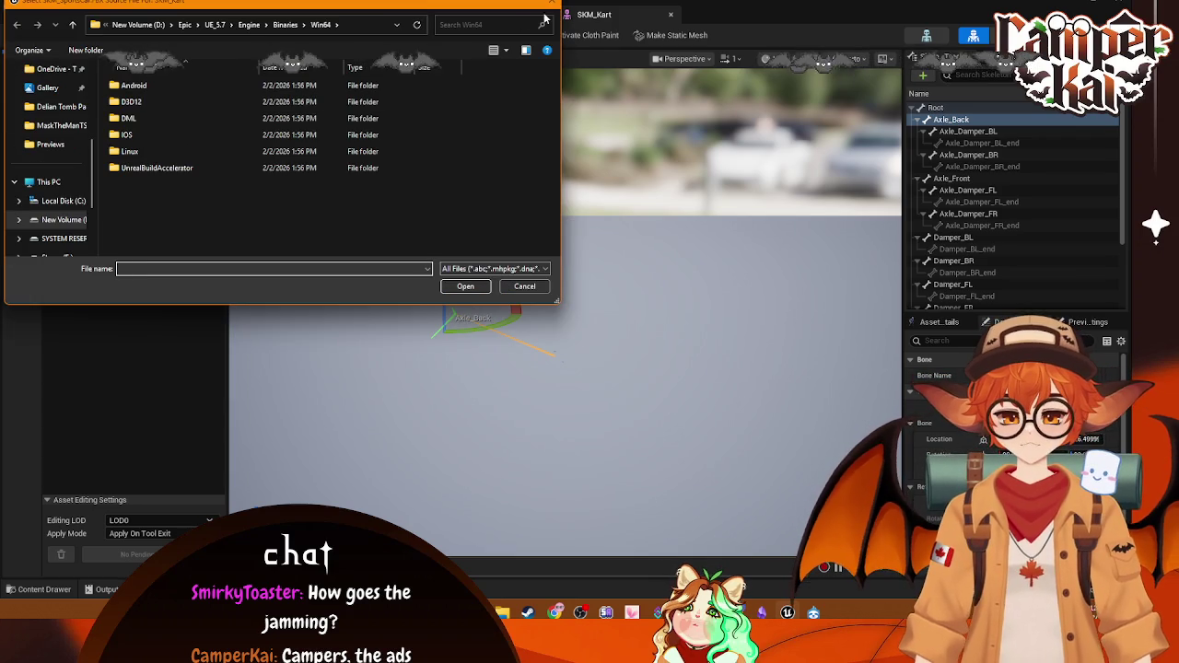
key("Escape")
Step: Visit SK_Kart, Lvl_Timetrial and PA_Kart's preview mesh list, ending back in SKM_Kart
left_click(516, 15)
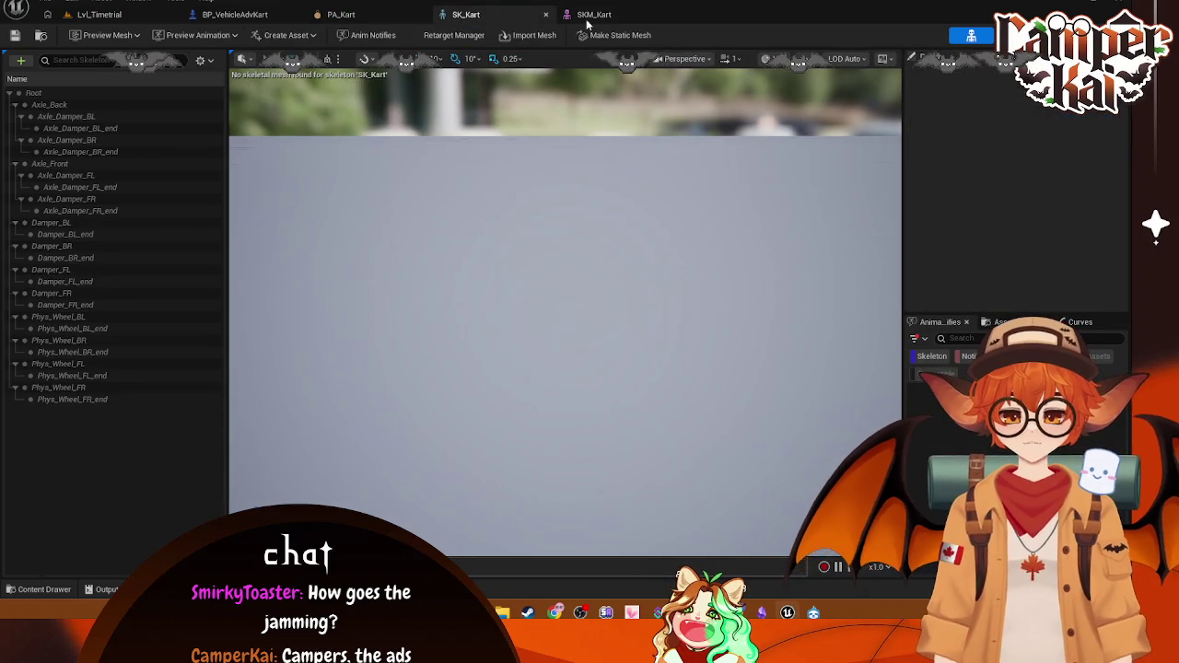
left_click(92, 14)
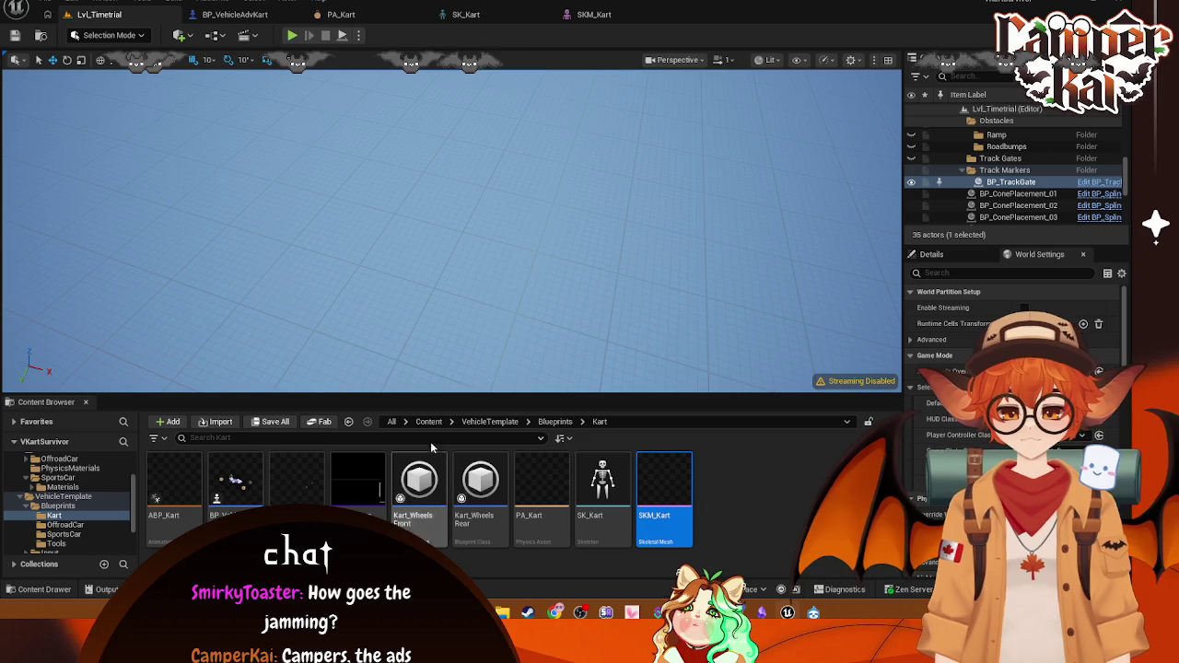
left_click(497, 15)
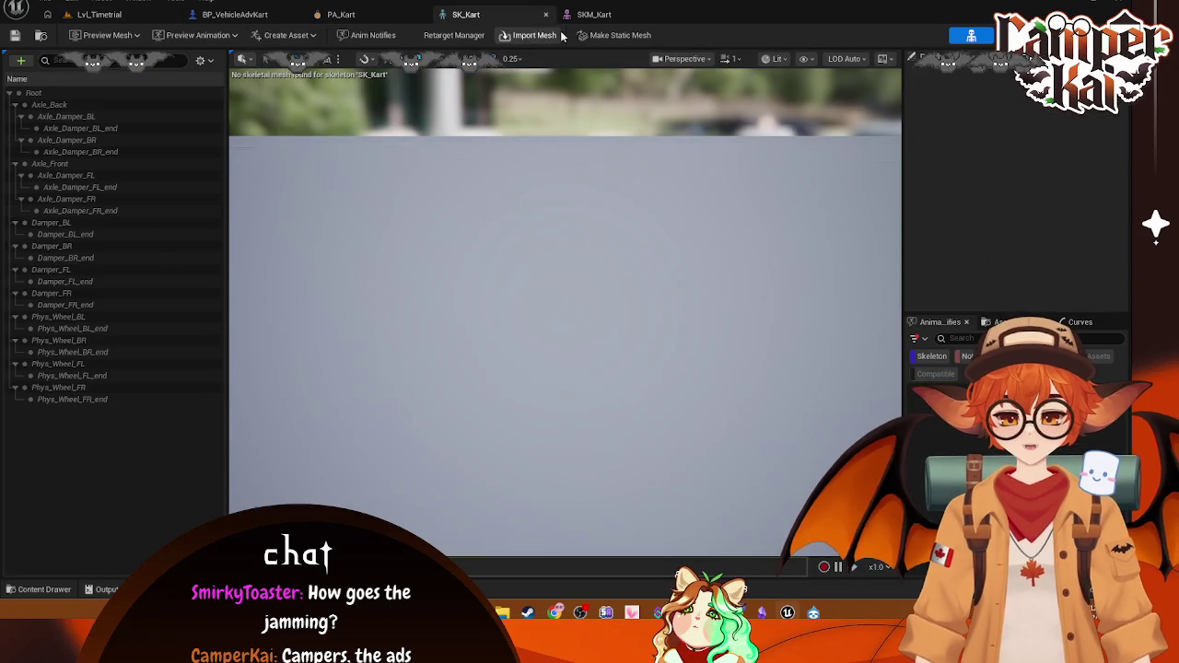
left_click(594, 15)
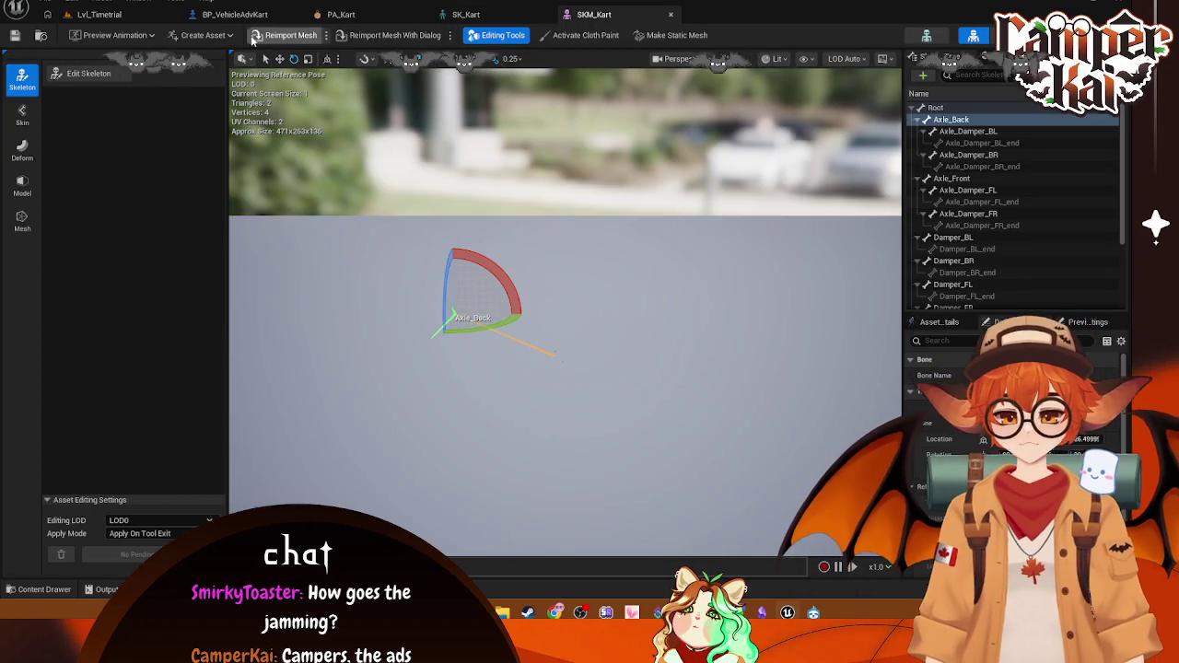
left_click(341, 15)
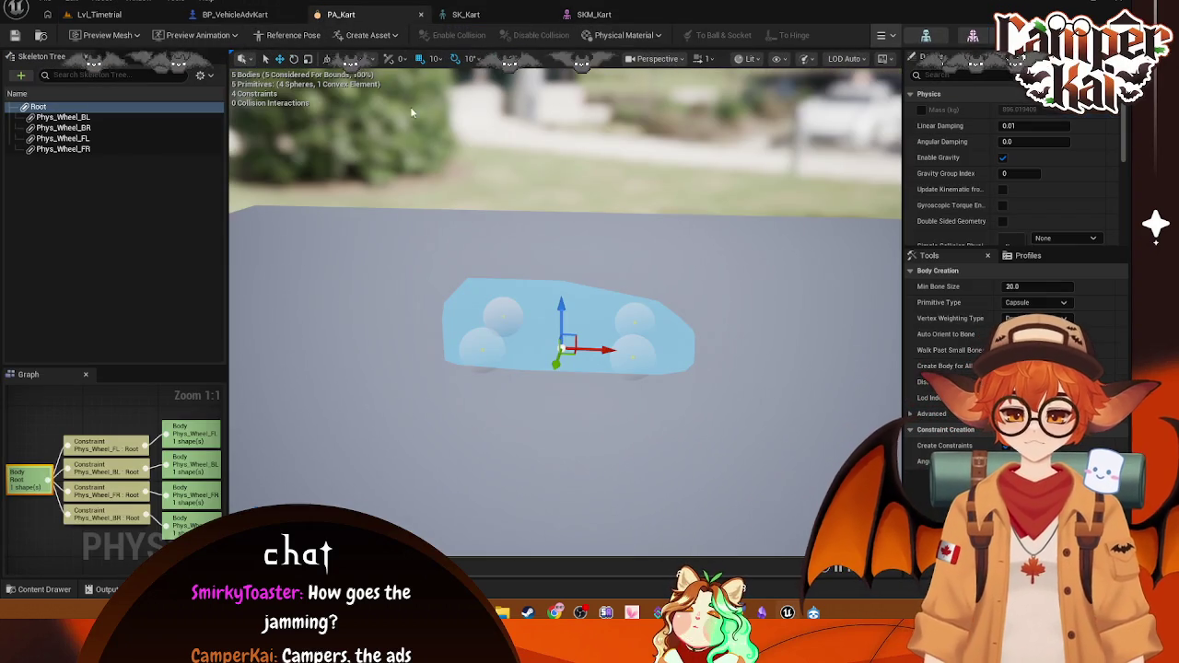
left_click(108, 35)
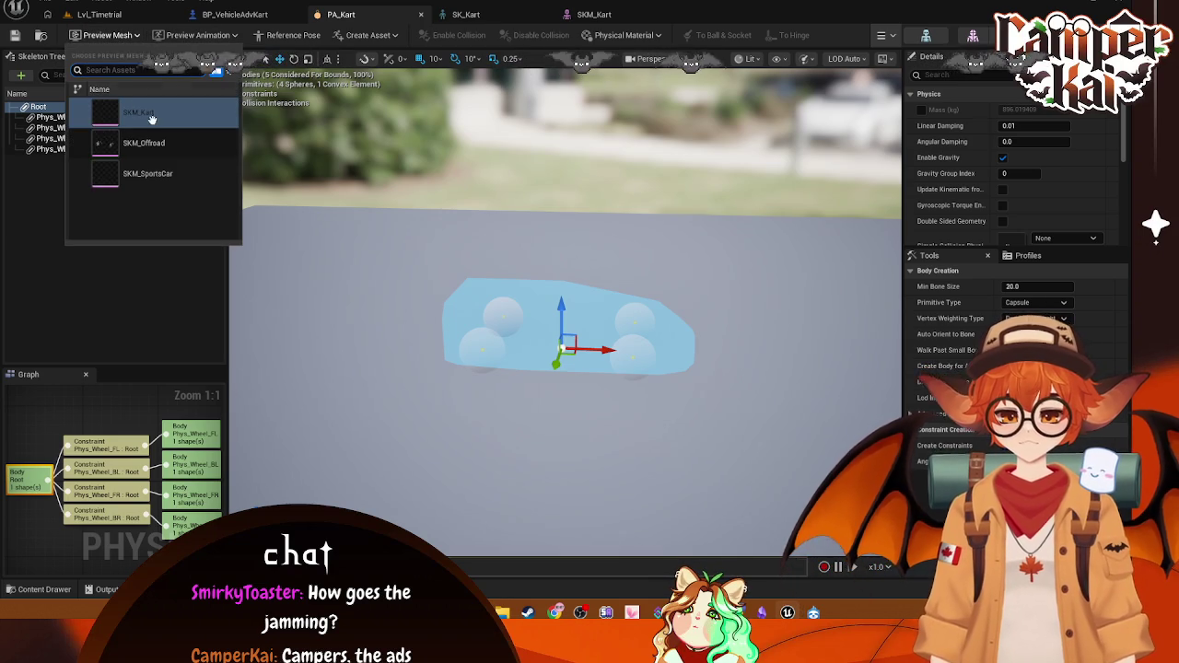
left_click(603, 17)
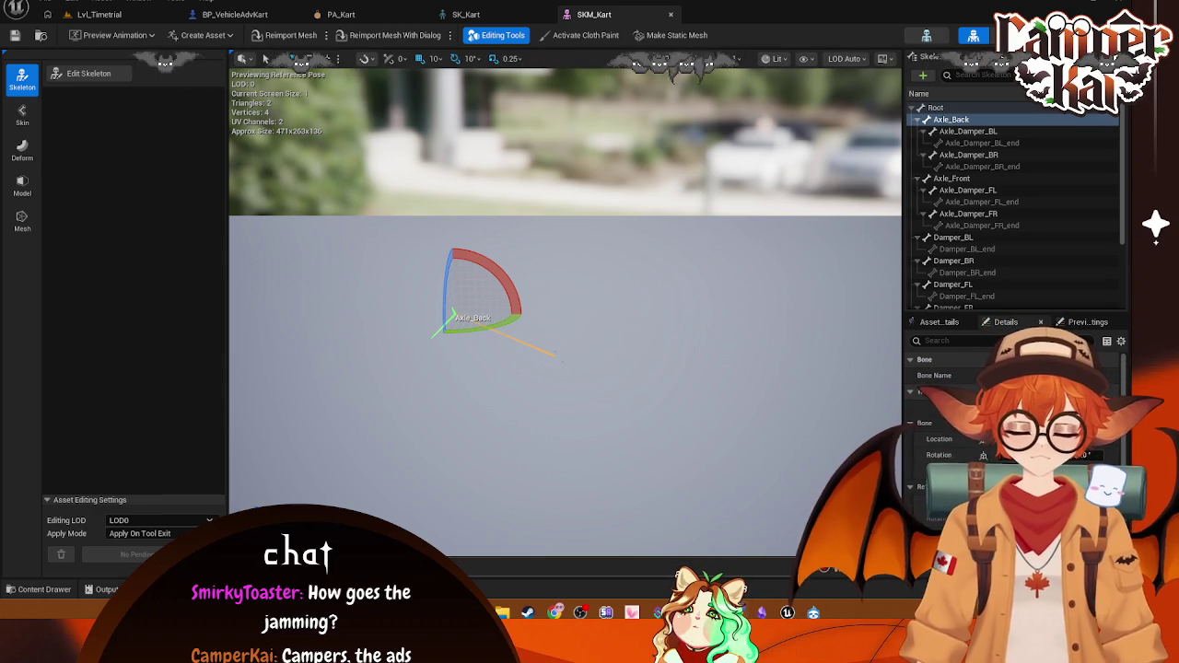
Step: Bring up SKM_Kart's mesh tools and start an FBX reimport, then cancel the file selection
left_click(22, 218)
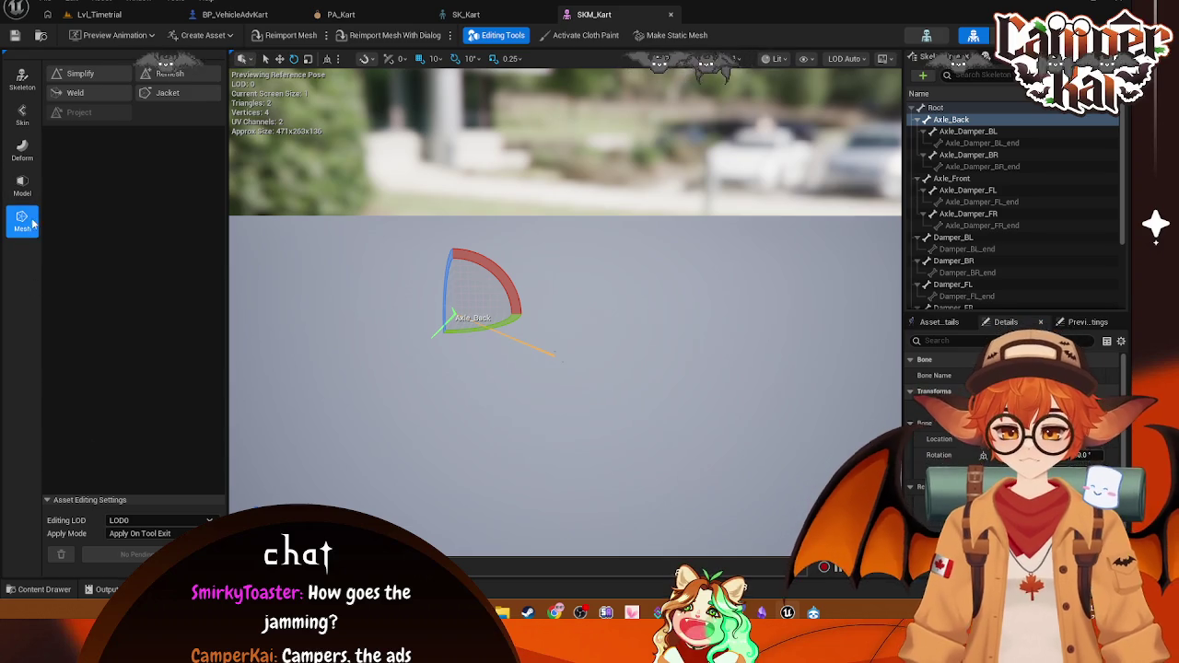
left_click(228, 38)
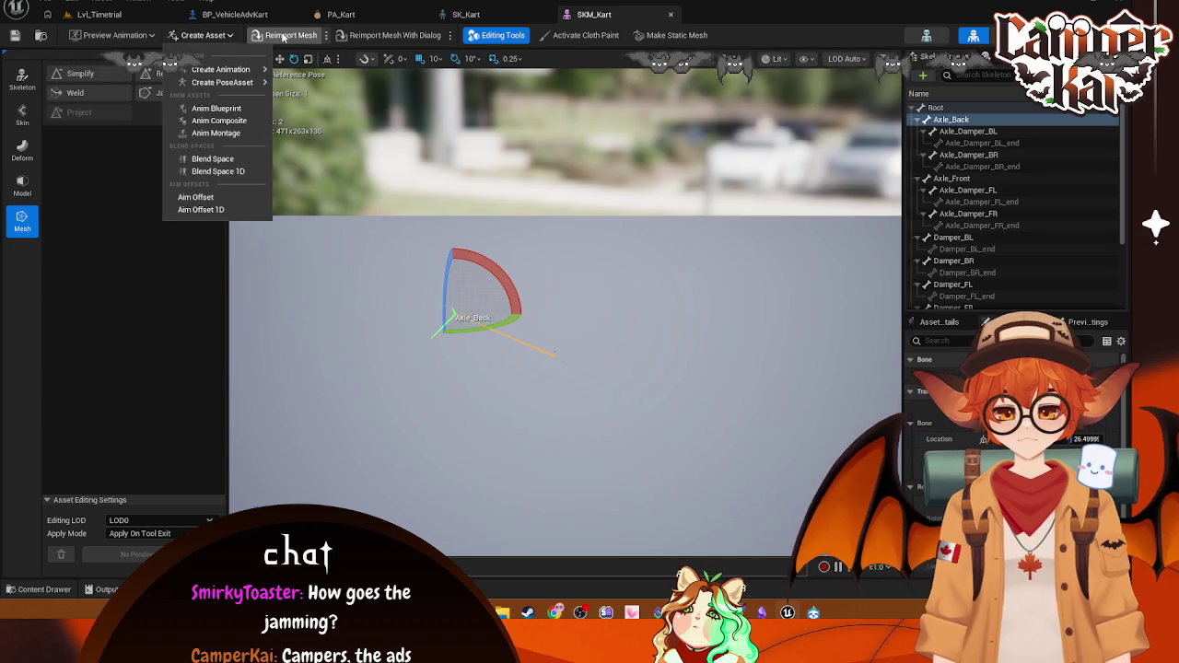
left_click(284, 35)
key("Escape")
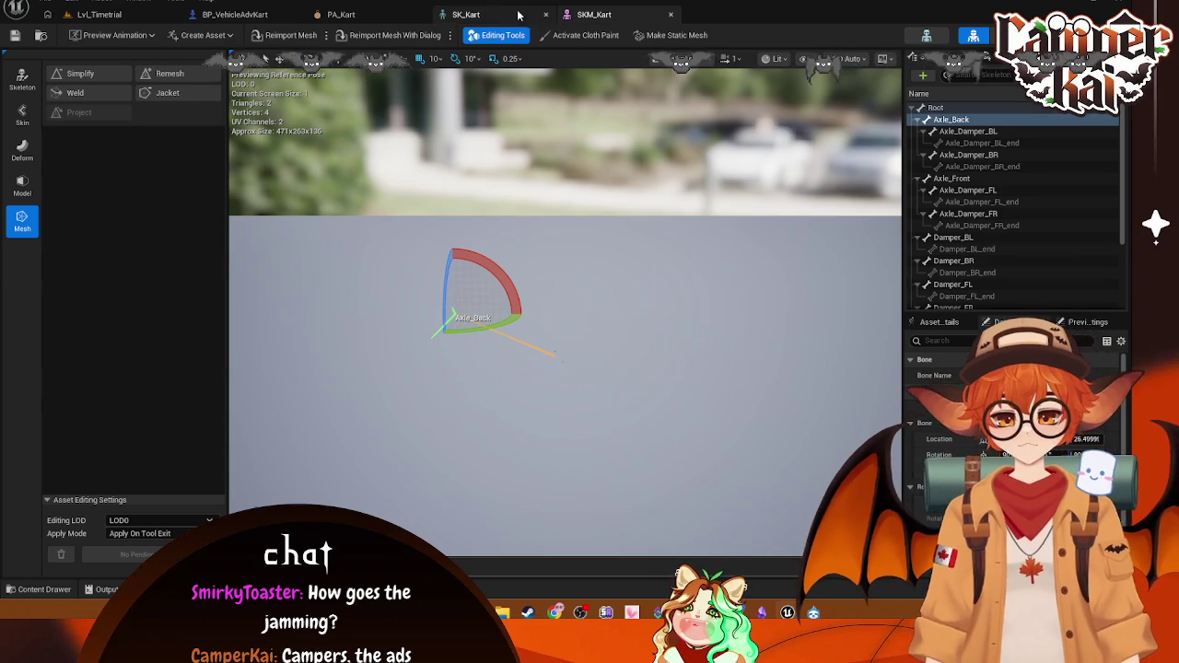
Step: Check PA_Kart's preview mesh list and close the SK_Kart skeleton editor
left_click(238, 13)
left_click(341, 14)
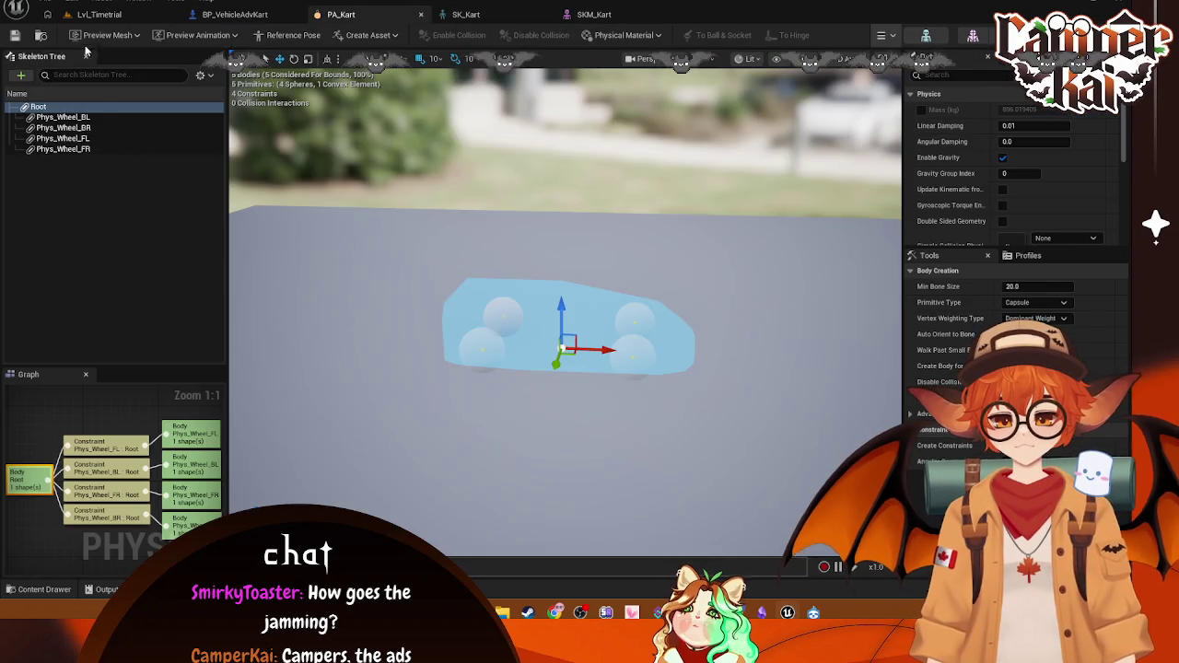
left_click(107, 35)
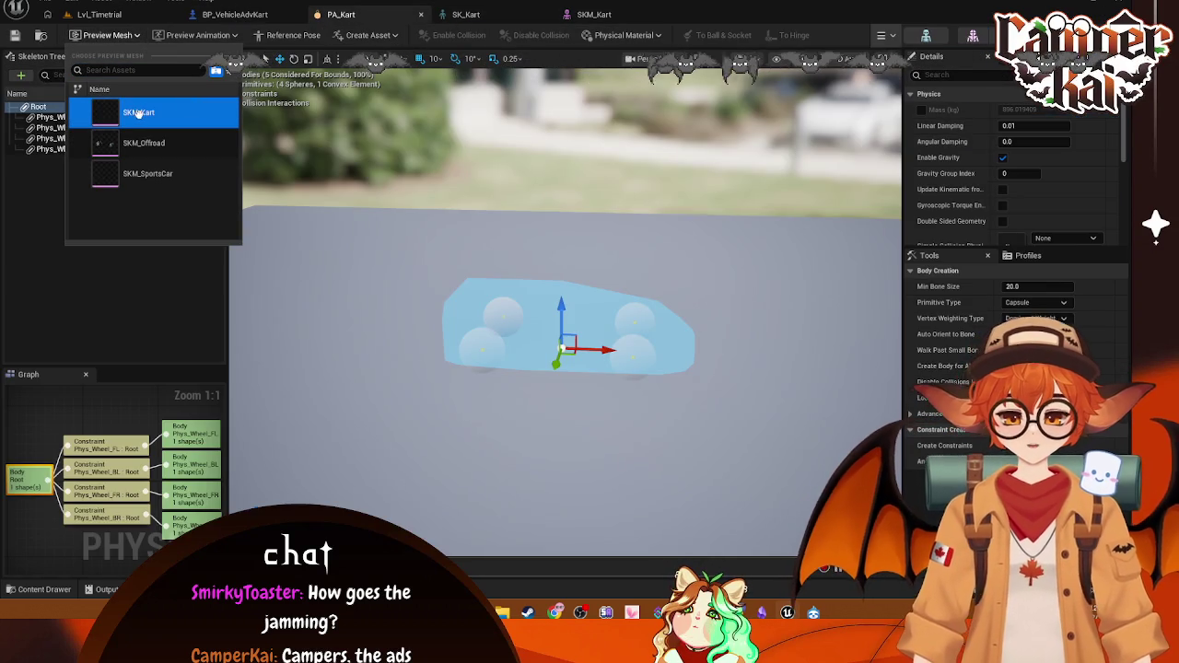
left_click(291, 72)
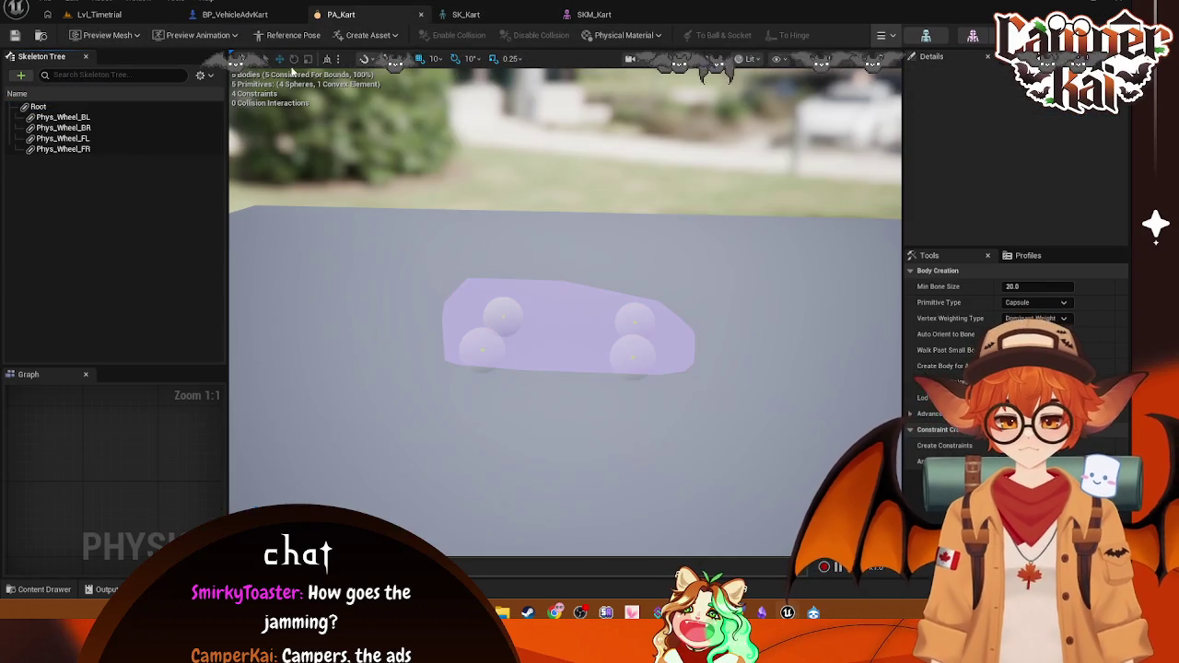
left_click(513, 17)
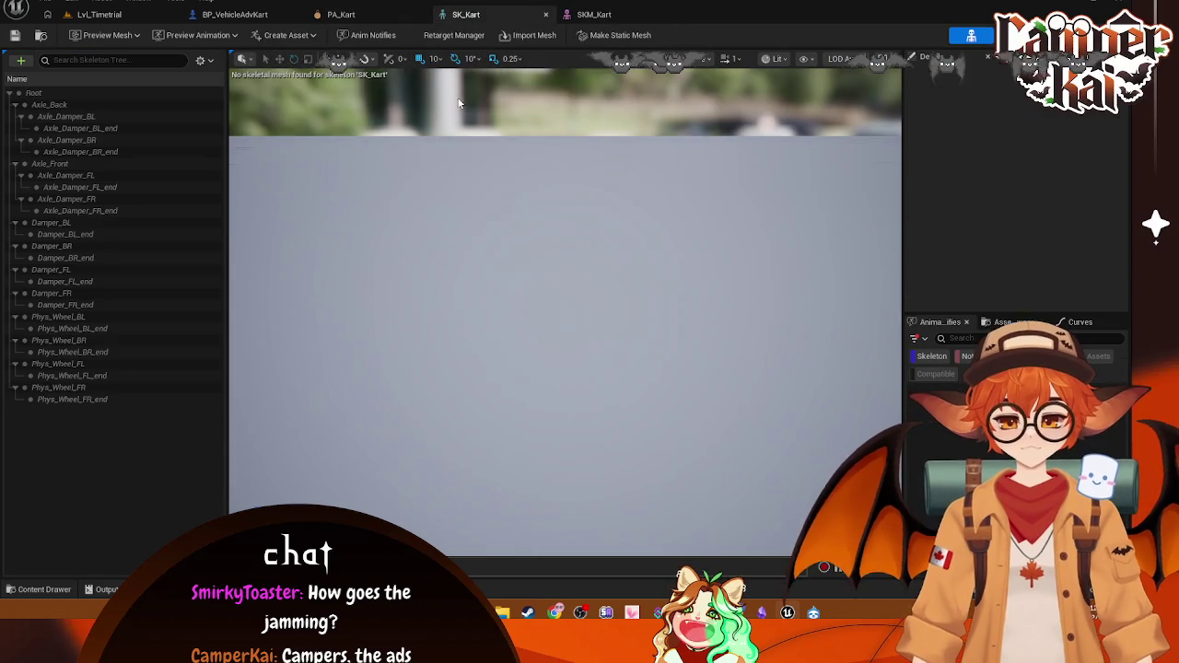
left_click(545, 15)
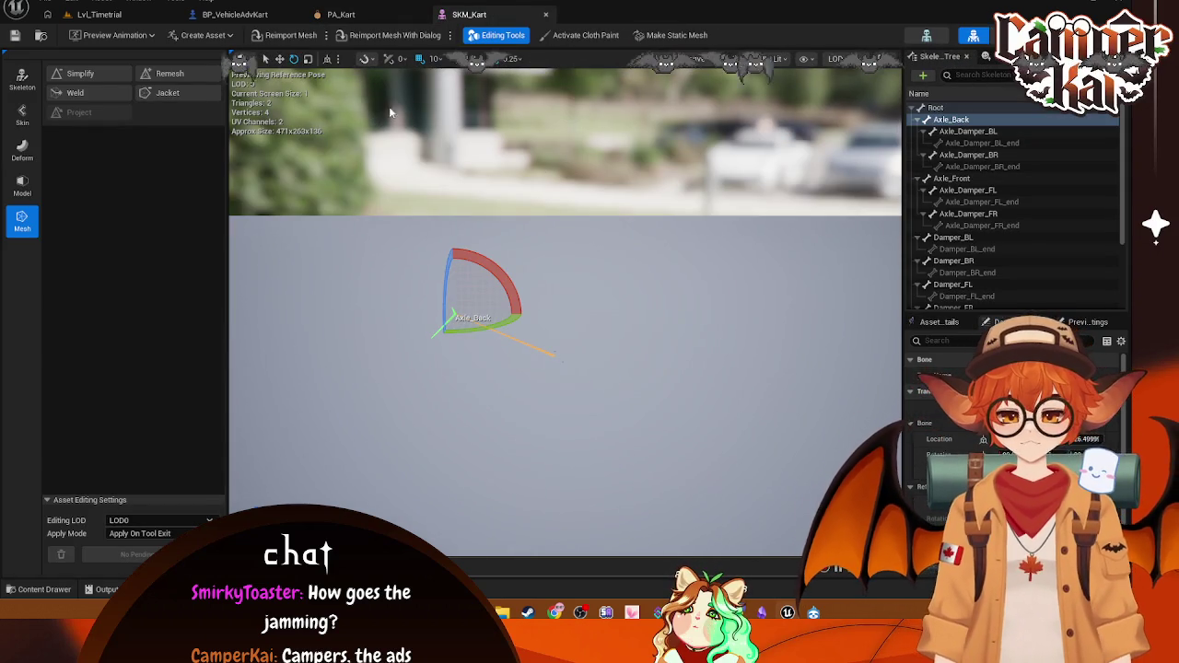
Step: Open SK_SportsCar for comparison and review SKM_Kart's morph targets, bone tree and skeleton mesh list
left_click(926, 37)
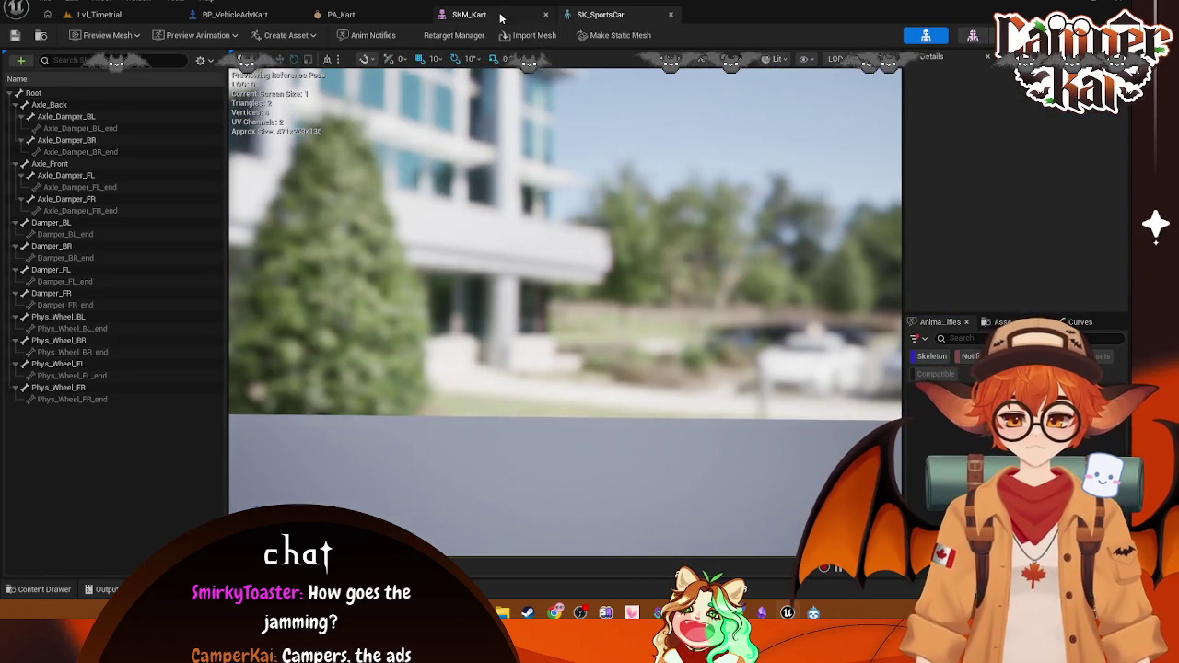
left_click(501, 17)
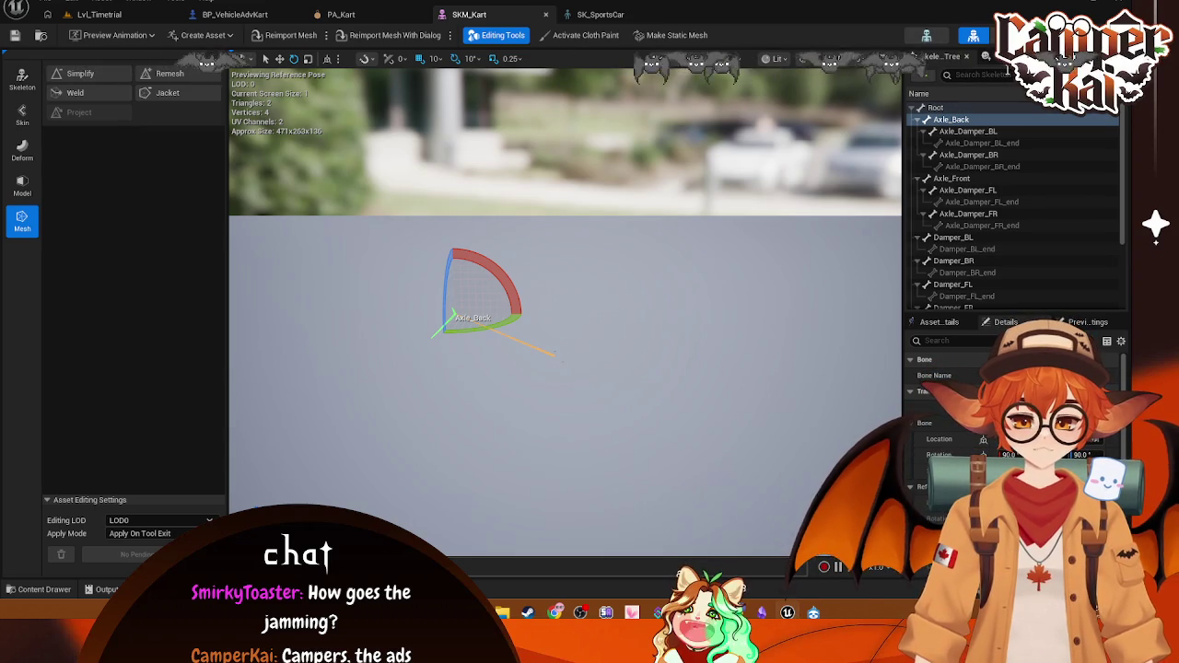
left_click(1023, 56)
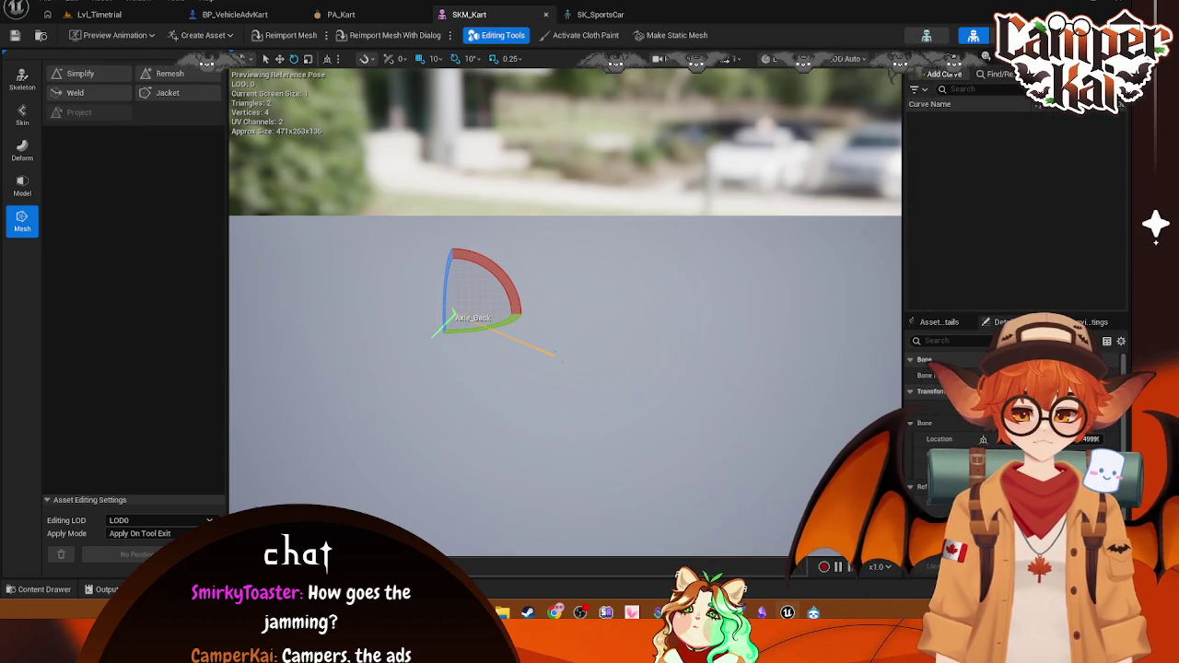
left_click(949, 56)
left_click(974, 35)
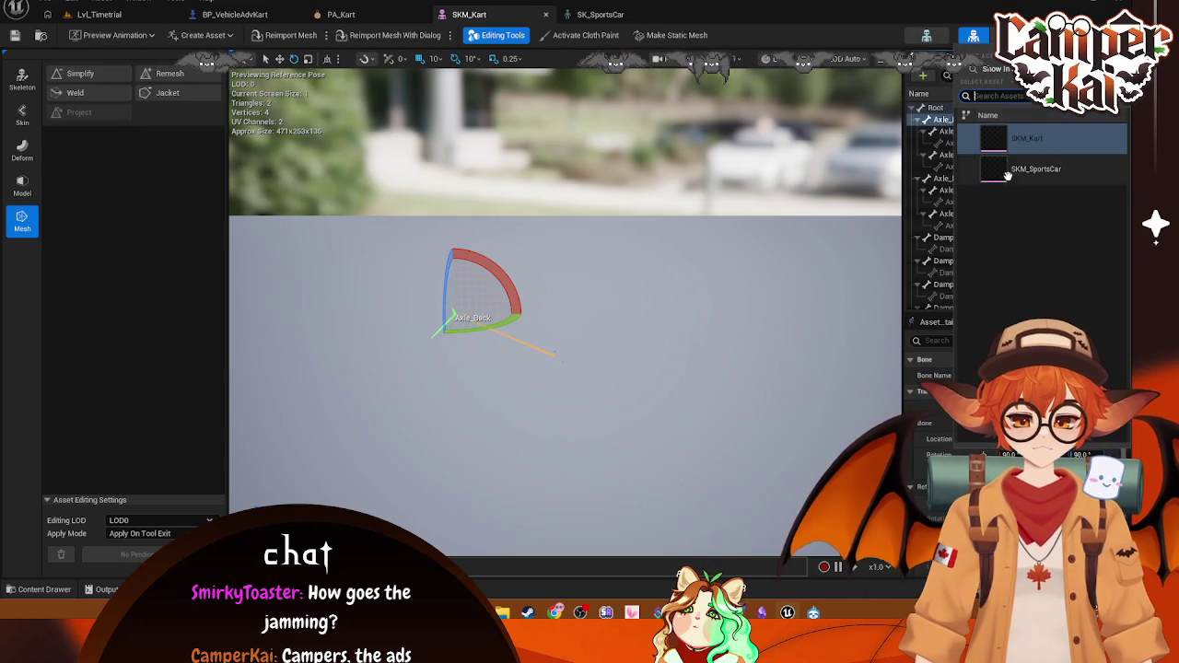
left_click(1030, 143)
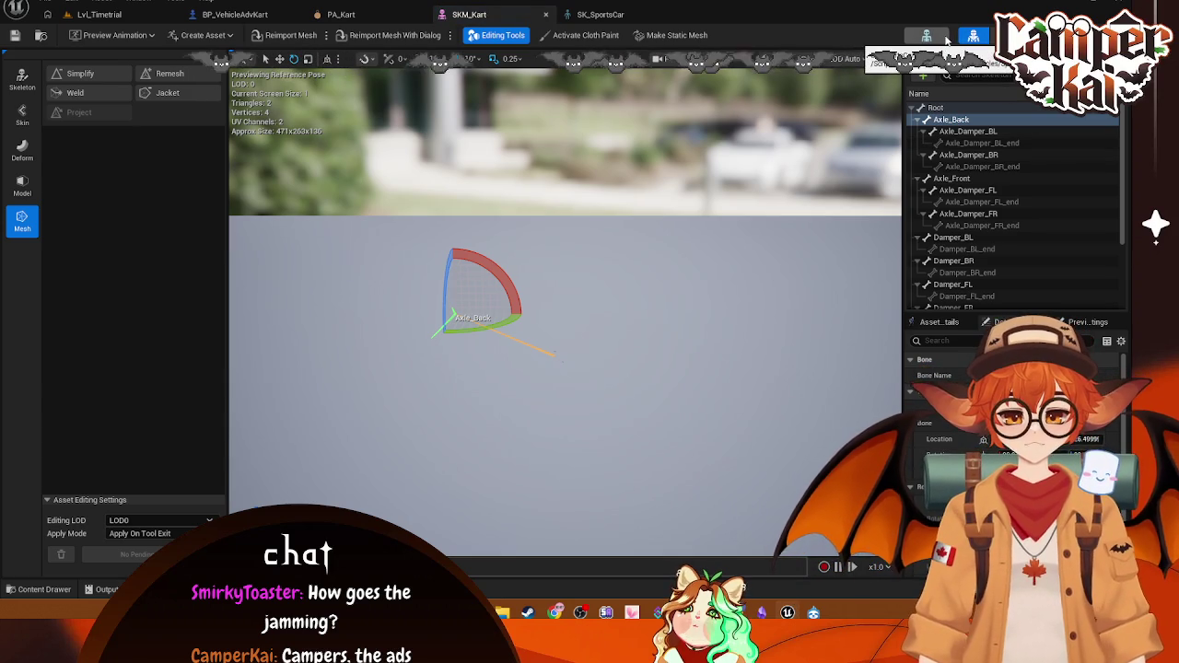
Step: Close the SK_SportsCar skeleton editor and go back to Lvl_Timetrial
left_click(625, 17)
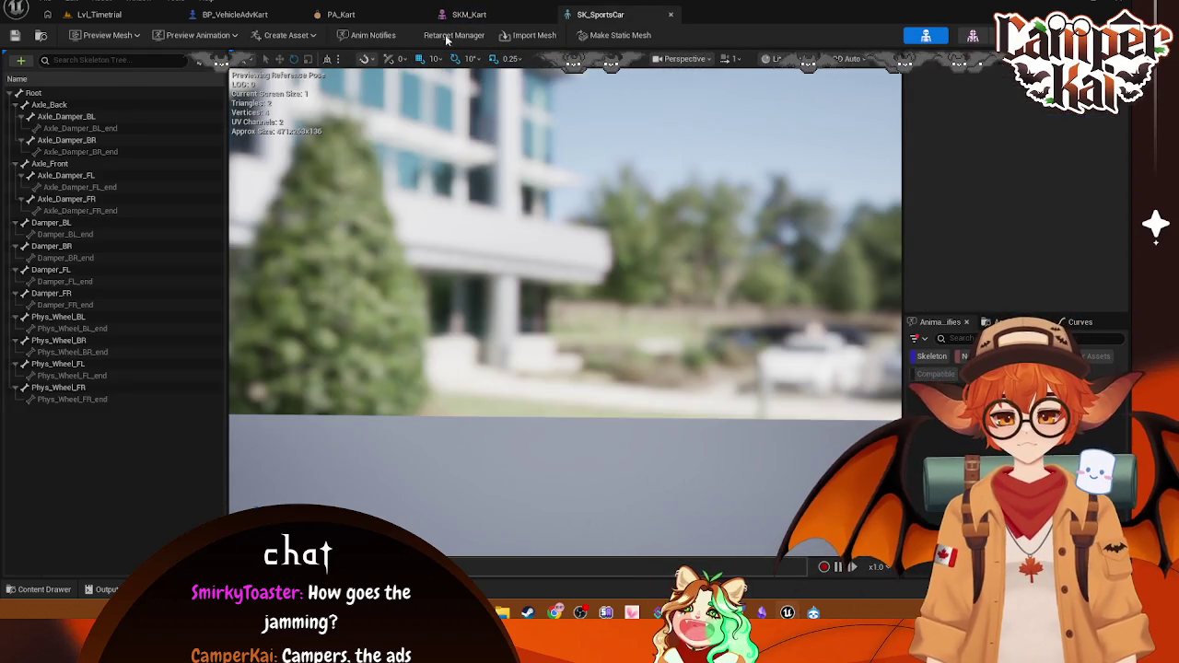
left_click(669, 18)
left_click(98, 14)
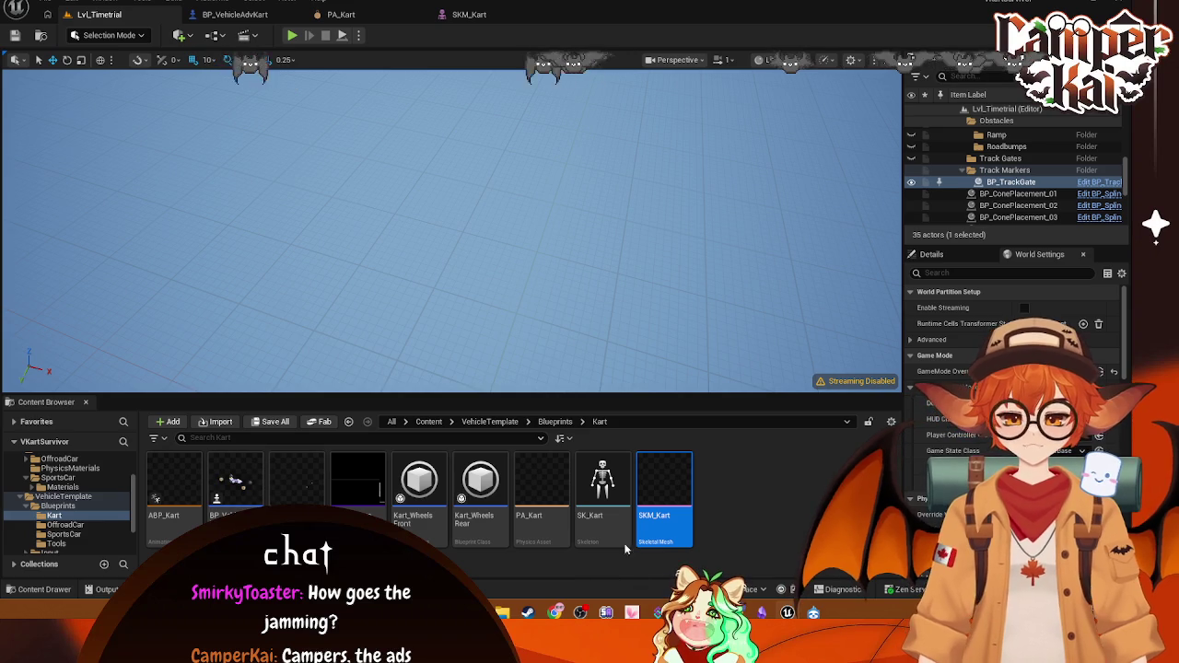
Step: Switch from SK_Kart to the SKM_Kart mesh editor and snip a region of the screen
left_click(606, 495)
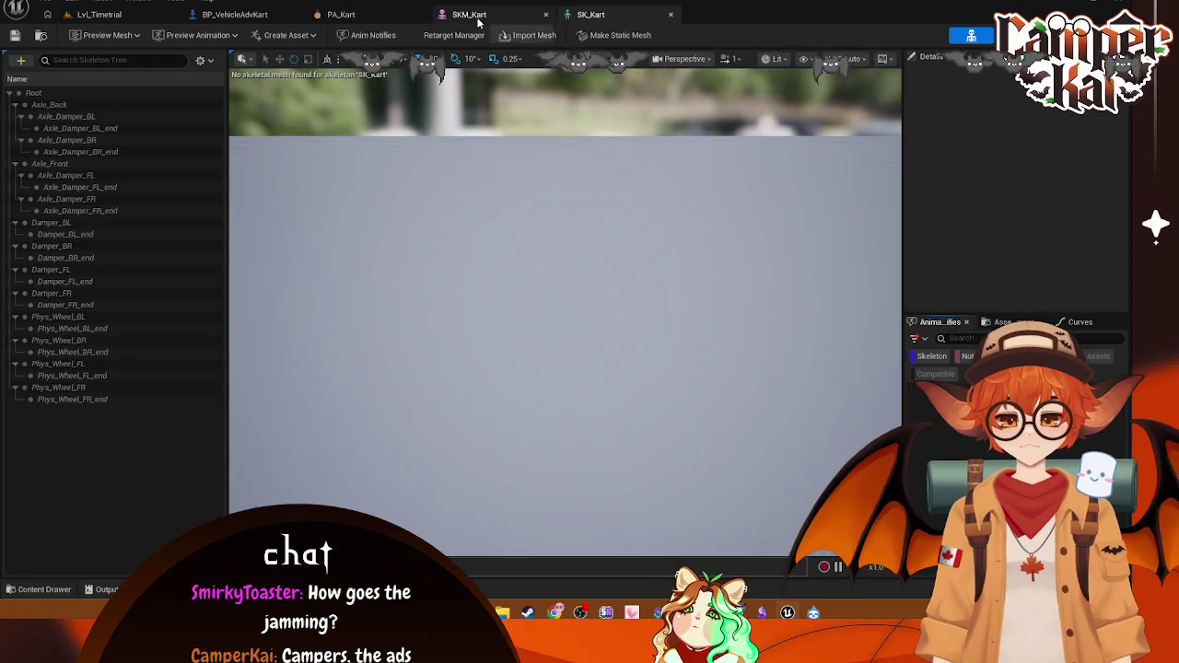
left_click(516, 16)
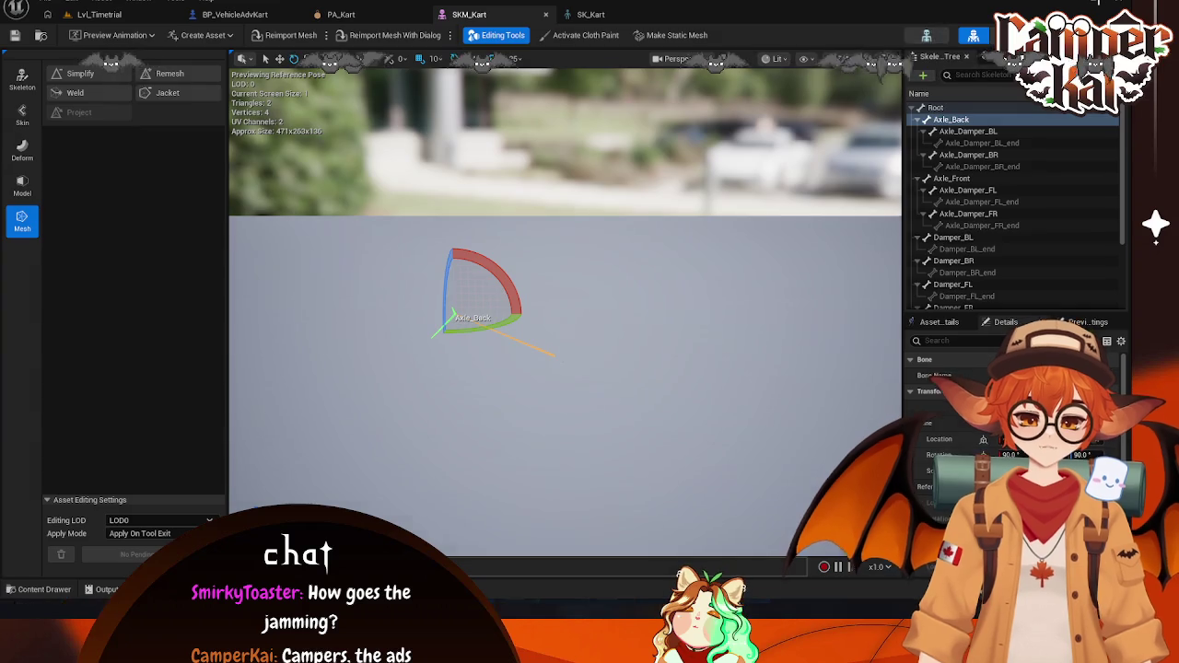
key("super+shift+s")
mouse_move(1124, 46)
left_mouse_down()
mouse_move(244, 428)
mouse_move(24, 612)
left_mouse_up()
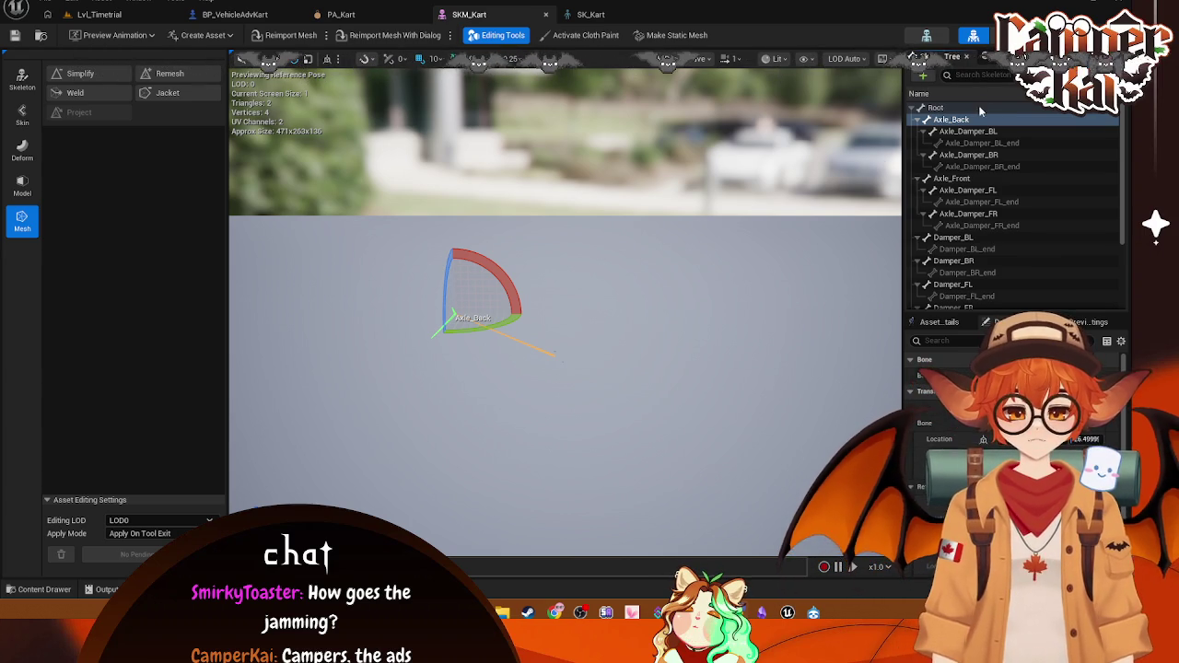
Step: Select SKM_Kart's Root bone and scroll its Asset Details and preview scene settings down to LOD Settings
left_click(938, 108)
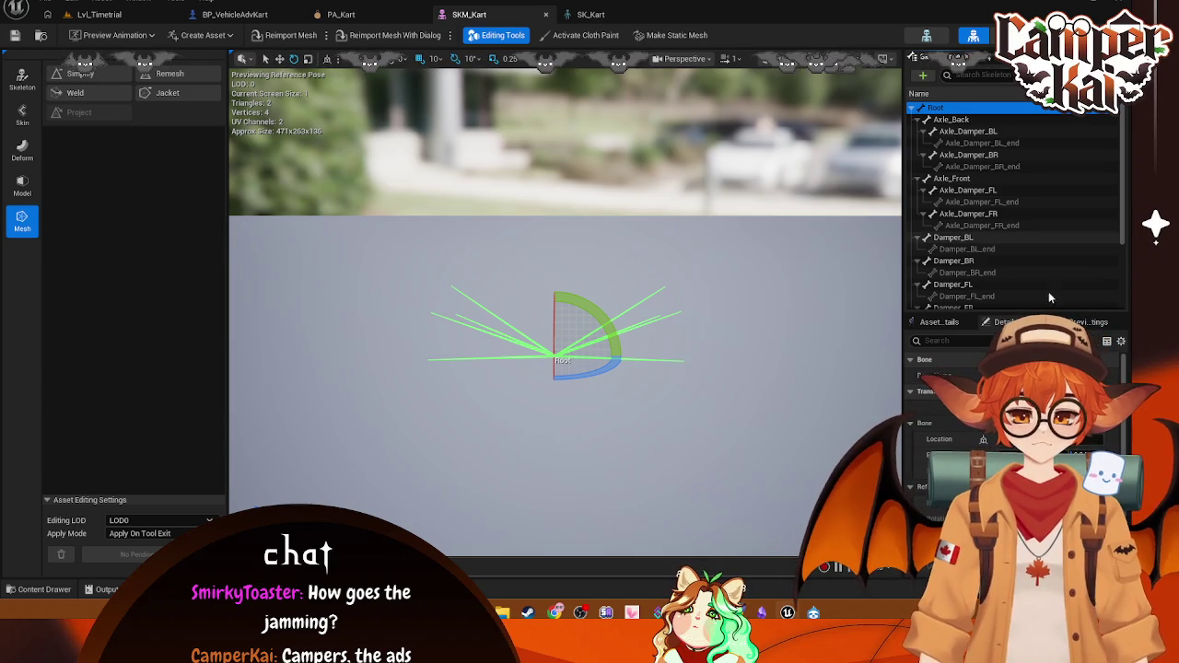
scroll(1013, 415, "down", 1)
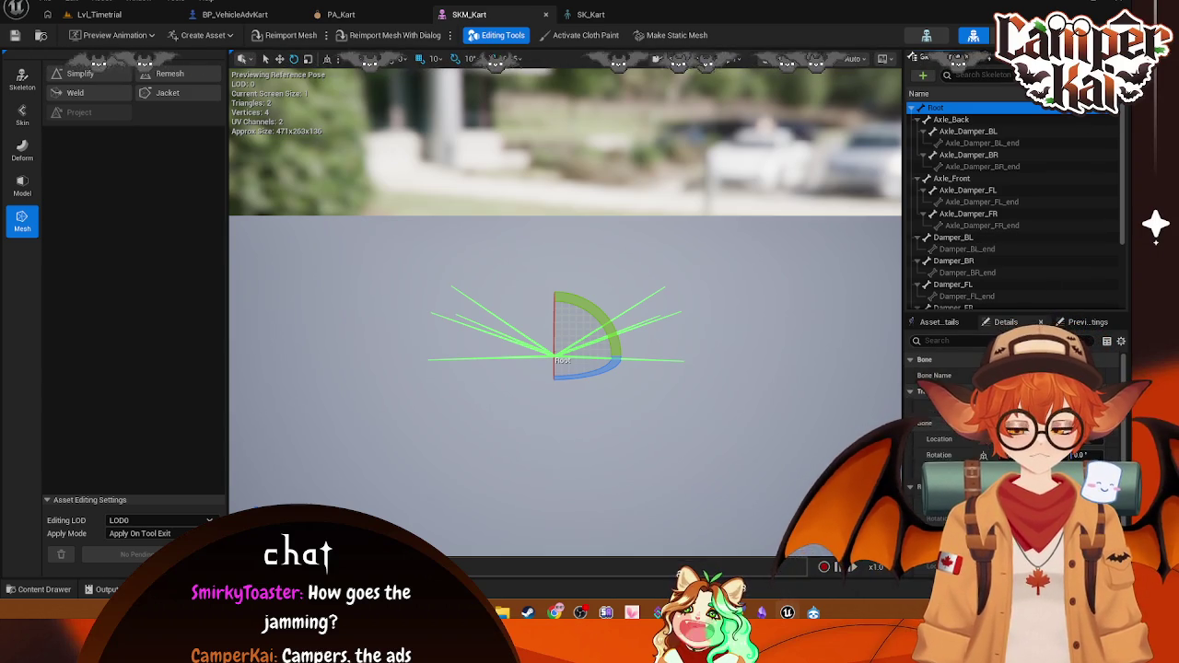
left_click(937, 323)
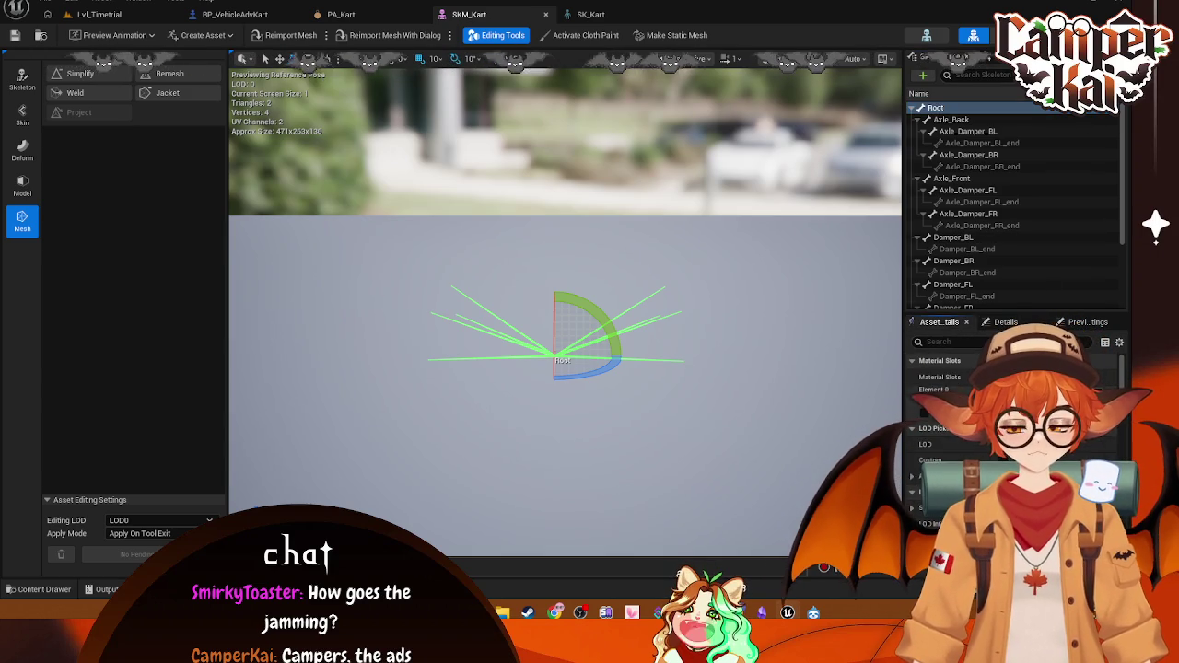
scroll(931, 405, "down", 5)
left_click(1087, 322)
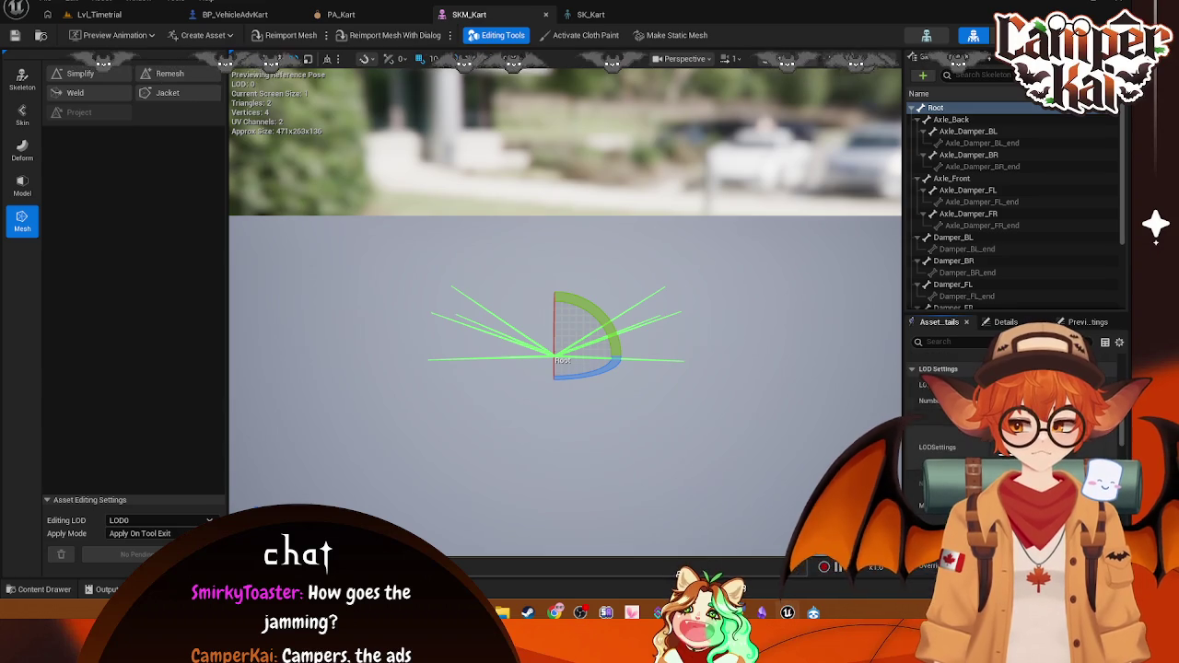
Step: Enter skeleton editing on SKM_Kart, toggle Asset Editing Settings and ready Add, then return to Lvl_Timetrial
left_click(942, 322)
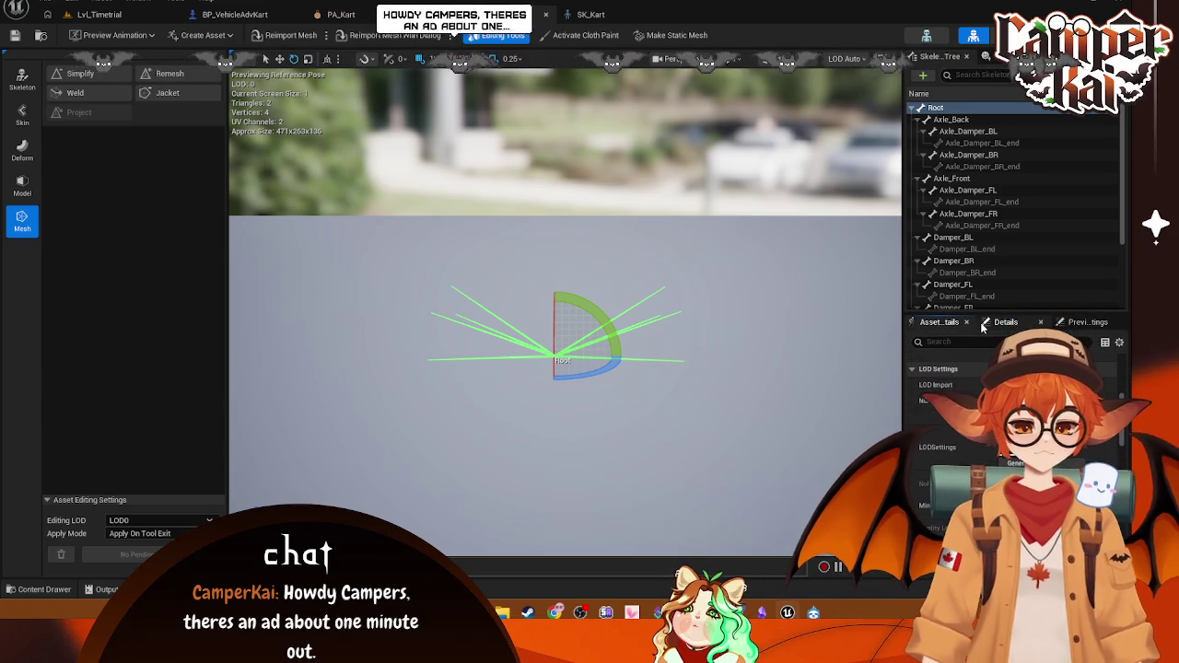
left_click(20, 81)
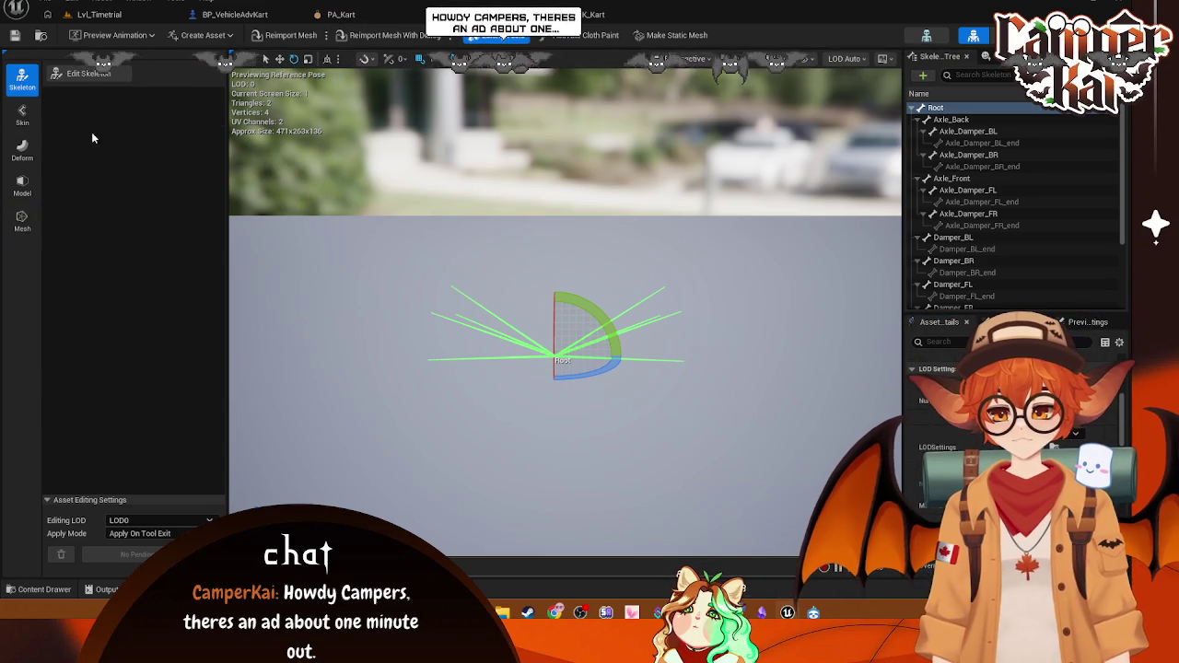
left_click(95, 75)
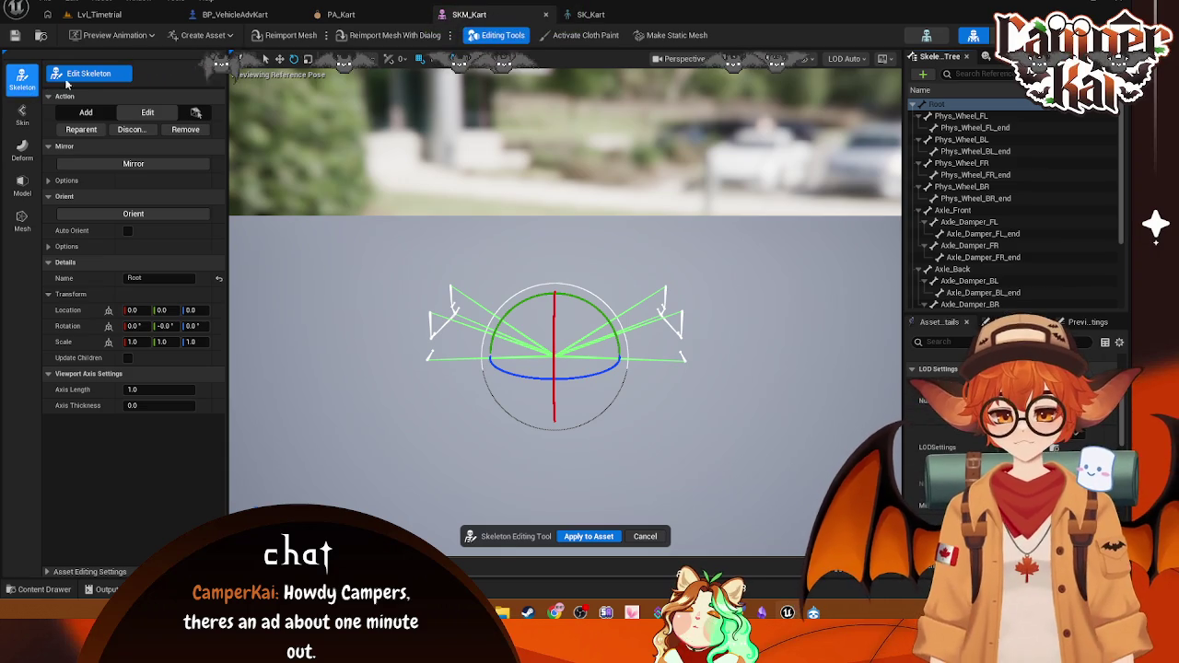
left_click(93, 570)
left_click(84, 502)
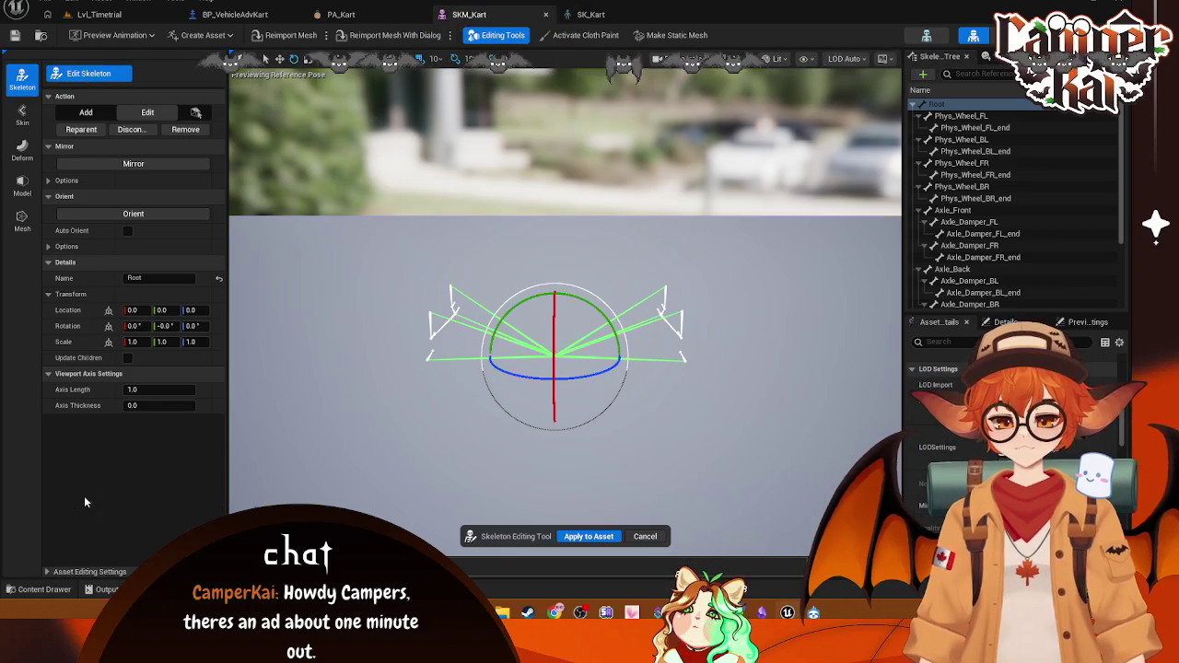
left_click(87, 110)
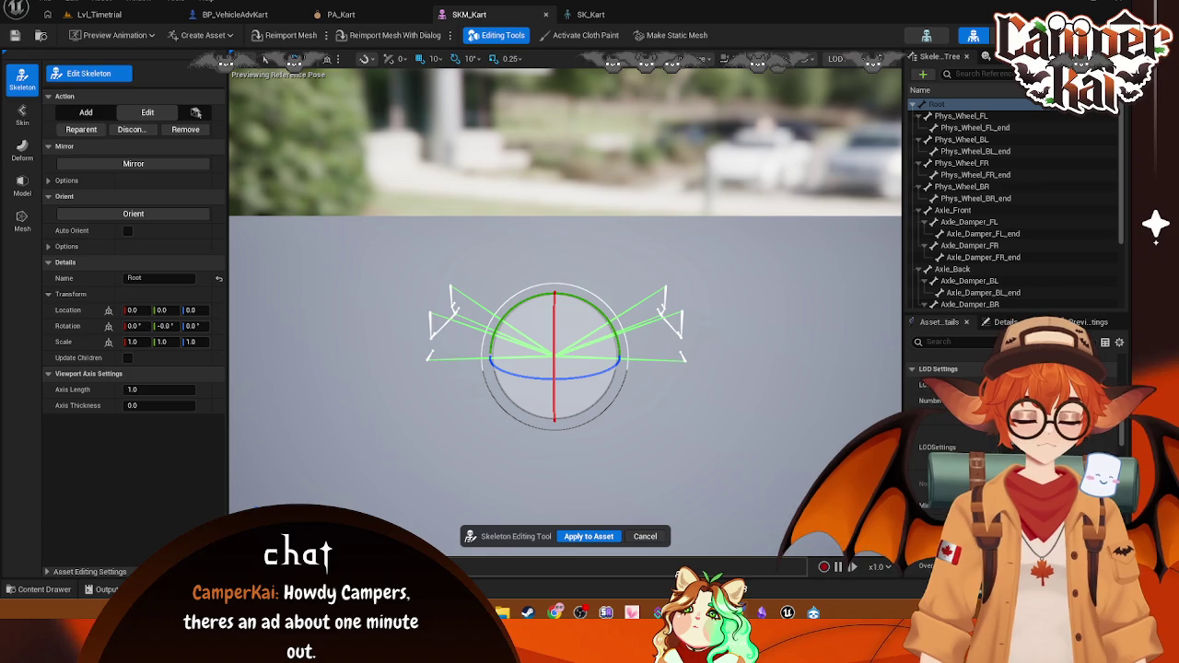
left_click(99, 14)
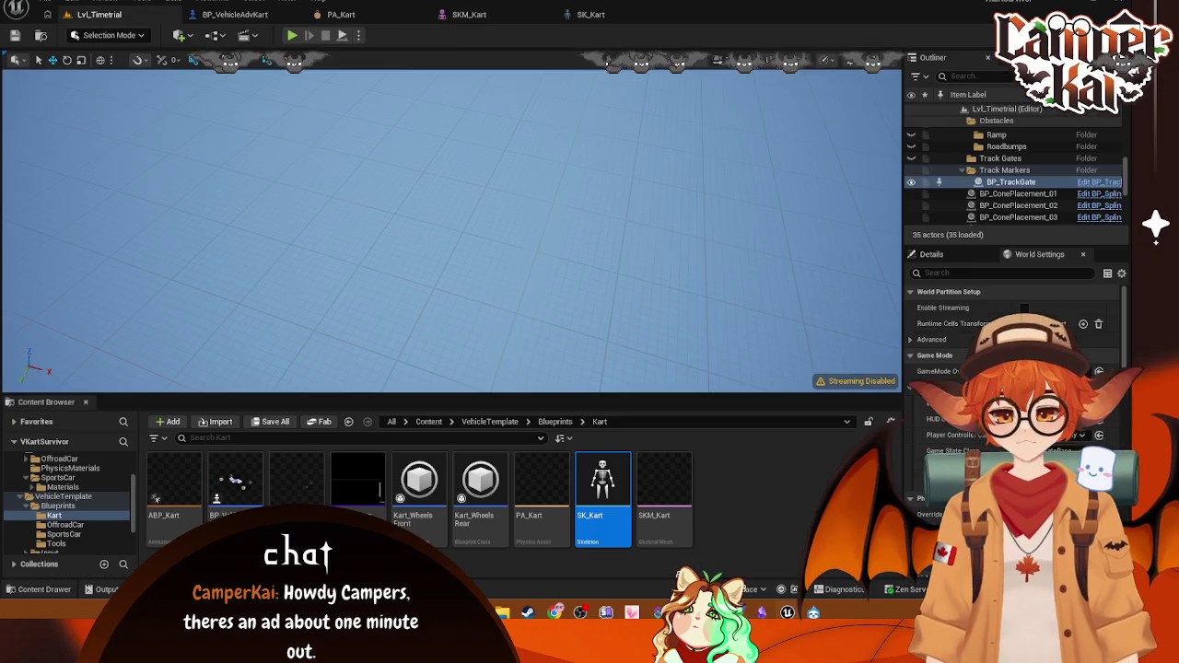
Step: Assign SK_Kart as SKM_Kart's skeleton from the Content Browser context menu and dismiss the validation notice
right_click(610, 488)
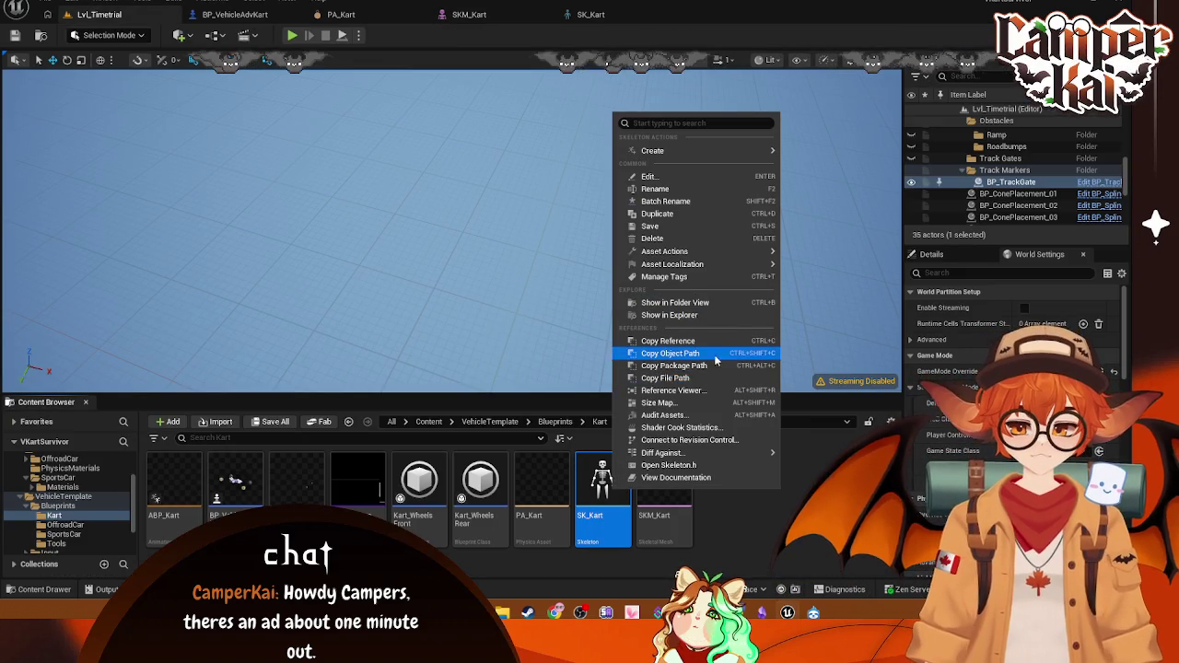
mouse_move(686, 149)
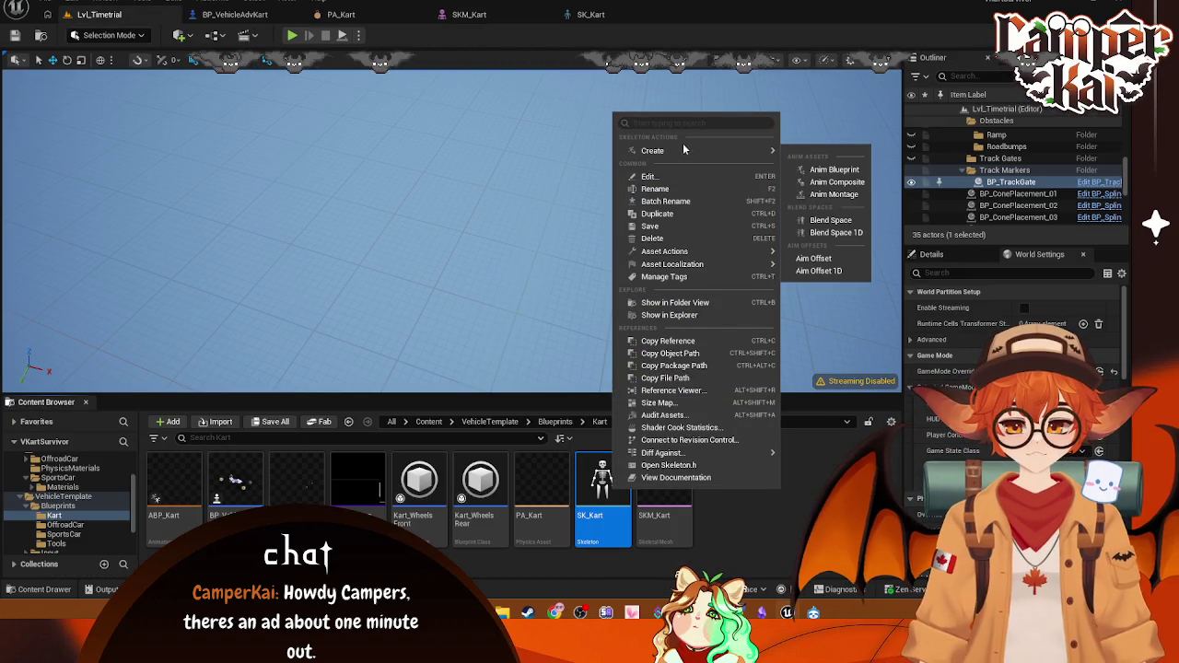
left_click(732, 542)
right_click(671, 514)
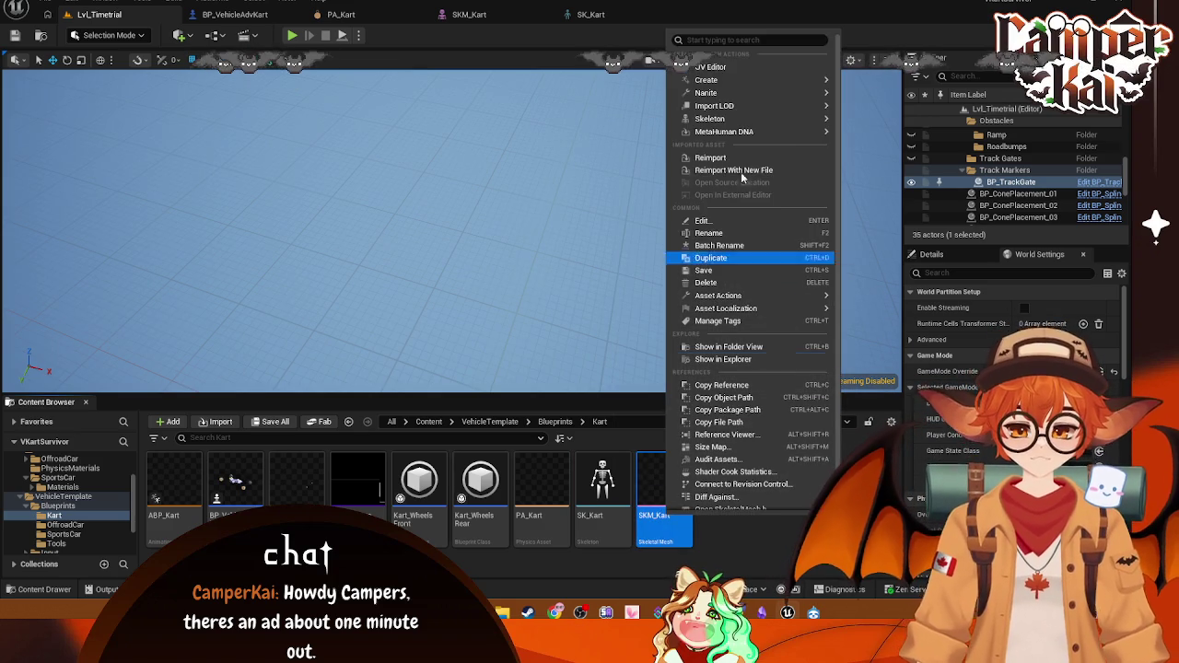
mouse_move(750, 89)
mouse_move(764, 119)
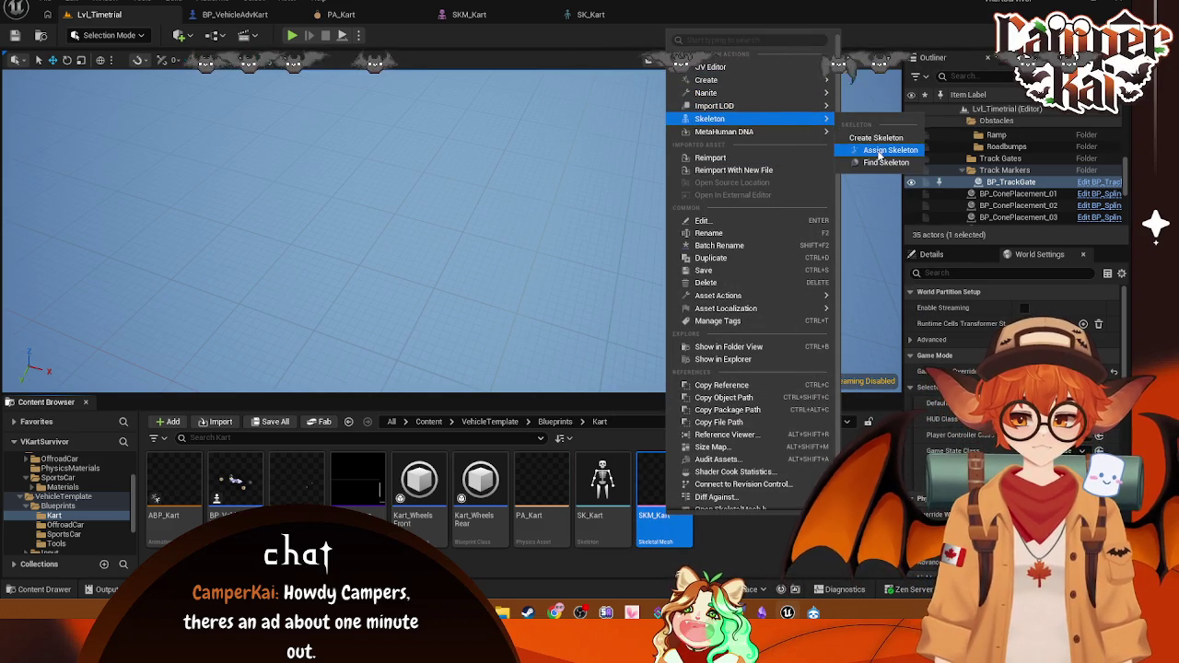
left_click(886, 146)
left_click(504, 224)
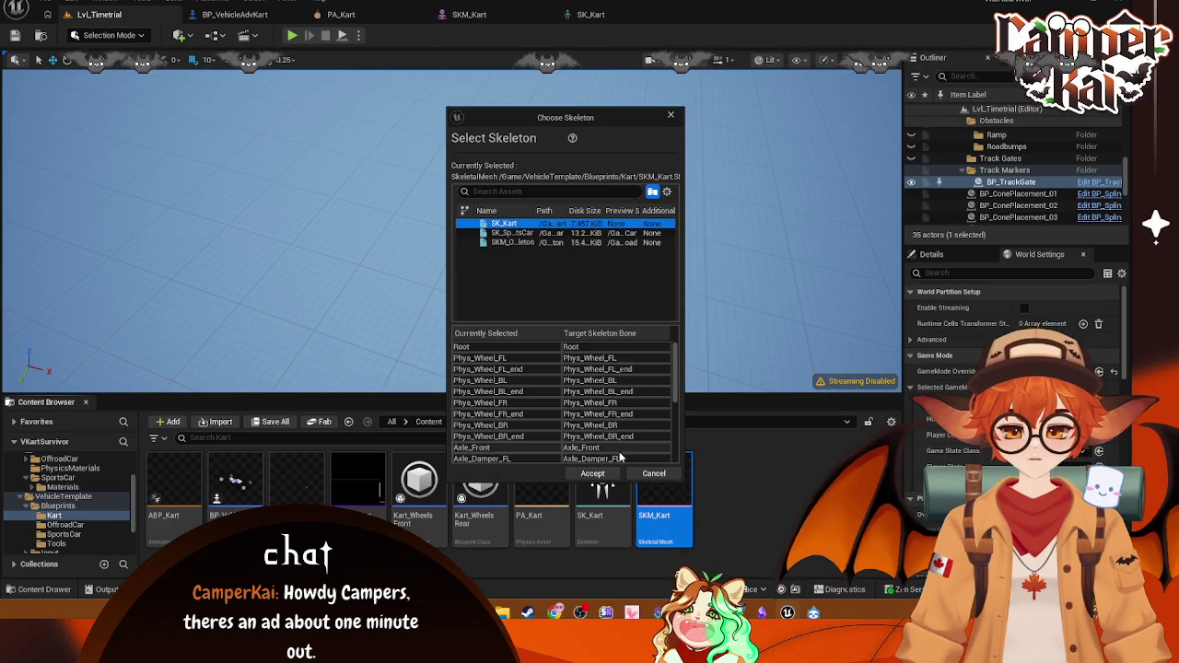
left_click(592, 474)
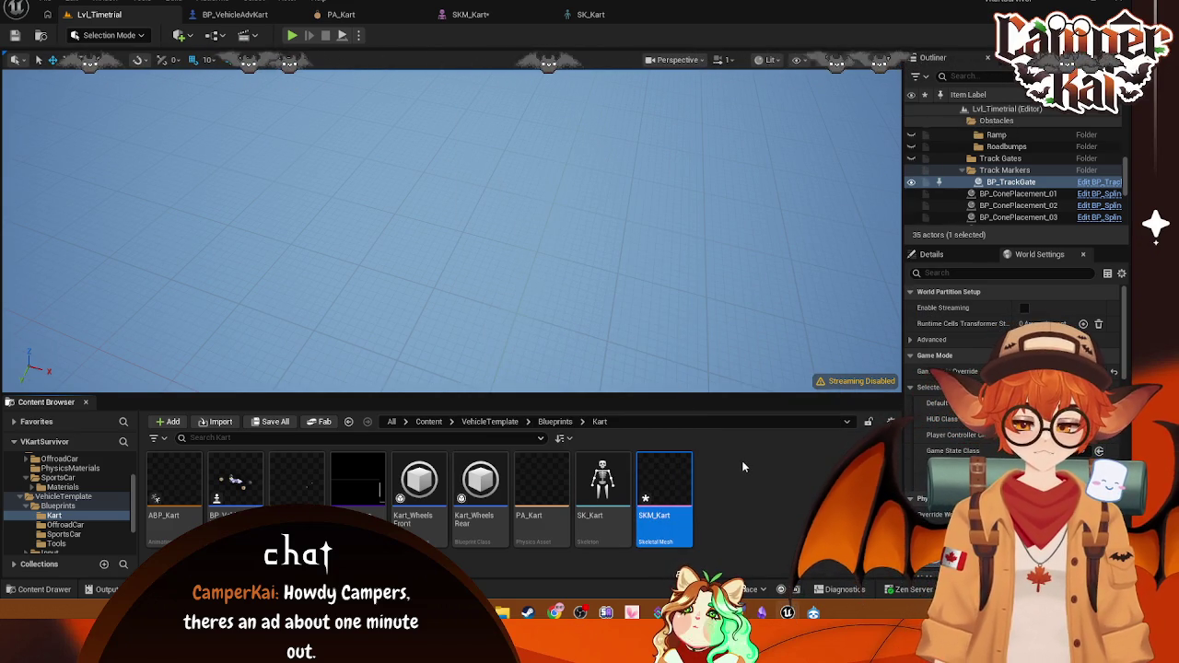
left_click(465, 15)
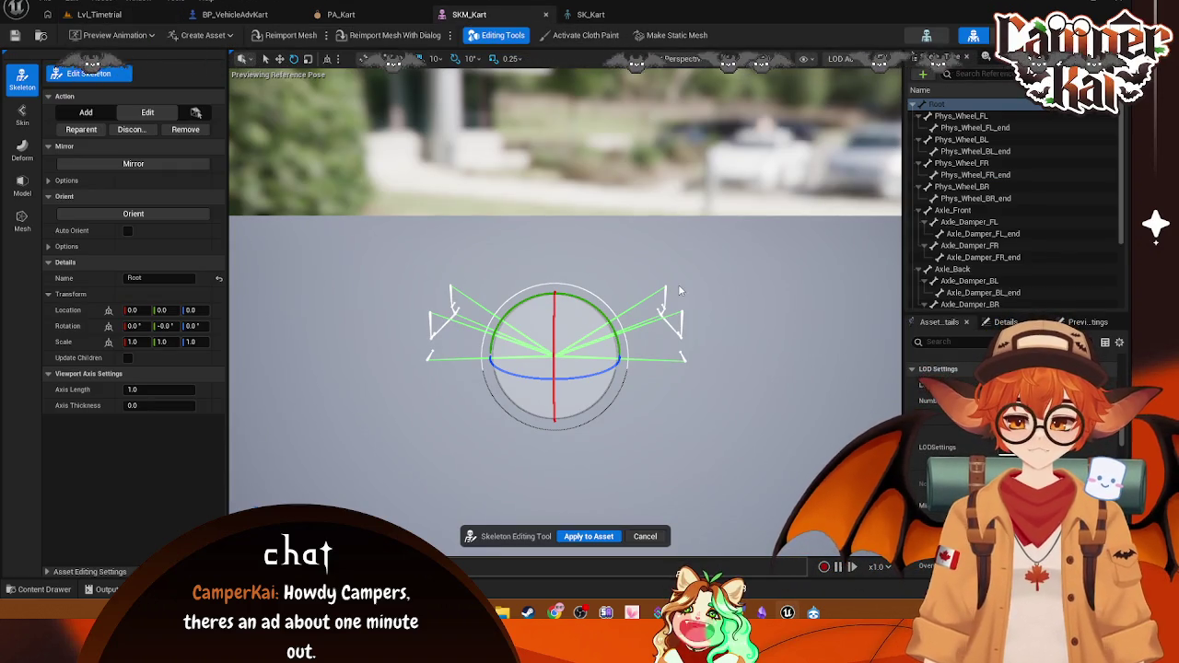
Step: Orbit around the kart skeleton, peek at the Create Asset and Preview Animation lists, then return to Lvl_Timetrial
mouse_move(562, 350)
left_mouse_down()
mouse_move(534, 323)
mouse_move(608, 295)
mouse_move(525, 364)
mouse_move(544, 341)
left_mouse_up()
mouse_move(640, 244)
left_mouse_down()
mouse_move(618, 267)
mouse_move(640, 244)
left_mouse_up()
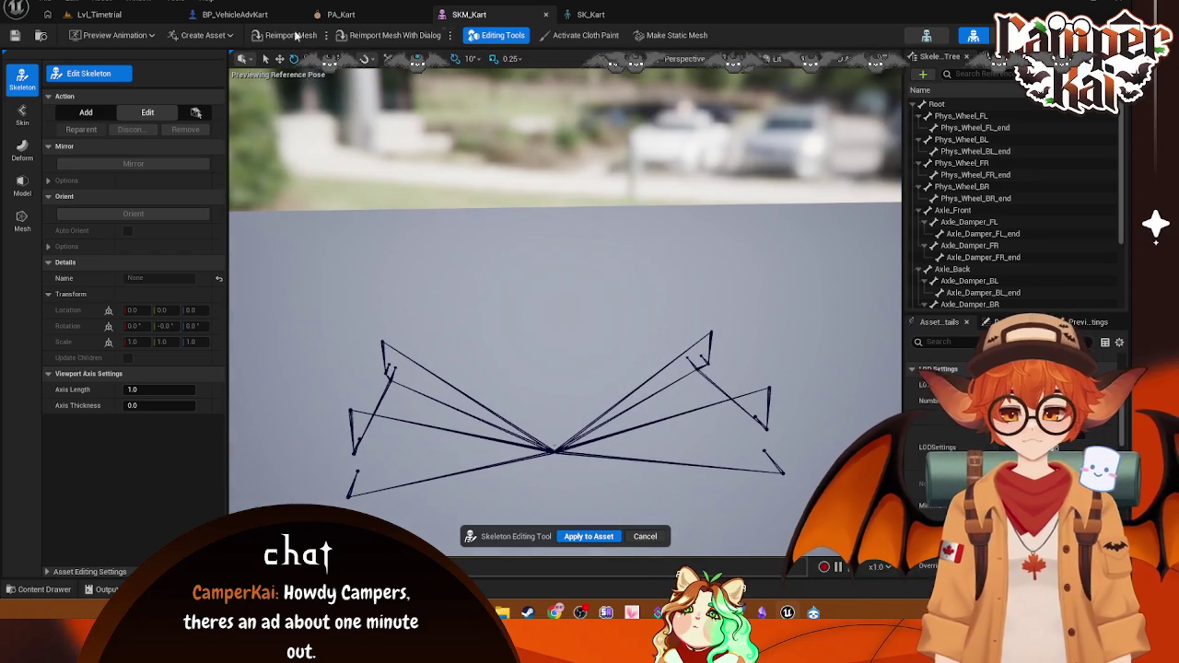
left_click(193, 35)
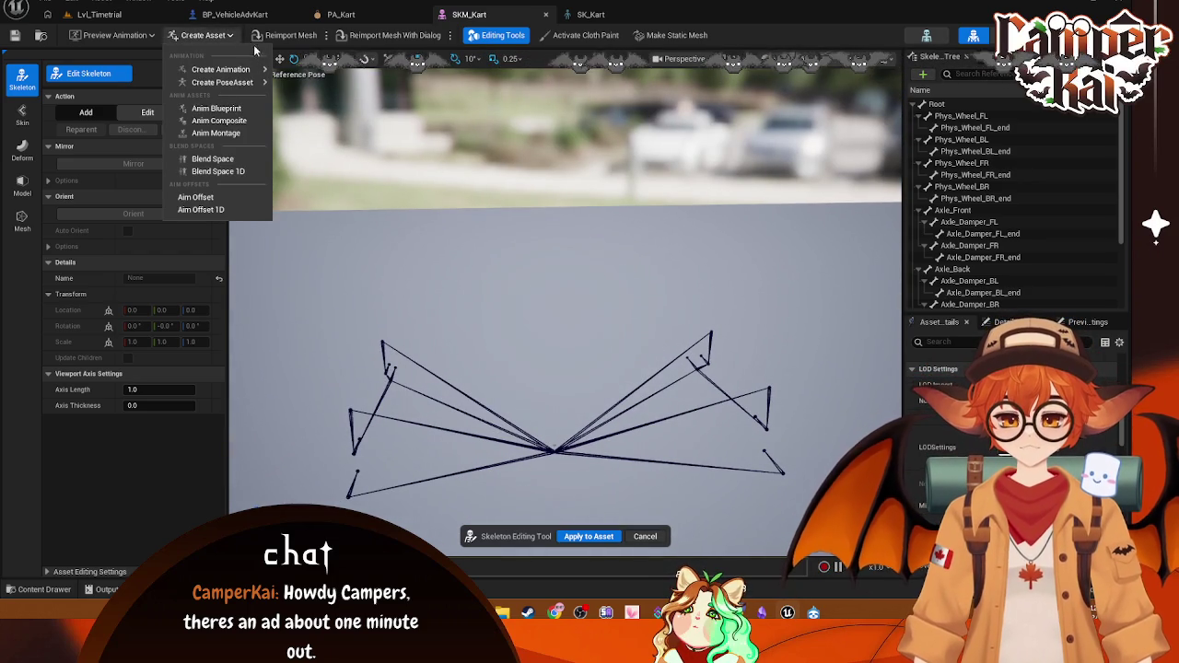
left_click(150, 36)
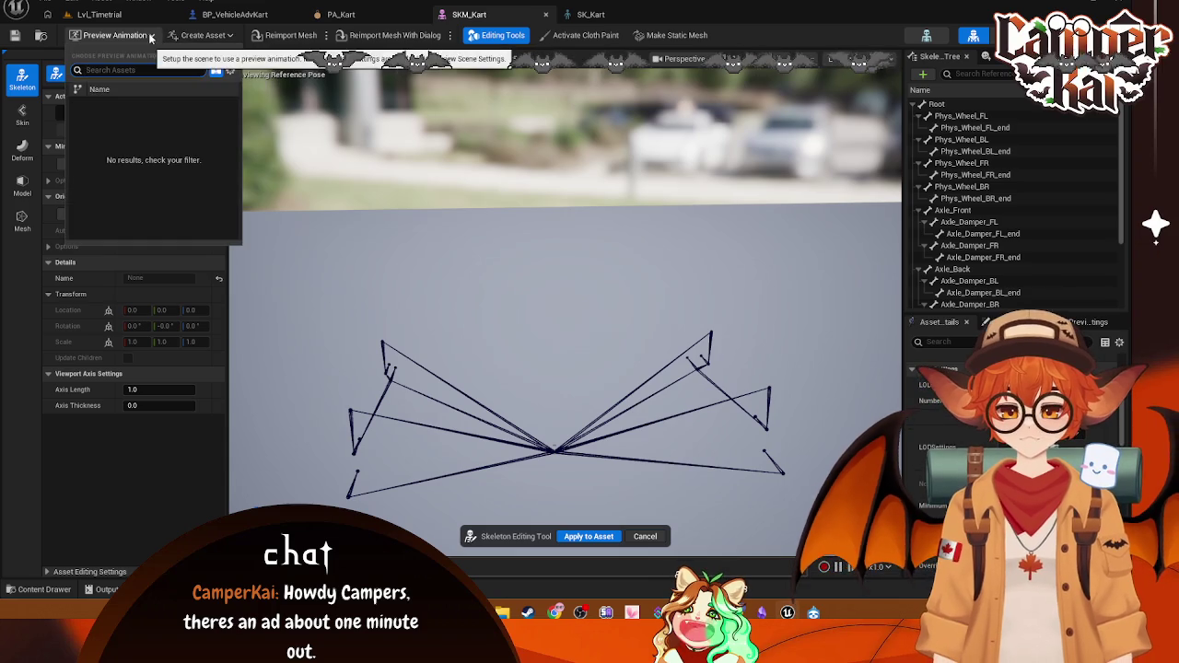
left_click(343, 96)
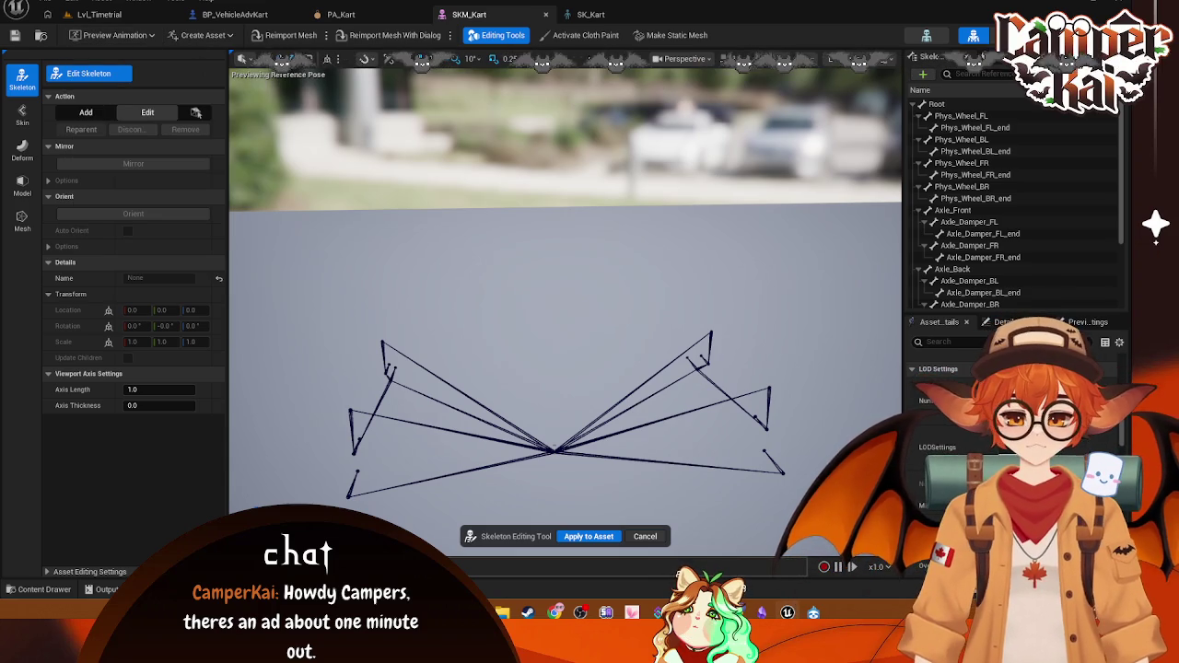
left_click(138, 14)
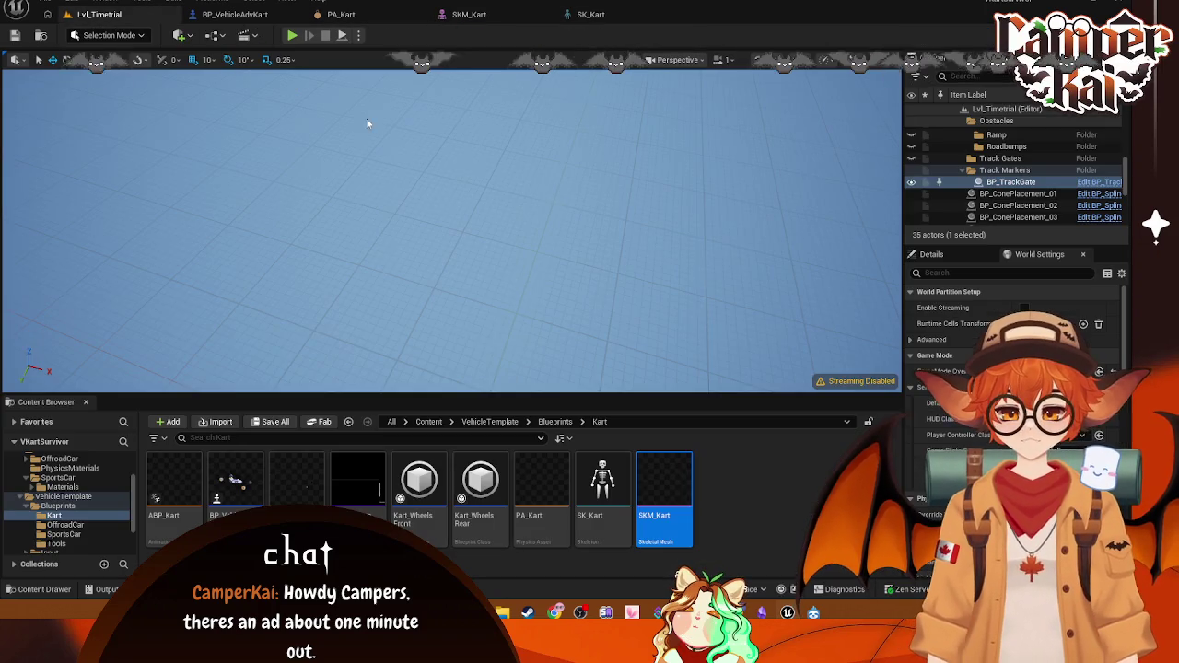
Step: Browse SKM_Kart's Create and Skeleton submenus without choosing, then reopen its mesh editor showing Axle and Damper bones
right_click(681, 493)
mouse_move(763, 86)
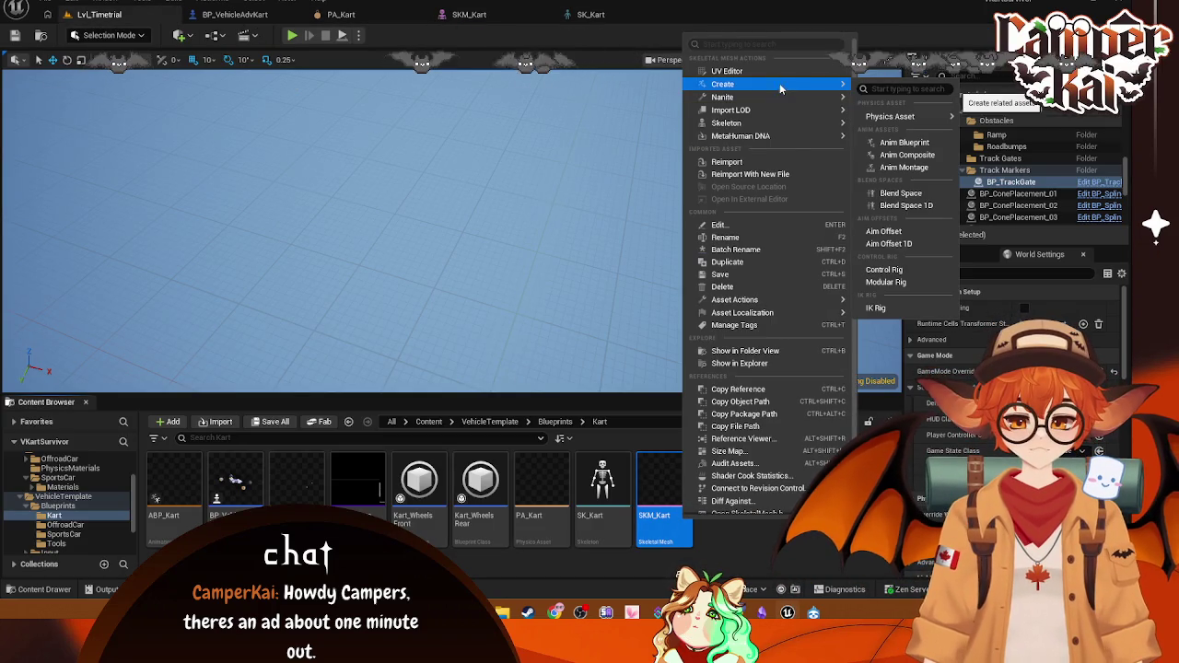
mouse_move(824, 123)
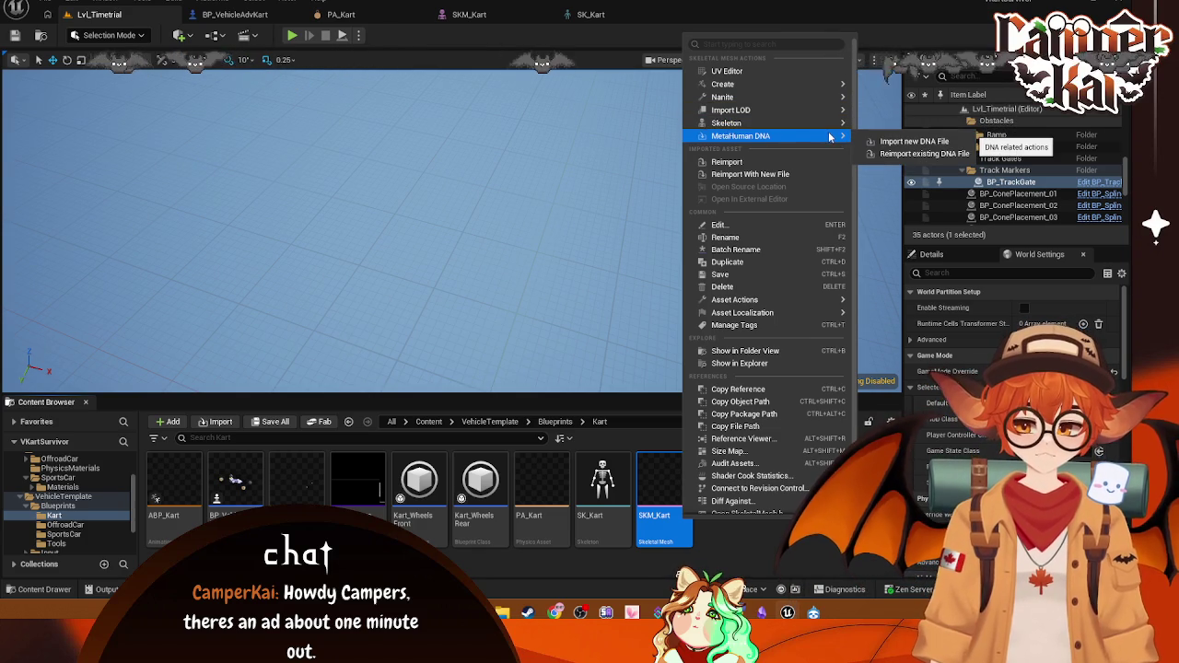
key("Escape")
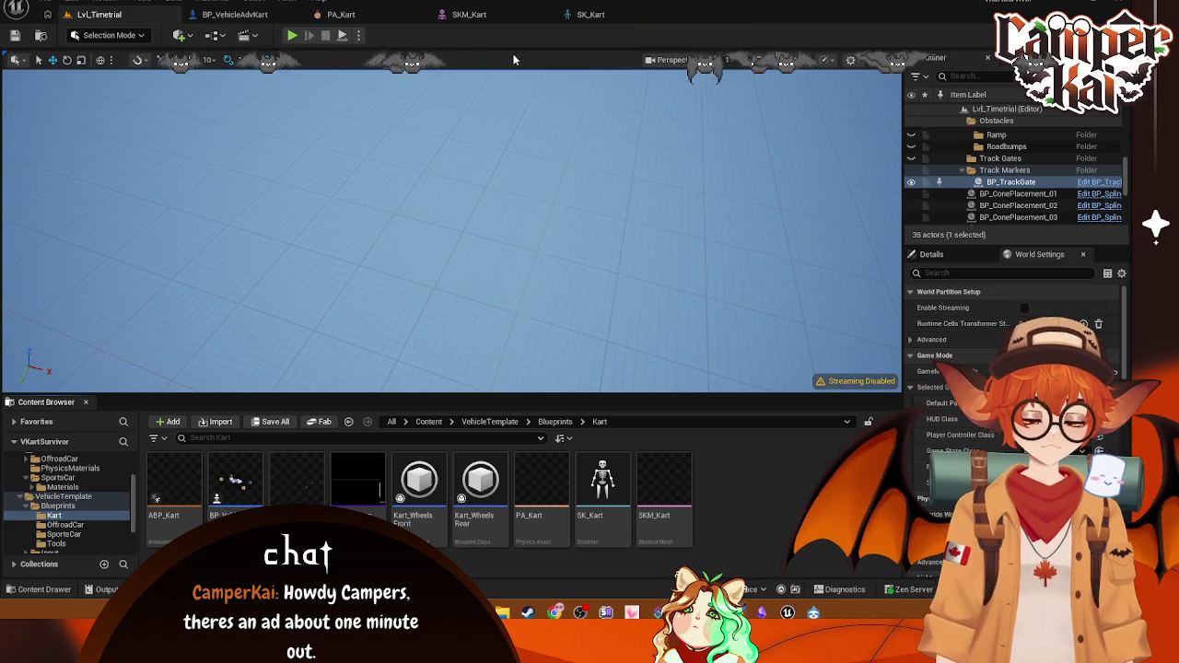
left_click(452, 14)
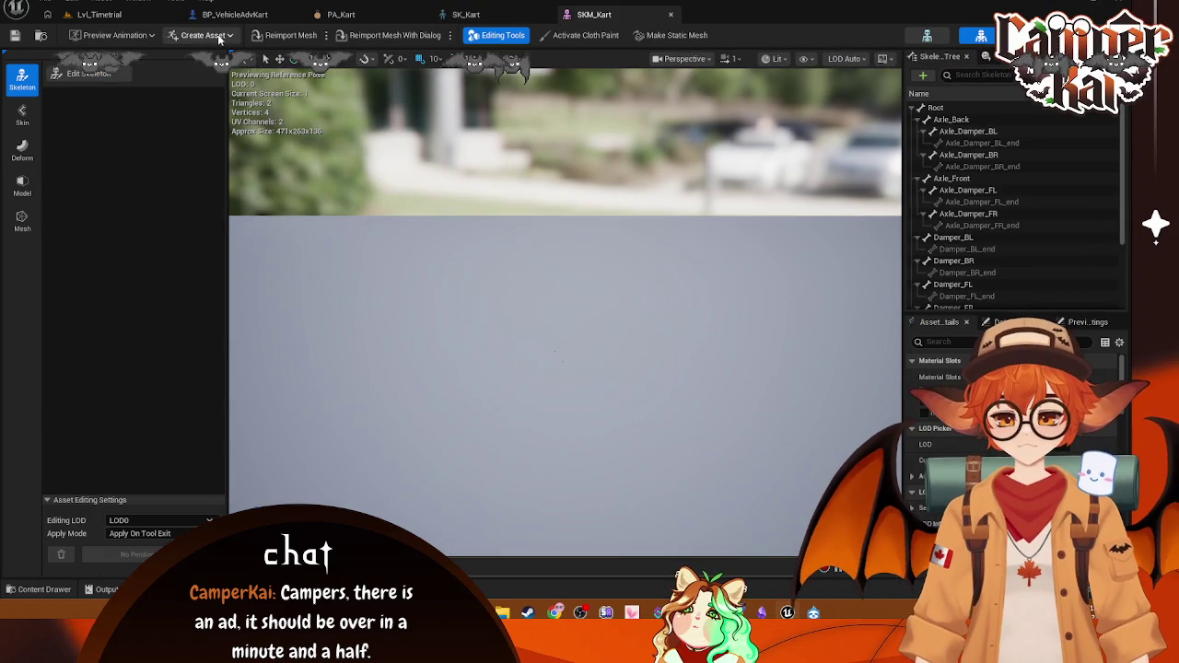
left_click(218, 37)
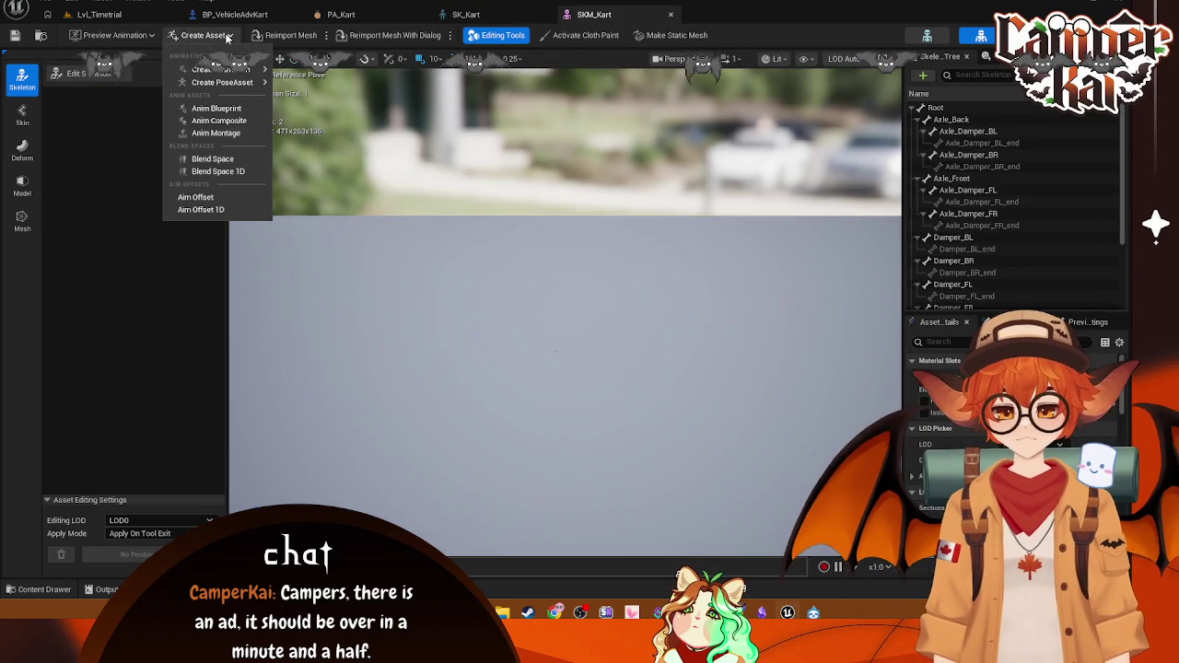
left_click(301, 40)
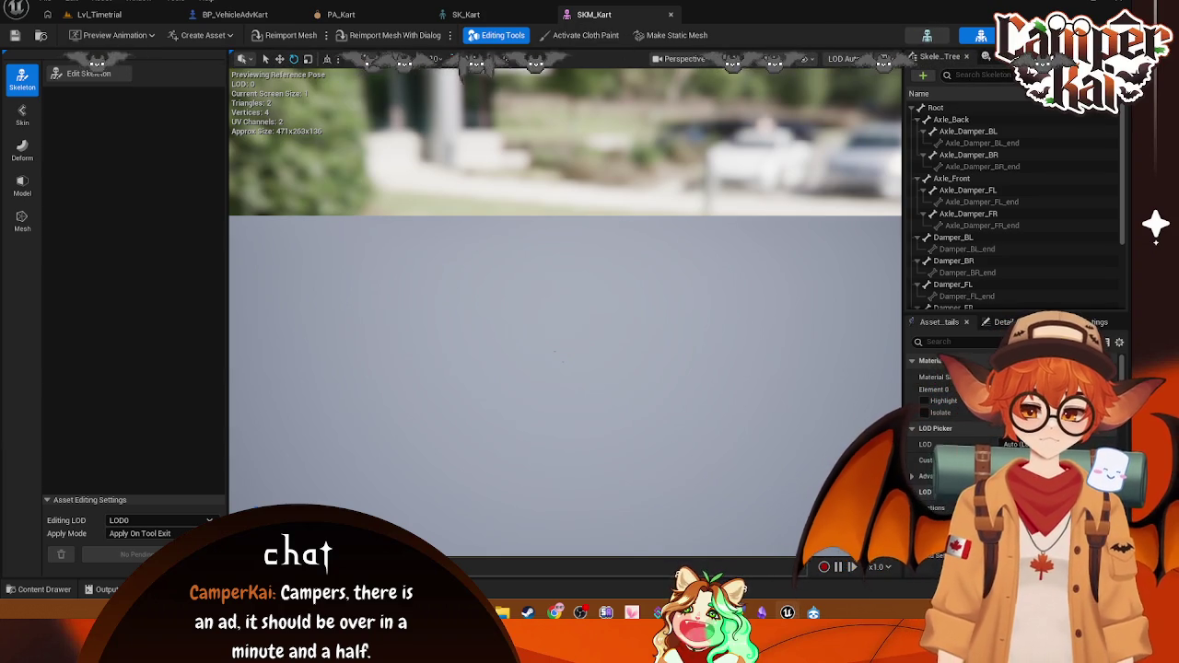
mouse_move(761, 614)
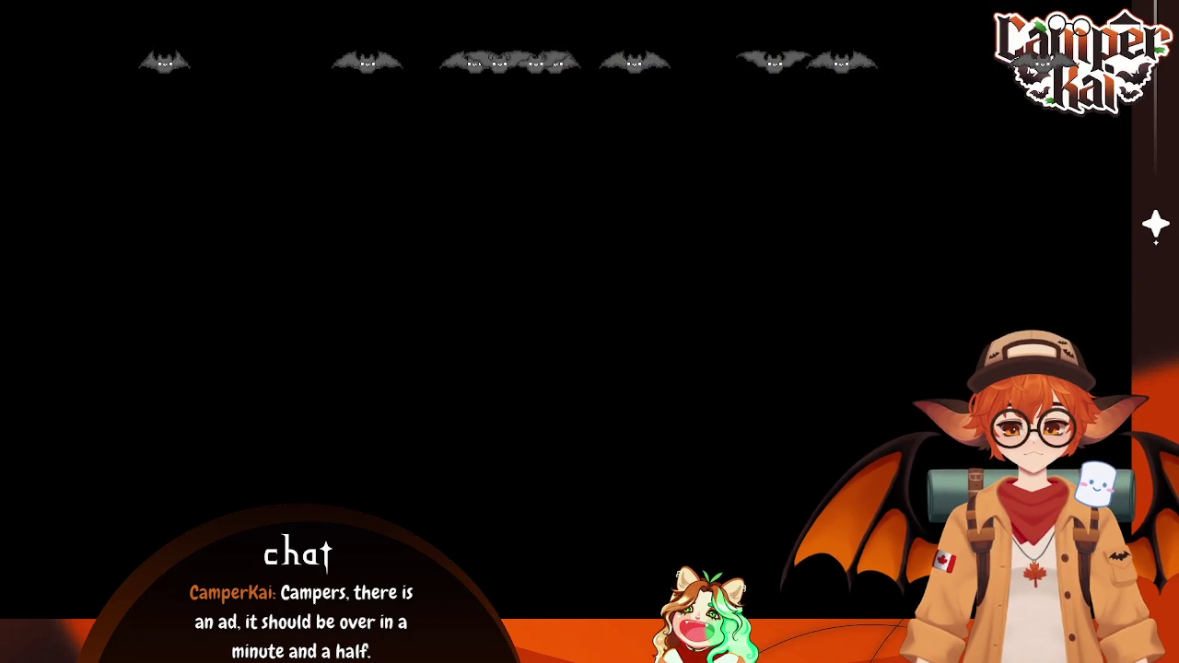
Step: Resume the game, cross the night farm and descend the ladder into the wooden room, then pause
key("Escape")
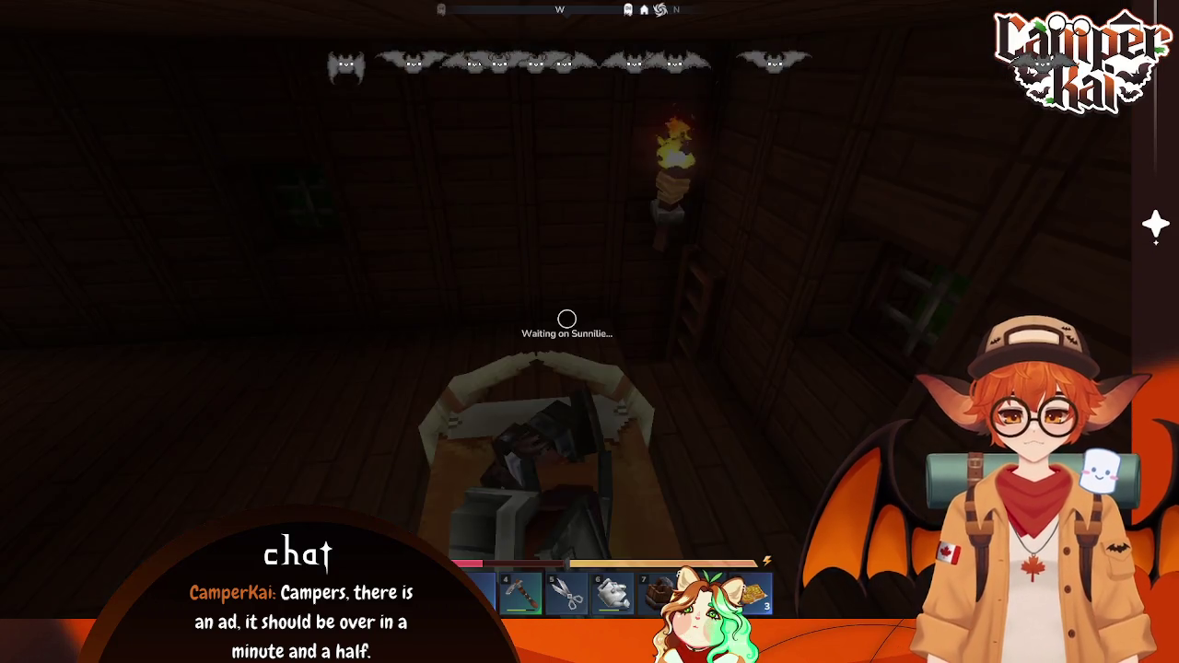
key("w")
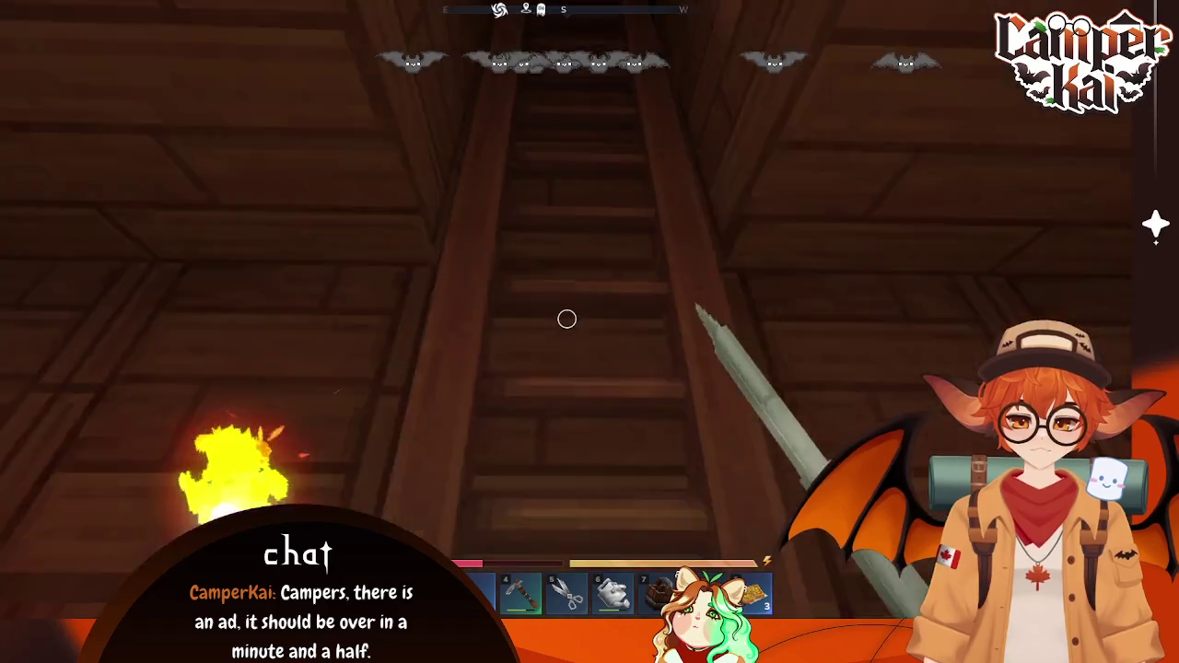
key("w")
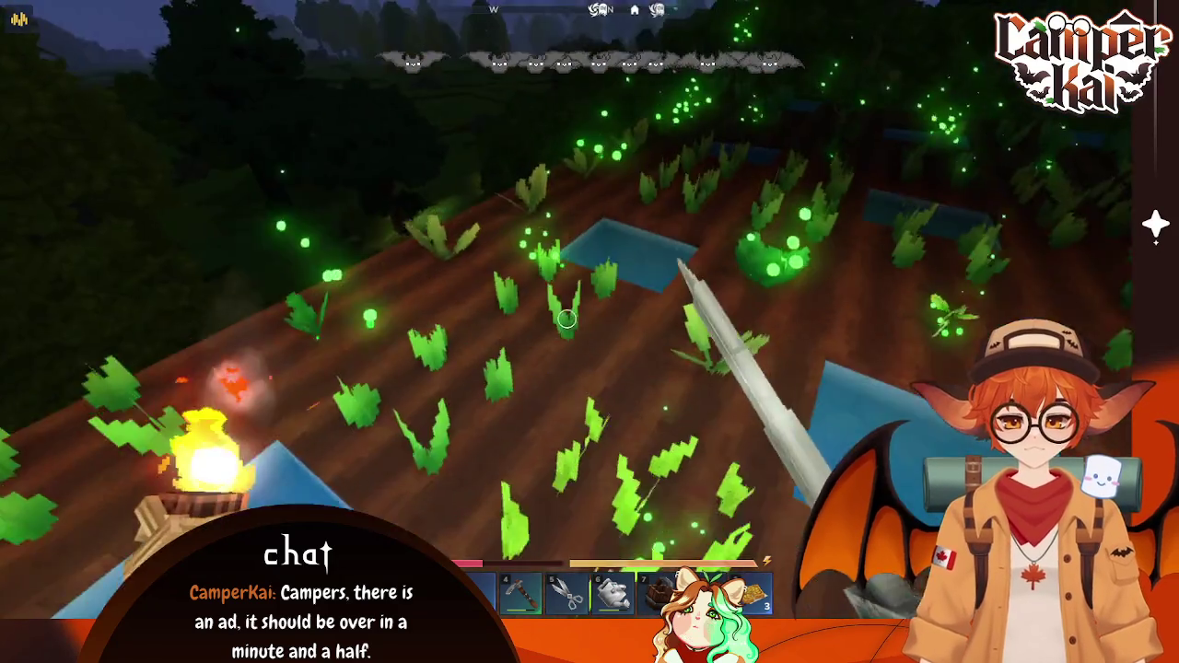
key("w")
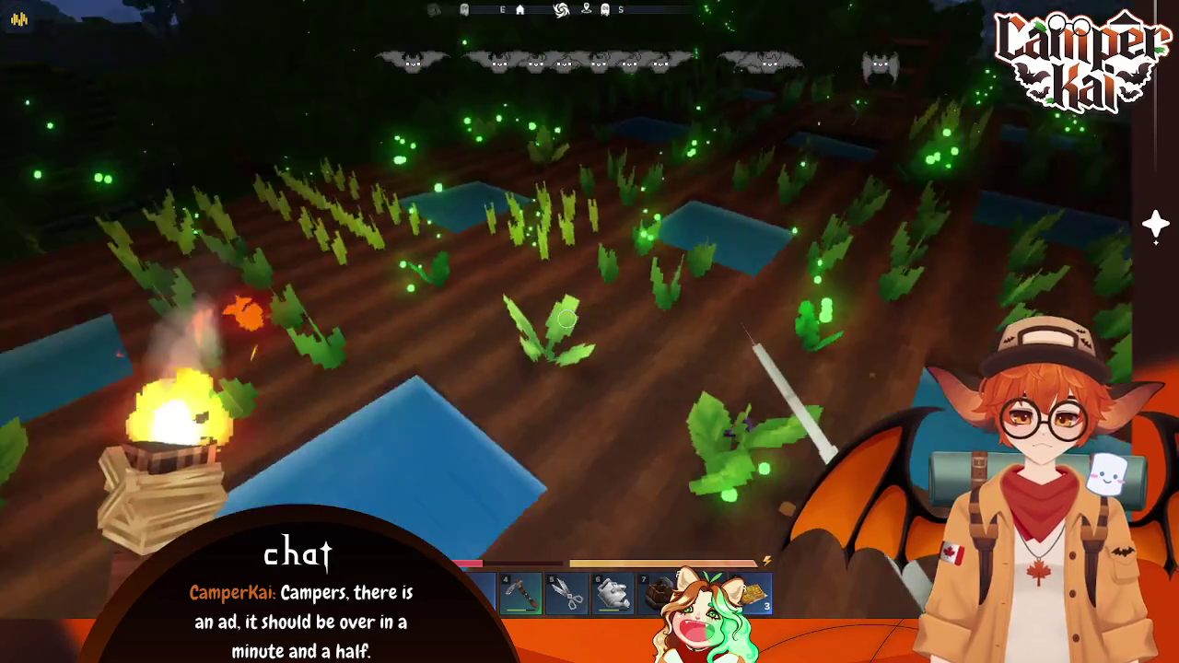
key("w")
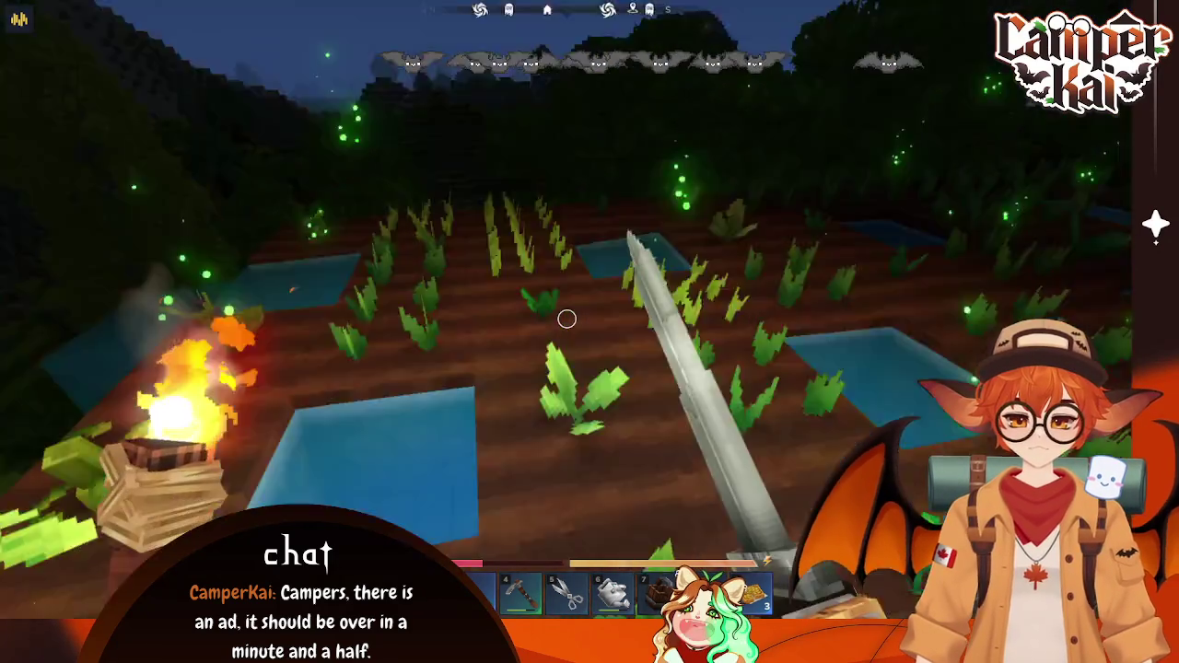
key("w")
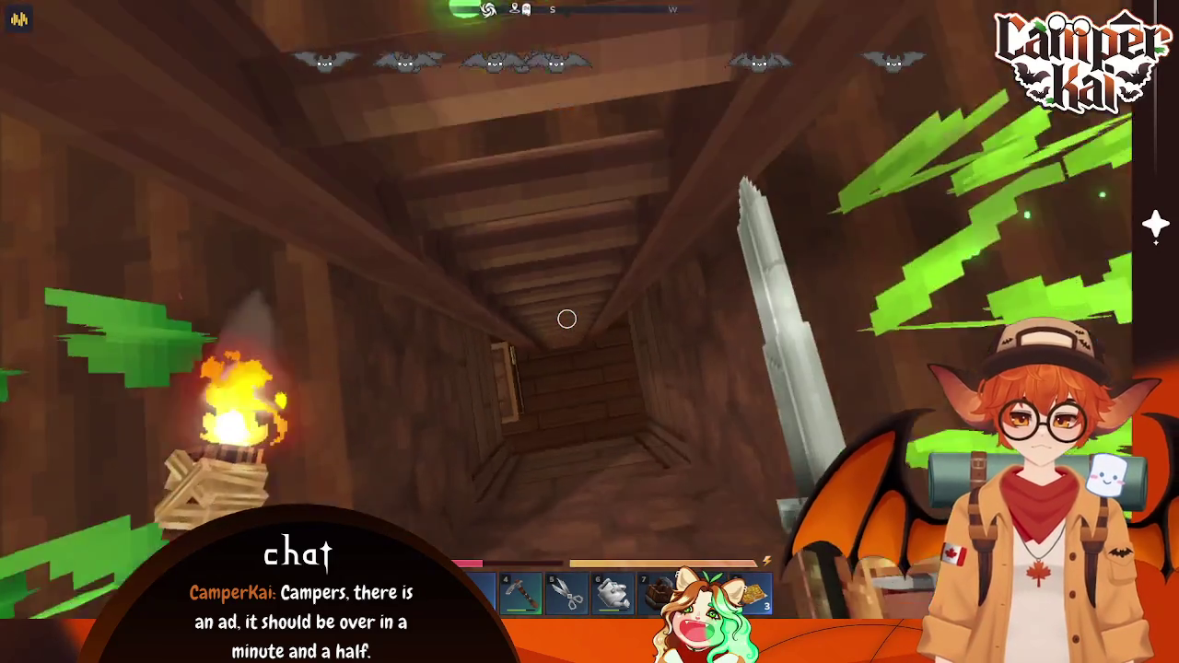
key("w")
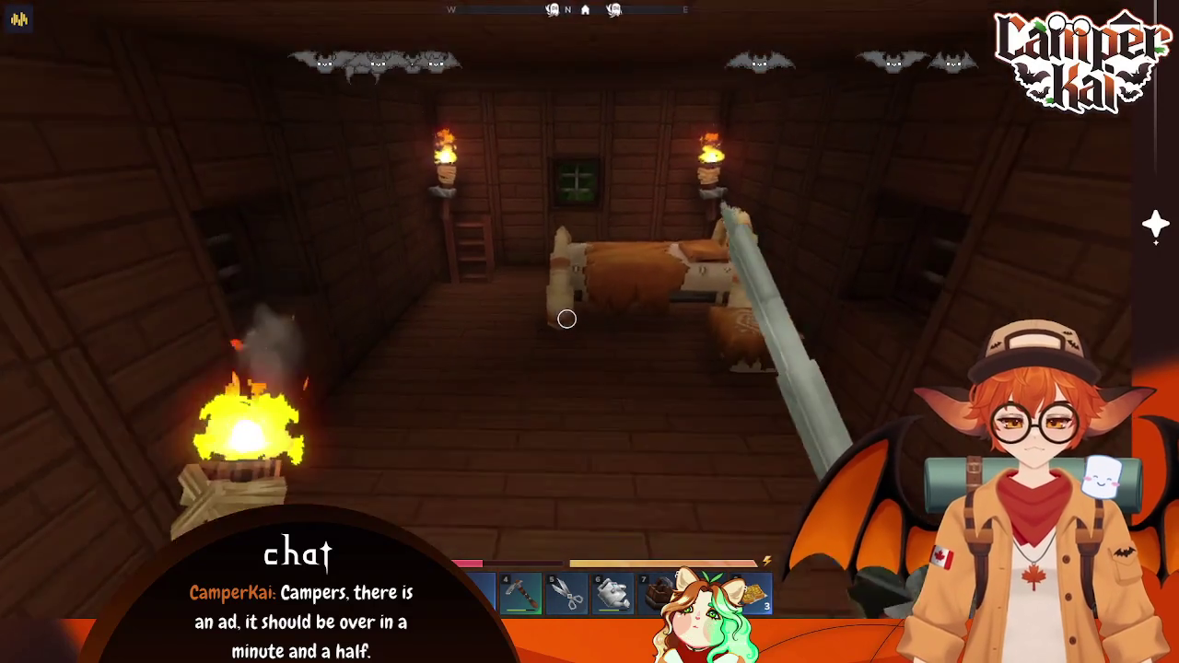
key("Escape")
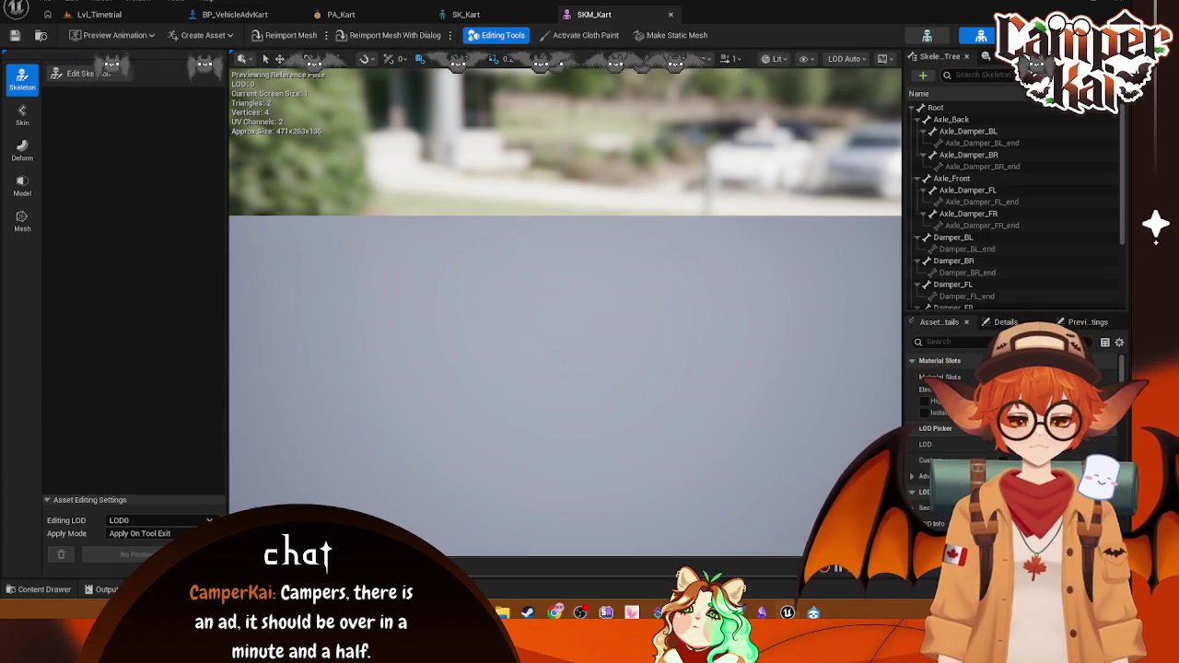
Step: Attach the kart-oobi mesh as a preview asset on SKM_Kart's Root bone
left_click(913, 109)
right_click(961, 140)
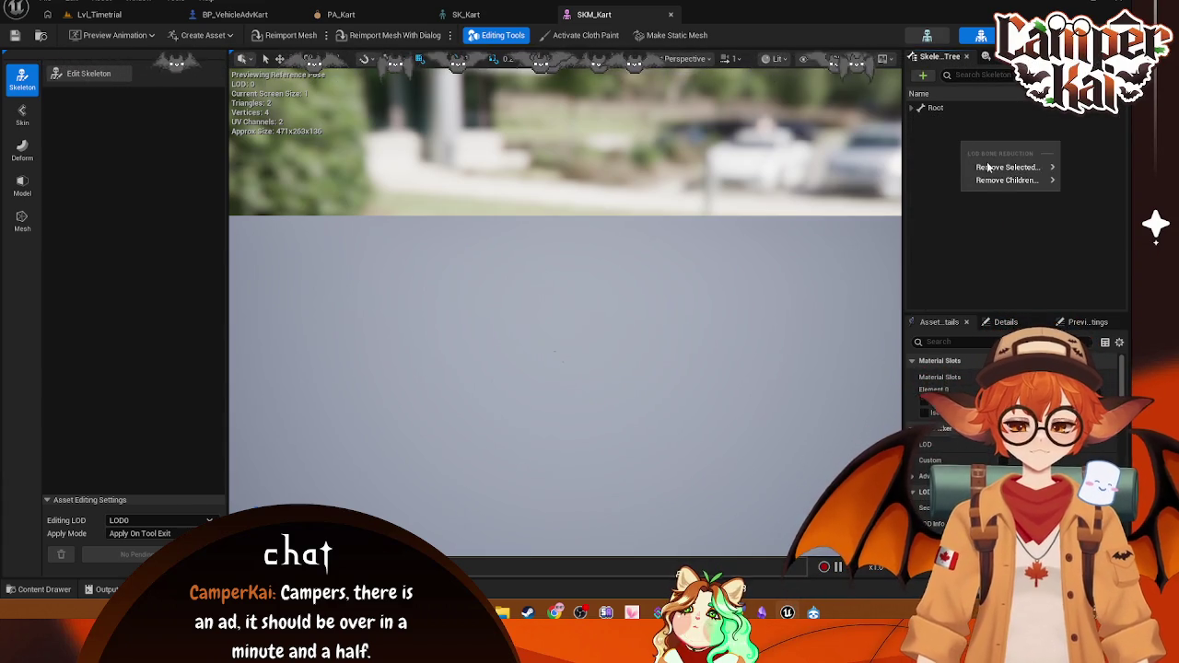
mouse_move(1006, 179)
left_click(913, 109)
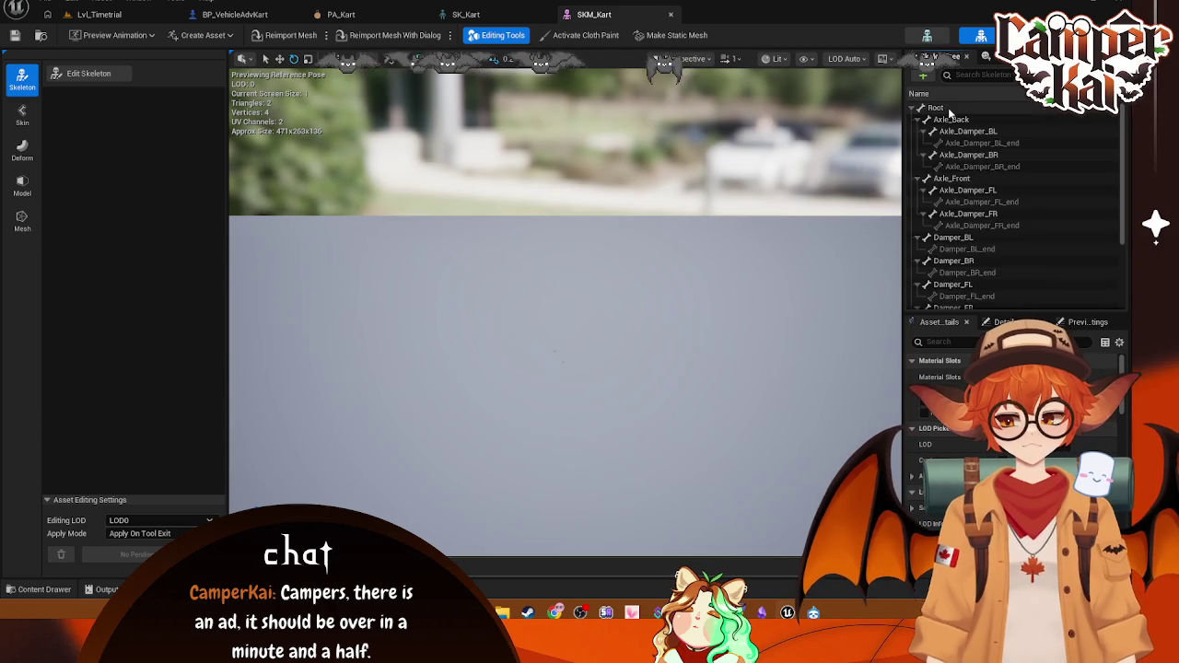
right_click(960, 110)
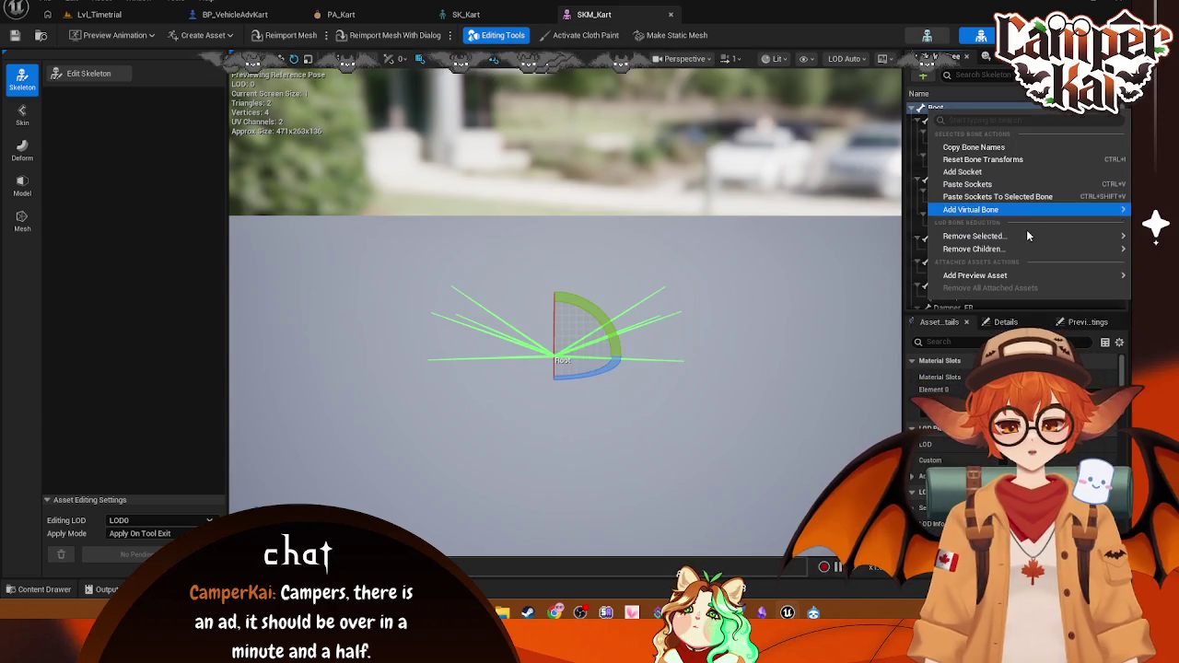
mouse_move(1036, 272)
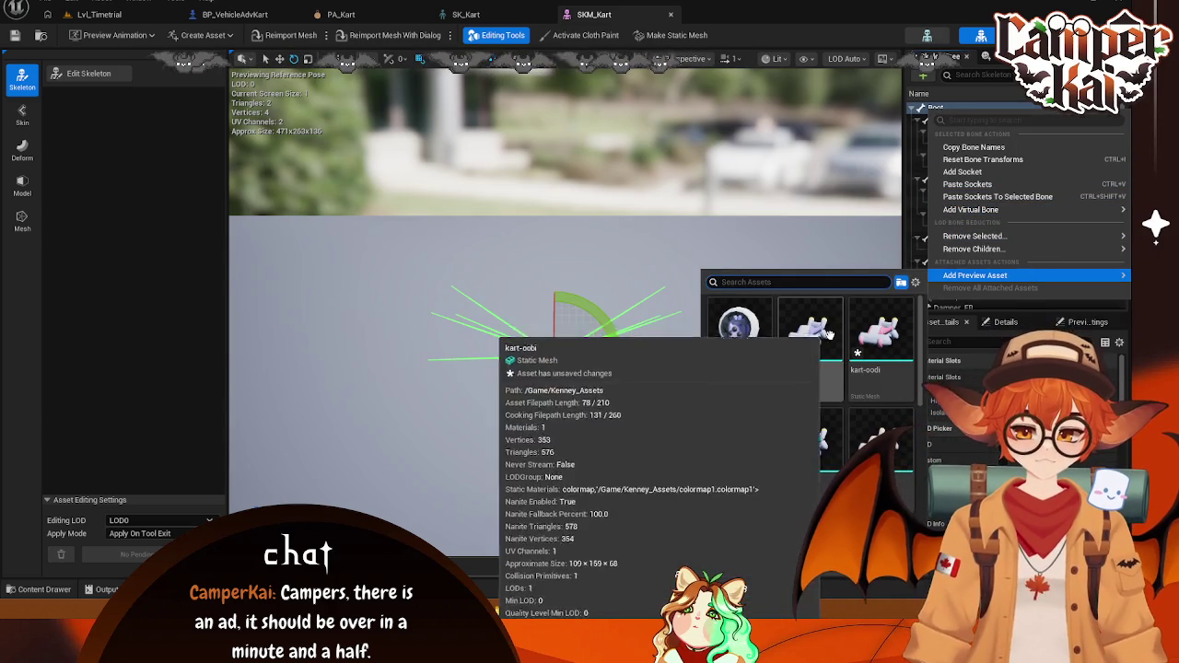
scroll(836, 408, "down", 1)
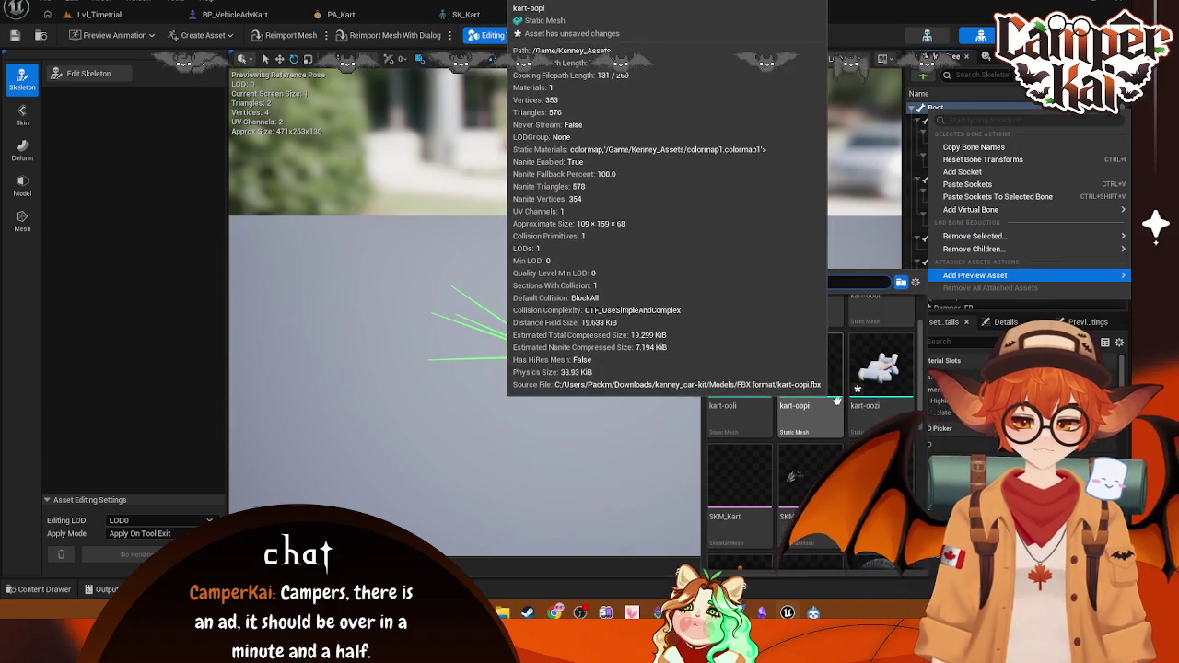
scroll(859, 416, "down", 2)
scroll(861, 419, "down", 2)
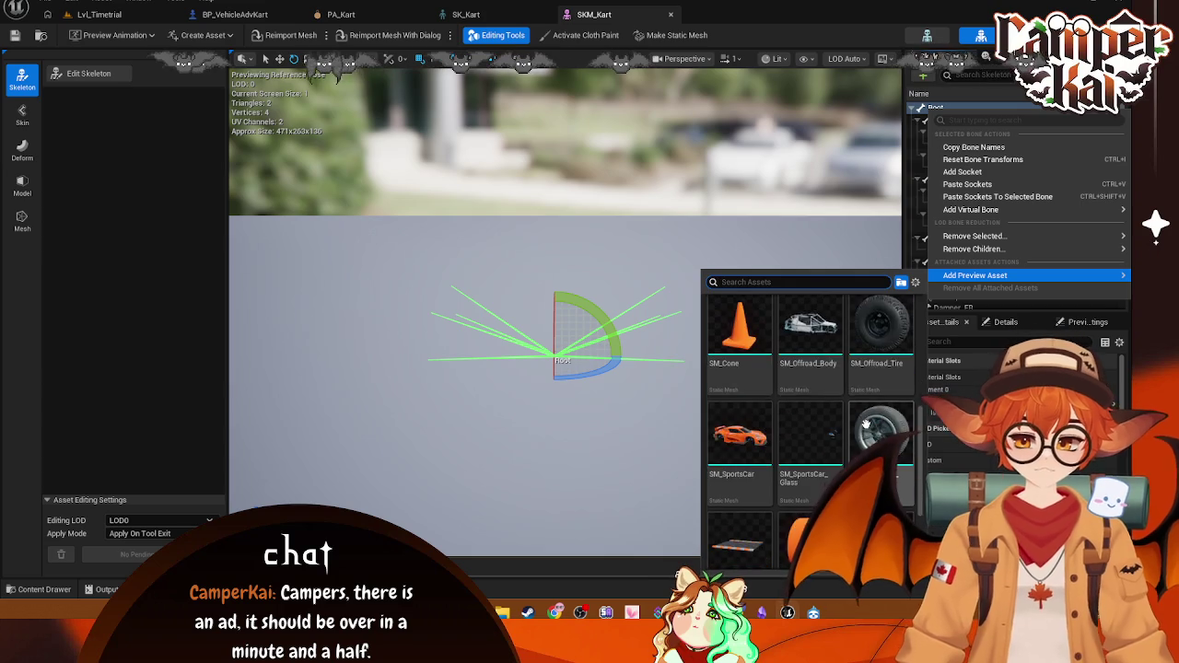
scroll(924, 452, "up", 2)
scroll(924, 452, "up", 3)
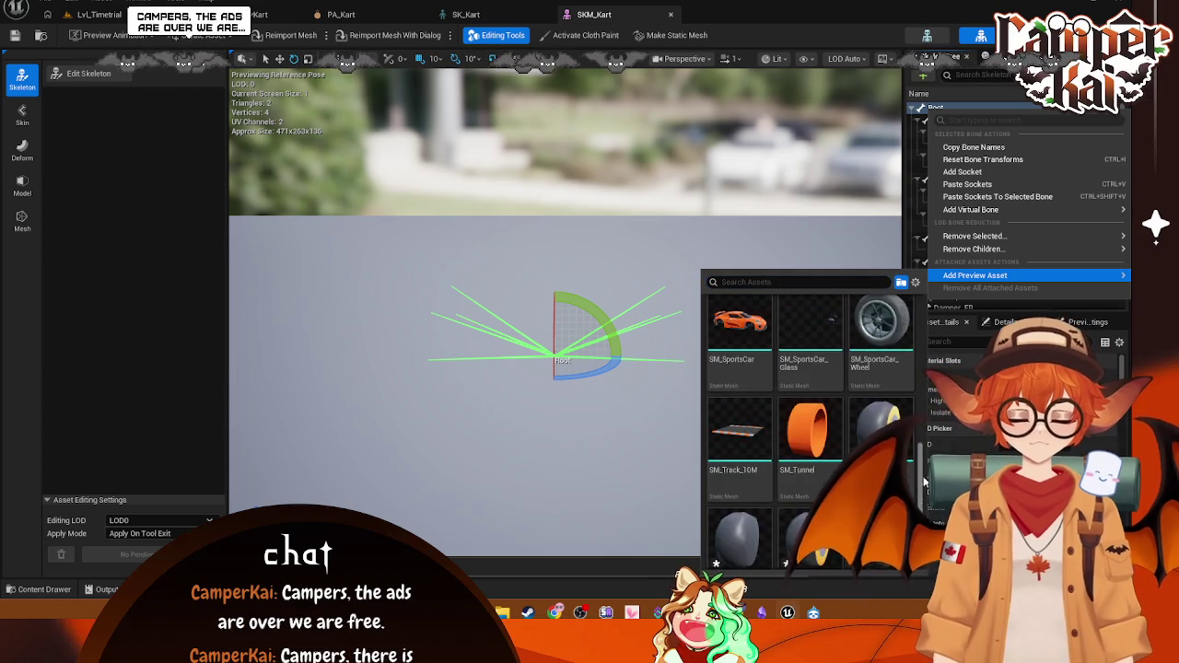
left_click(834, 350)
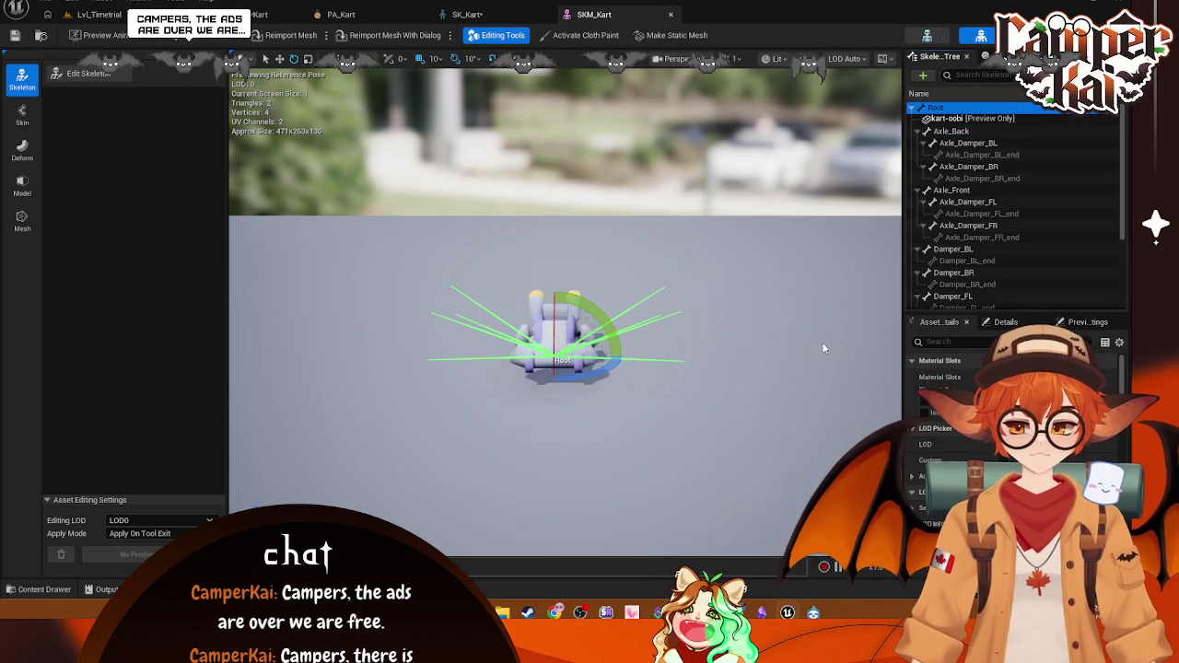
Step: Inspect the kart-oobi preview entry and its actions without changing anything
scroll(1001, 255, "down", 3)
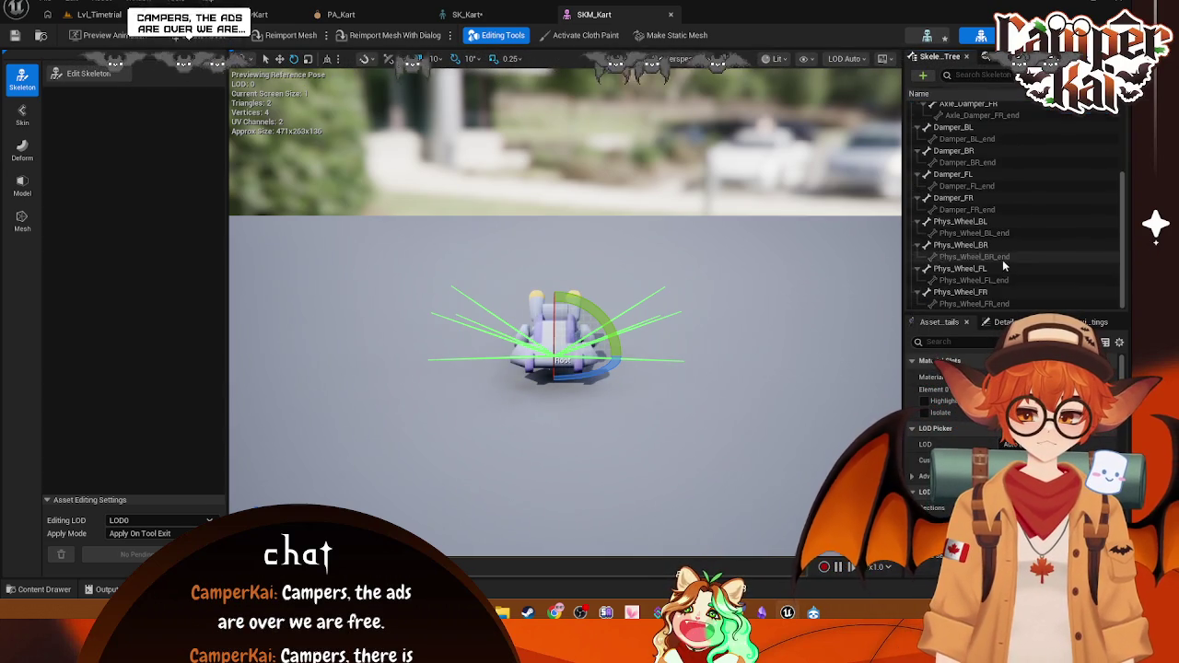
scroll(1016, 193, "up", 3)
key("Escape")
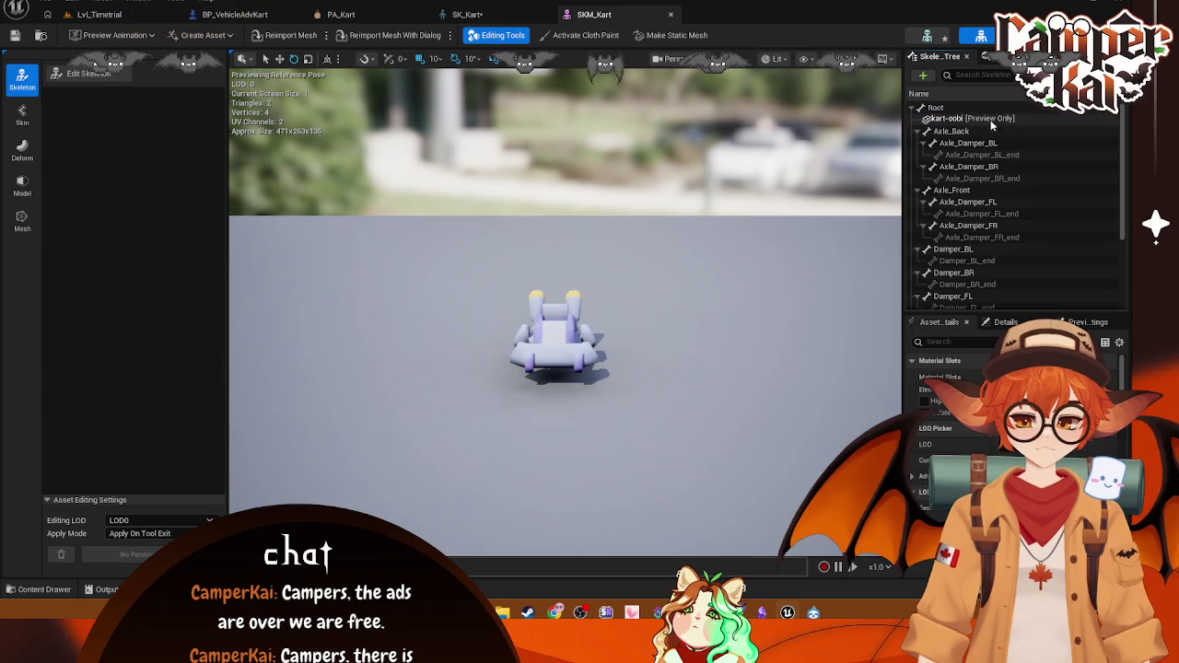
left_click(972, 118)
key("Escape")
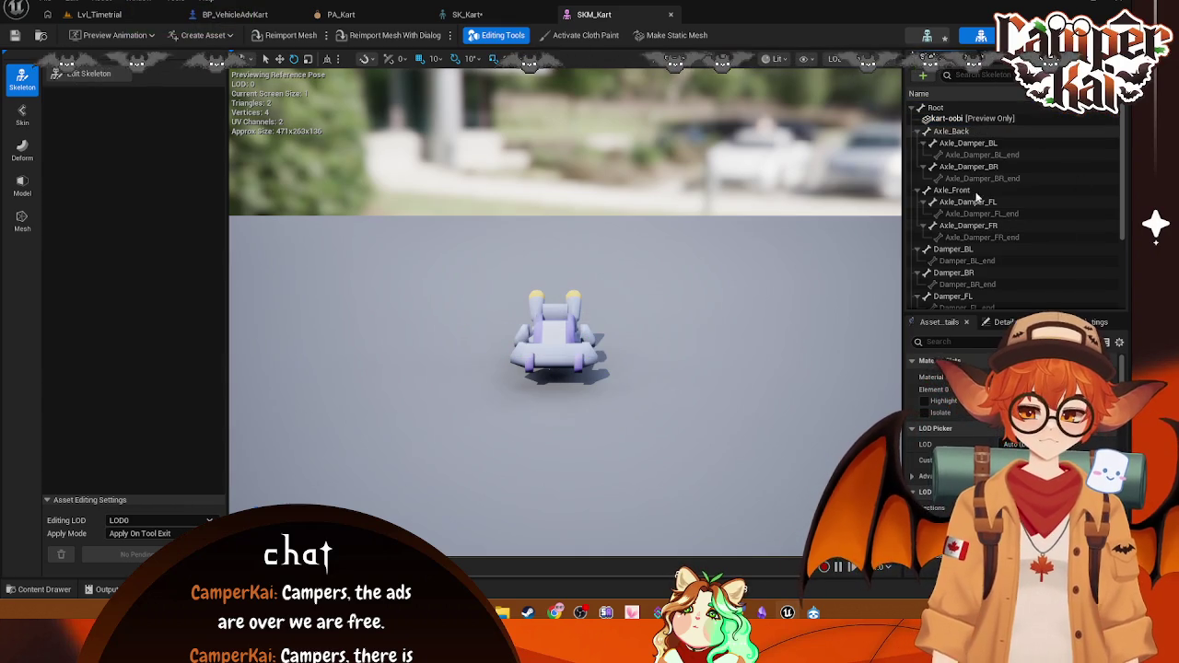
left_click(1006, 322)
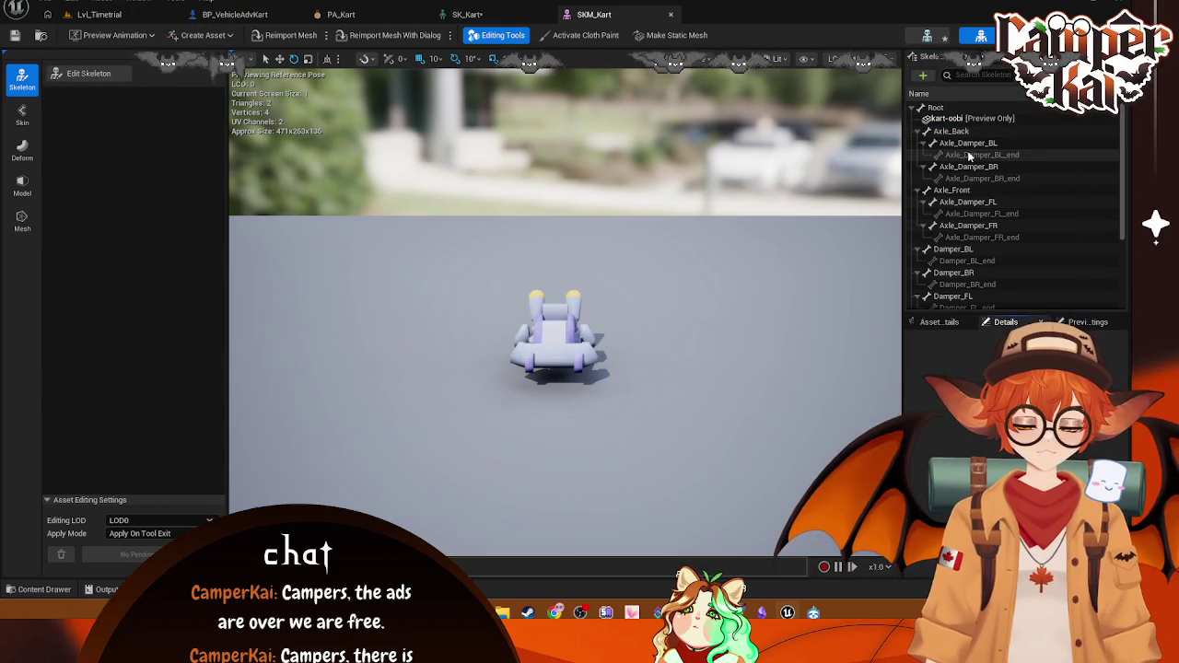
right_click(965, 119)
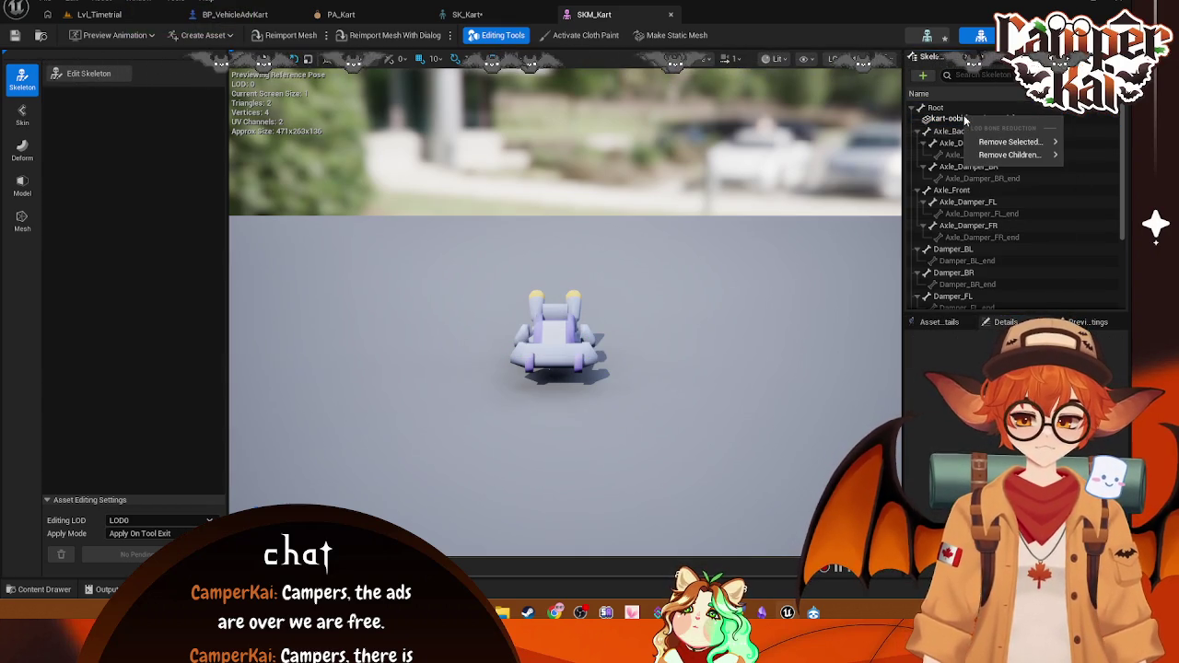
key("Escape")
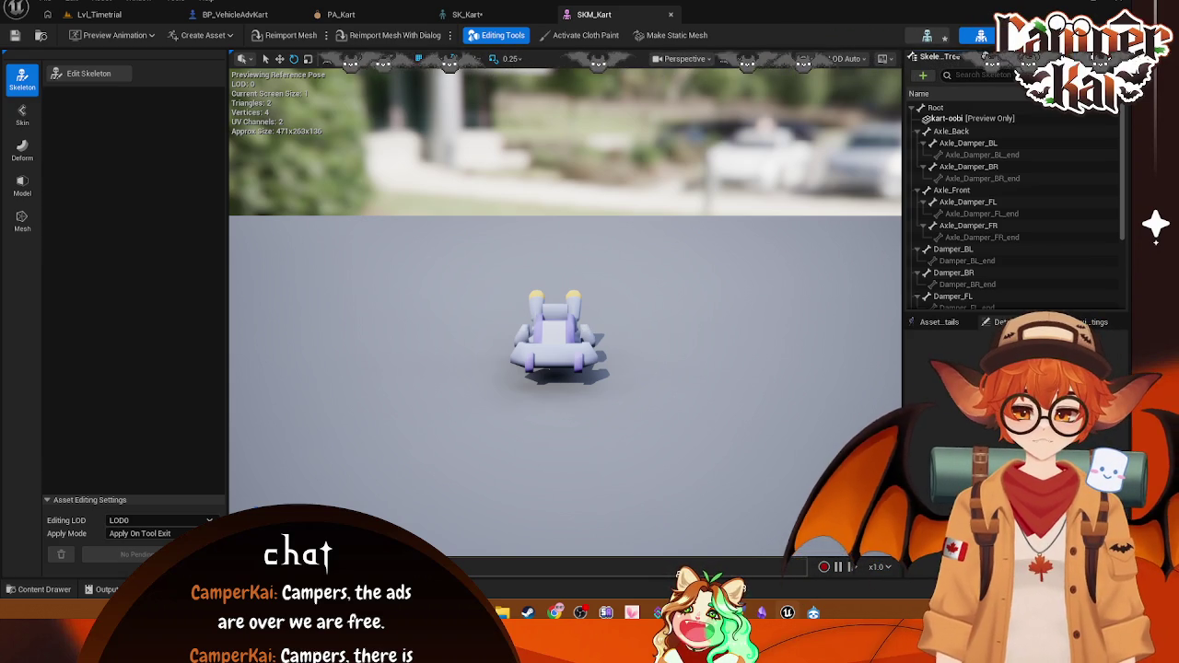
right_click(941, 117)
key("Escape")
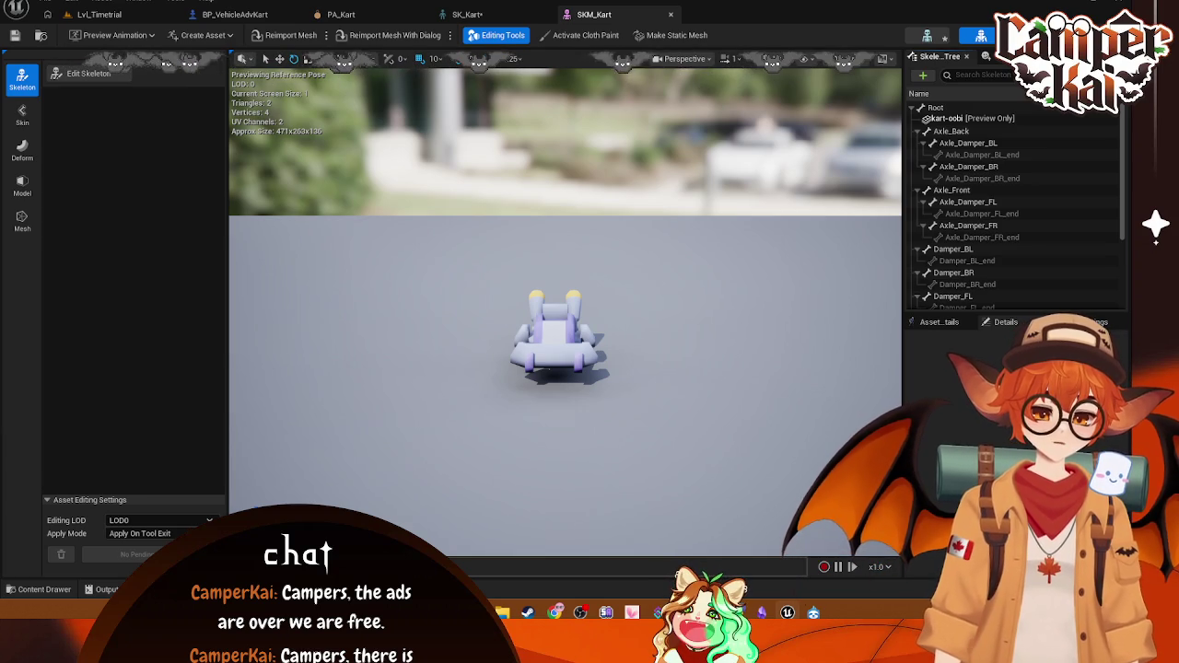
Step: Orbit to the kart's side and frame the Axle_Back and Root bones in the viewport
left_click_drag(562, 350, 700, 350)
left_click(952, 131)
key("f")
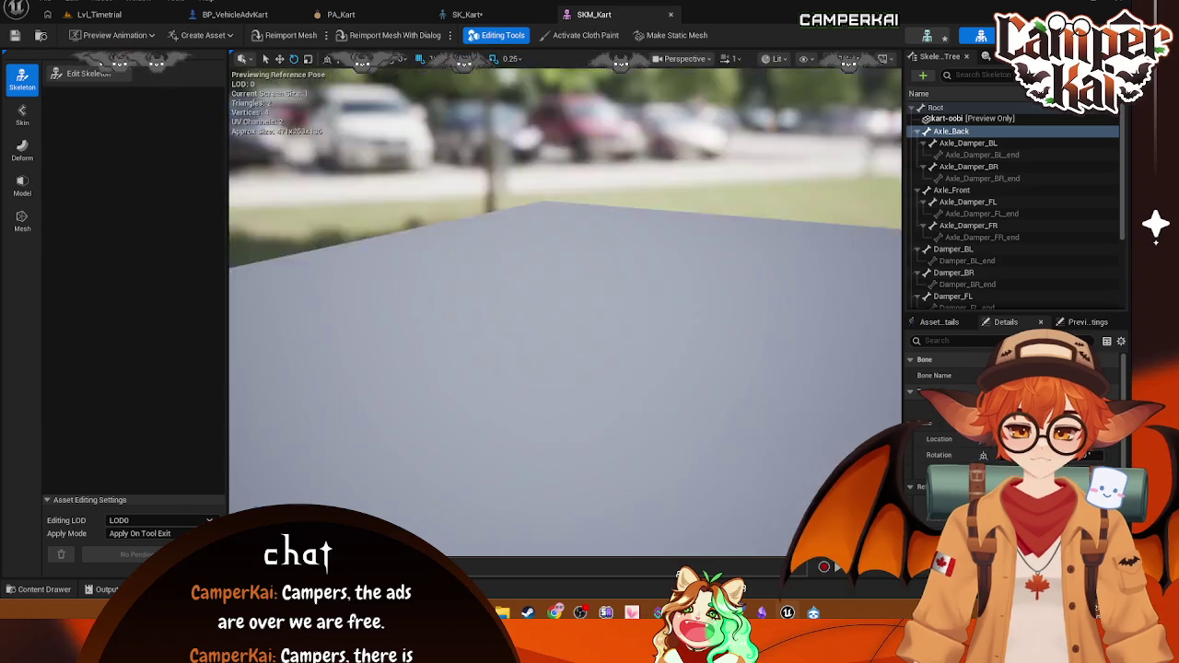
left_click(936, 109)
key("f")
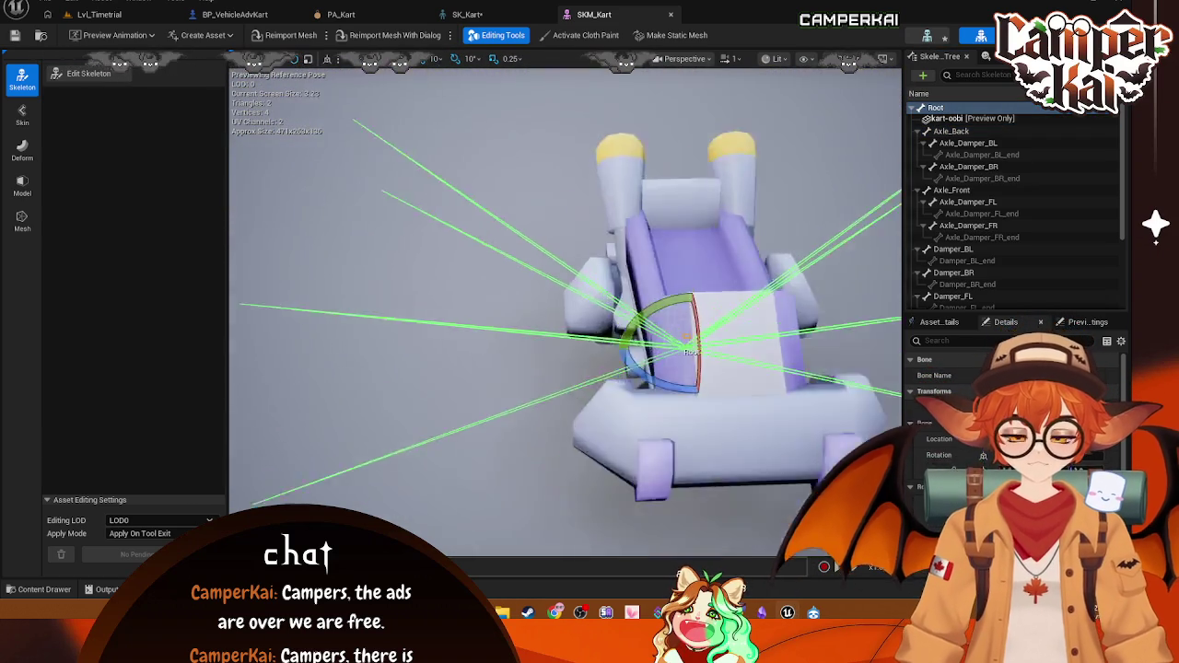
left_click(954, 120)
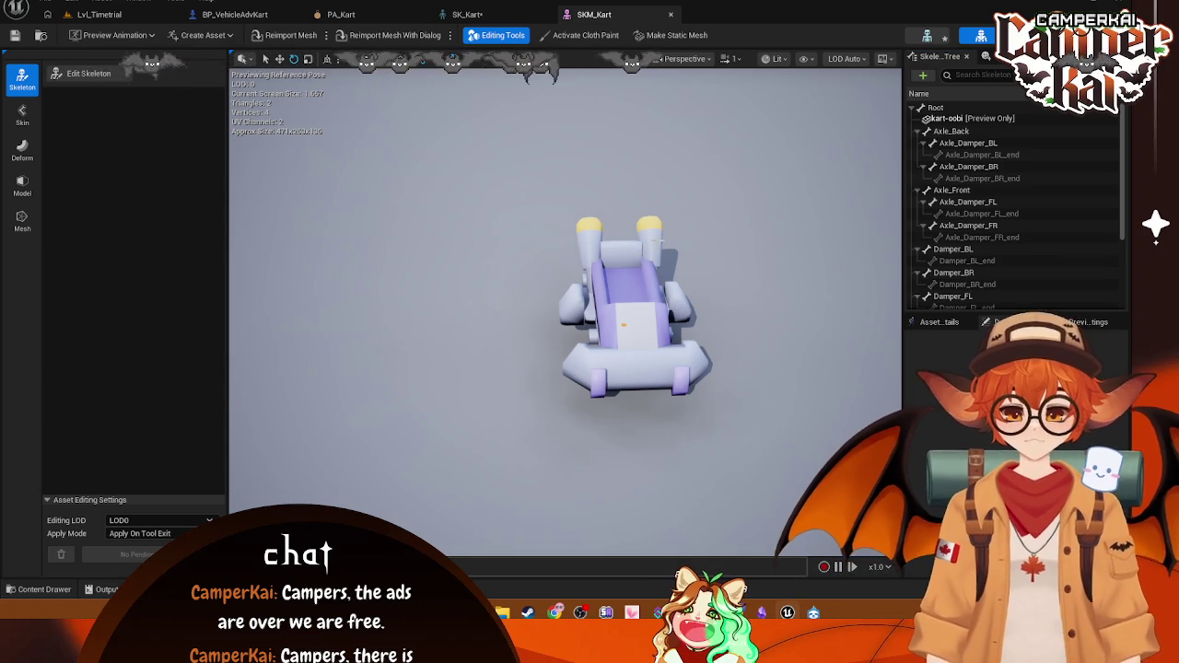
left_click(467, 15)
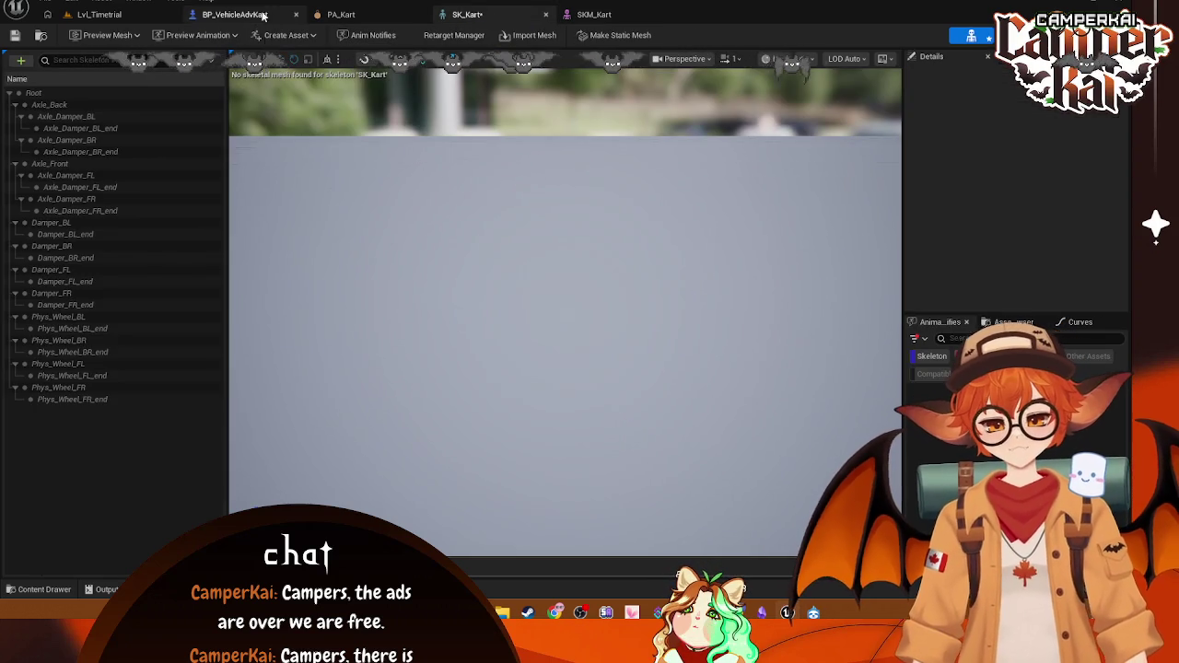
Step: Set BP_VehicleAdvKart's Chassis Z rotation to 0 so the kart-oobi body lines up with the wheels
left_click(235, 15)
left_click(316, 289)
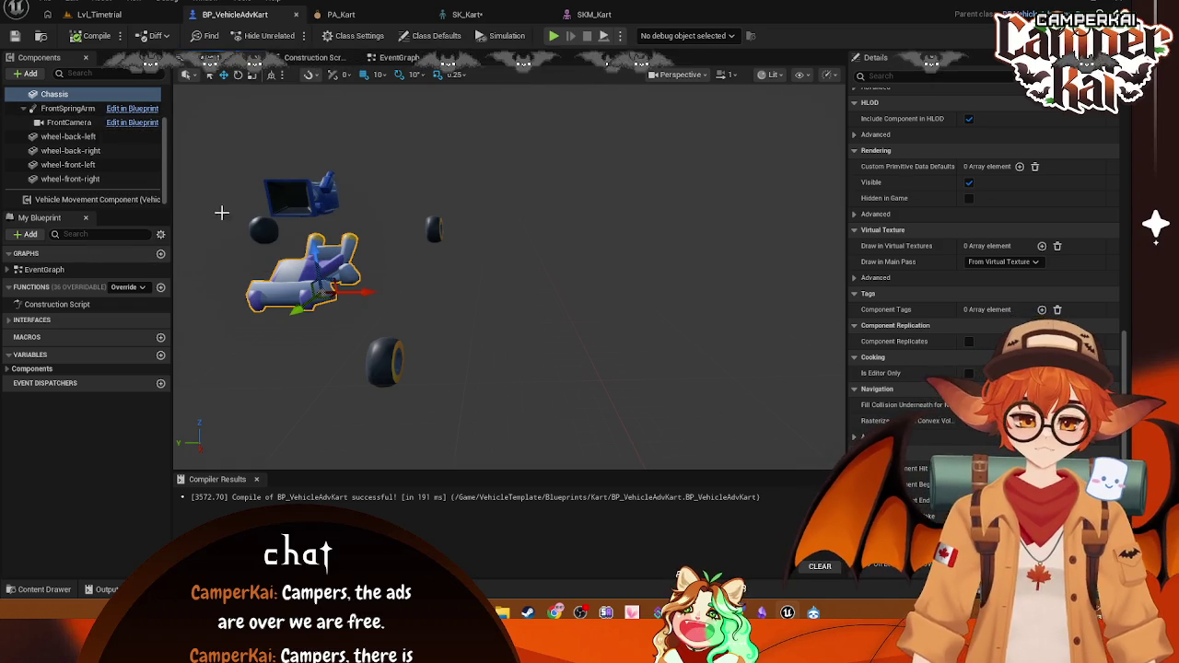
scroll(232, 216, "up", 2)
scroll(375, 205, "down", 3)
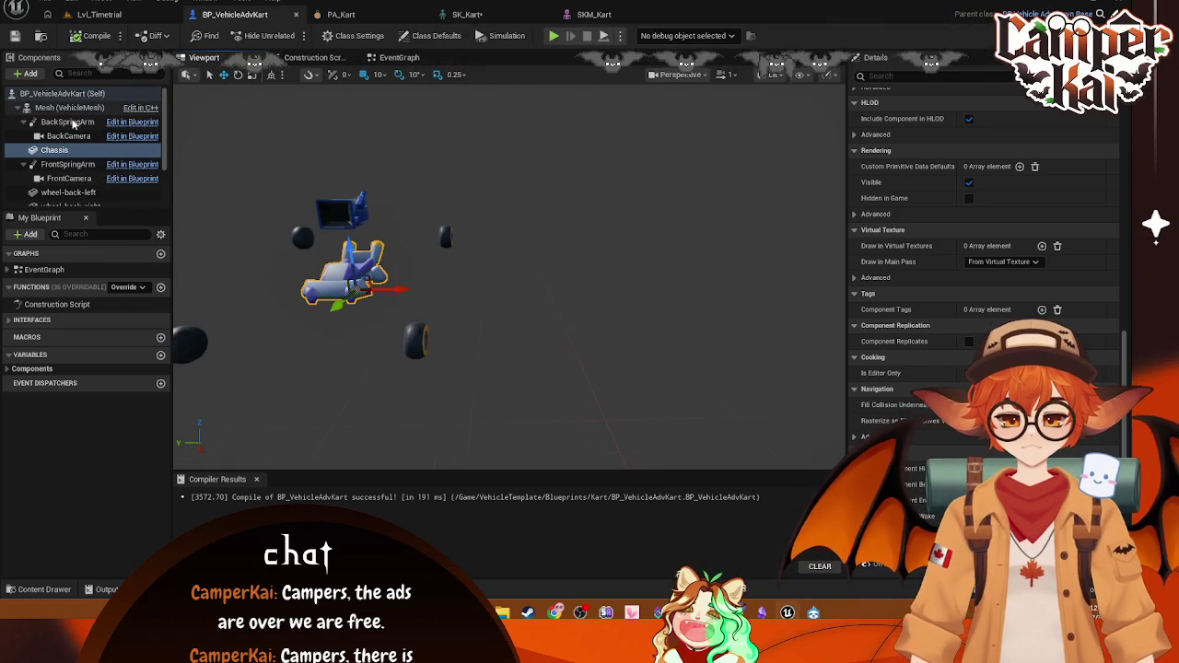
left_click(55, 151)
scroll(1045, 231, "up", 10)
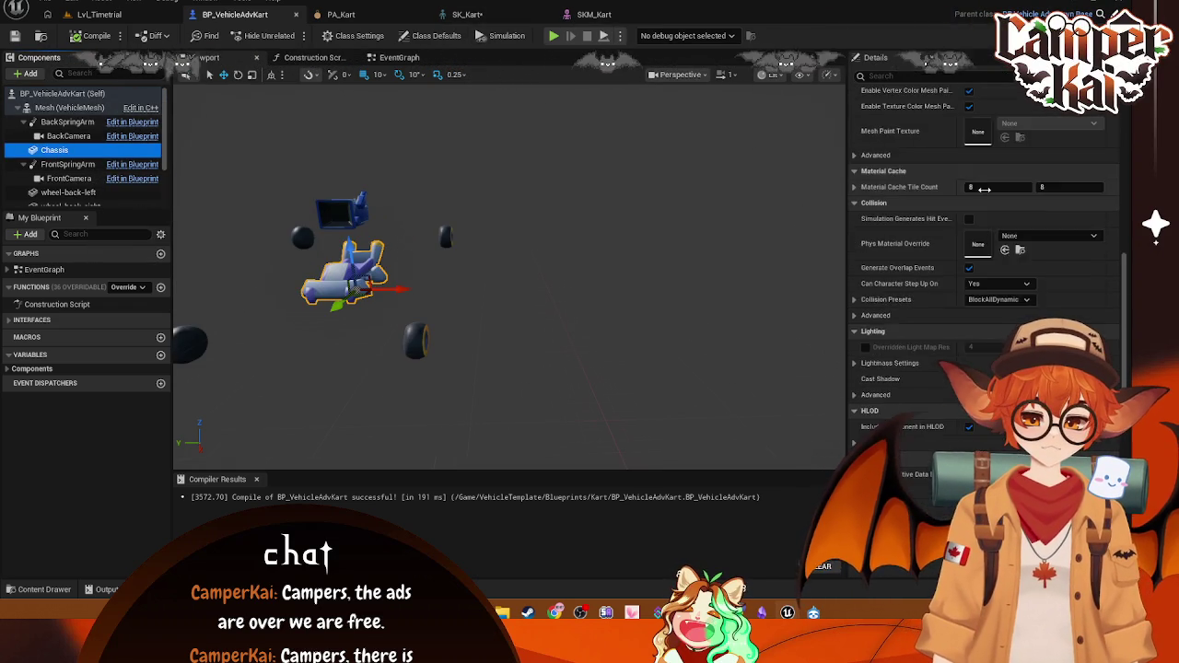
scroll(1121, 219, "up", 5)
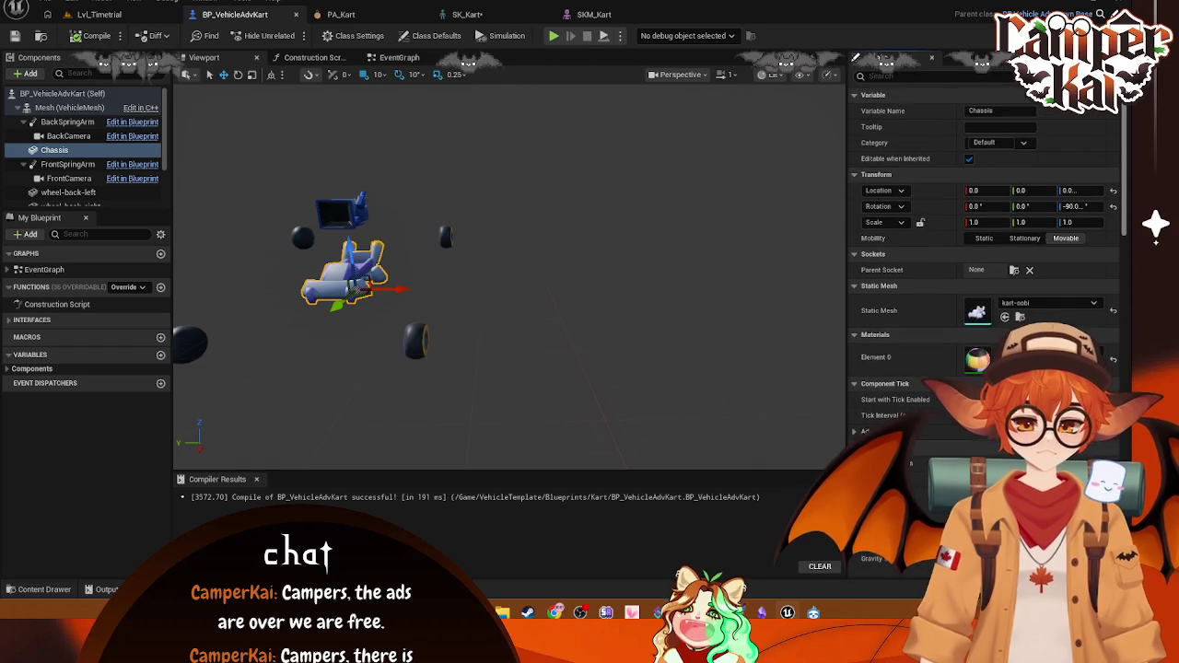
left_click(1066, 207)
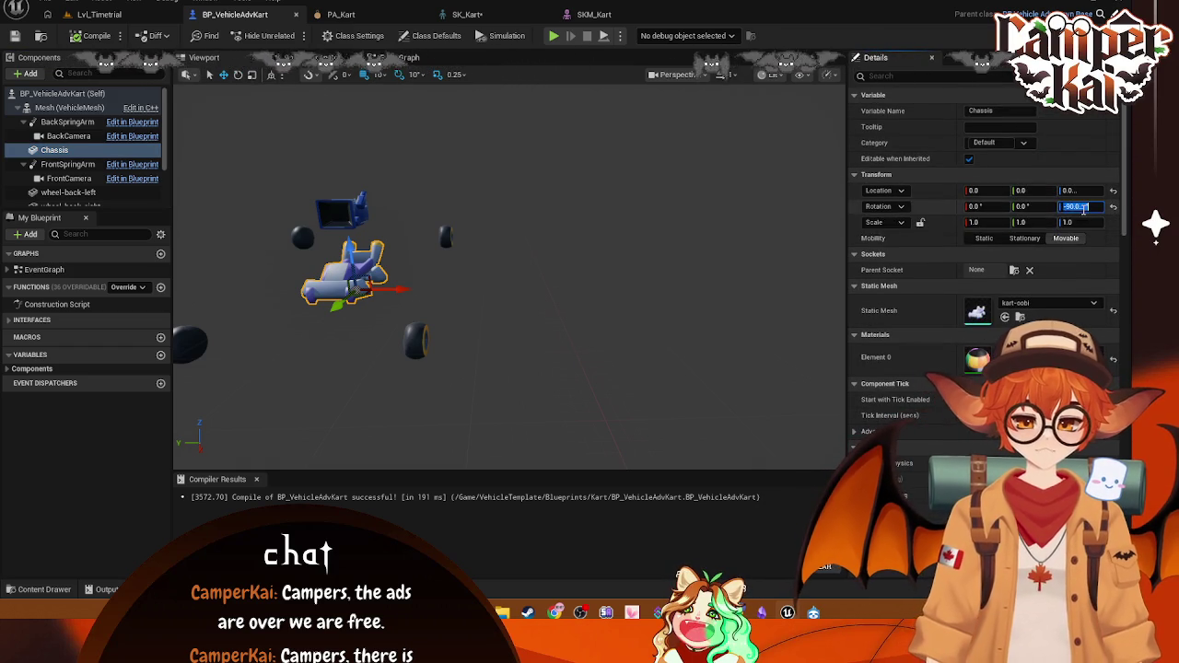
type("0")
key("Return")
left_click(663, 225)
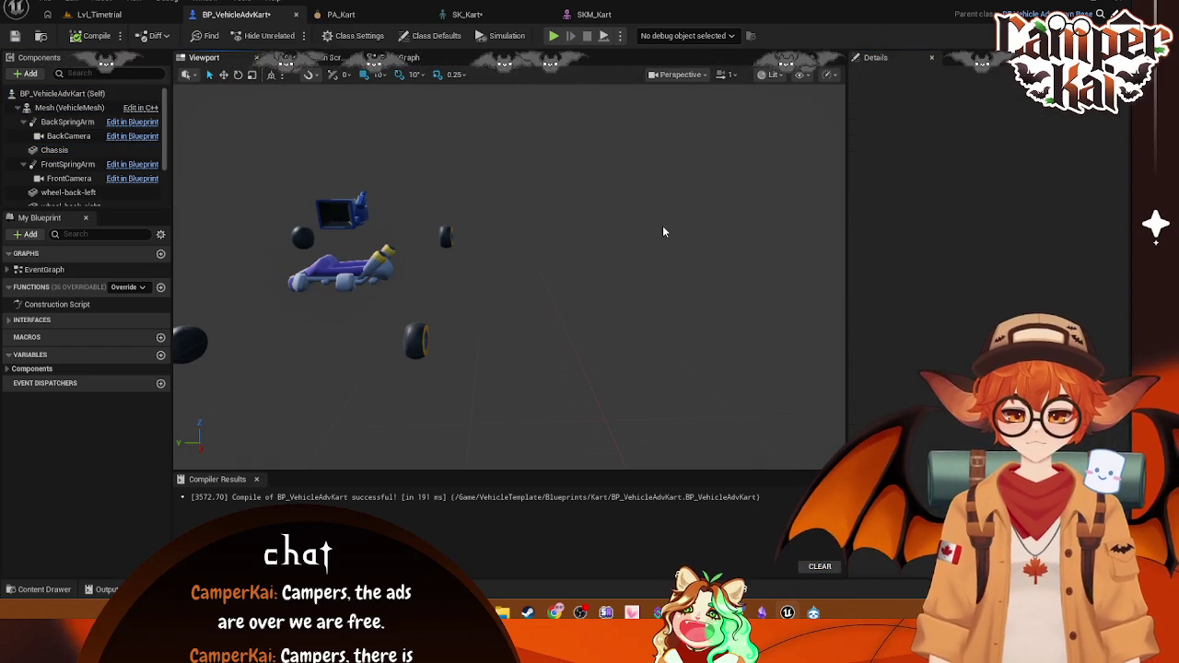
left_click(147, 16)
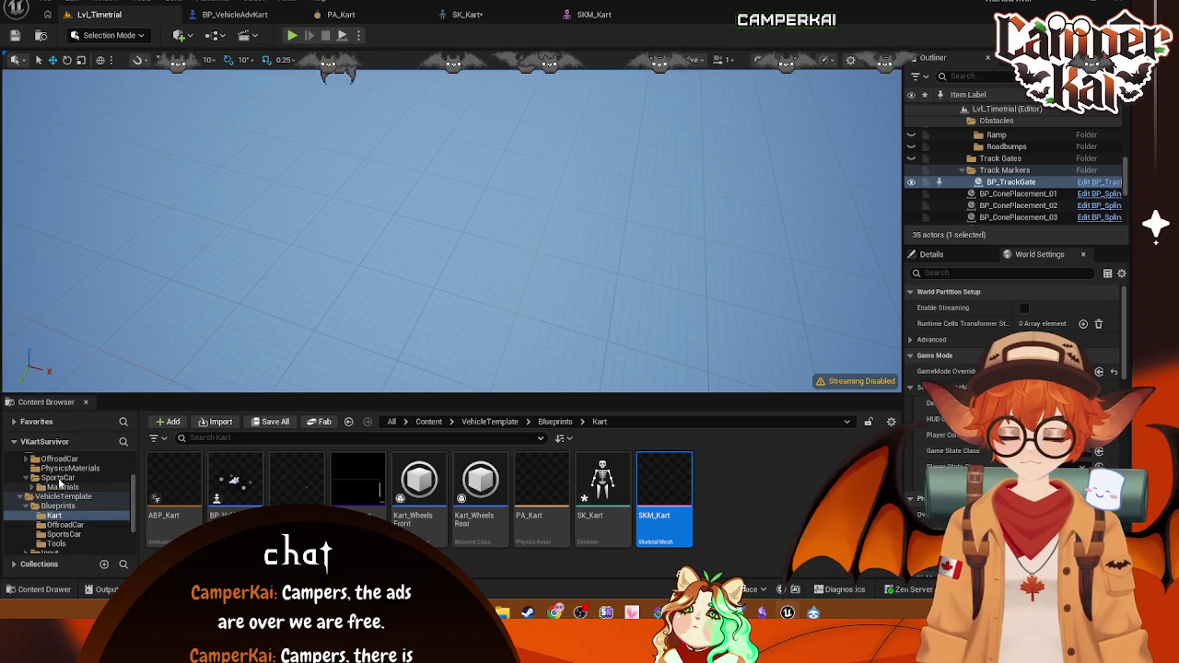
Step: Open the kart-oobi mesh from Kenney_Assets and scroll its Details to the LOD settings
scroll(62, 477, "up", 3)
left_click(57, 487)
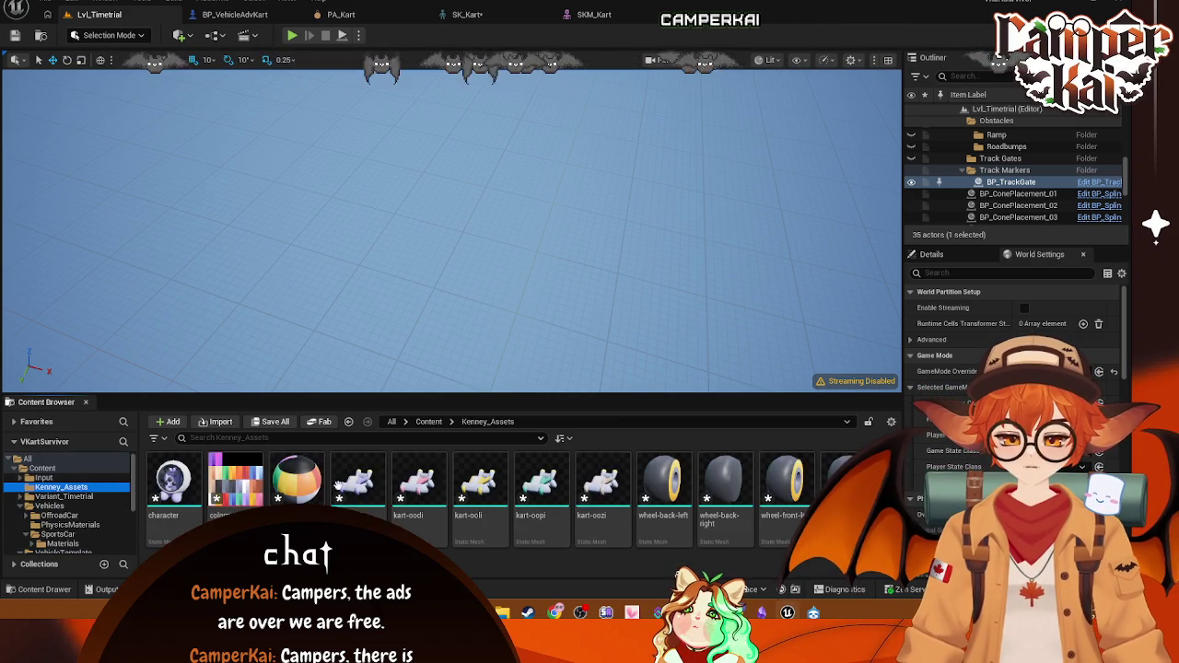
left_click_drag(364, 498, 398, 281)
double_click(358, 479)
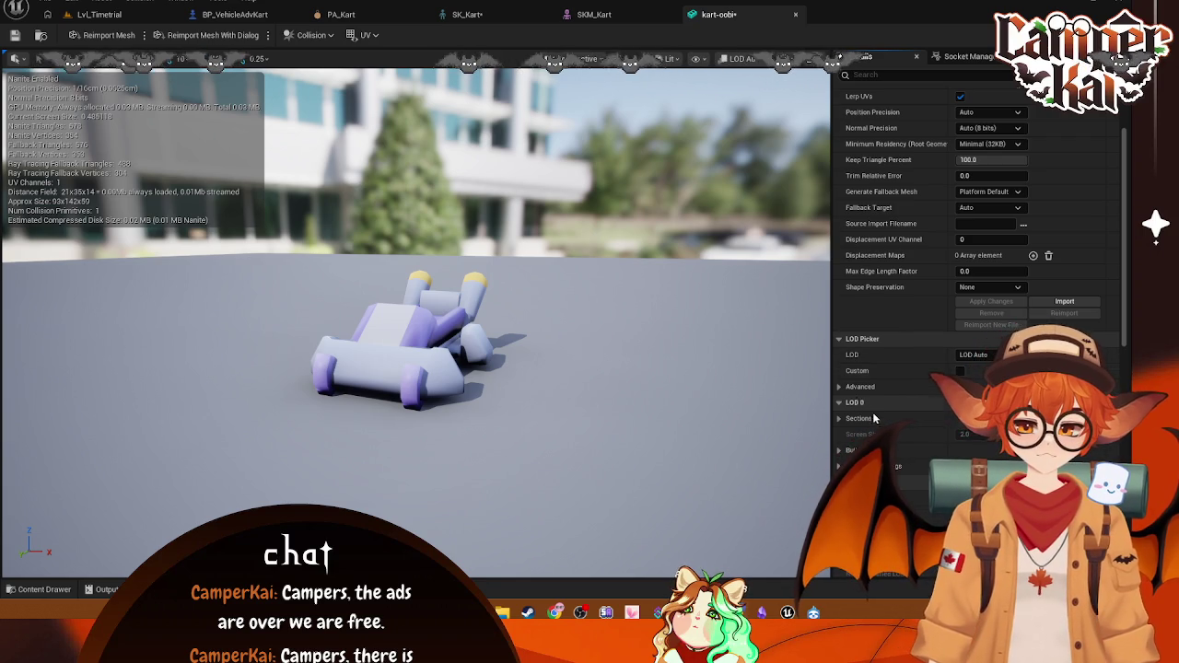
scroll(874, 418, "down", 5)
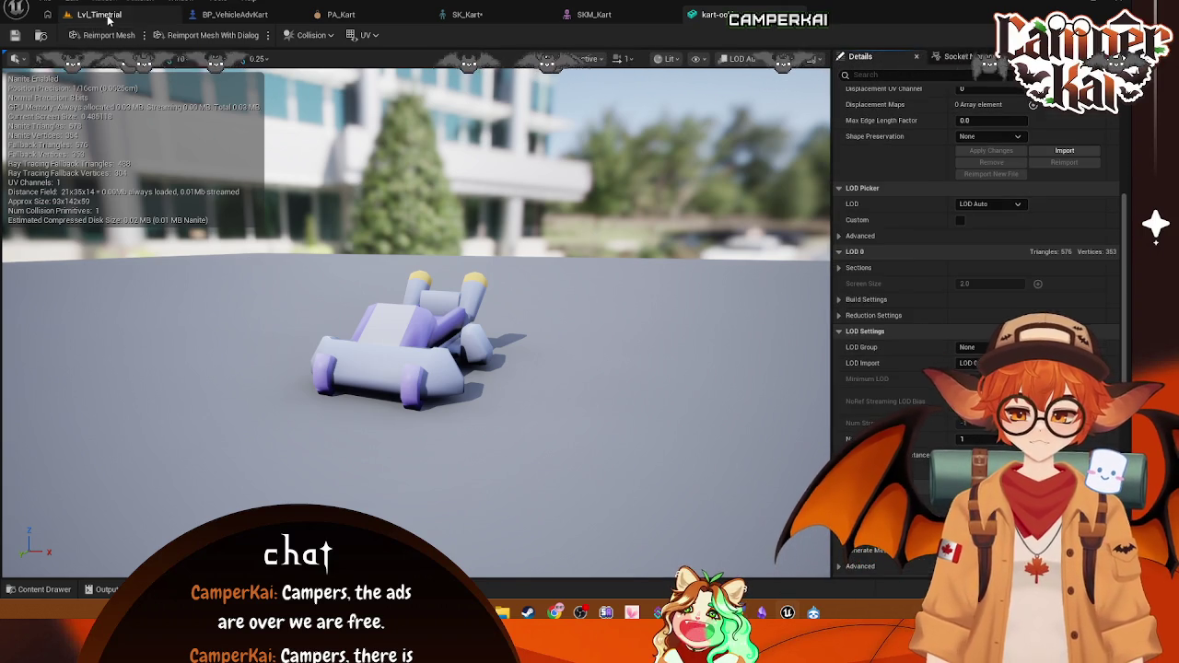
Step: Filter the character mesh Details by 'import' and reveal its source file path
left_click(108, 17)
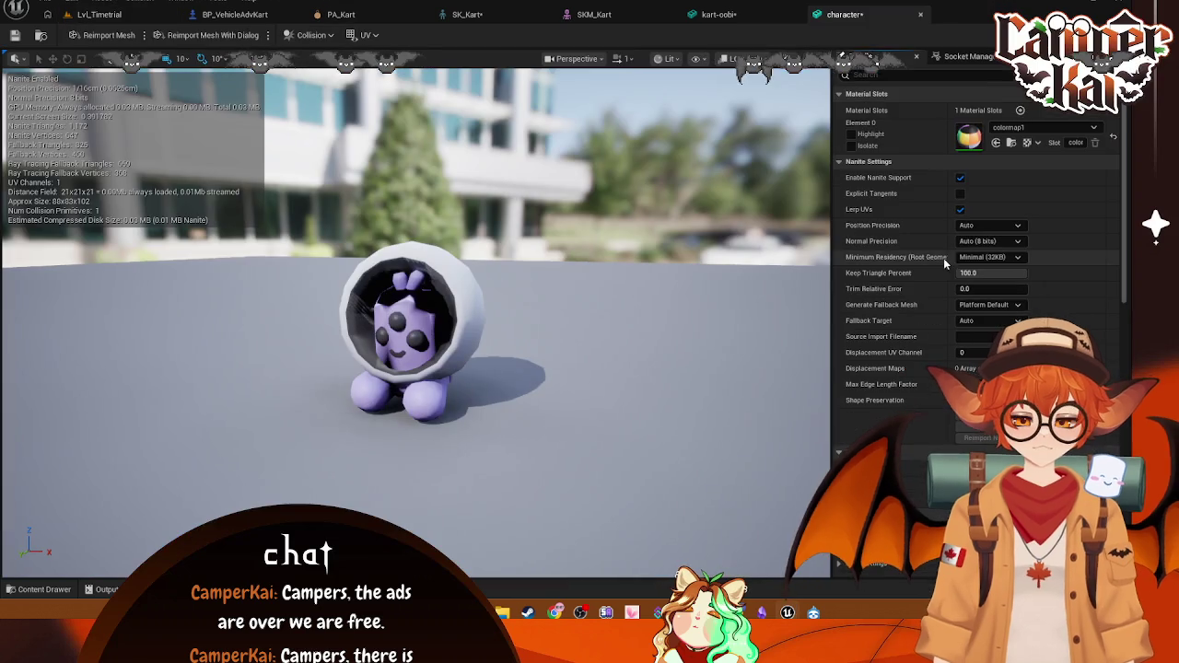
scroll(941, 266, "down", 3)
scroll(941, 266, "up", 2)
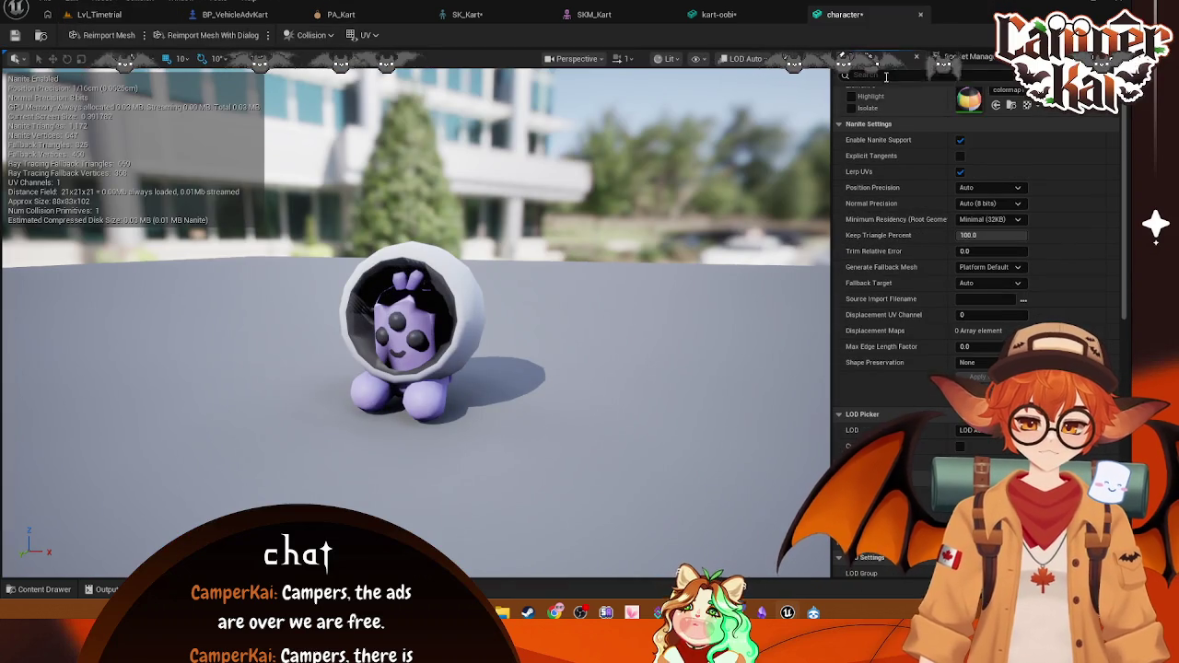
left_click(889, 77)
type("import")
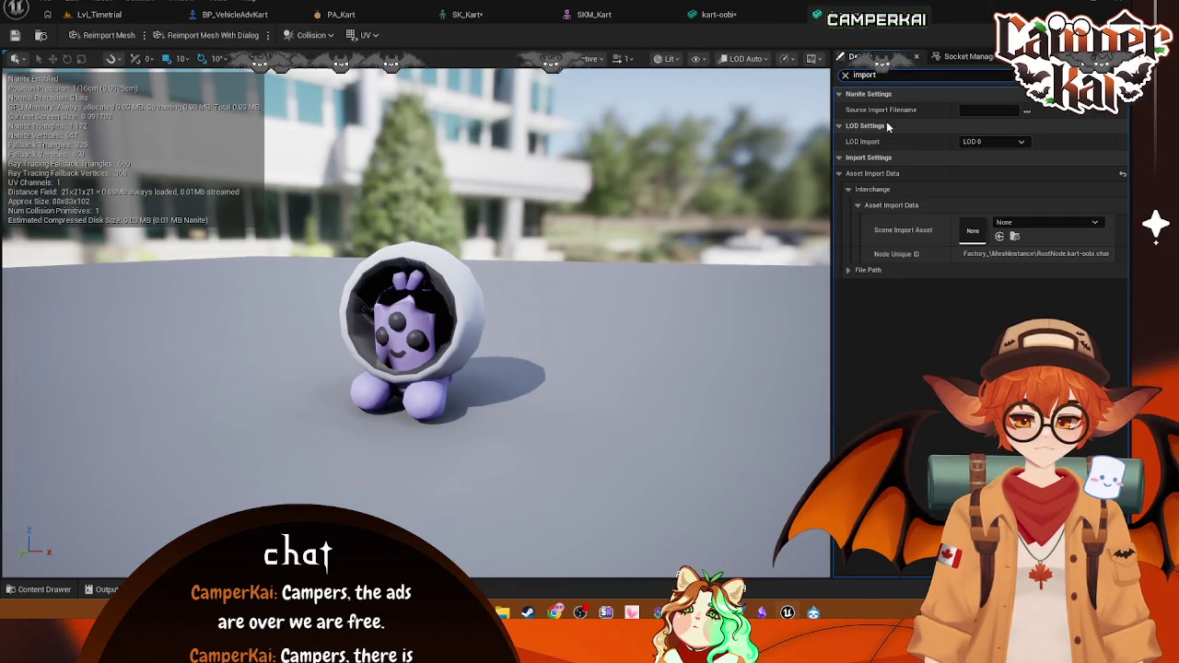
left_click(865, 157)
left_click(864, 158)
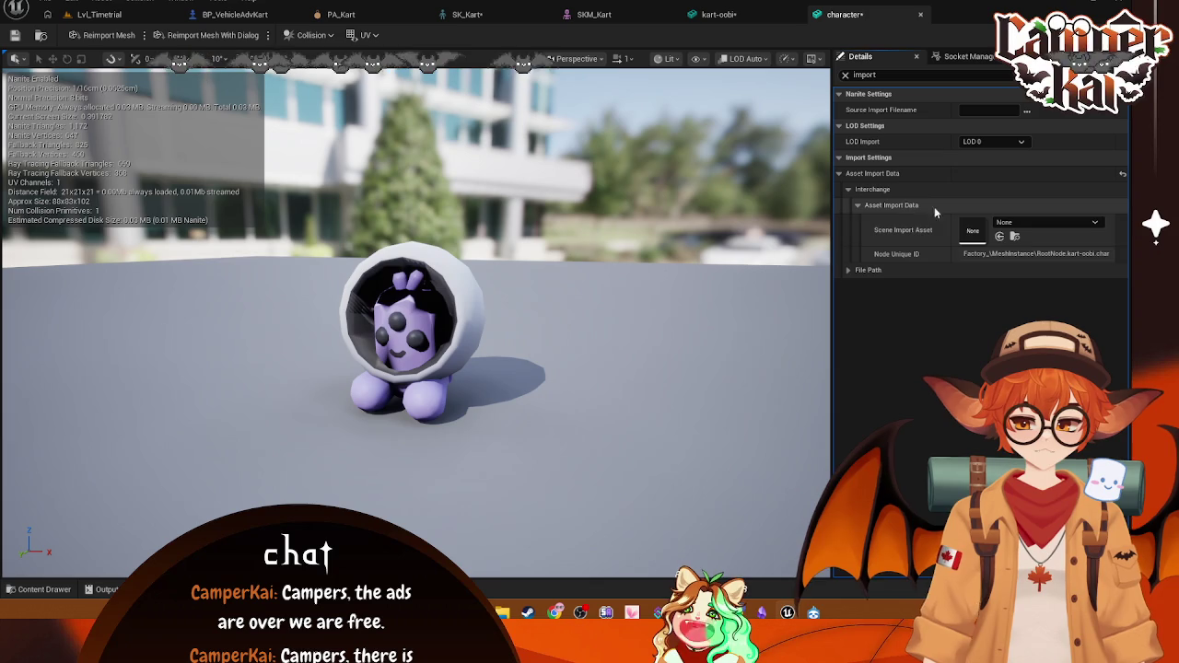
left_click(849, 270)
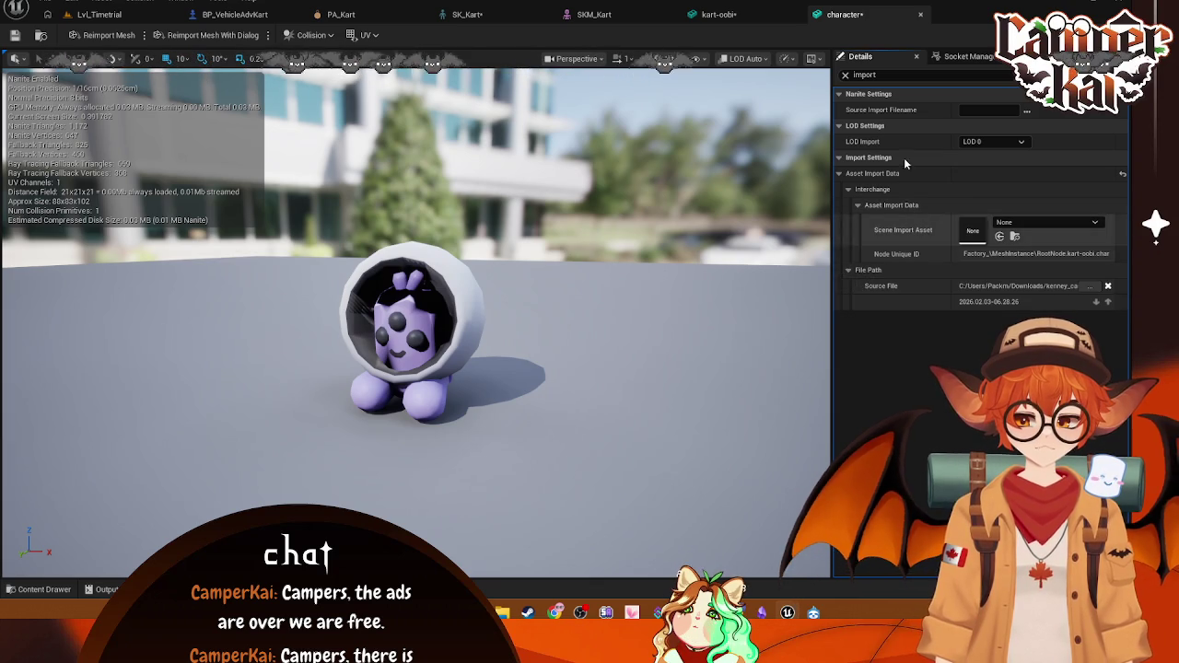
left_click(845, 75)
Step: Expand the character mesh's import settings, Interchange and nested Asset Import Data sections
scroll(931, 316, "down", 5)
scroll(931, 316, "down", 10)
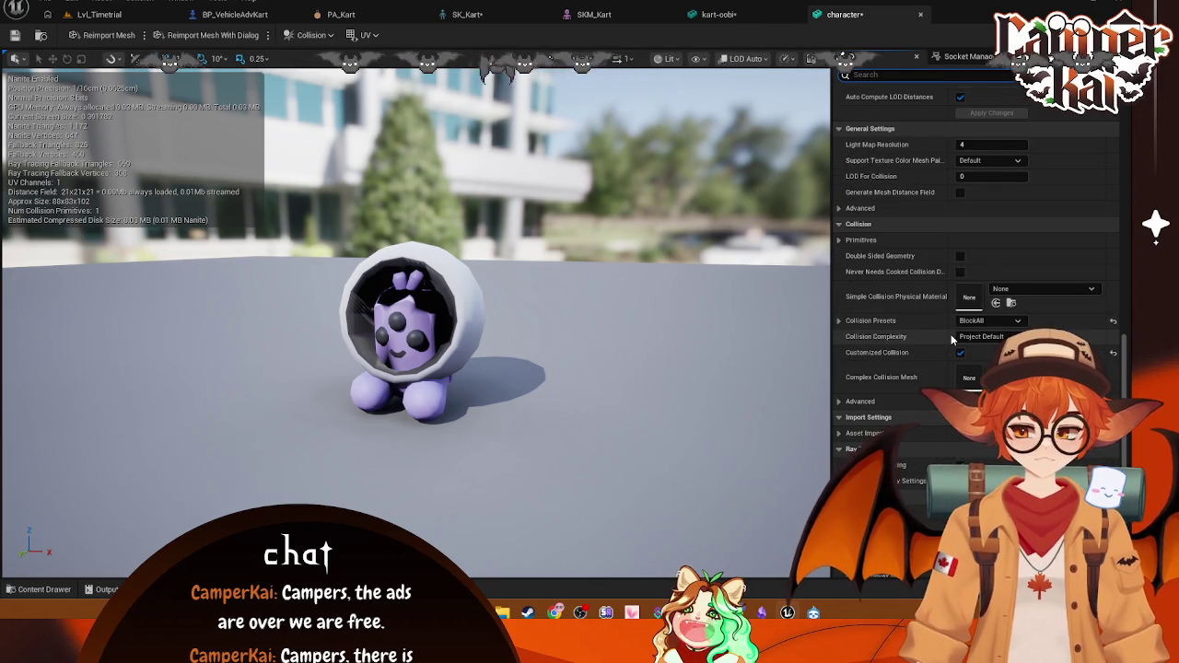
left_click(841, 378)
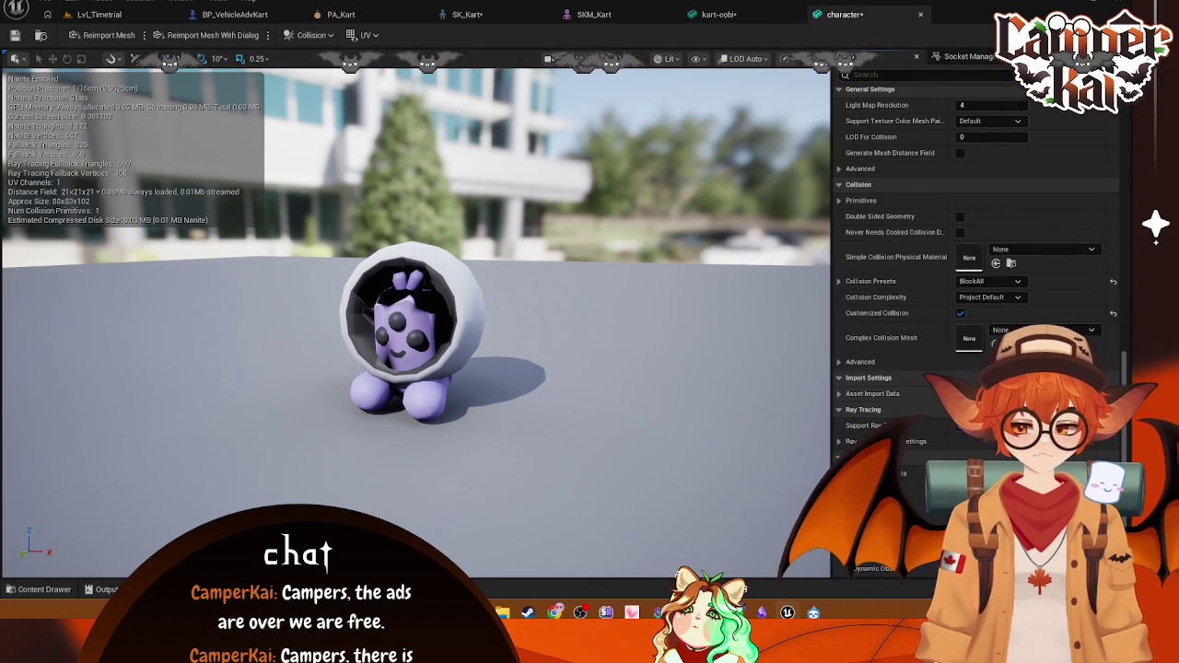
scroll(872, 376, "down", 1)
scroll(839, 379, "down", 1)
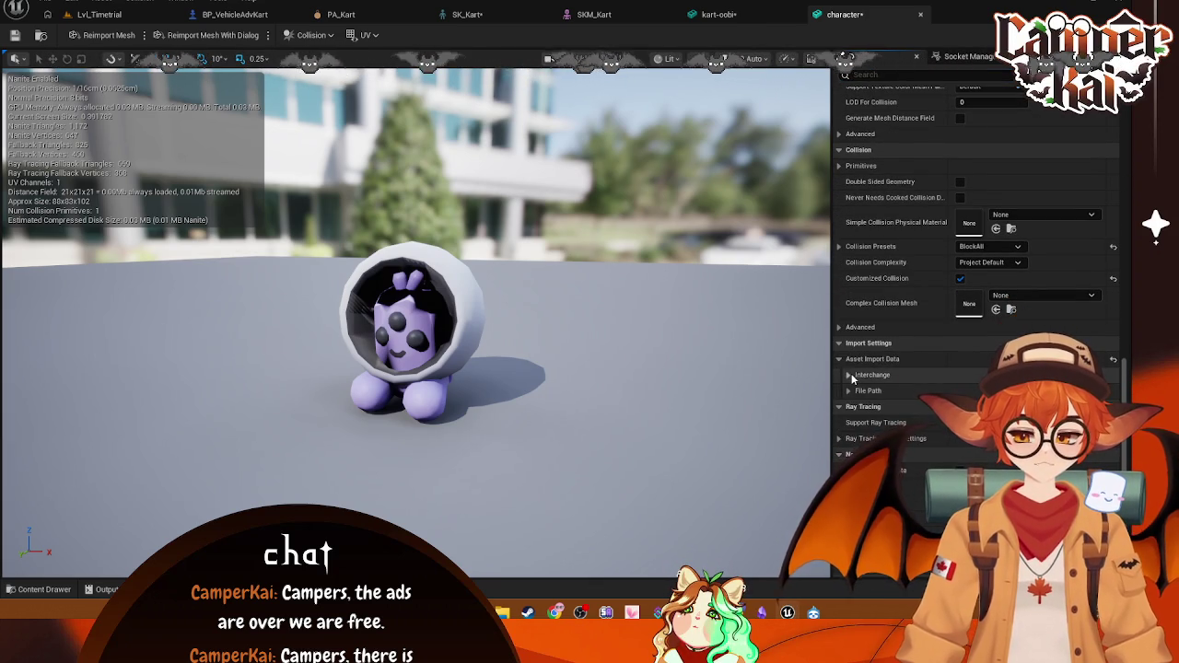
left_click(850, 374)
left_click(859, 391)
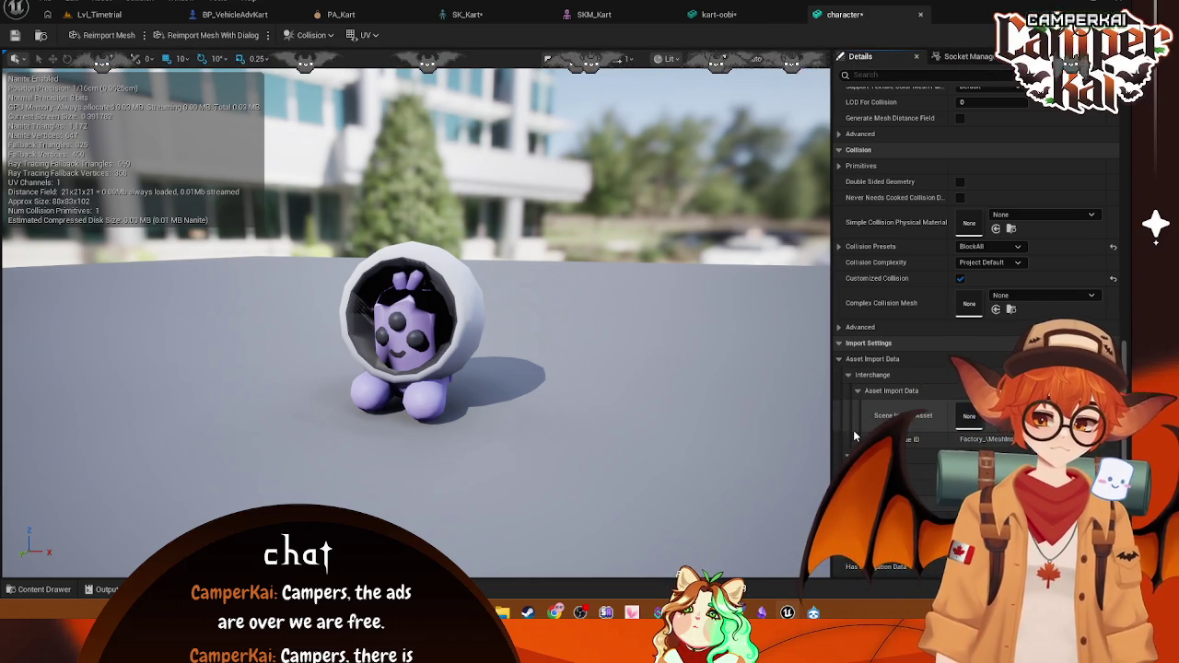
Step: Clear a mistyped 'importro' Details search and go back to Lvl_Timetrial
left_click(875, 75)
type("importro")
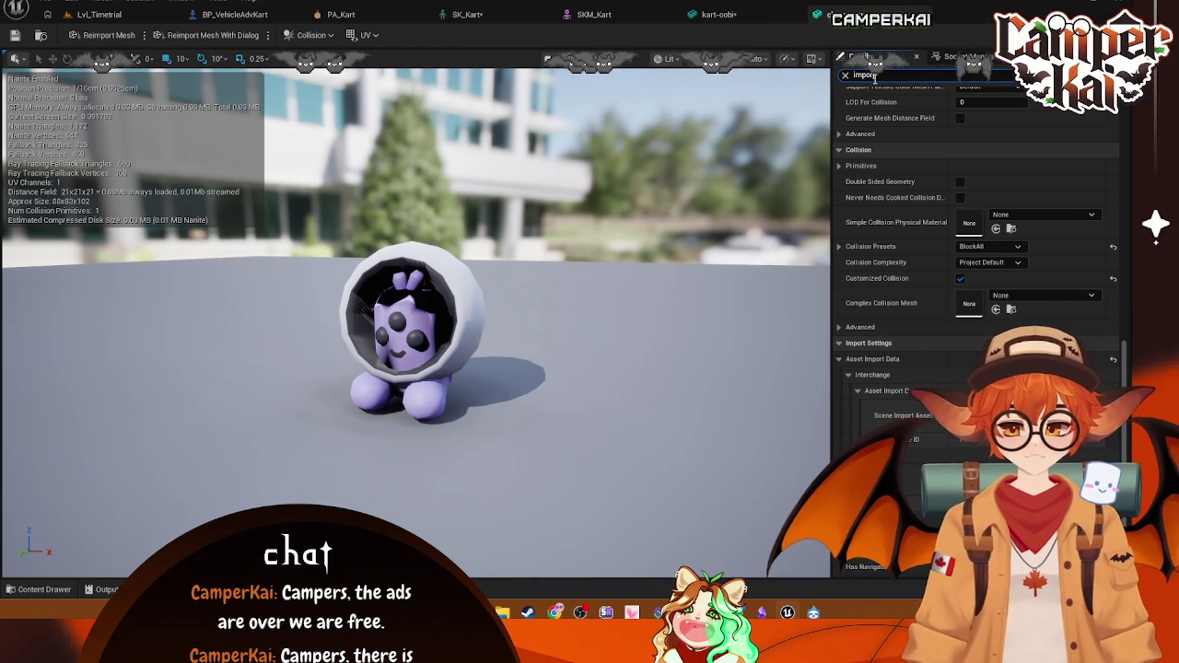
key("BackSpace")
key("BackSpace")
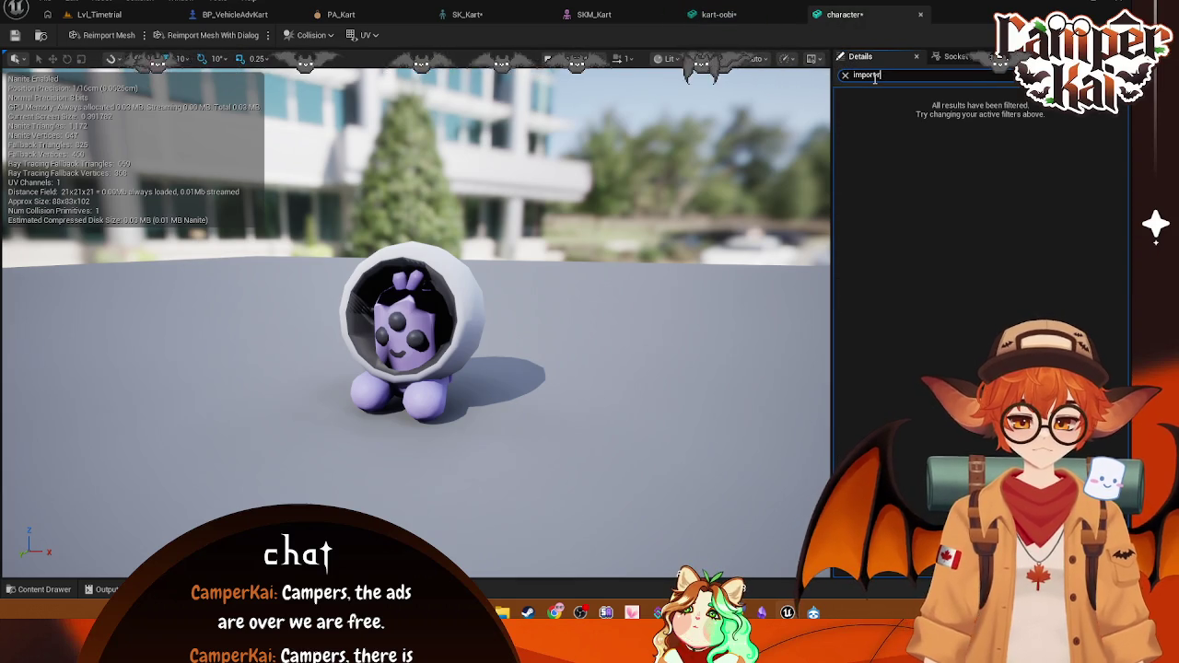
key("BackSpace")
key("BackSpace")
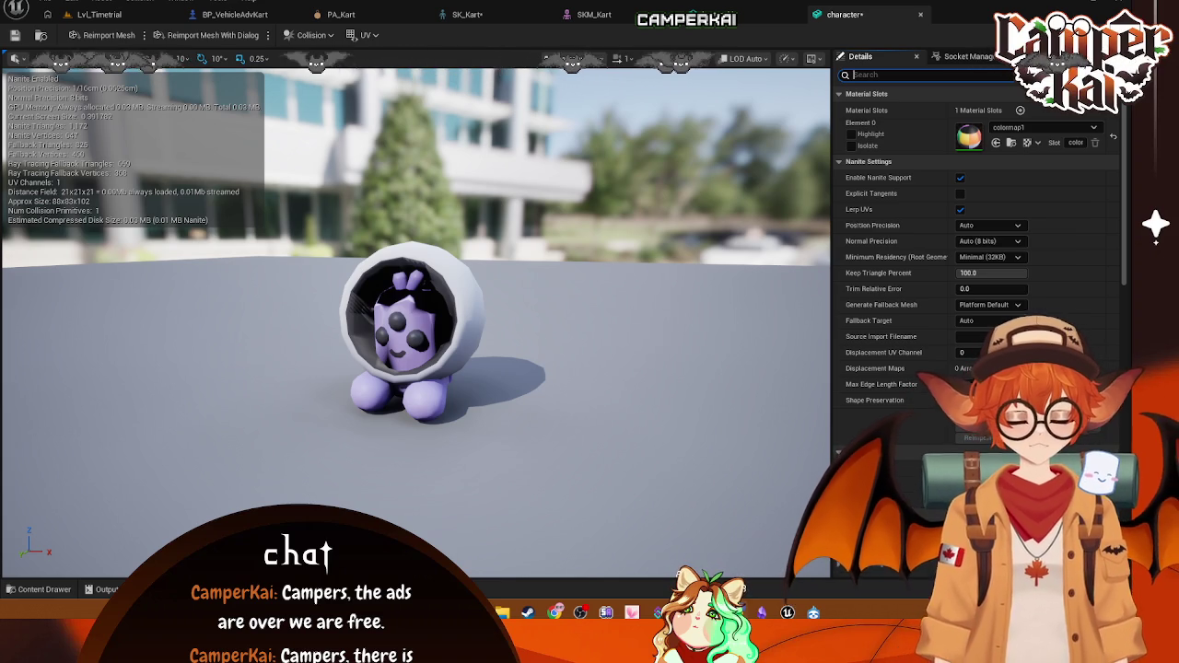
key("ctrl+Tab")
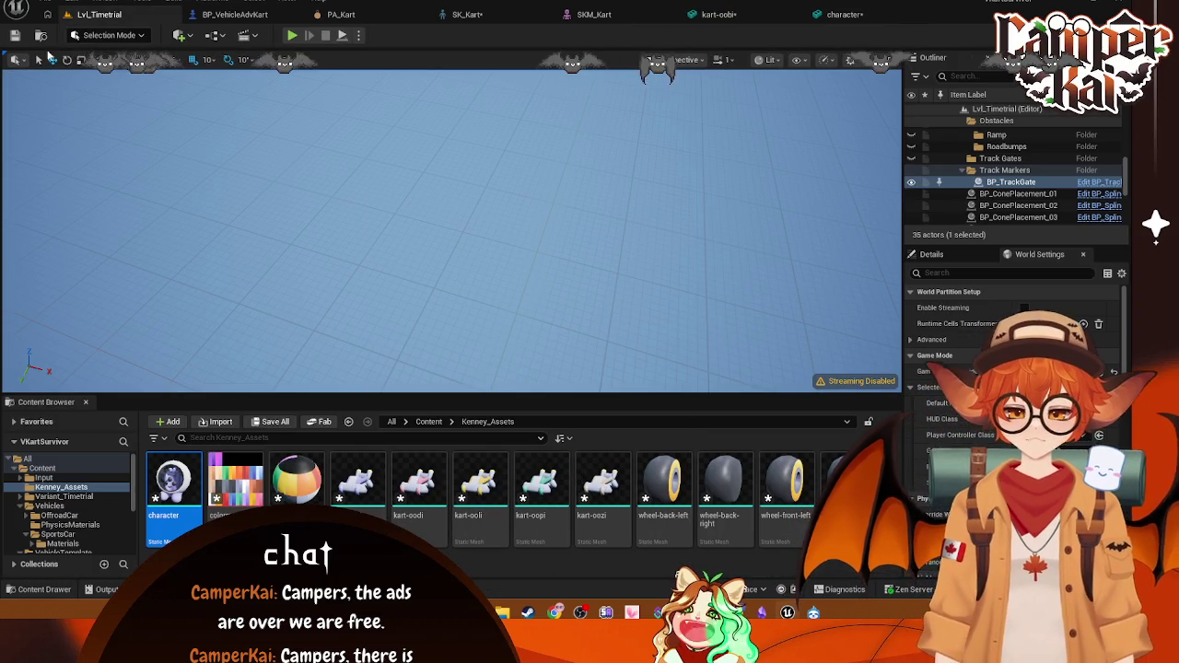
Step: Save the character mesh, reopen it, and briefly search its Details for 'tran'
left_click(48, 3)
left_click(101, 167)
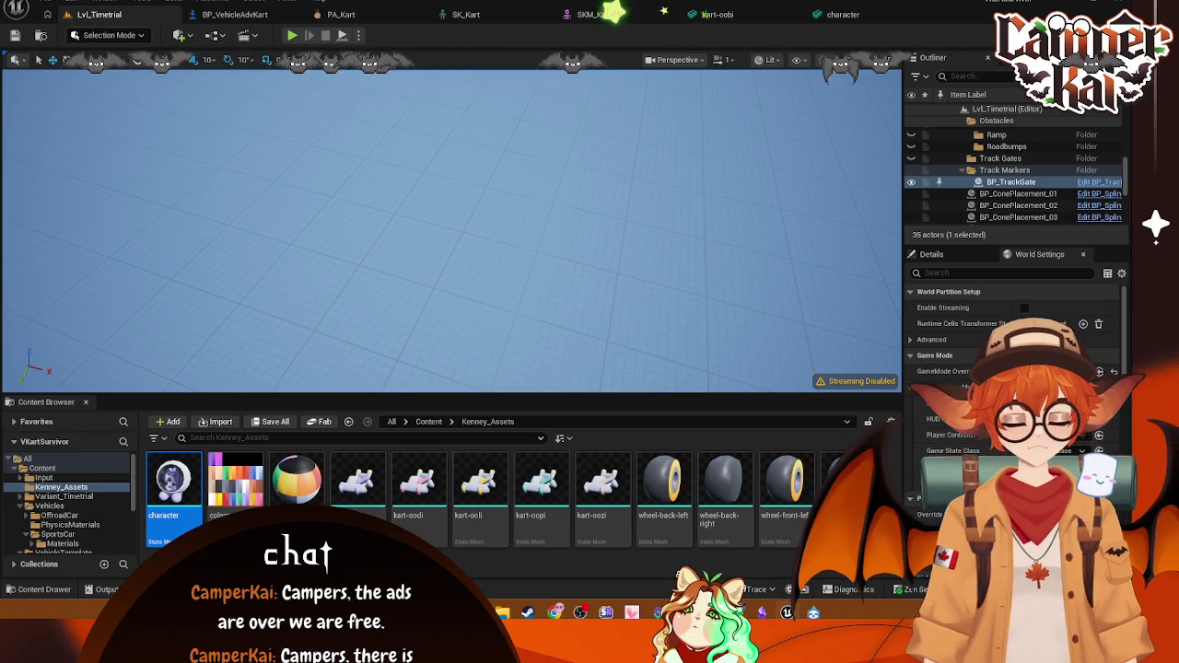
double_click(174, 481)
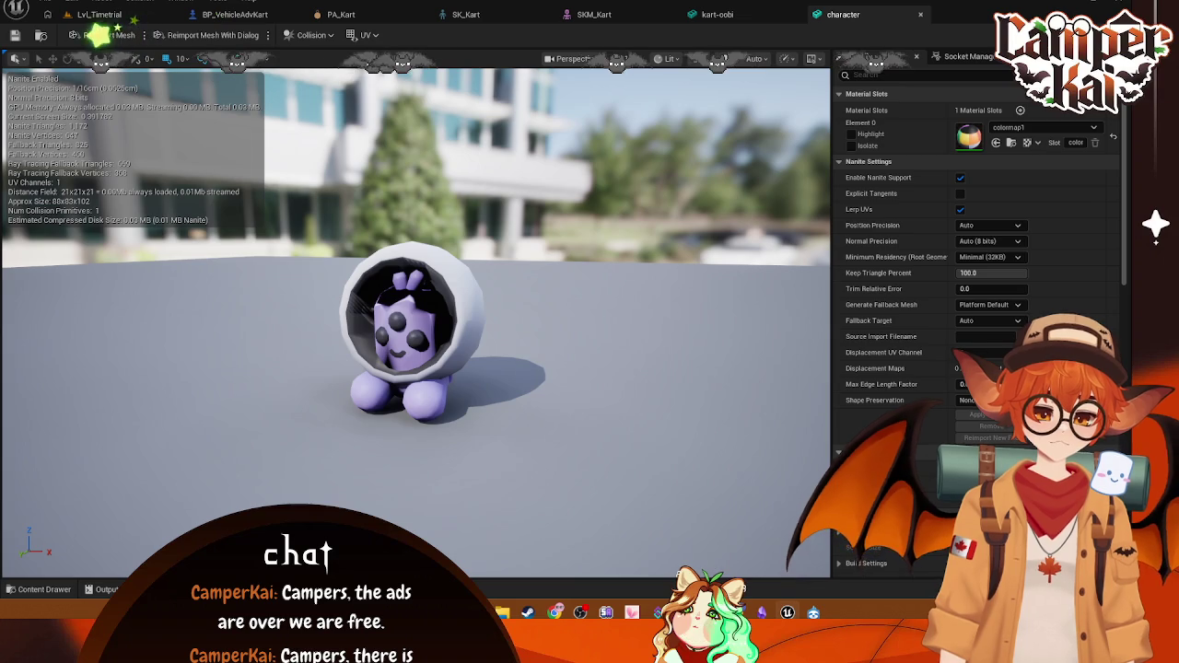
left_click(901, 78)
type("tra")
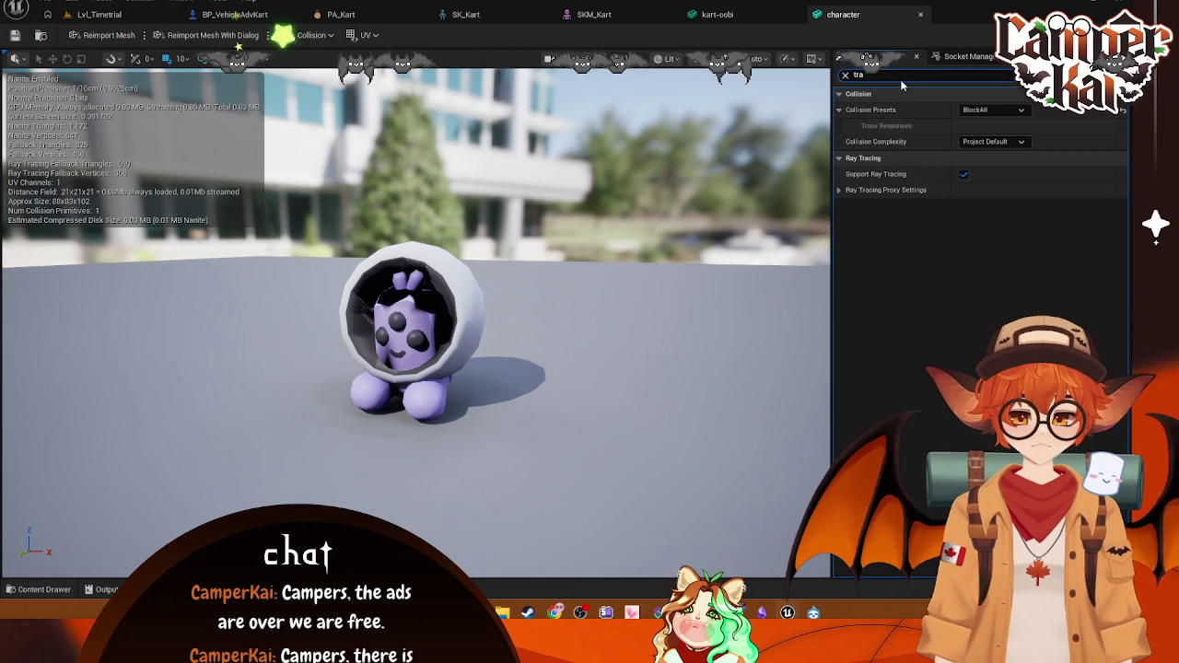
type("ns")
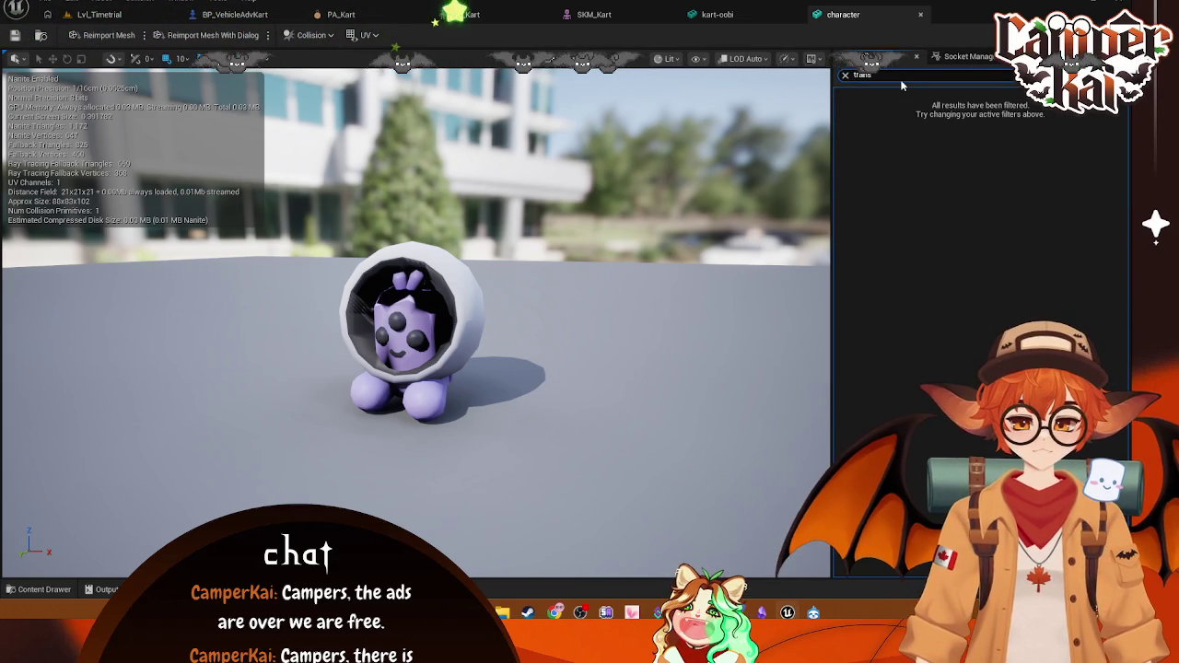
key("BackSpace")
key("BackSpace")
key("BackSpace")
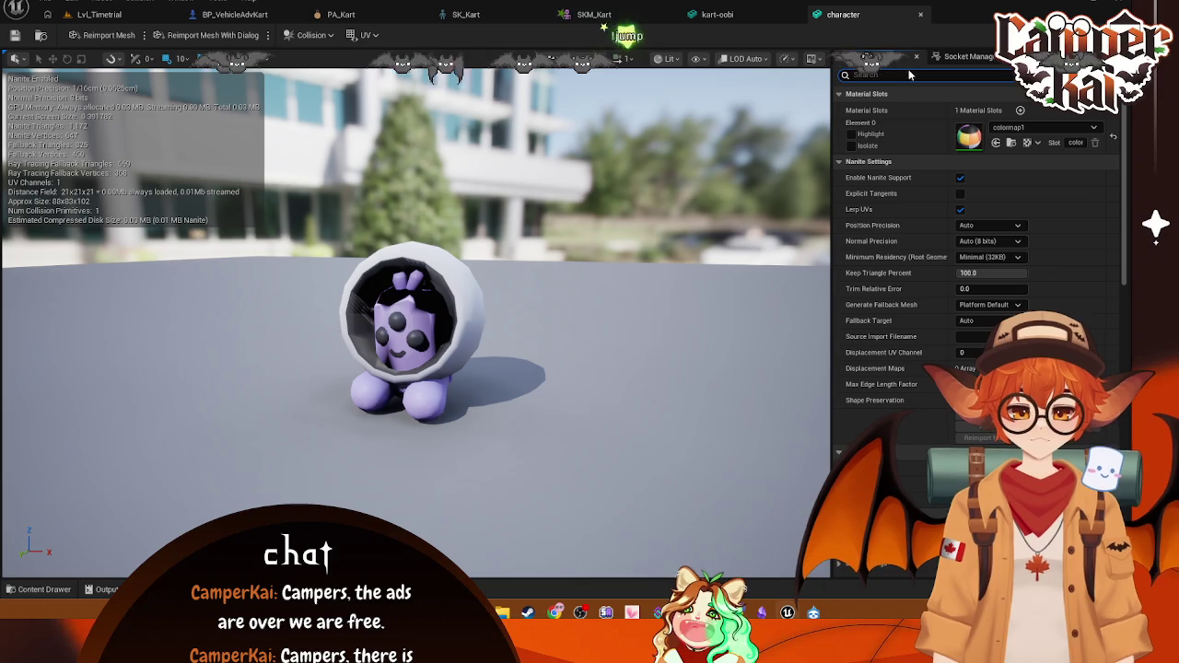
Step: Cancel the character's Reimport Mesh With Dialog, close its editor, and return to Lvl_Timetrial
mouse_move(388, 167)
left_mouse_down()
mouse_move(414, 138)
mouse_move(293, 244)
left_mouse_up()
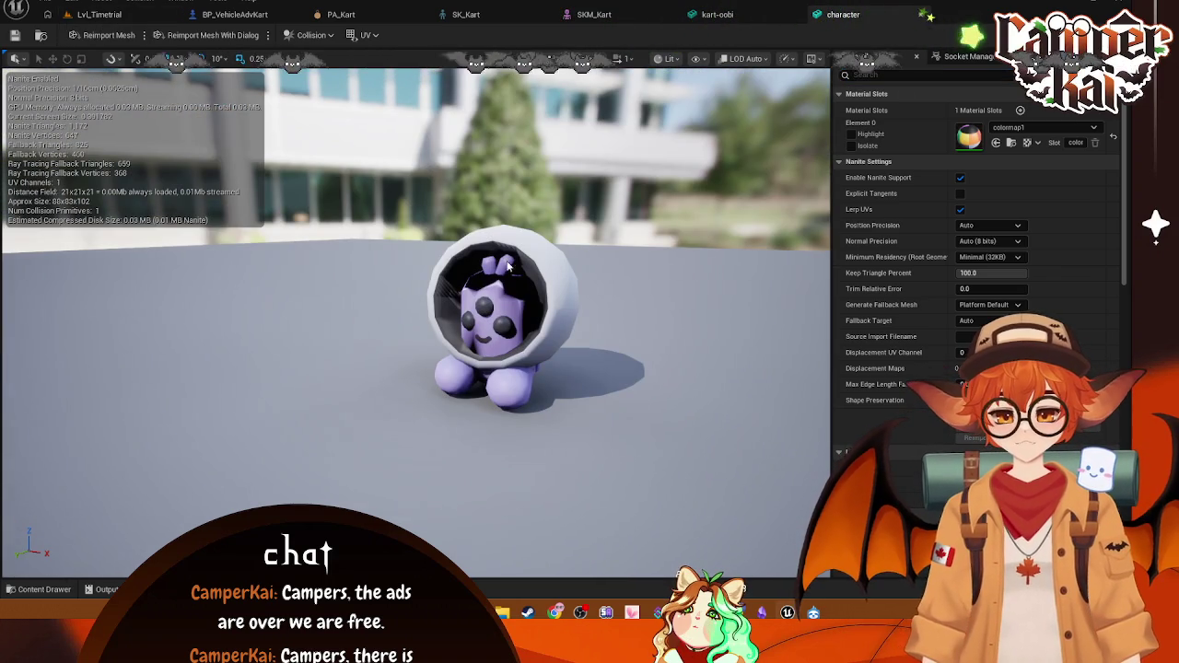
left_click(922, 15)
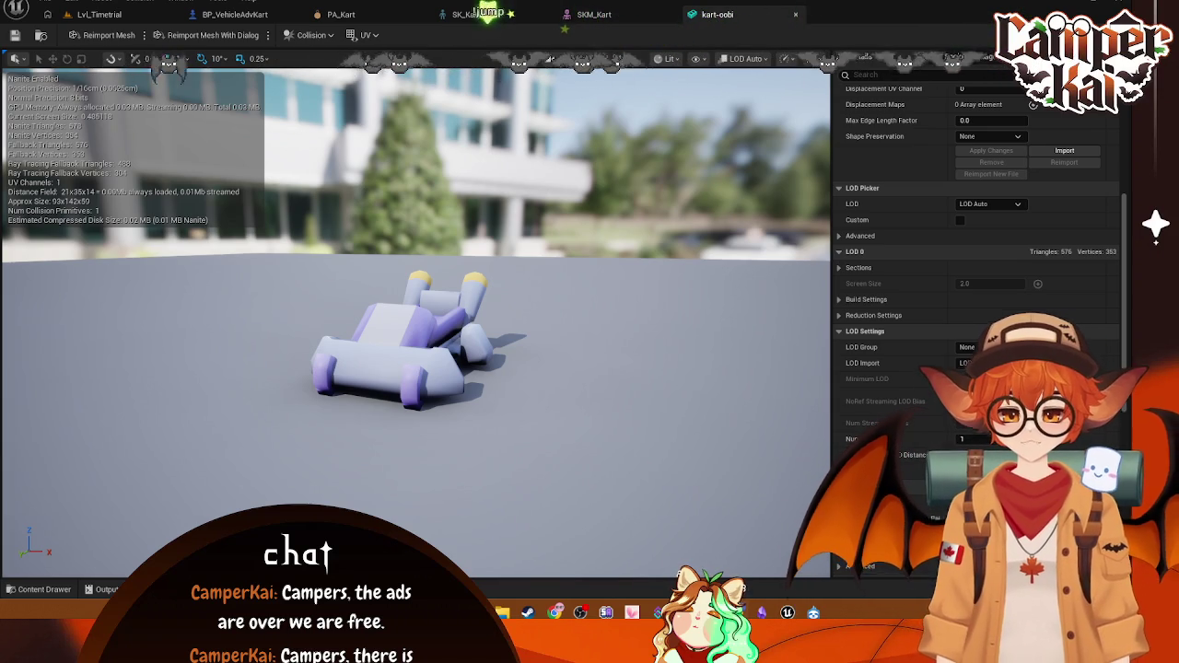
left_click(92, 21)
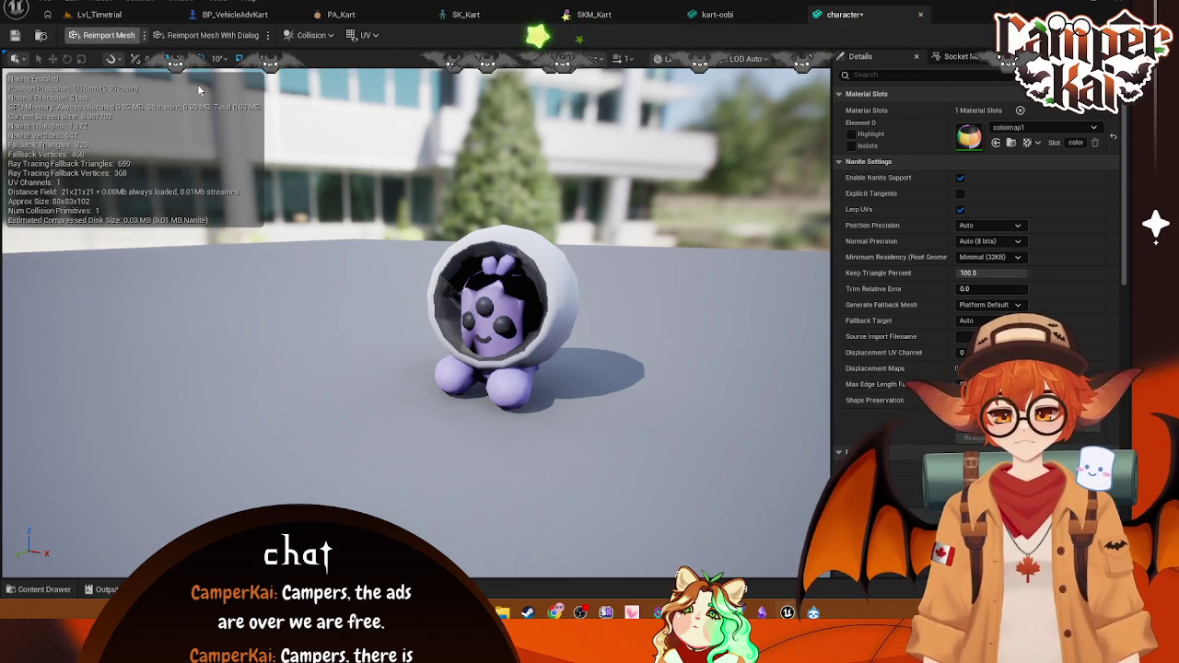
left_click(199, 37)
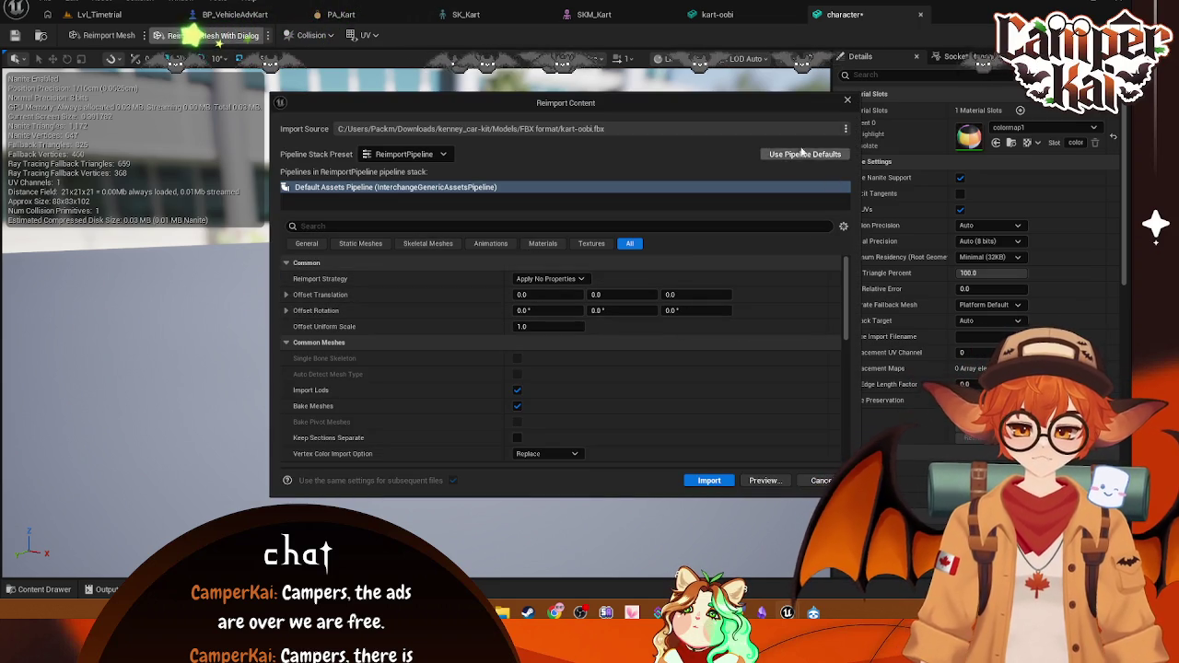
left_click(847, 100)
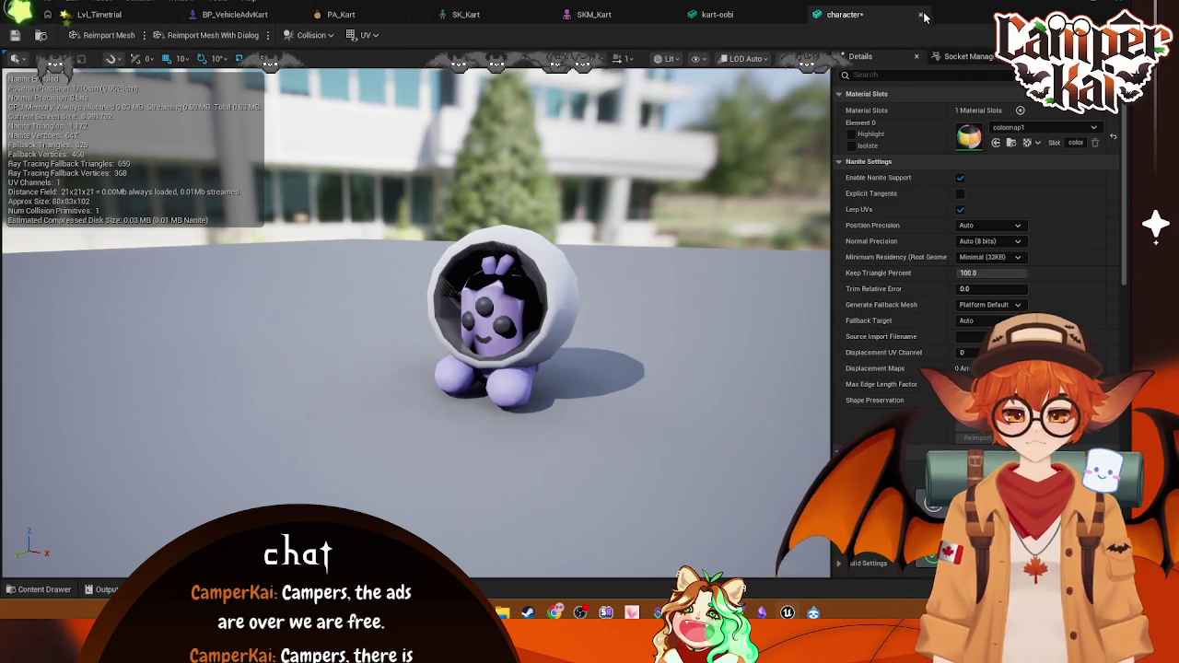
left_click(923, 15)
left_click(88, 19)
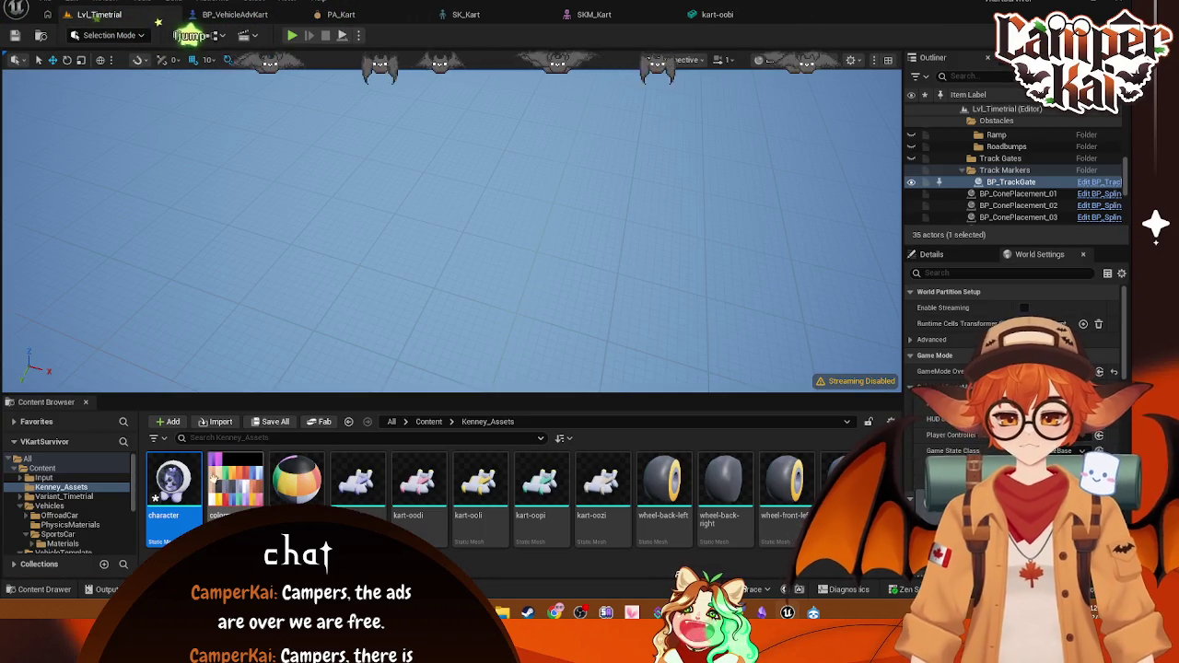
Step: Select the kart-oodi through wheel-front-left meshes and reimport them from the context menu
left_click(358, 495)
left_click(786, 485, "shift")
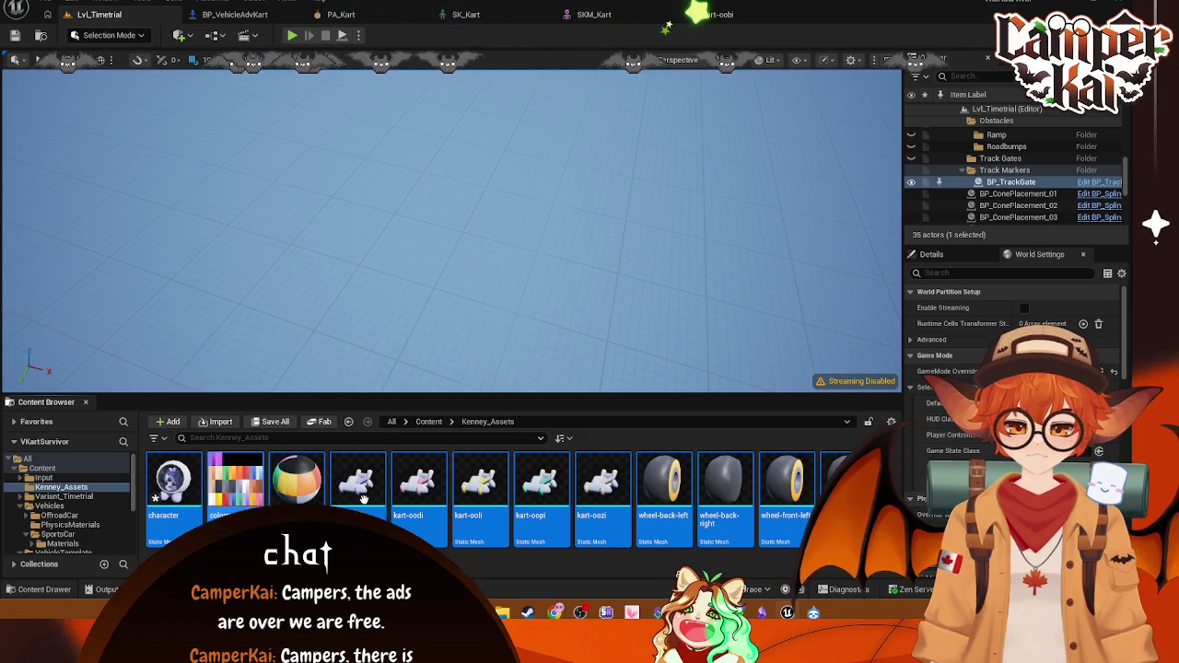
right_click(458, 503)
left_click(618, 159)
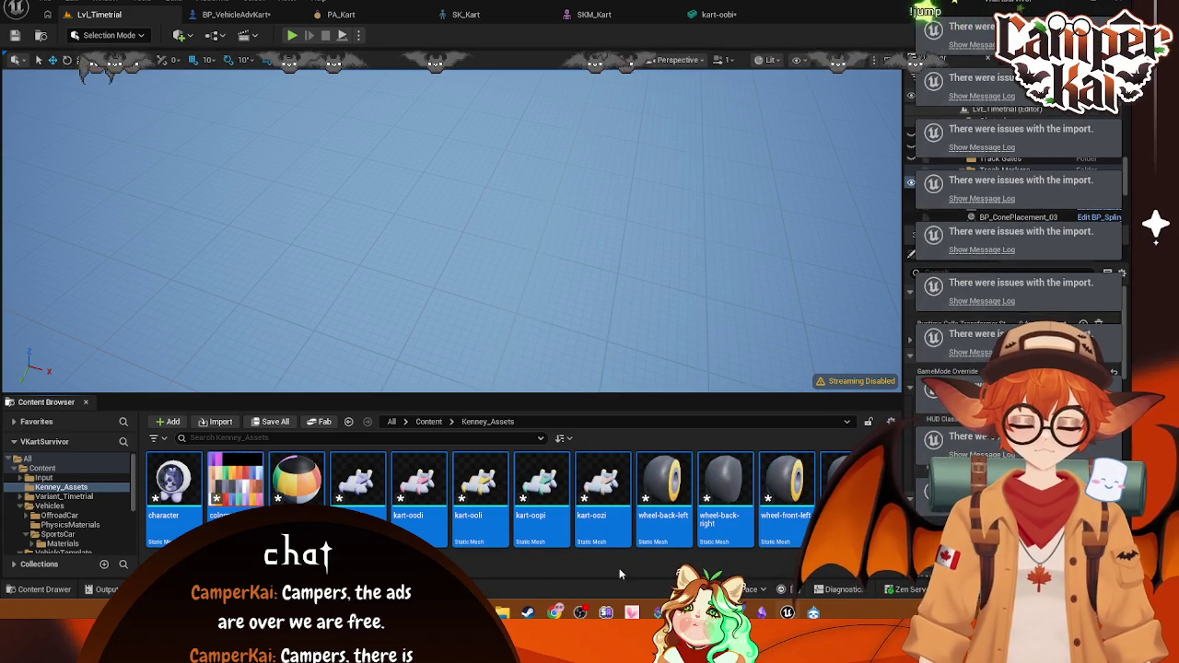
right_click(555, 489)
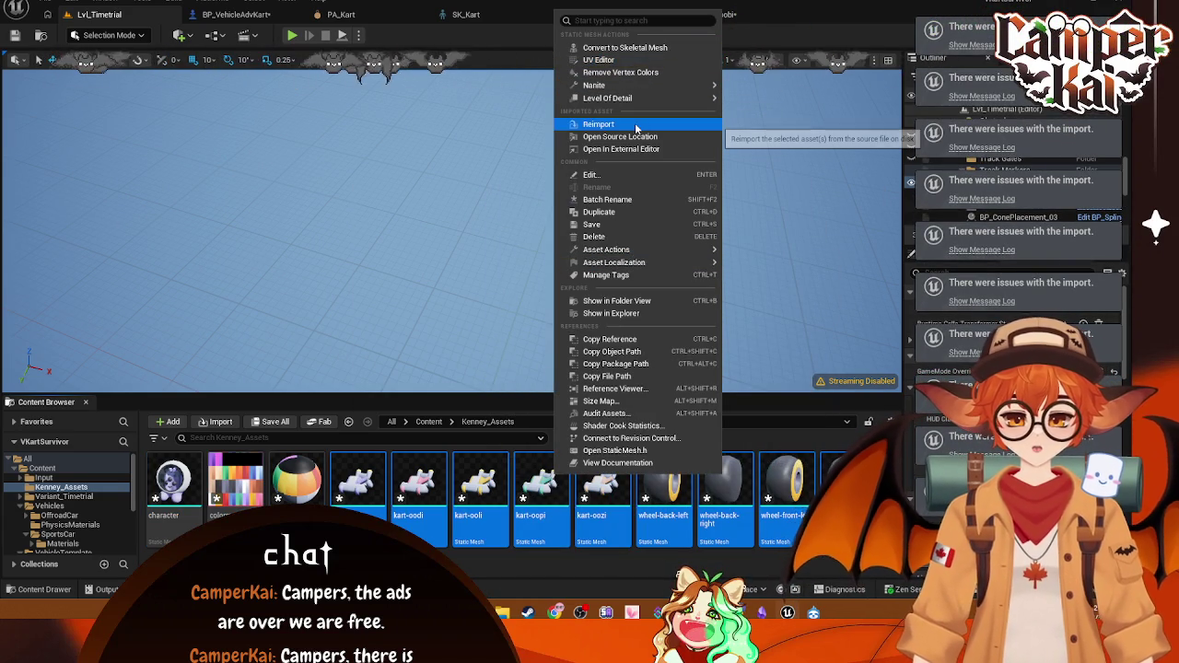
left_click(635, 125)
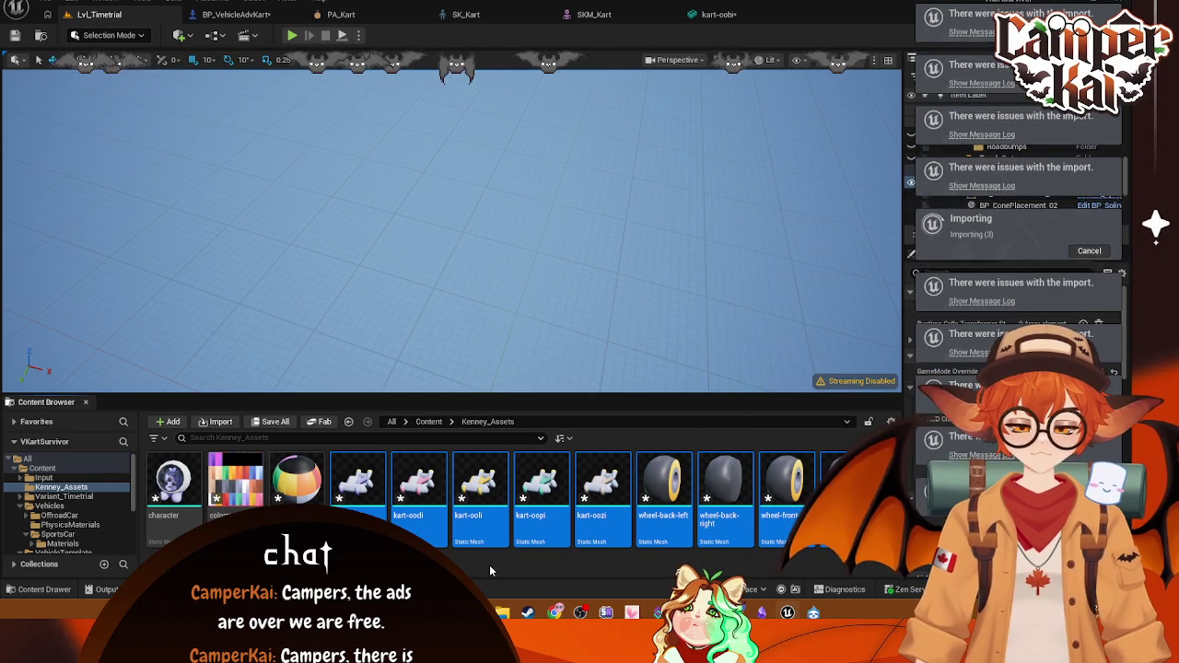
mouse_move(712, 501)
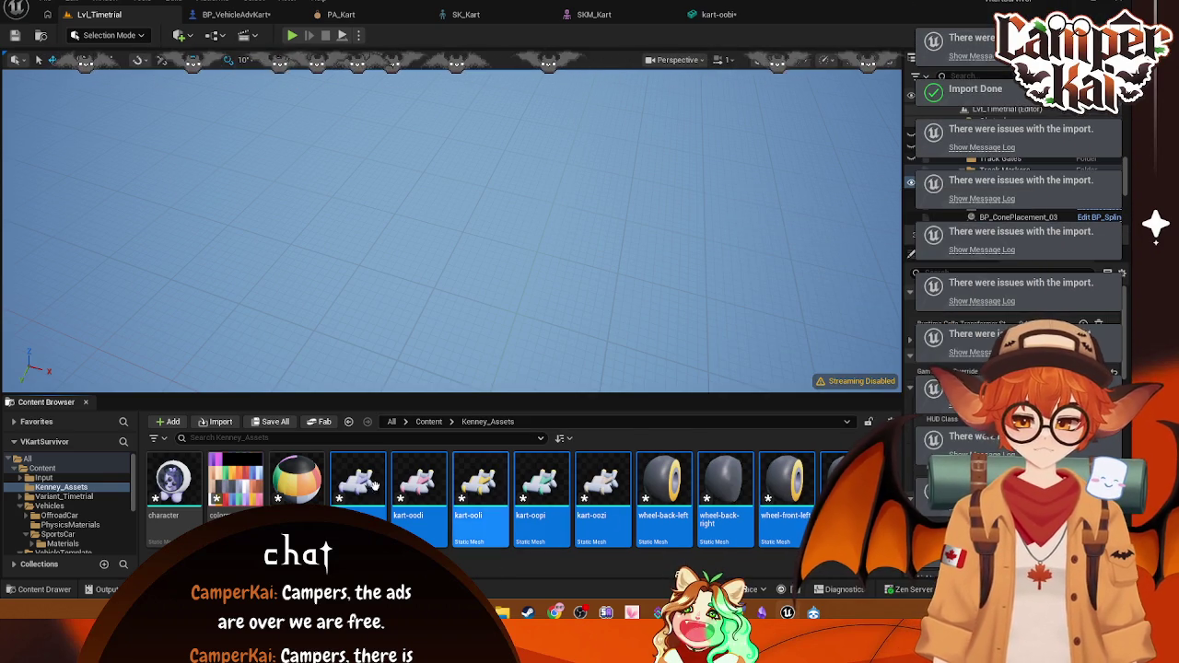
left_click(718, 14)
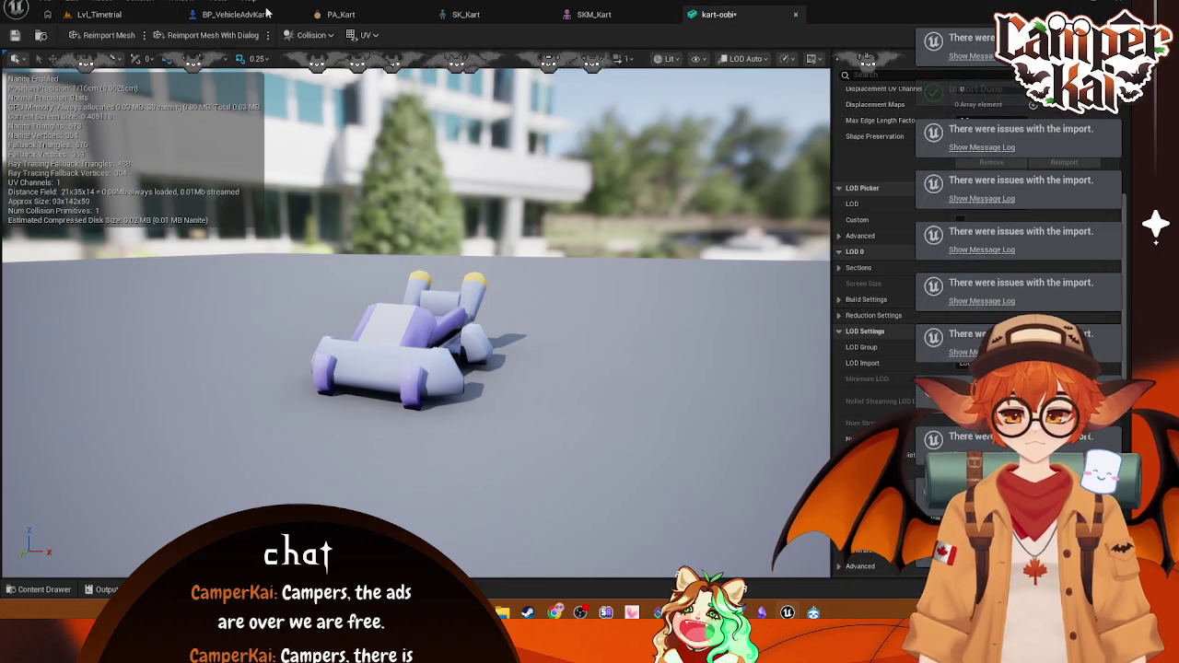
Step: Reimport kart-oobi through Reimport Mesh With Dialog with an edited yaw offset
left_click(239, 37)
left_click(698, 310)
type("-90")
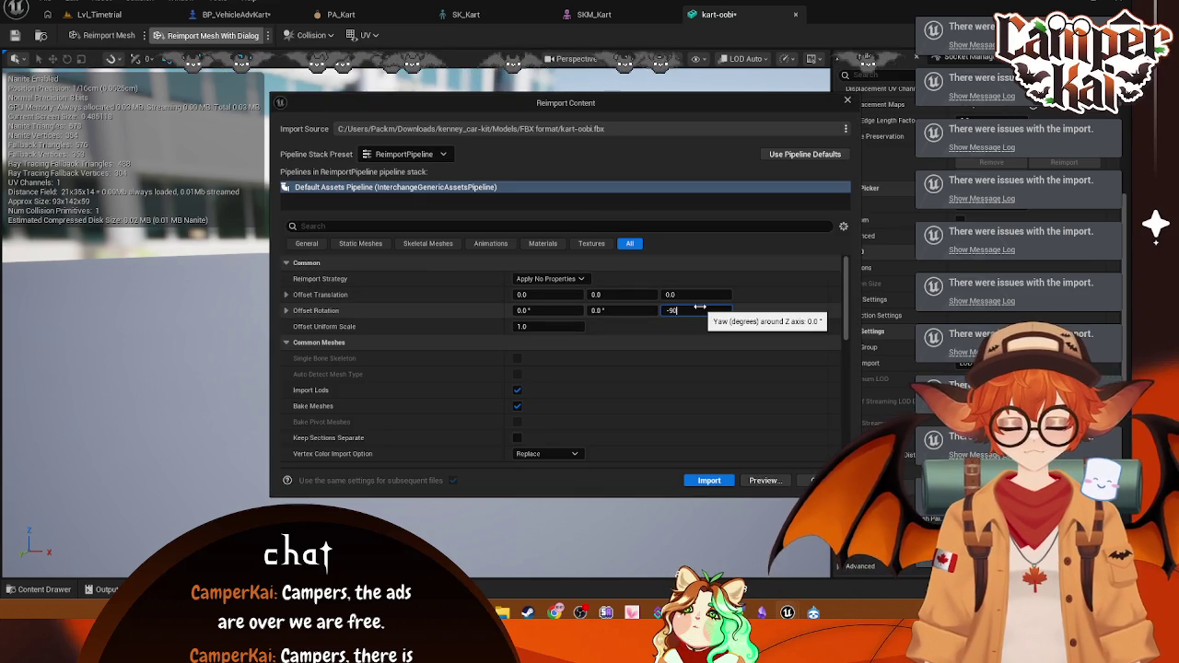
left_click(708, 480)
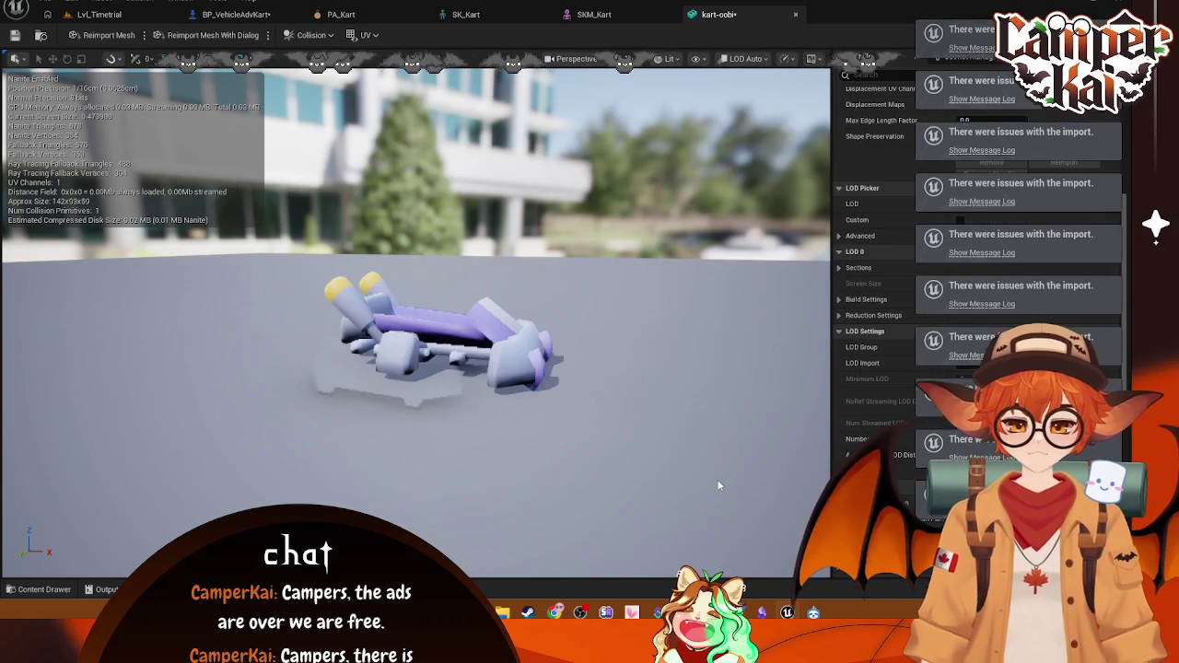
left_click(594, 15)
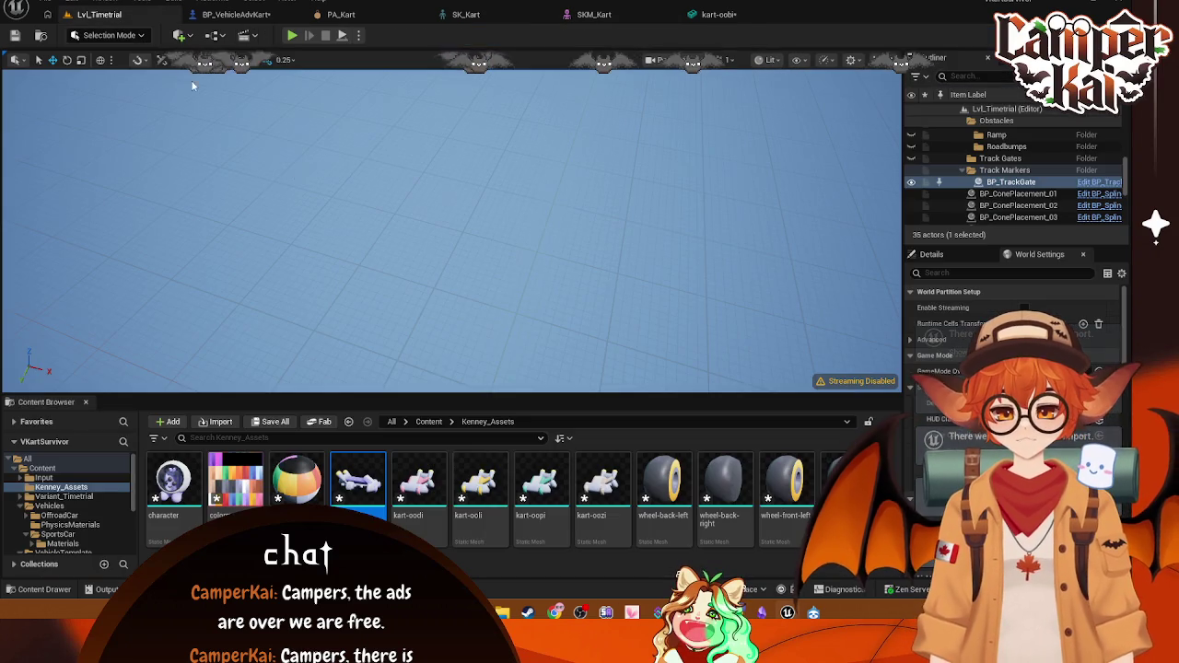
left_click(99, 15)
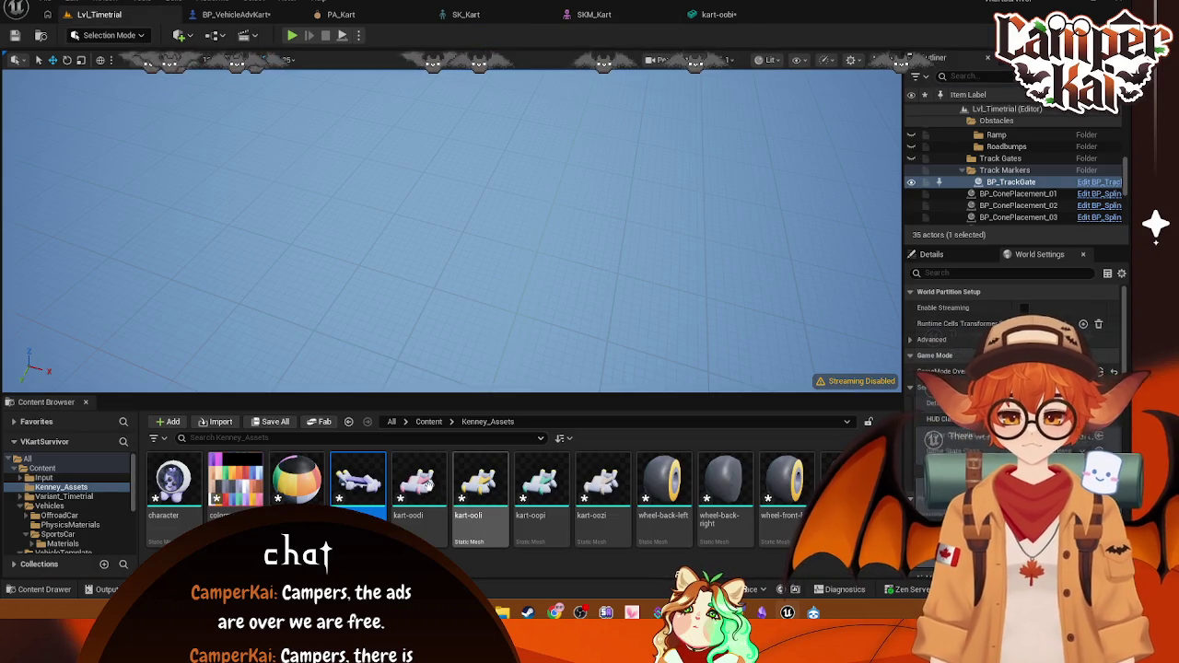
Step: Reimport kart-oodi with Offset Rotation Z set to 90
left_click(412, 495)
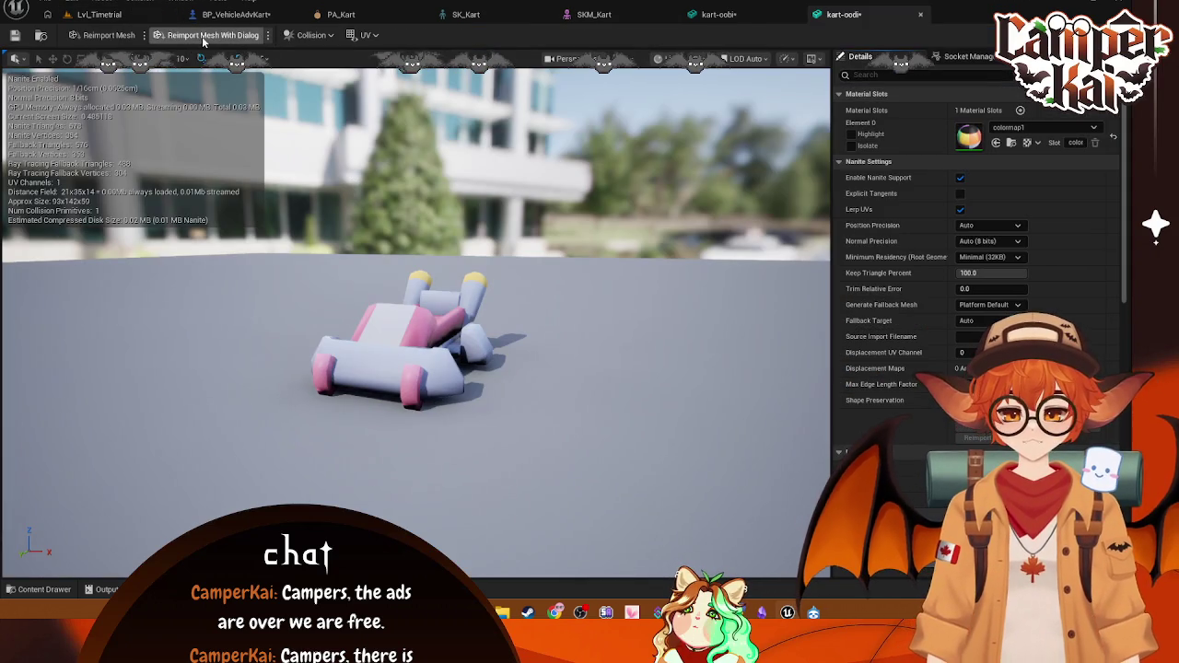
left_click(202, 36)
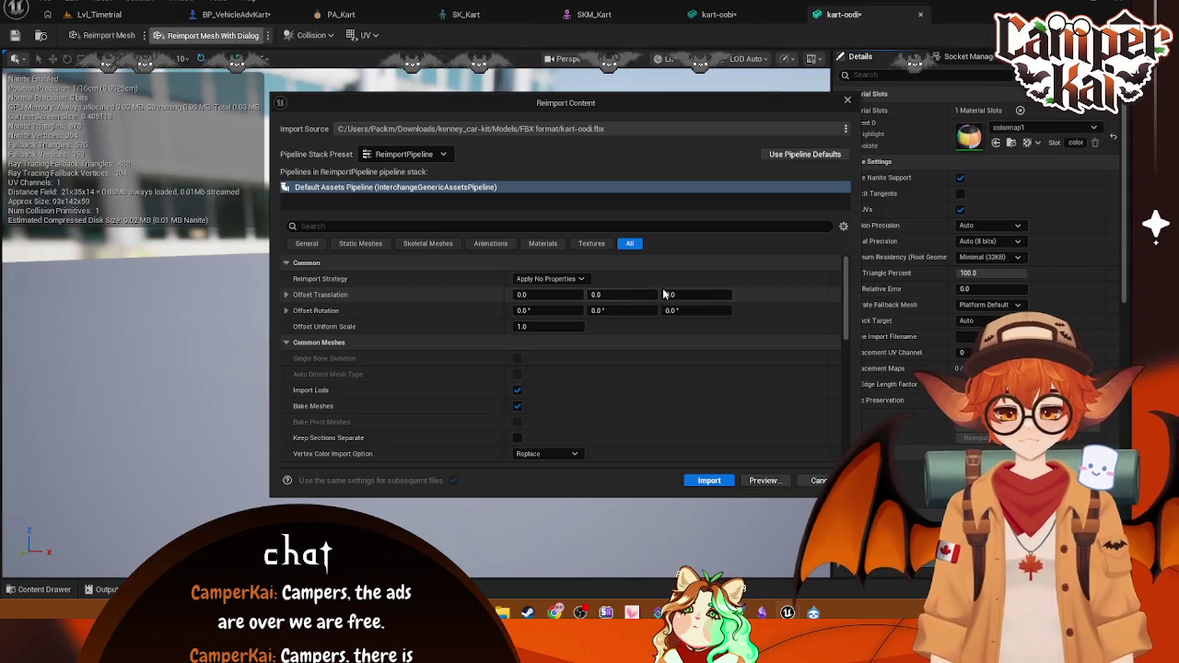
left_click(700, 311)
type("90")
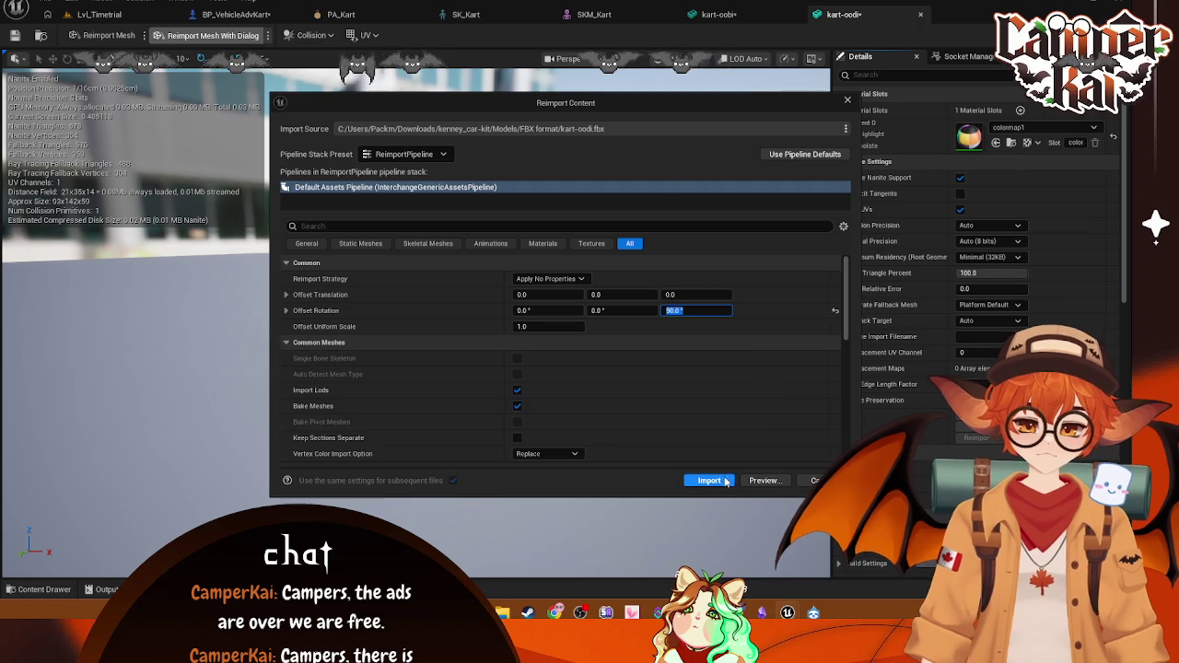
left_click(708, 480)
left_click(129, 15)
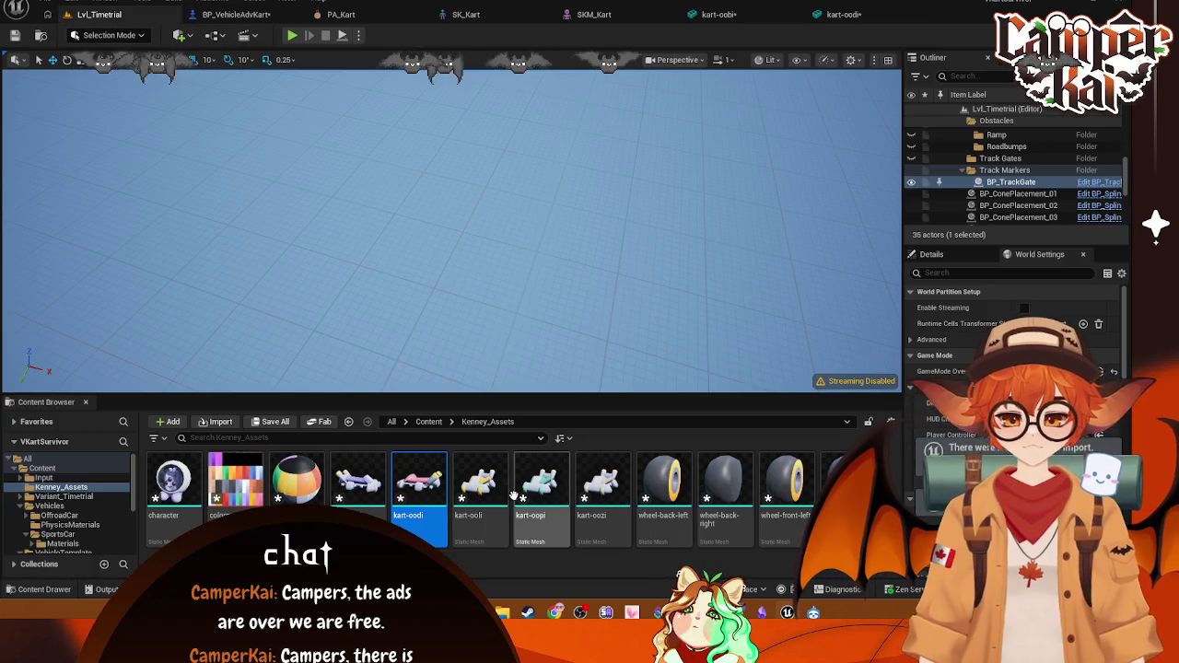
Step: Reimport kart-oodi with Offset Rotation Z set to -90
double_click(430, 475)
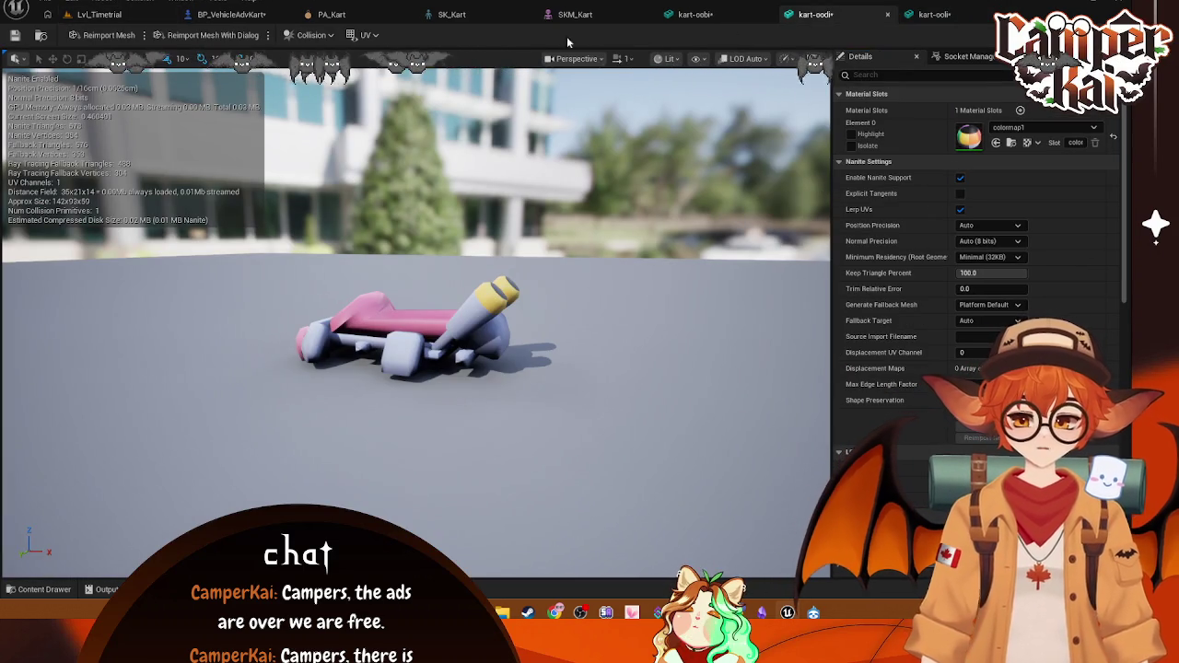
left_click(212, 35)
left_click(684, 310)
type("-90")
key("Return")
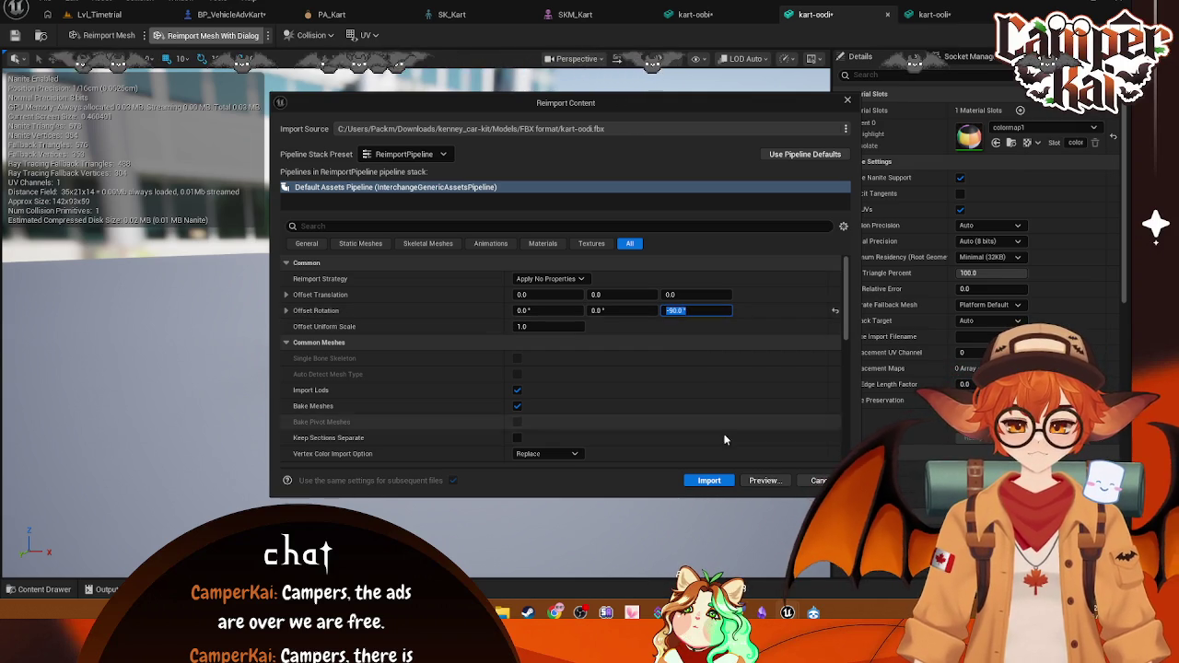
left_click(709, 480)
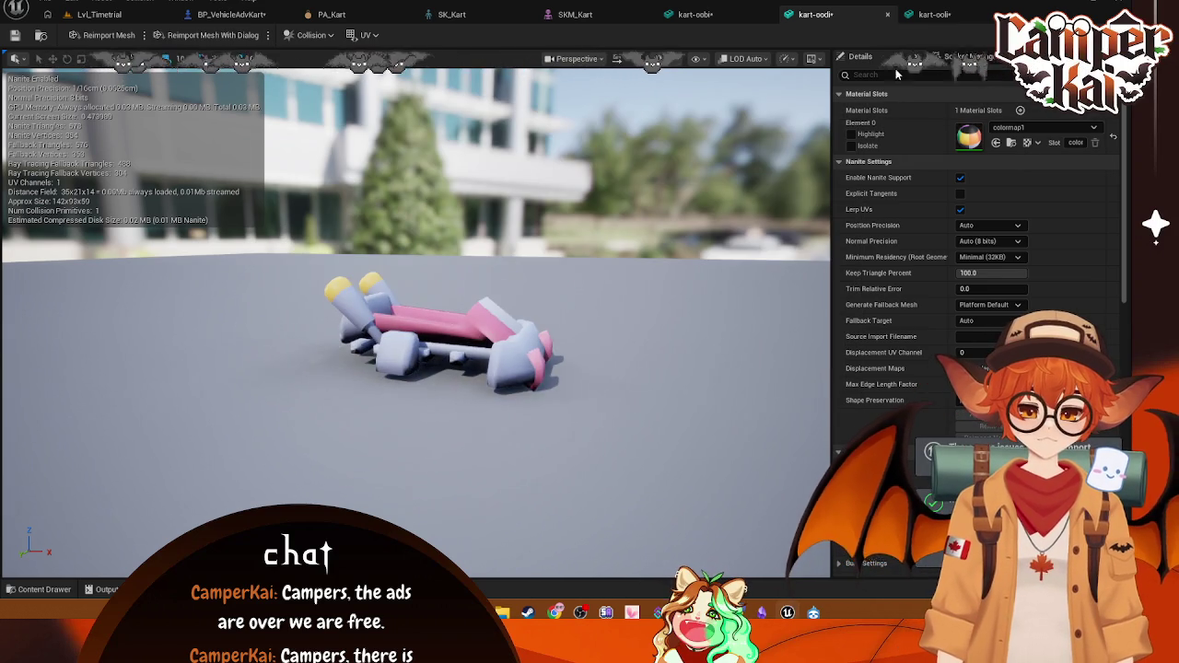
Step: Reimport kart-ooli with a -90° yaw rotation offset
left_click(934, 14)
left_click(224, 35)
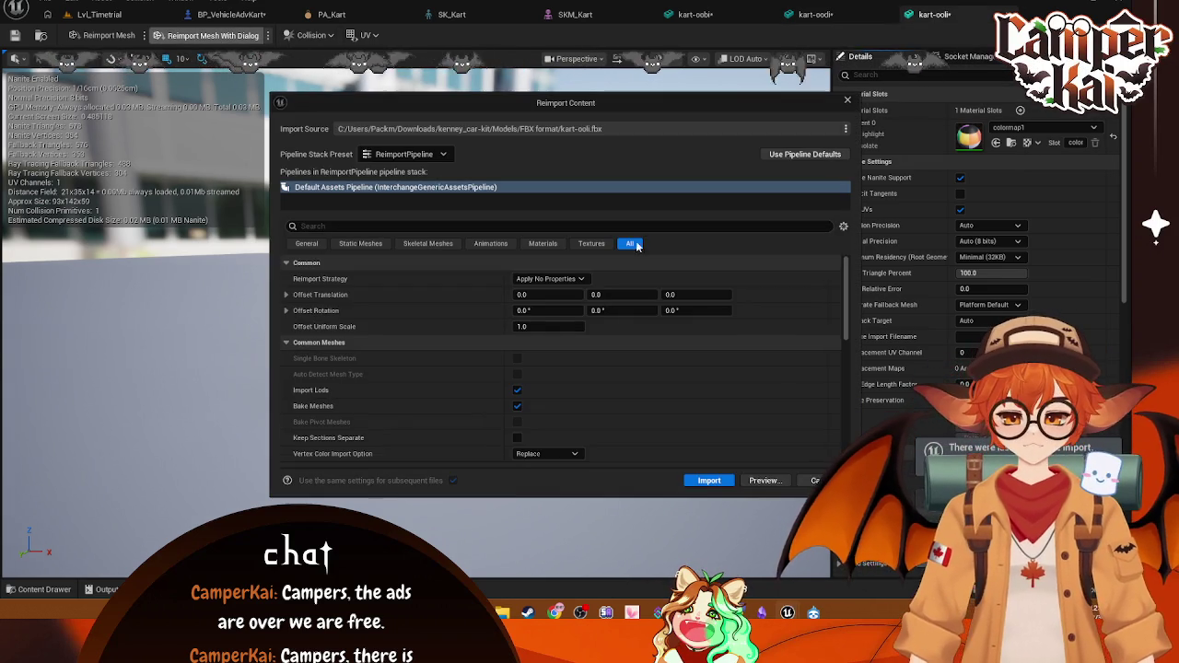
left_click(683, 311)
type("90")
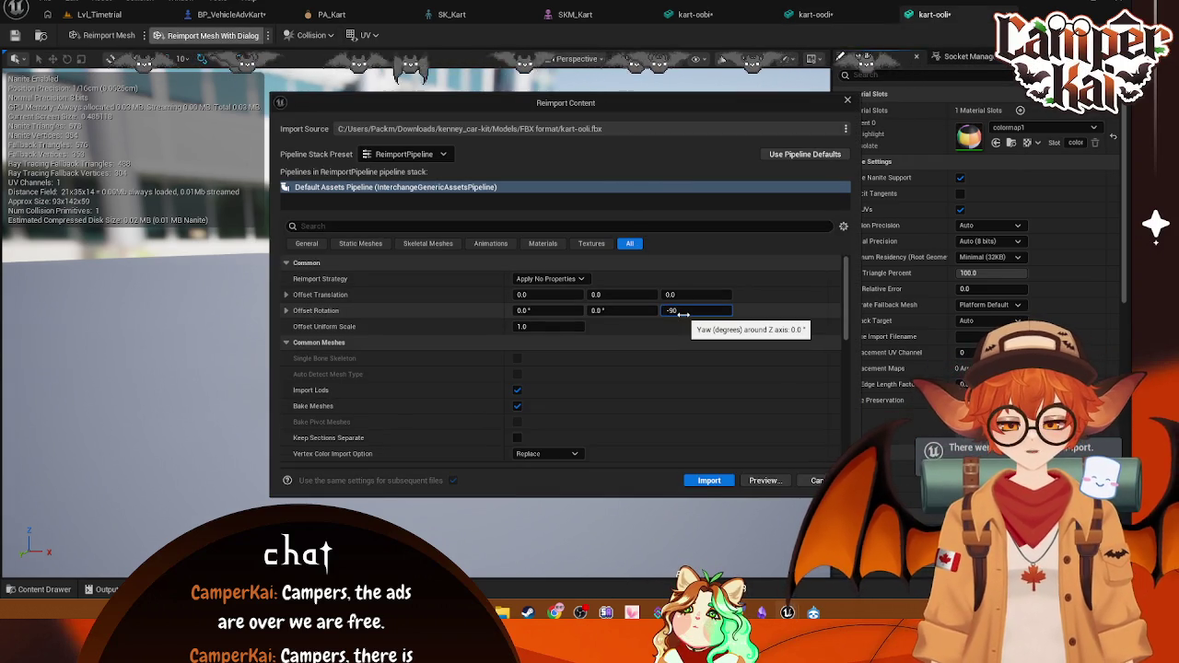
left_click(709, 480)
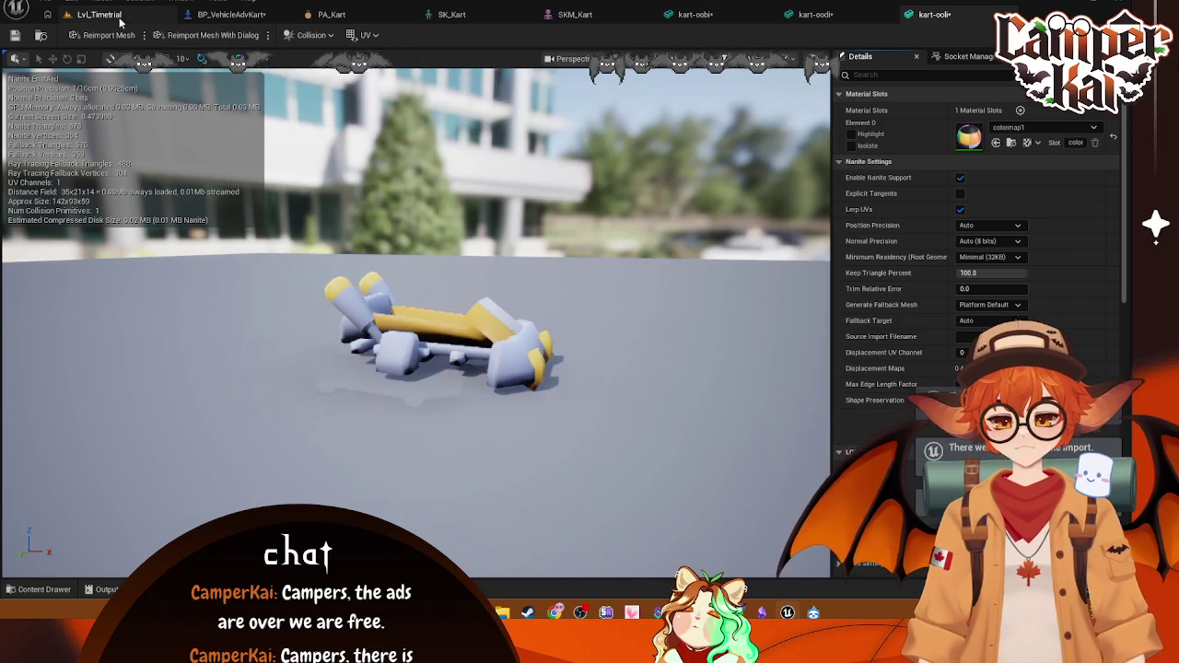
left_click(98, 13)
Step: Open kart-oopi and reimport it with Offset Rotation Z at -90
left_click(542, 479)
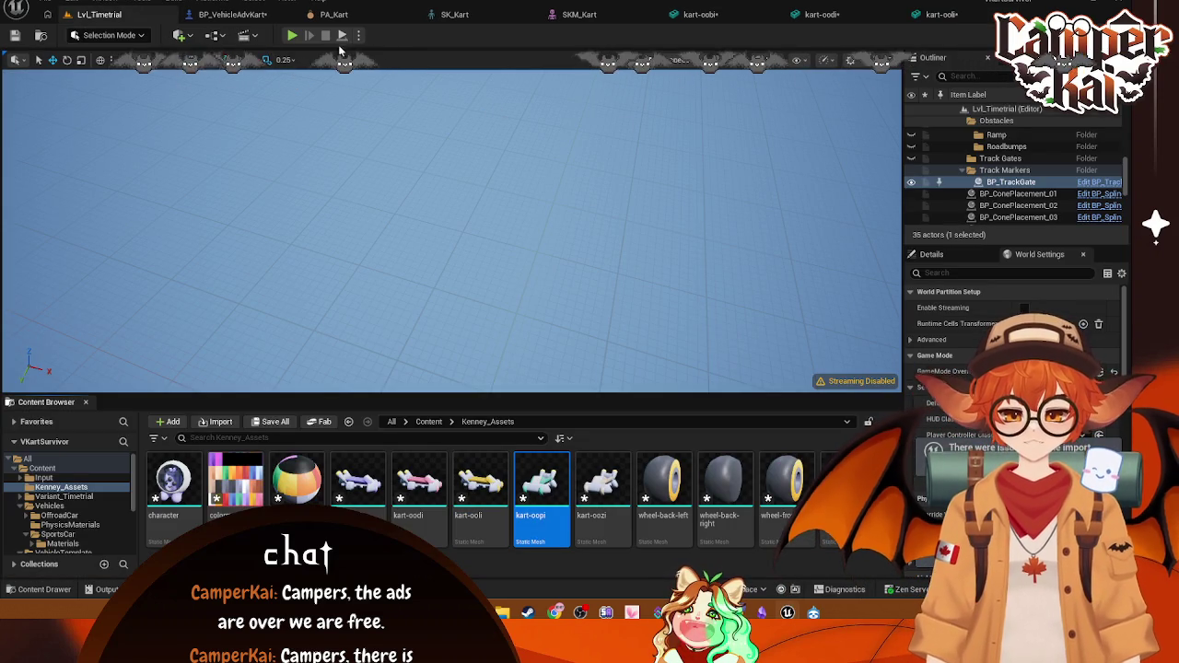
double_click(541, 479)
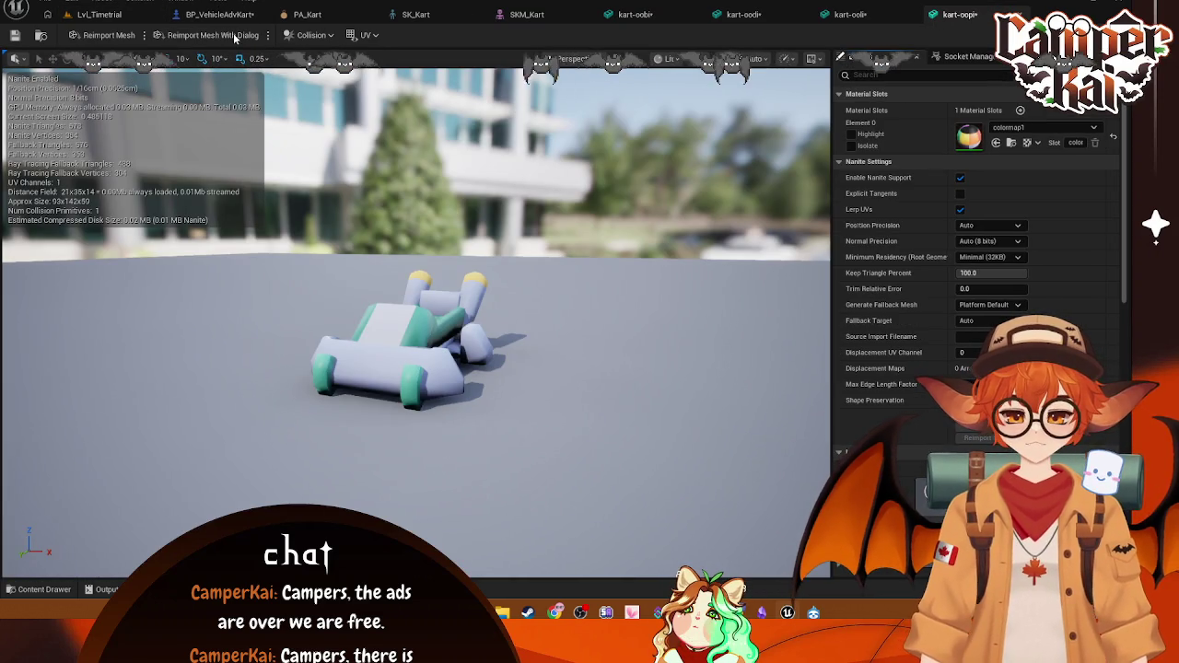
left_click(213, 35)
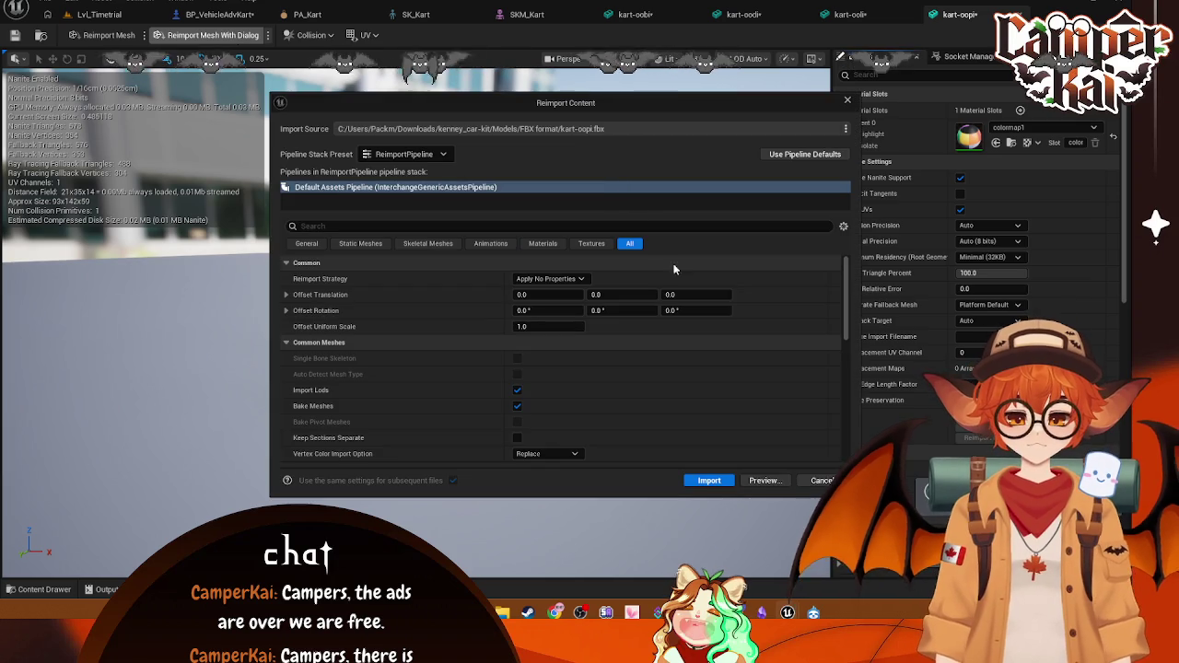
left_click(691, 311)
type("-90")
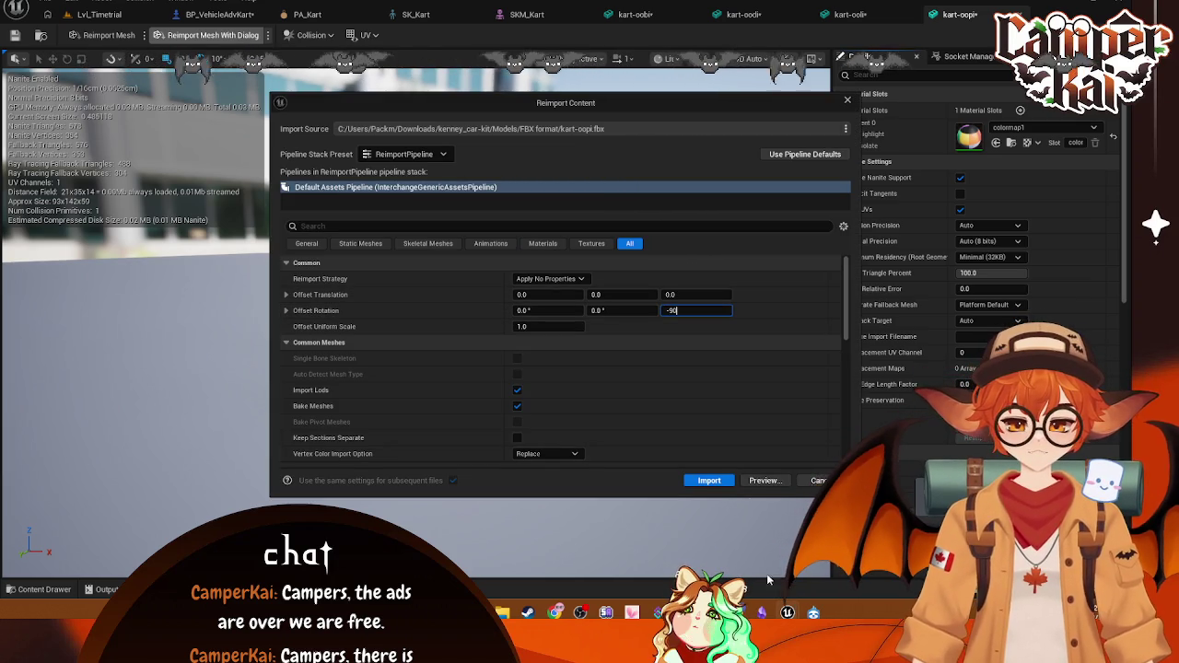
left_click(708, 480)
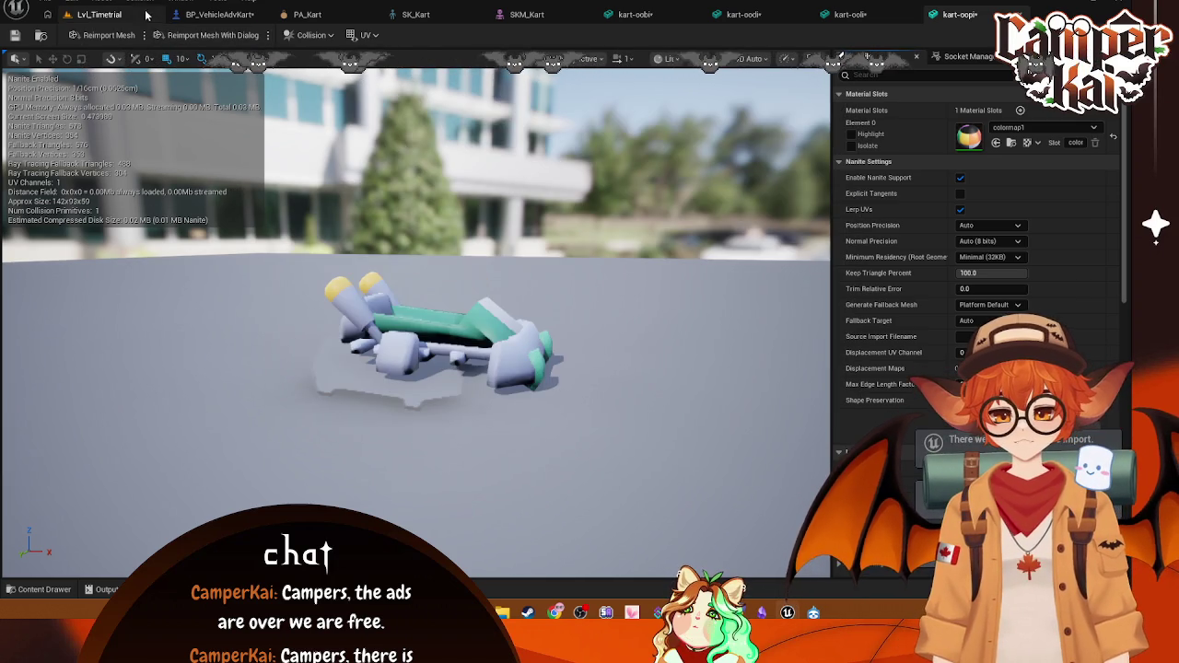
key("ctrl+b")
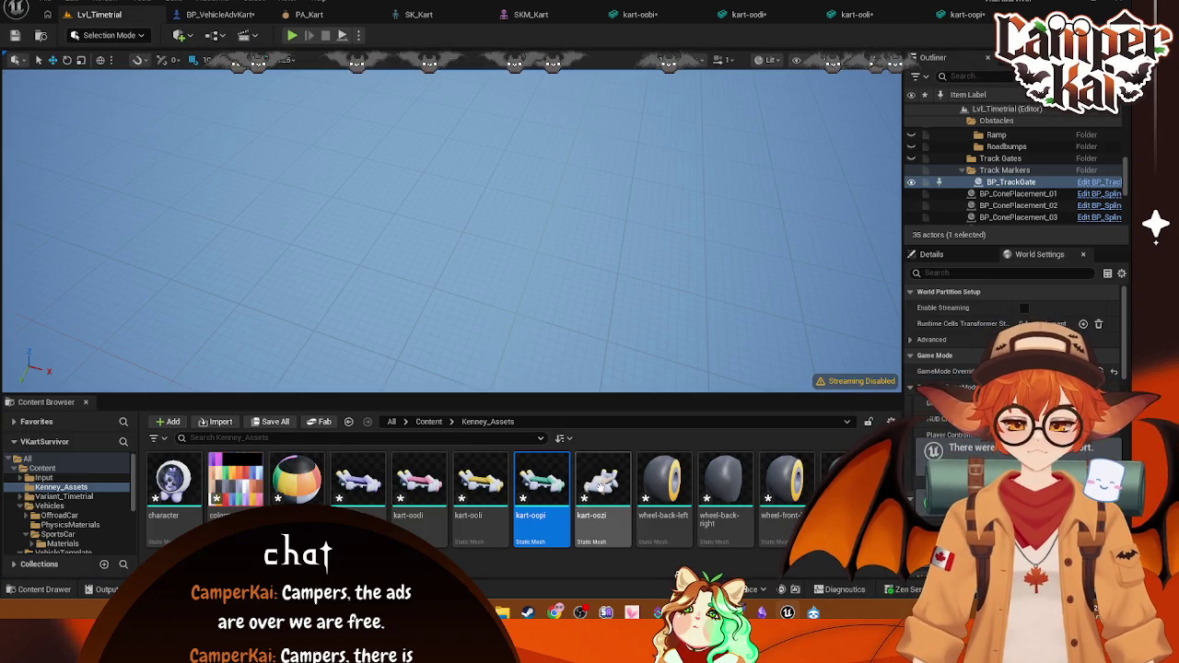
Step: Reimport kart-oozi with Offset Rotation Z set to -90
left_click_drag(441, 171, 489, 76)
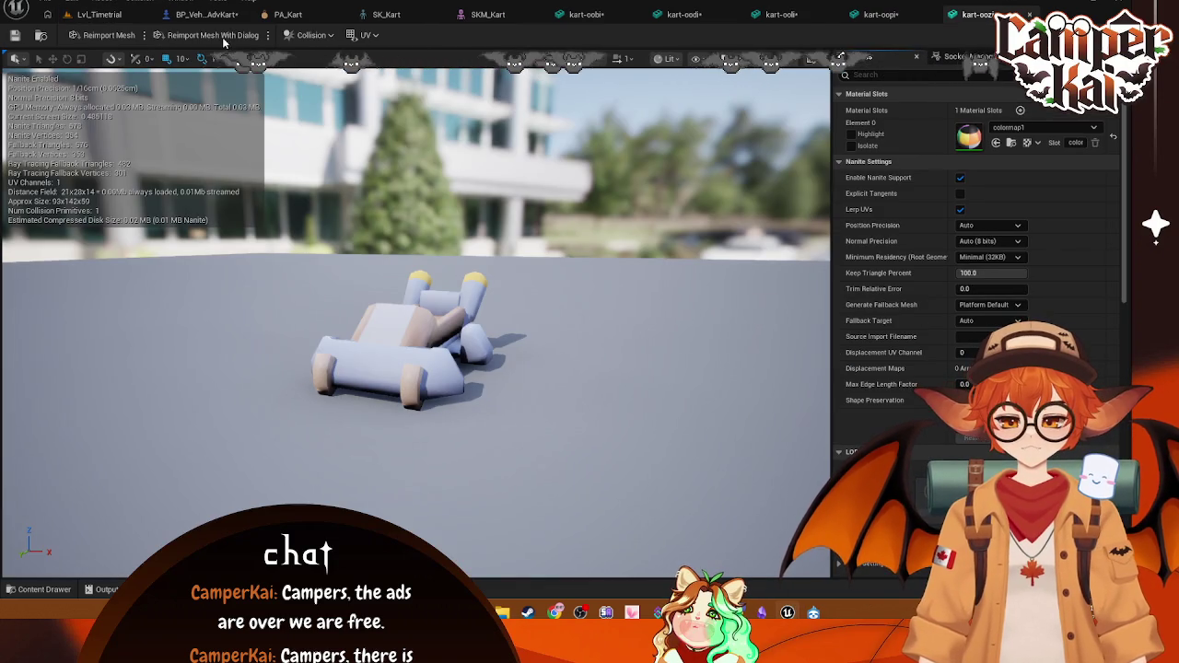
left_click(226, 35)
left_click(698, 312)
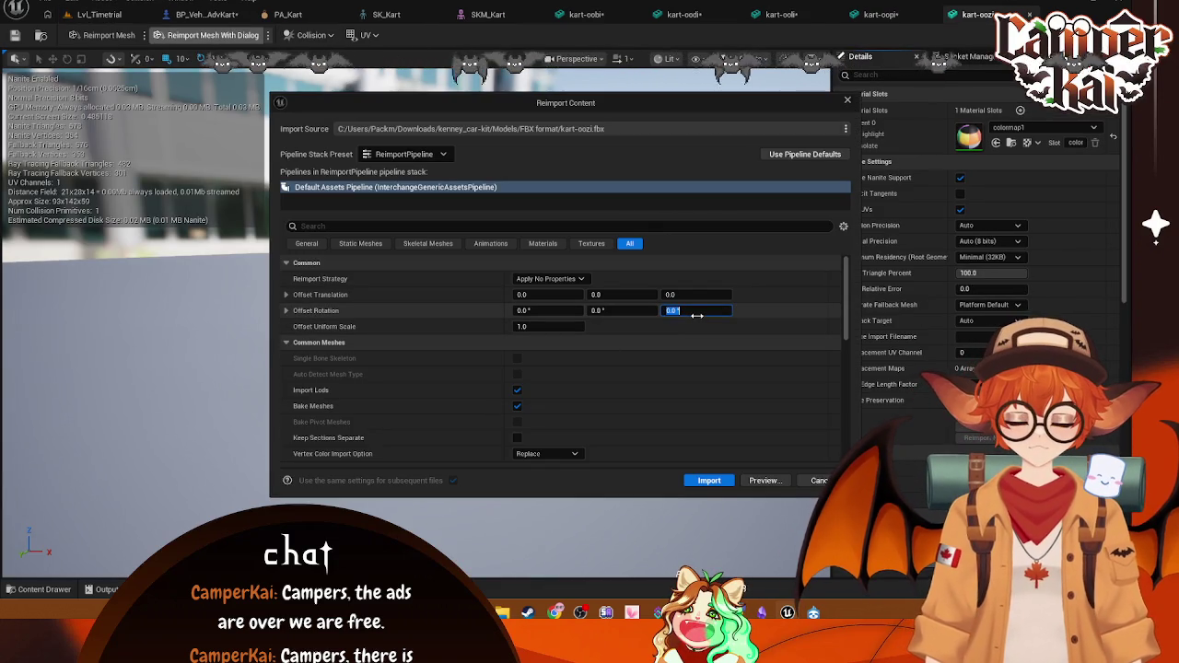
type("-90")
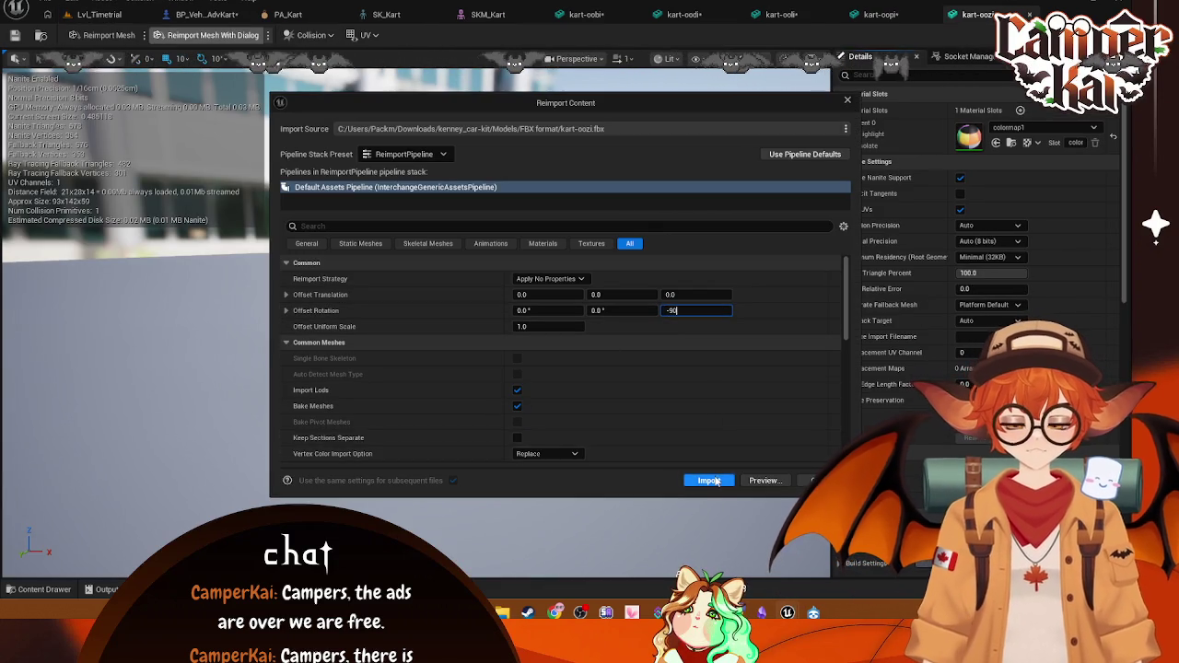
left_click(710, 480)
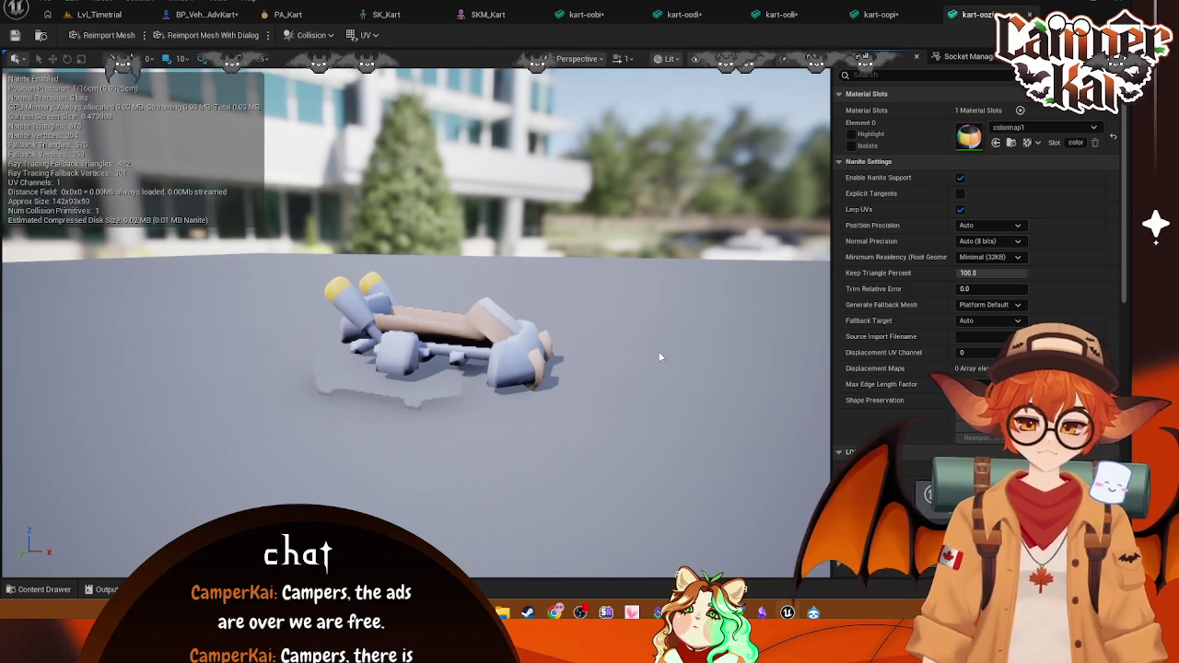
left_click(94, 15)
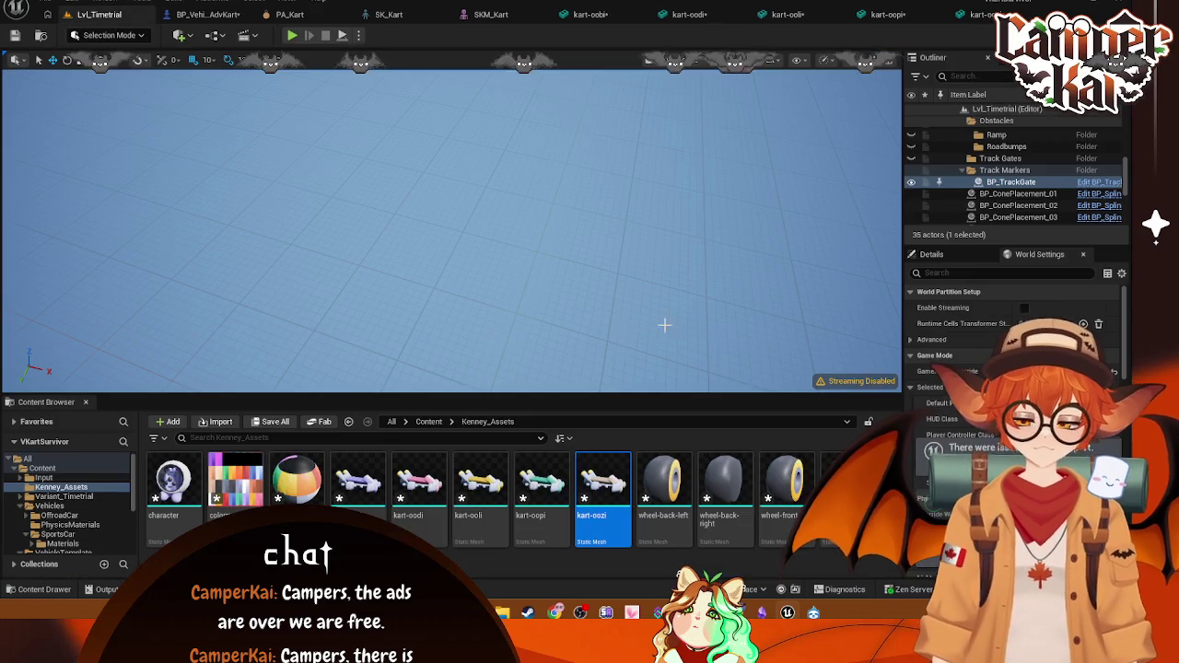
Step: Reimport the character mesh with a -90° yaw offset and save it
left_click(179, 495)
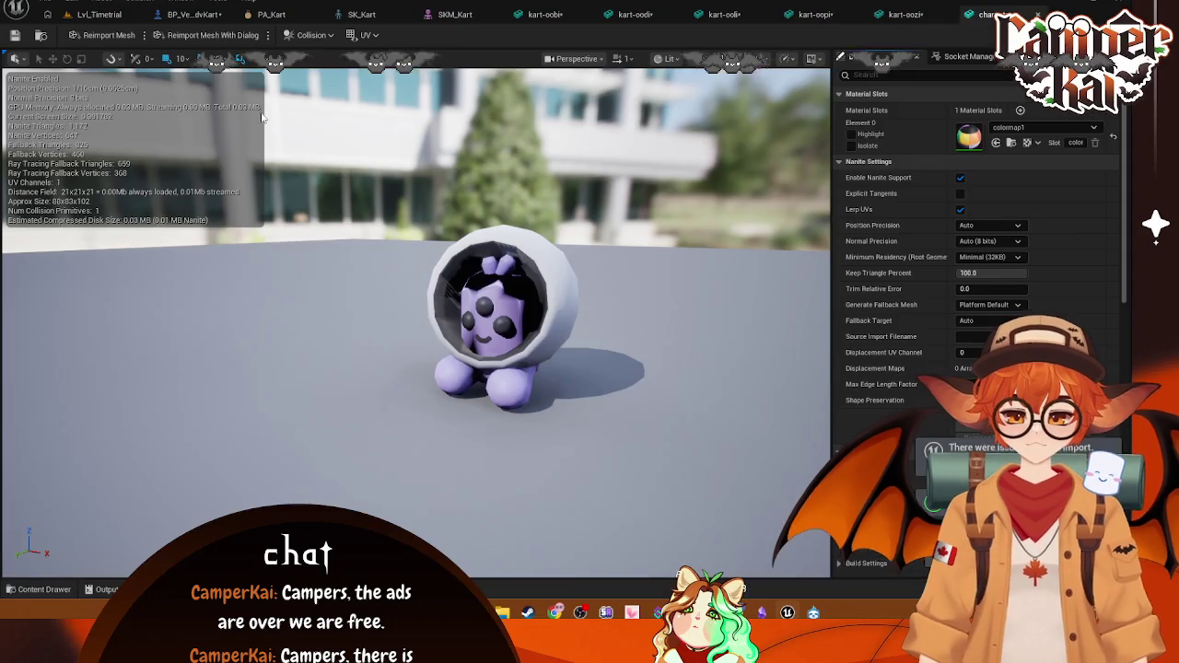
left_click(213, 35)
left_click(691, 310)
type("-90")
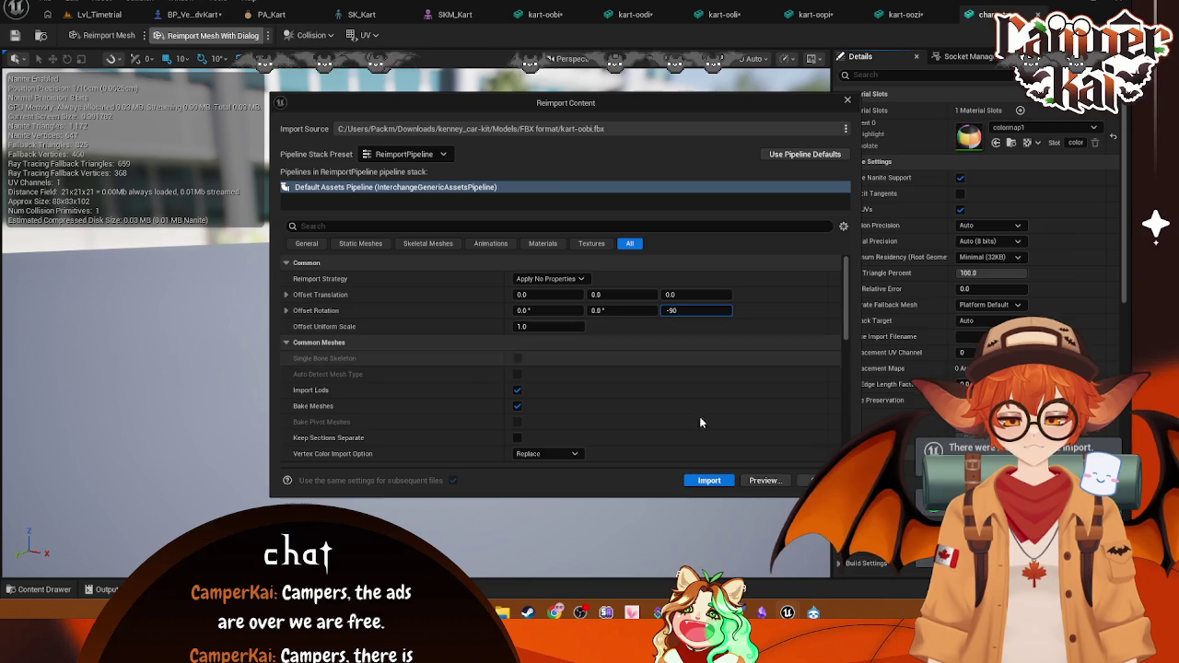
left_click(698, 481)
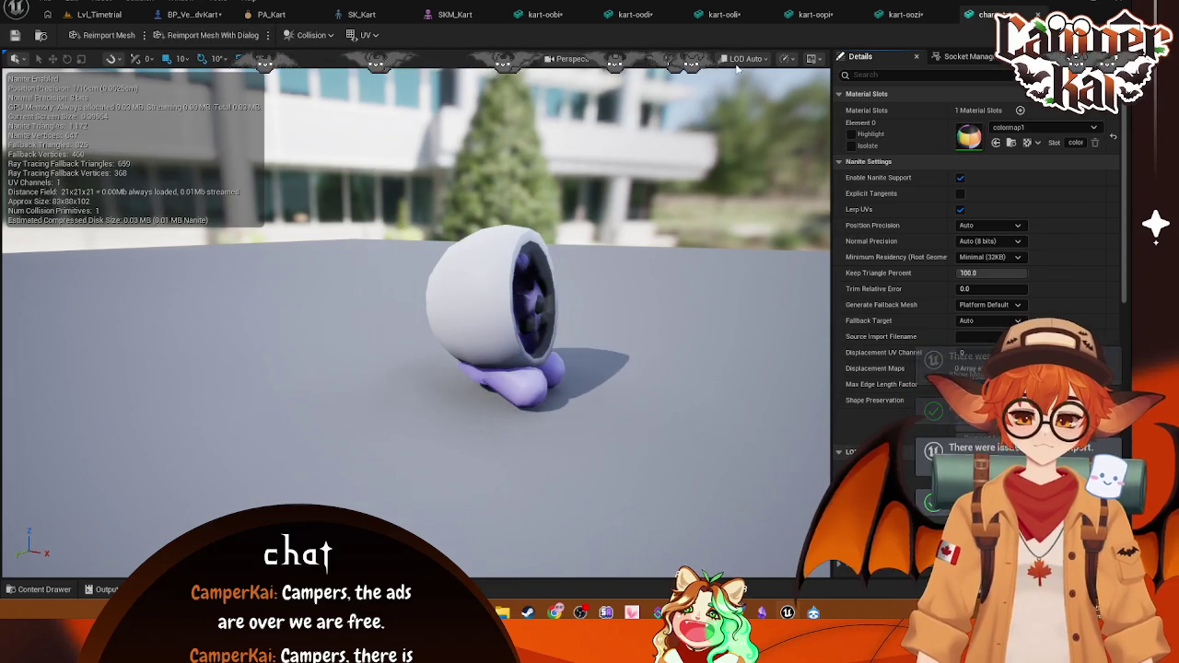
left_click(41, 3)
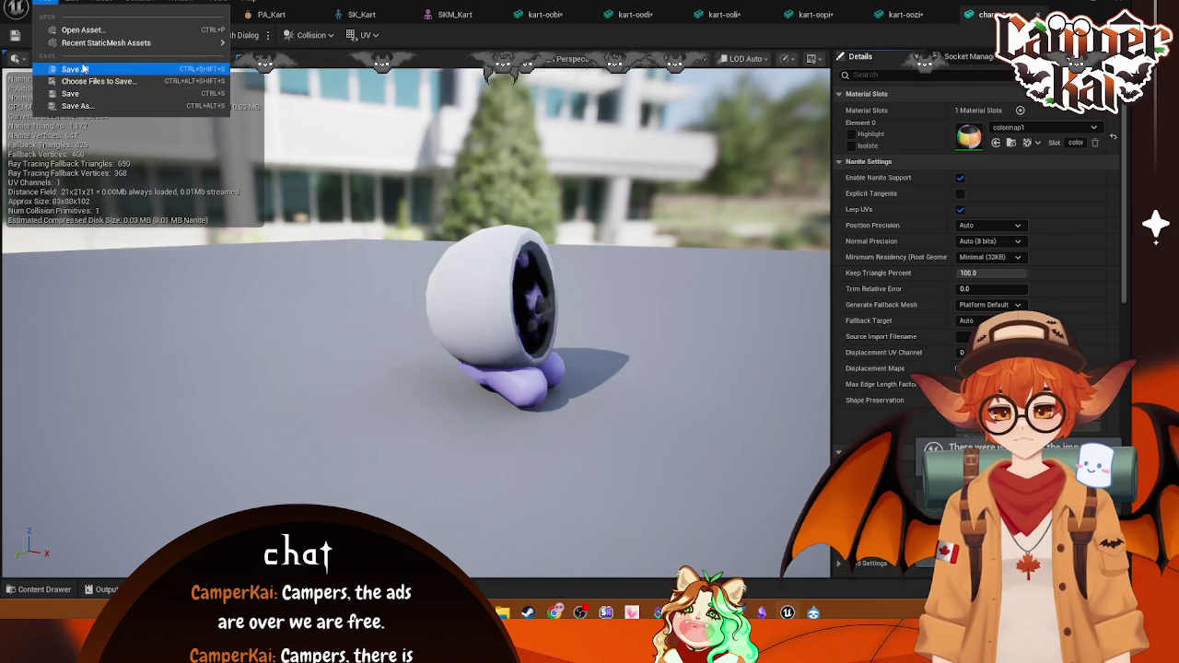
left_click(73, 69)
Step: Open wheel-back-left, then inspect the wheel-front-right and Chassis components in BP_VehicleAdvKart
left_click(97, 14)
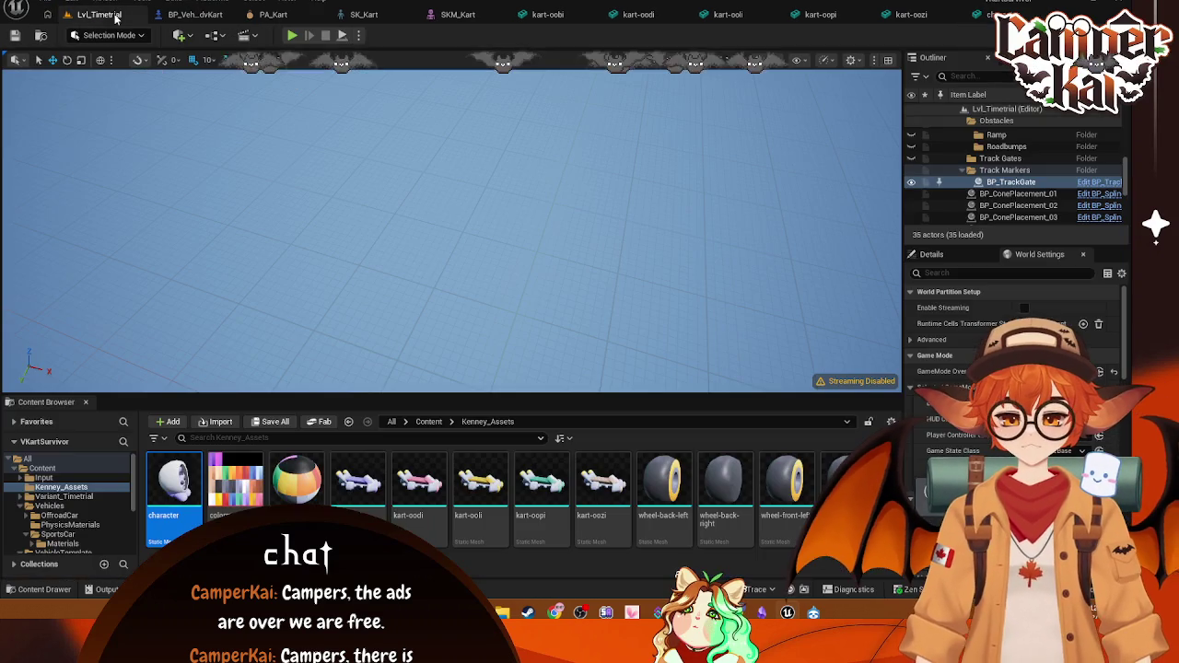
double_click(663, 488)
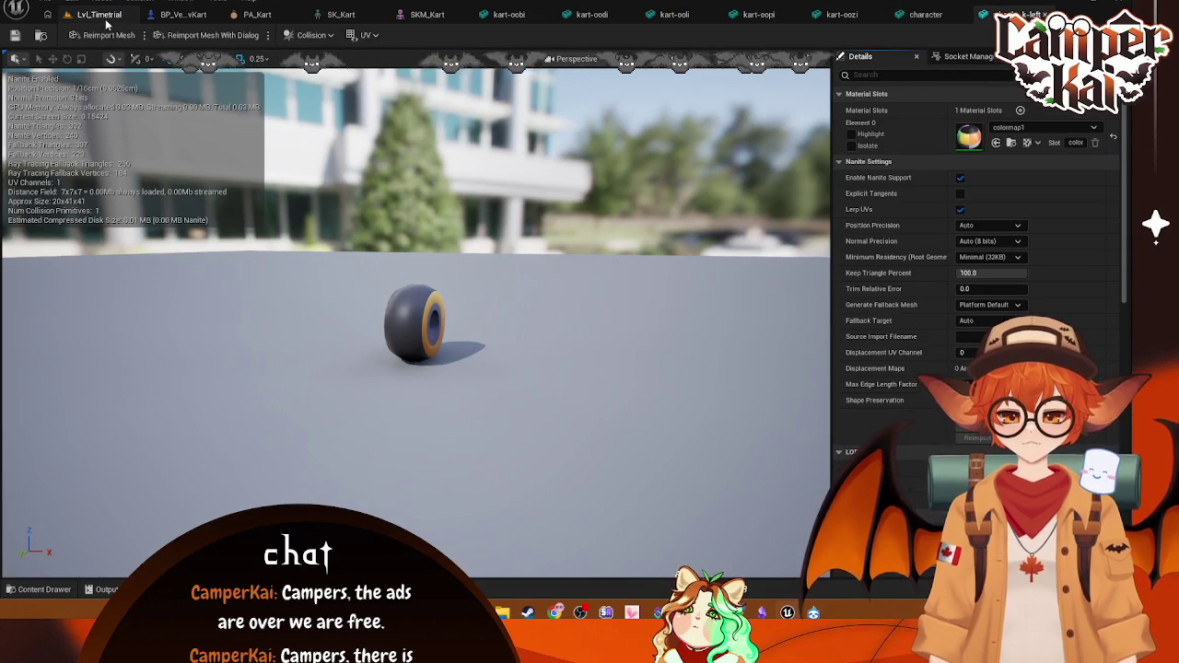
left_click(183, 17)
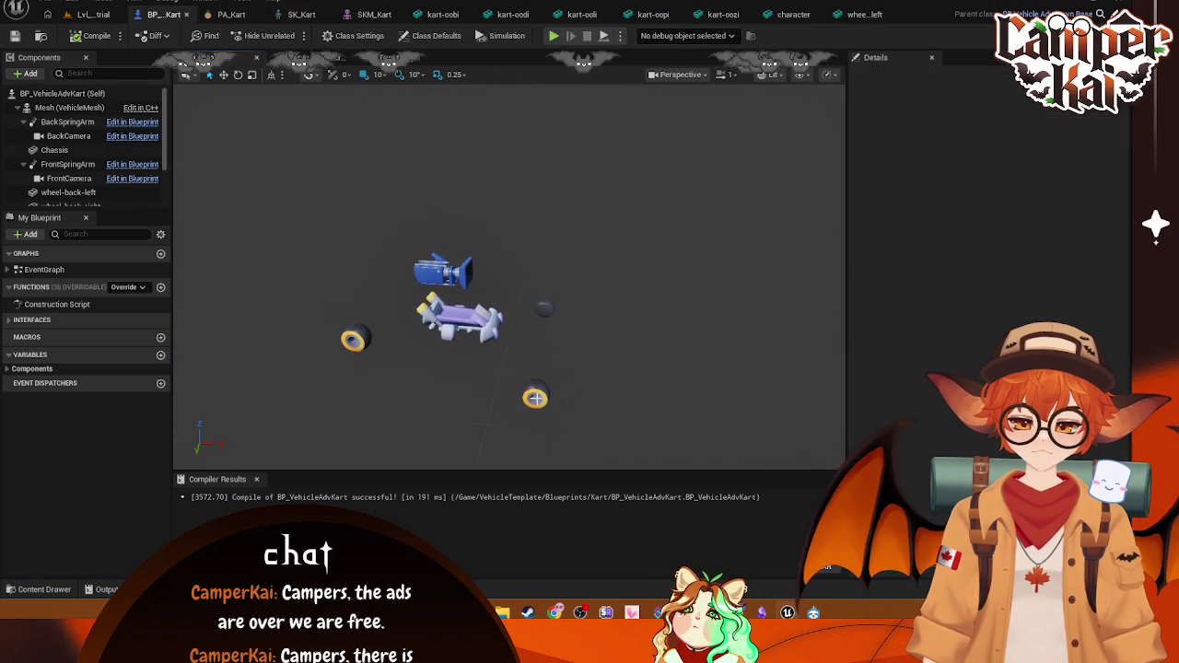
left_click(535, 392)
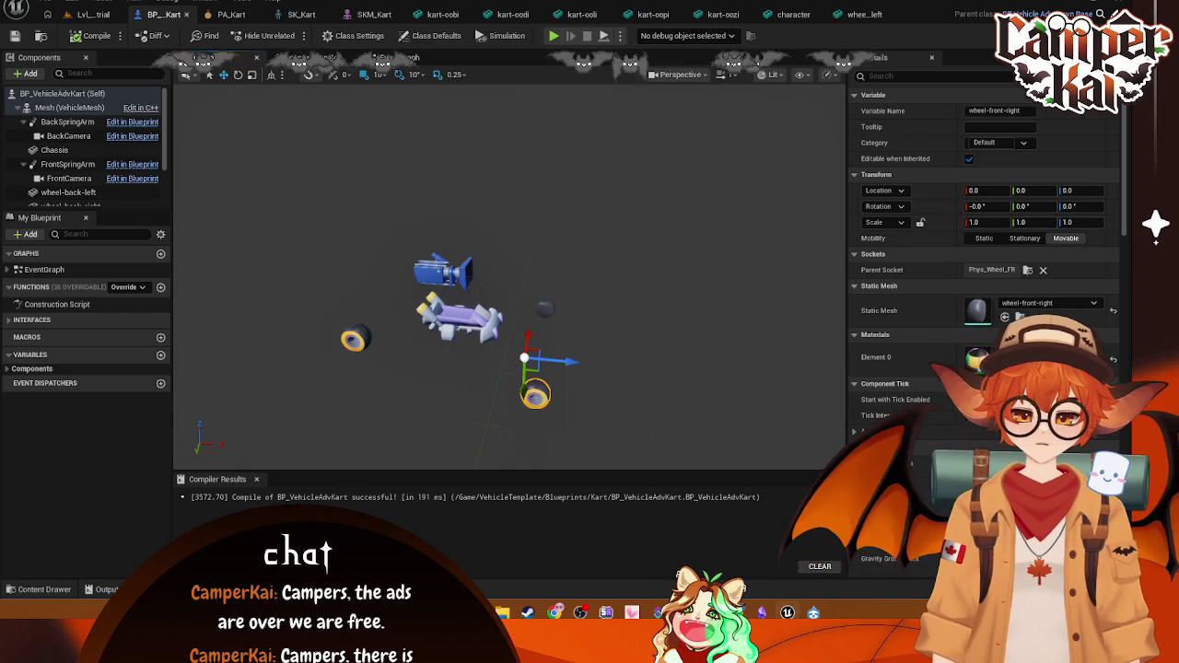
left_click(507, 303)
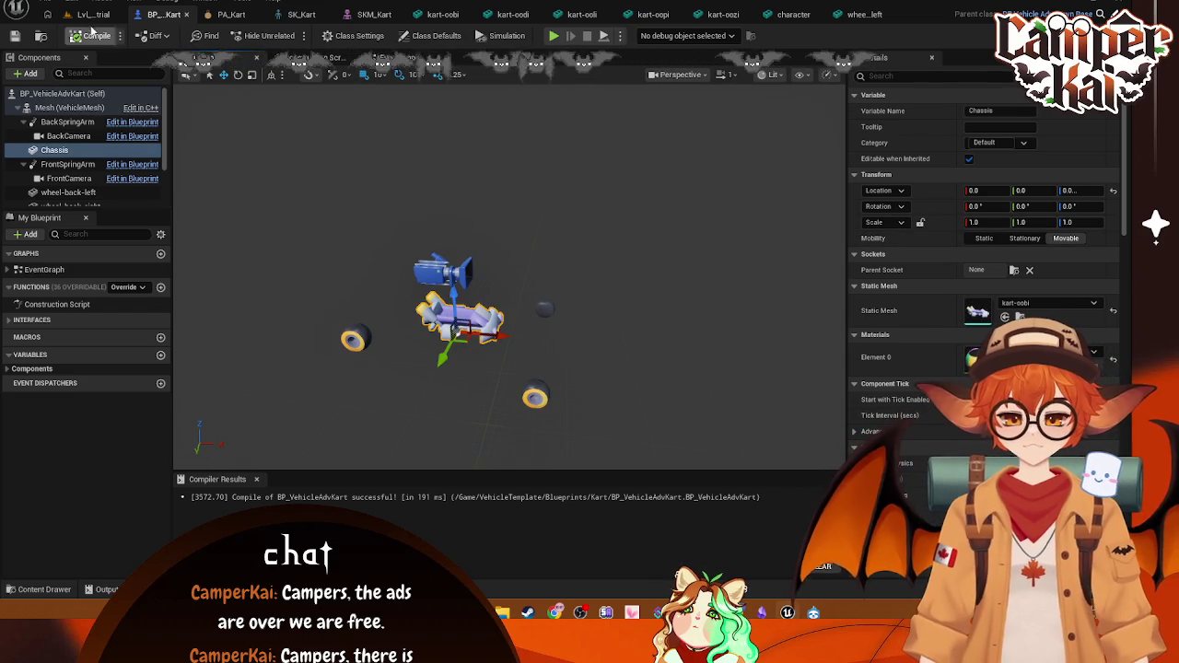
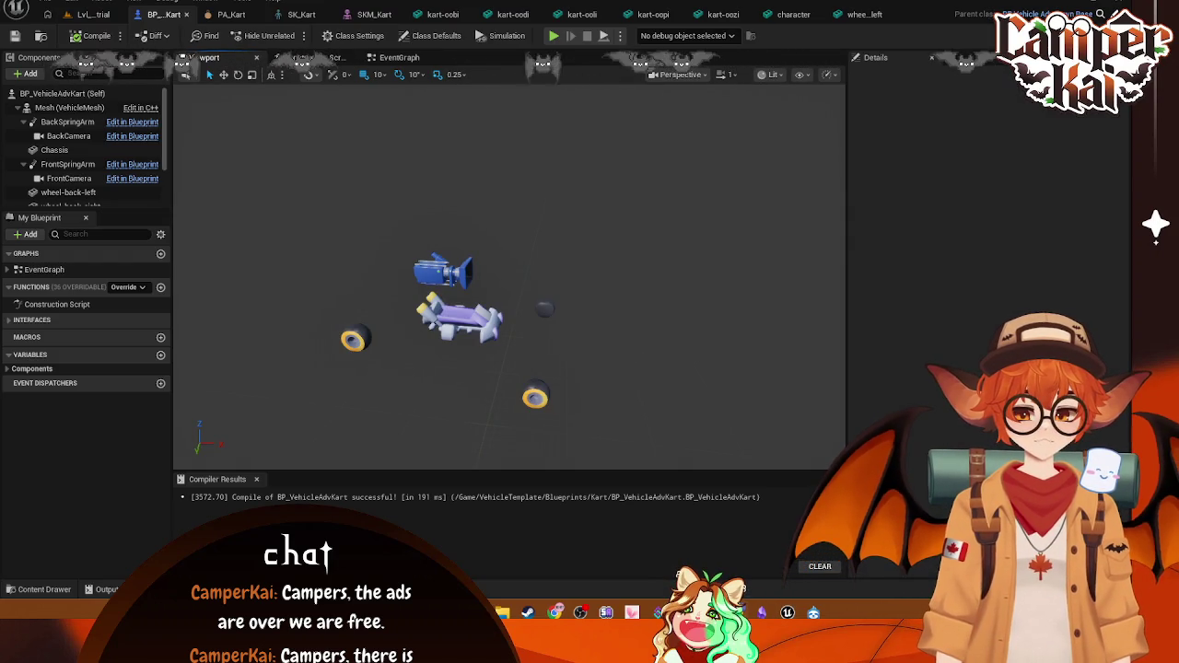
Step: Select the wheel-front-right component, then close the kart-oobi, kart-ooli, kart-oopi, kart-oozi and character editors
left_click(535, 400)
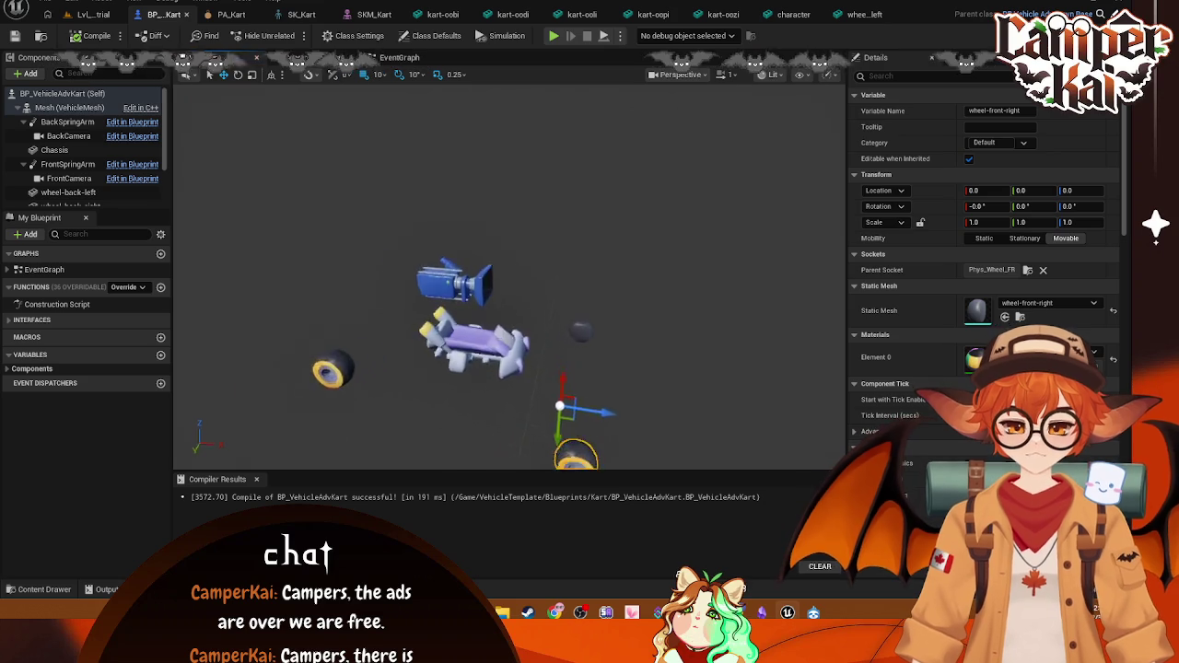
left_click(856, 14)
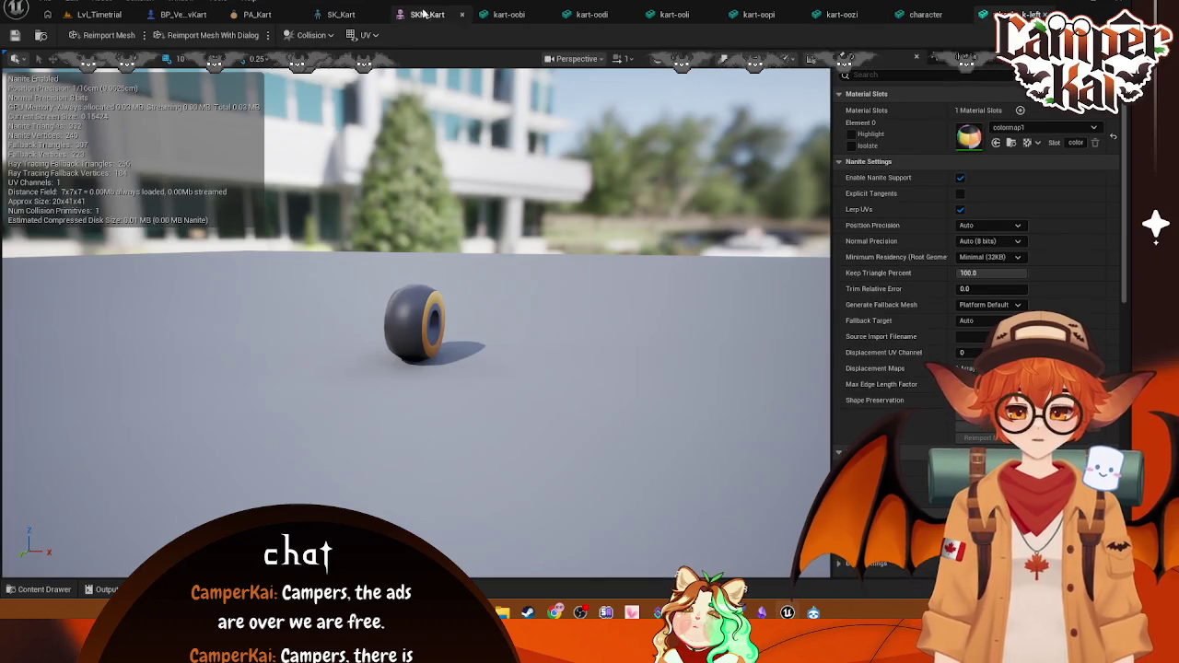
left_click(537, 17)
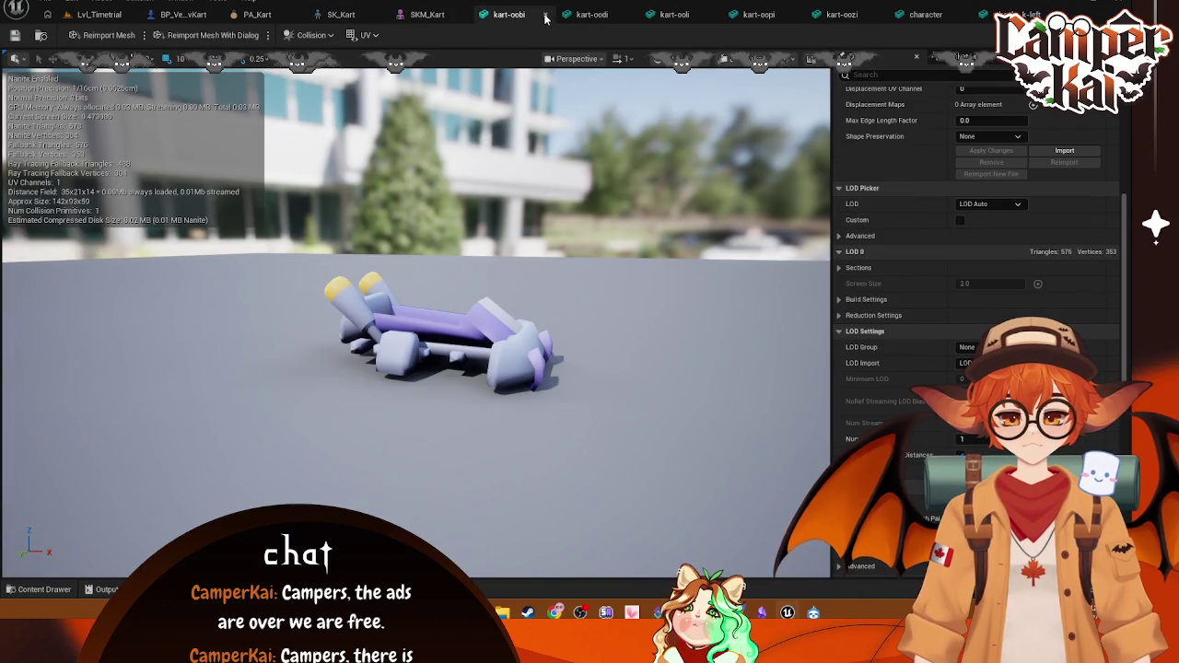
left_click(545, 17)
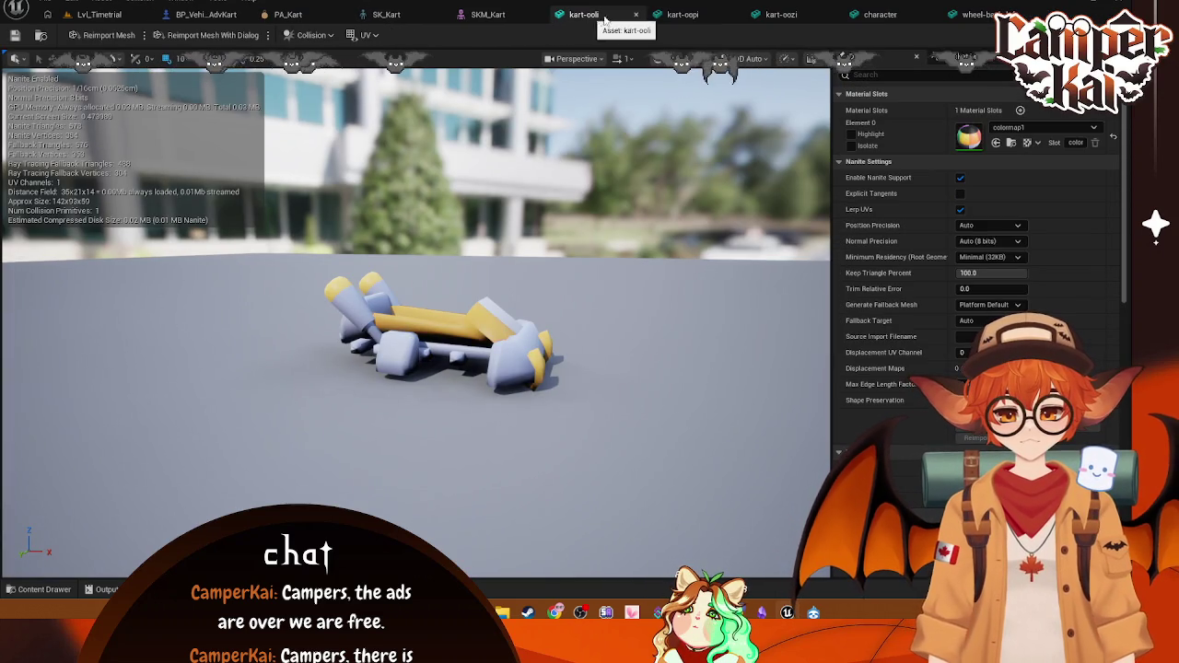
left_click(636, 16)
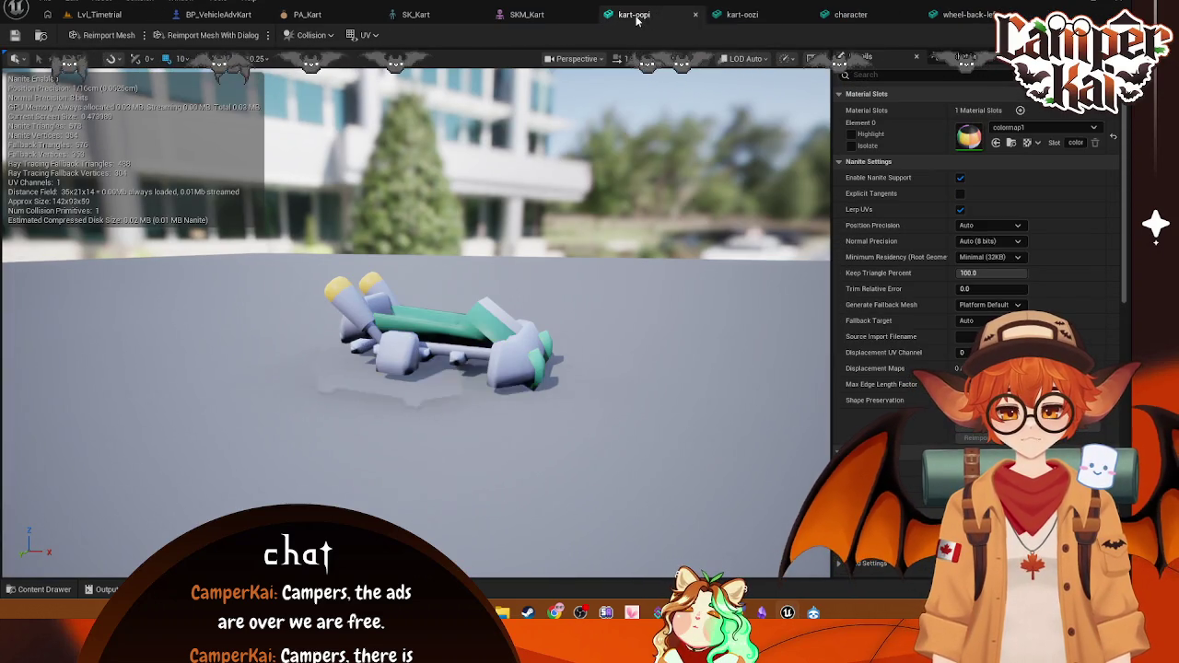
left_click(698, 15)
left_click(766, 15)
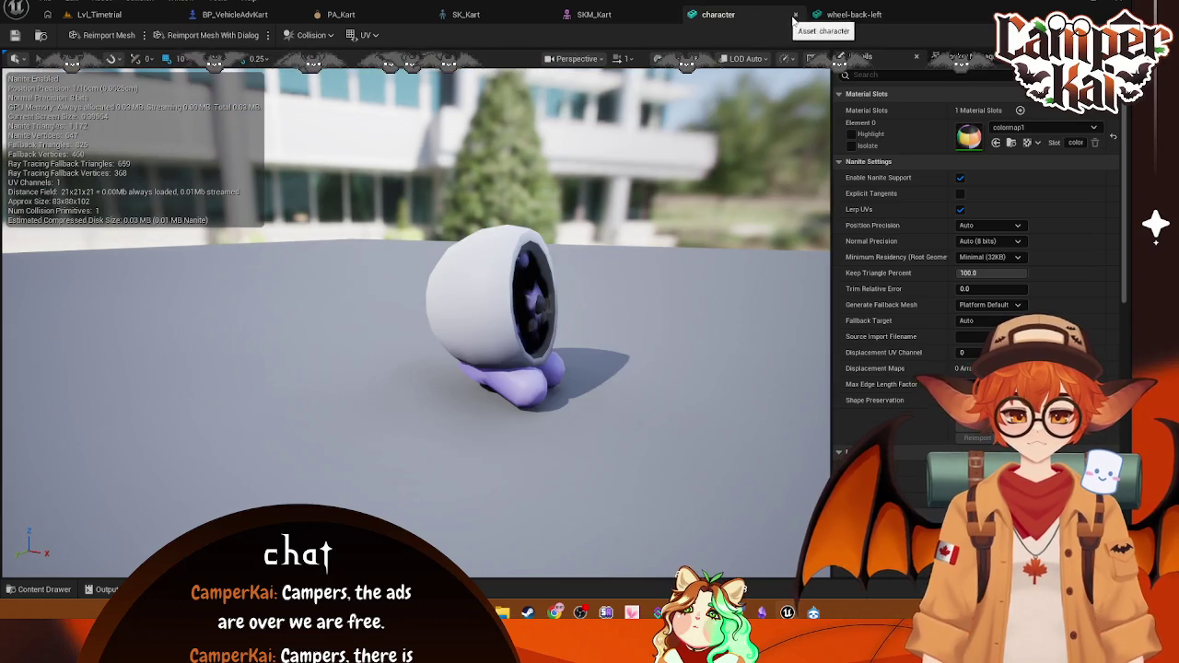
left_click(796, 14)
Step: Close the wheel-back-left editor and move the Axle_Back bone up and right toward the kart body
left_click(796, 15)
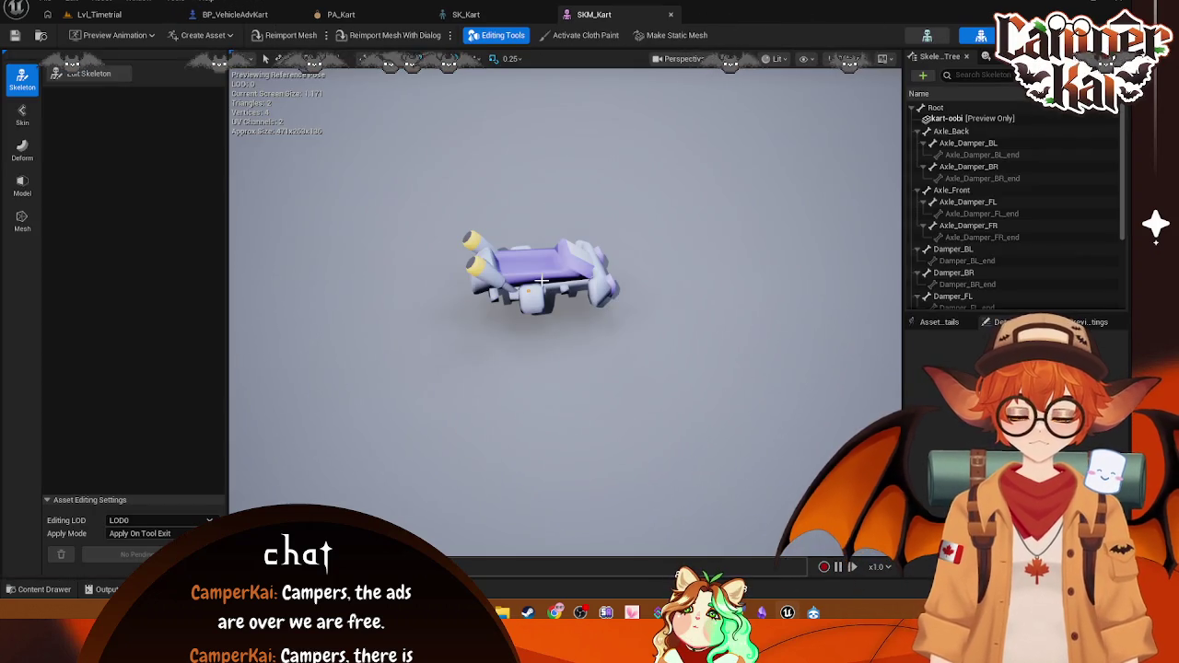
left_click(951, 131)
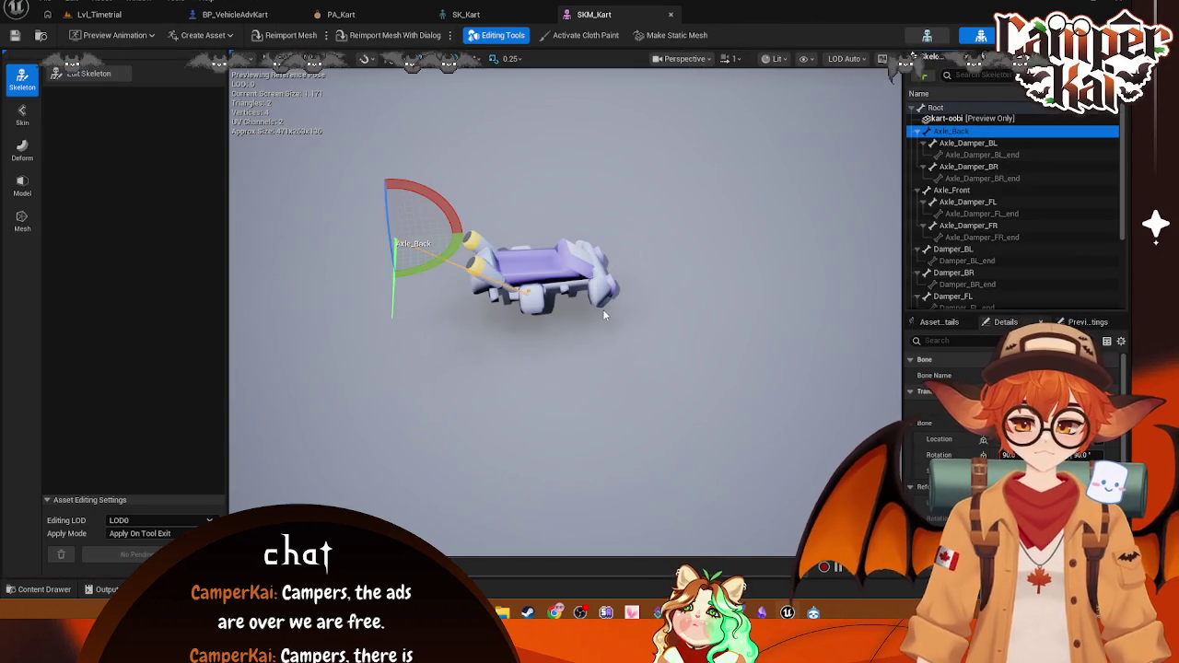
left_click_drag(562, 304, 727, 313)
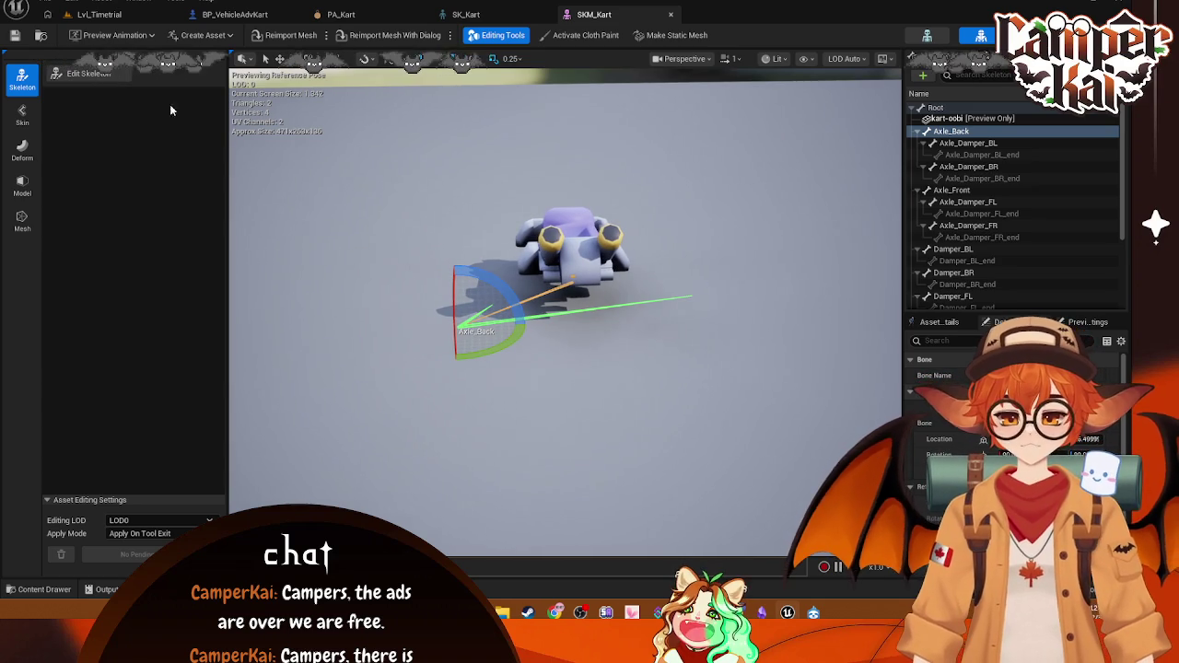
key("w")
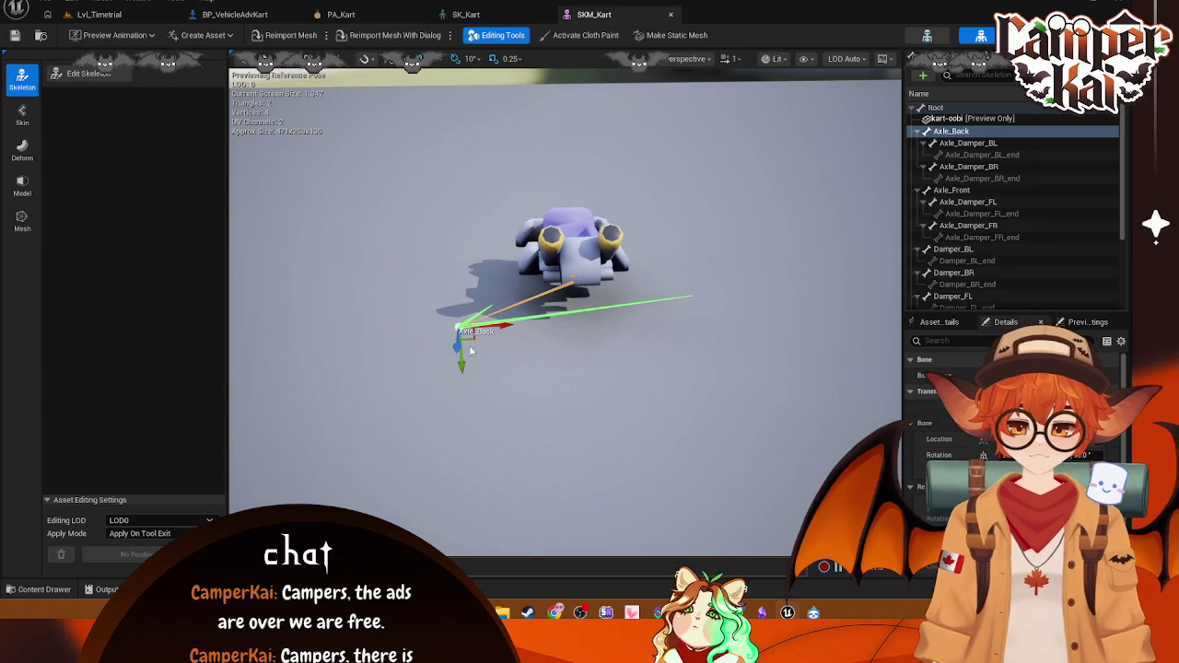
mouse_move(450, 348)
left_mouse_down()
mouse_move(485, 275)
mouse_move(544, 301)
mouse_move(538, 318)
mouse_move(517, 305)
mouse_move(516, 277)
mouse_move(552, 277)
mouse_move(289, 314)
mouse_move(304, 311)
left_mouse_up()
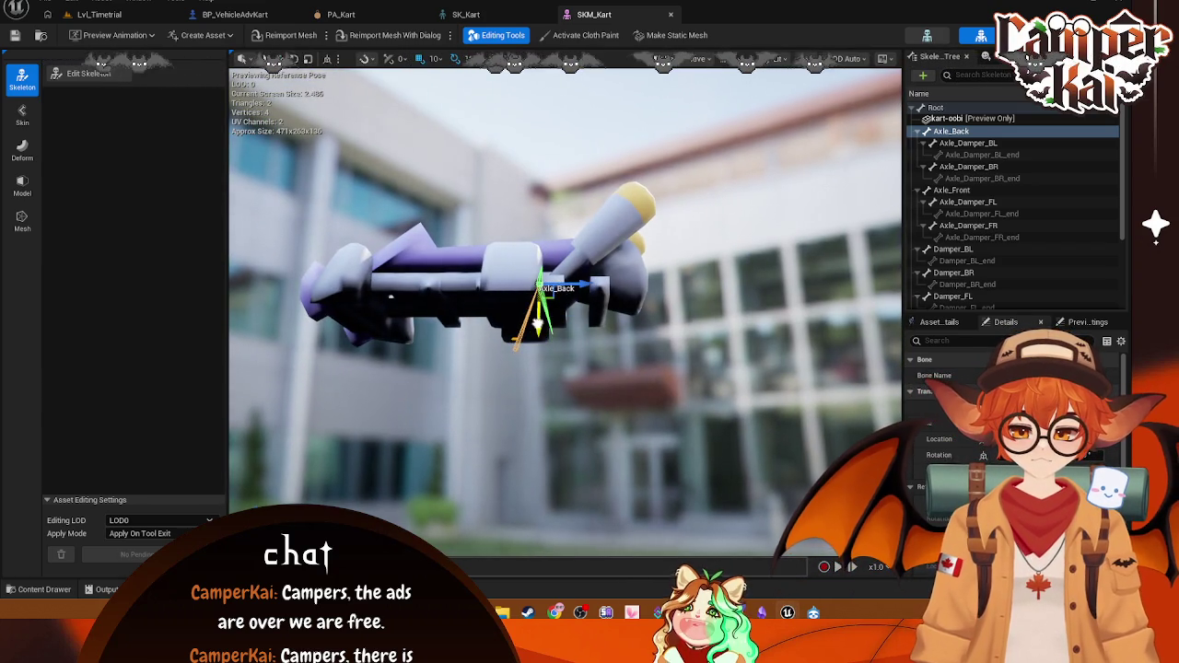
mouse_move(537, 325)
left_mouse_down()
mouse_move(647, 279)
mouse_move(590, 304)
mouse_move(516, 276)
mouse_move(461, 350)
mouse_move(598, 290)
left_mouse_up()
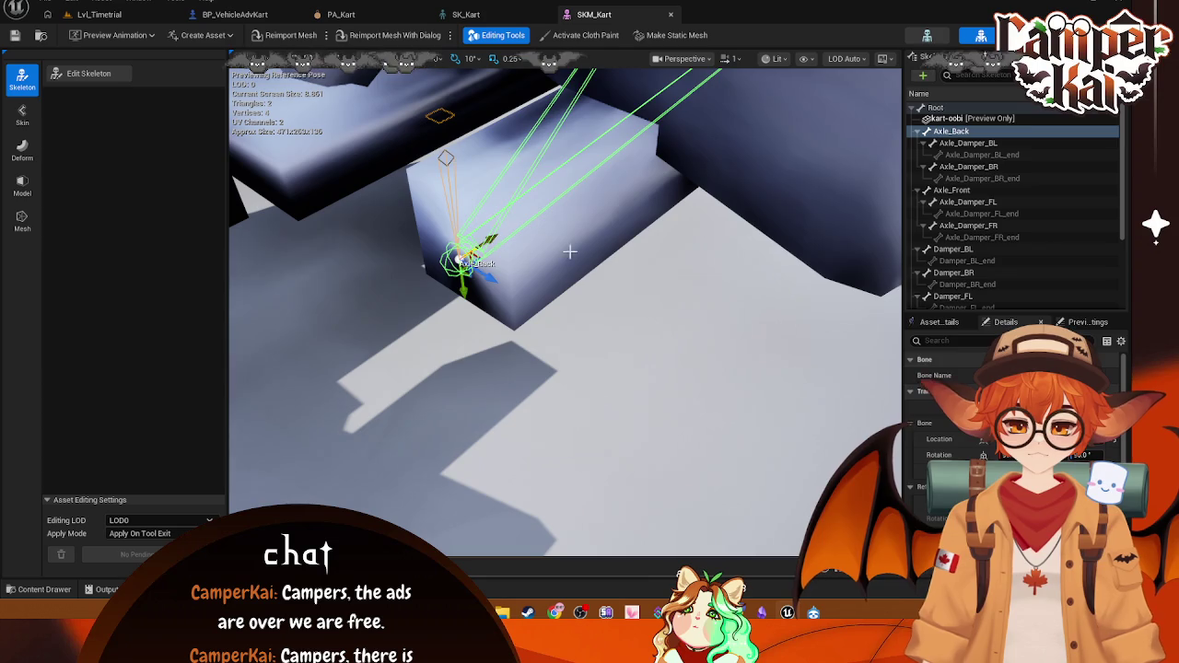
left_click(635, 305)
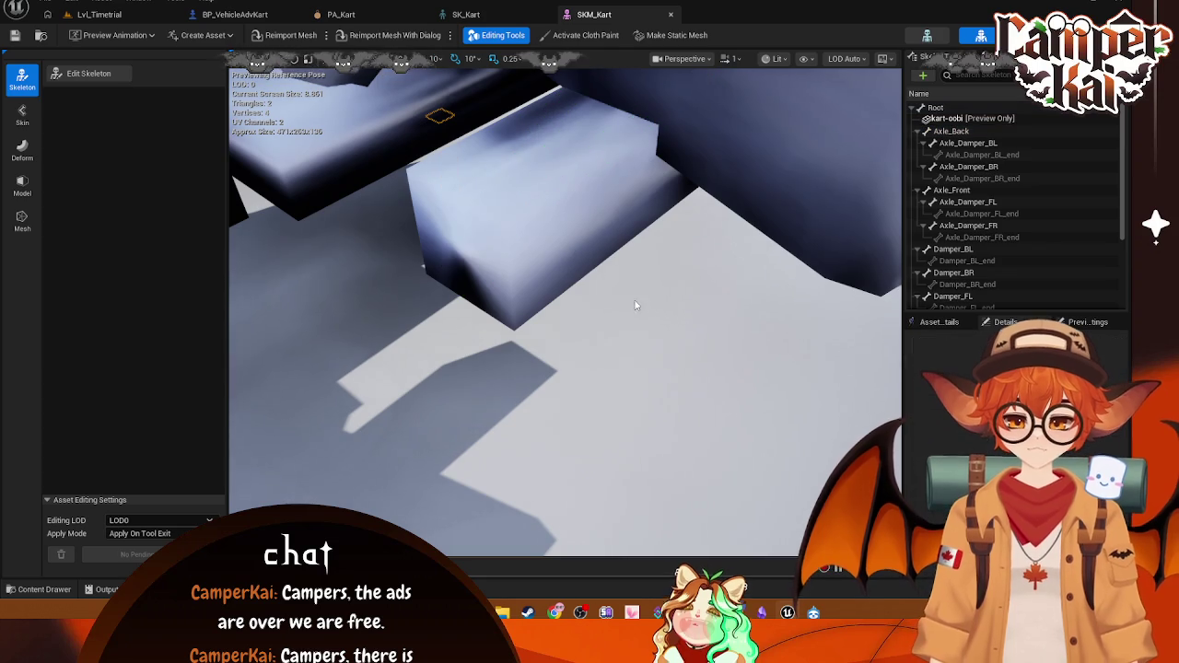
left_click(968, 143)
Step: Lower Axle_Damper_BL until horizontal under the kart's rear, then check Axle_Damper_BL_end and Axle_Damper_BR
key("f")
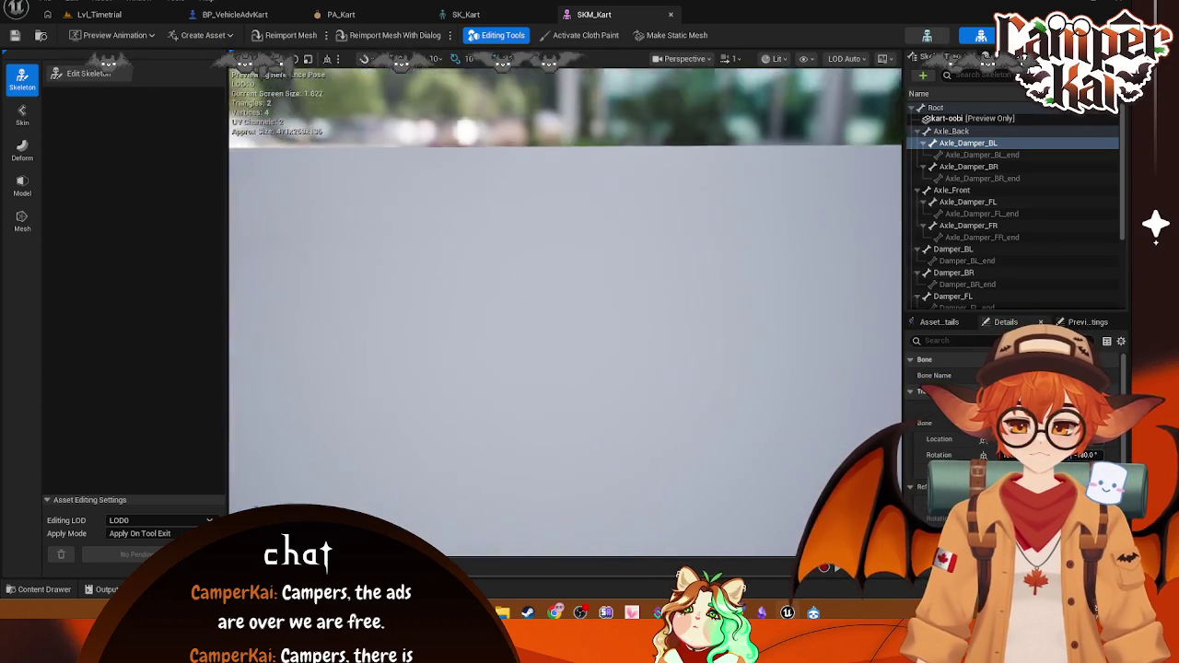
scroll(566, 304, "up", 5)
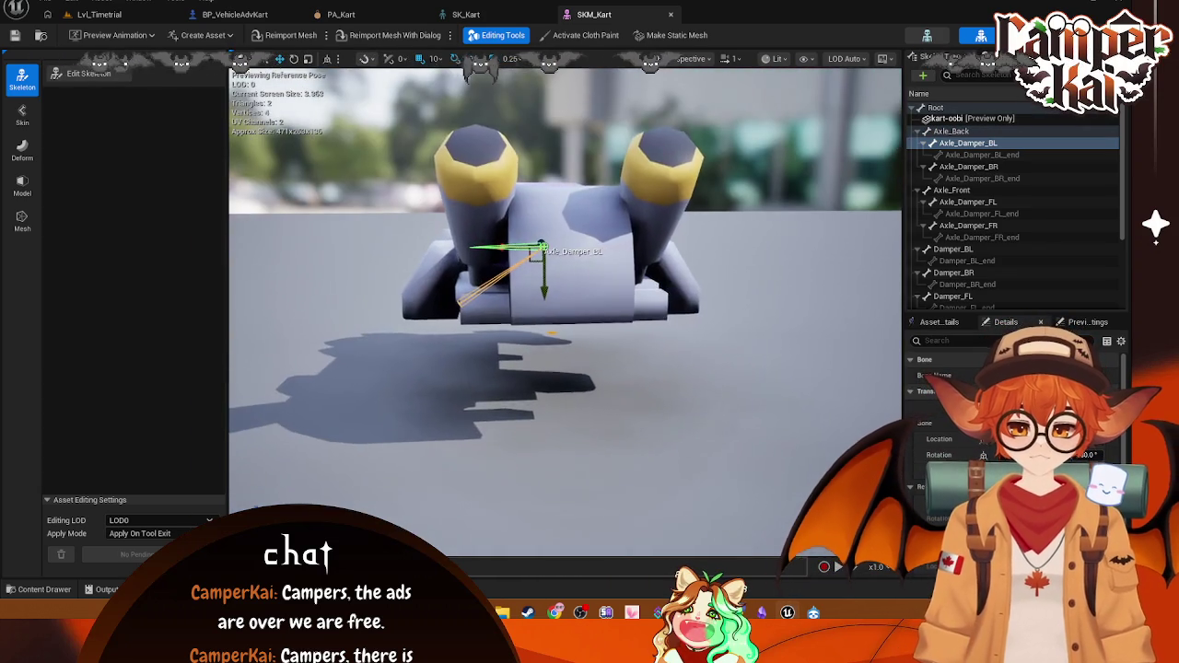
scroll(566, 304, "up", 3)
mouse_move(537, 241)
left_mouse_down()
mouse_move(529, 405)
mouse_move(419, 357)
left_mouse_up()
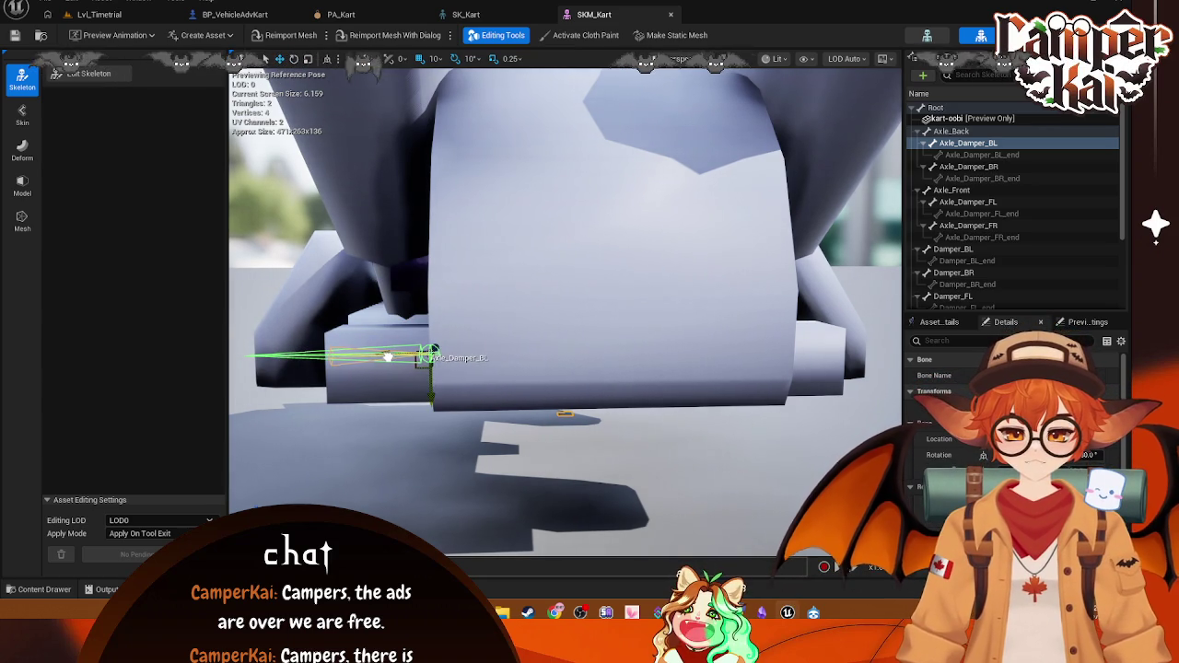
left_click(959, 151)
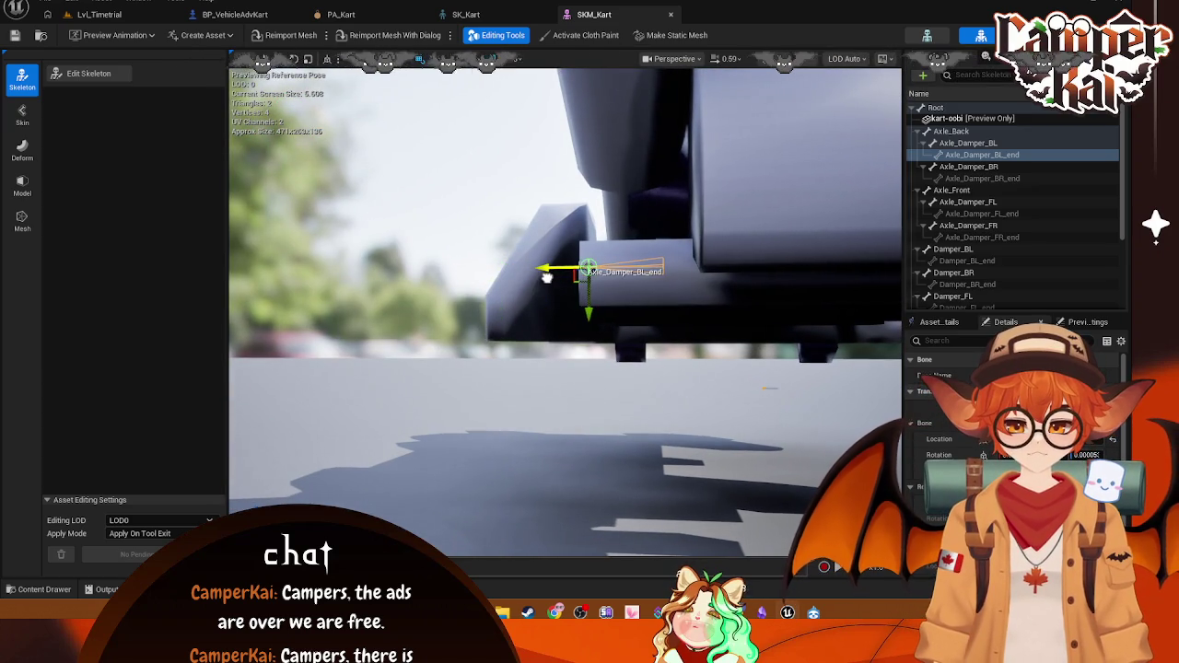
left_click(967, 166)
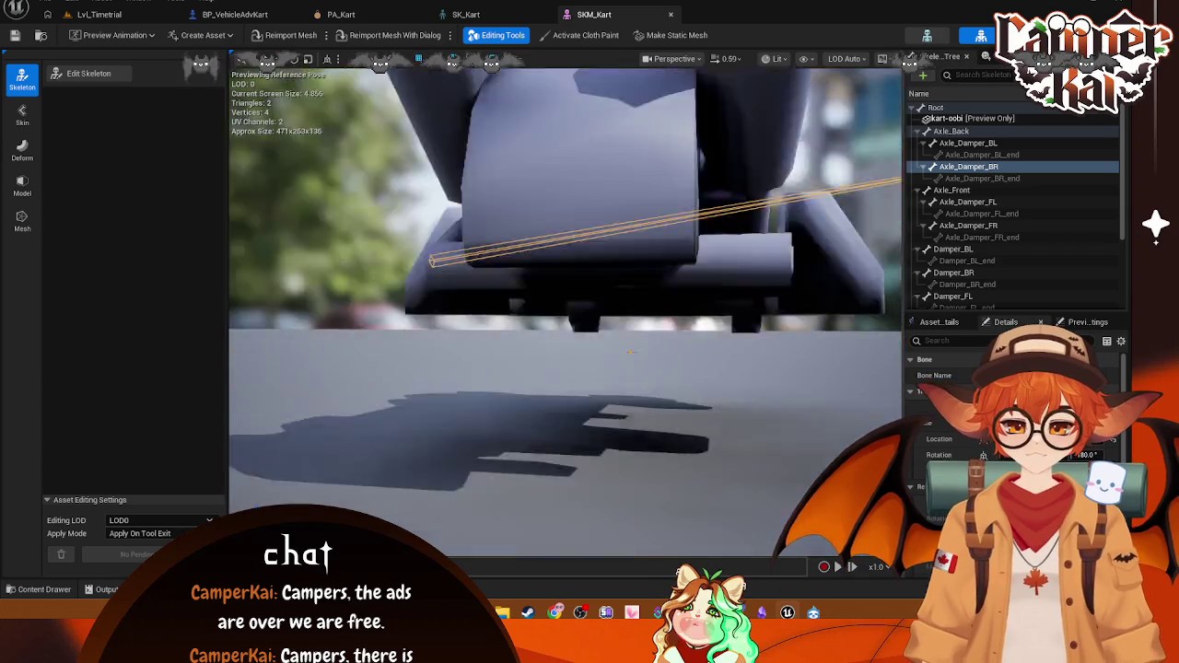
Step: Shift Axle_Damper_BR left and move its Axle_Damper_BR_end joint to the right
key("f")
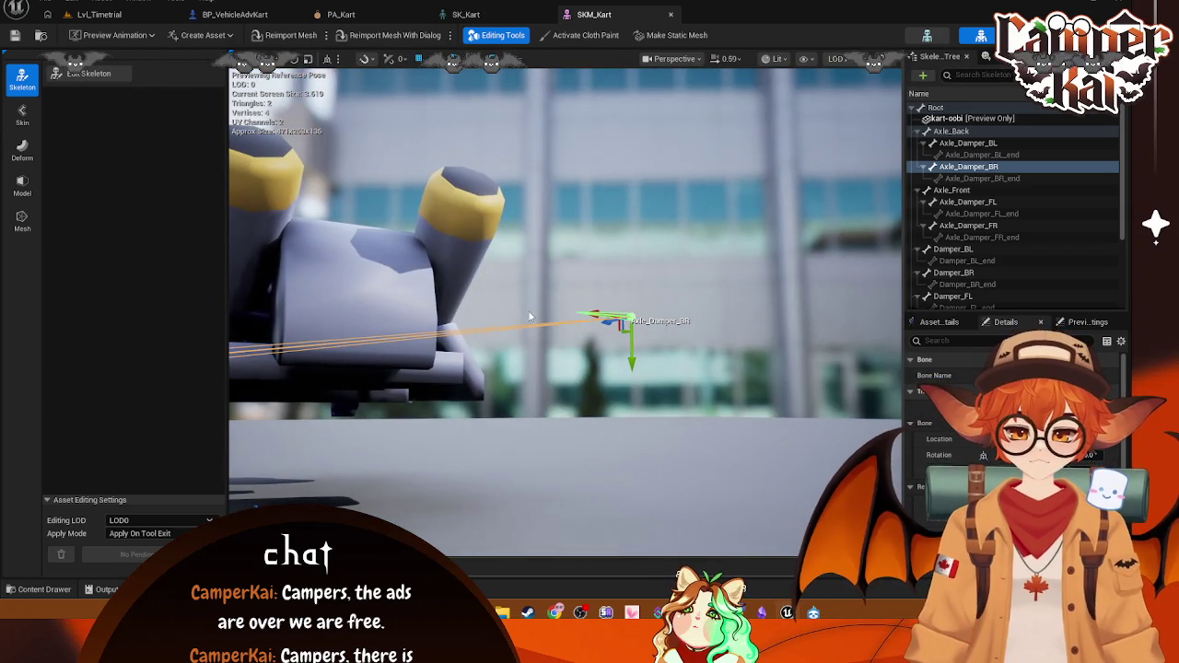
left_click_drag(594, 311, 403, 309)
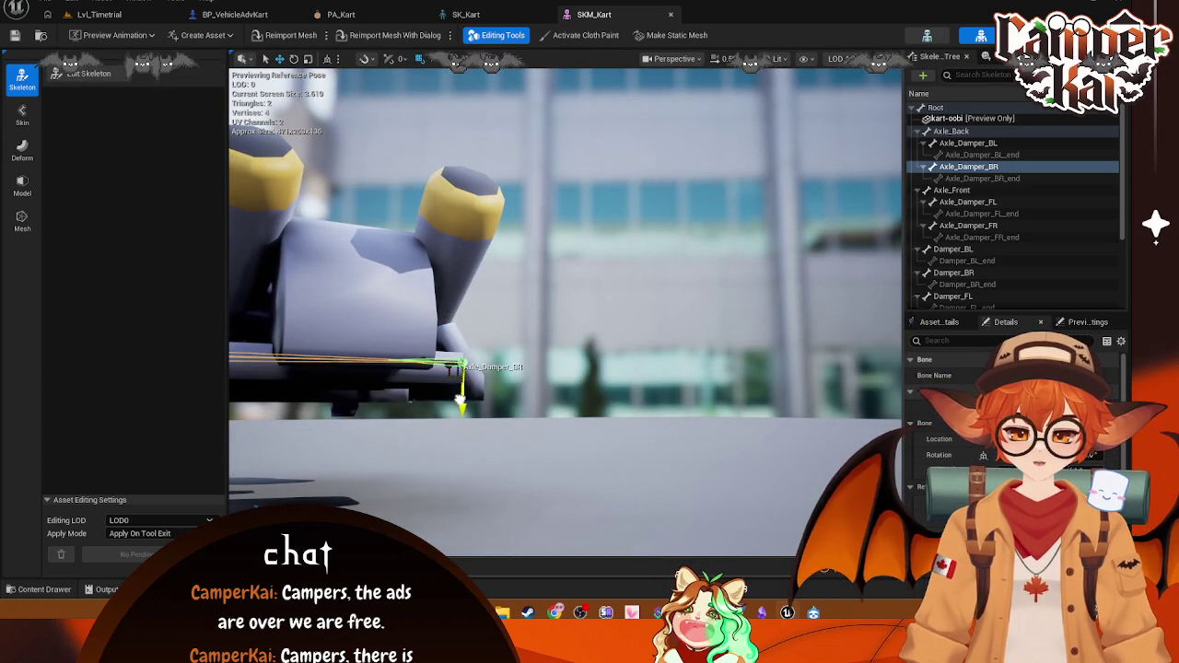
scroll(464, 341, "up", 5)
mouse_move(552, 323)
left_mouse_down()
mouse_move(589, 277)
mouse_move(553, 332)
left_mouse_up()
scroll(645, 350, "up", 5)
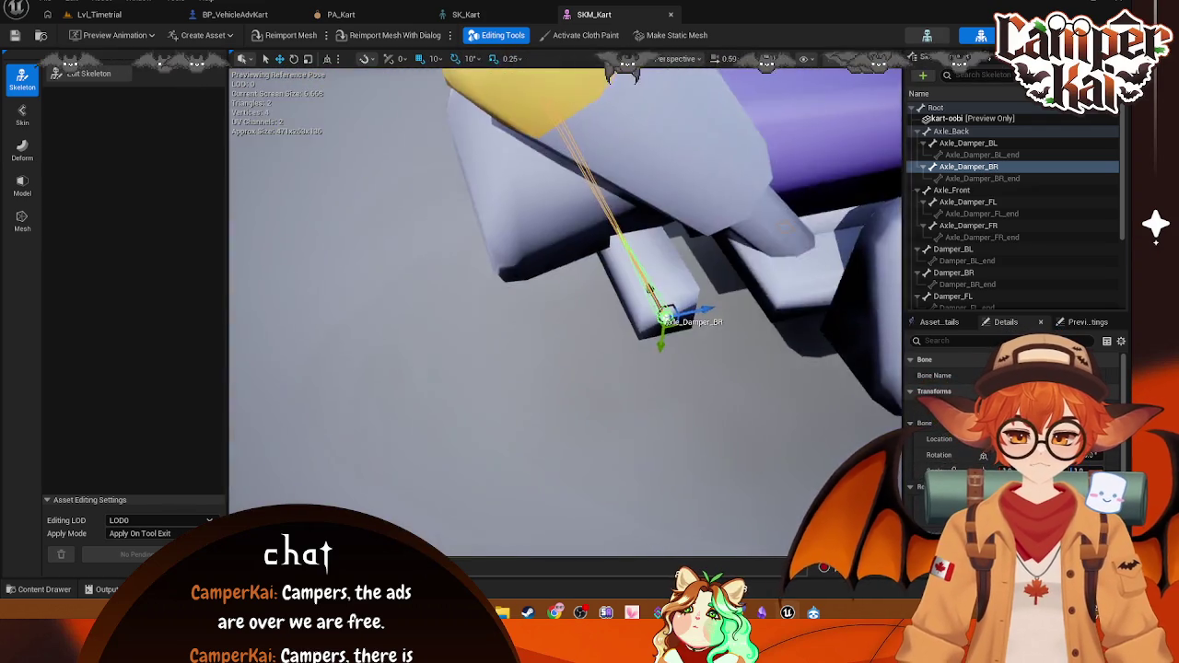
left_click(984, 179)
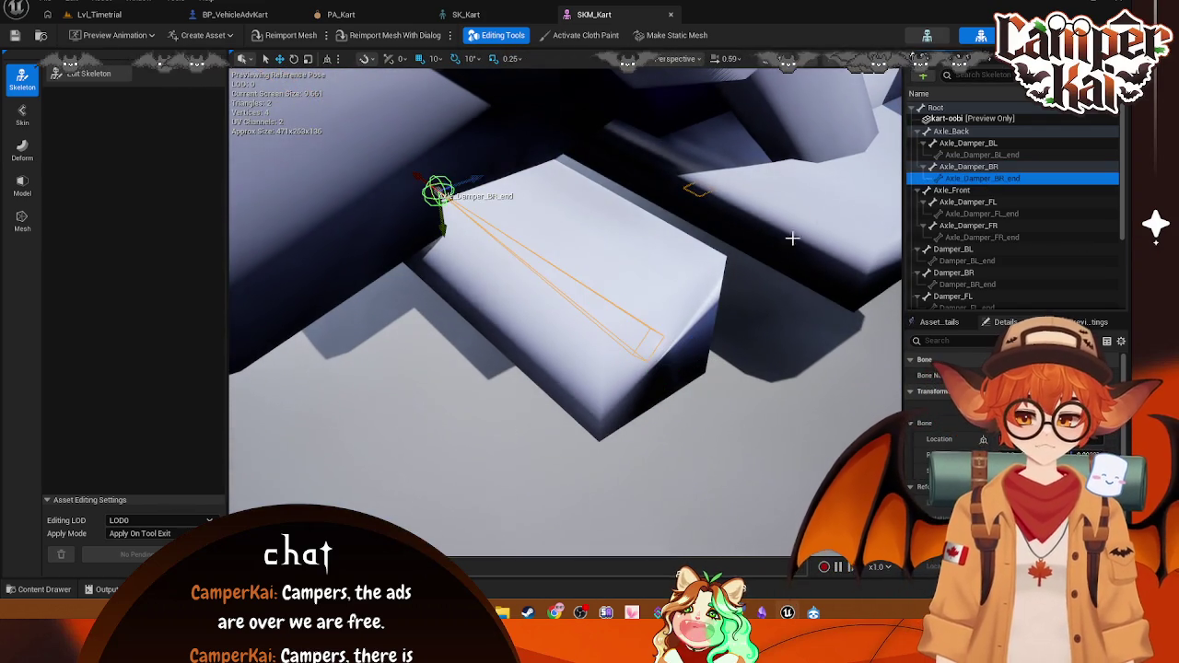
mouse_move(449, 232)
left_mouse_down()
mouse_move(479, 211)
mouse_move(497, 240)
mouse_move(488, 258)
left_mouse_up()
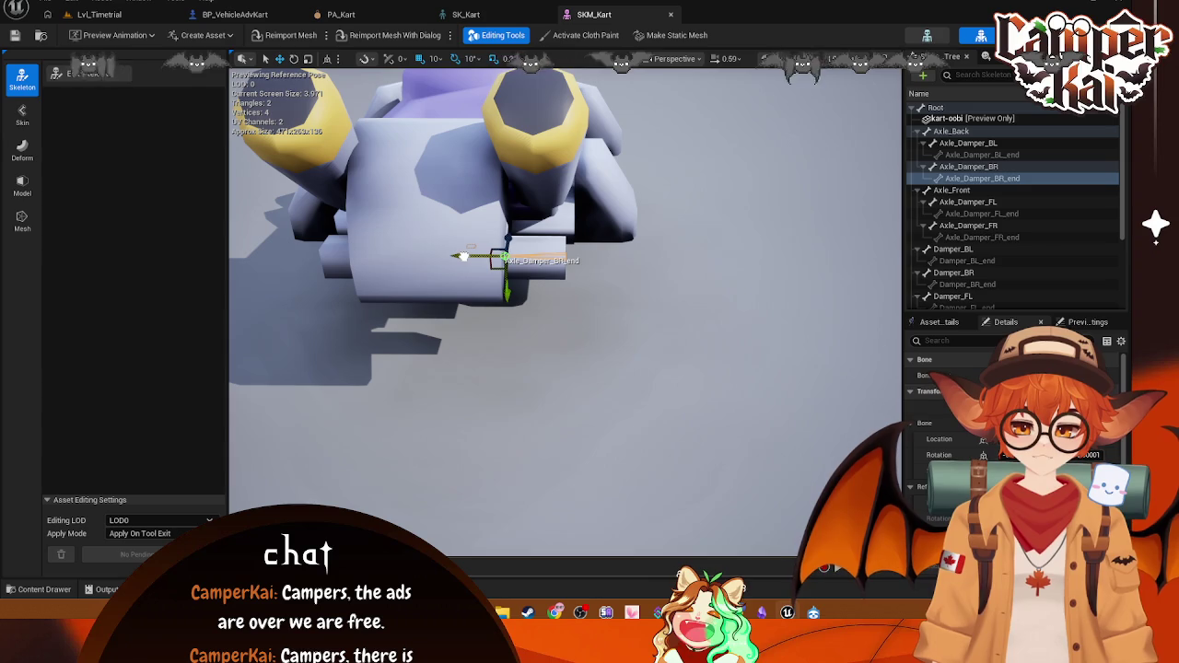
key("Up")
key("Up")
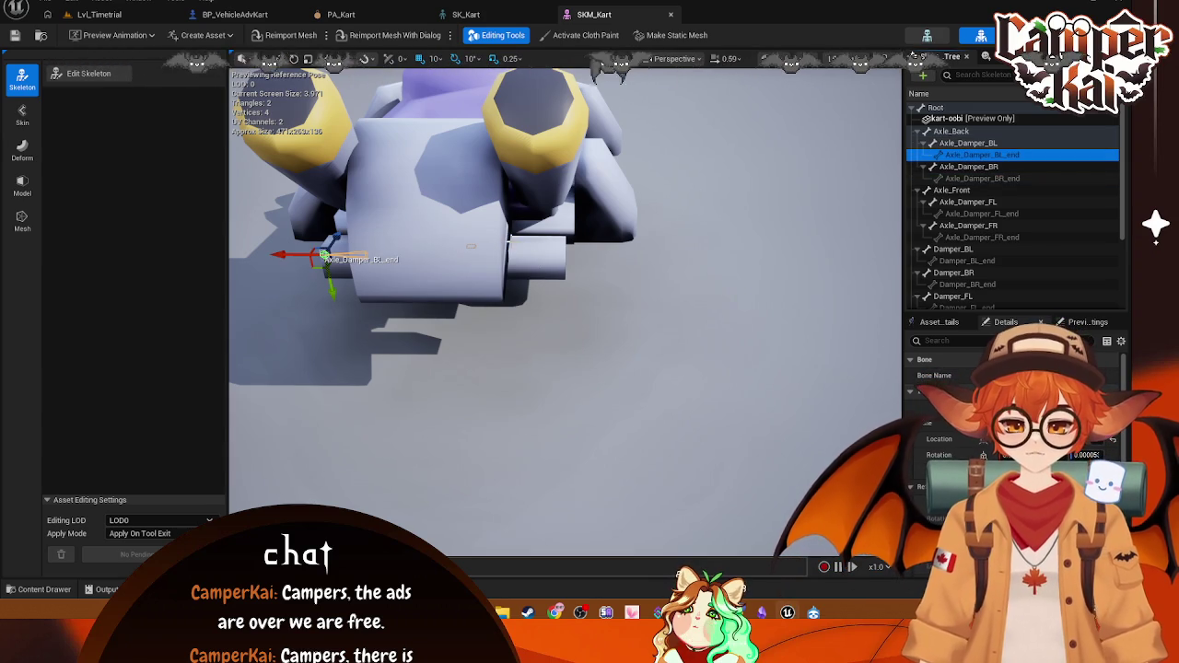
left_click(990, 178)
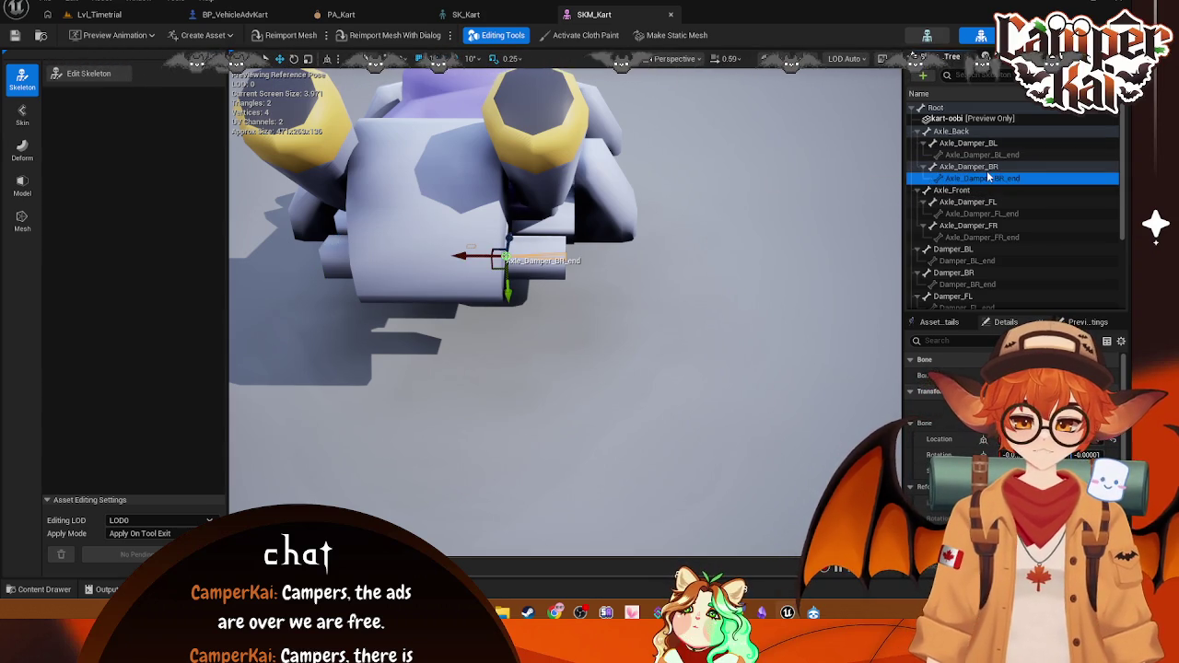
left_click(986, 170)
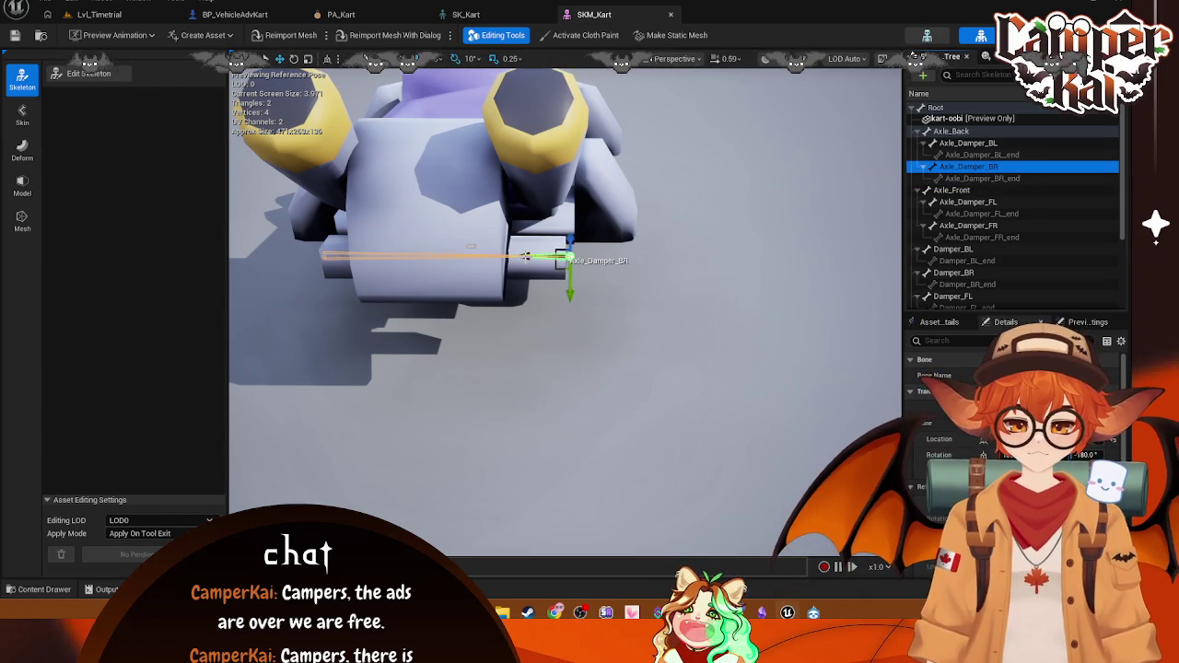
left_click_drag(525, 257, 496, 258)
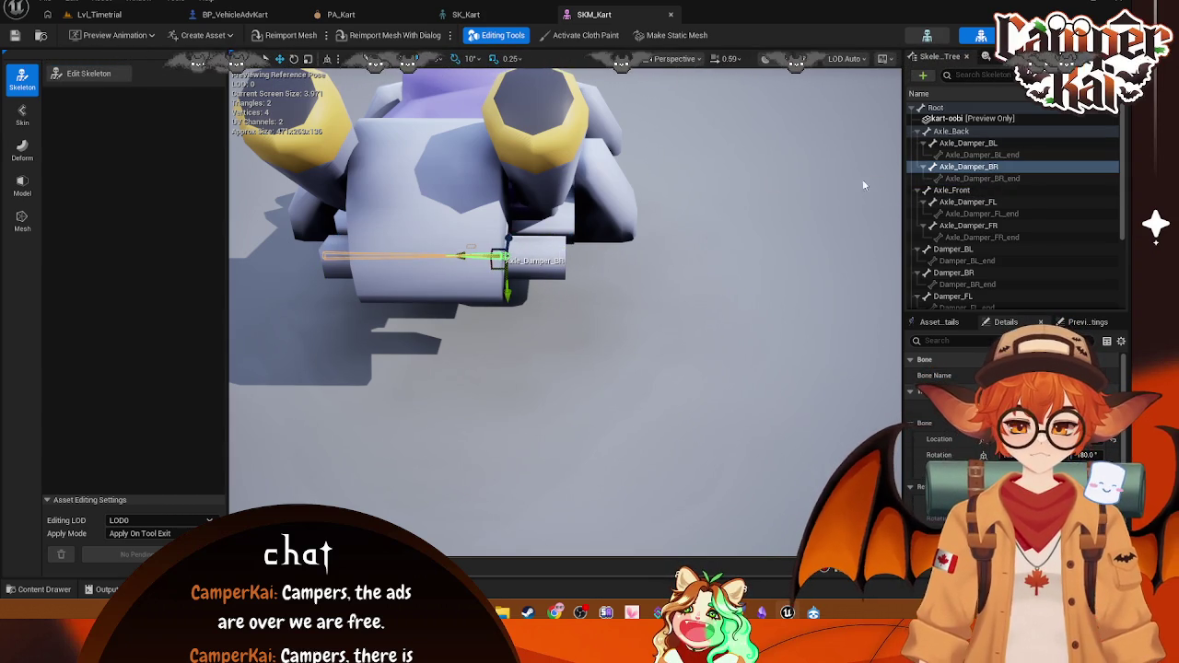
left_click(1001, 179)
left_click_drag(442, 256, 523, 257)
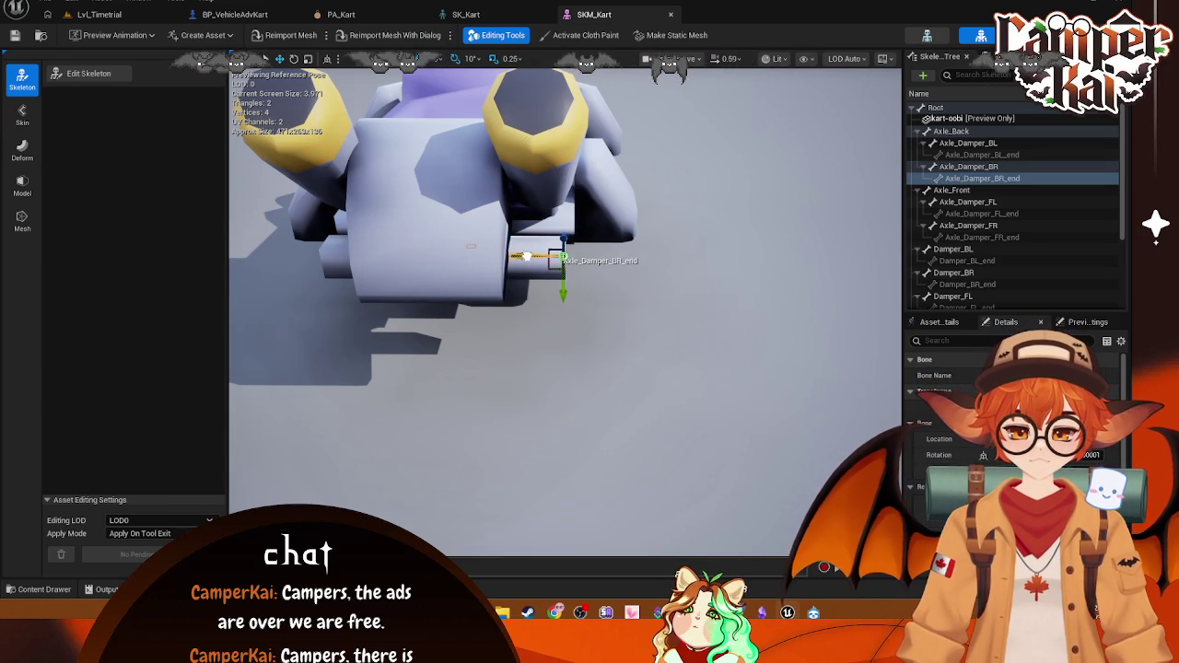
left_click(965, 180)
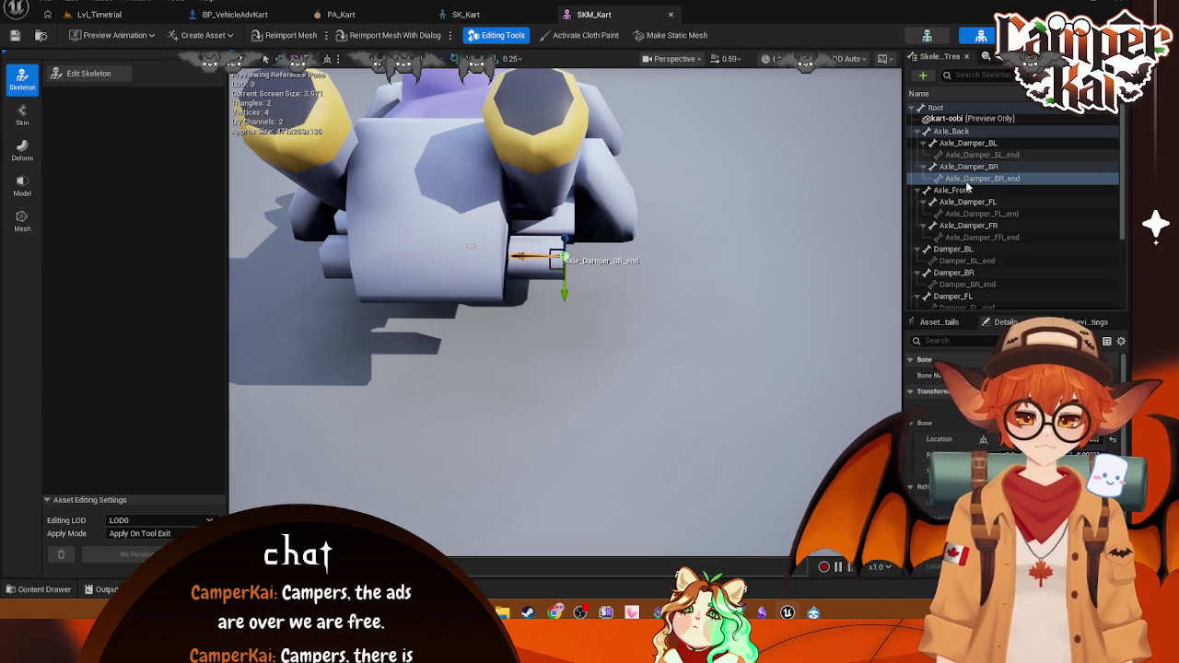
Step: Raise the Axle_Front bone up and left toward the kart's underside
left_click(958, 191)
left_click_drag(752, 197, 705, 263)
mouse_move(535, 200)
left_mouse_down()
mouse_move(452, 201)
mouse_move(461, 138)
mouse_move(460, 175)
mouse_move(695, 373)
left_mouse_up()
mouse_move(536, 342)
left_mouse_down()
mouse_move(518, 258)
mouse_move(557, 273)
left_mouse_up()
scroll(534, 320, "up", 10)
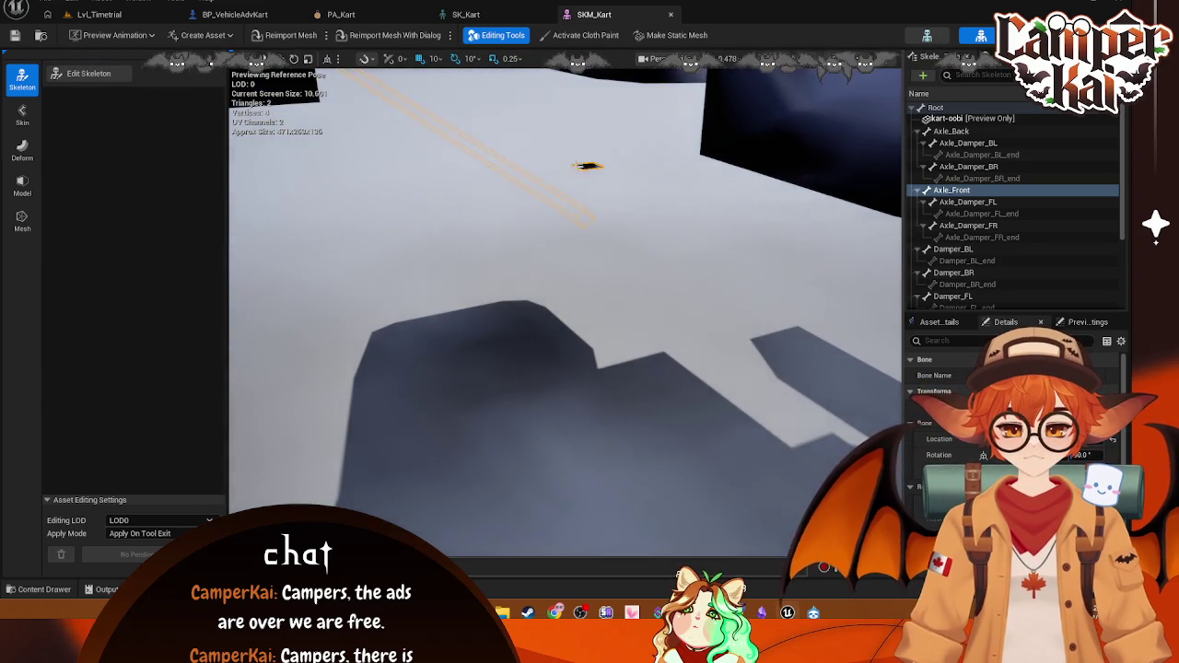
Step: Slide Axle_Front along its axis to tuck it against the kart's front underside
key("f")
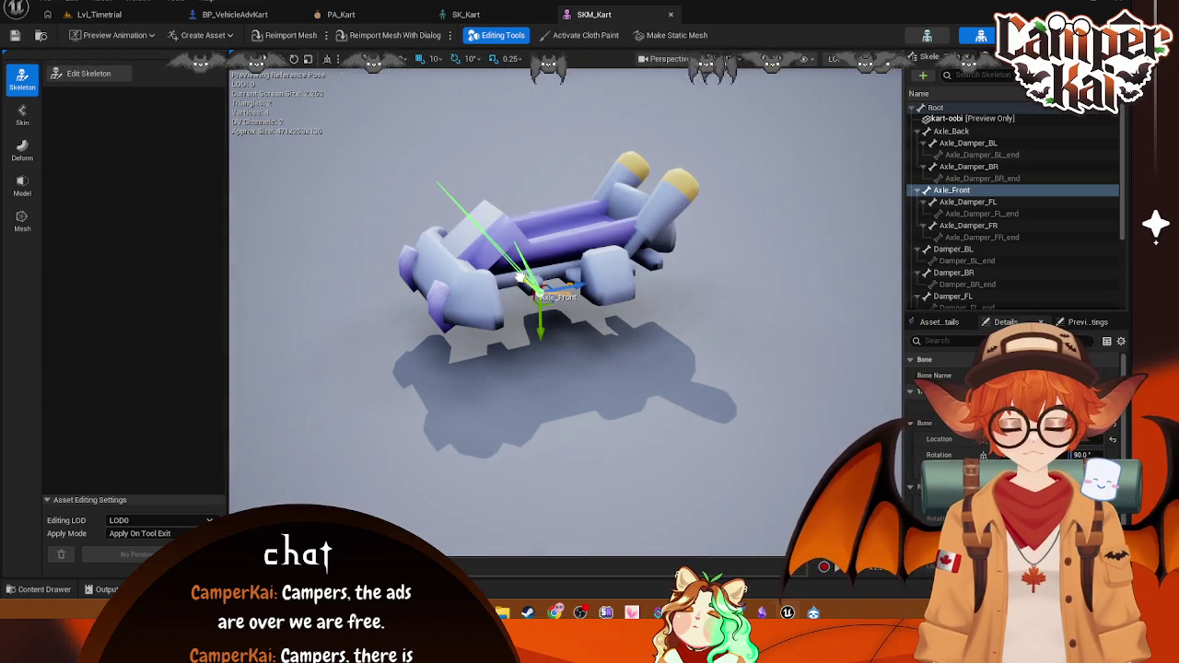
scroll(534, 295, "up", 8)
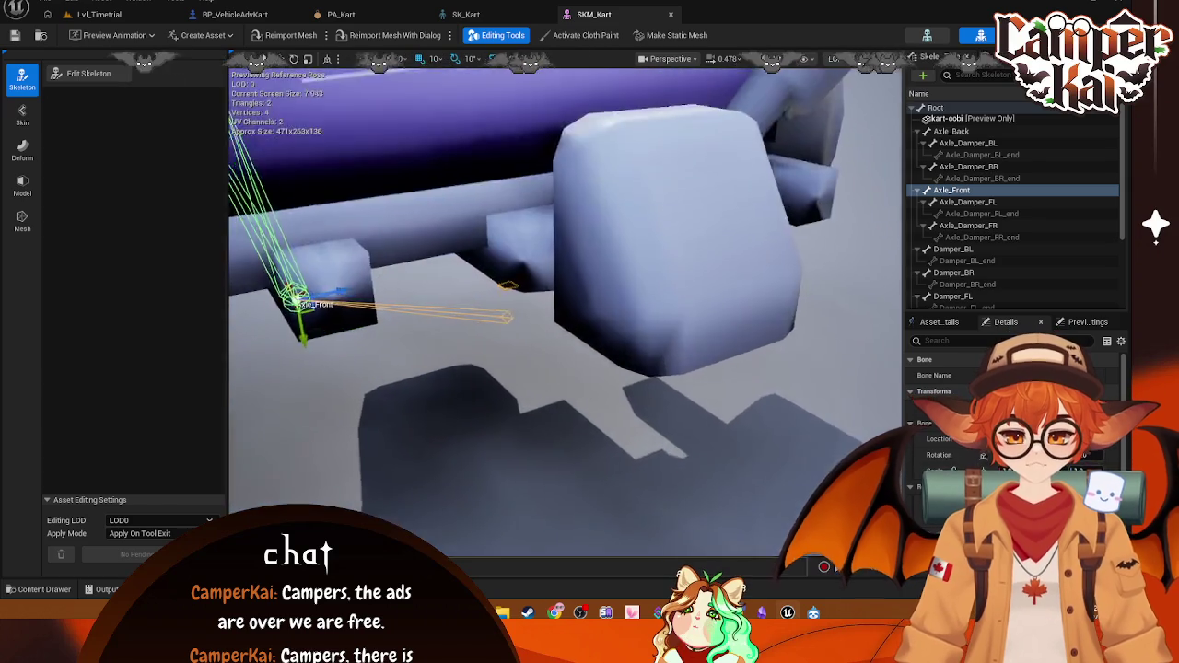
scroll(629, 371, "up", 6)
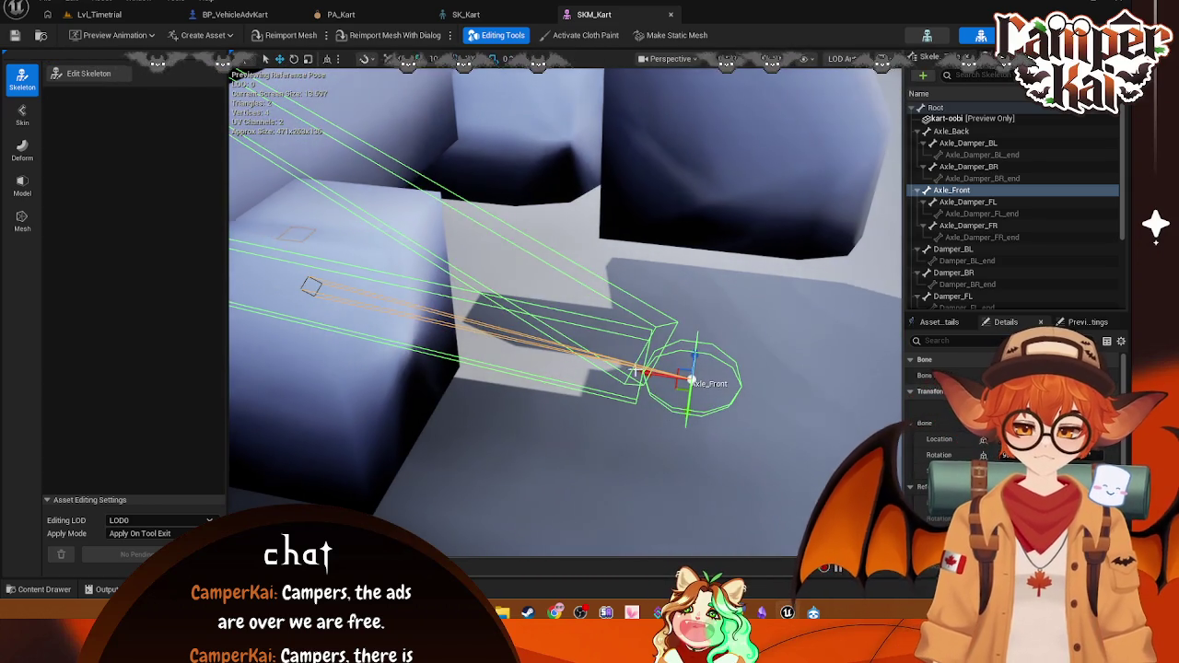
left_click_drag(553, 368, 645, 369)
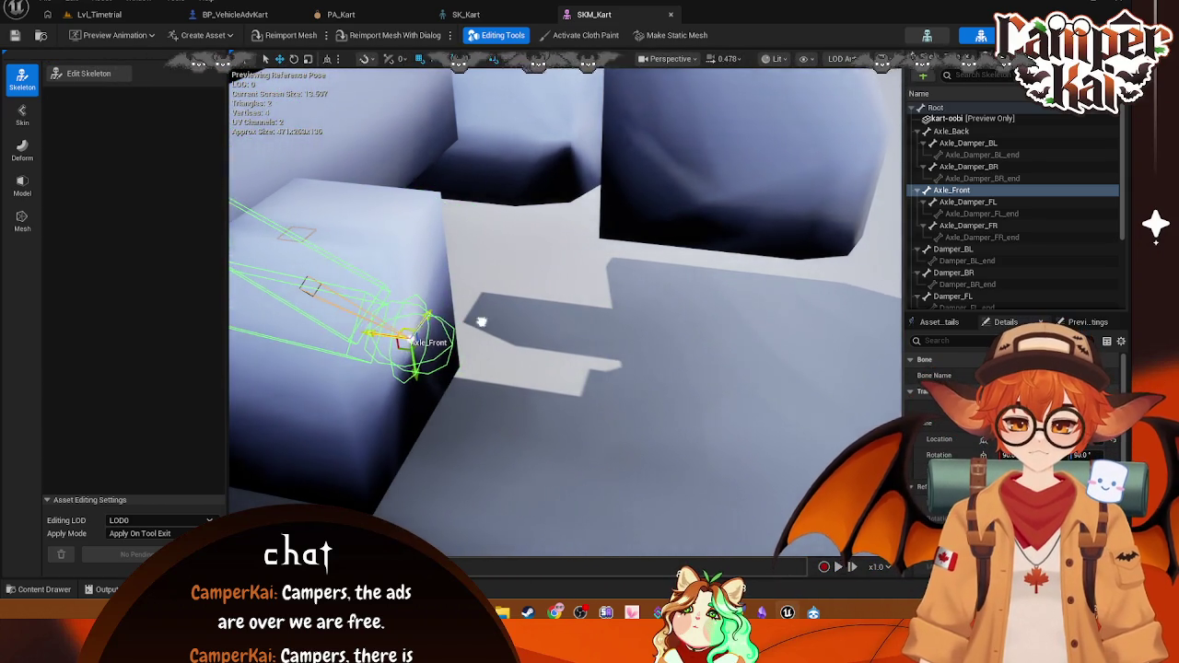
scroll(406, 210, "down", 5)
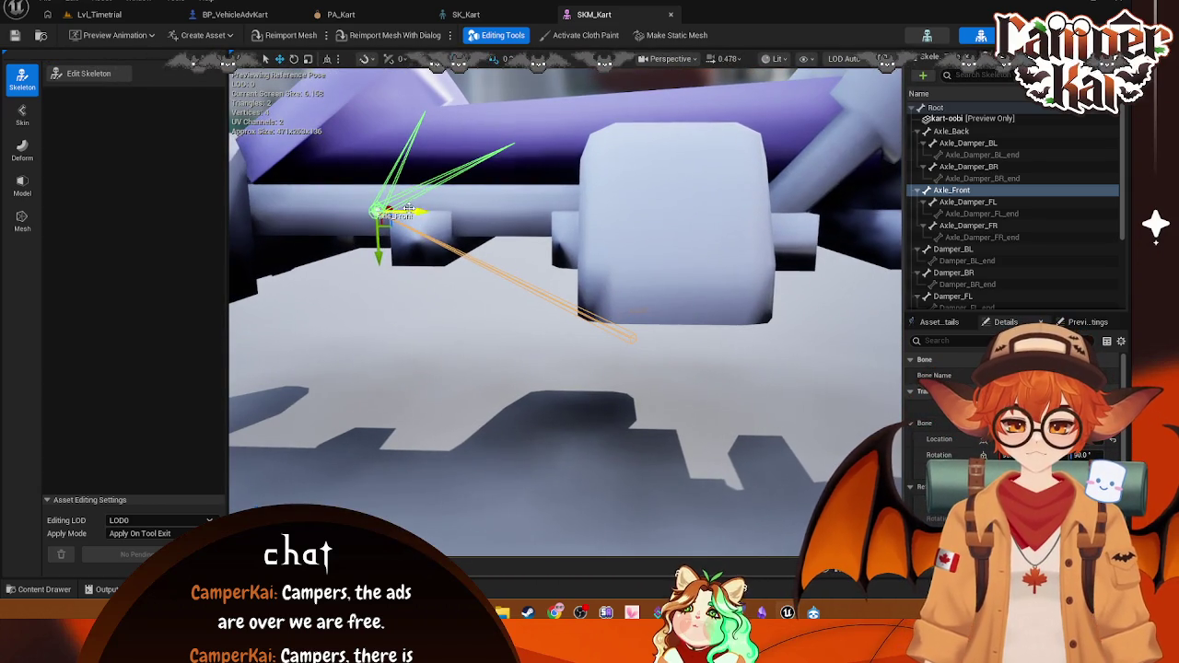
left_click_drag(406, 210, 433, 212)
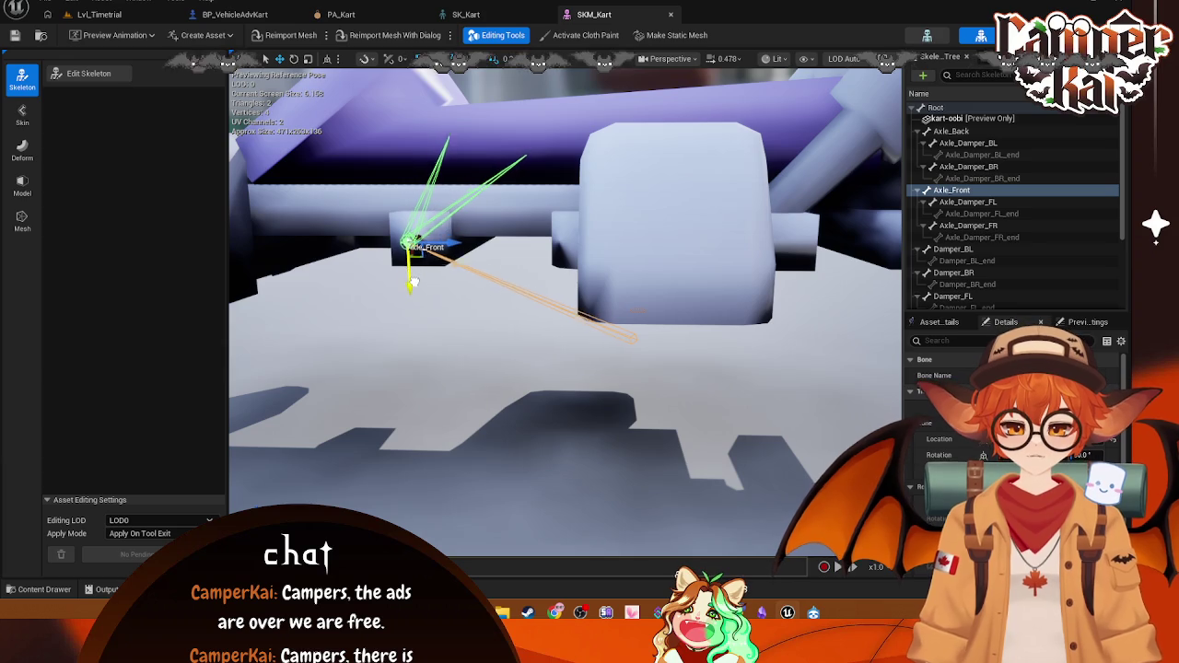
left_click(967, 201)
key("f")
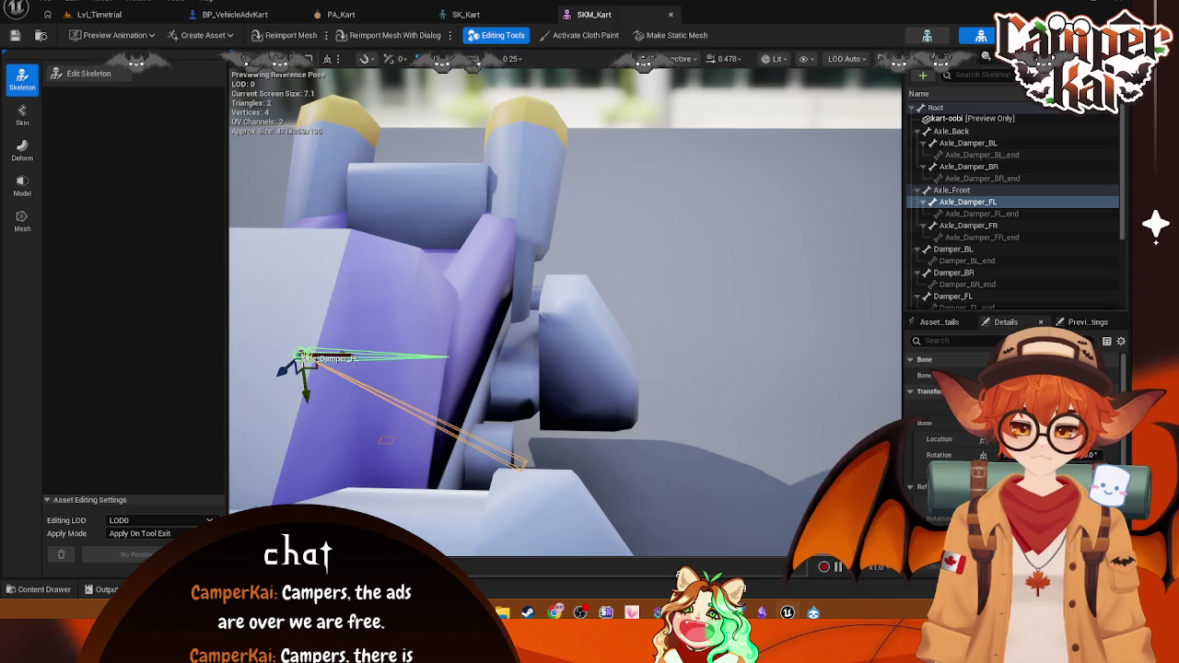
Step: Move Axle_Damper_FL onto the front block and pull its end joint in to shorten it
mouse_move(305, 359)
left_mouse_down()
mouse_move(316, 416)
mouse_move(512, 440)
left_mouse_up()
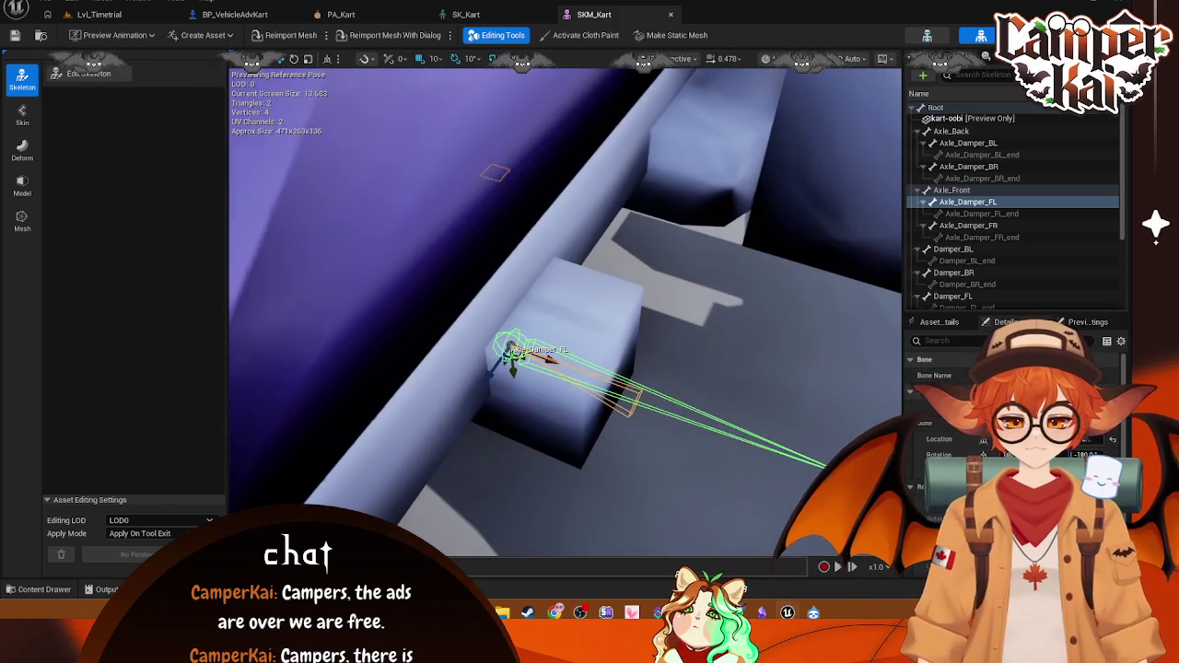
left_click(663, 382)
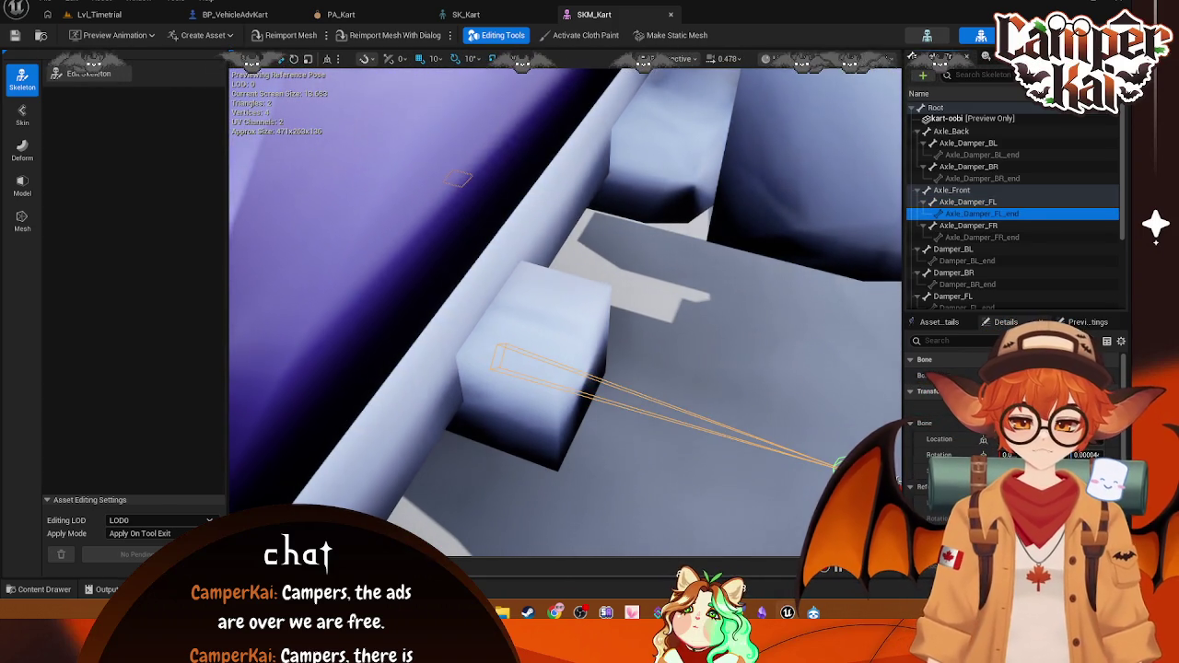
left_click_drag(838, 468, 641, 435)
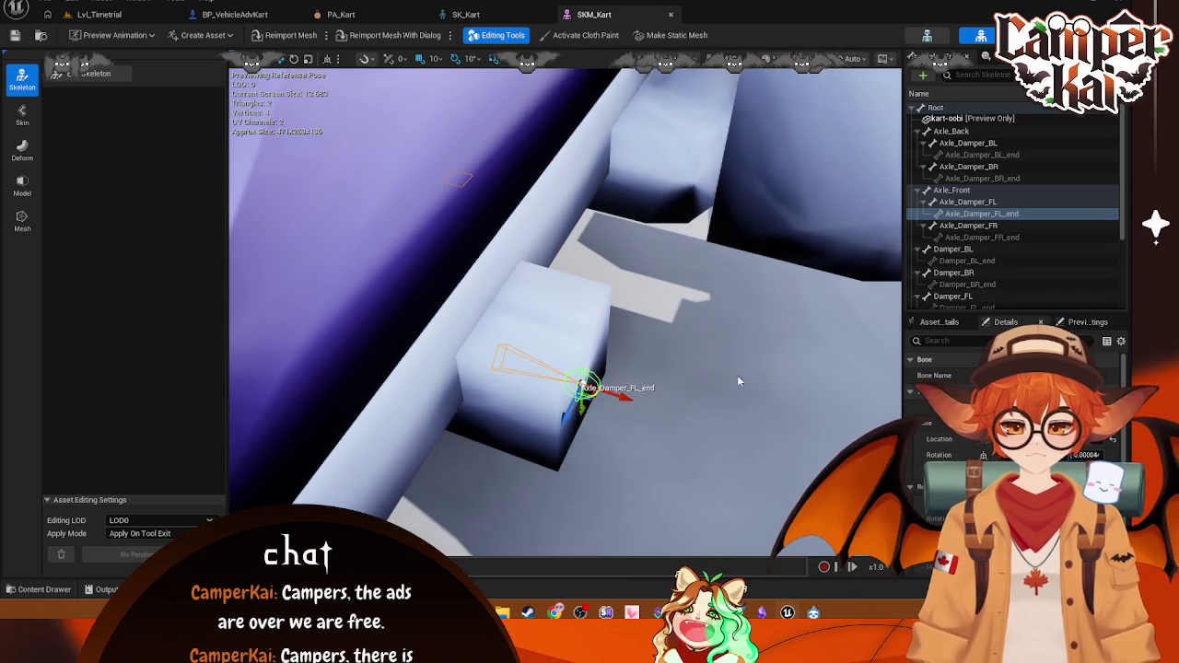
Step: Place Axle_Damper_FR and its end joint onto the block beneath the kart's front
left_click(967, 226)
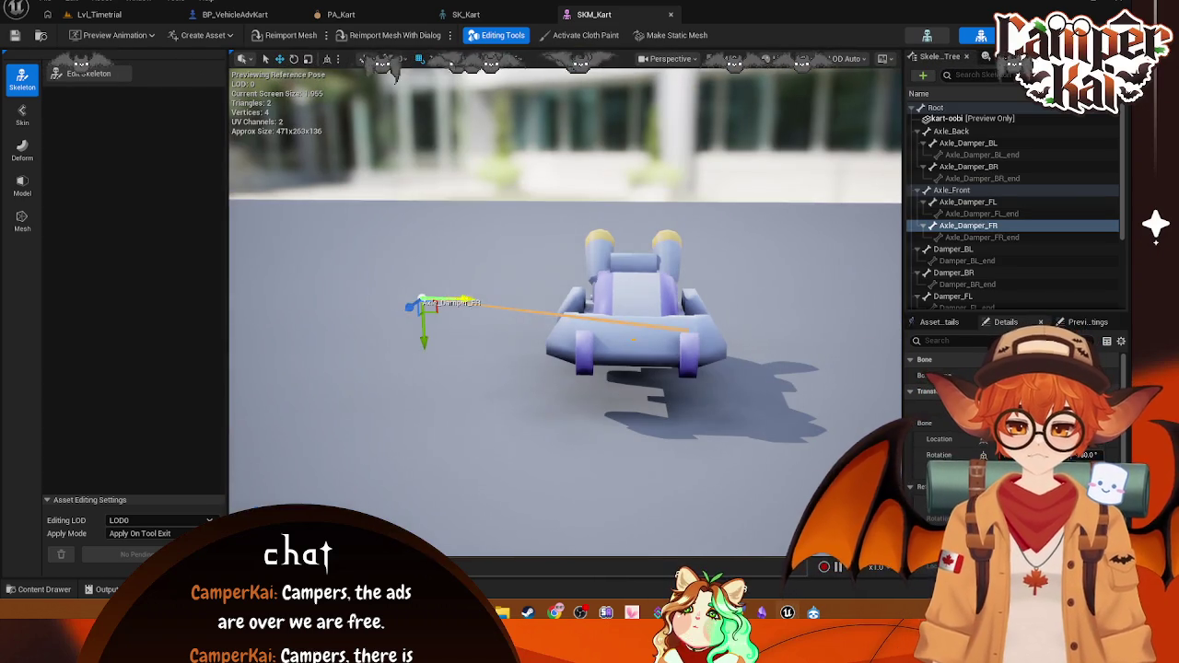
mouse_move(465, 301)
left_mouse_down()
mouse_move(617, 311)
mouse_move(513, 288)
left_mouse_up()
mouse_move(601, 331)
left_mouse_down()
mouse_move(574, 422)
mouse_move(620, 431)
mouse_move(592, 449)
left_mouse_up()
left_click_drag(461, 424, 461, 424)
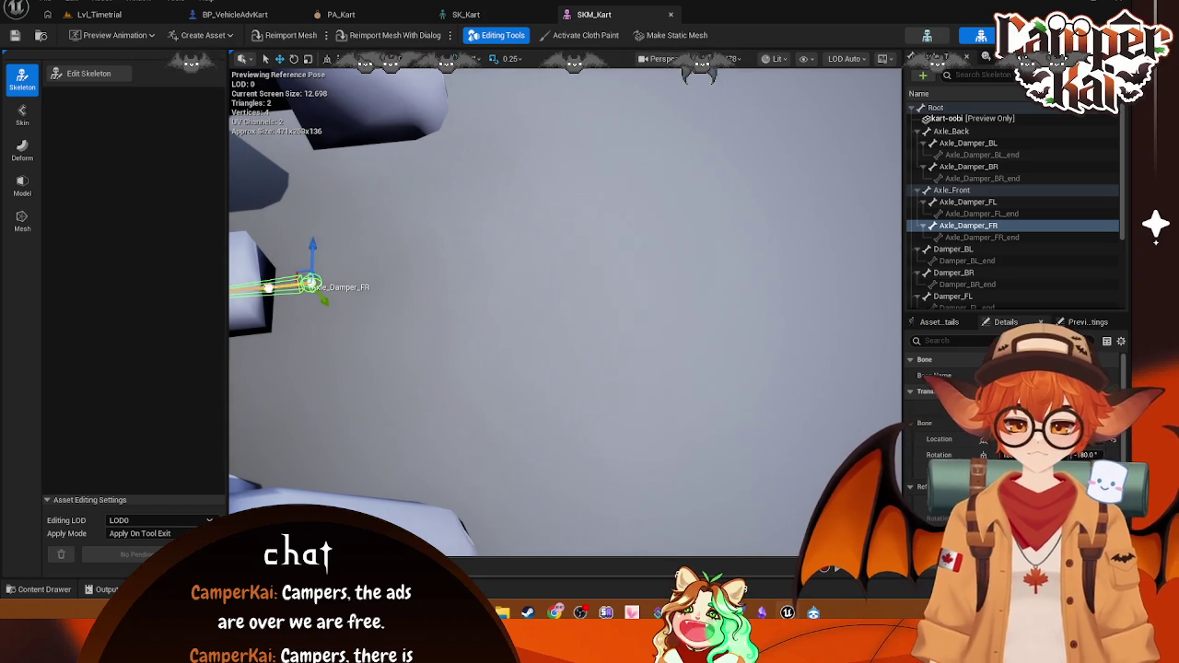
left_click_drag(419, 295, 419, 295)
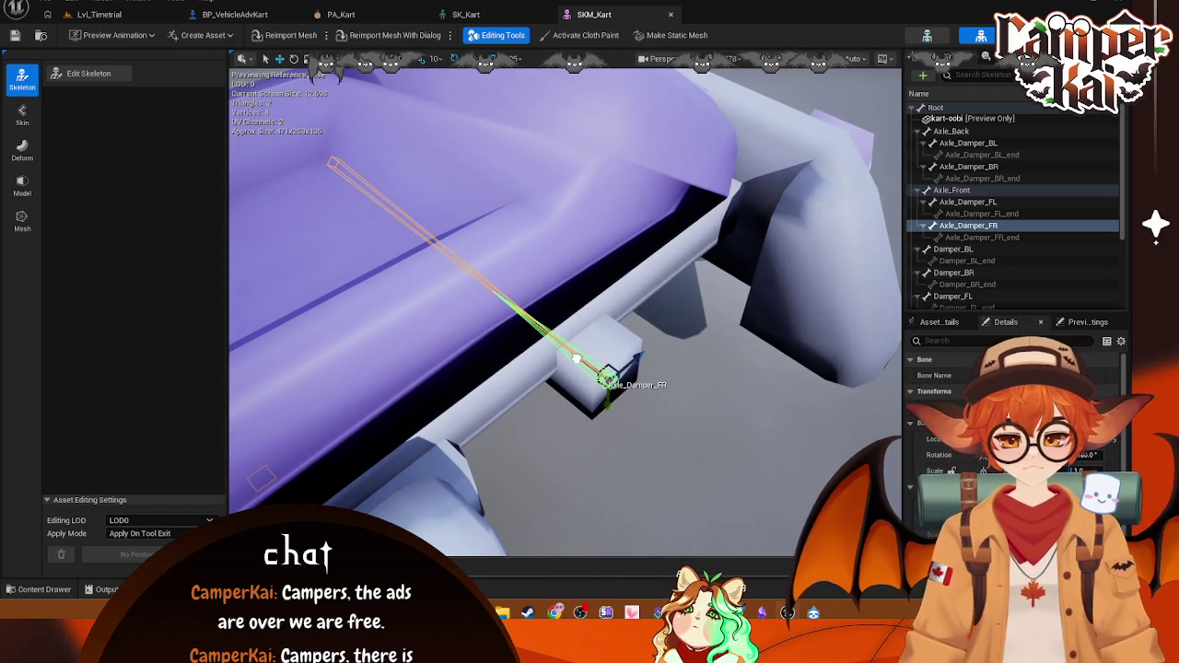
left_click(982, 237)
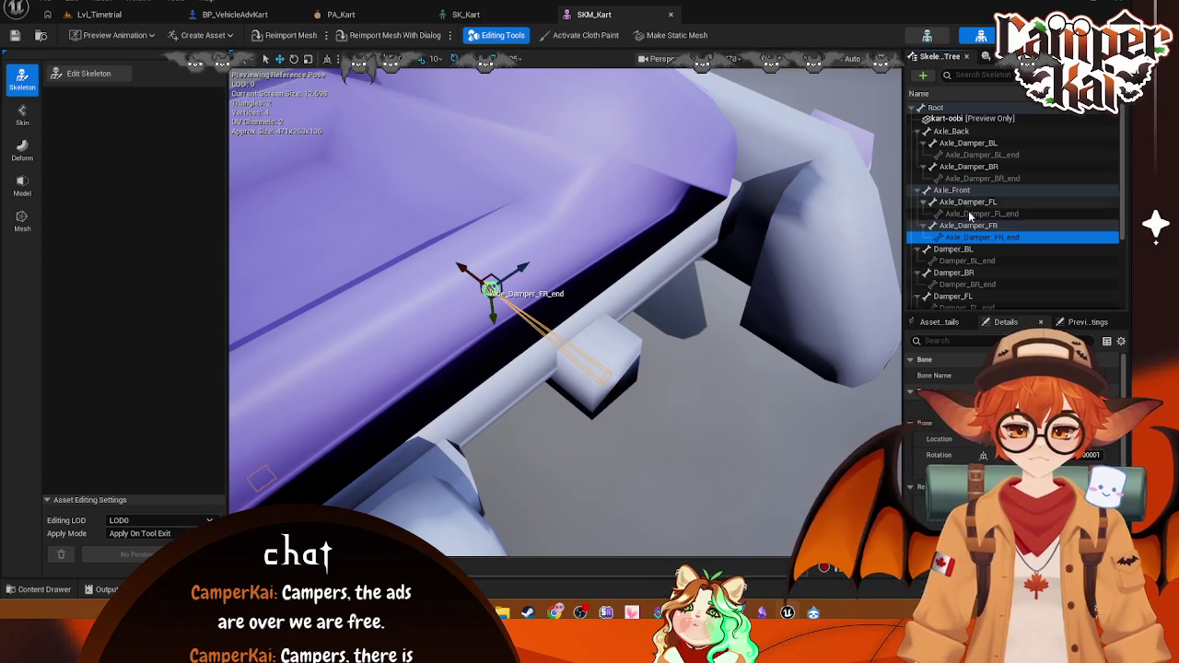
left_click(608, 376)
left_click_drag(581, 359, 530, 327)
left_click(452, 260)
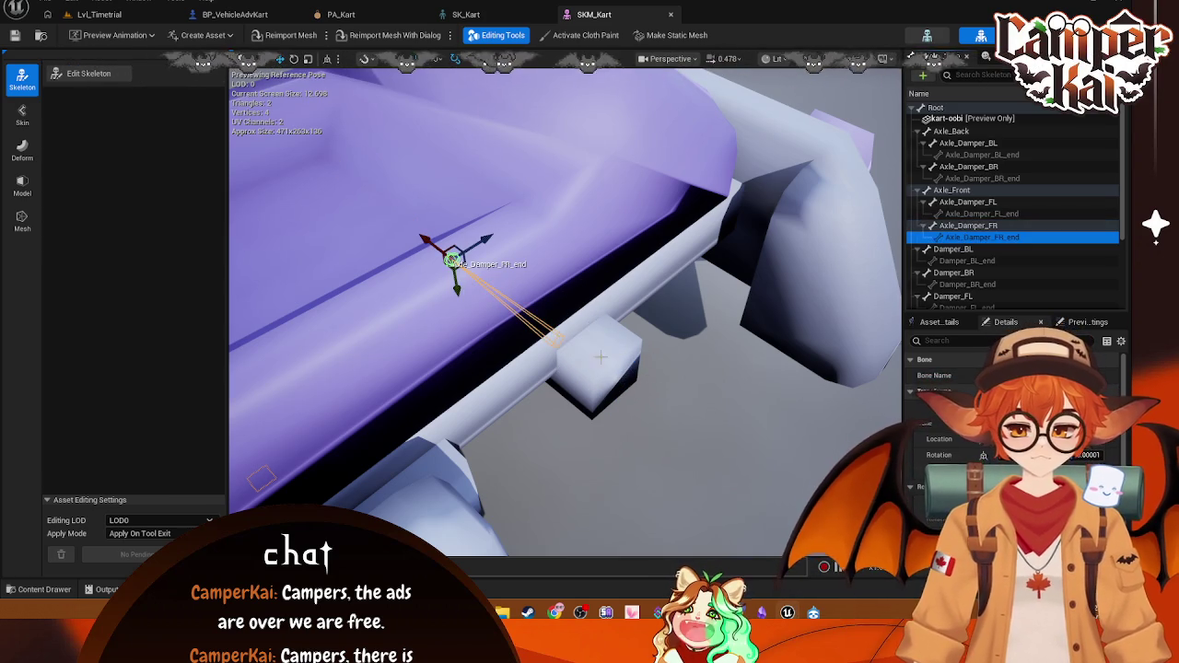
left_click_drag(426, 240, 578, 332)
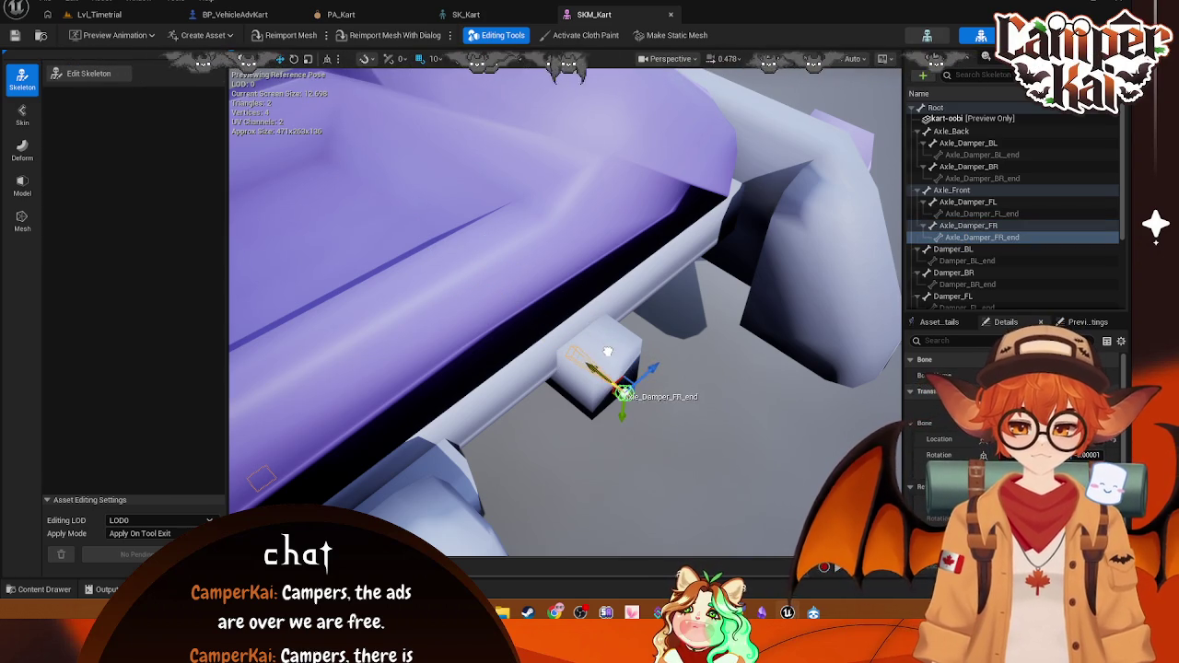
left_click(956, 250)
key("f")
left_click_drag(737, 297, 881, 298)
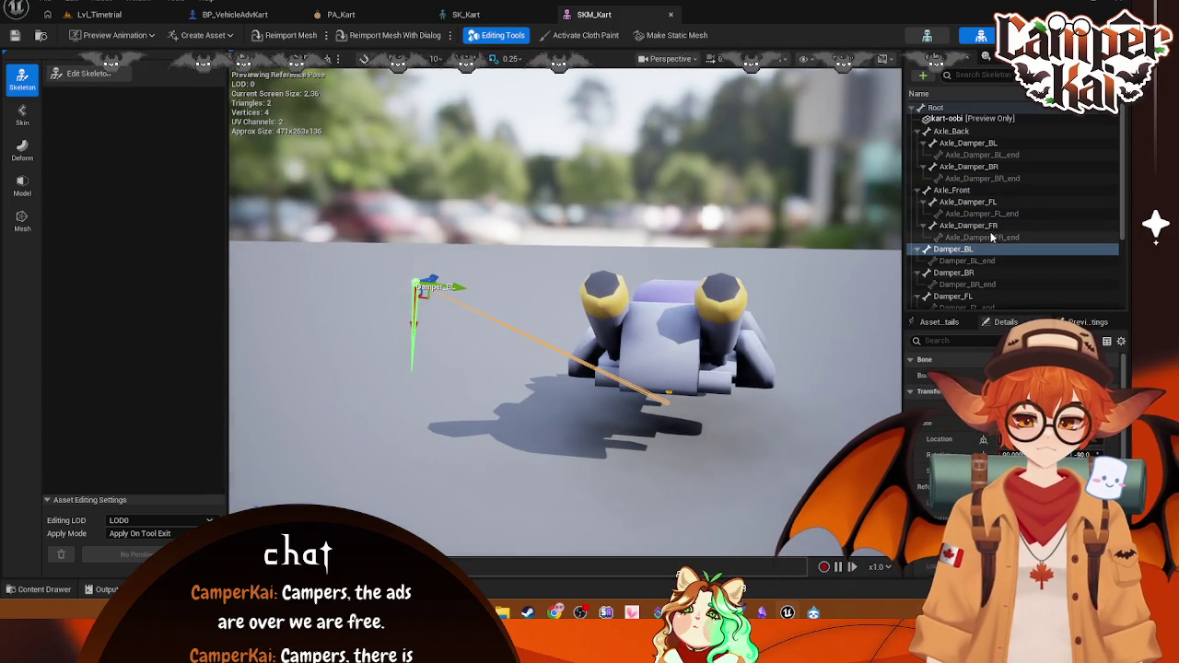
Step: Capture a screenshot of the Skeleton Tree bone hierarchy
scroll(1036, 204, "down", 2)
scroll(958, 210, "up", 2)
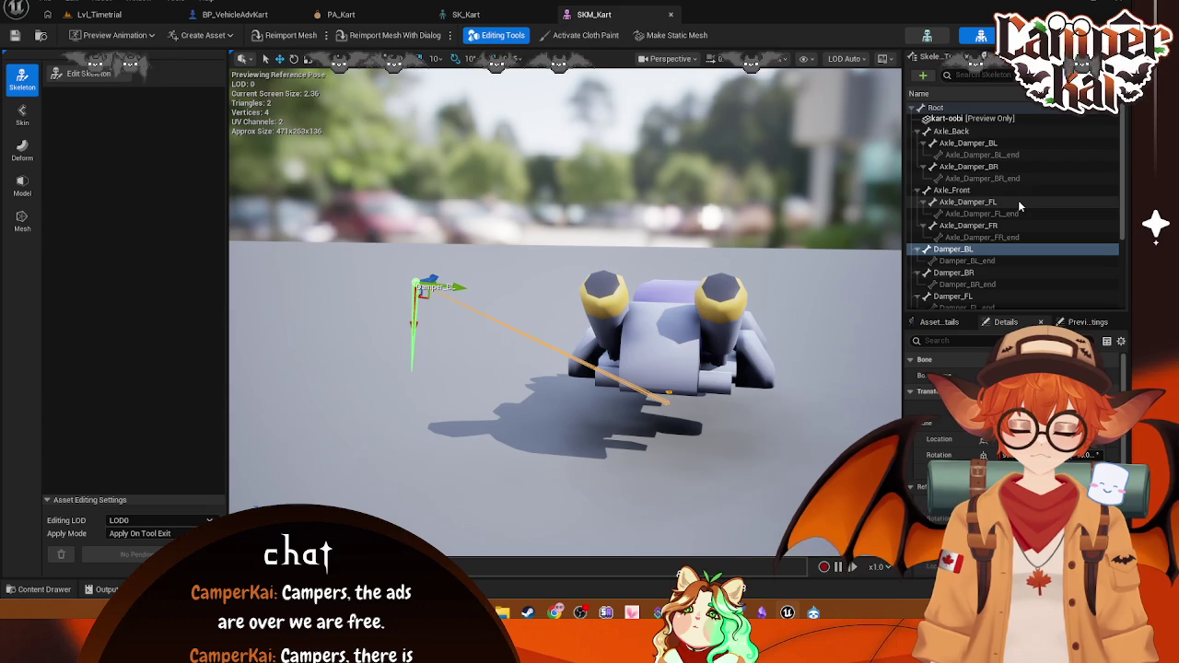
key("Print")
mouse_move(906, 102)
left_mouse_down()
mouse_move(949, 169)
mouse_move(1124, 312)
left_mouse_up()
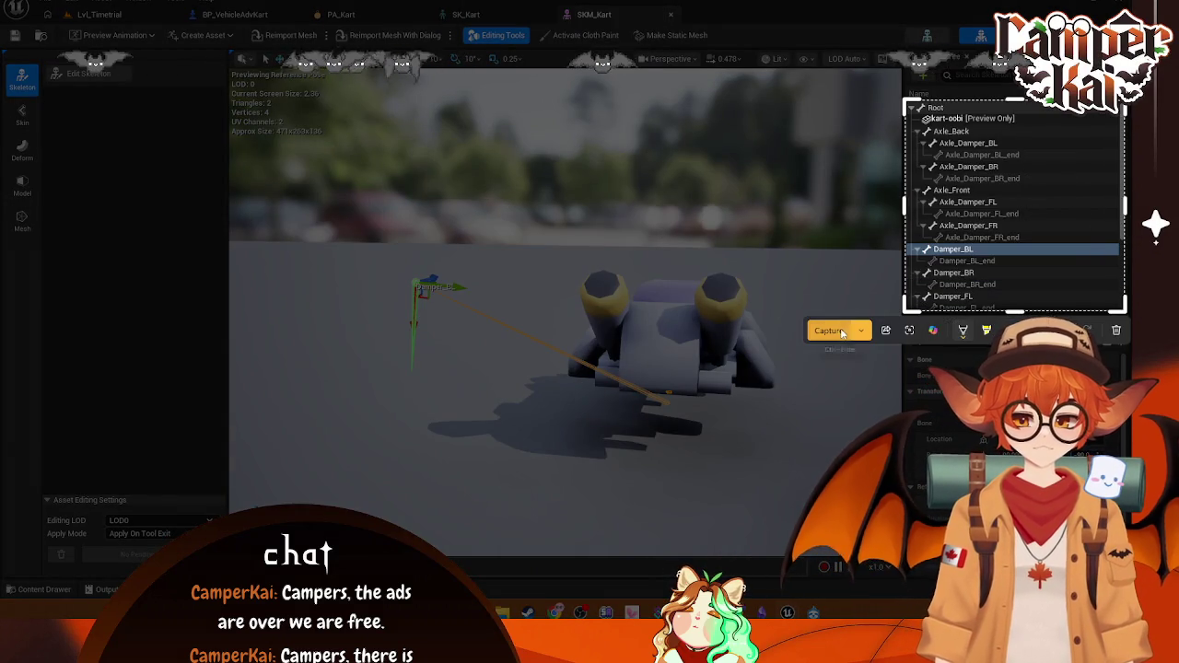
left_click(829, 331)
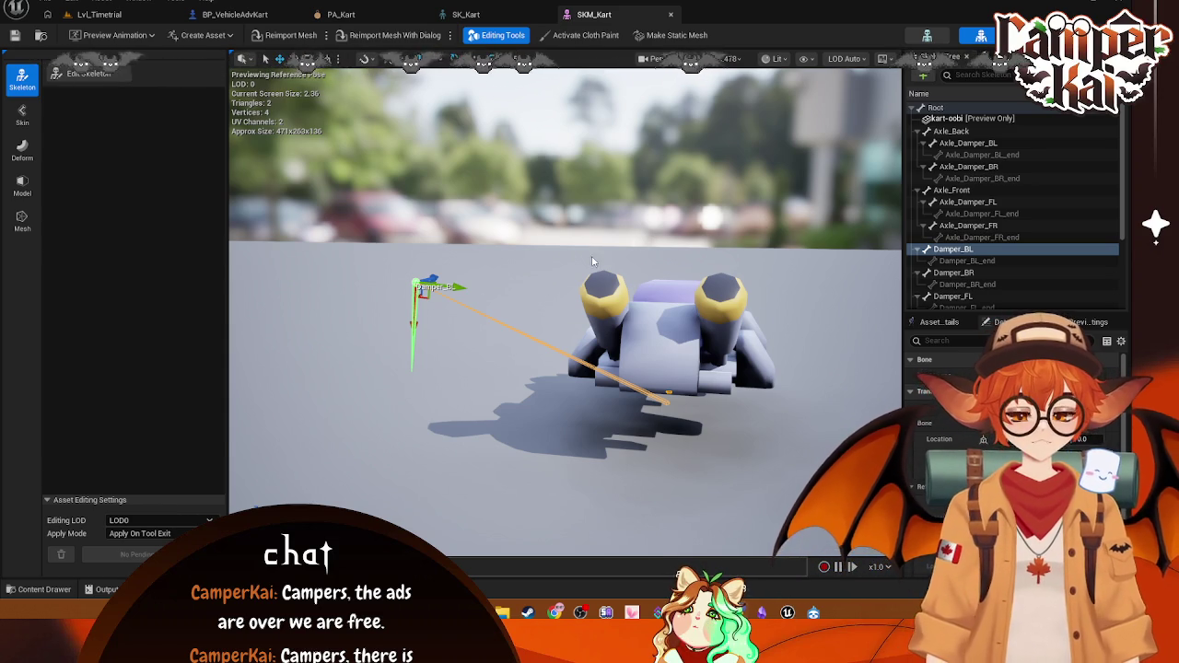
Step: Move the Damper_BL bone down and over beside the kart's rear wheel
mouse_move(433, 293)
left_mouse_down()
mouse_move(440, 355)
mouse_move(429, 387)
mouse_move(450, 396)
mouse_move(547, 316)
mouse_move(553, 350)
mouse_move(552, 334)
left_mouse_up()
scroll(547, 316, "up", 5)
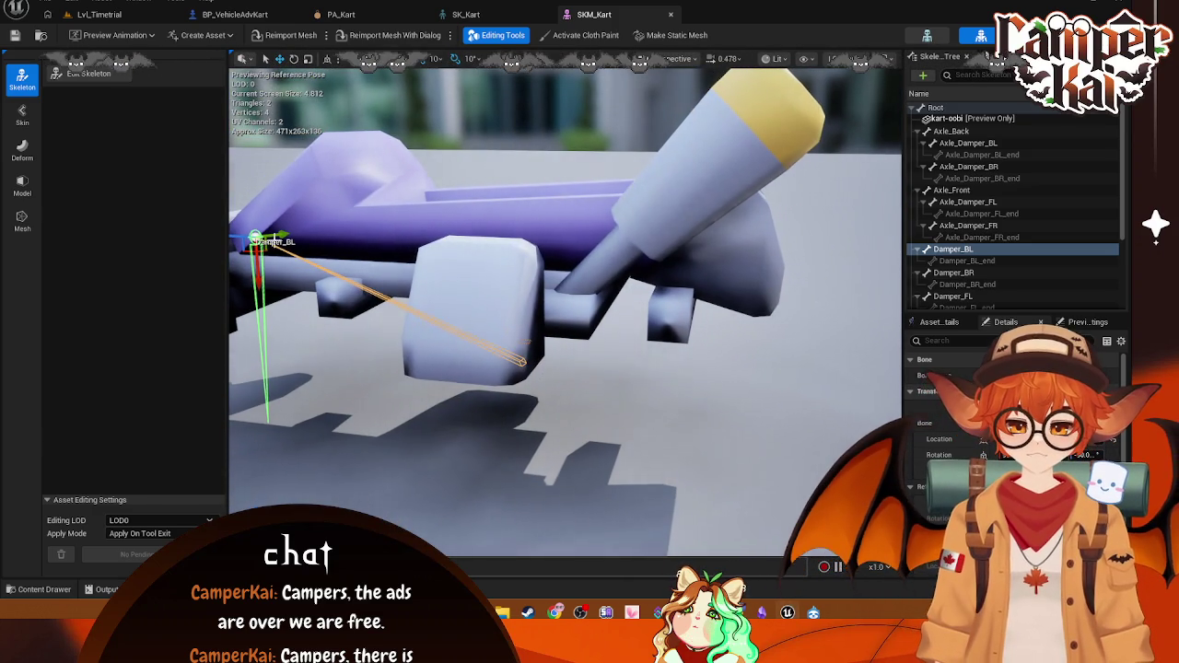
left_click_drag(237, 236, 660, 255)
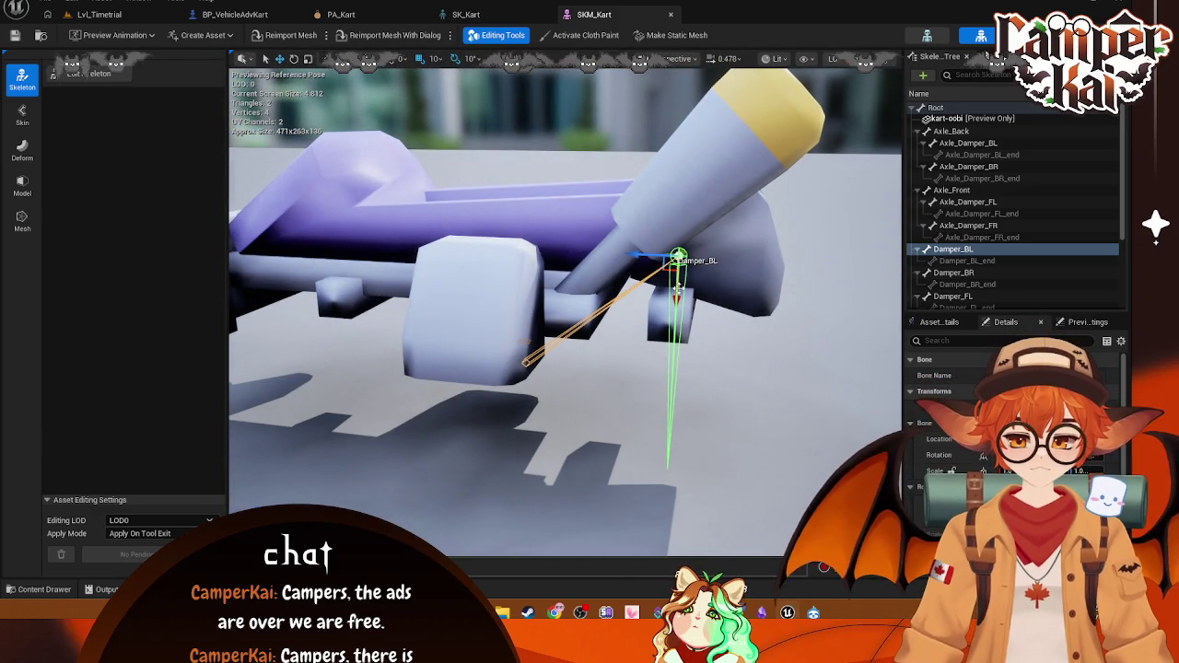
left_click_drag(679, 296, 682, 368)
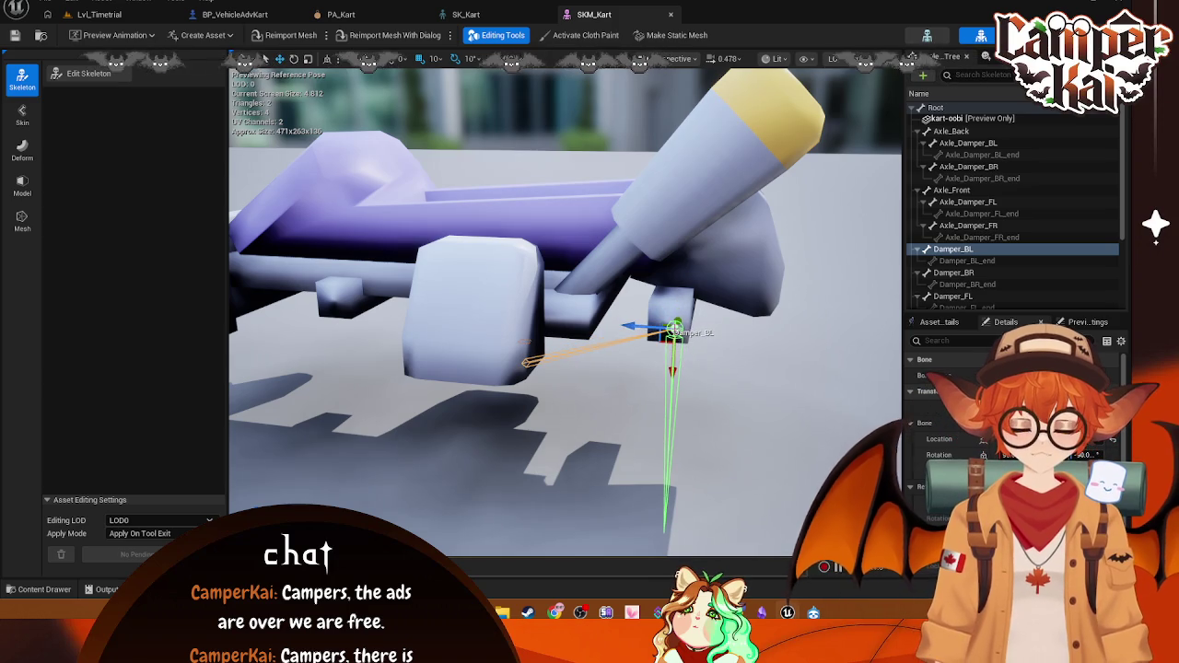
mouse_move(679, 320)
left_mouse_down()
mouse_move(679, 293)
mouse_move(516, 313)
mouse_move(779, 278)
left_mouse_up()
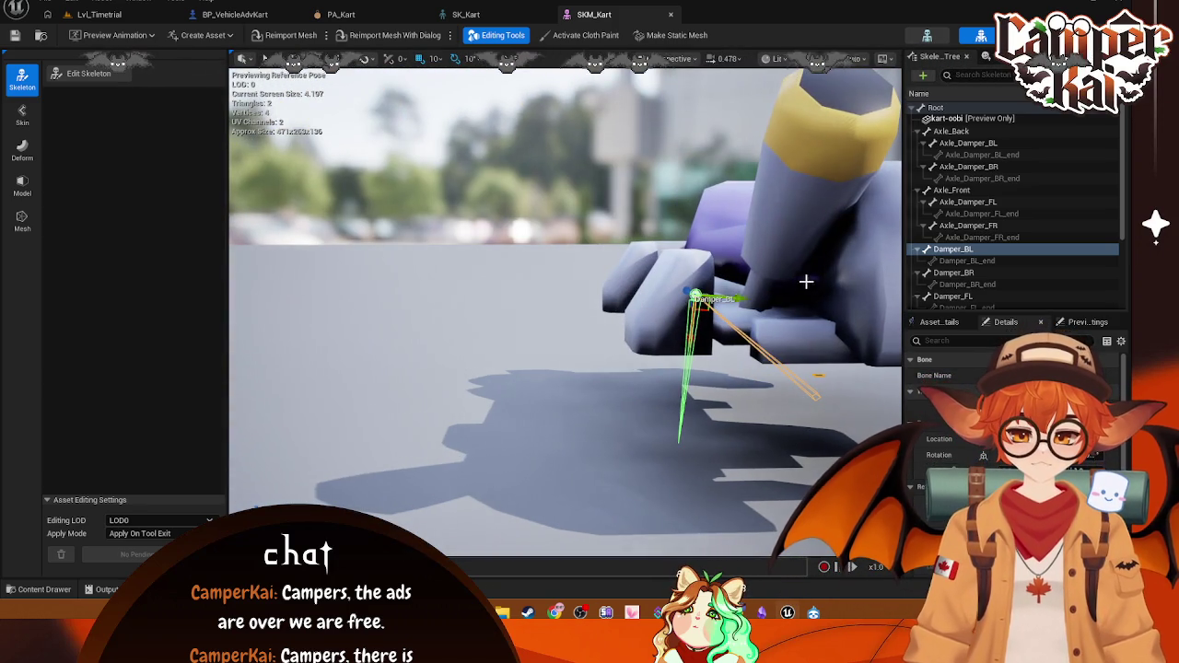
mouse_move(697, 304)
left_mouse_down()
mouse_move(698, 343)
mouse_move(770, 343)
mouse_move(587, 406)
mouse_move(619, 358)
left_mouse_up()
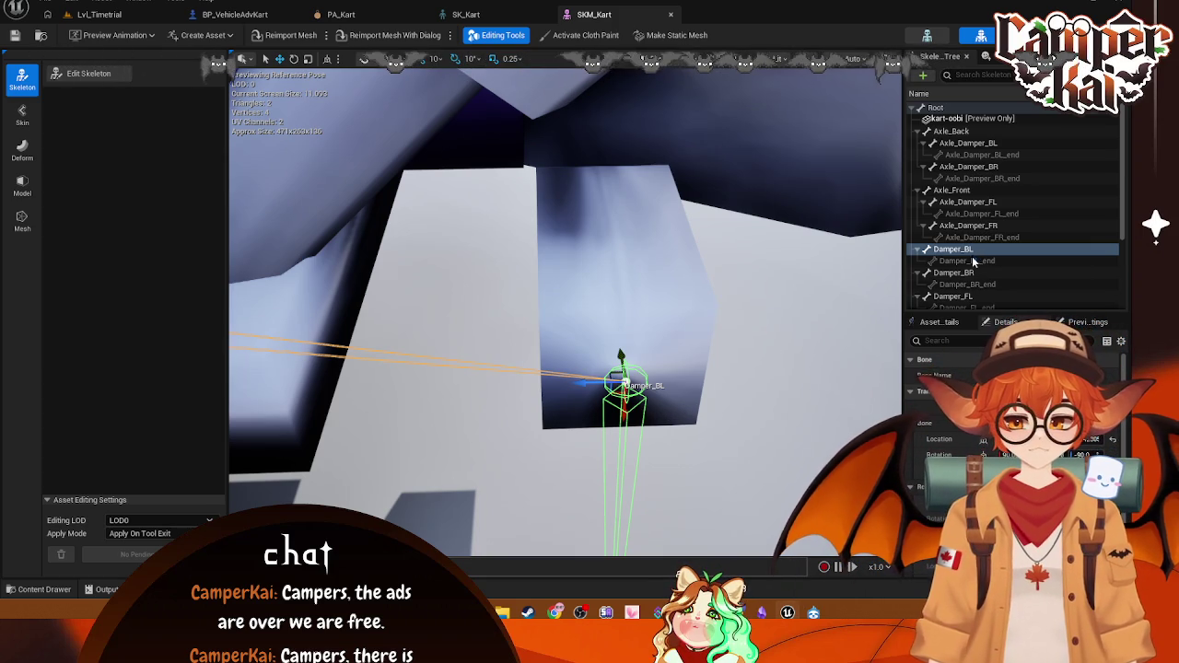
Step: Raise the Damper_BL_end joint off the ground beside the rear suspension block
left_click(967, 261)
left_click_drag(730, 429, 731, 429)
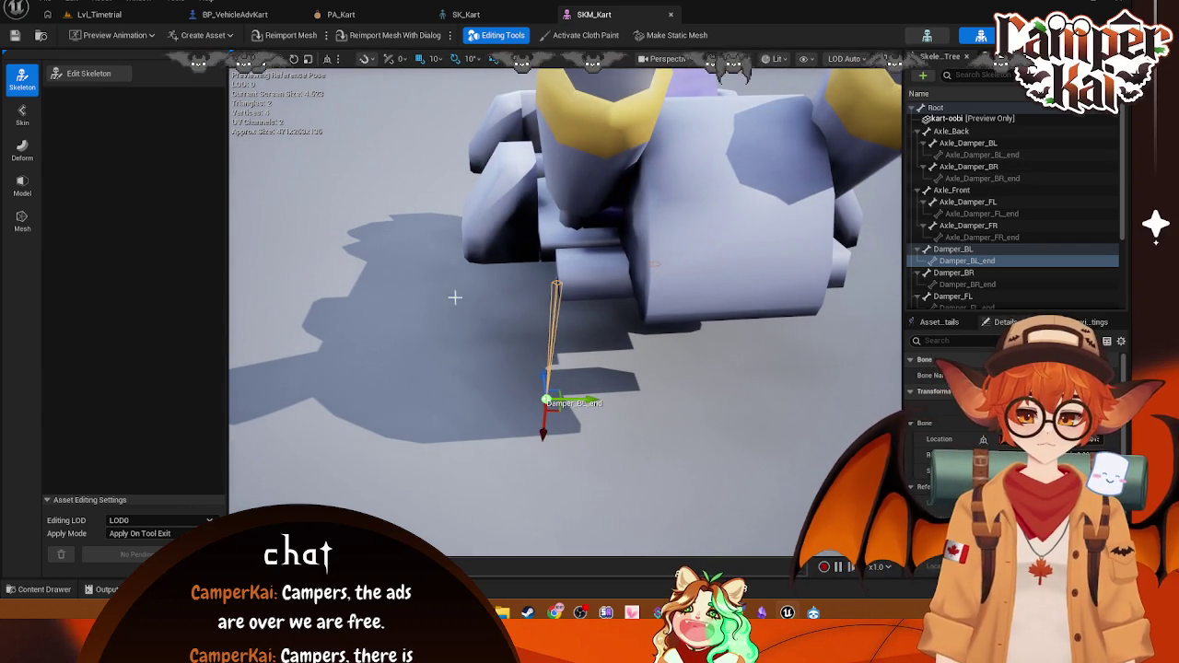
mouse_move(540, 434)
left_mouse_down()
mouse_move(549, 355)
mouse_move(645, 350)
left_mouse_up()
mouse_move(525, 314)
left_mouse_down()
mouse_move(505, 310)
mouse_move(537, 353)
left_mouse_up()
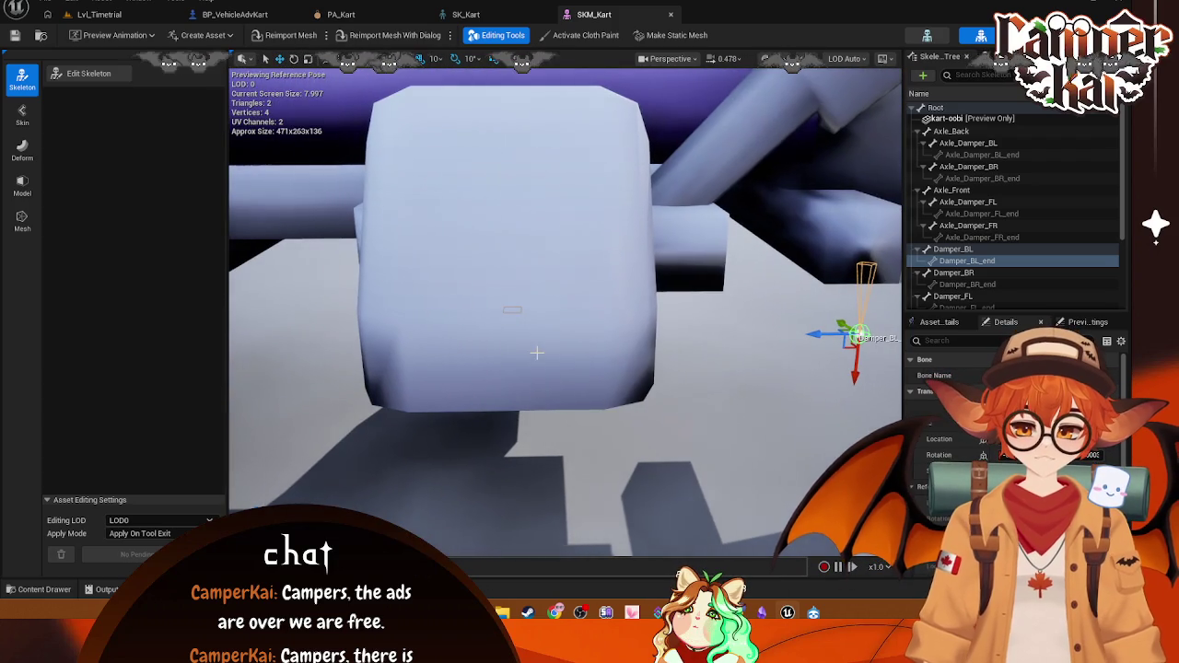
left_click_drag(856, 381, 852, 417)
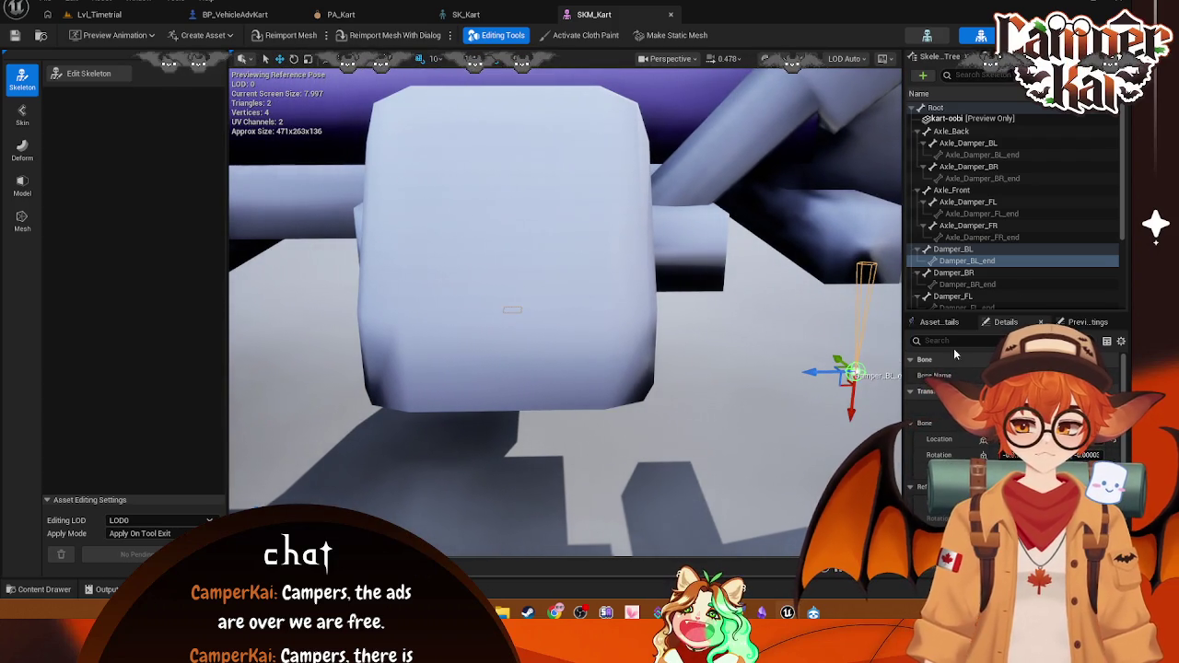
left_click(967, 261)
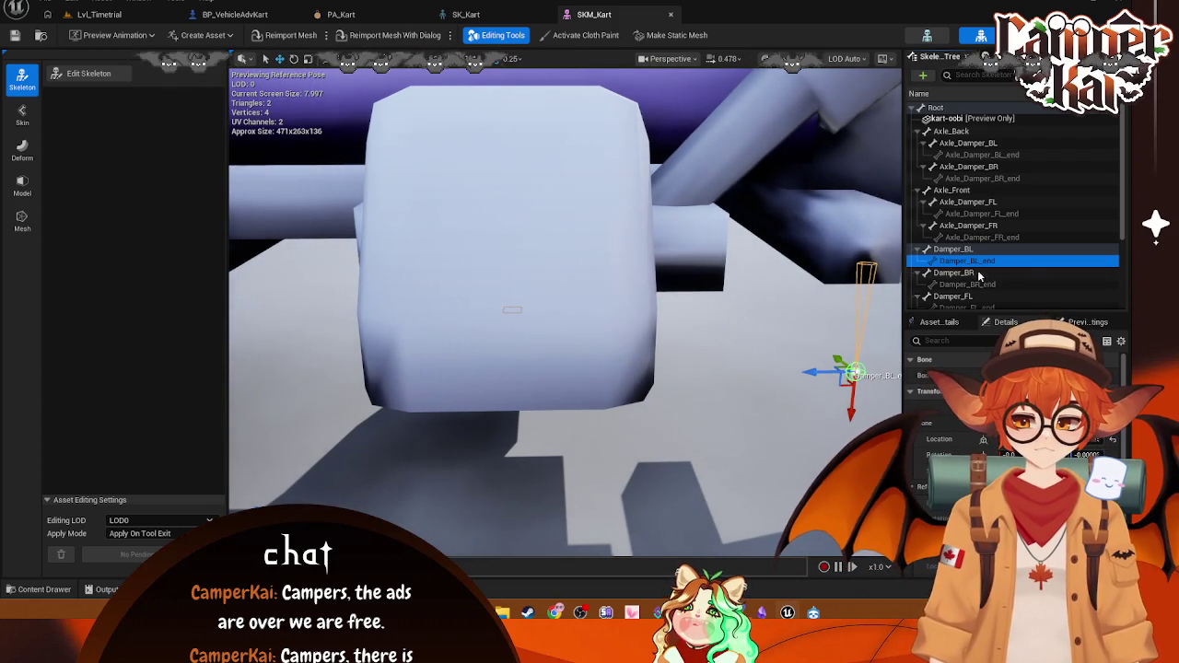
left_click(958, 274)
scroll(781, 313, "down", 5)
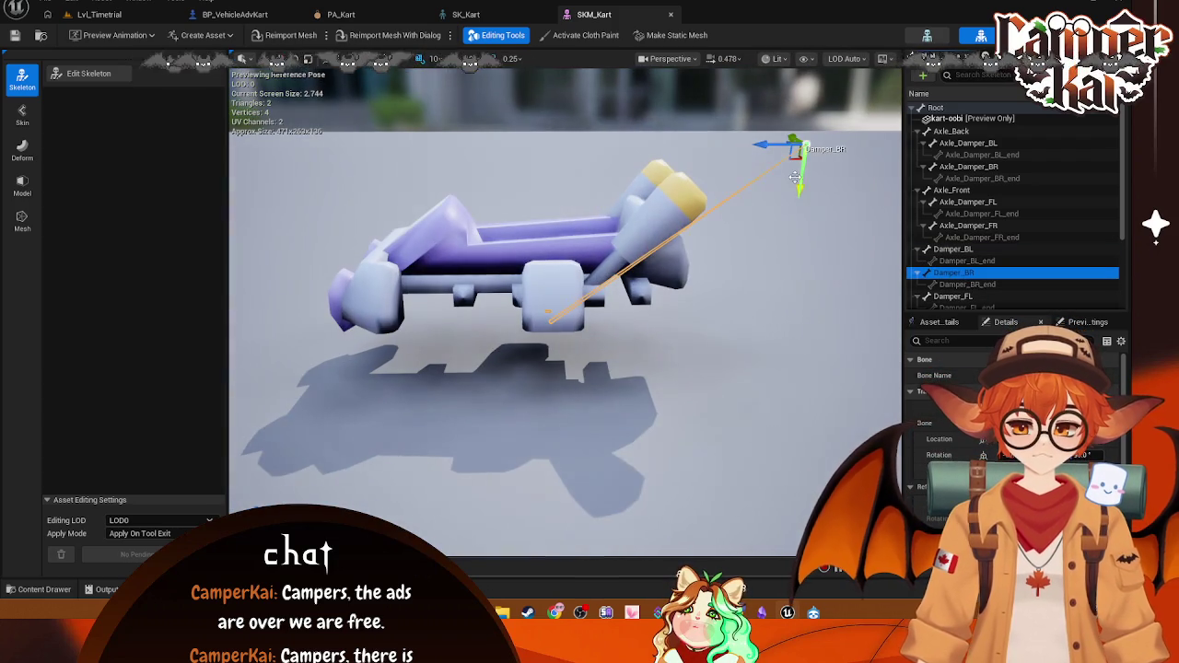
Step: Reposition the Damper_BR bone with the translate gizmo, sliding it along several axes
left_click_drag(798, 138, 661, 127)
mouse_move(744, 129)
left_mouse_down()
mouse_move(555, 134)
mouse_move(597, 135)
left_mouse_up()
mouse_move(634, 180)
left_mouse_down()
mouse_move(626, 308)
mouse_move(627, 268)
left_mouse_up()
key("f")
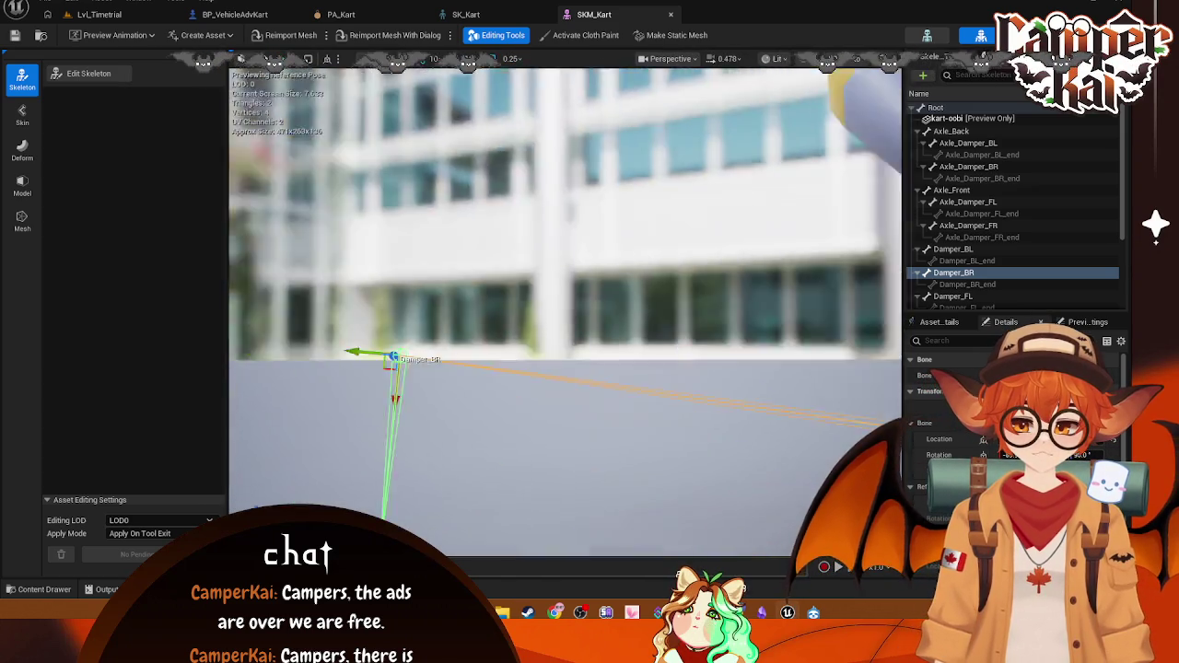
scroll(463, 291, "down", 3)
left_click_drag(464, 262, 634, 237)
mouse_move(586, 306)
left_mouse_down()
mouse_move(603, 275)
mouse_move(396, 265)
mouse_move(362, 242)
mouse_move(368, 253)
mouse_move(595, 264)
left_mouse_up()
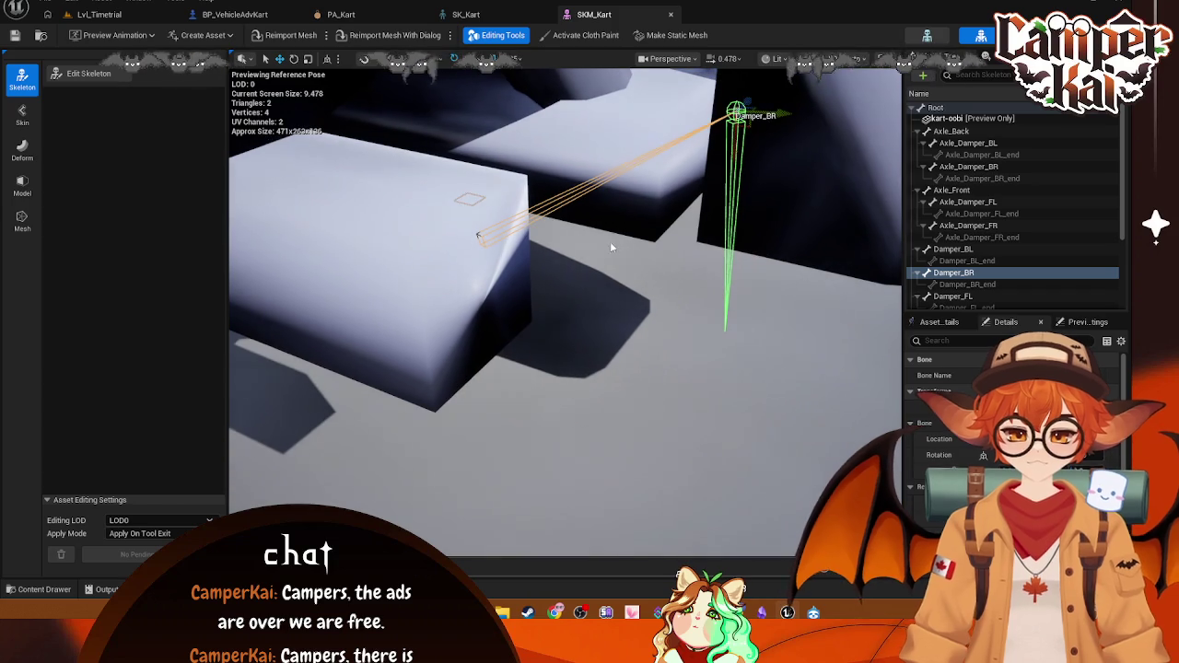
mouse_move(748, 104)
left_mouse_down()
mouse_move(540, 276)
mouse_move(526, 342)
left_mouse_up()
key("f")
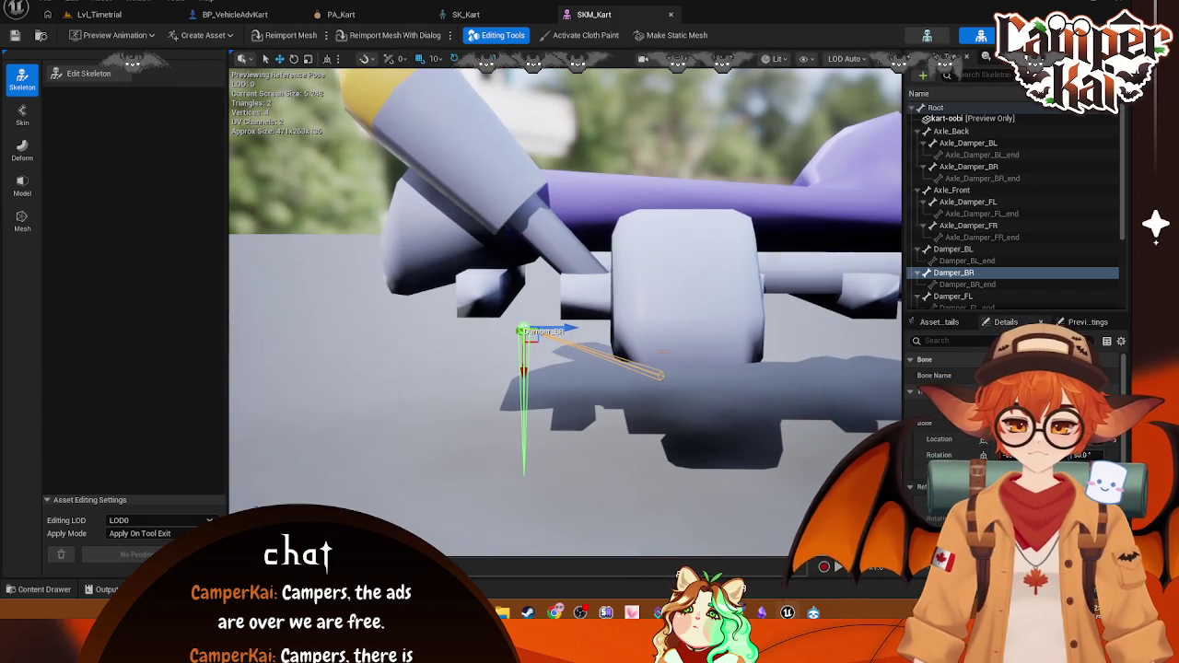
left_click_drag(570, 326, 520, 327)
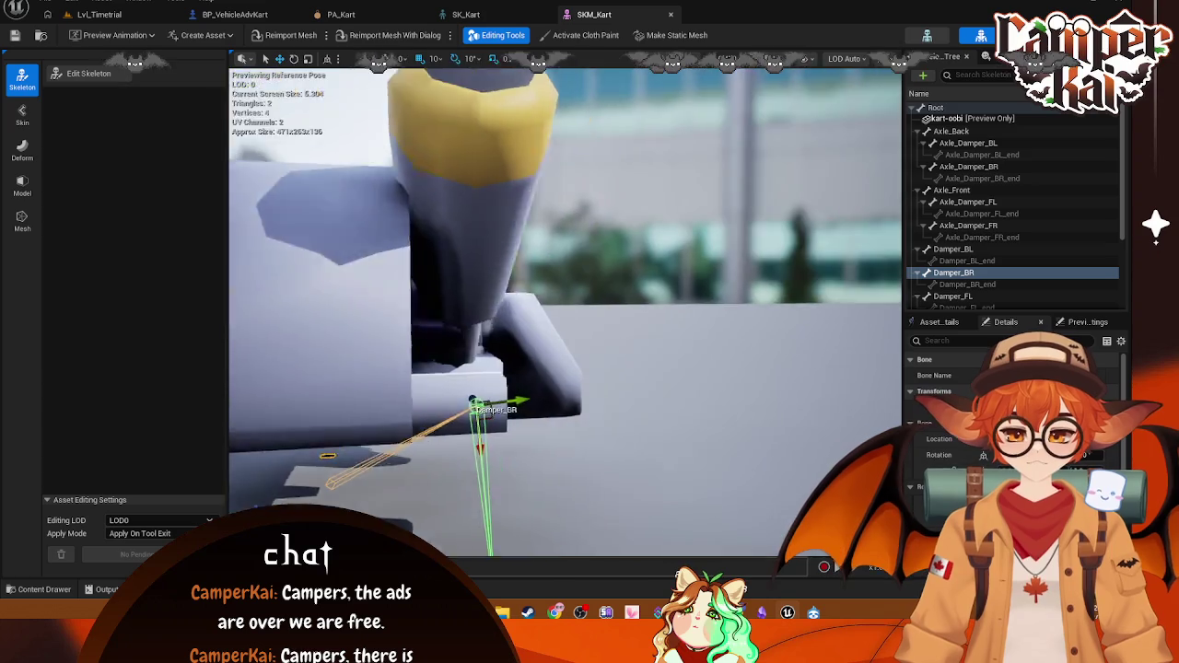
left_click_drag(418, 329, 455, 332)
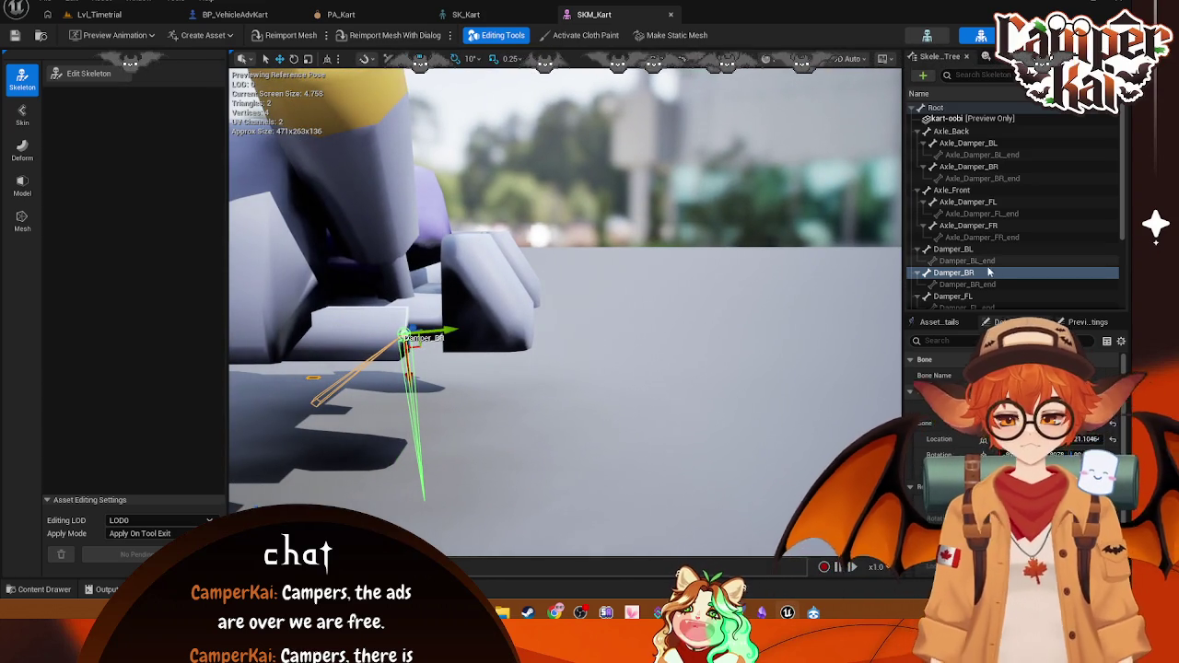
Step: Raise the Damper_BR_end joint, then deselect it and orbit to a side view
left_click(428, 503)
key("Escape")
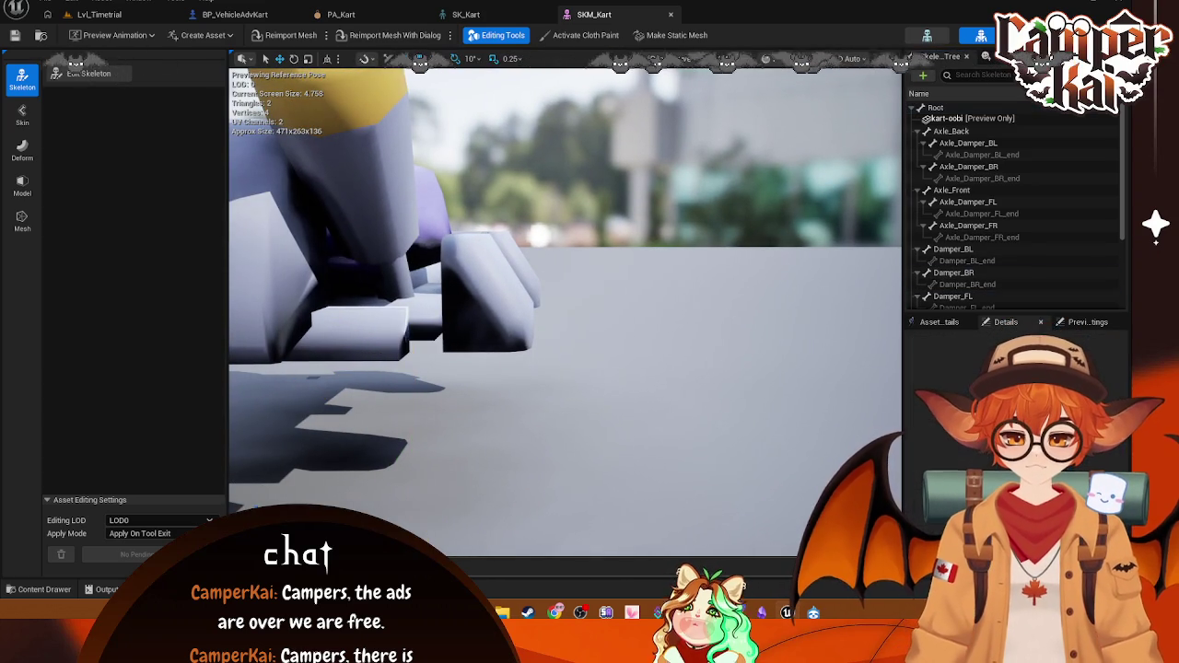
left_click(958, 262)
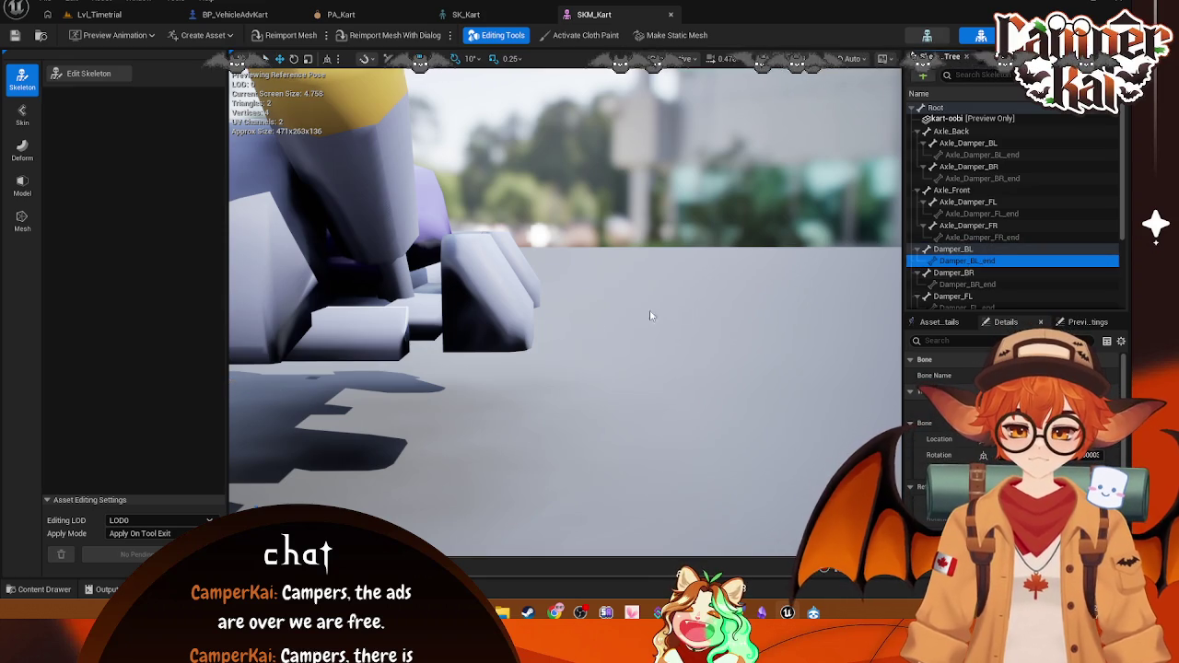
key("f")
scroll(866, 304, "down", 3)
left_click(959, 285)
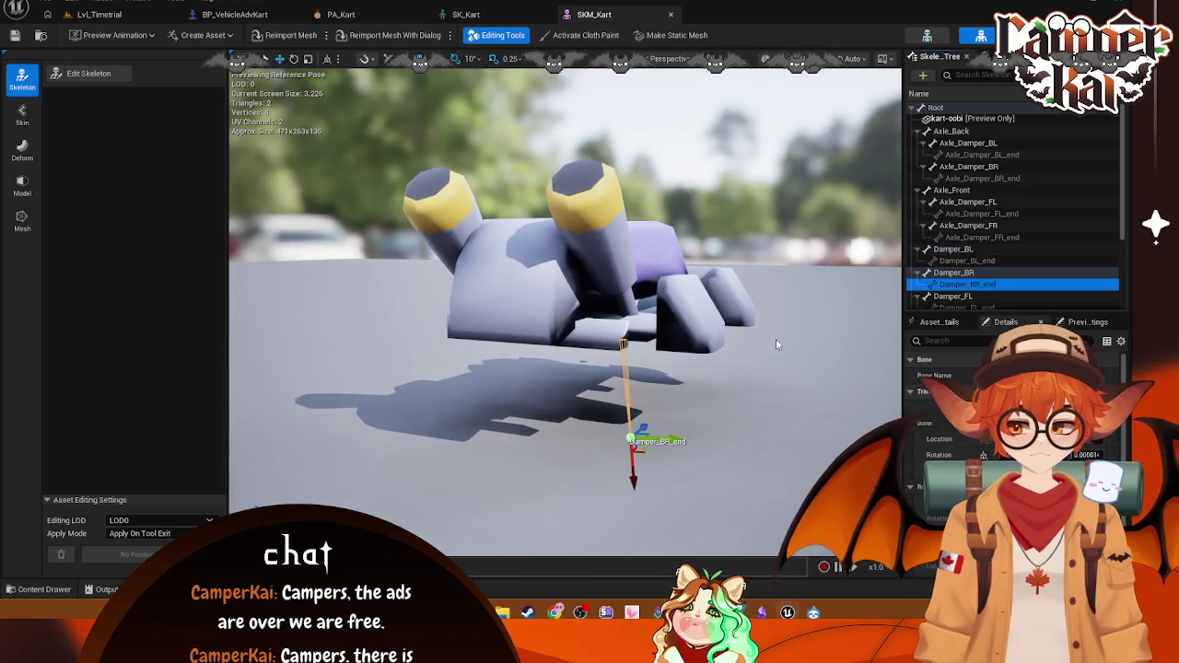
left_click_drag(634, 474, 628, 413)
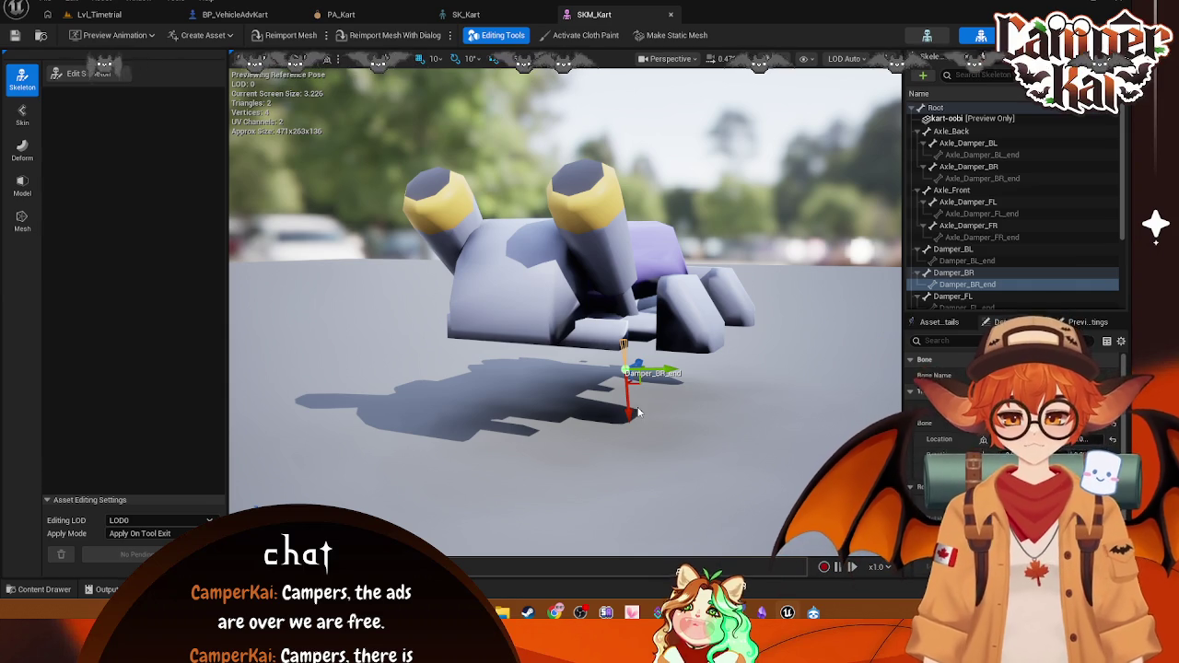
left_click(685, 384)
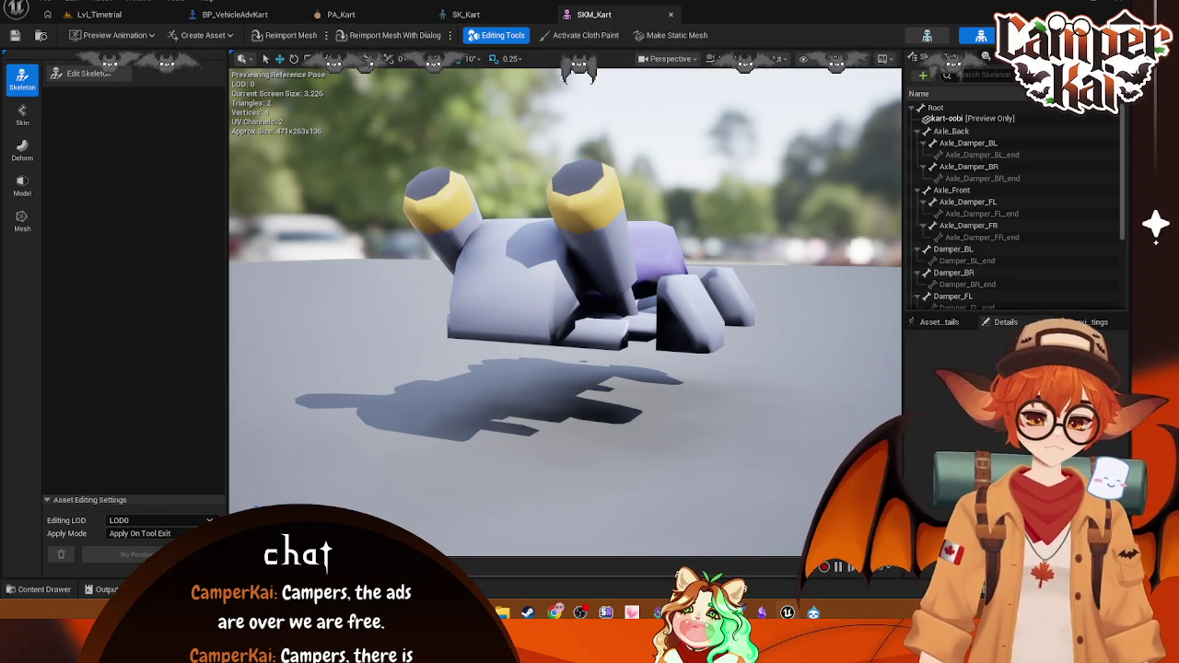
mouse_move(726, 264)
left_mouse_down()
mouse_move(682, 276)
mouse_move(626, 267)
mouse_move(645, 267)
left_mouse_up()
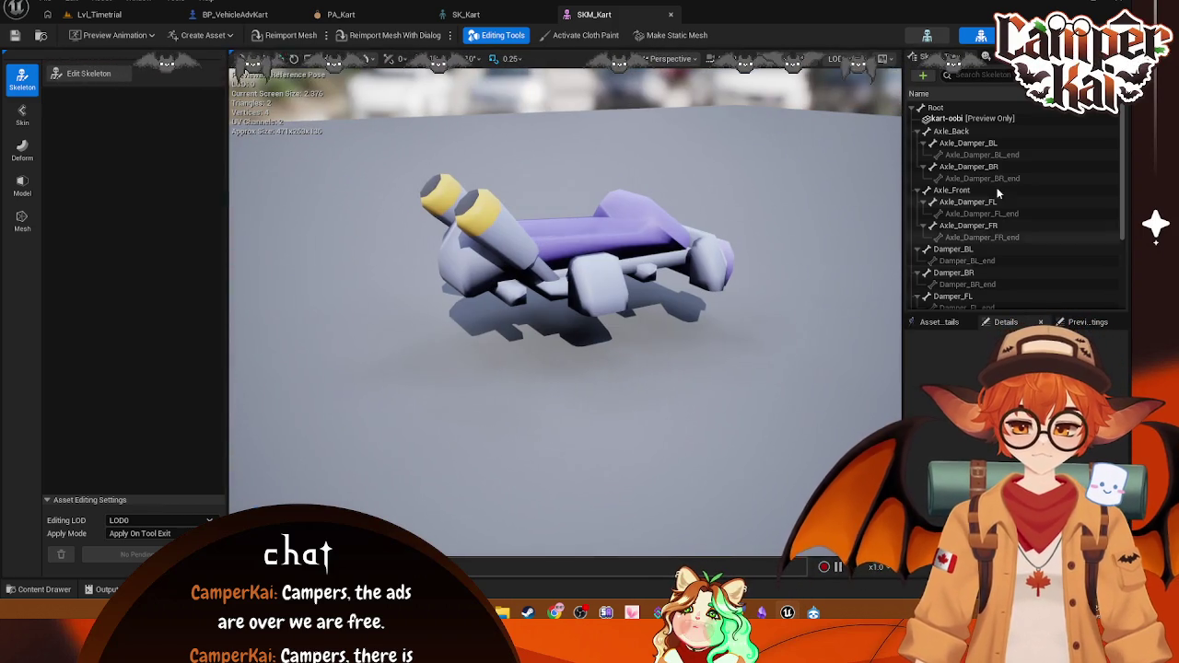
Step: Add wheel-back-left as a preview asset on the Root bone, found by searching 'wheel'
right_click(957, 118)
left_click(956, 118)
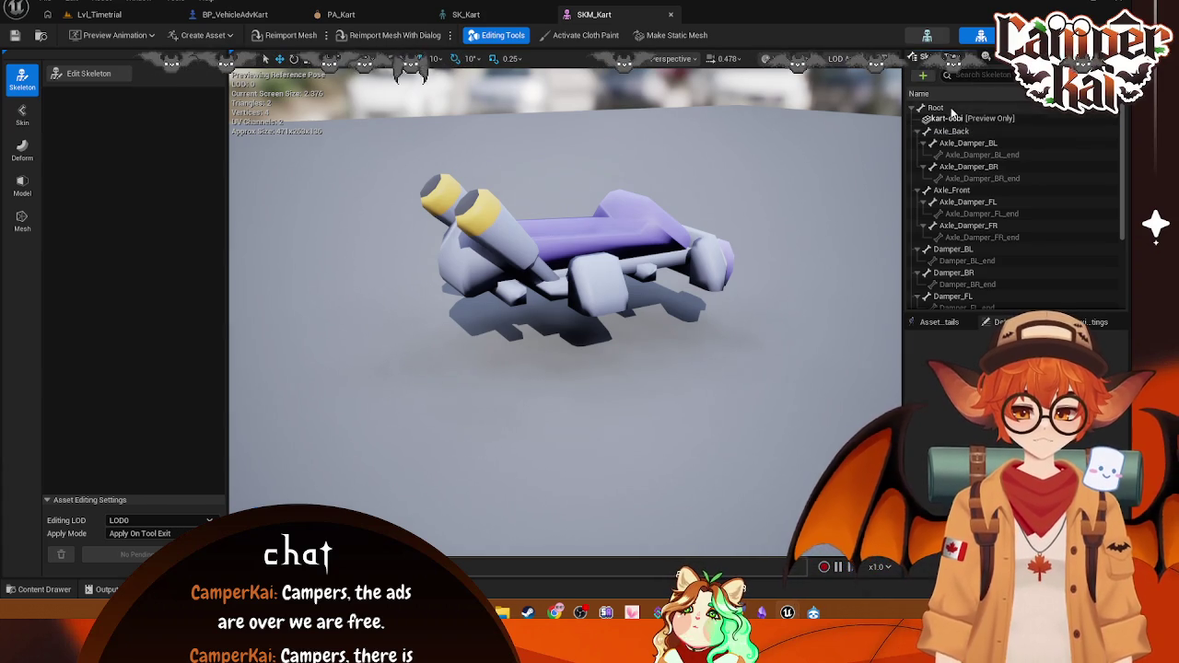
left_click(952, 109)
right_click(953, 110)
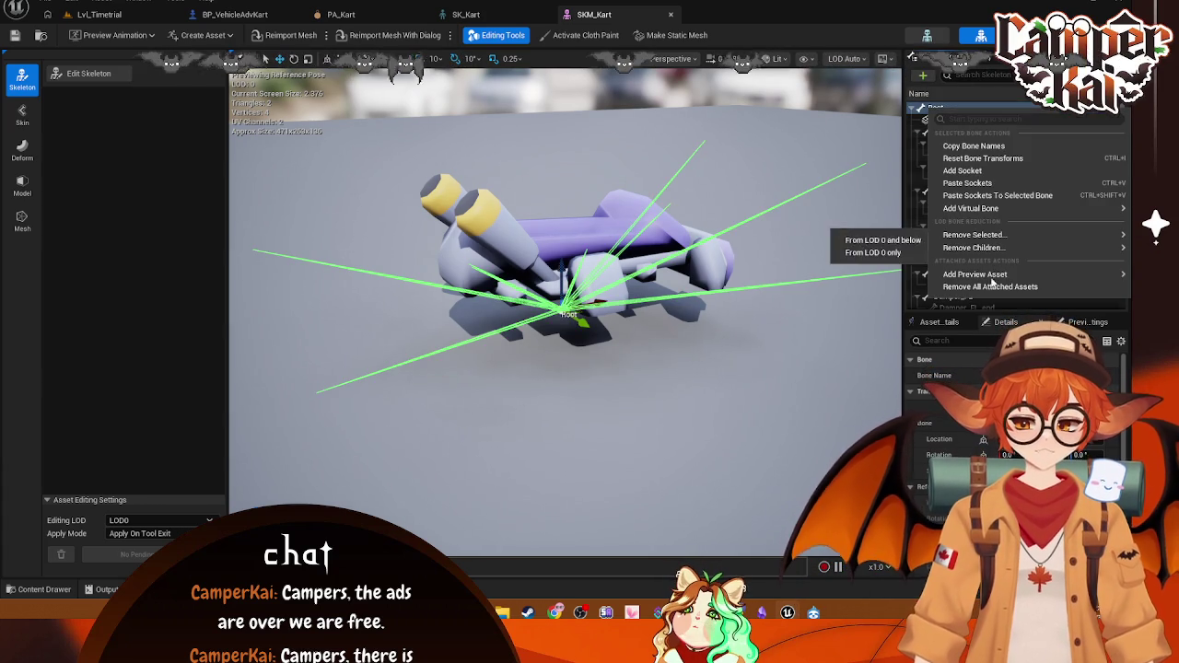
mouse_move(991, 281)
scroll(858, 427, "down", 5)
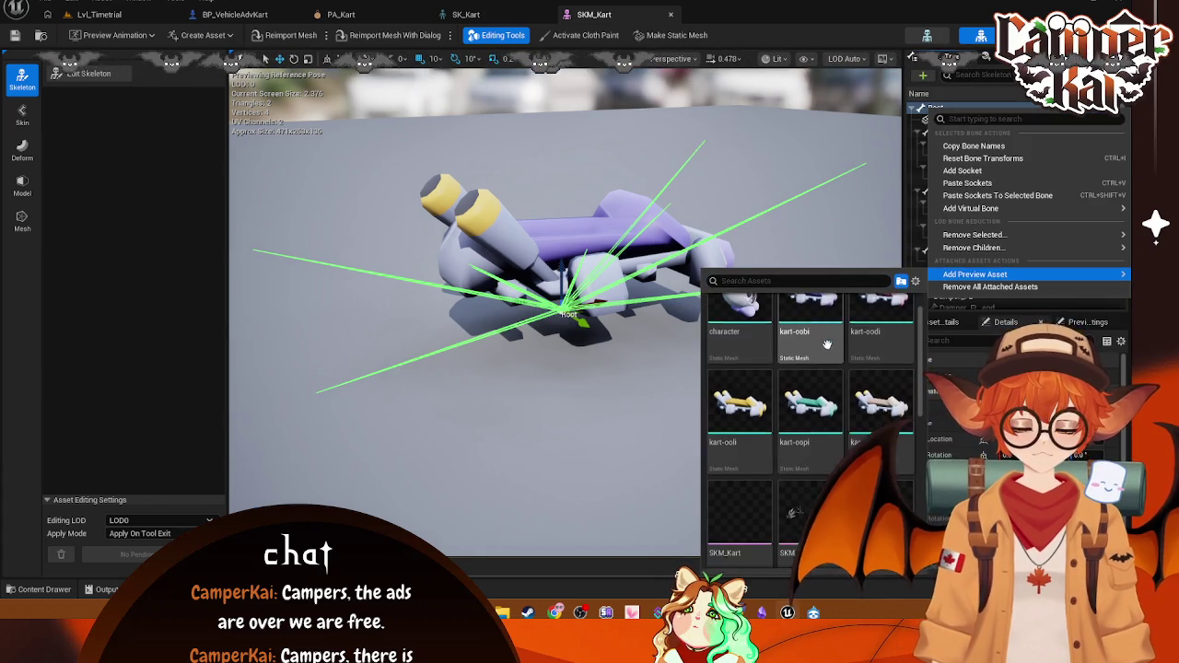
type("wheel")
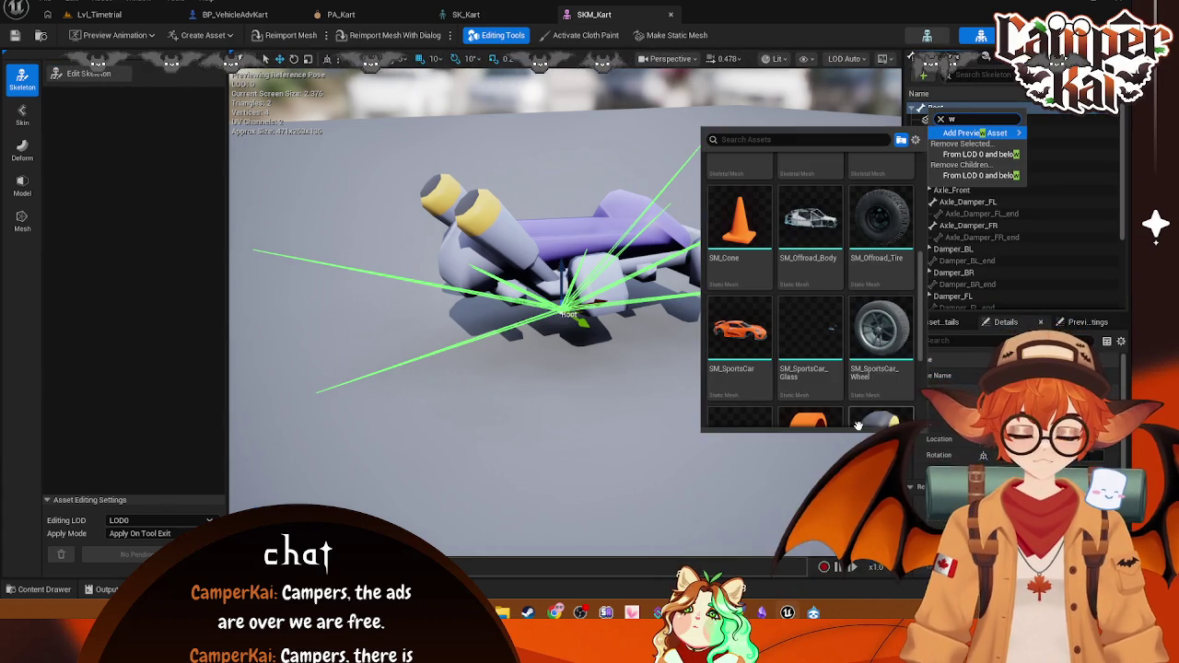
scroll(829, 243, "up", 2)
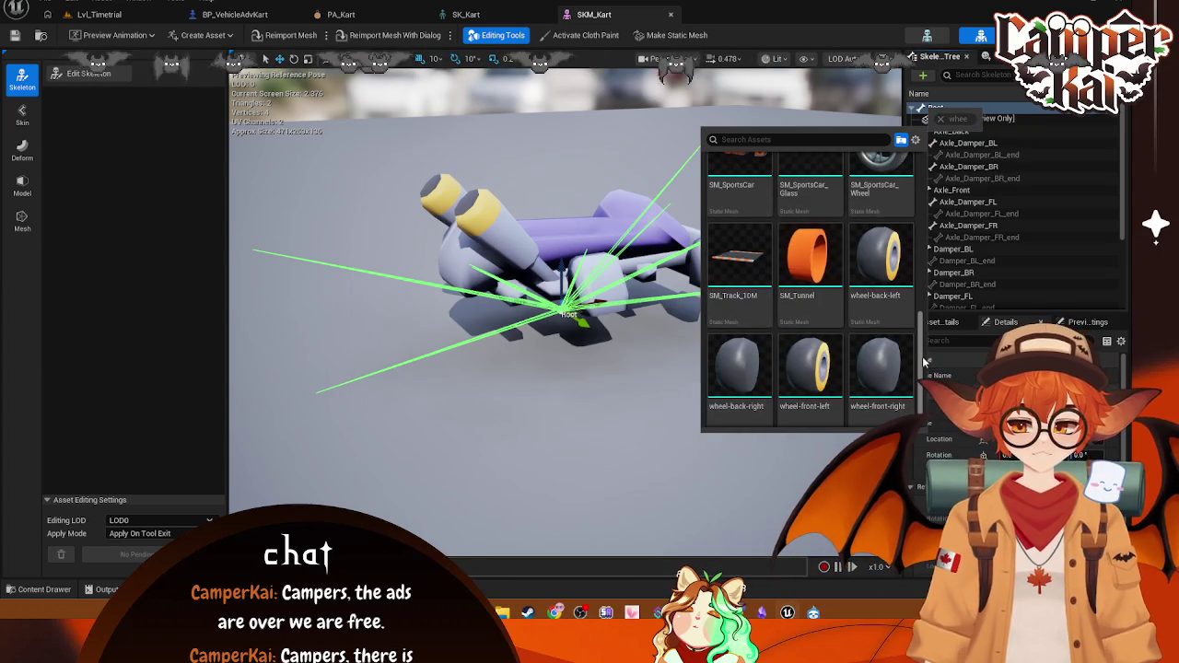
left_click(880, 235)
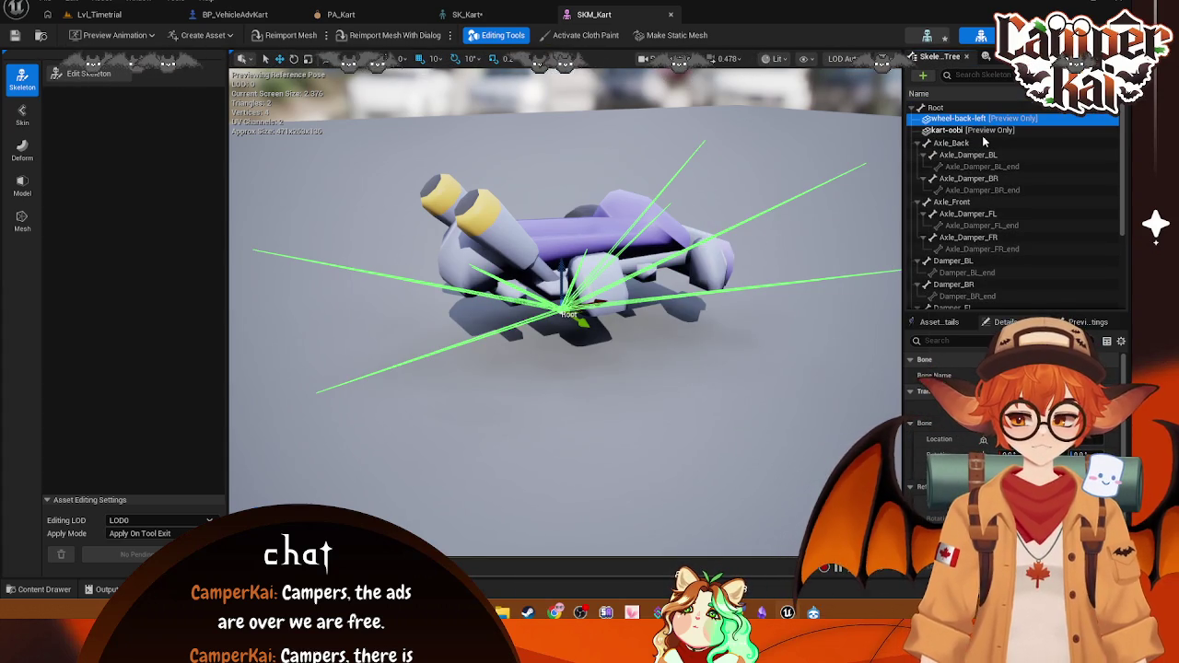
Step: Check the wheel-back-left preview entry and view the kart from above in SKM_Kart
left_click(932, 121)
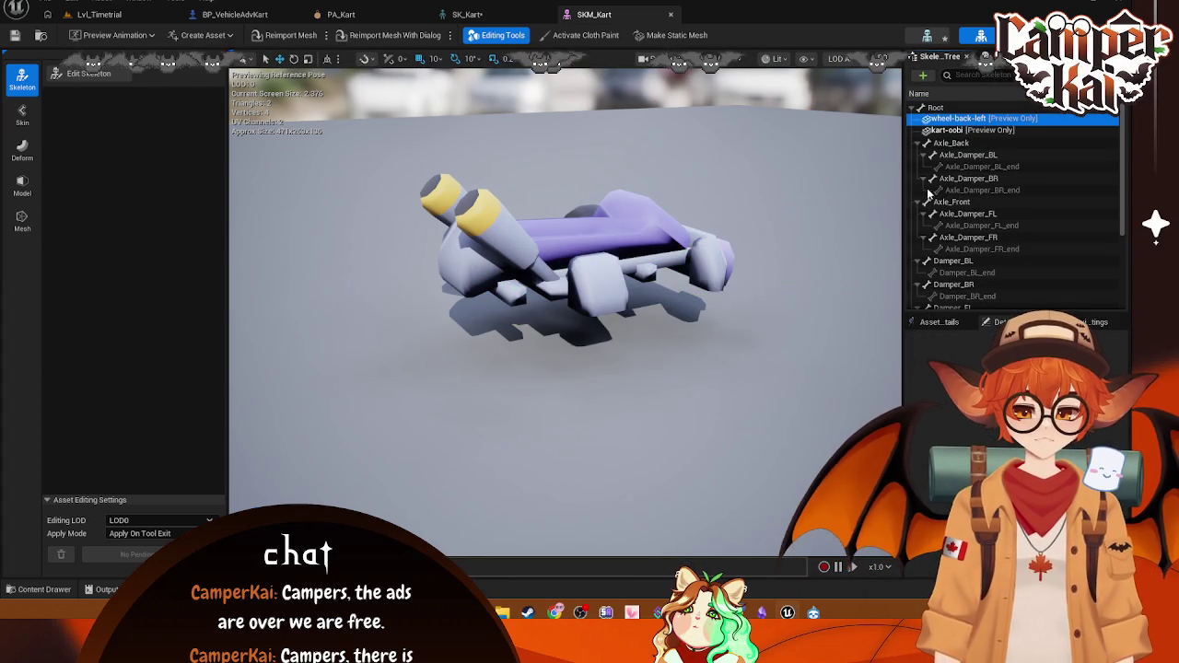
right_click(958, 119)
key("Escape")
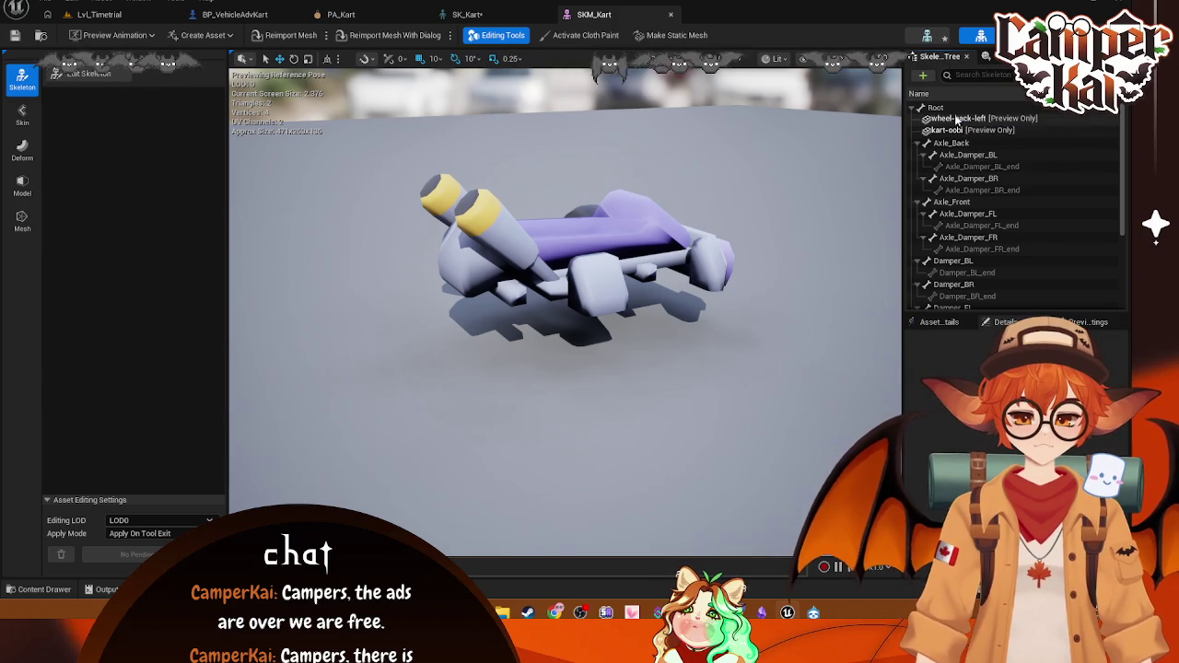
left_click(98, 14)
left_click(562, 15)
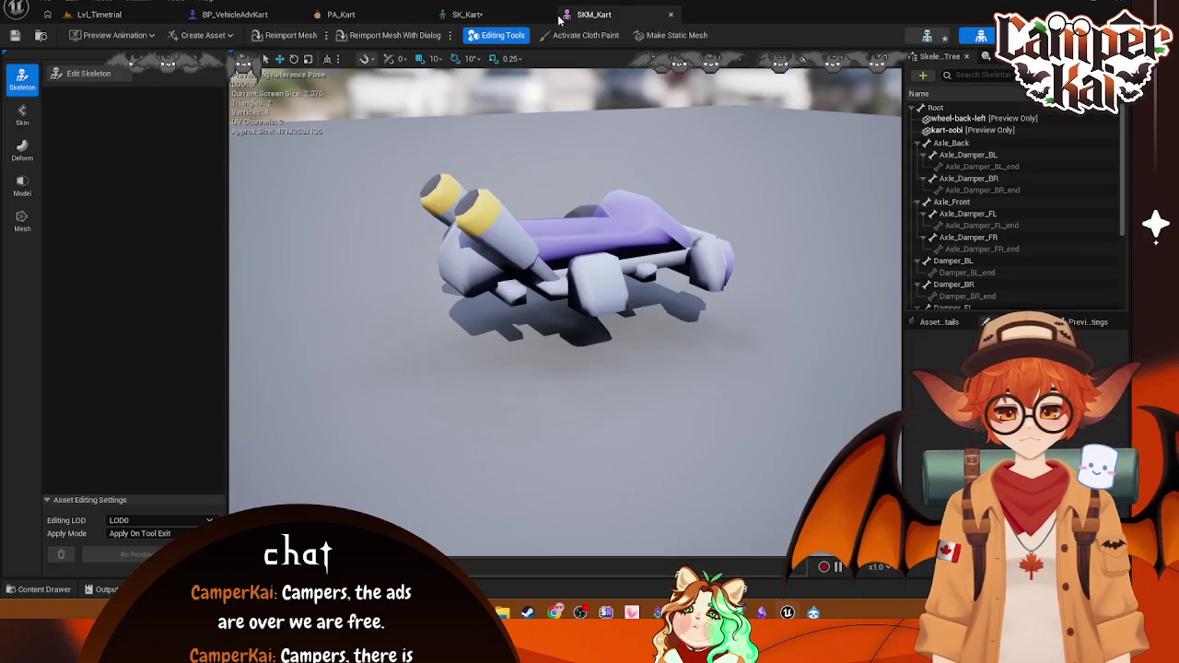
mouse_move(586, 192)
left_mouse_down()
mouse_move(553, 212)
mouse_move(516, 175)
mouse_move(451, 239)
mouse_move(386, 226)
left_mouse_up()
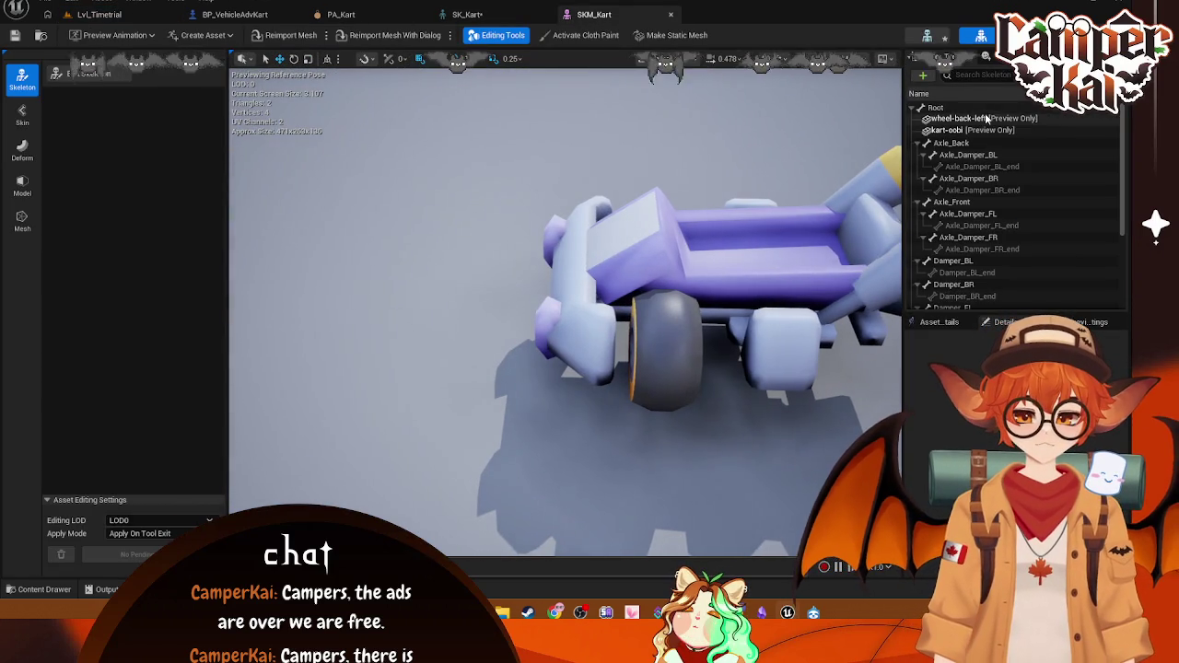
Step: Reimport wheel-back-left and wheel-back-right with a -90° yaw offset rotation
left_click(101, 15)
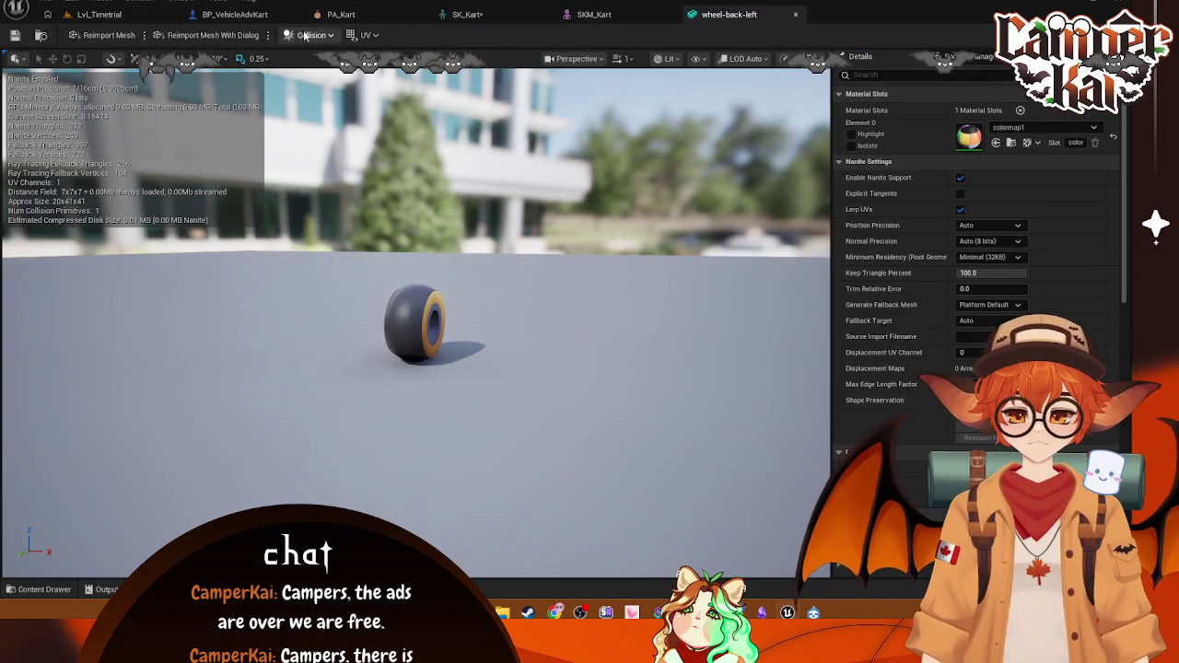
left_click(242, 34)
left_click(716, 312)
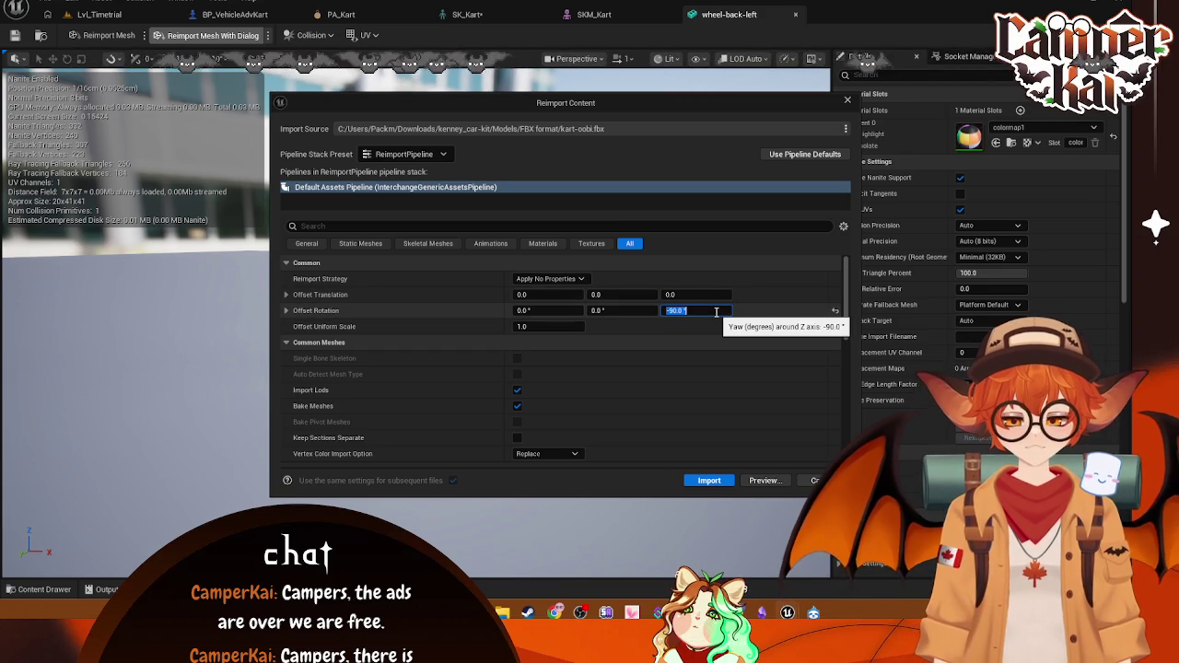
left_click(701, 481)
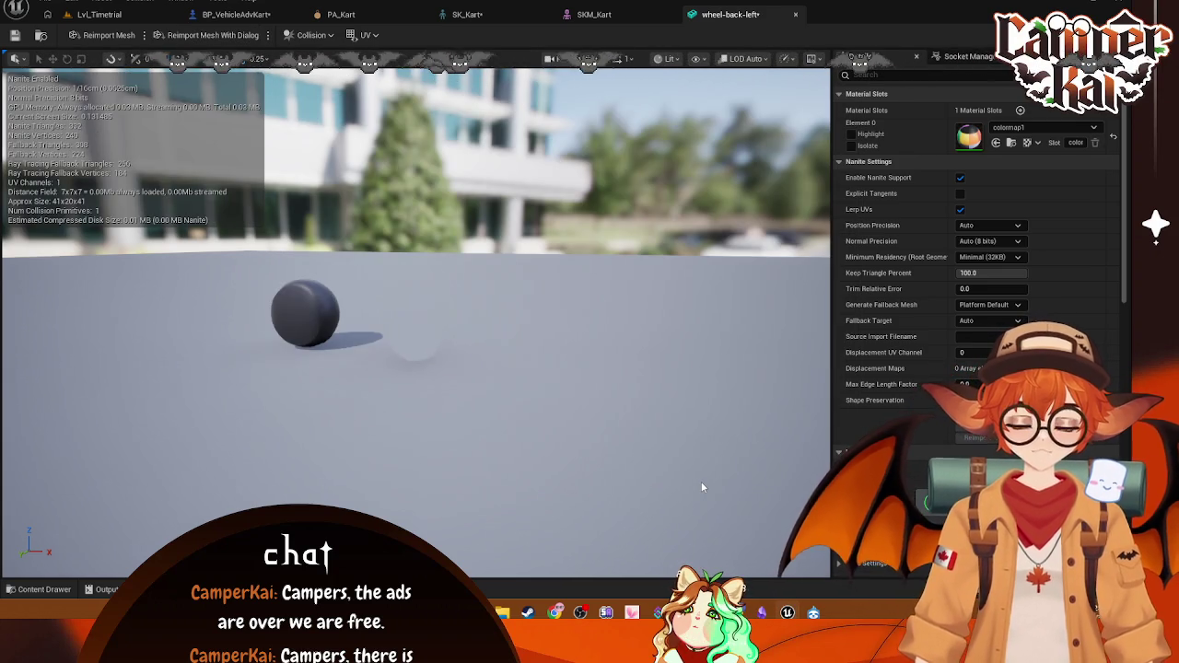
left_click(99, 13)
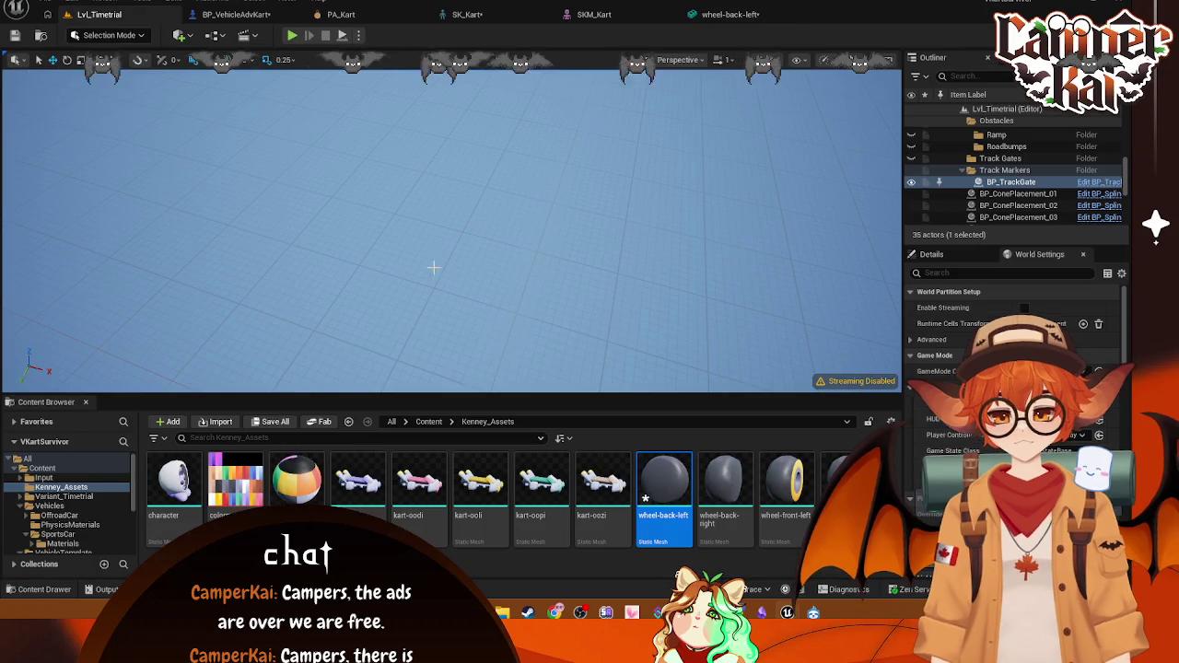
left_click(724, 488)
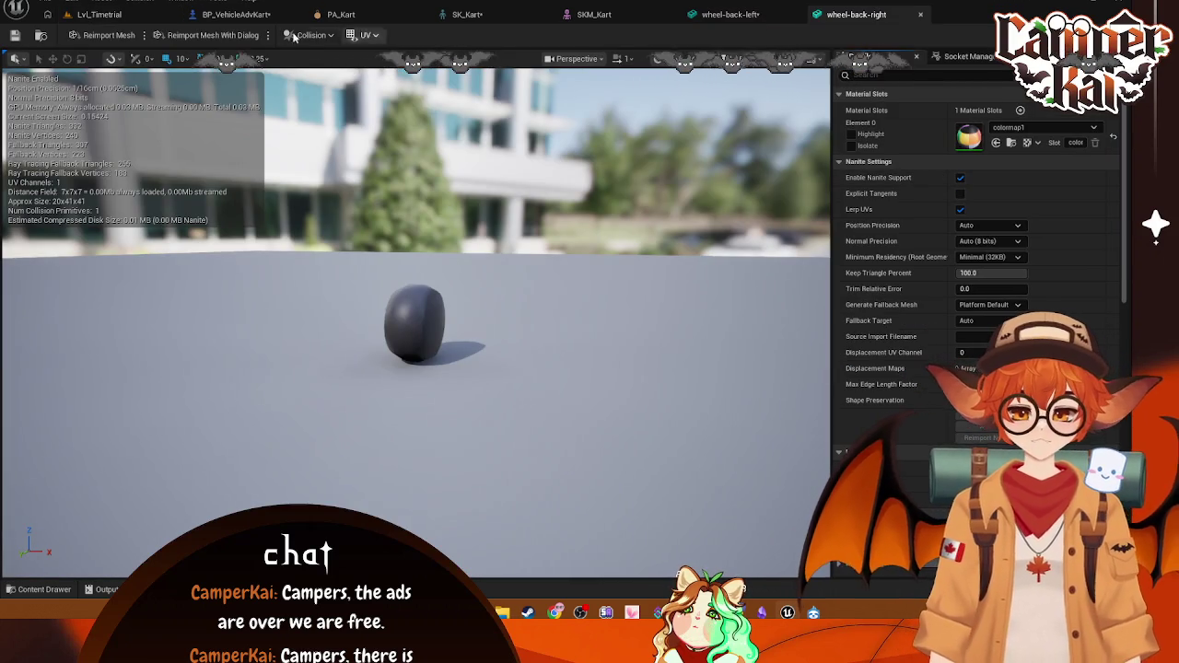
left_click(213, 35)
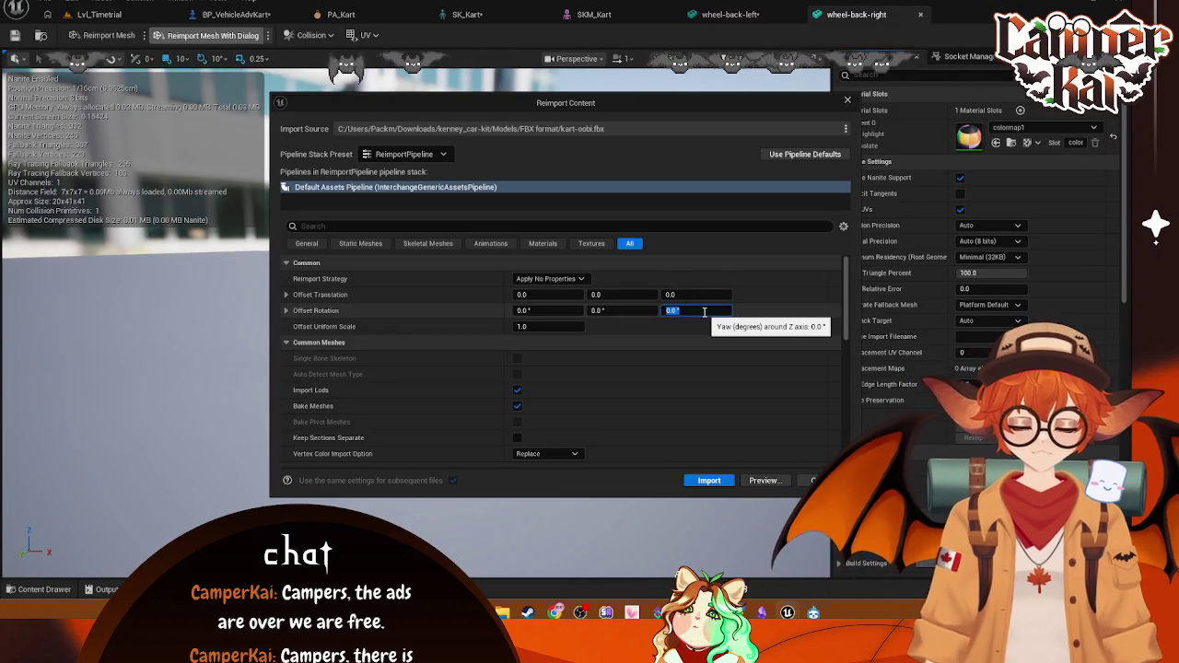
left_click(709, 480)
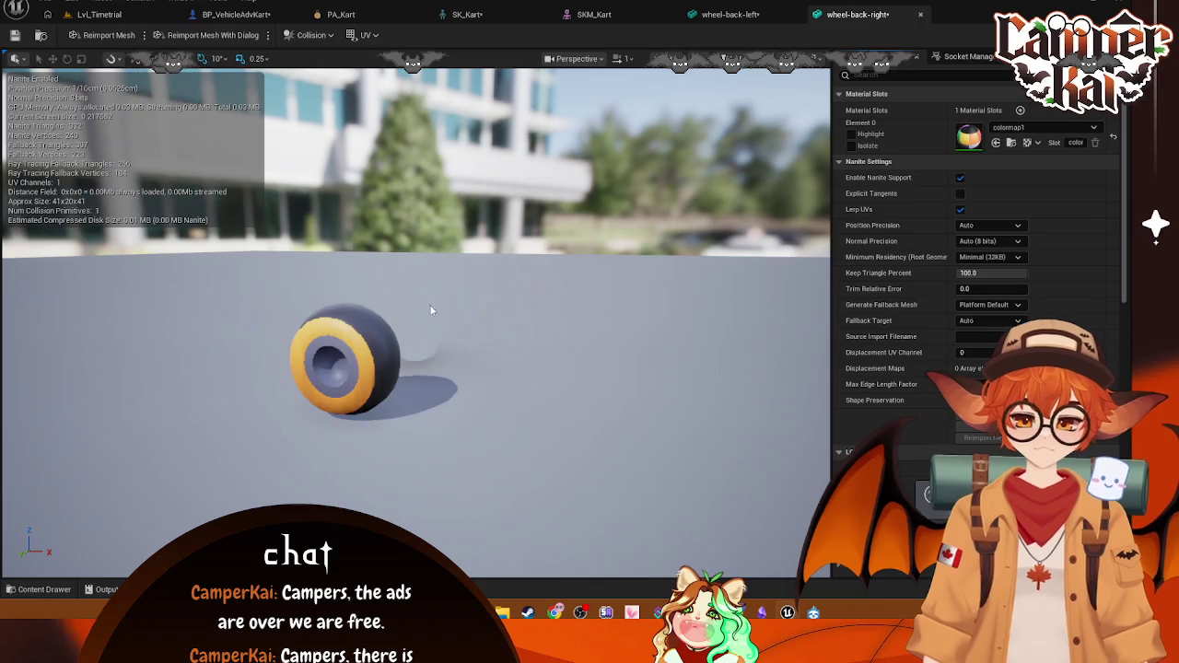
Step: Reimport wheel-front-left and wheel-front-right with the -90° yaw offset rotation
left_click(111, 14)
left_click(772, 499)
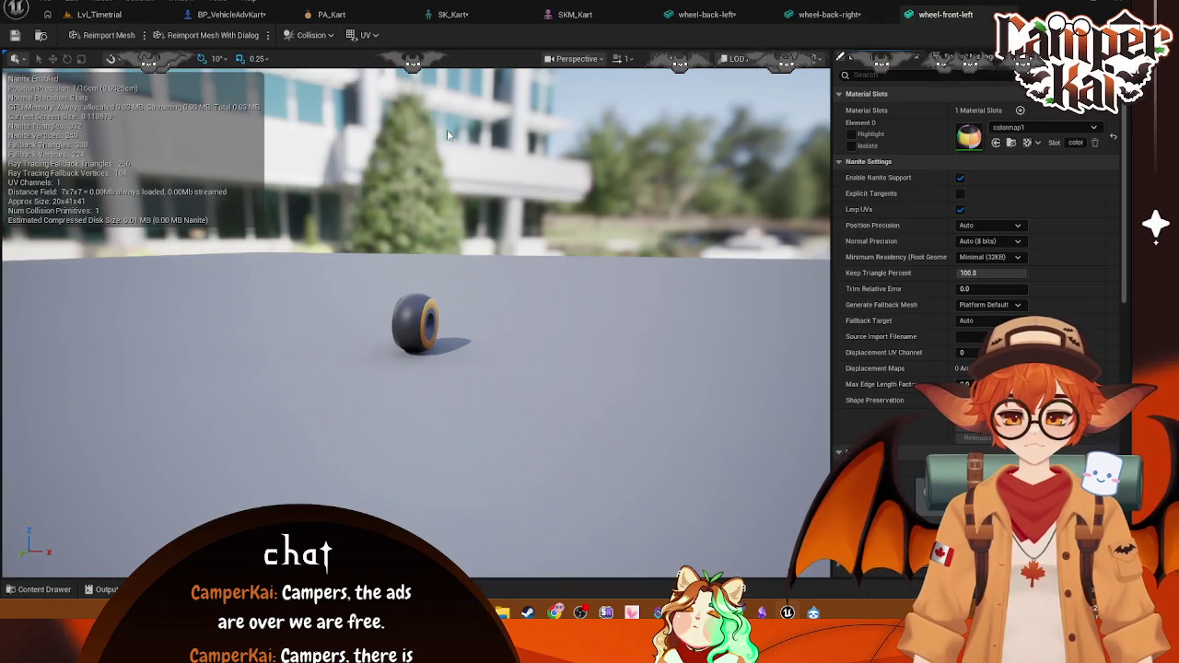
left_click(244, 35)
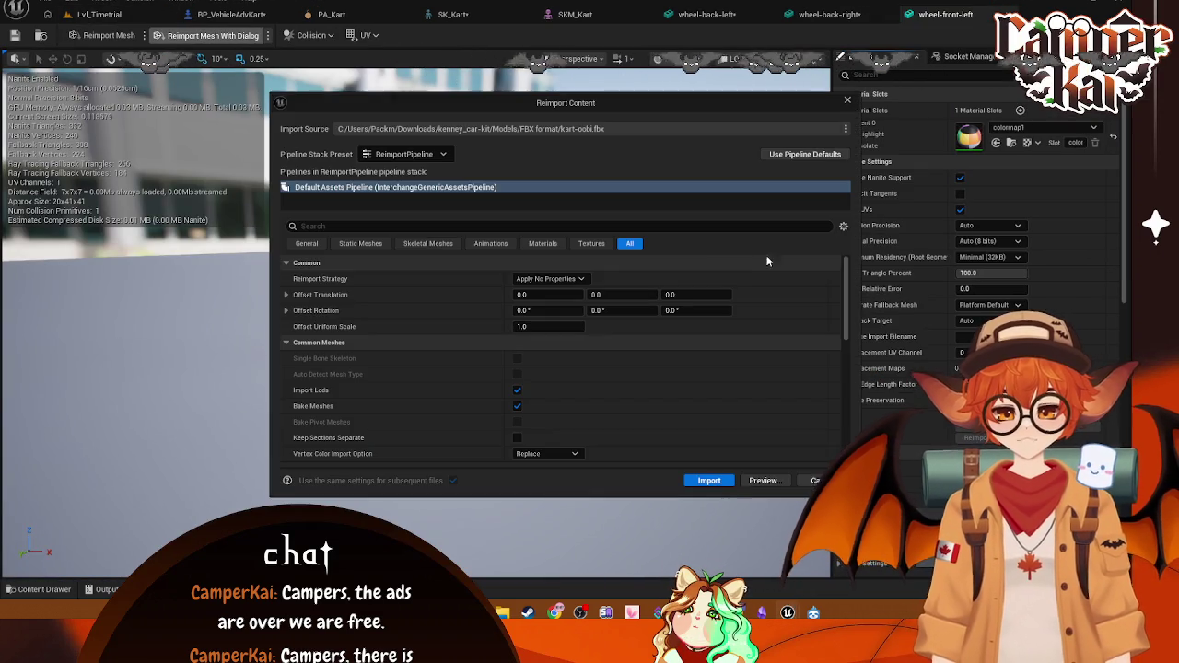
left_click(686, 311)
type("-90")
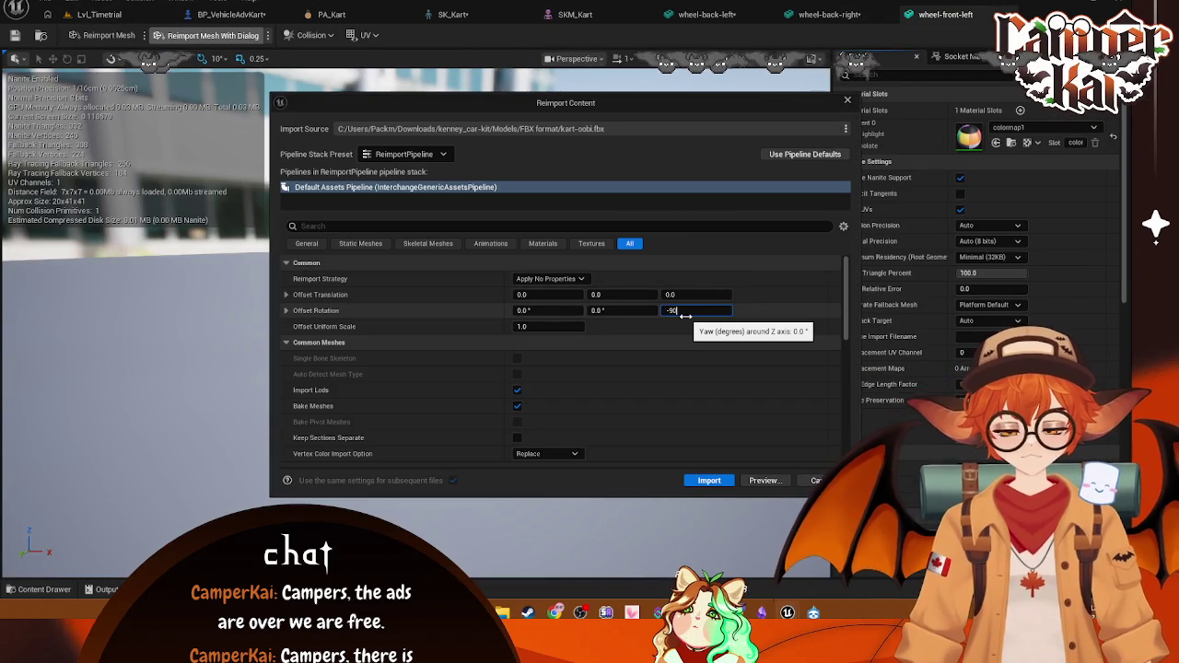
left_click(710, 480)
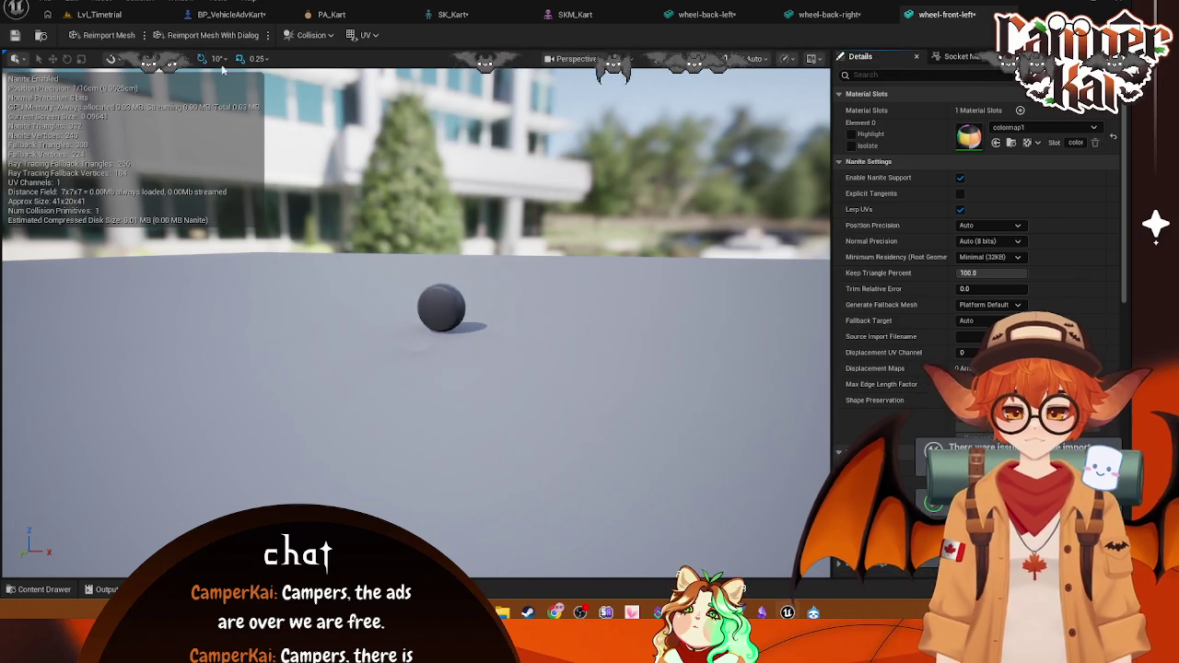
left_click(101, 15)
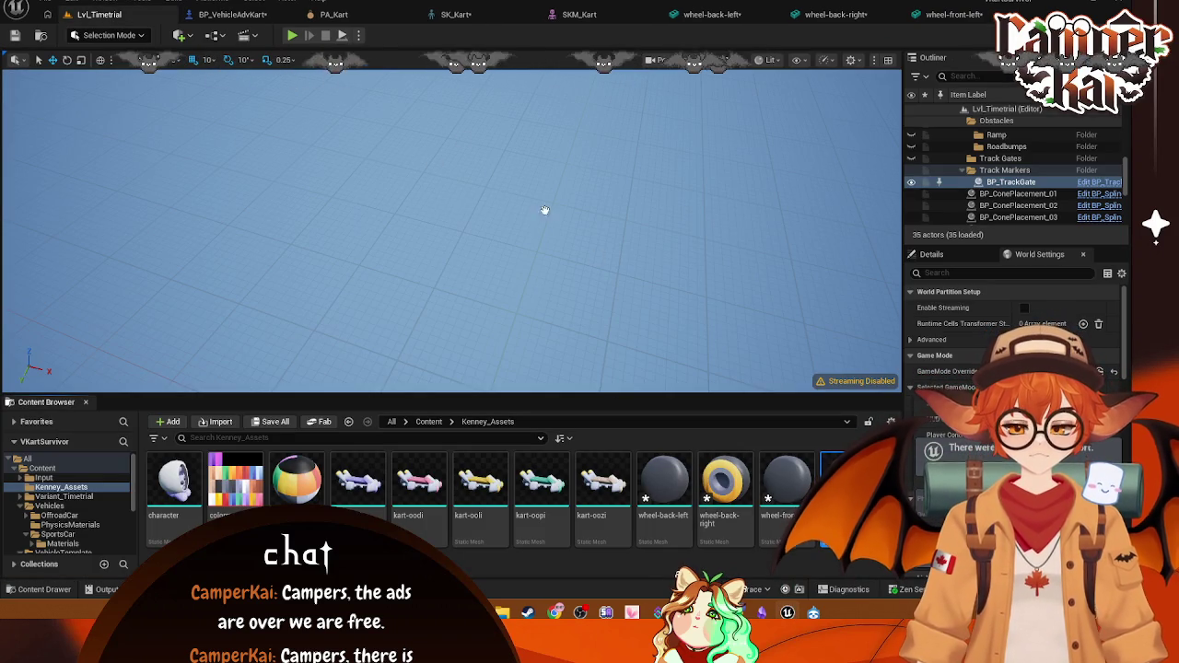
double_click(834, 477)
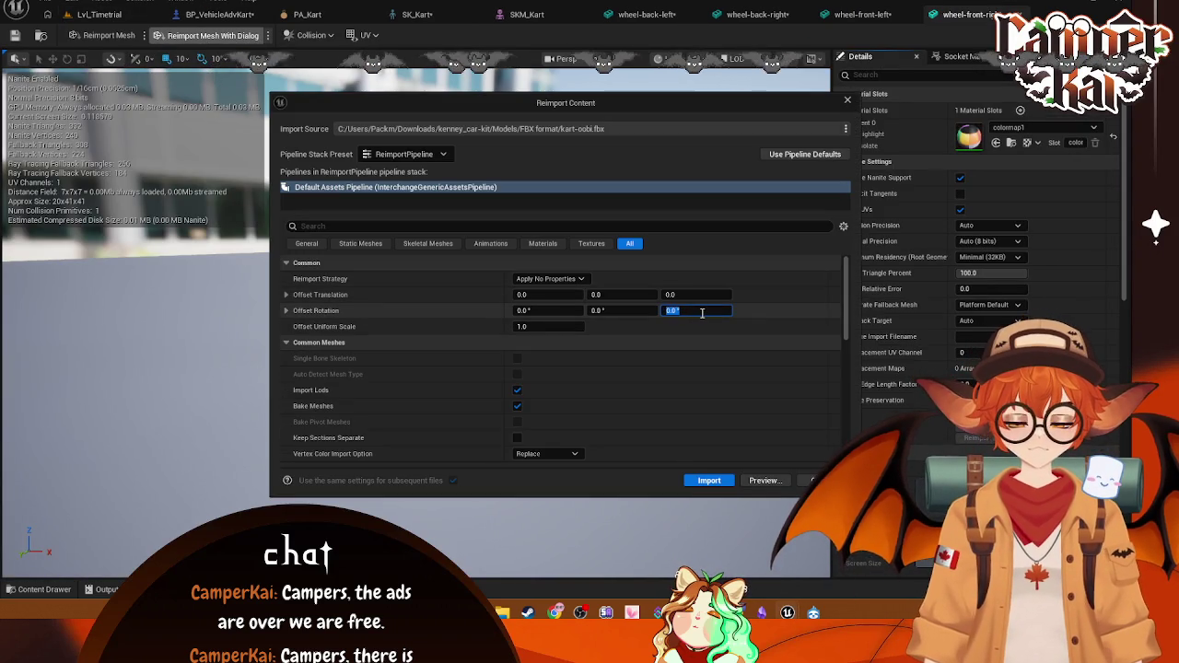
left_click(709, 480)
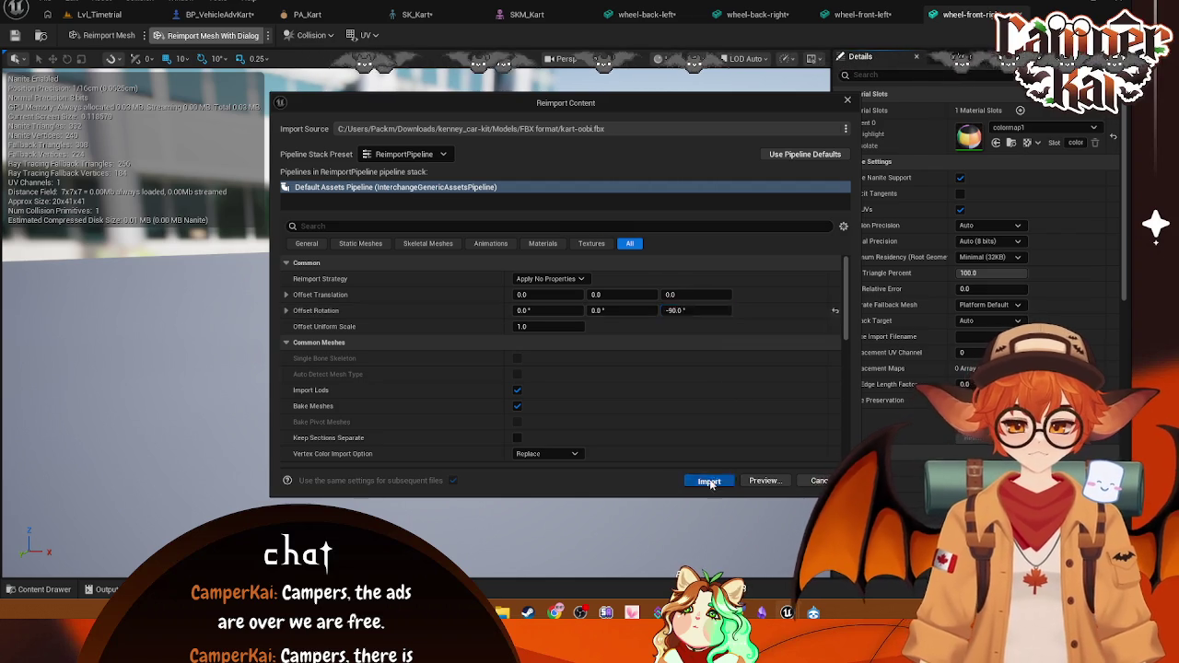
Step: Review and close the wheel-back-left, wheel-back-right and wheel-front-left mesh editors
left_click(638, 14)
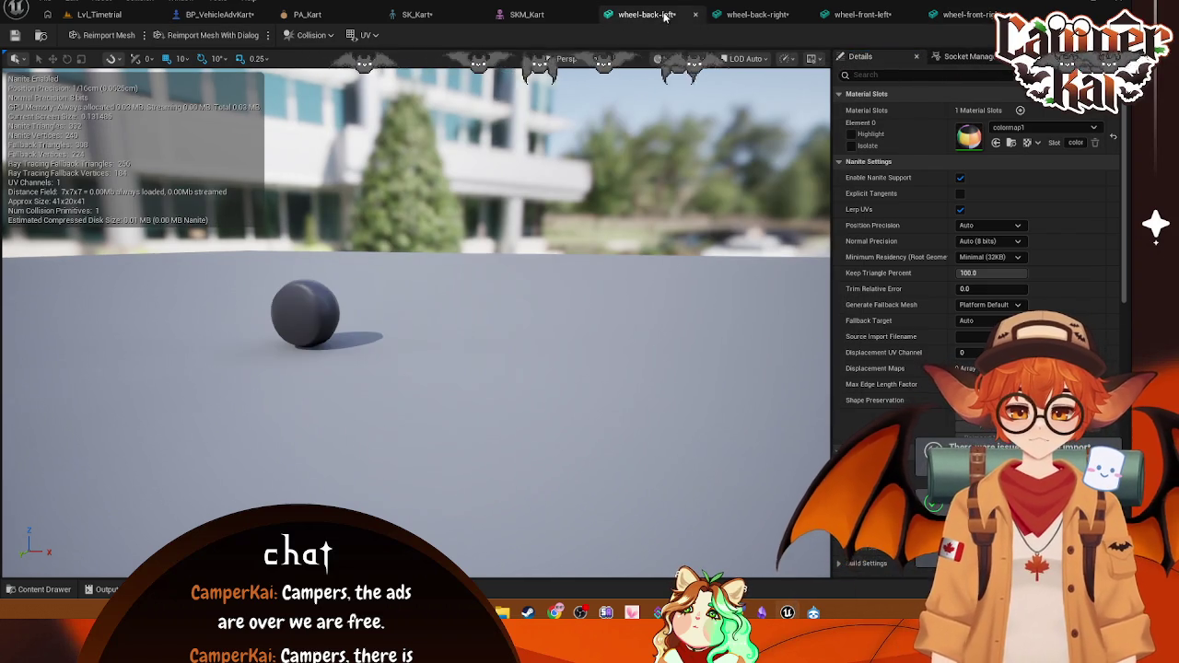
left_click(753, 15)
left_click(862, 14)
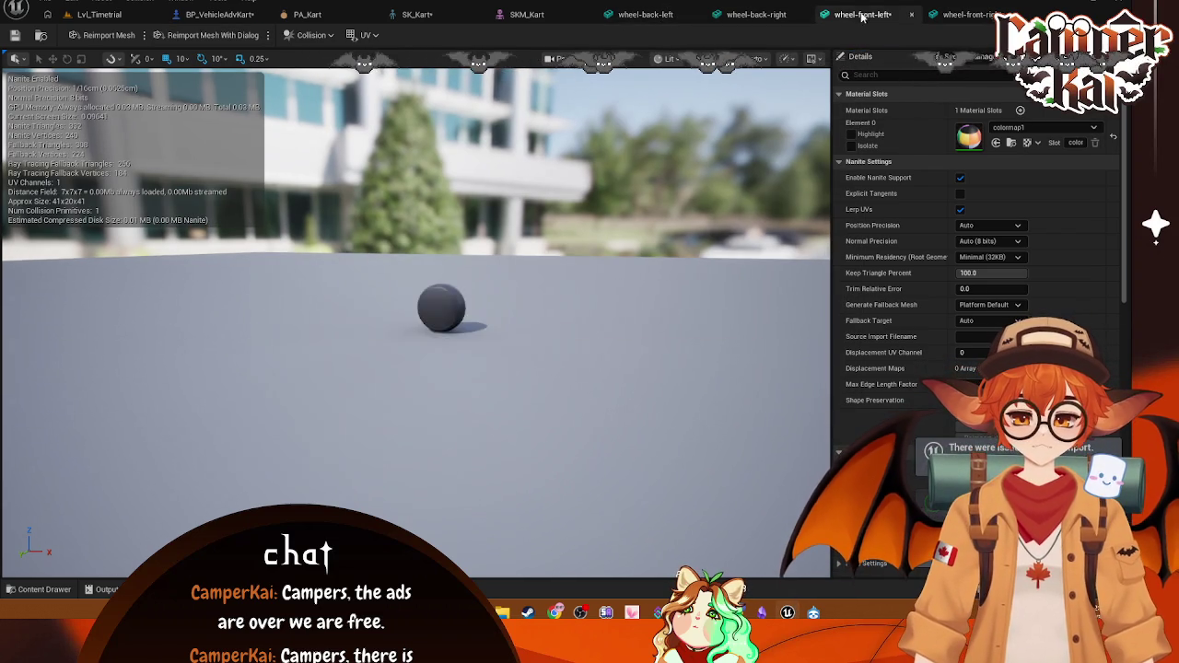
left_click(695, 15)
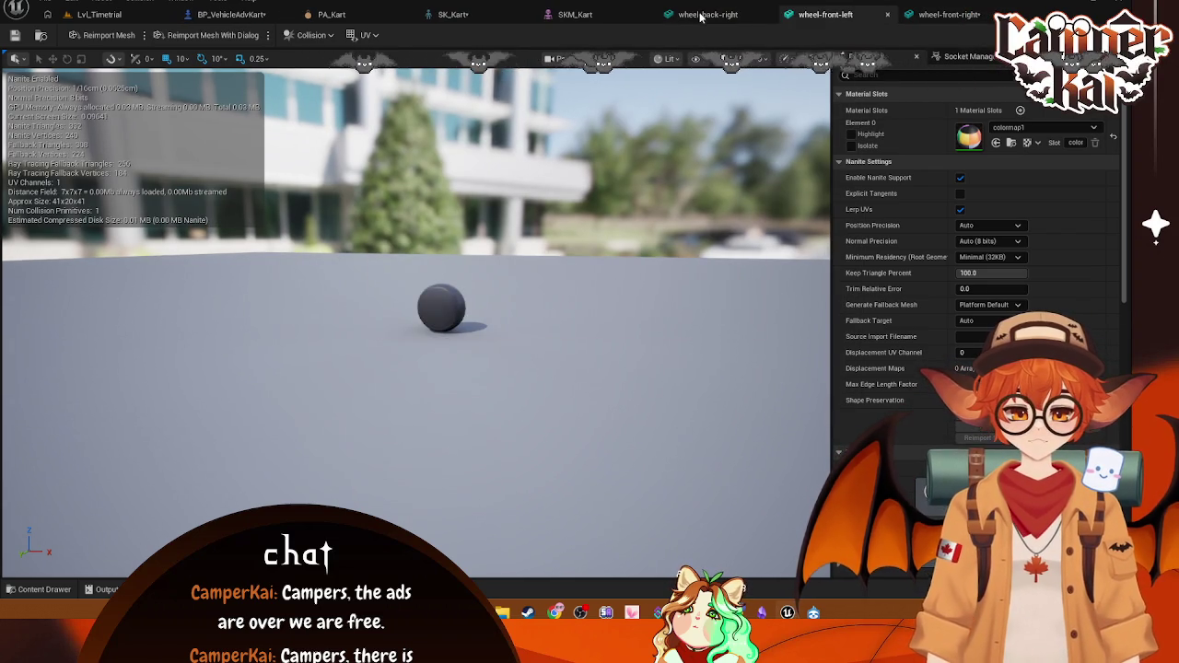
left_click(768, 15)
left_click(768, 15)
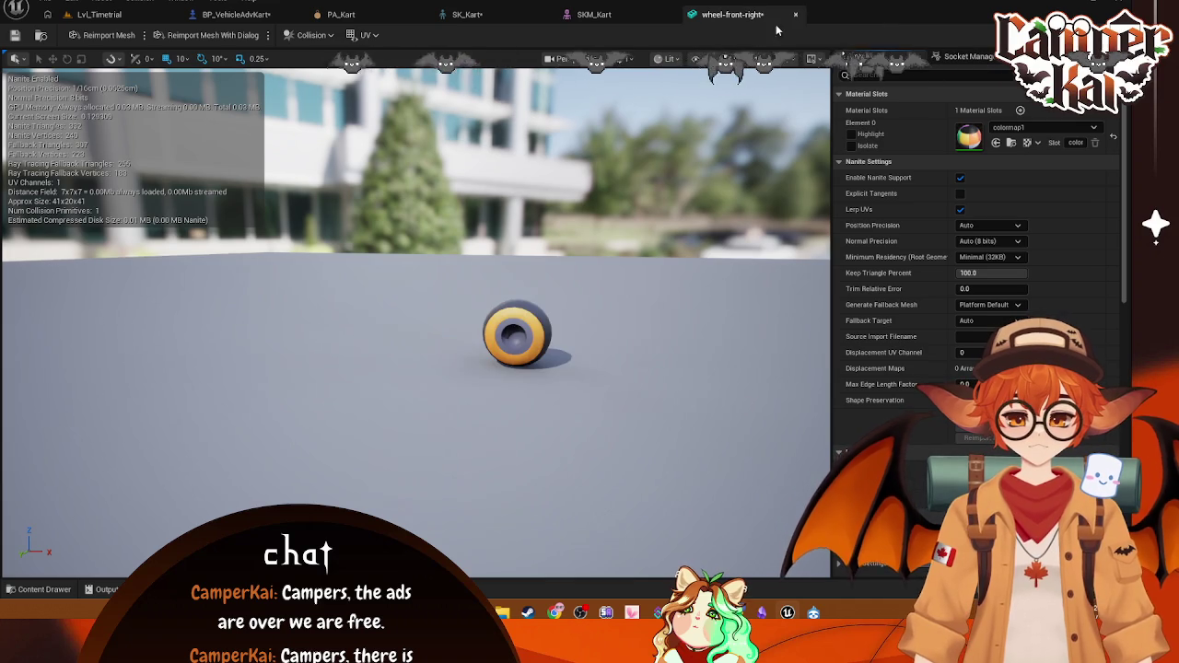
Step: Save and close wheel-front-right and frame the whole kart in the SKM_Kart viewport
key("ctrl+s")
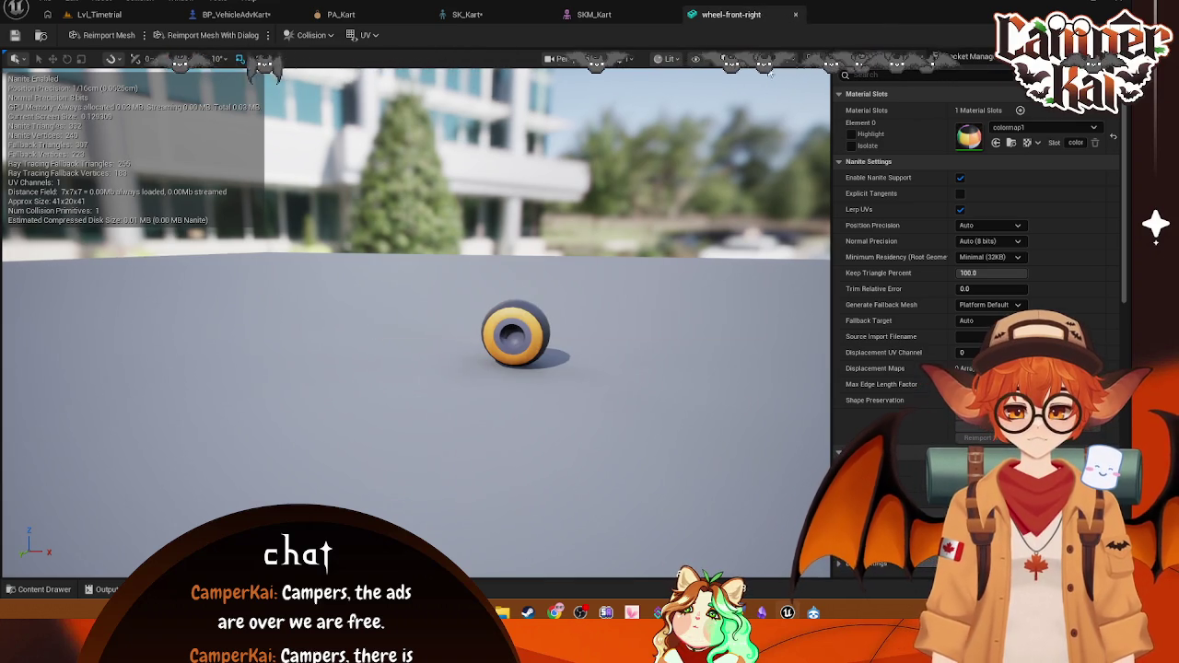
left_click(795, 15)
mouse_move(677, 181)
left_mouse_down()
mouse_move(645, 230)
mouse_move(589, 276)
mouse_move(534, 277)
mouse_move(516, 239)
mouse_move(589, 304)
left_mouse_up()
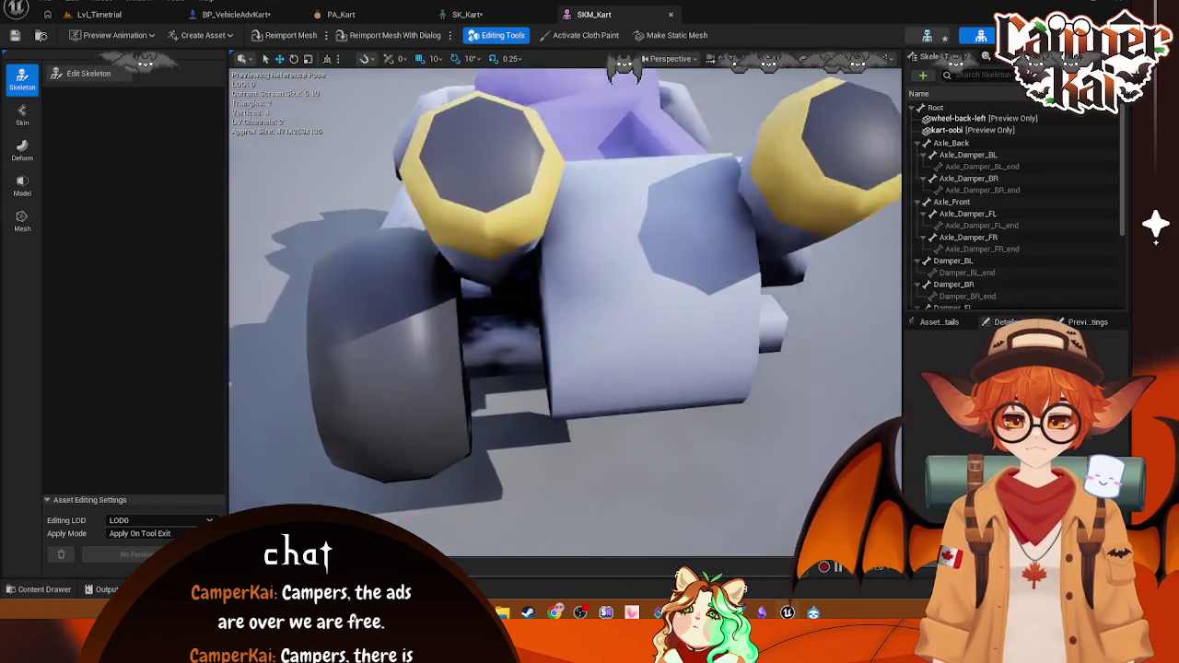
mouse_move(261, 478)
left_mouse_down()
mouse_move(262, 516)
mouse_move(261, 478)
left_mouse_up()
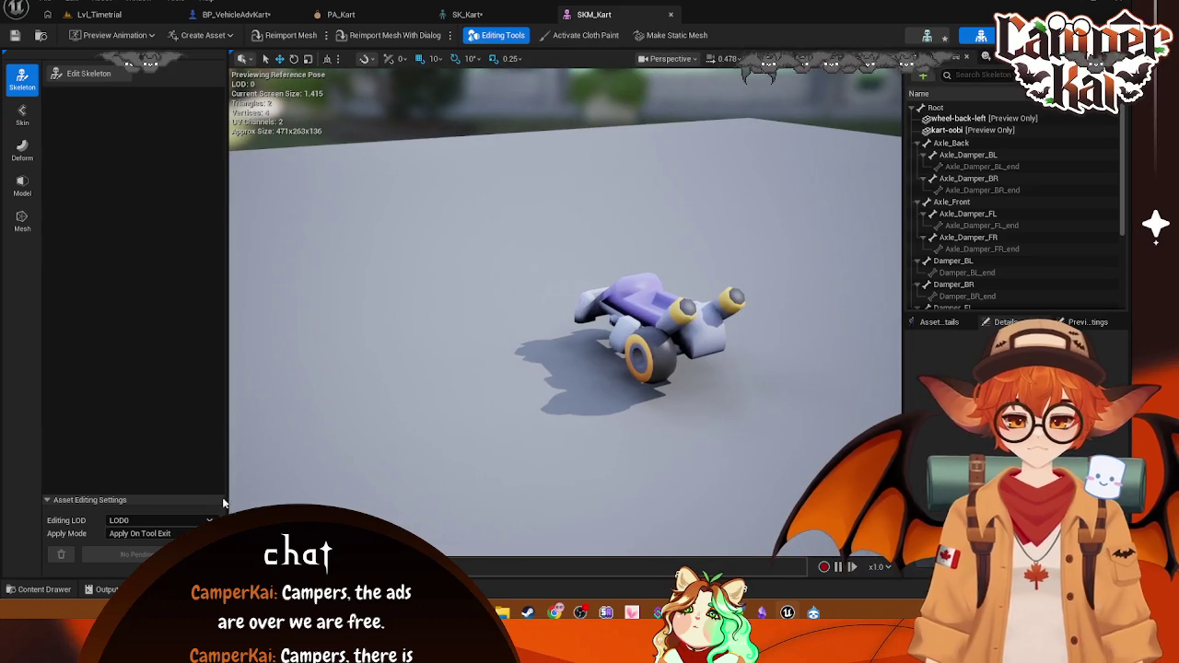
Step: Drag the four wheel meshes from Kenney_Assets onto Root as preview meshes
left_click(40, 589)
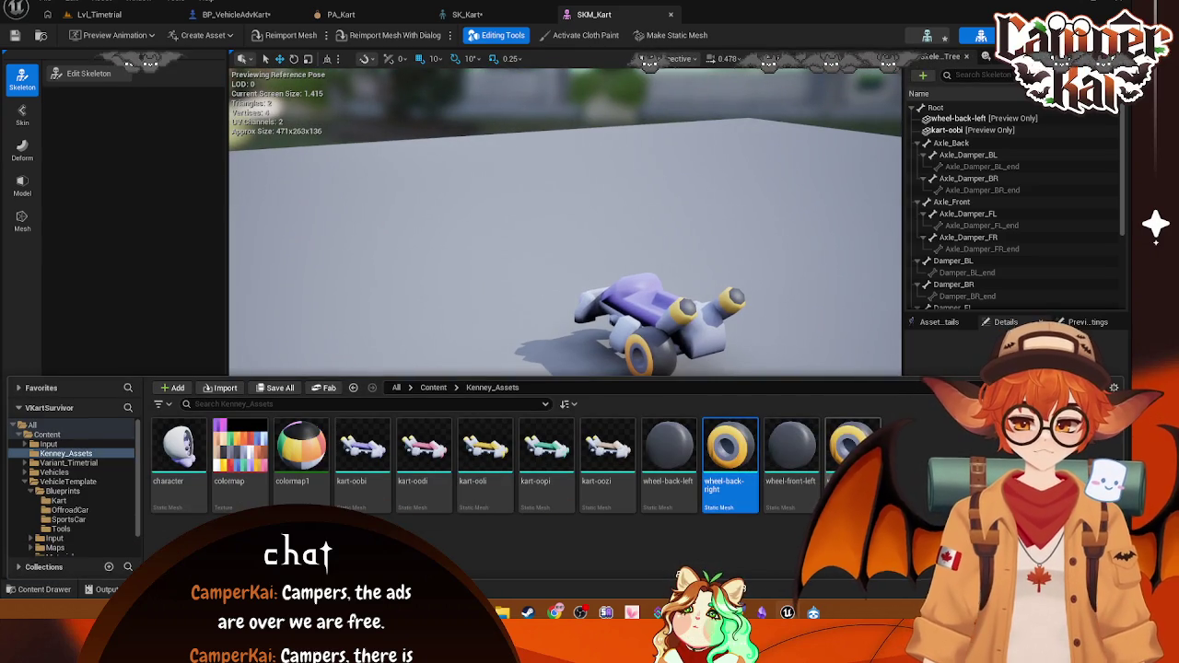
mouse_move(741, 442)
left_mouse_down()
mouse_move(960, 151)
mouse_move(951, 109)
left_mouse_up()
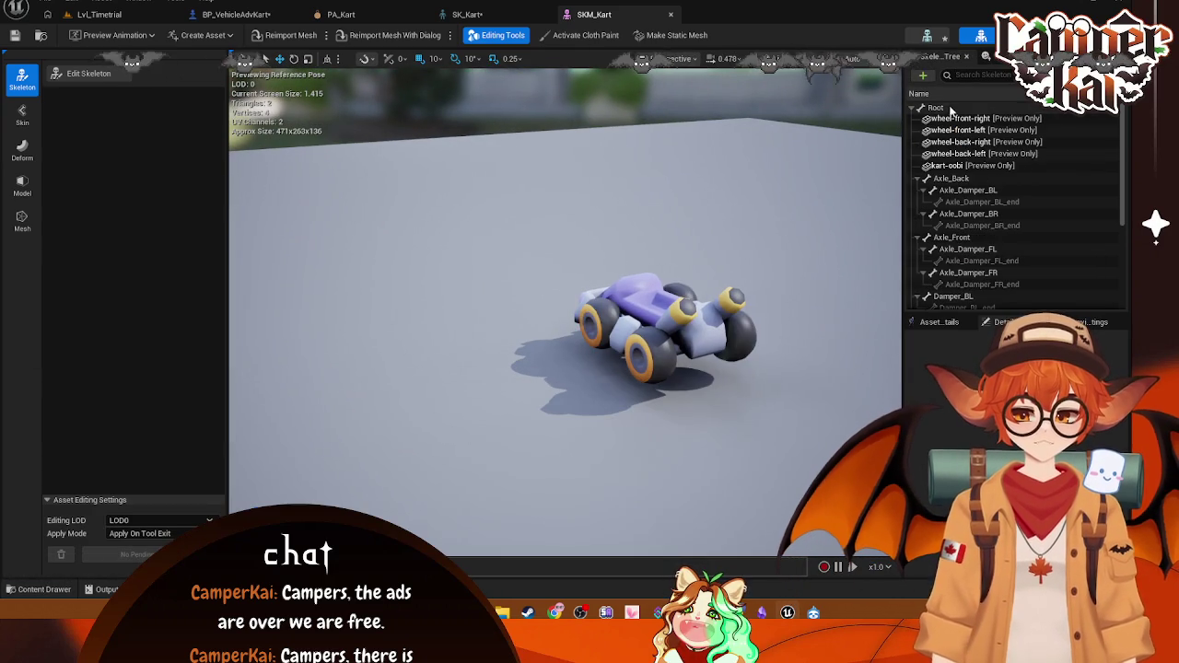
mouse_move(849, 234)
left_mouse_down()
mouse_move(792, 139)
mouse_move(691, 142)
mouse_move(580, 330)
left_mouse_up()
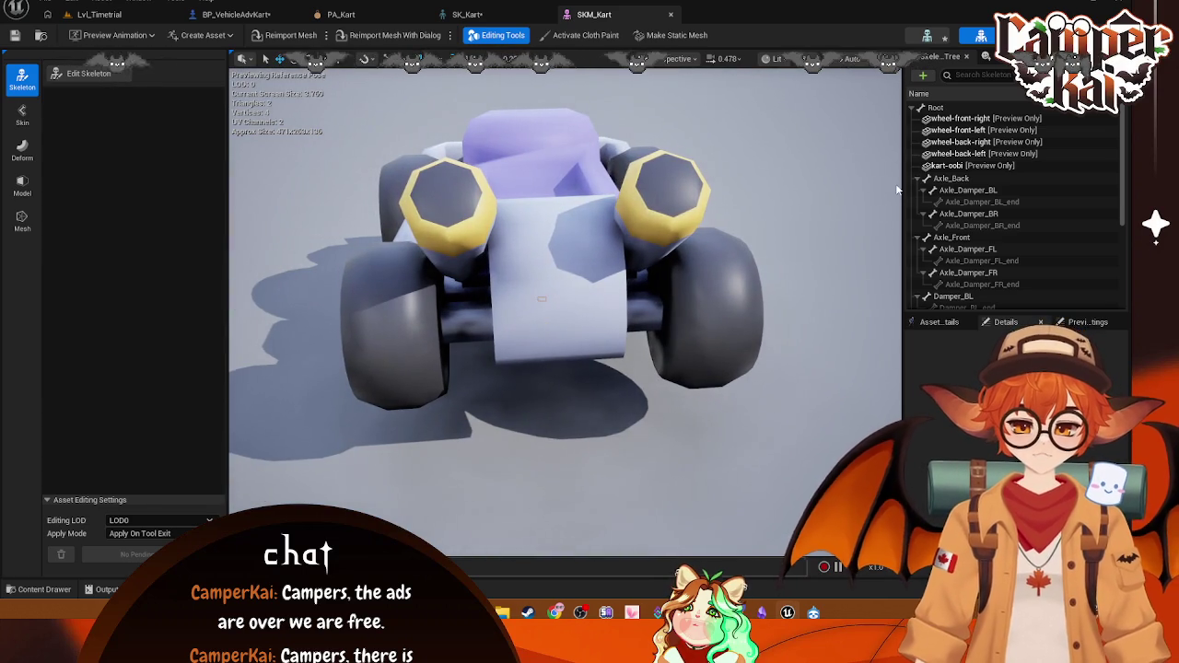
Step: Inspect the Axle_Back, Axle_Damper_BL and Axle_Damper_BL_end bones, then reselect Root
left_click(949, 179)
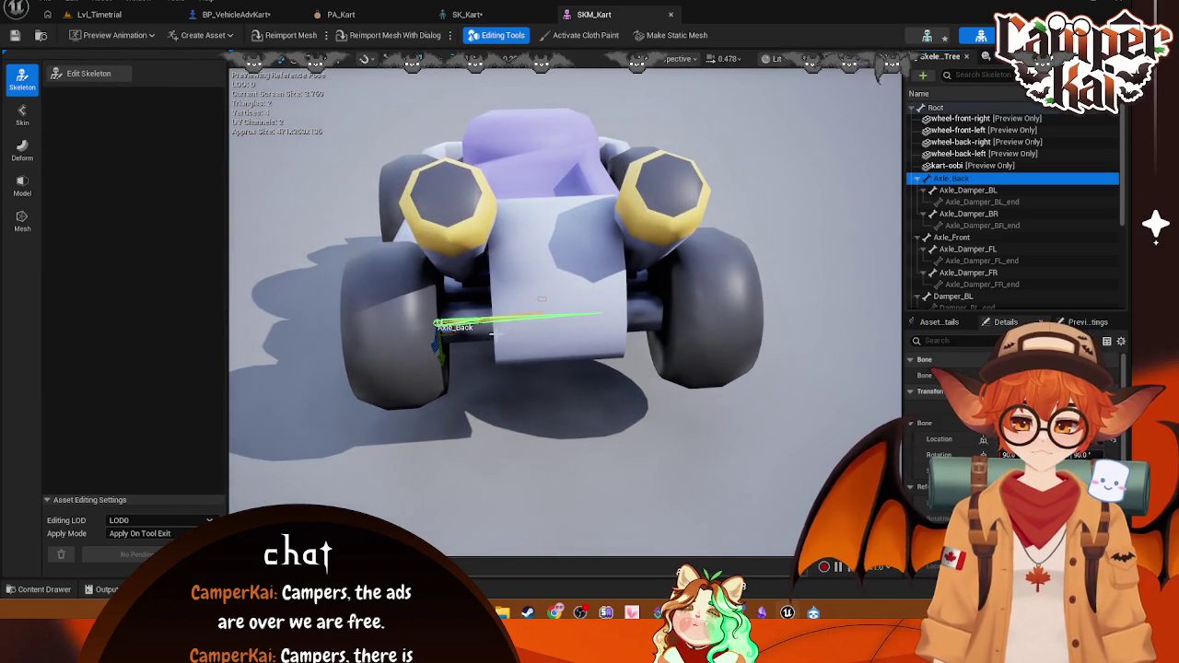
scroll(474, 338, "up", 5)
scroll(474, 338, "down", 5)
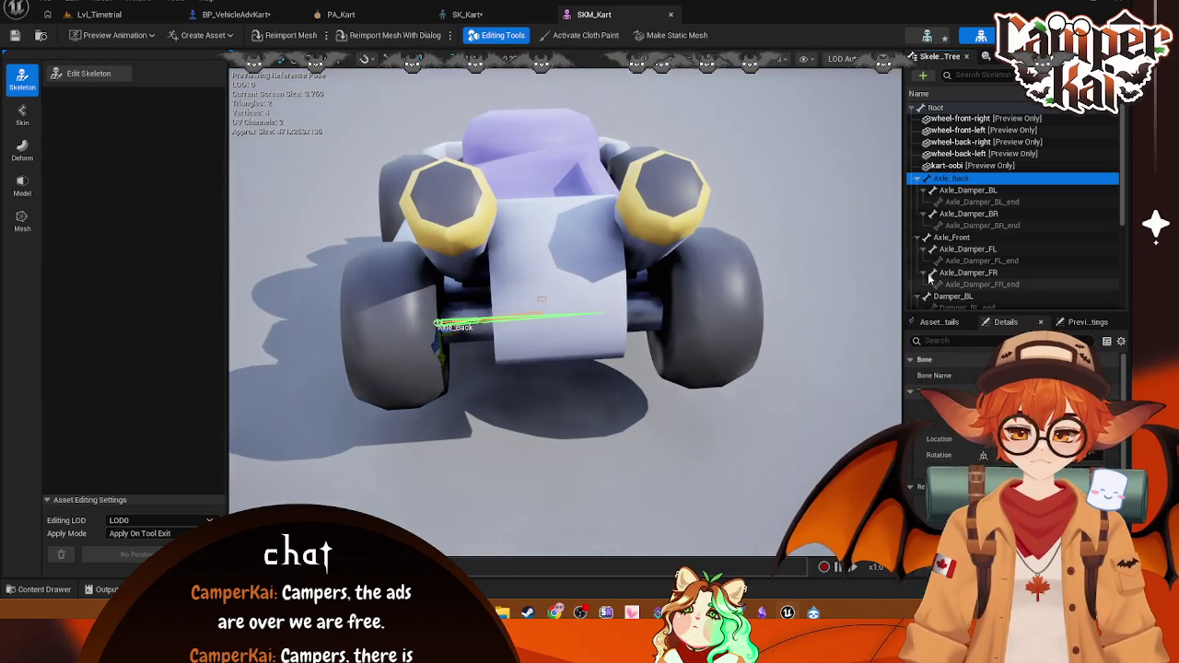
left_click(956, 203)
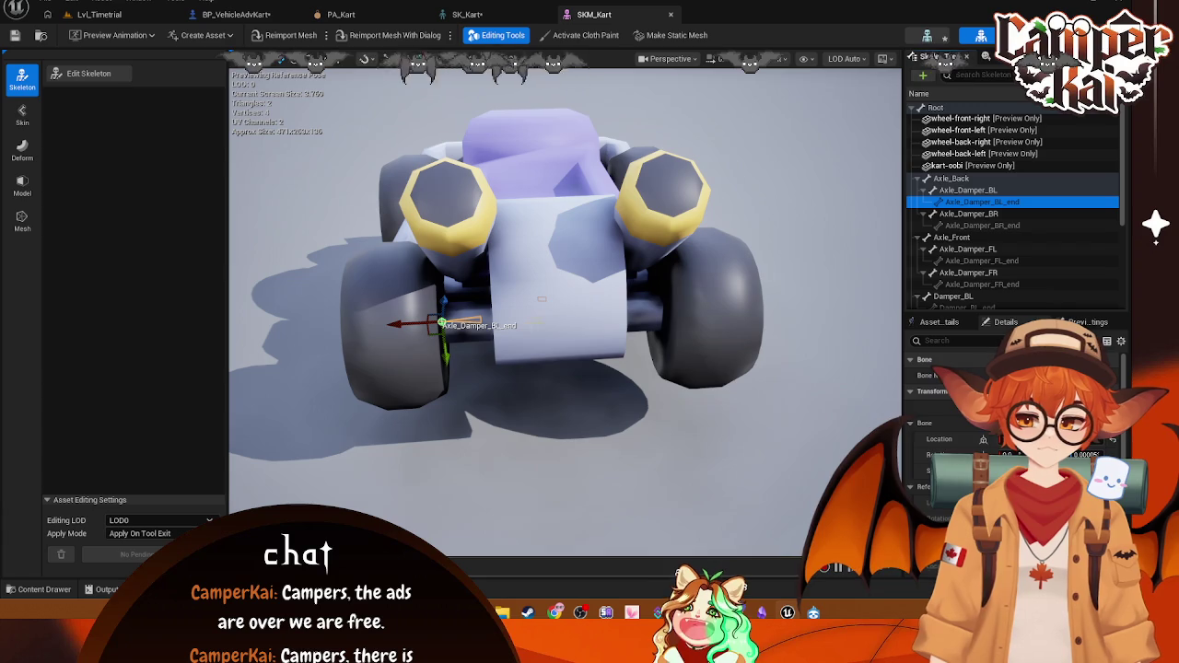
left_click(958, 189)
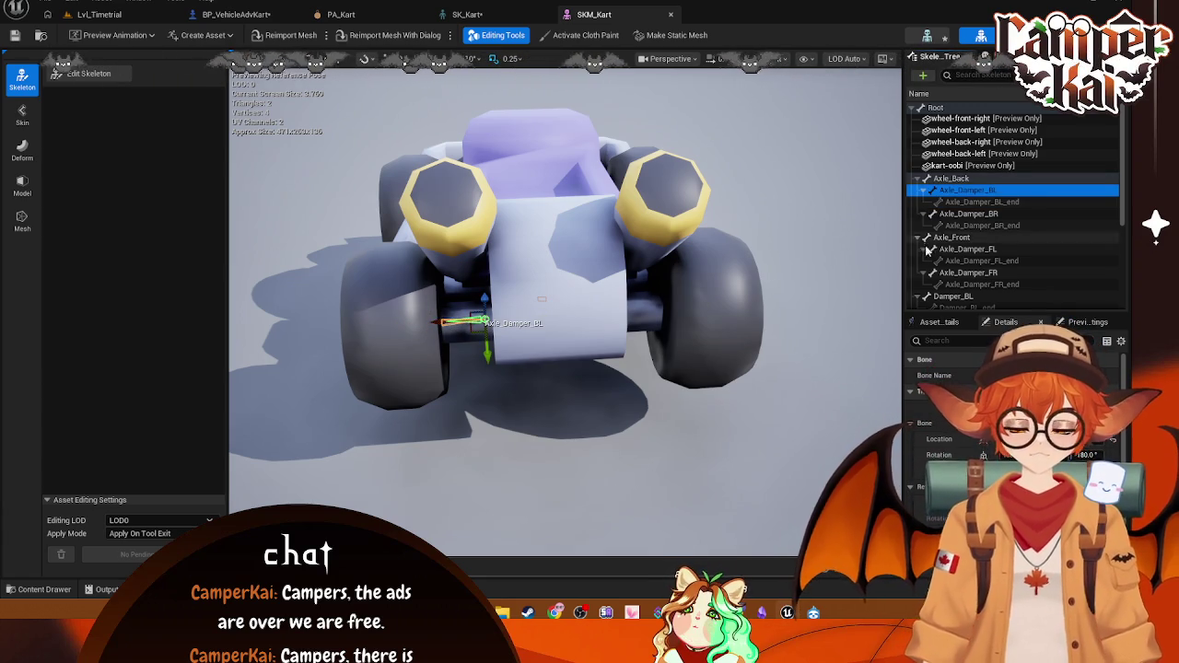
left_click(956, 178)
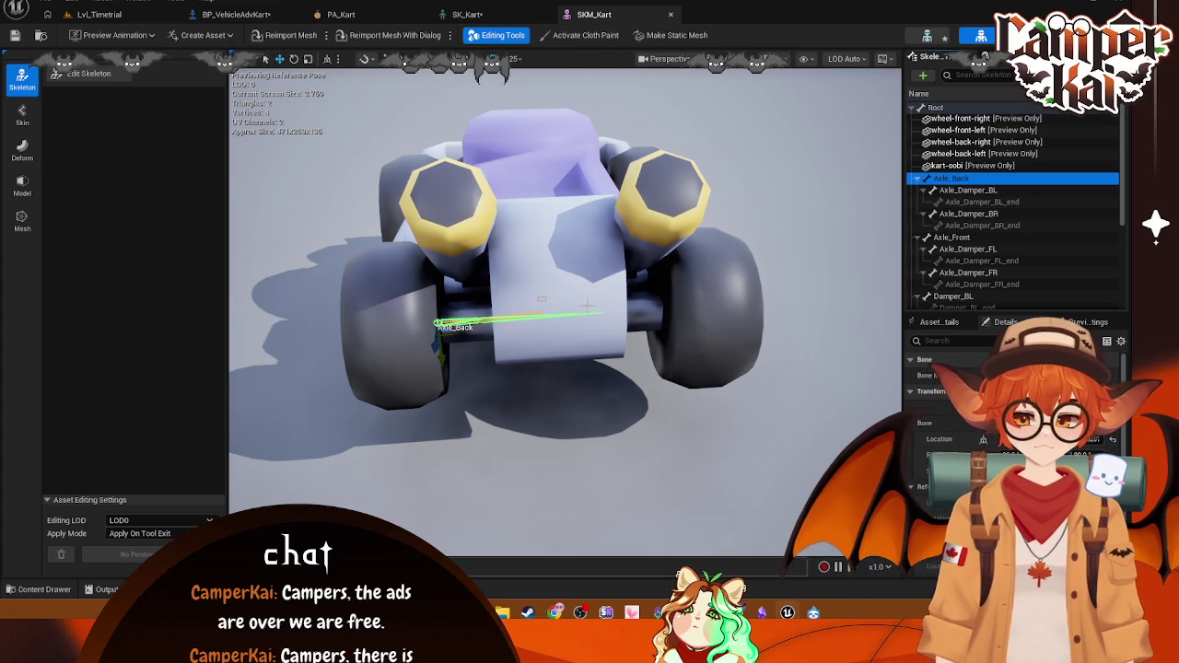
left_click(967, 189)
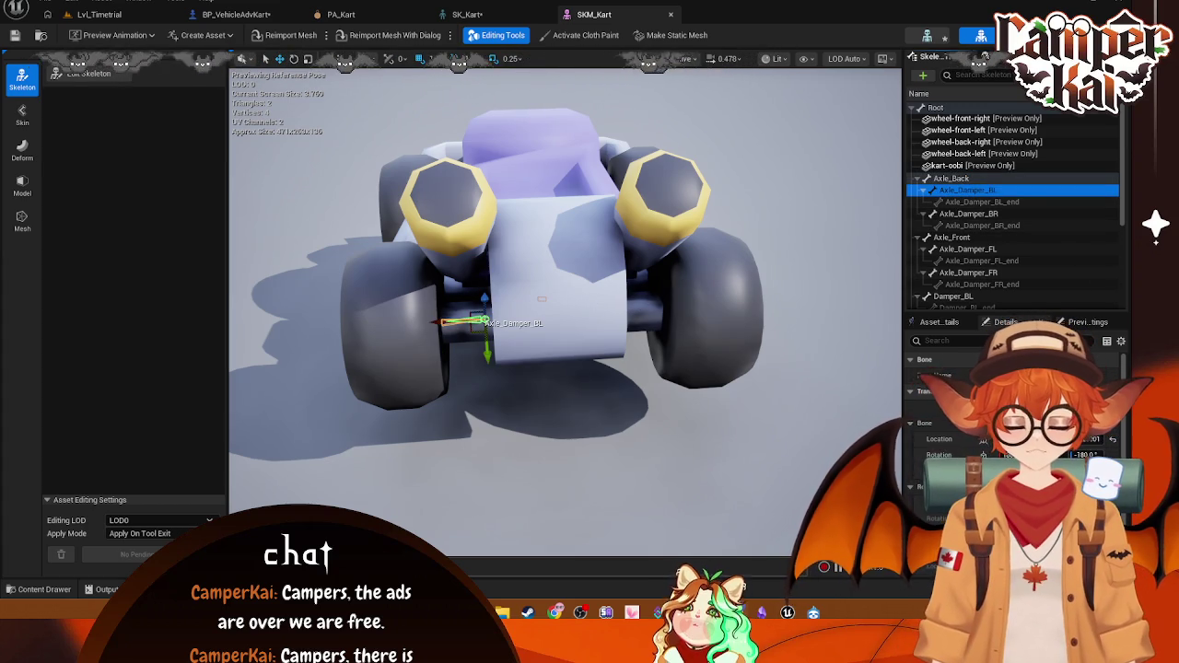
left_click(973, 110)
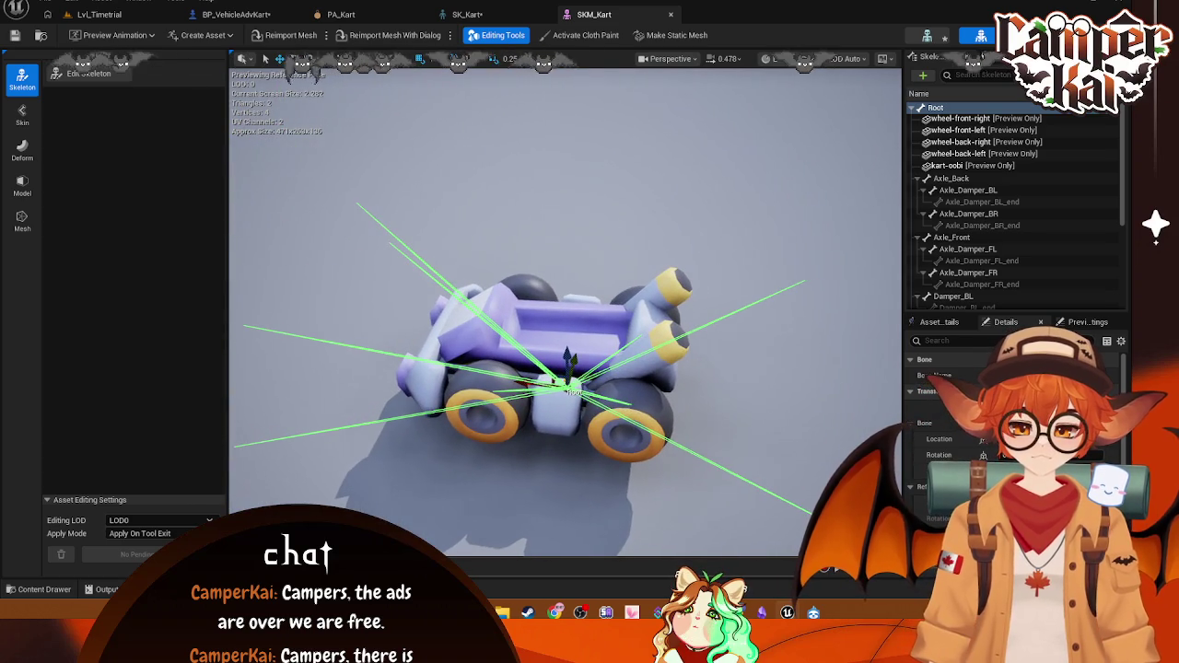
left_click(949, 178)
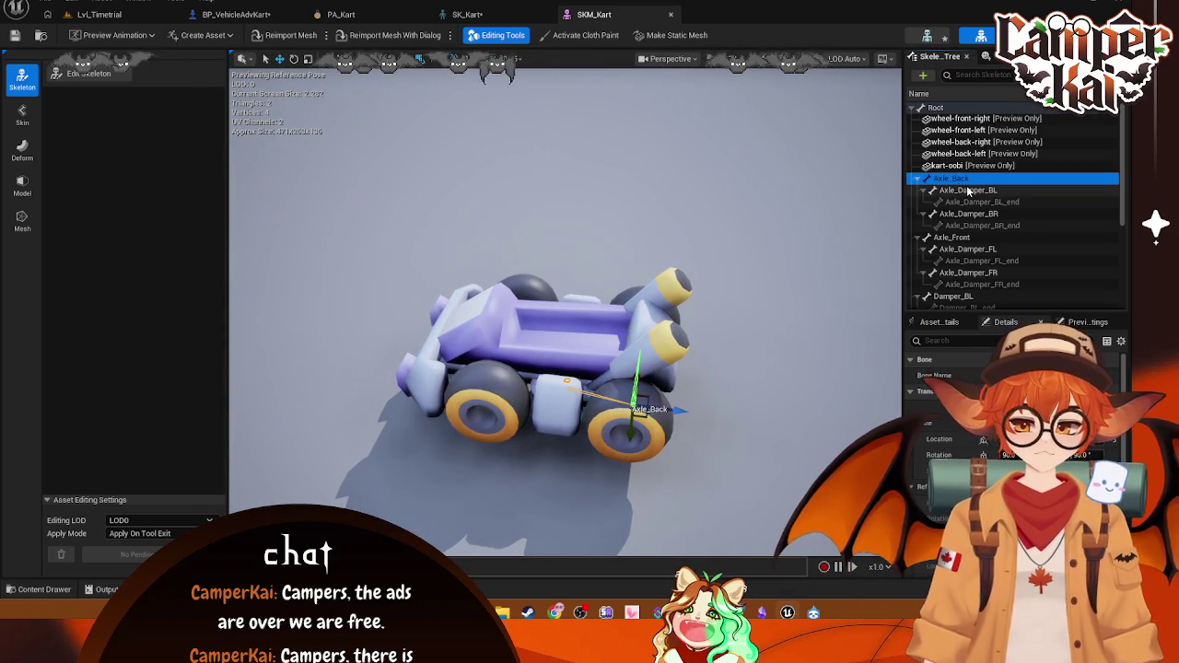
left_click(919, 192)
mouse_move(677, 302)
left_mouse_down()
mouse_move(645, 276)
mouse_move(663, 295)
mouse_move(727, 258)
mouse_move(663, 304)
left_mouse_up()
left_click(958, 215)
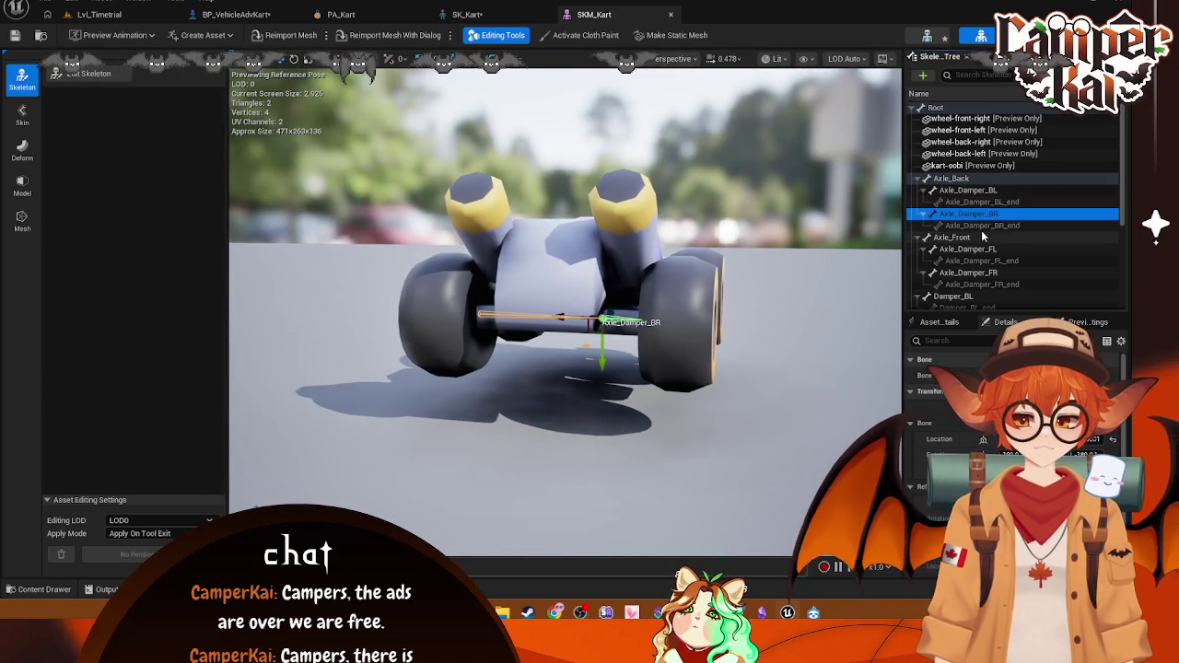
left_click(963, 190)
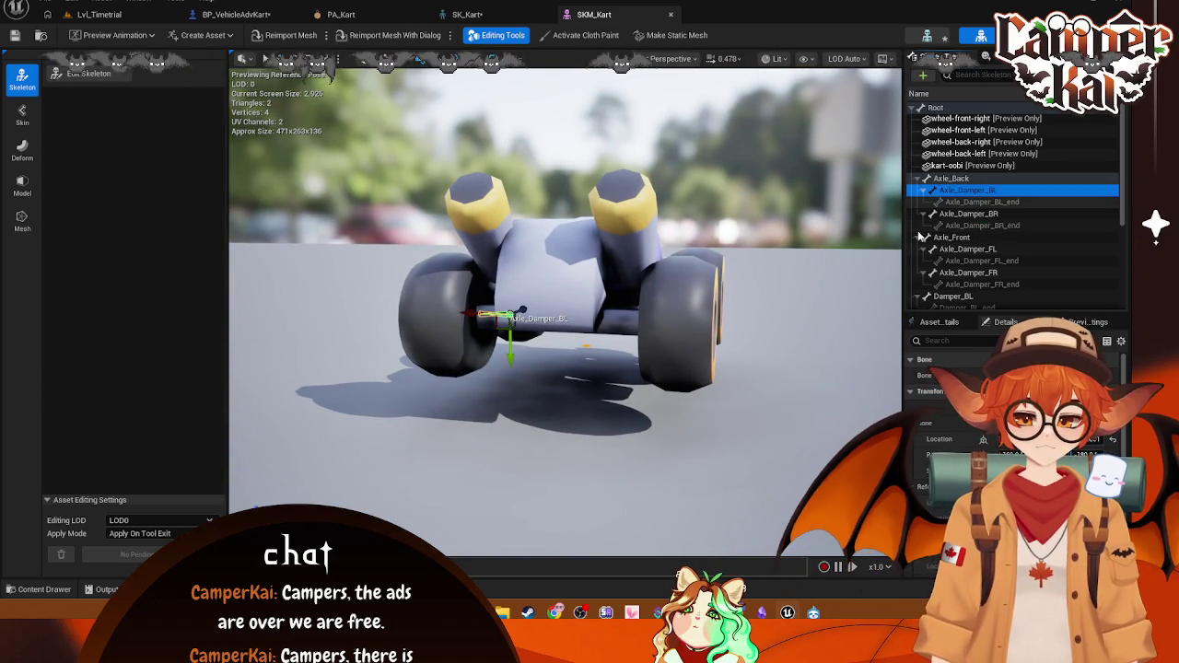
key("Down")
left_click(965, 214)
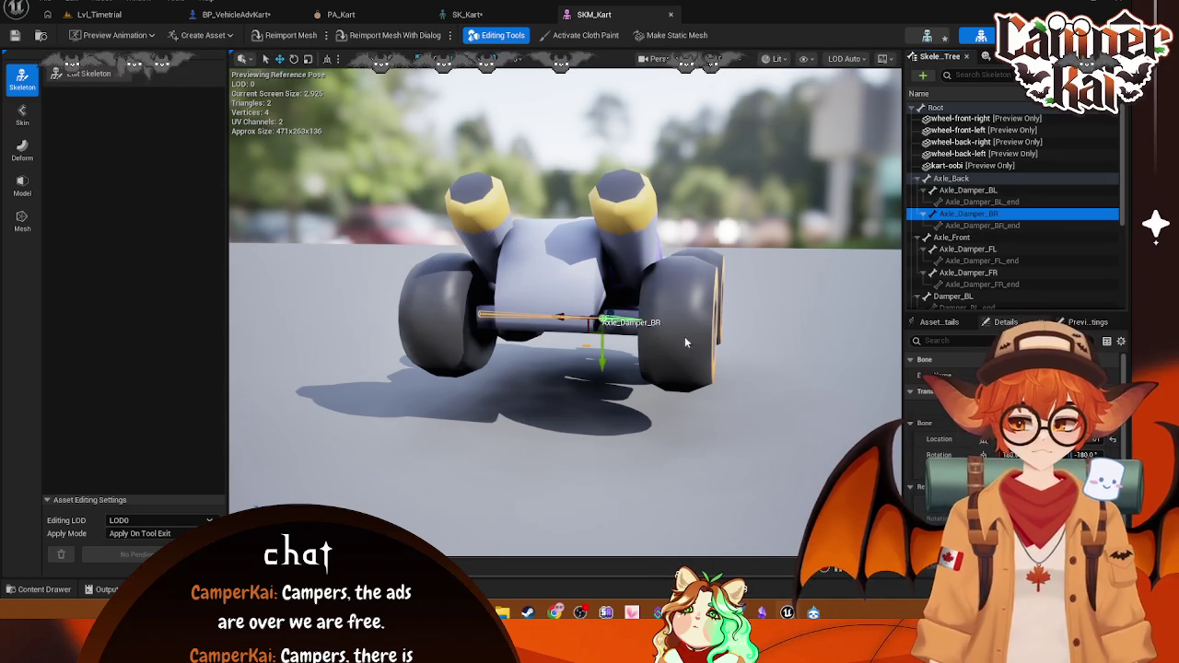
key("Down")
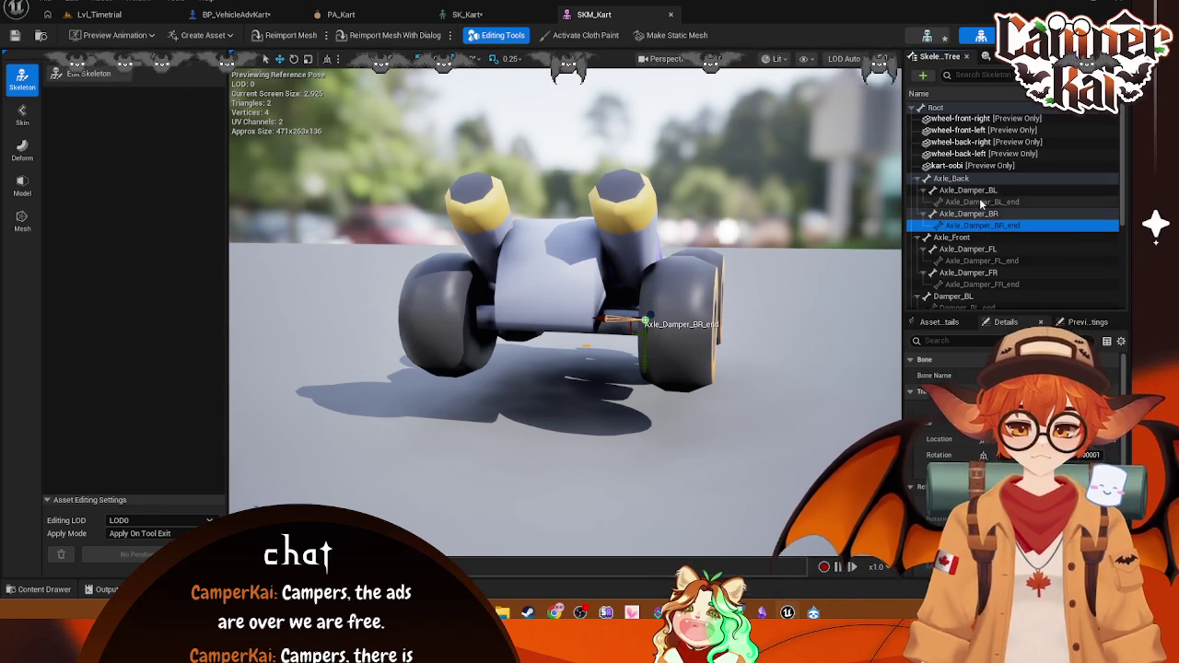
left_click(982, 201)
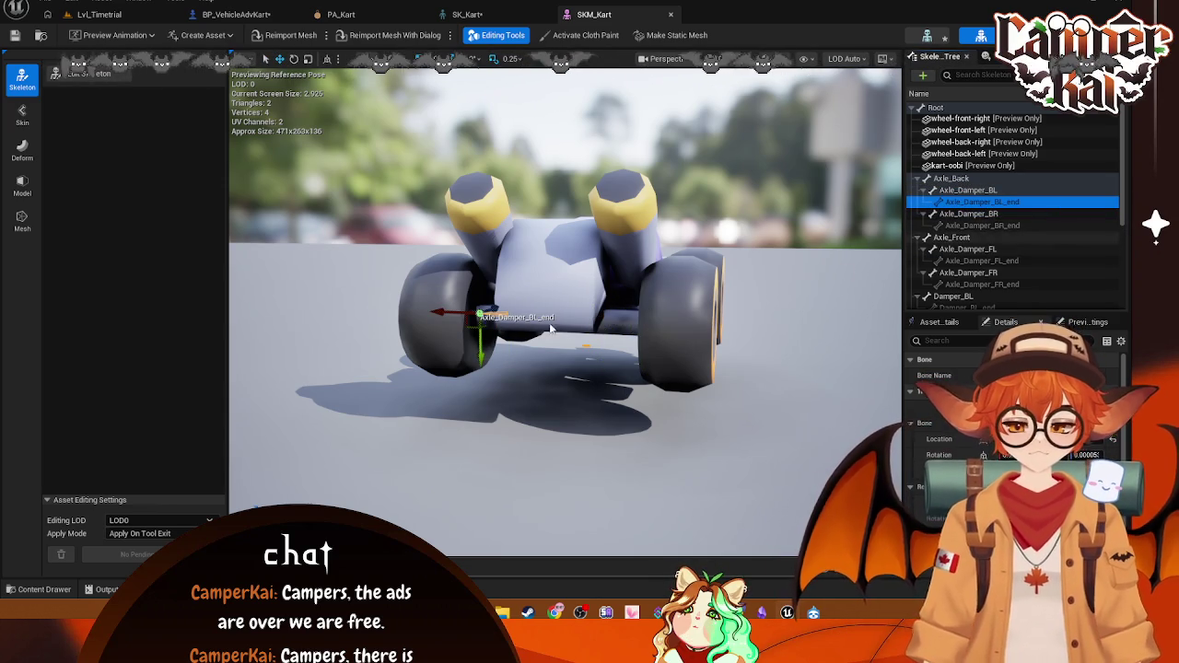
left_click(448, 313)
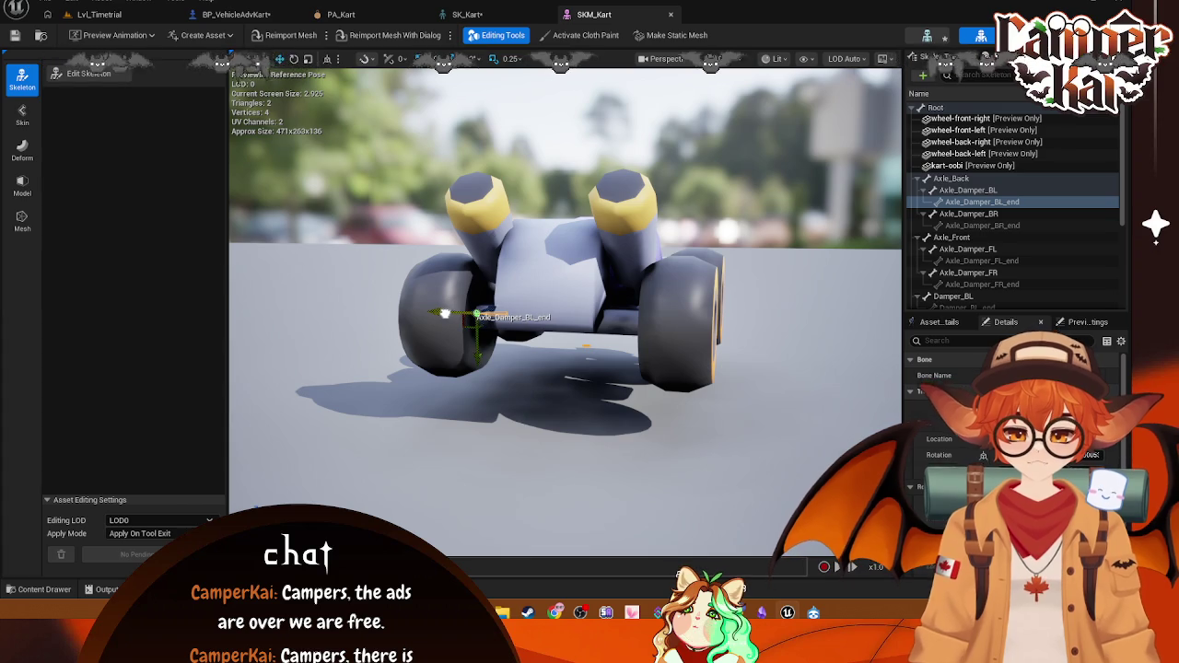
left_click(949, 237)
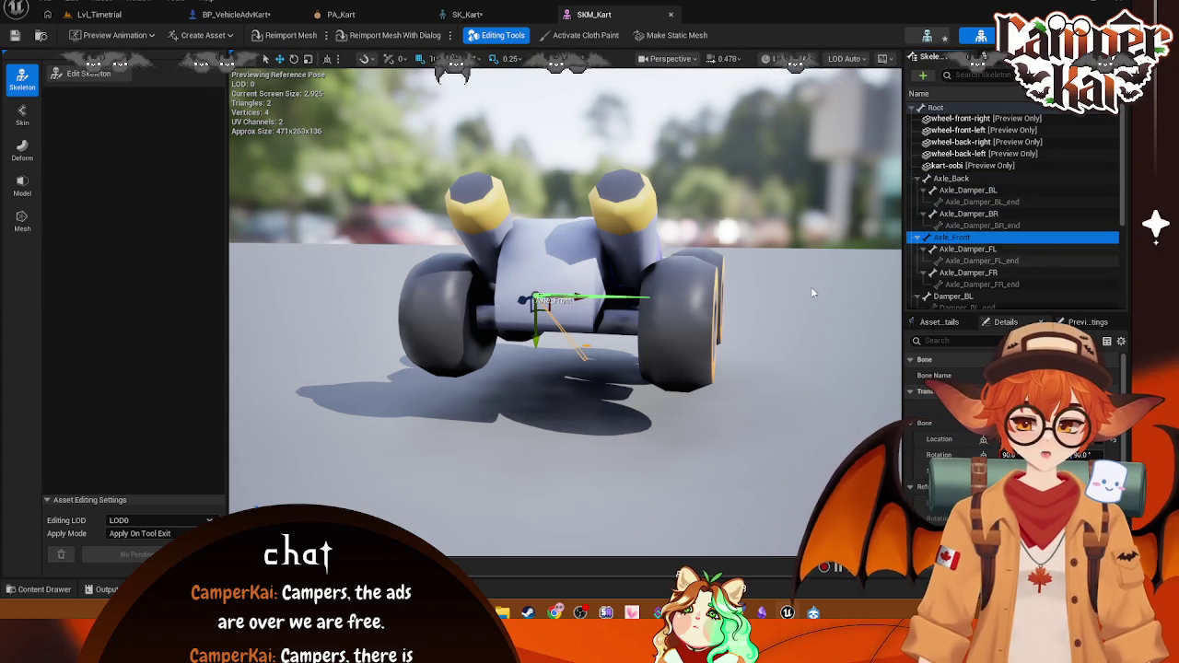
key("f")
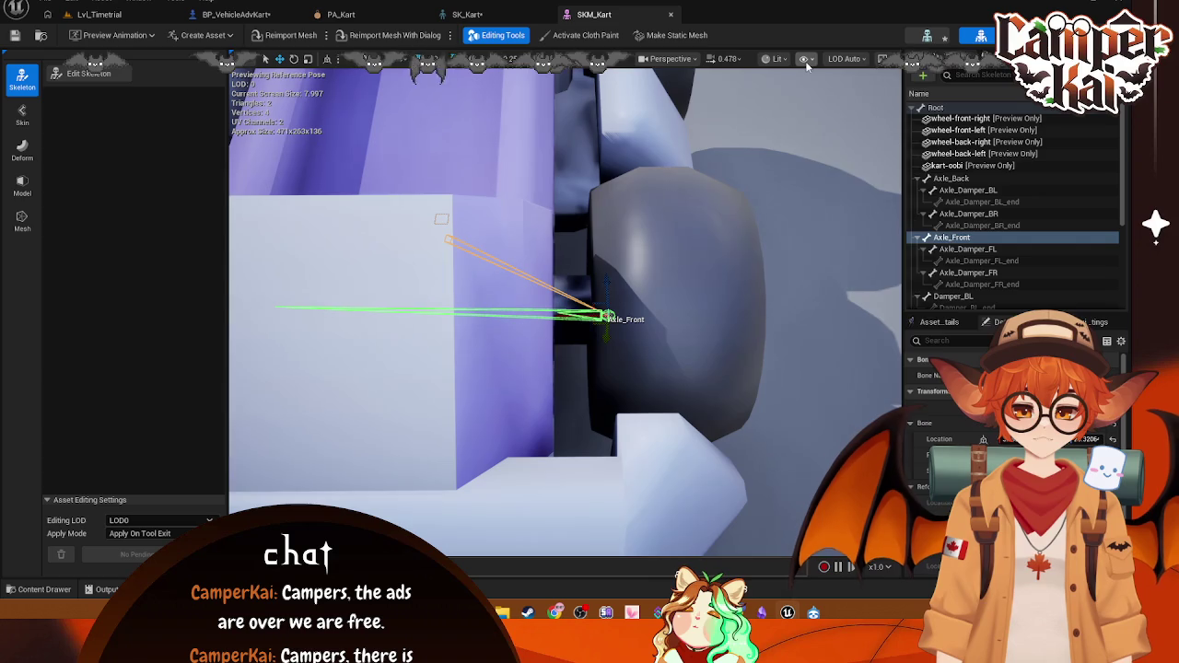
Step: Browse the viewport visibility and LOD options and switch the preview to Wireframe
left_click(806, 61)
mouse_move(852, 162)
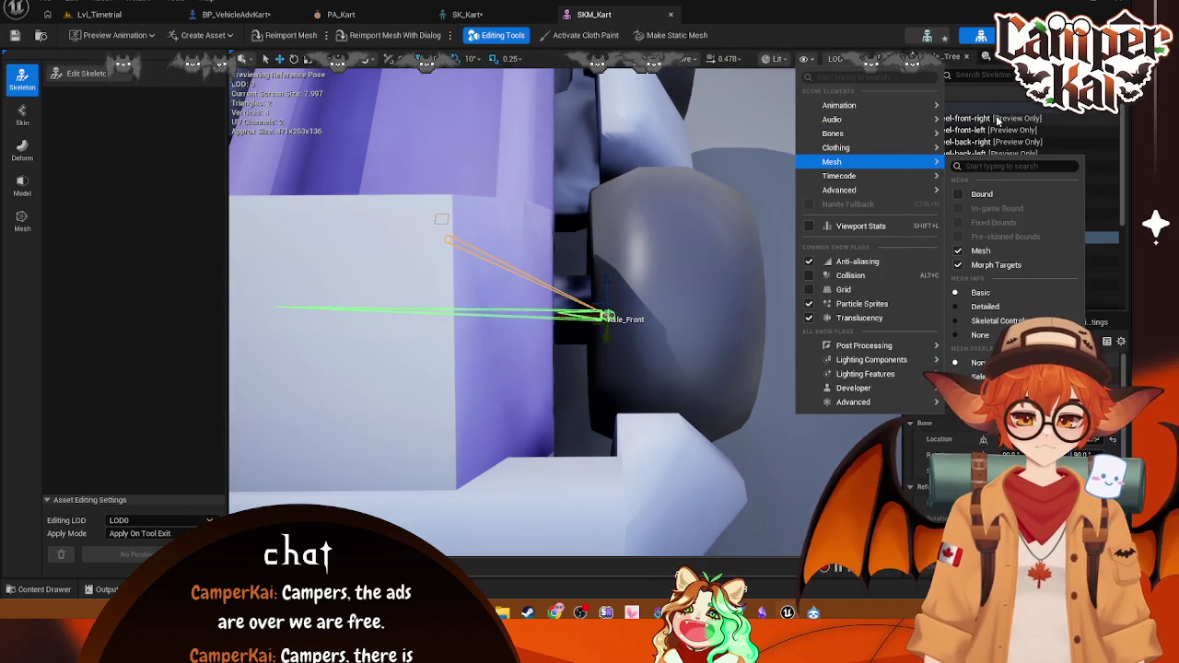
left_click(835, 59)
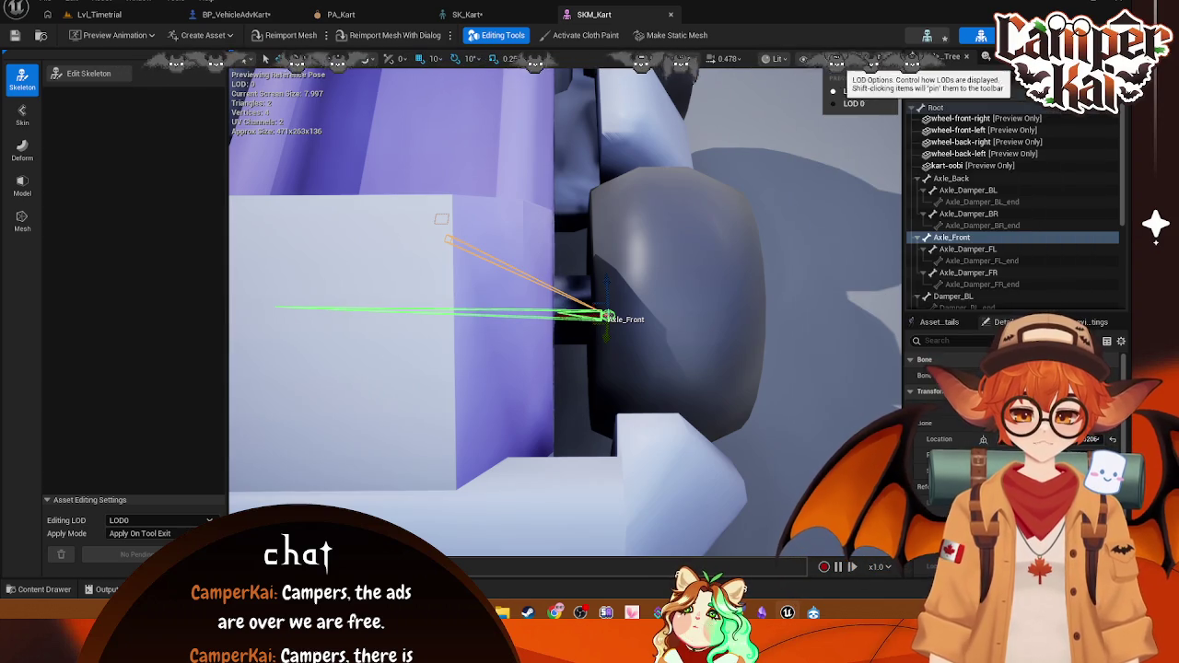
left_click(803, 59)
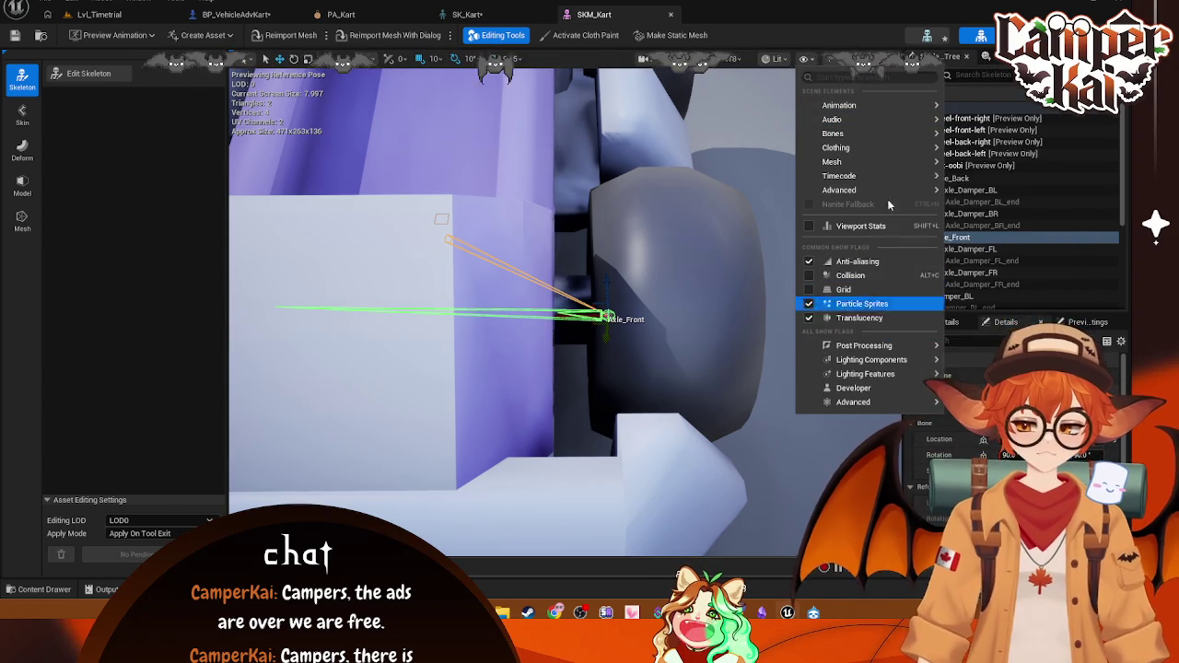
mouse_move(849, 136)
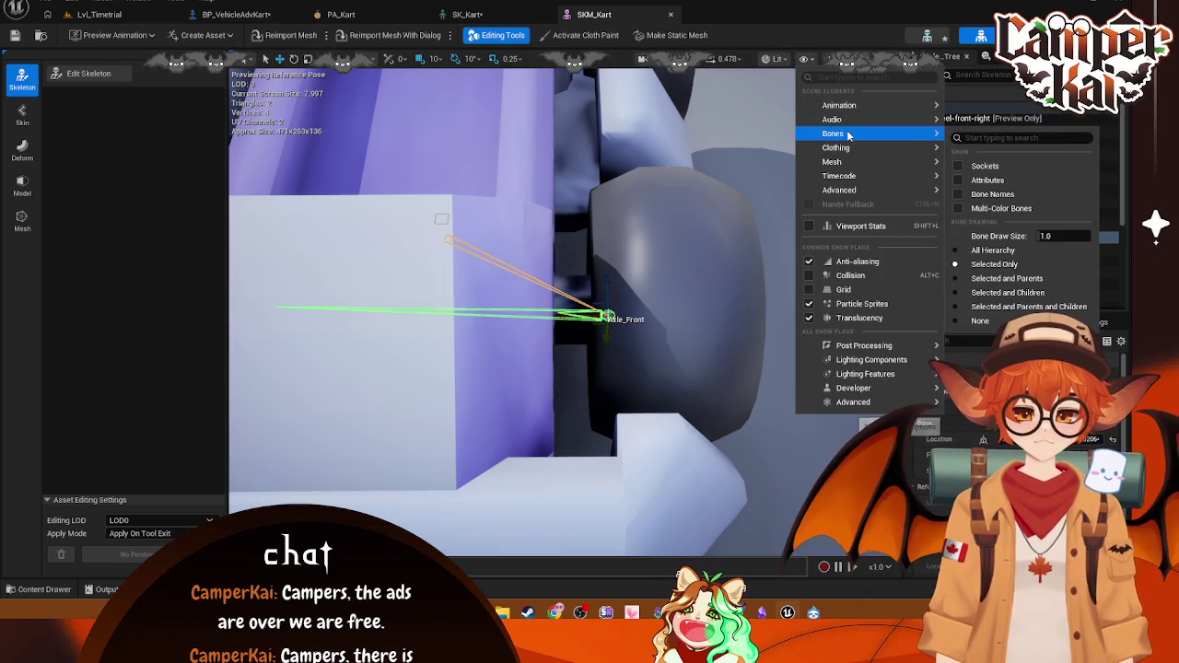
left_click(773, 58)
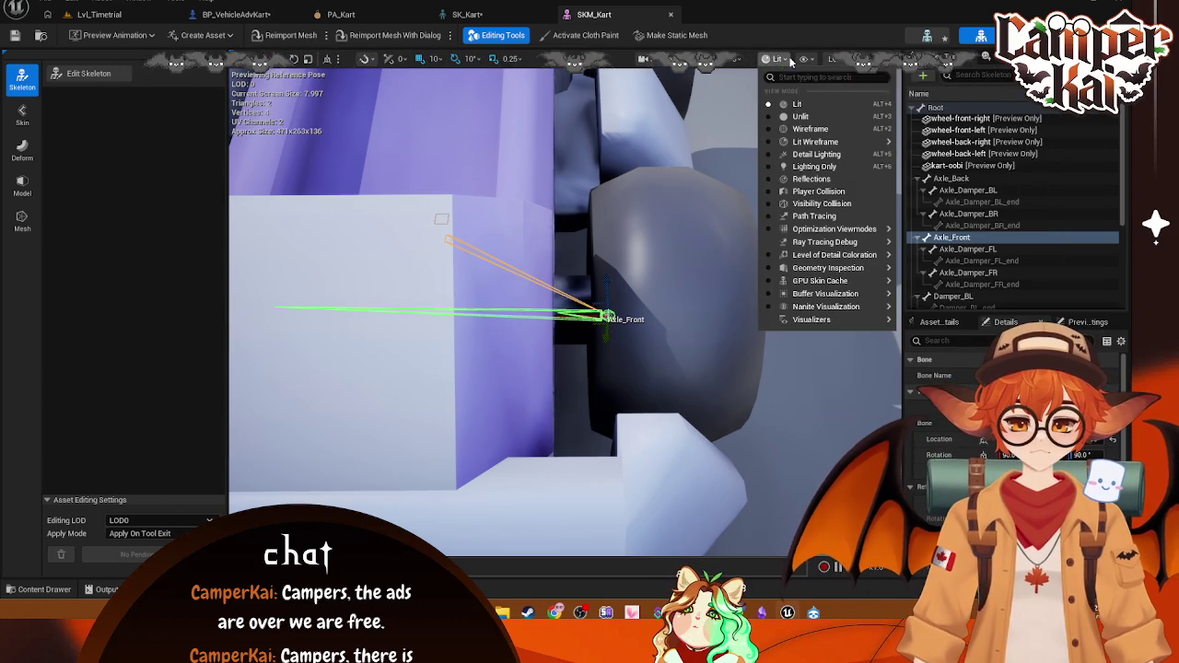
left_click(807, 130)
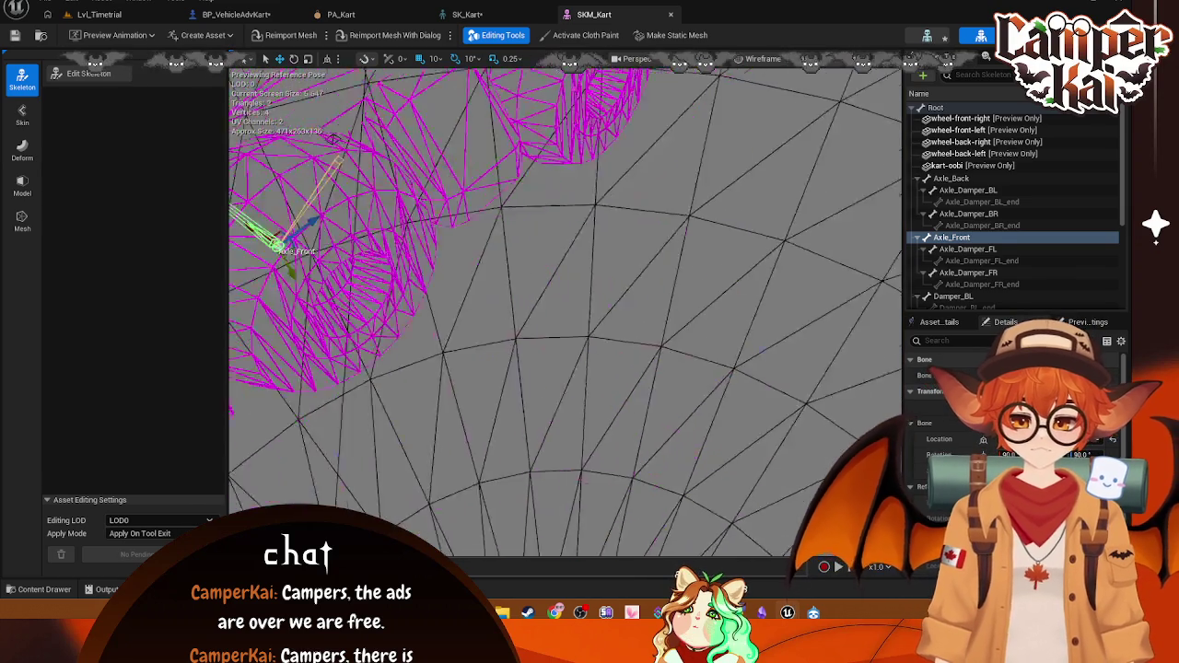
left_click_drag(645, 304, 715, 302)
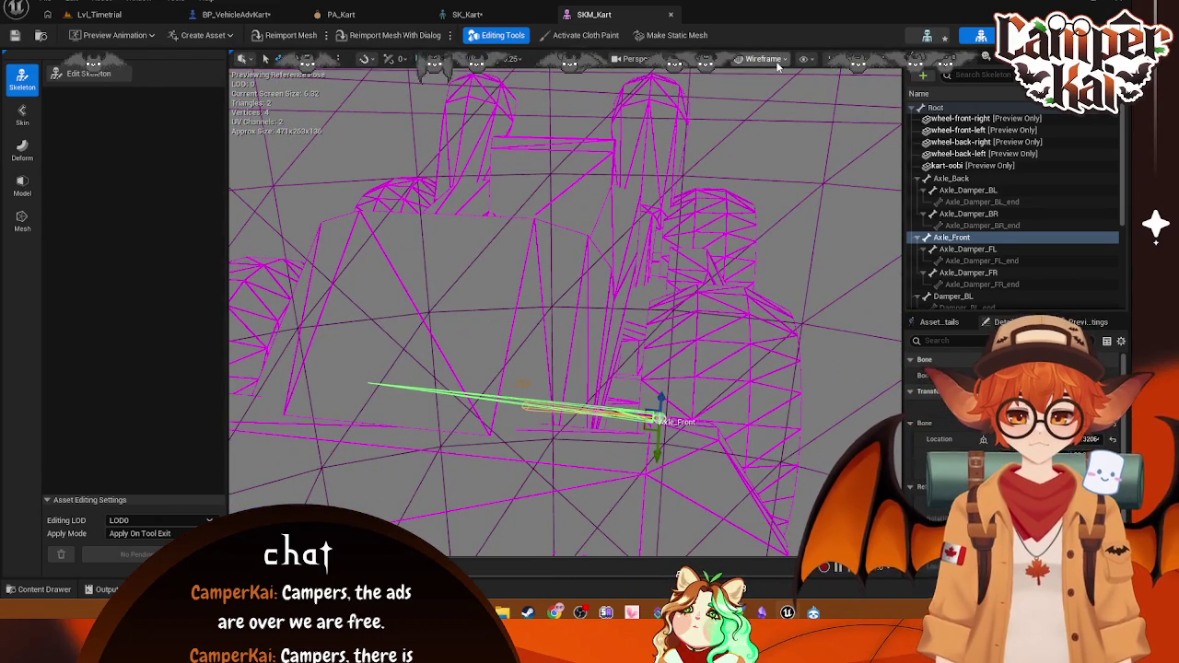
Step: Try the Unlit, Lit Wireframe and Detail Lighting shading modes on the kart
left_click(778, 61)
left_click(776, 122)
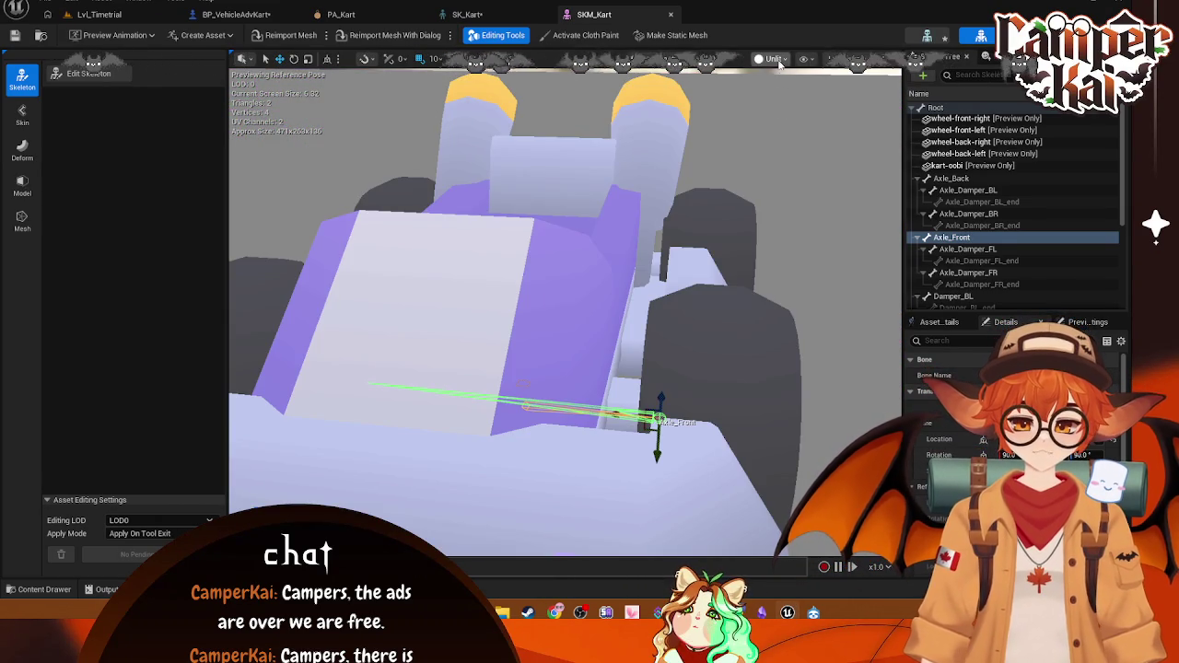
left_click(780, 61)
left_click(791, 140)
mouse_move(791, 140)
left_mouse_down()
mouse_move(765, 193)
mouse_move(761, 54)
left_mouse_up()
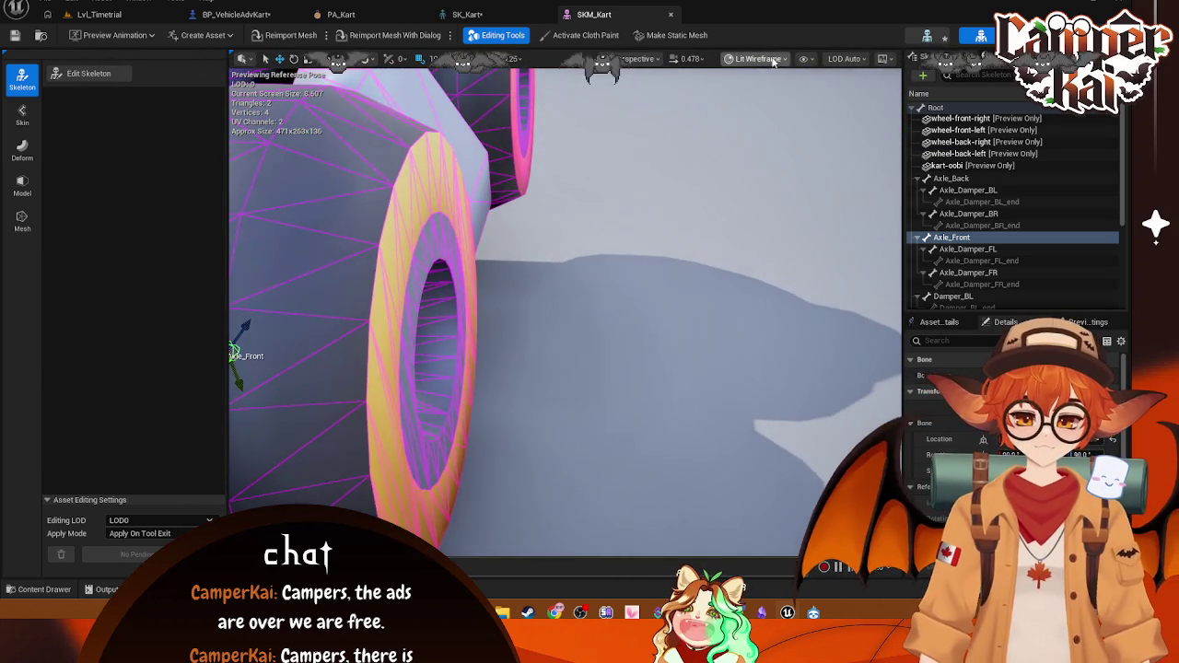
left_click(773, 61)
left_click(774, 154)
left_click_drag(766, 156, 768, 212)
Step: Return to Wireframe shading and orbit to a side view around Axle_Front
left_click(756, 59)
left_click(763, 135)
scroll(764, 135, "up", 3)
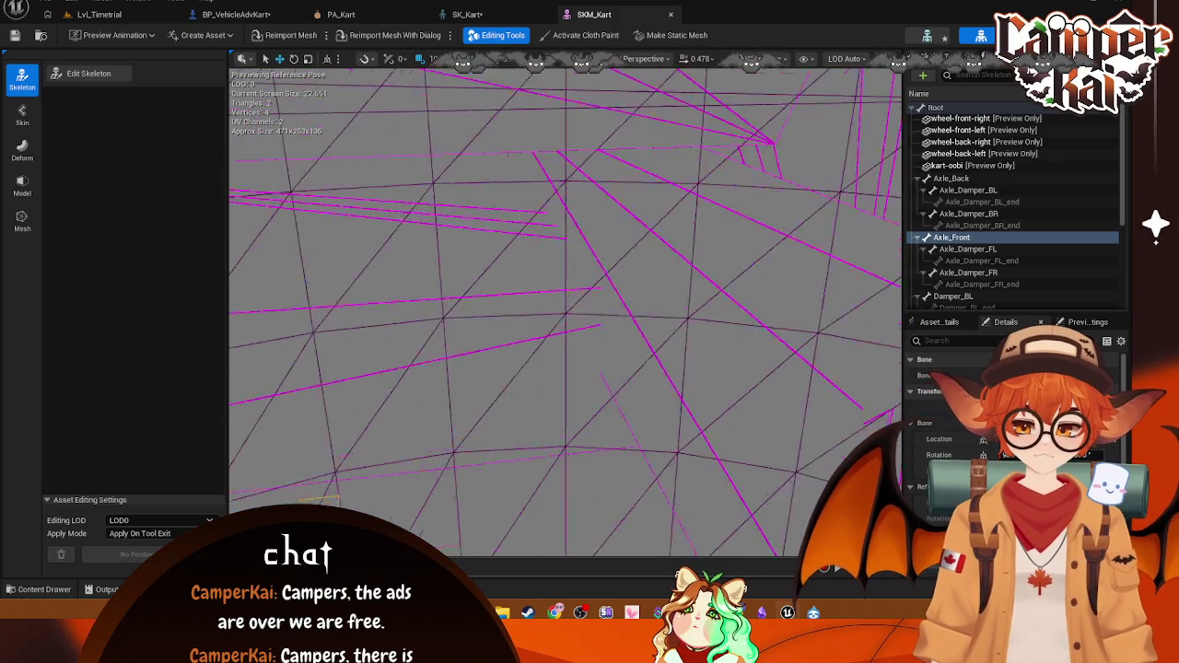
scroll(566, 313, "down", 5)
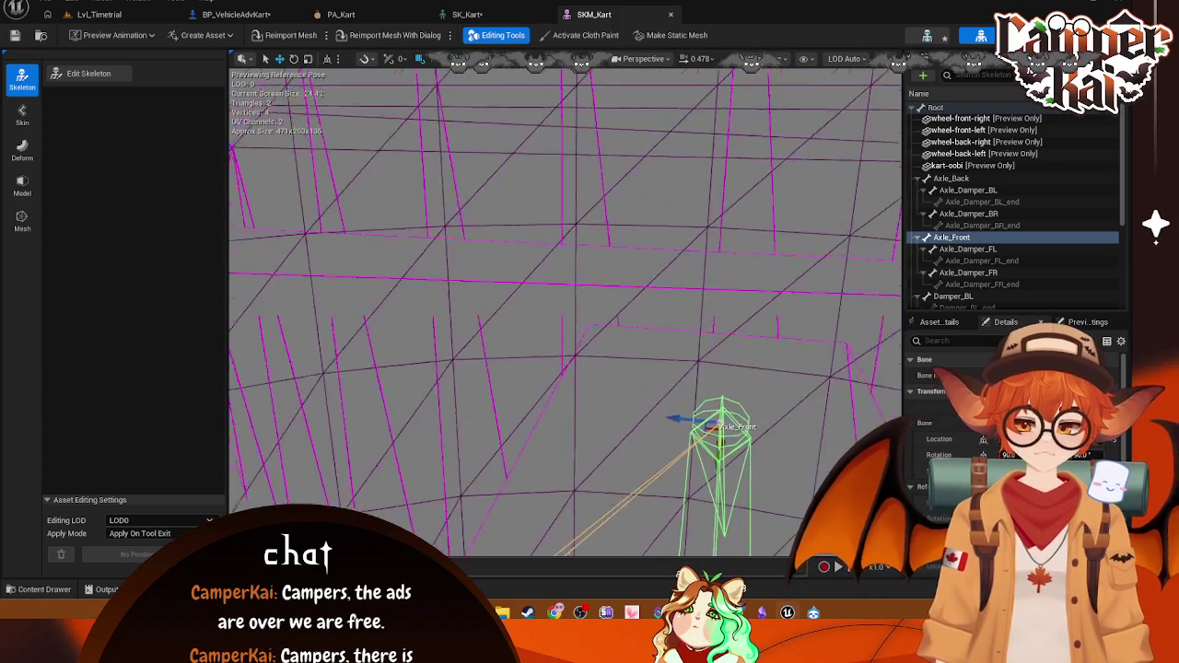
mouse_move(566, 313)
left_mouse_down()
mouse_move(589, 322)
mouse_move(566, 350)
mouse_move(516, 344)
mouse_move(498, 318)
mouse_move(535, 297)
mouse_move(600, 335)
mouse_move(633, 309)
mouse_move(508, 371)
left_mouse_up()
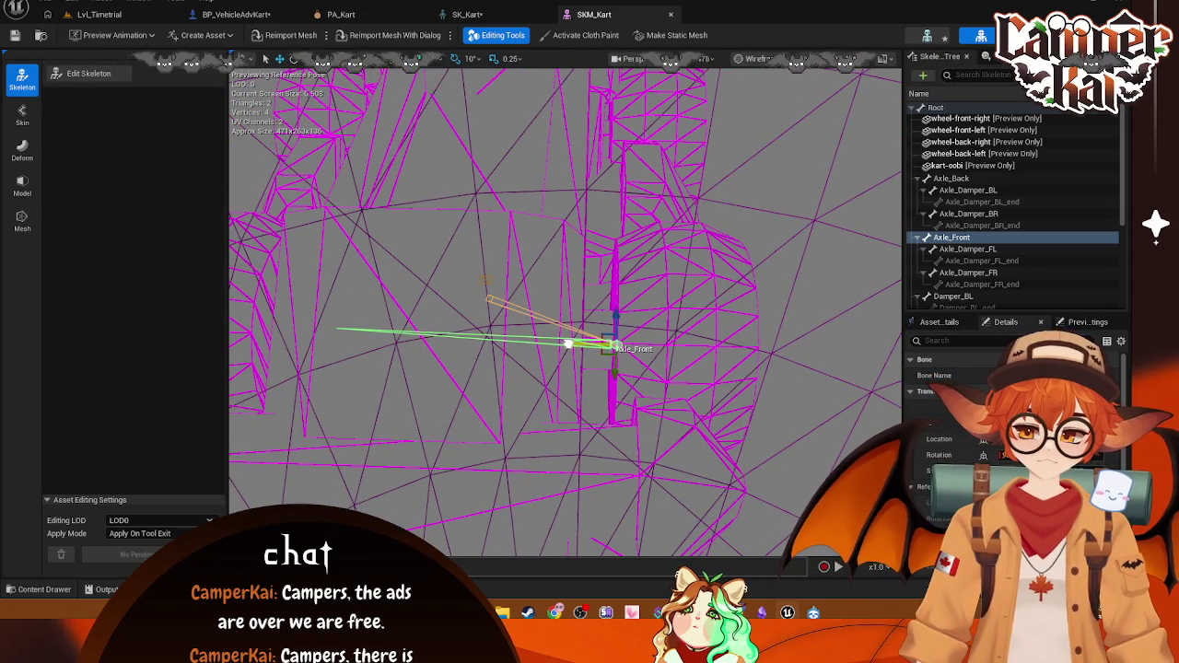
Step: Select and nudge the Axle_Damper_FL and Axle_Damper_FL_end bones to check their gizmos
left_click(968, 248)
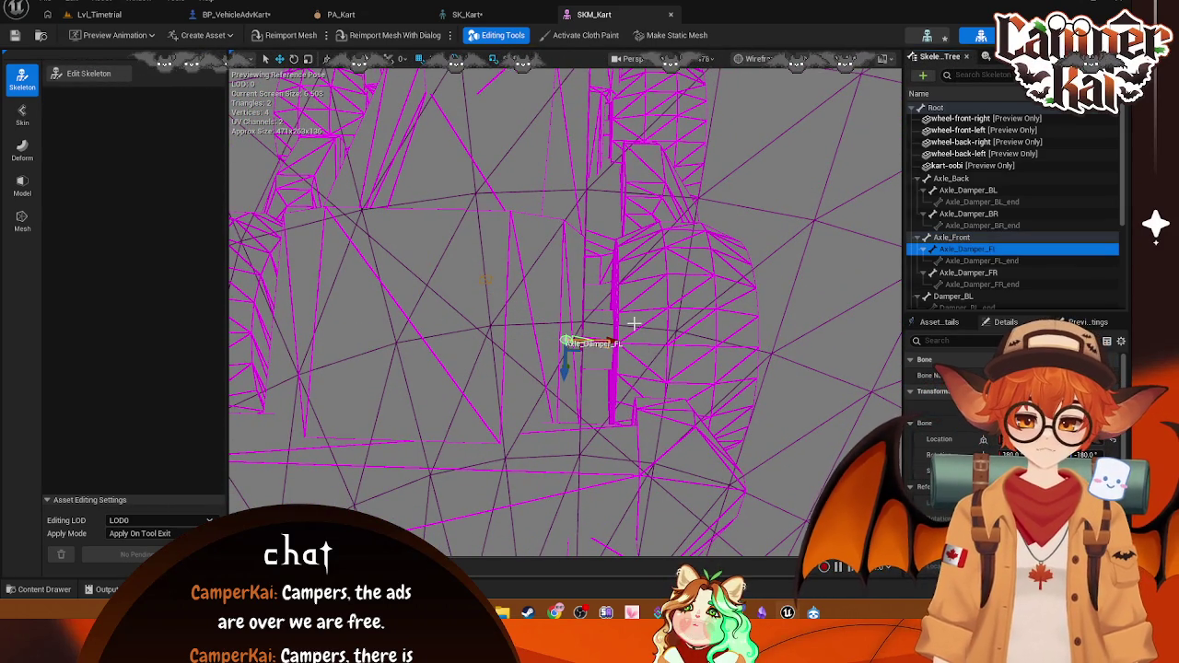
left_click(982, 261)
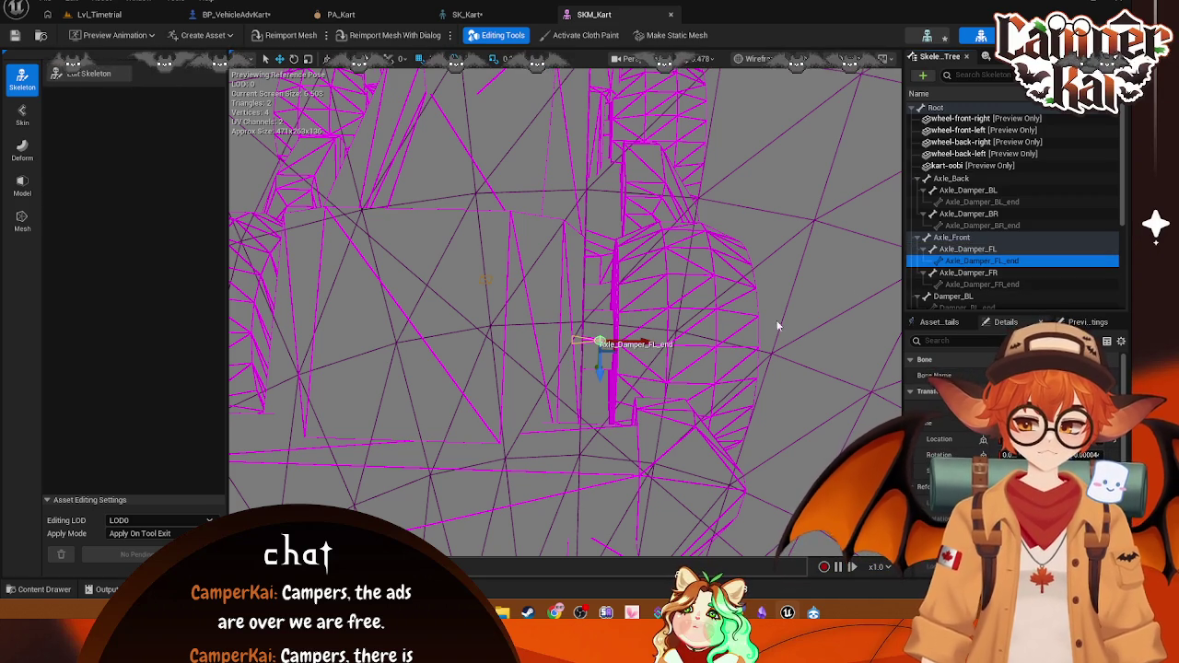
left_click_drag(642, 344, 653, 344)
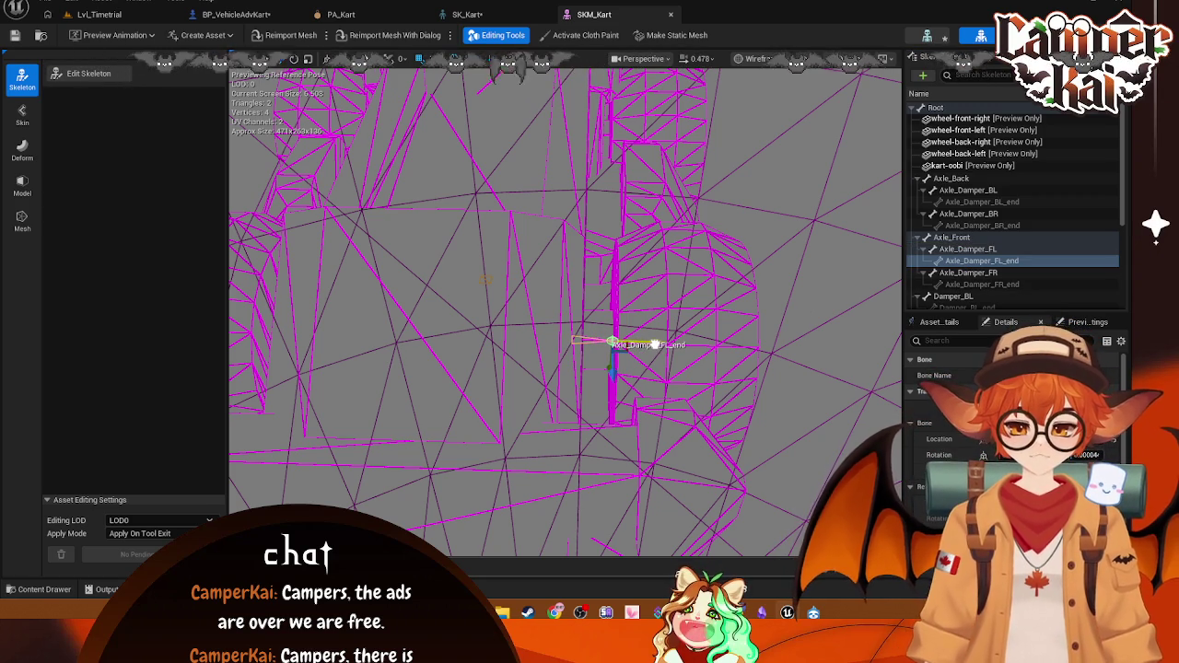
left_click(608, 336)
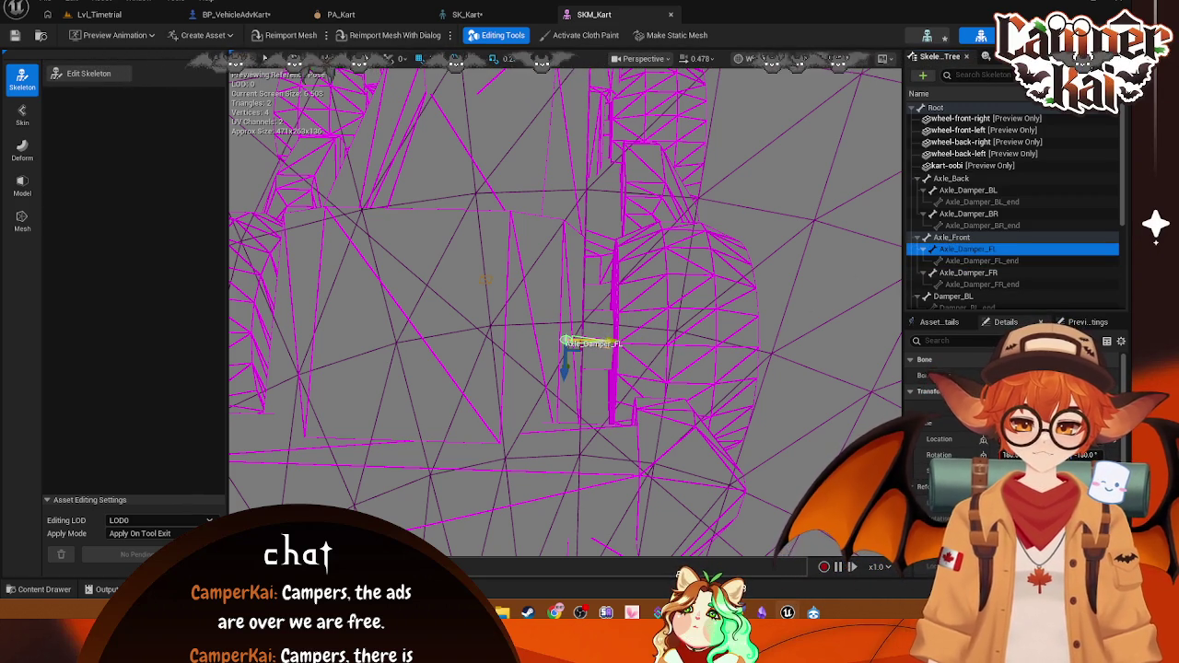
left_click_drag(608, 343, 620, 343)
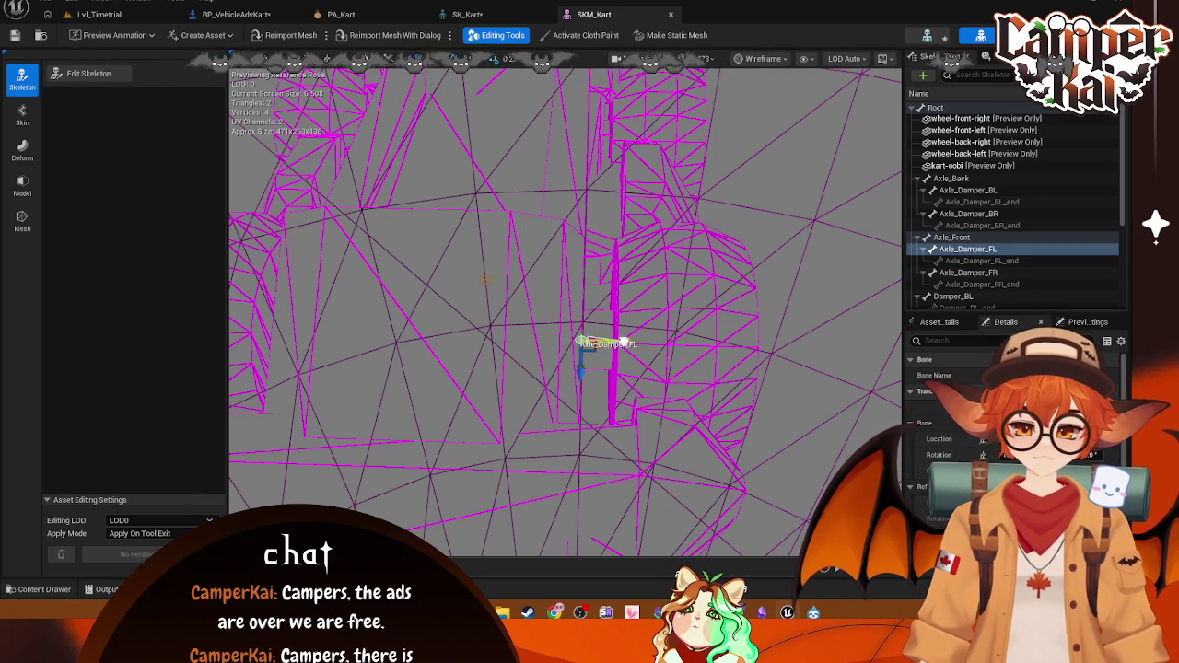
left_click(974, 261)
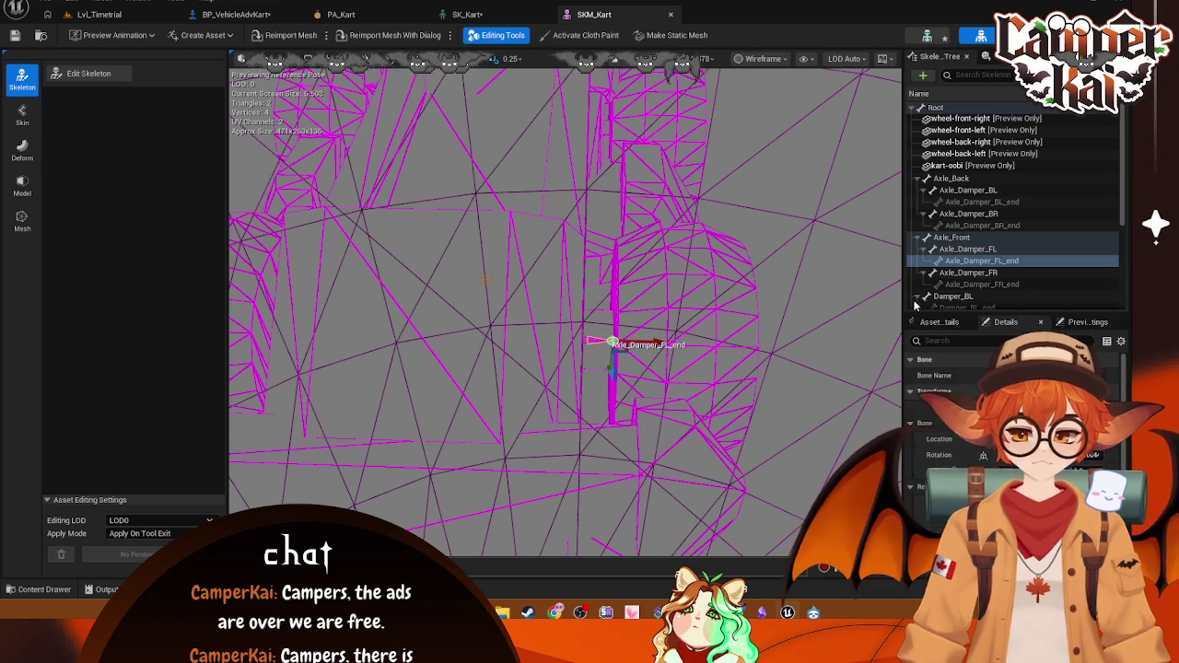
Step: Inspect Axle_Damper_FR from the right and switch the viewport to Front orthographic view
left_click(958, 277)
mouse_move(611, 311)
left_mouse_down()
mouse_move(544, 327)
mouse_move(525, 382)
mouse_move(661, 111)
left_mouse_up()
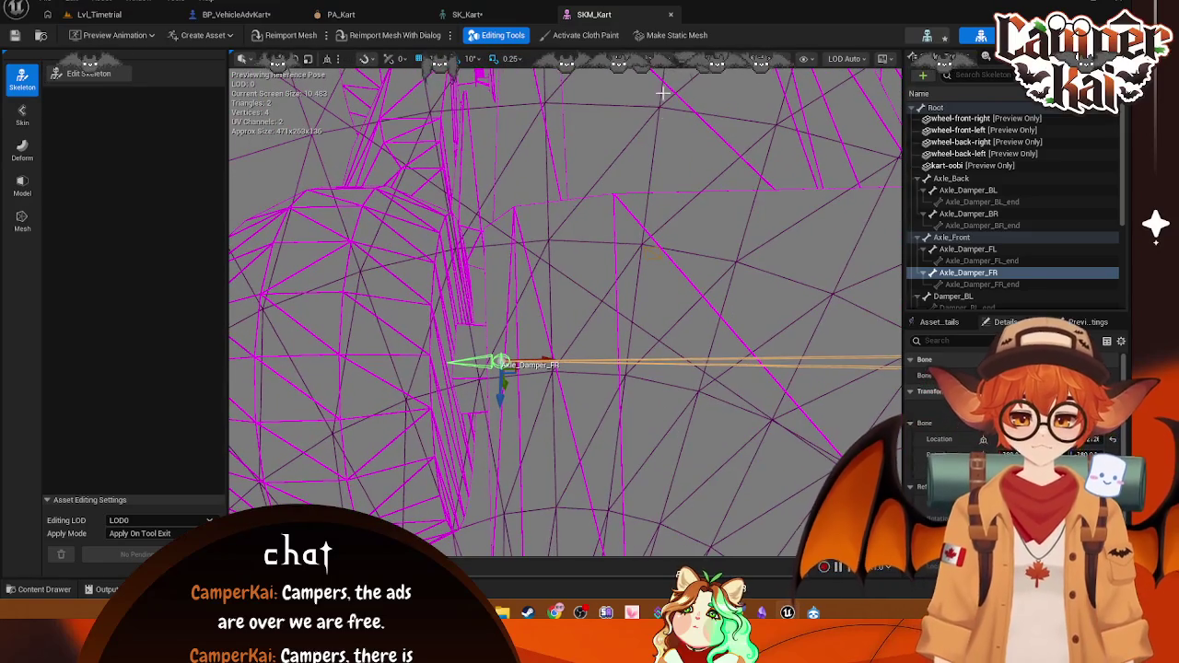
left_click(665, 67)
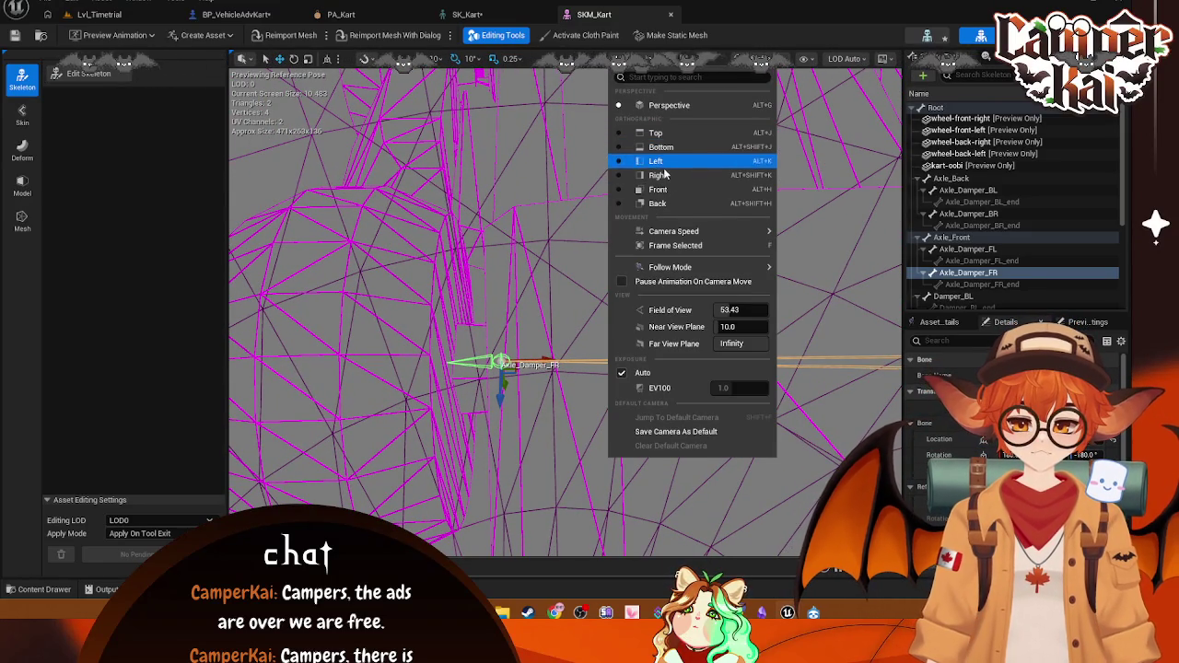
left_click(627, 189)
Step: Switch the Front view to Wireframe shading and pan to centre the kart
scroll(622, 225, "down", 8)
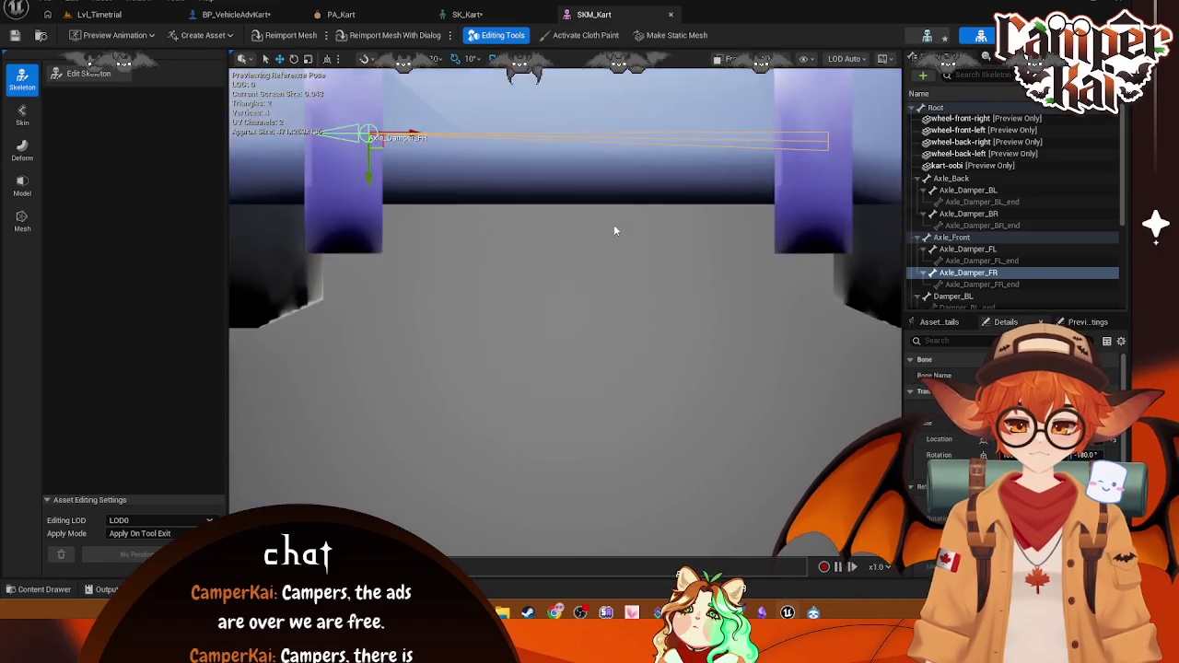
scroll(571, 189, "up", 3)
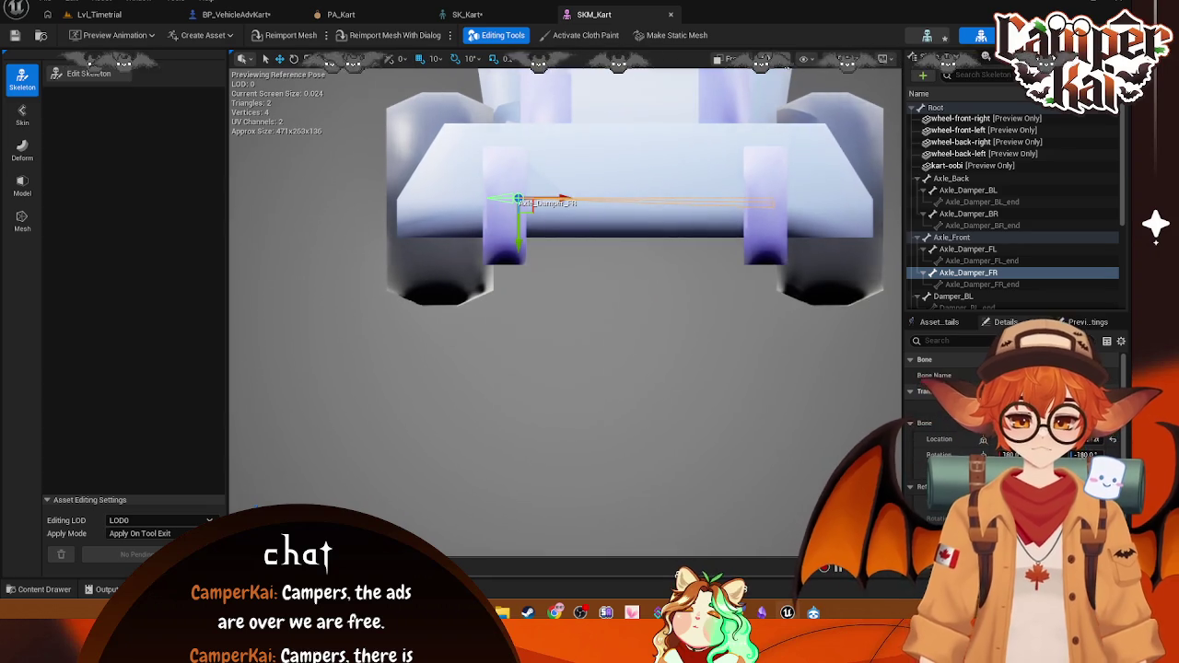
left_click(783, 59)
left_click(834, 137)
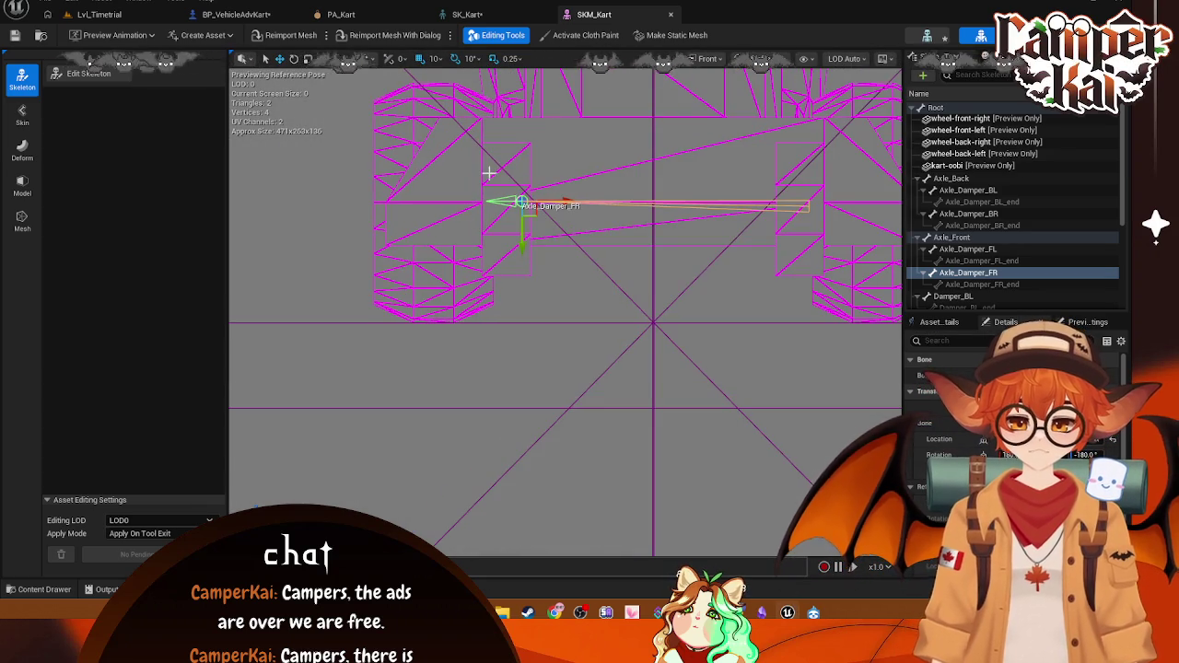
mouse_move(506, 170)
left_mouse_down()
mouse_move(487, 111)
mouse_move(537, 323)
mouse_move(611, 372)
left_mouse_up()
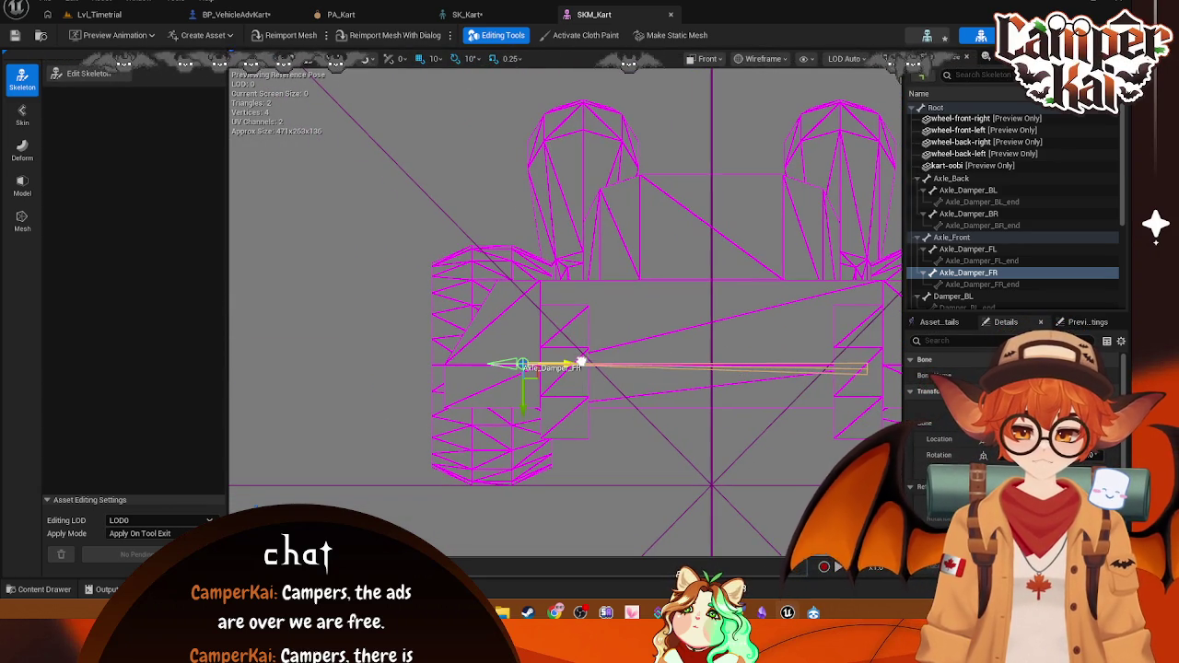
Step: Try Lit Wireframe with adjusted wireframe opacity, then return to plain Wireframe
left_click(774, 59)
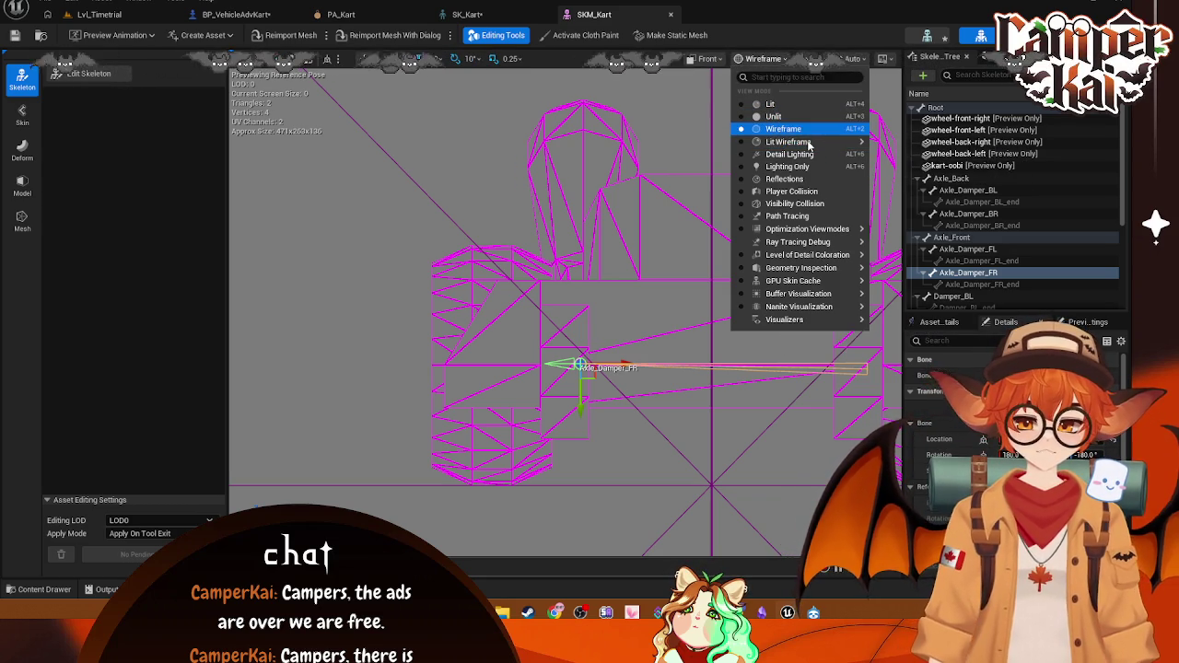
left_click(815, 141)
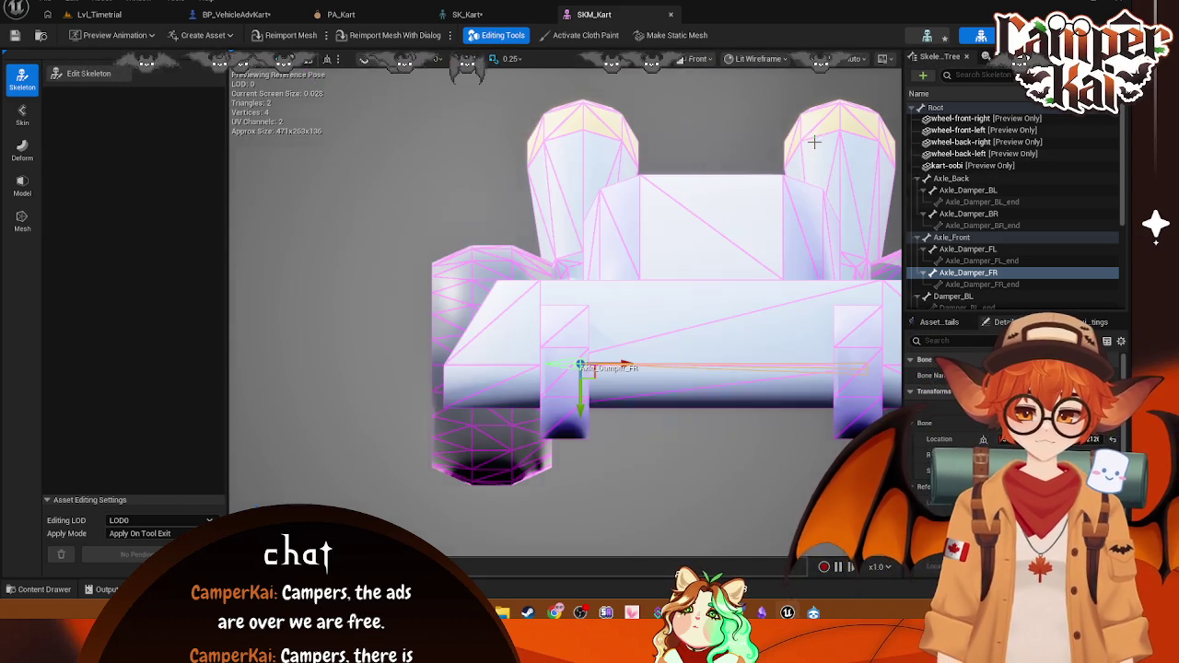
left_click(814, 58)
mouse_move(851, 122)
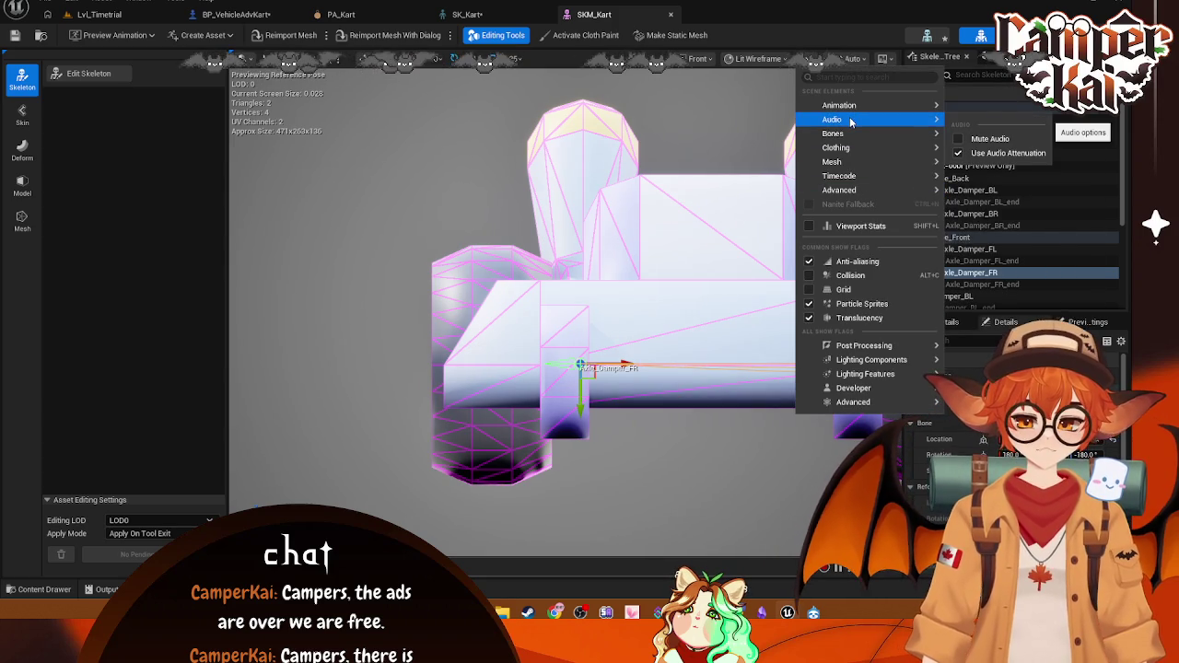
left_click(757, 58)
mouse_move(830, 144)
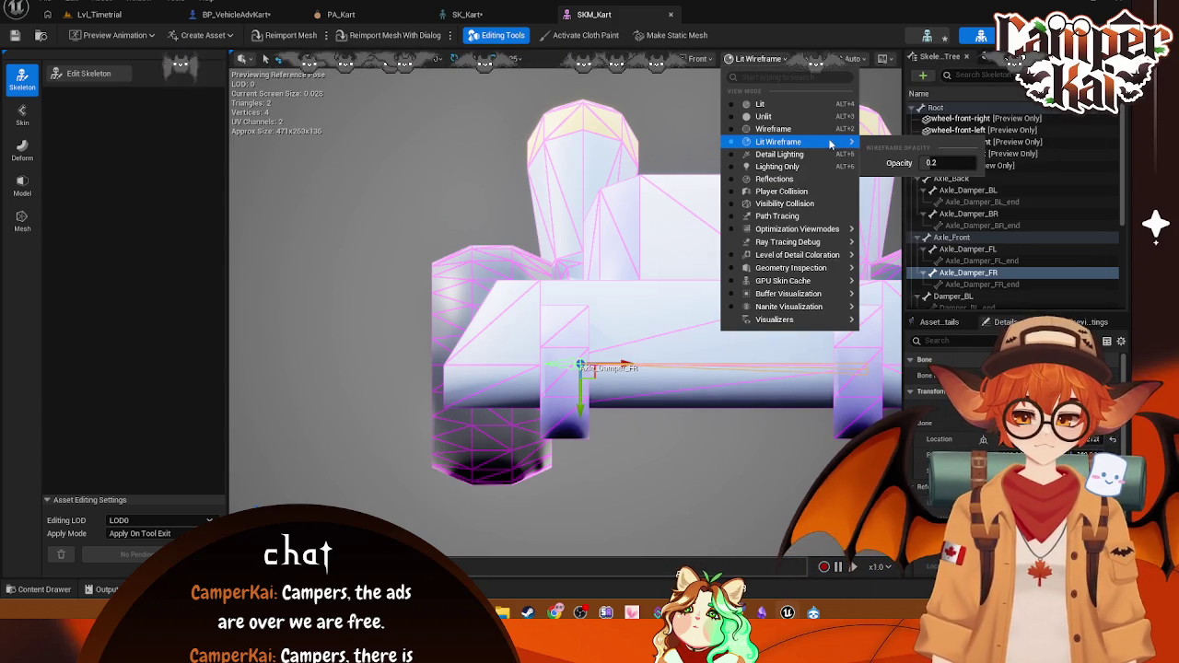
left_click_drag(932, 163, 958, 163)
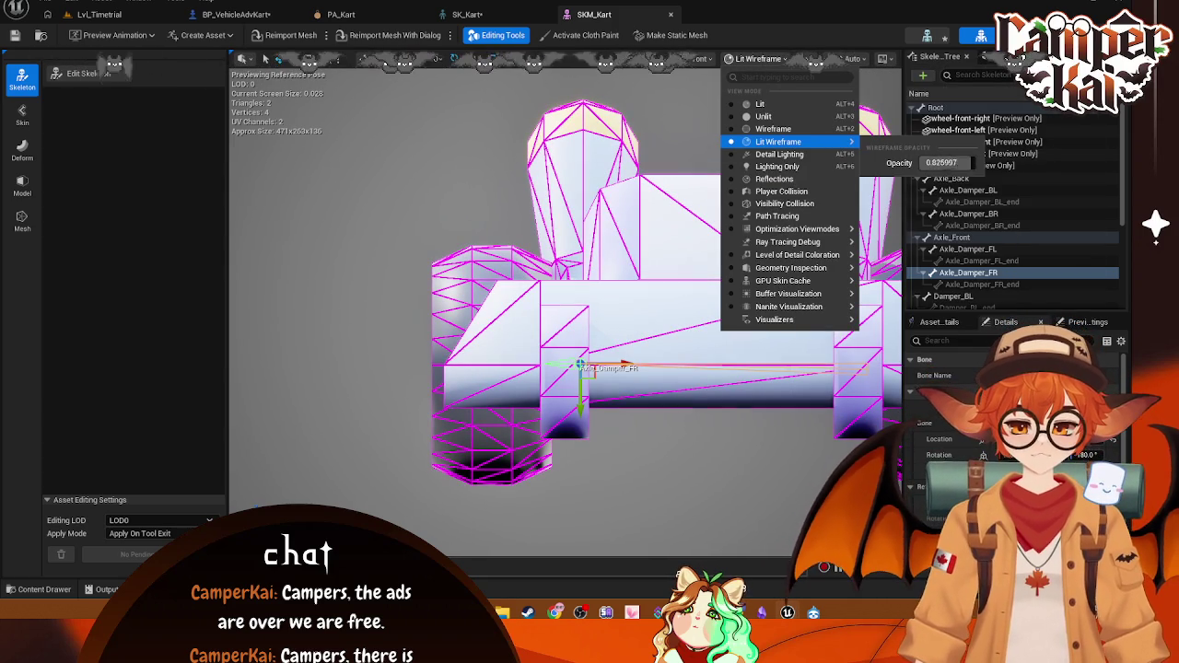
mouse_move(829, 144)
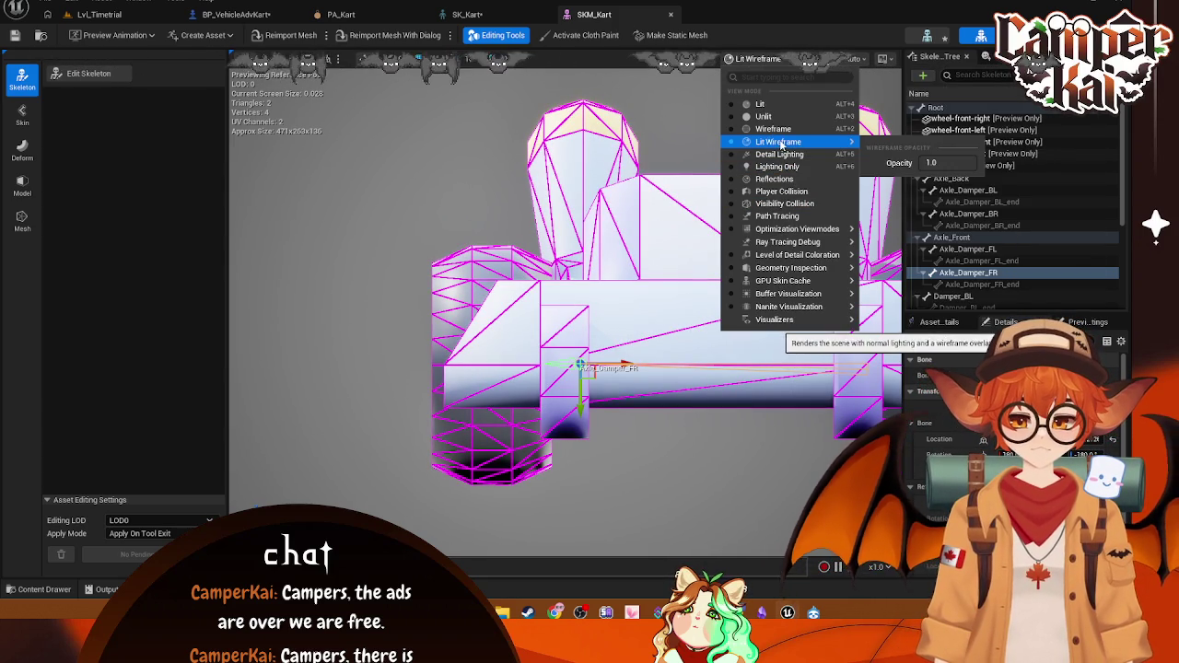
mouse_move(935, 163)
left_mouse_down()
mouse_move(903, 163)
mouse_move(932, 163)
left_mouse_up()
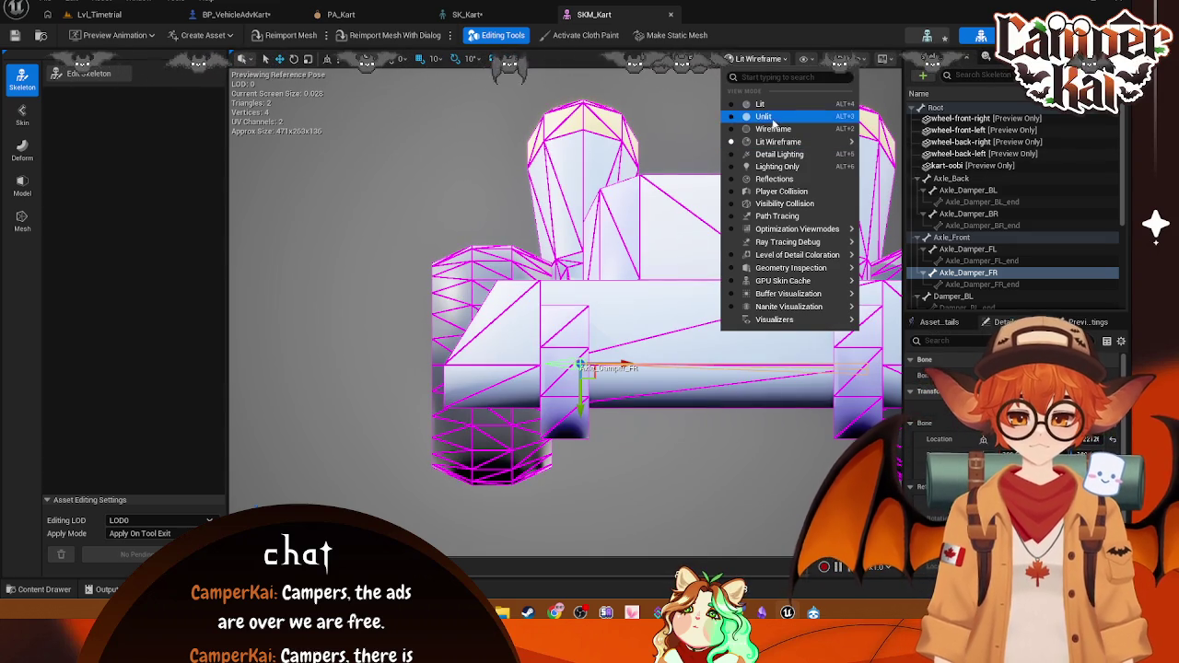
left_click(772, 129)
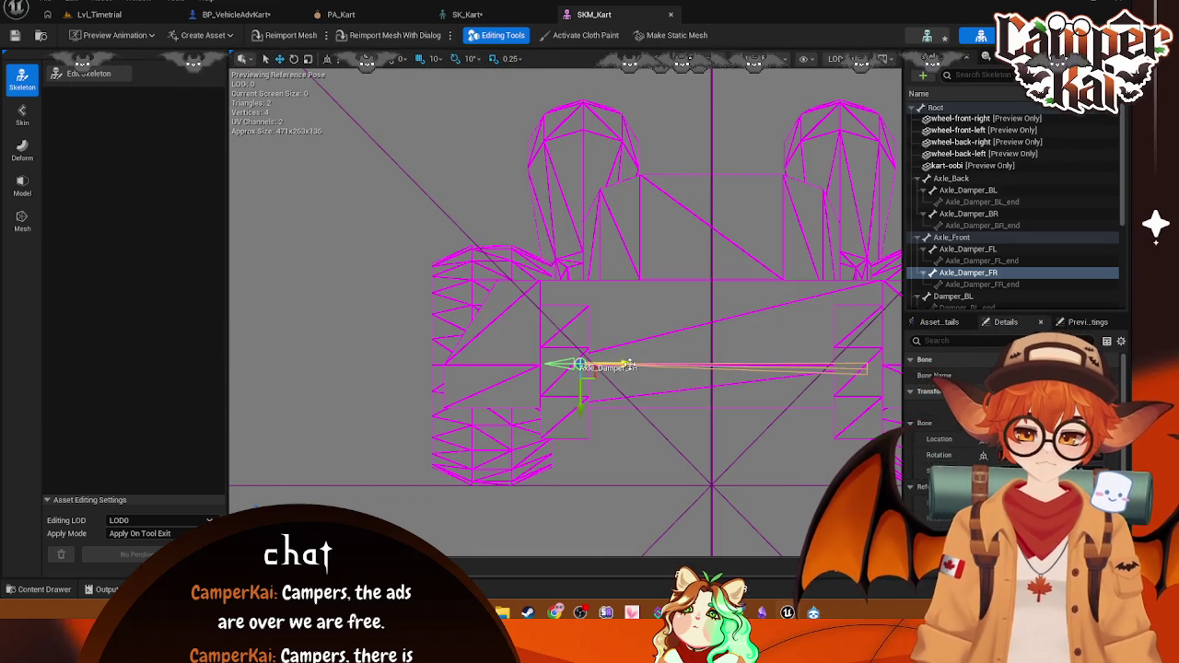
Step: Check the transform and snapping options and switch the camera to Perspective view
scroll(599, 373, "up", 2)
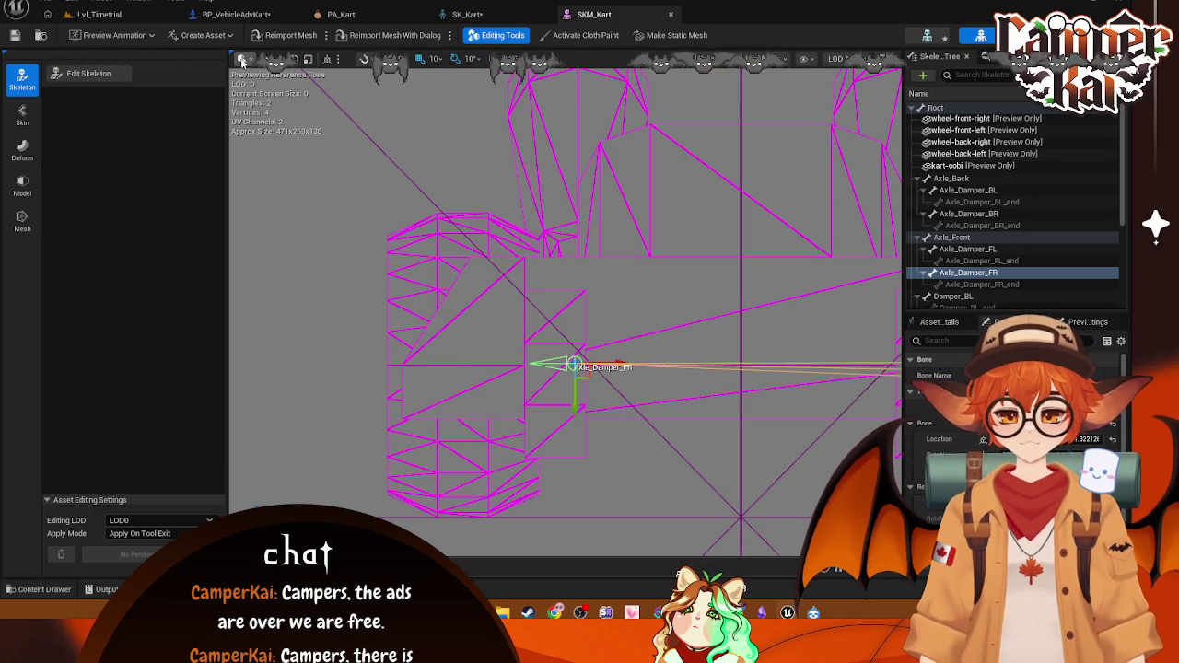
left_click(237, 61)
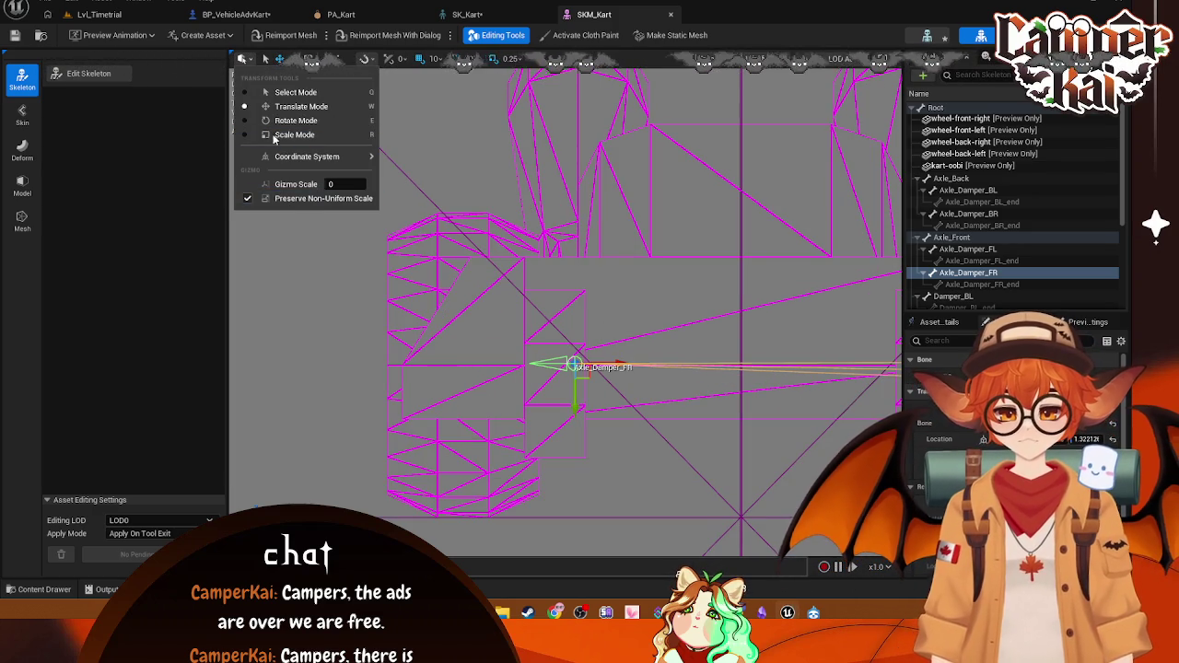
left_click(364, 59)
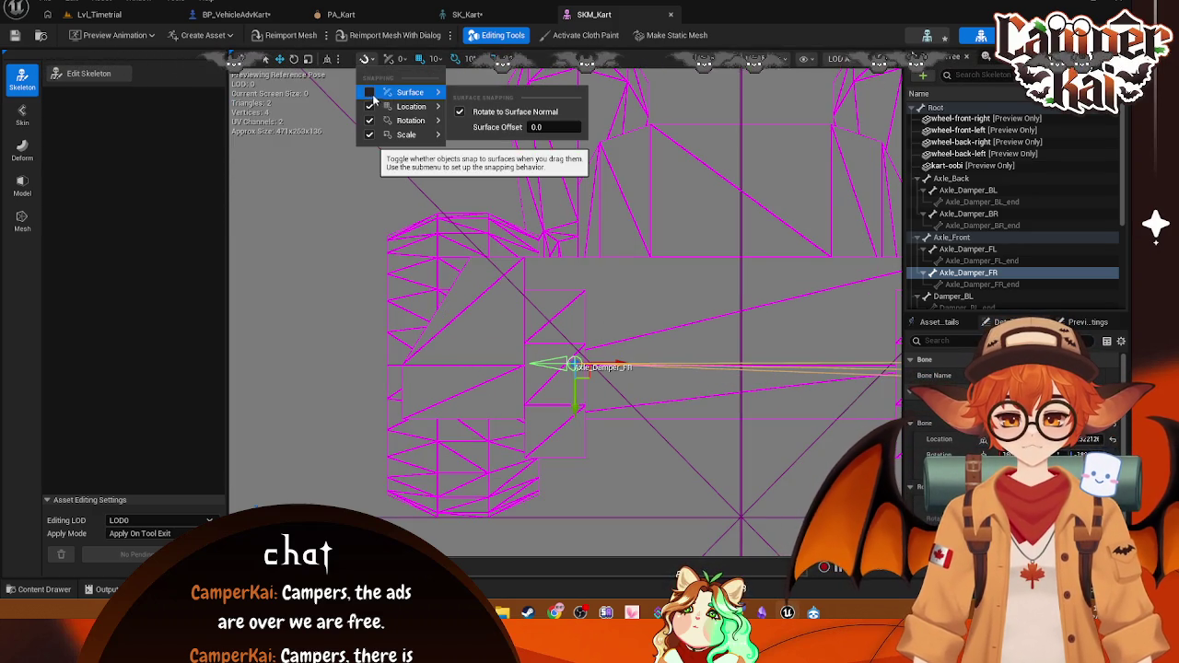
left_click(382, 92)
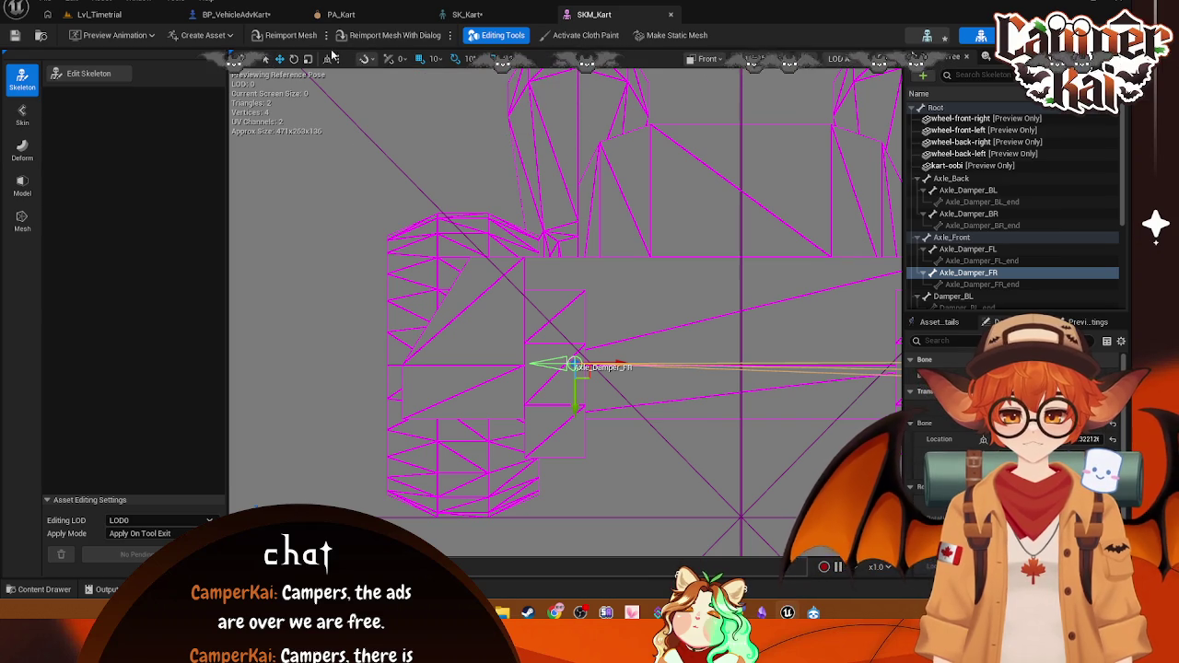
left_click(709, 59)
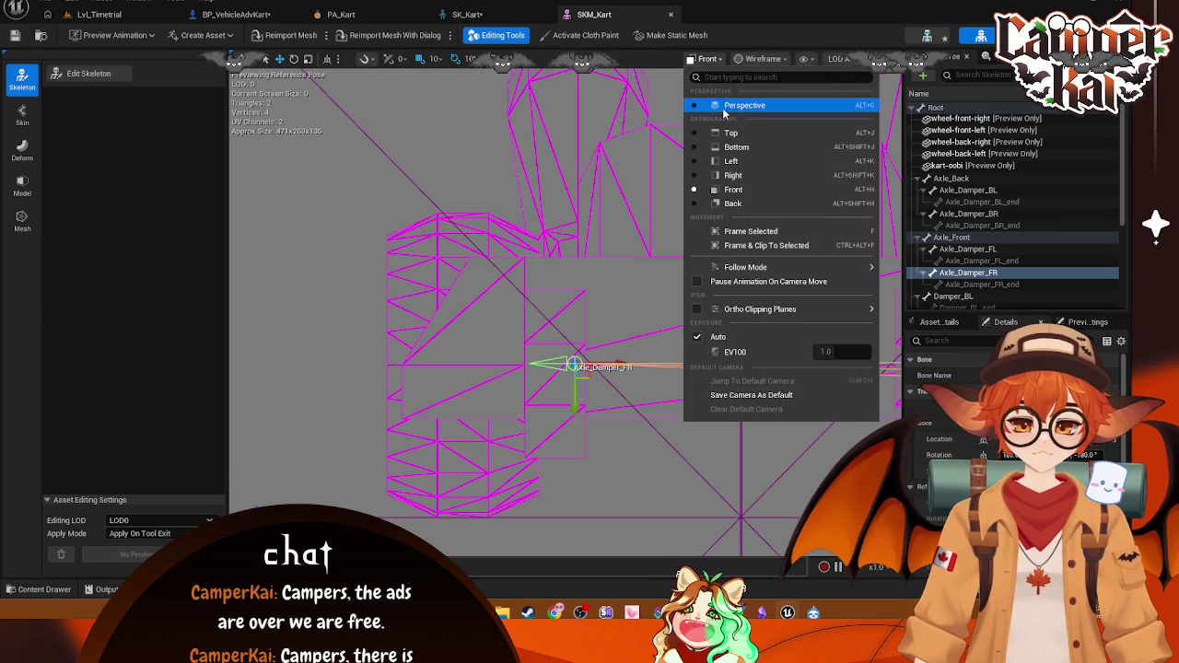
left_click(725, 107)
left_click(367, 59)
left_click(367, 60)
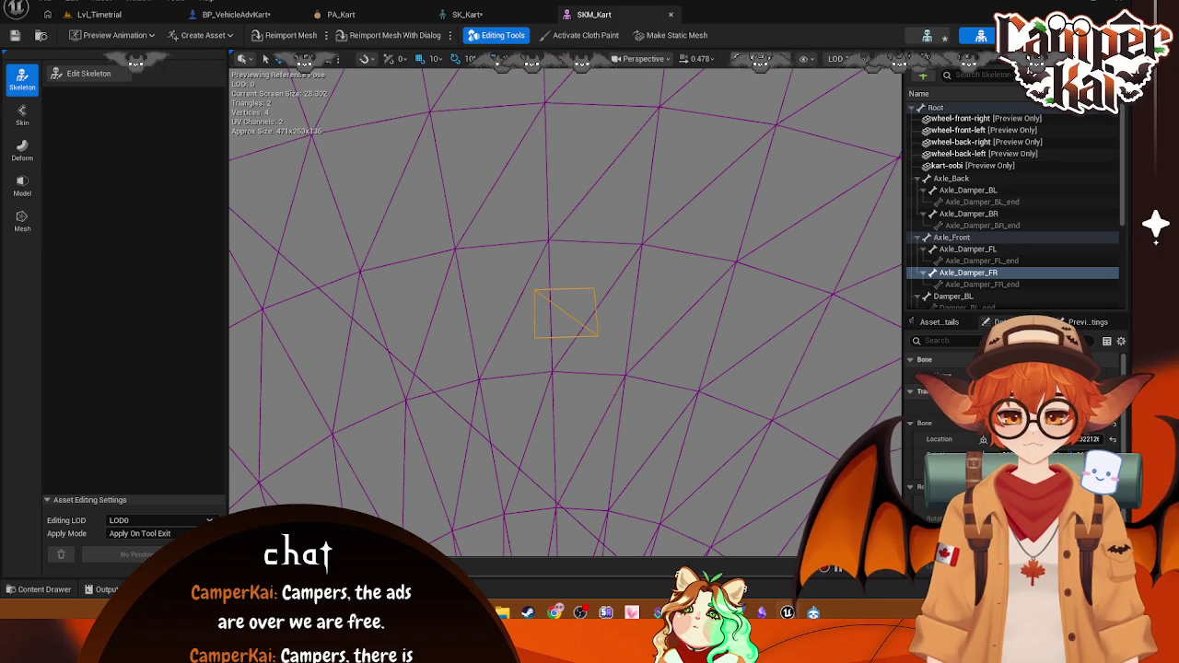
Step: Switch the preview to Top orthographic view and back to Perspective
left_click(759, 61)
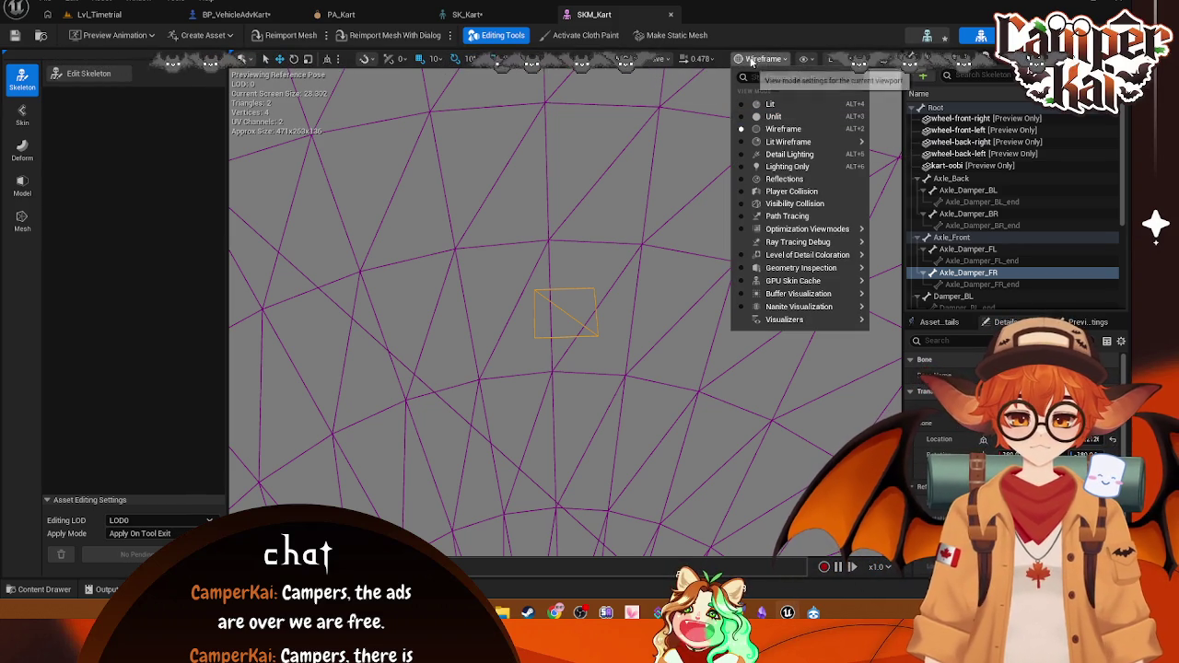
left_click(699, 59)
left_click(698, 59)
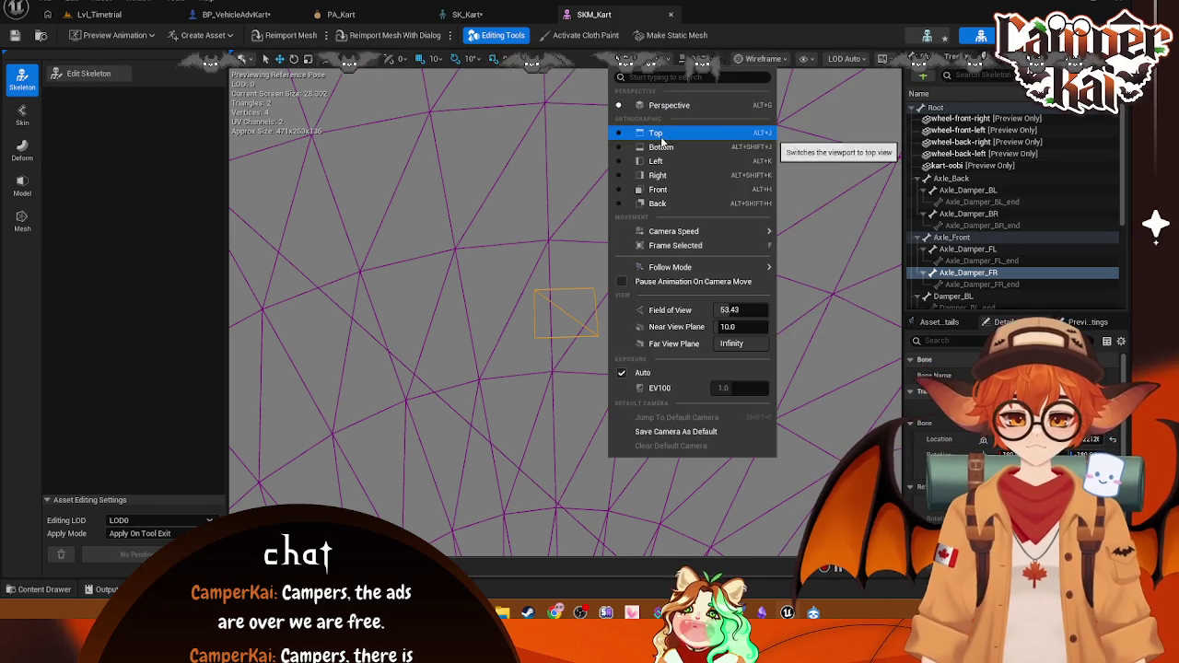
left_click(655, 134)
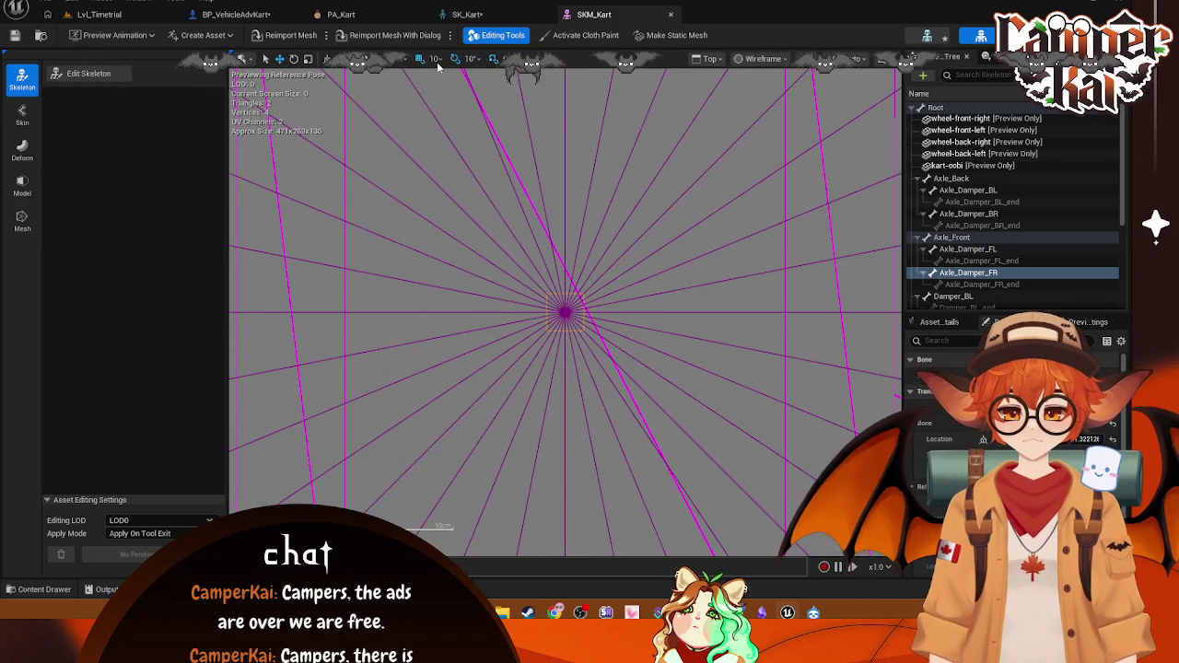
left_click(761, 59)
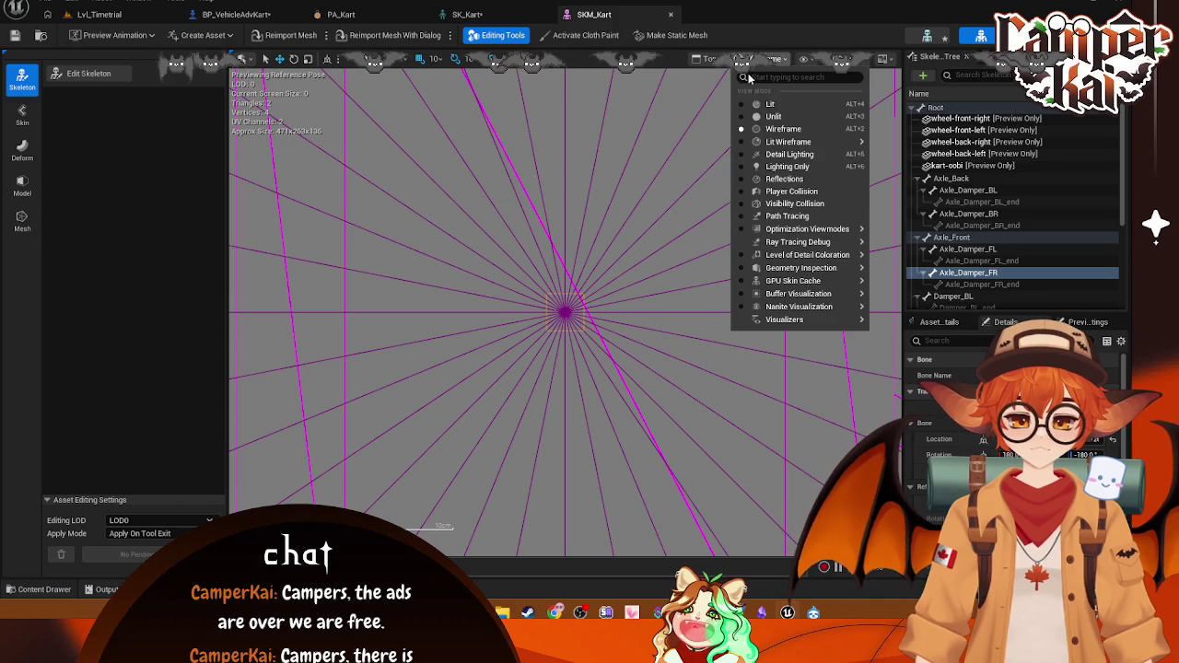
left_click(698, 59)
left_click(714, 105)
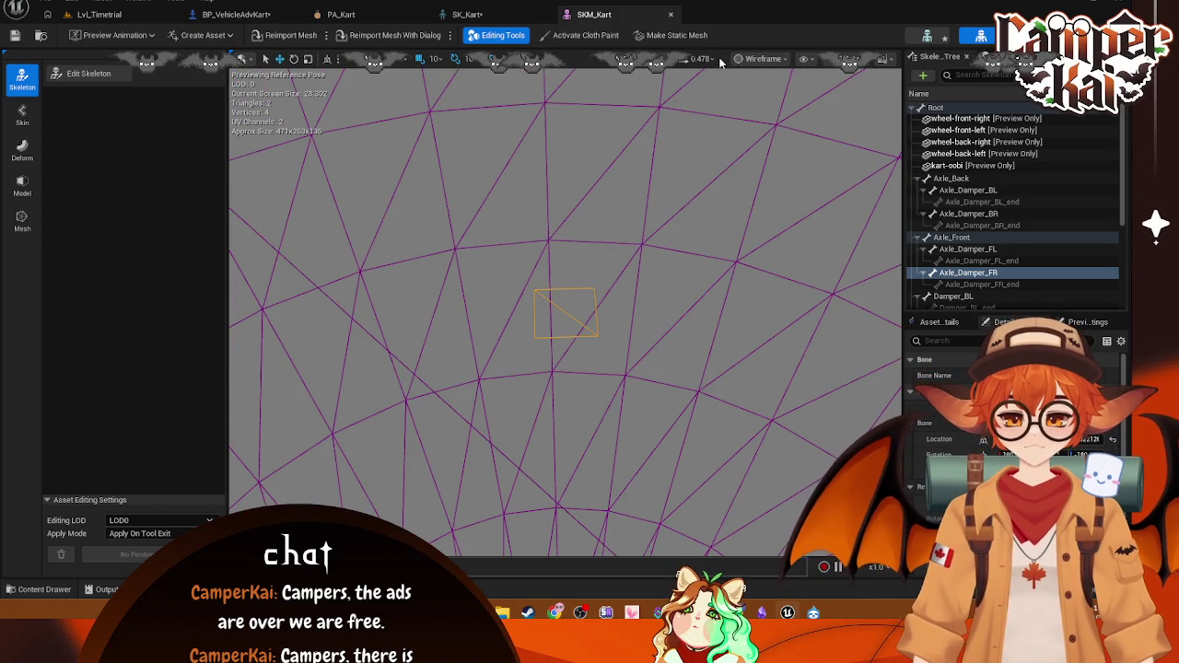
Step: Return to Top view, zoom out to frame the kart and select Axle_Damper_FL
left_click(759, 59)
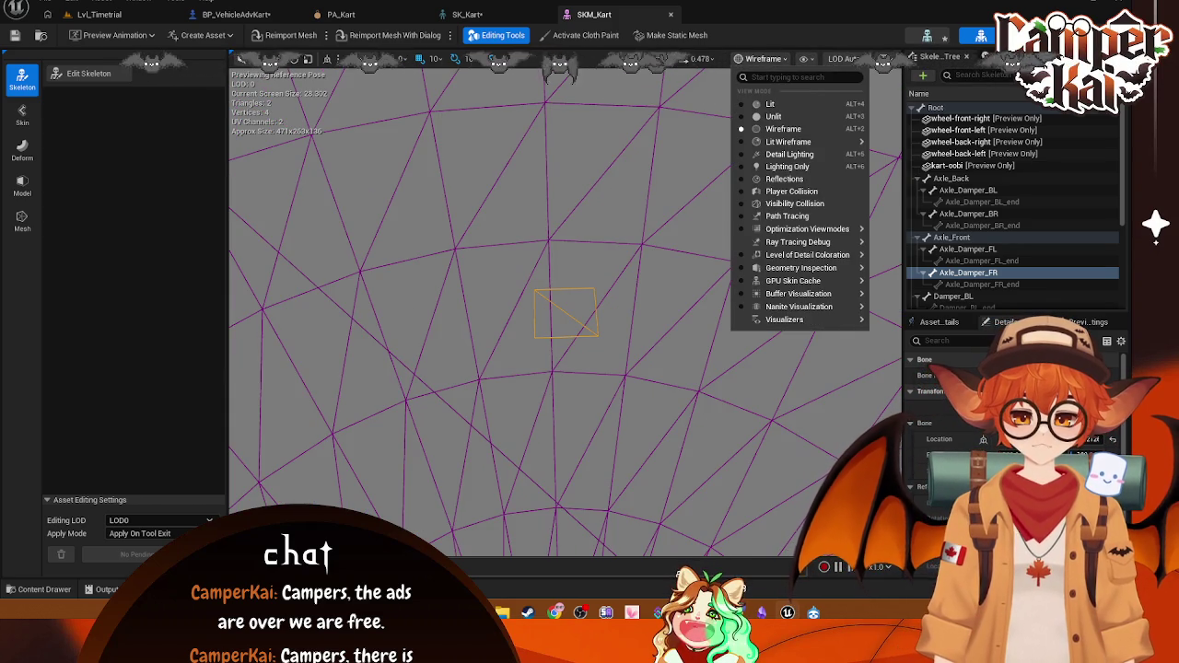
left_click(666, 59)
left_click(664, 131)
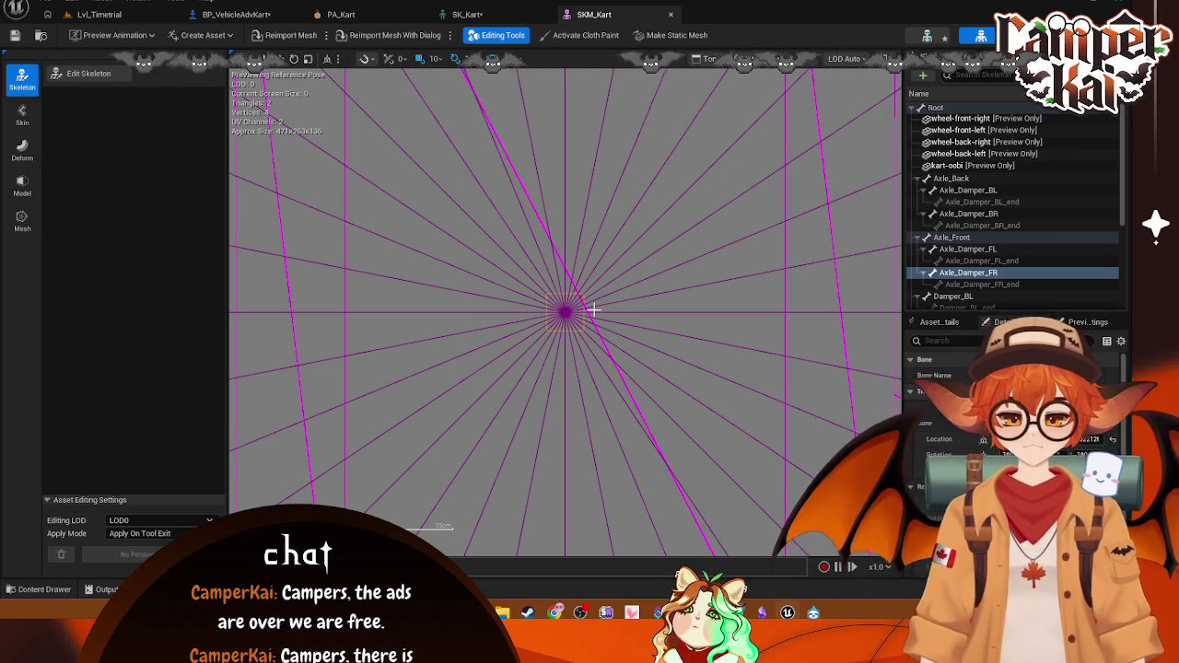
scroll(594, 312, "down", 8)
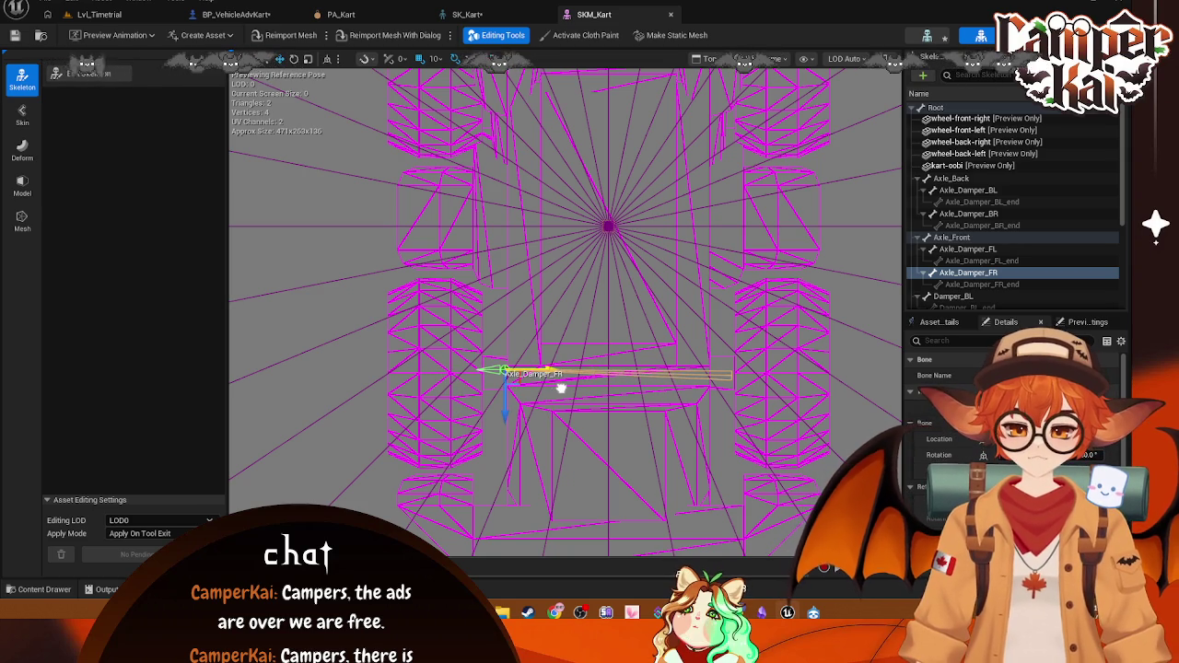
left_click(969, 250)
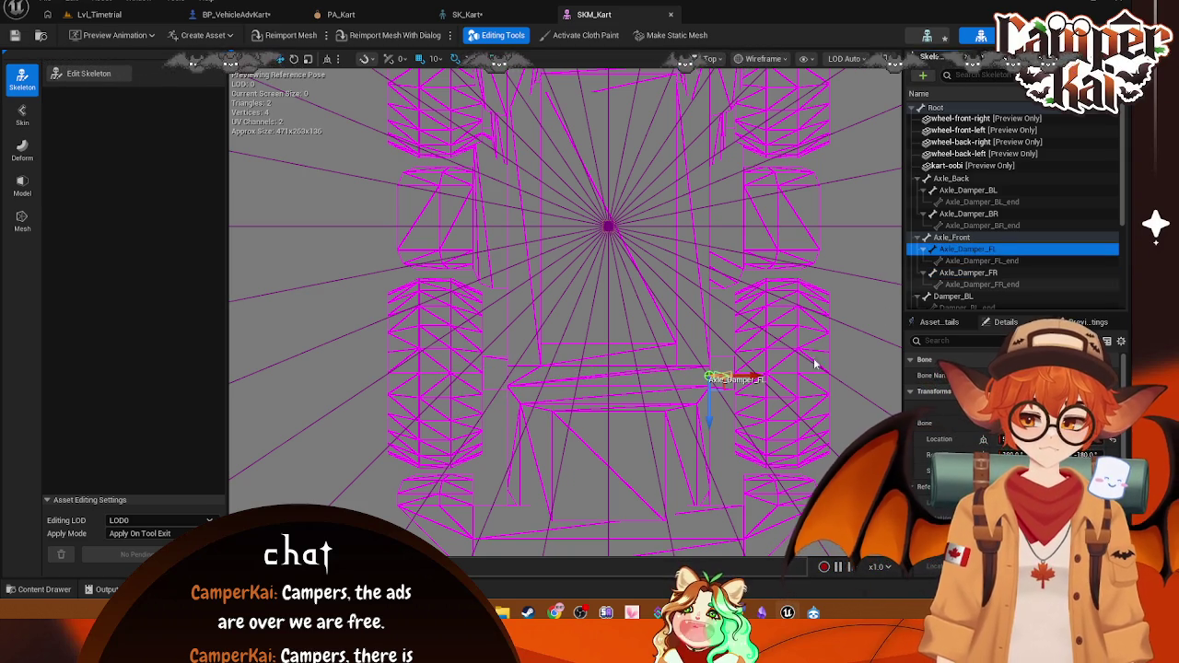
Step: Pan to the rear axle and test-move the Axle_Back and Axle_Damper_BL bones
left_click_drag(750, 378, 838, 377)
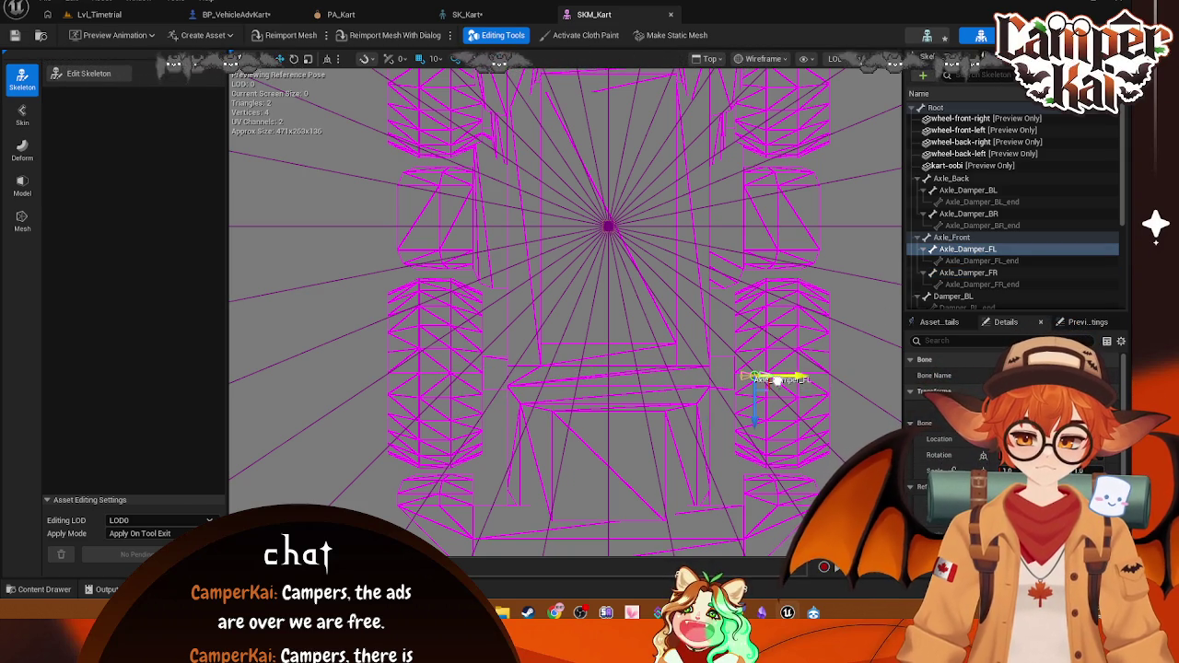
left_click(953, 178)
mouse_move(715, 159)
left_mouse_down()
mouse_move(695, 334)
mouse_move(674, 373)
left_mouse_up()
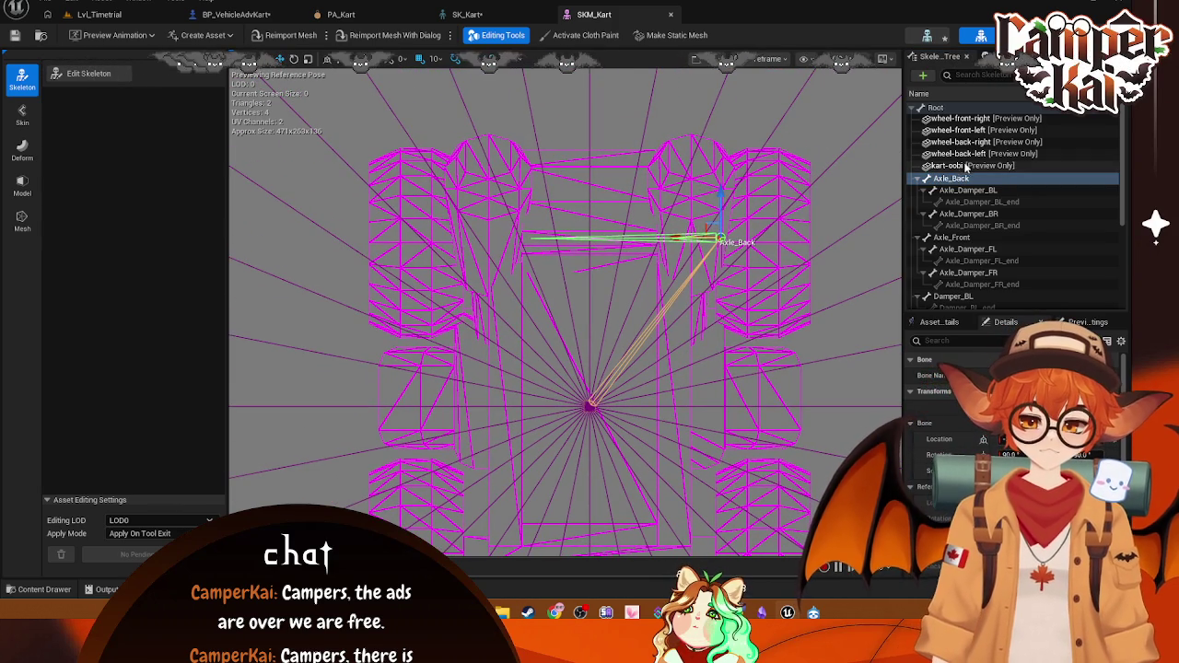
mouse_move(686, 238)
left_mouse_down()
mouse_move(836, 242)
mouse_move(700, 259)
left_mouse_up()
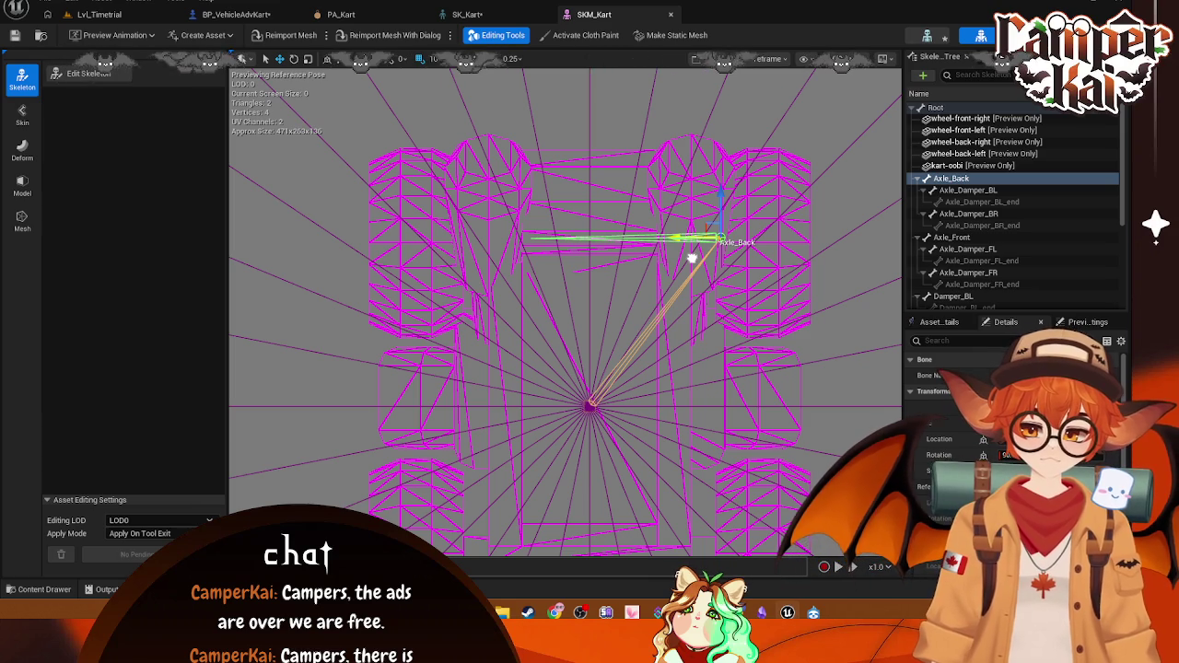
left_click(967, 190)
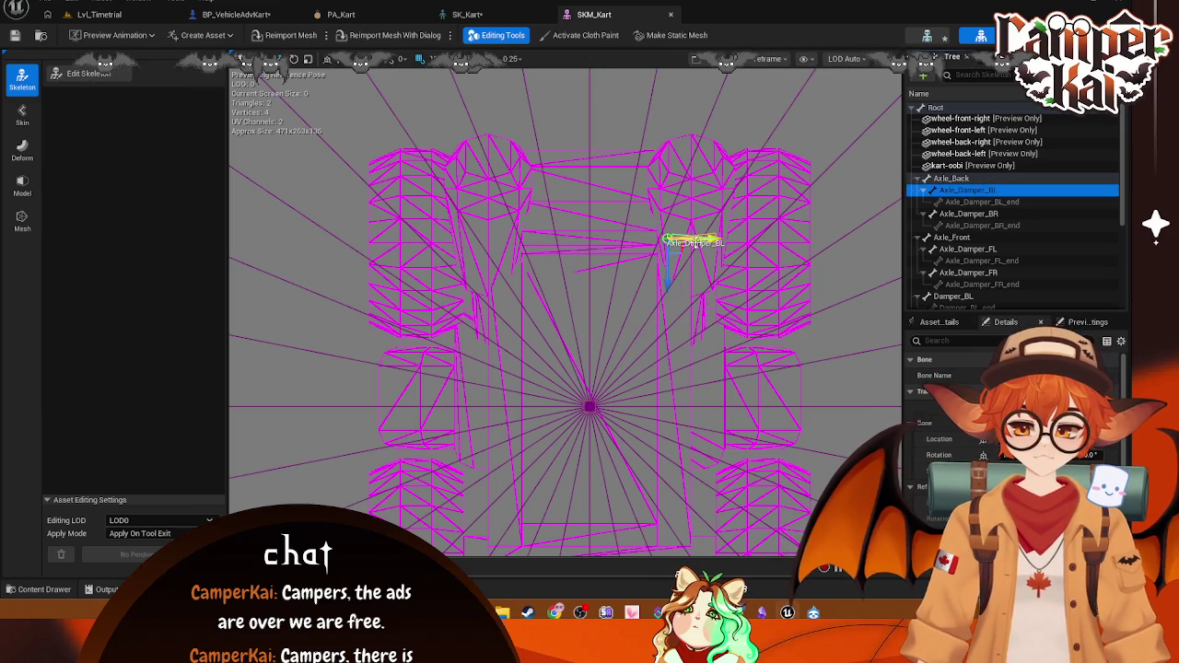
left_click_drag(719, 242, 831, 241)
left_click(981, 202)
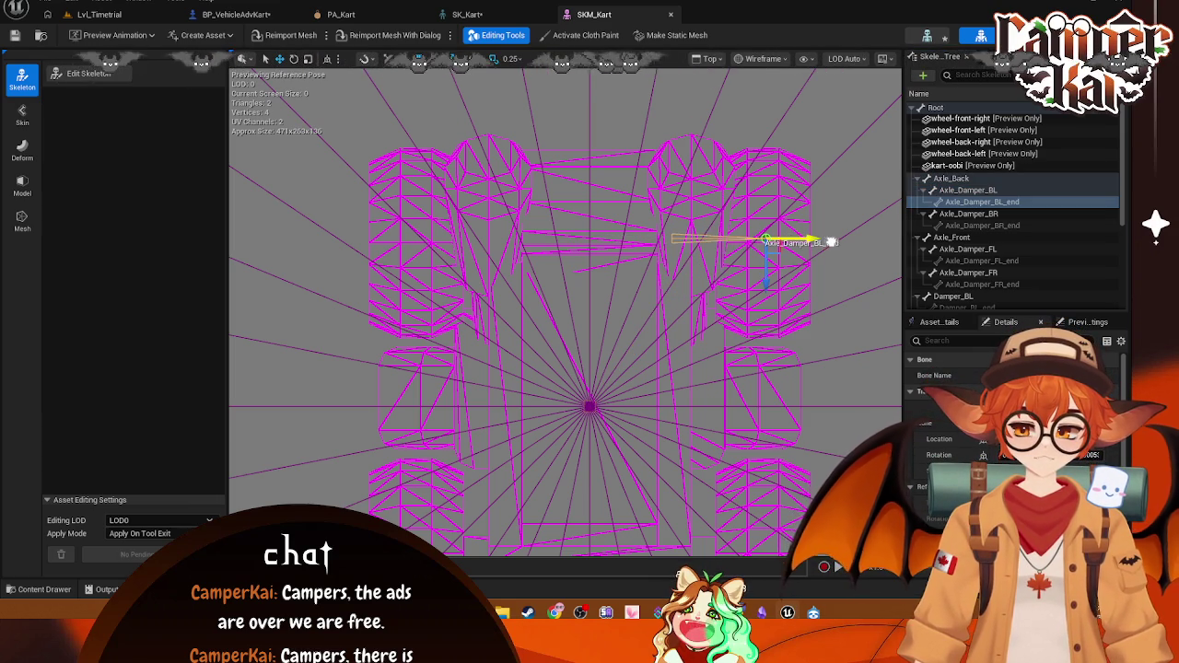
left_click(969, 214)
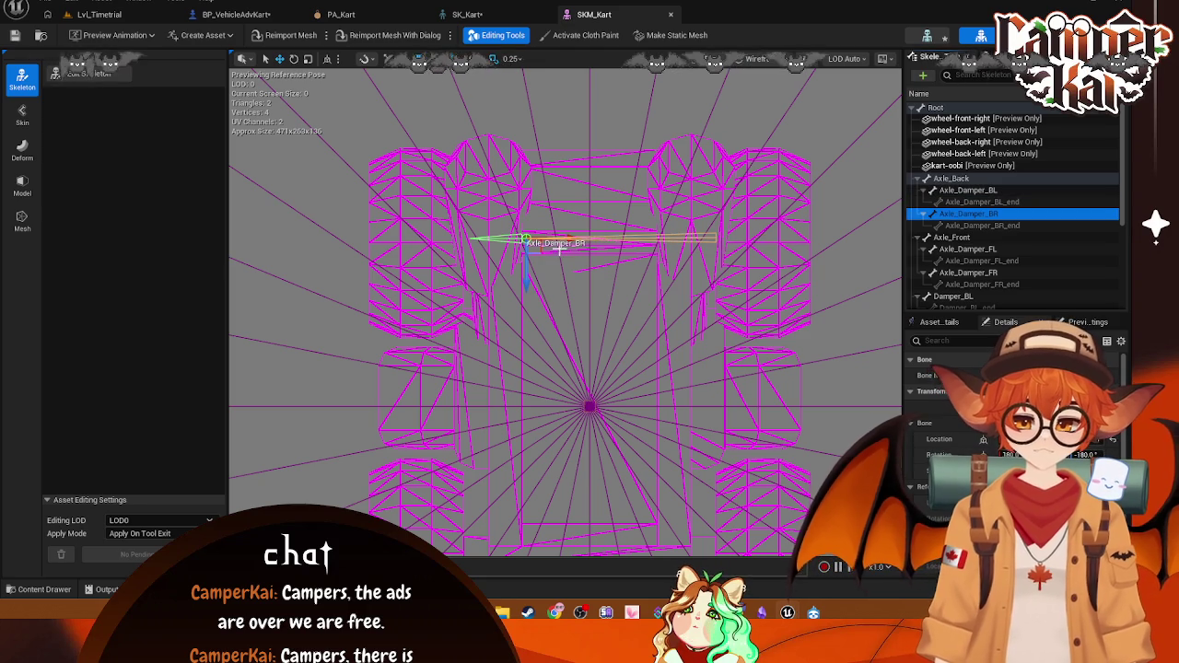
Step: Reposition Axle_Damper_BR, entering a -0.2 location value, and compare it with Axle_Damper_BL
left_click(569, 237)
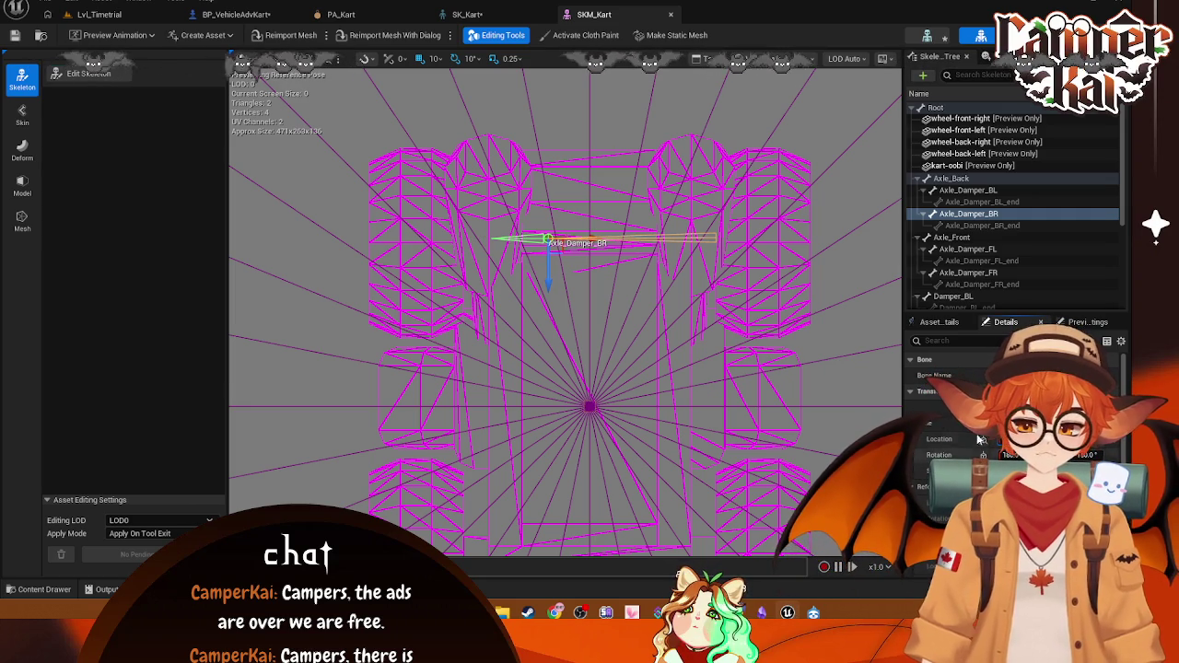
left_click_drag(591, 241, 550, 242)
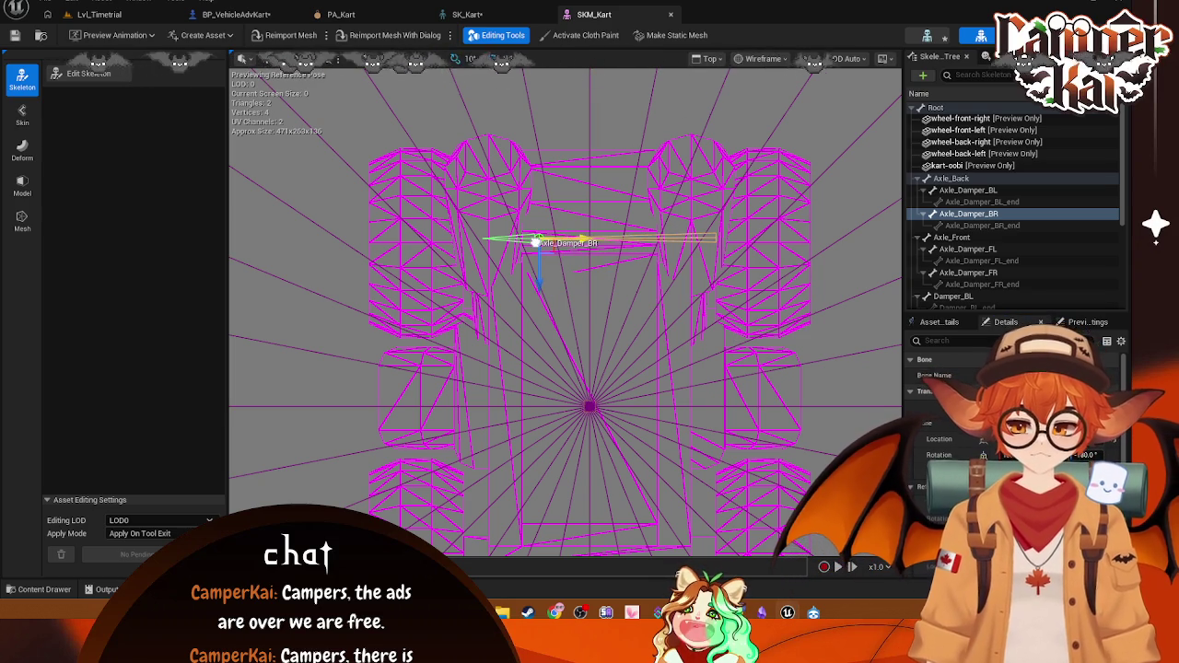
left_click_drag(564, 239, 547, 241)
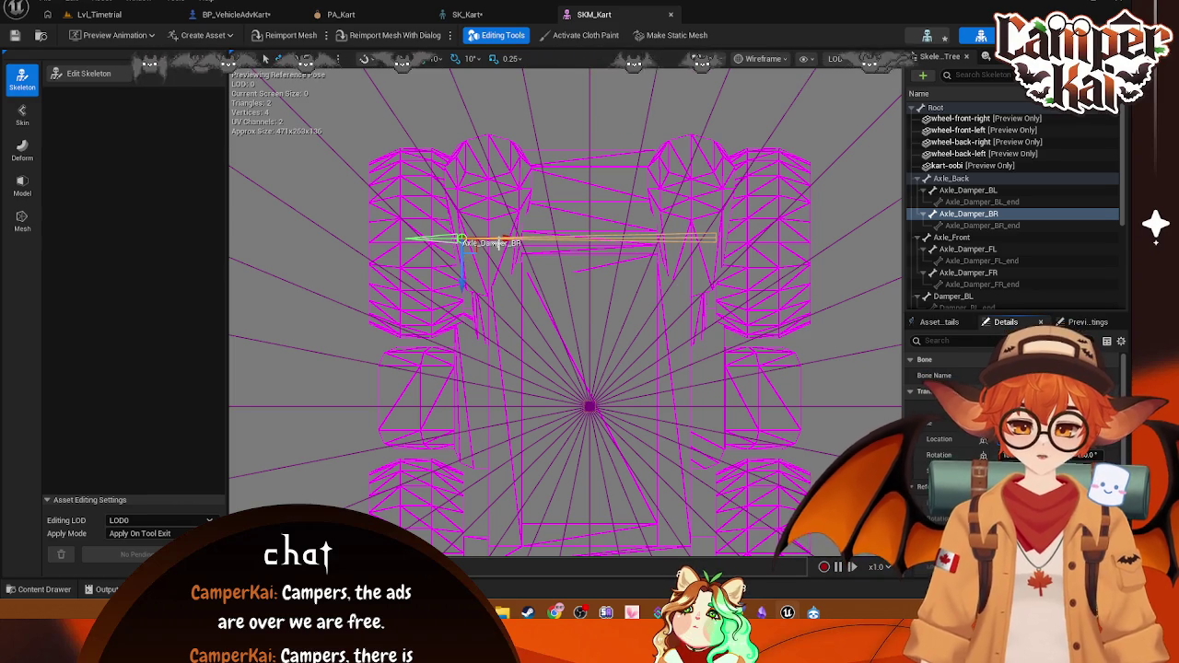
left_click_drag(506, 239, 573, 243)
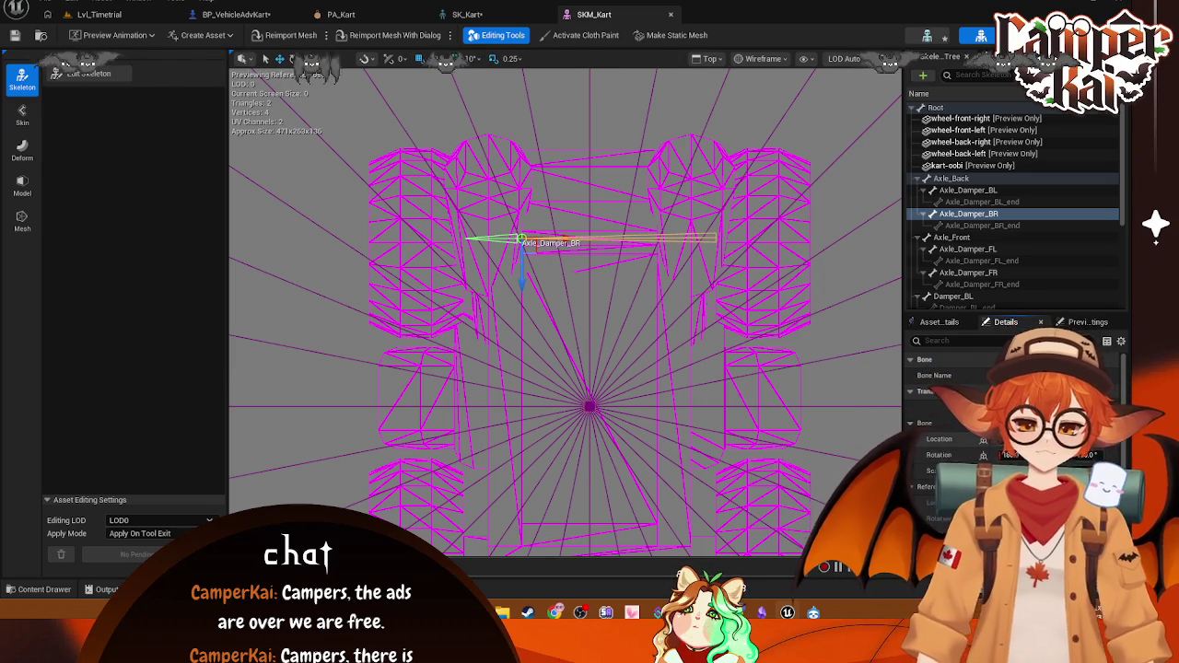
type("-0.2")
key("Return")
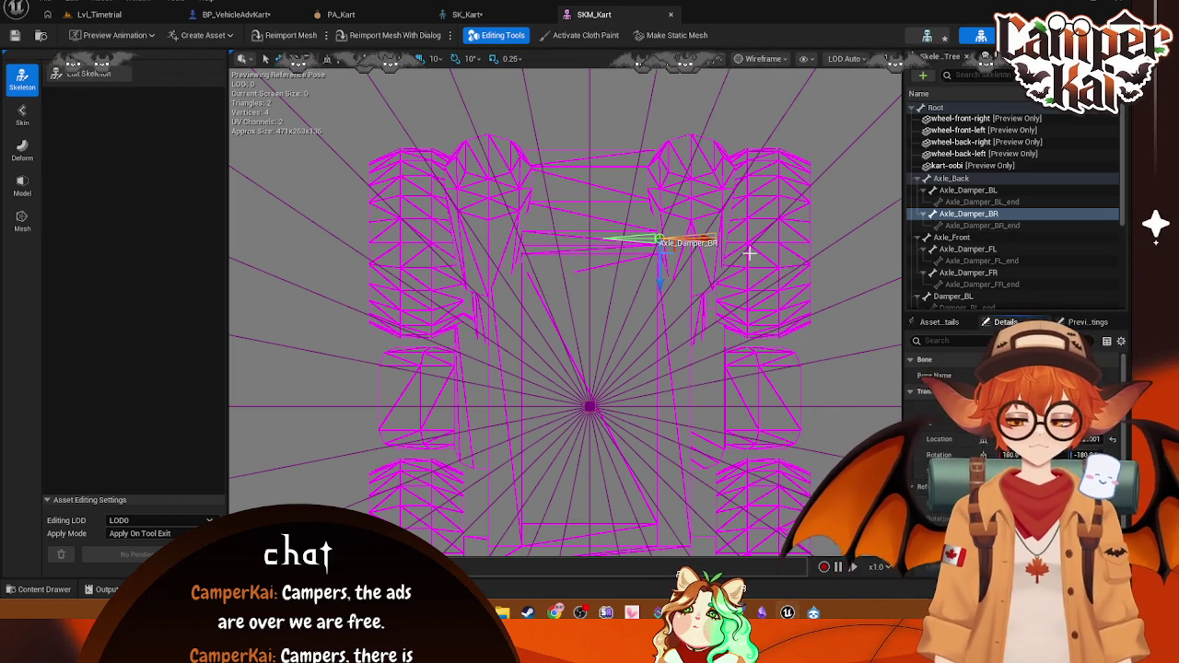
left_click(984, 226)
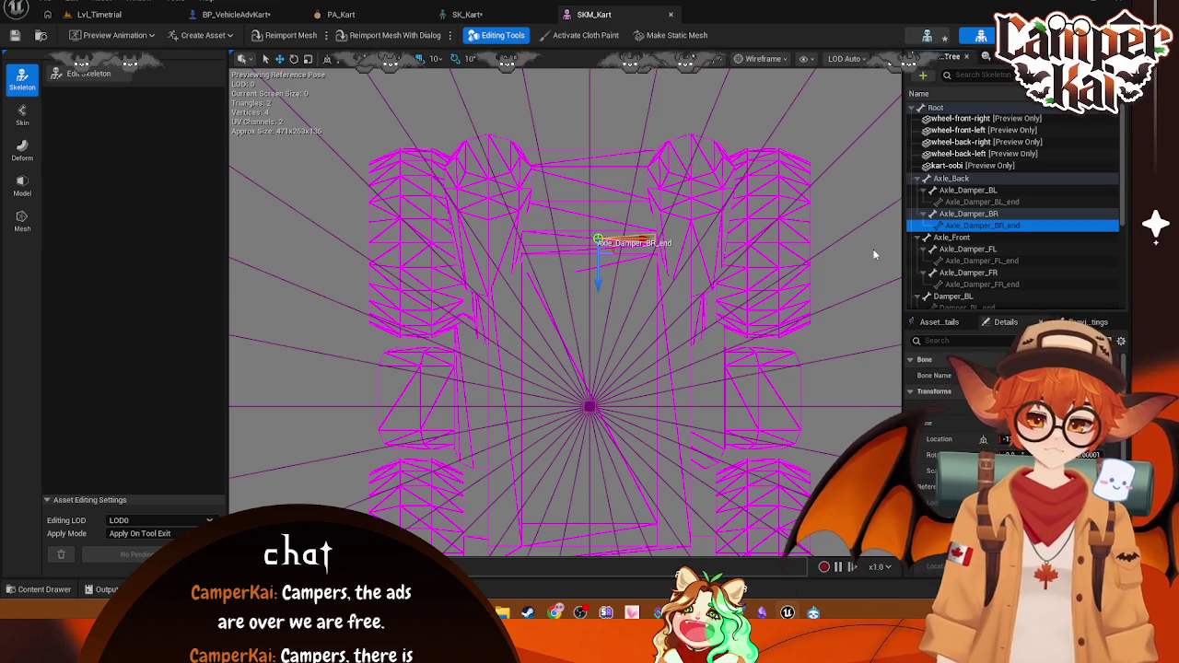
left_click(968, 214)
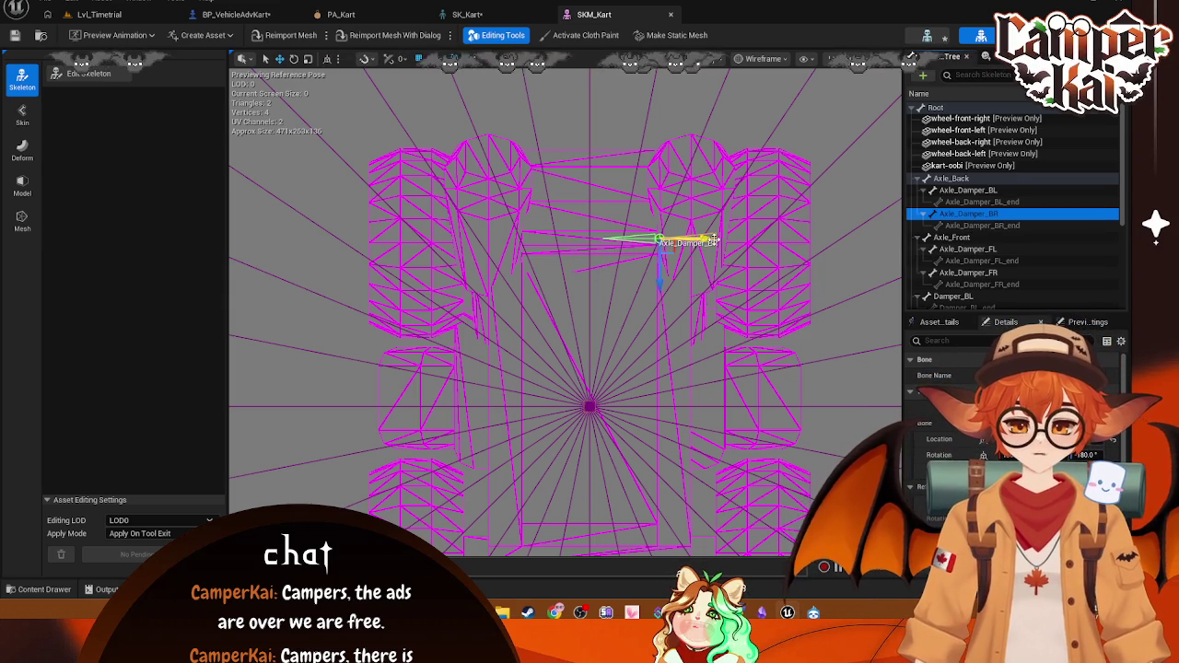
left_click_drag(613, 240, 517, 261)
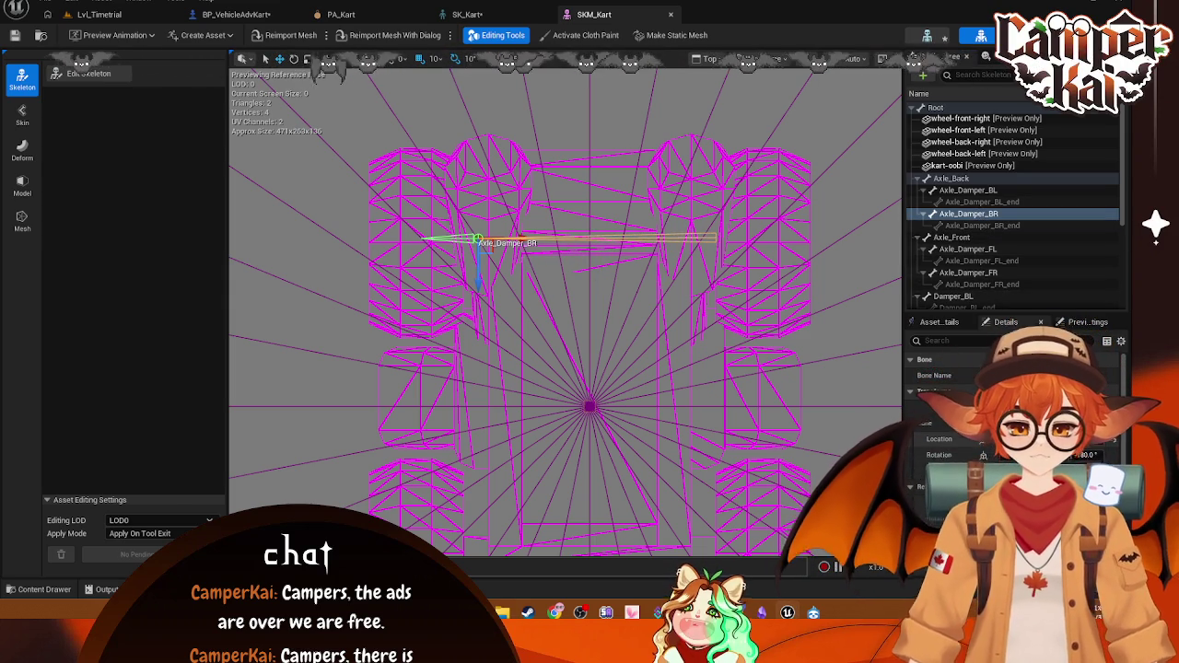
left_click_drag(477, 240, 488, 239)
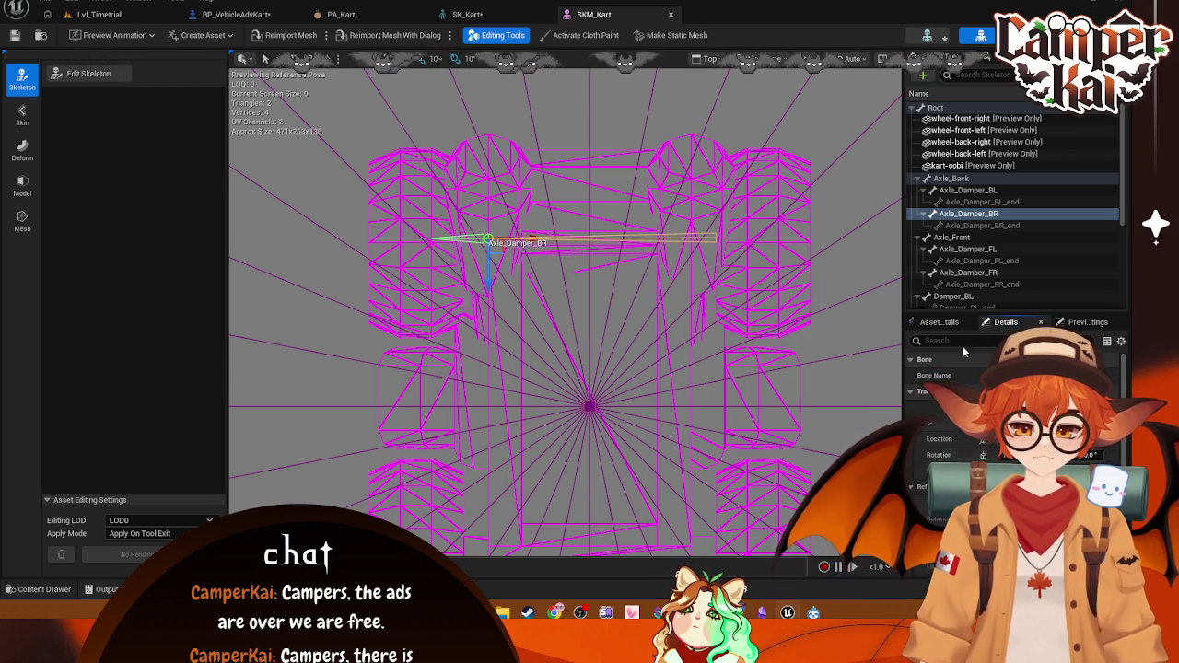
left_click(975, 190)
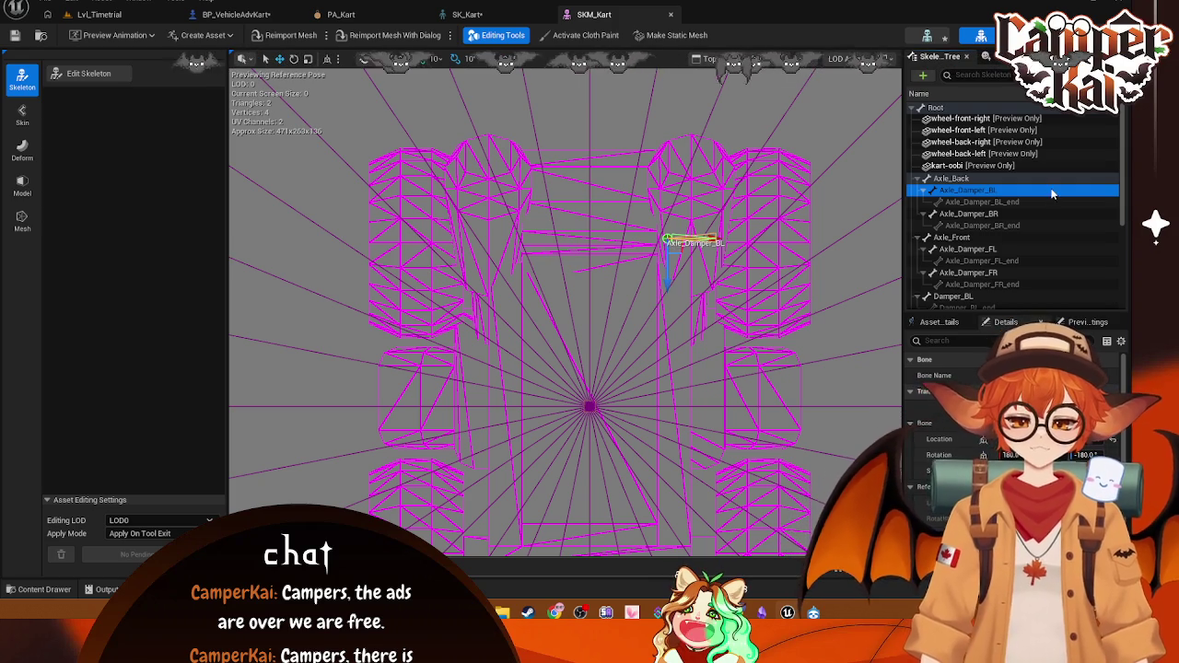
Step: Compare the Axle_Damper_BL and Axle_Damper_BR bones and their _end bones
left_click(1001, 215)
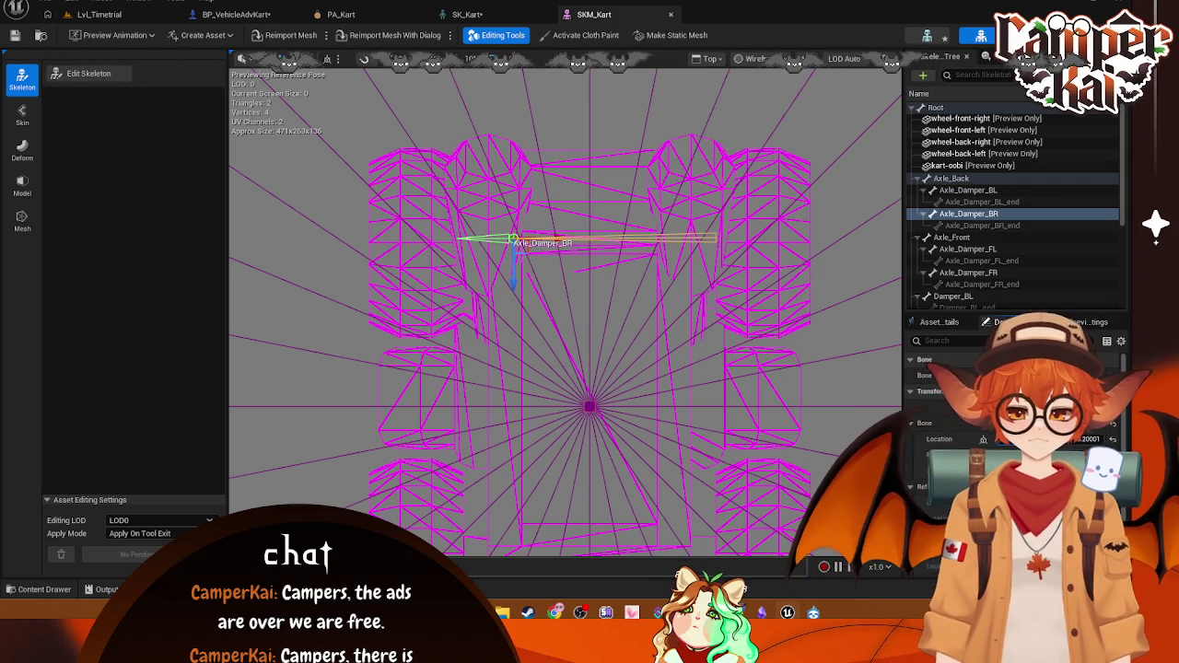
left_click(990, 191)
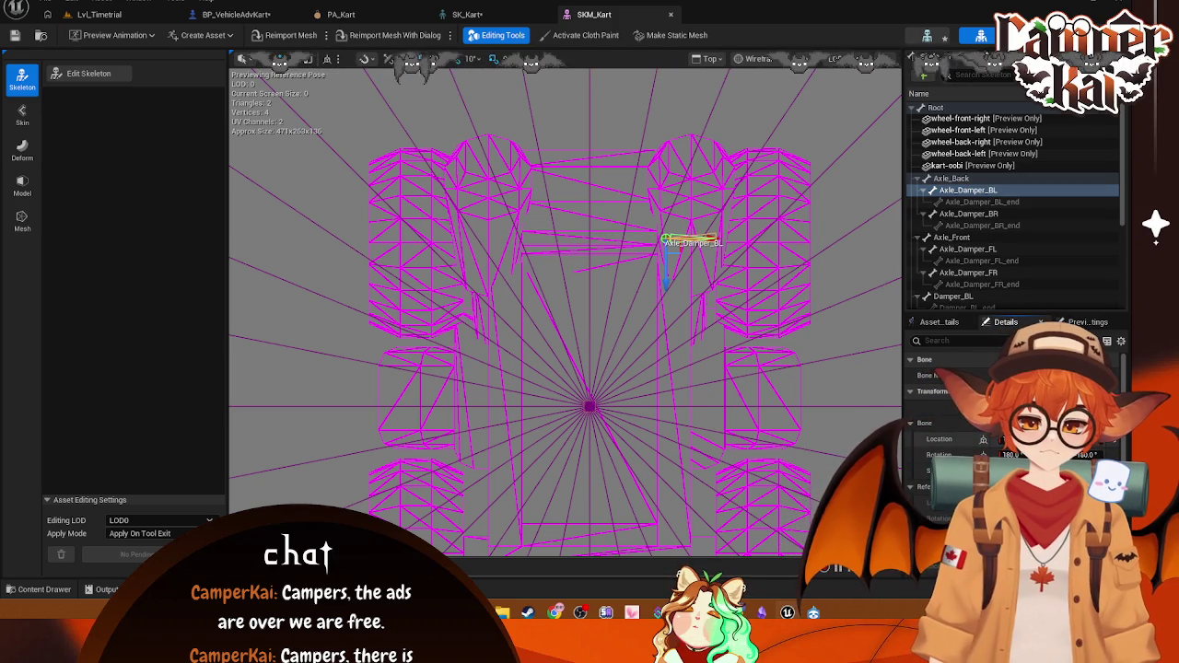
left_click(984, 214)
left_click(984, 203)
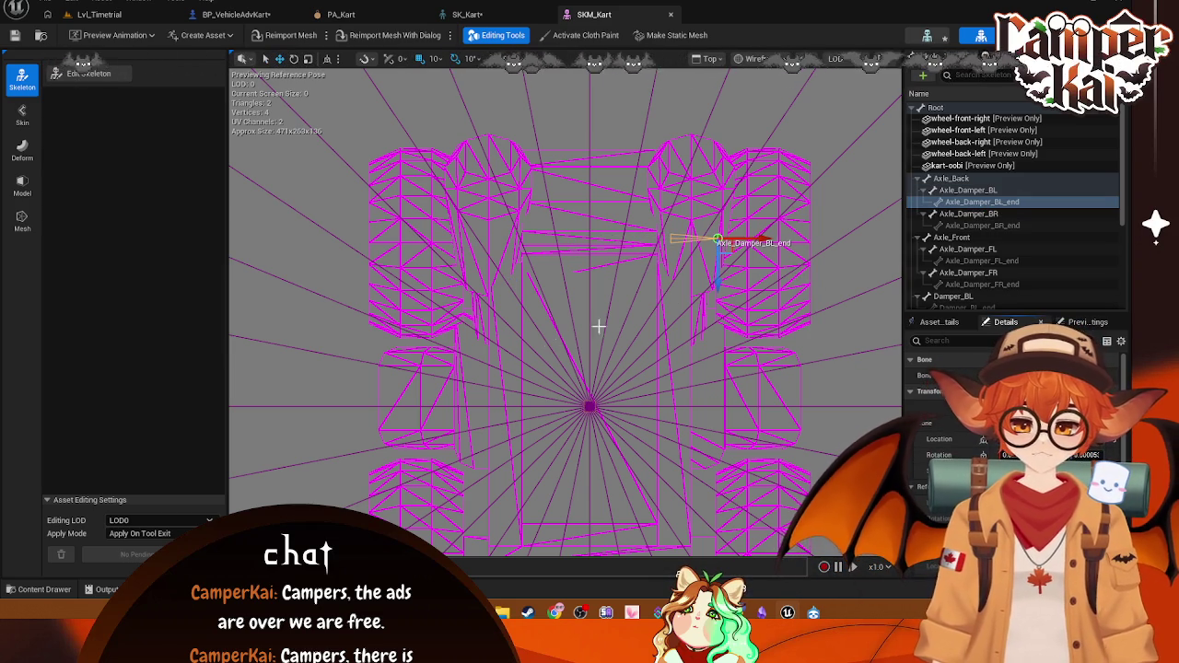
left_click(990, 226)
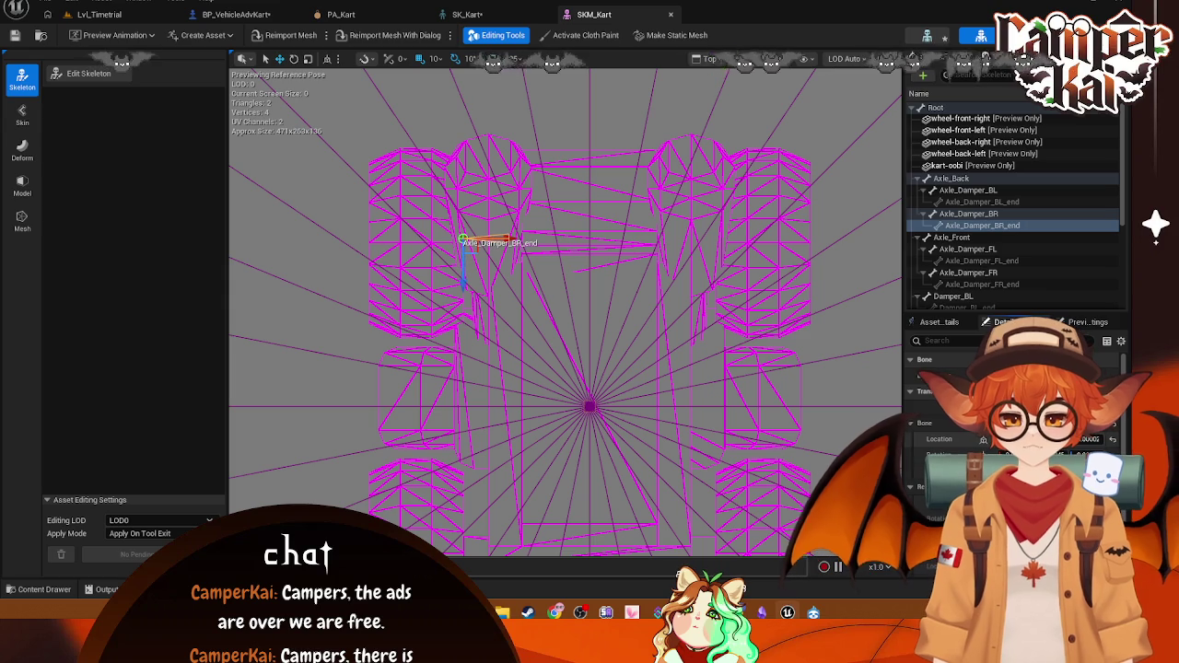
Step: Select Axle_Front and pan and zoom the top view around it
left_click(959, 238)
scroll(713, 360, "down", 1)
mouse_move(666, 350)
left_mouse_down()
mouse_move(640, 387)
mouse_move(648, 197)
left_mouse_up()
scroll(649, 198, "up", 1)
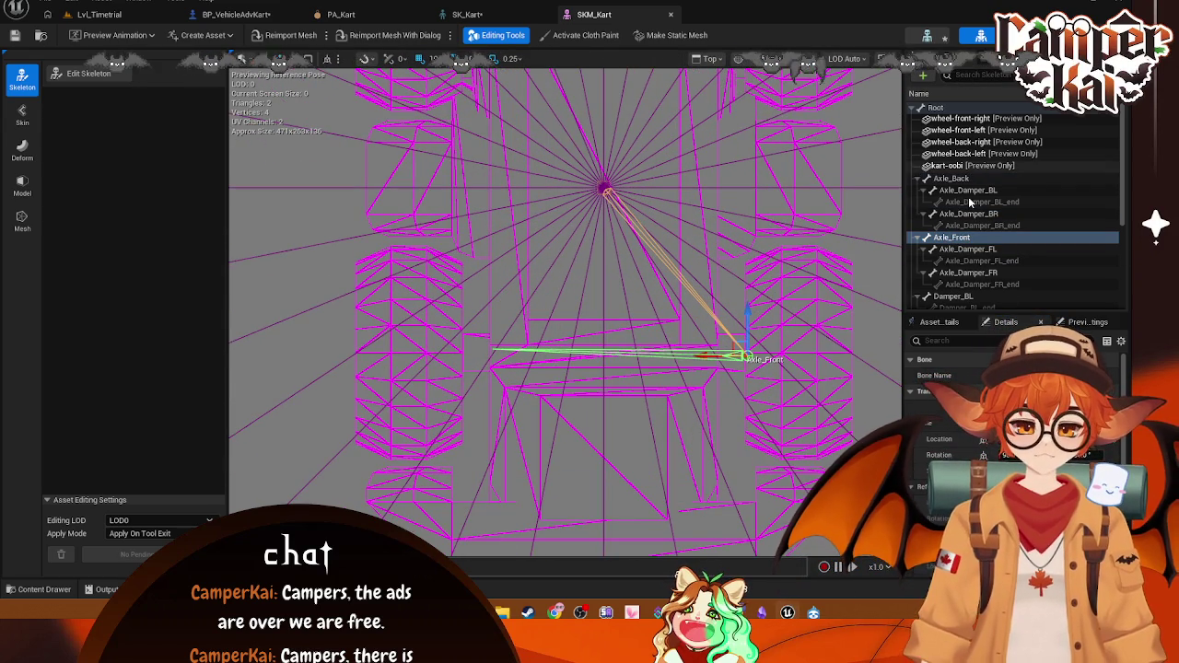
Step: Inspect the Axle_Damper_BL and Axle_Back bones, then pan forward and select Axle_Front
mouse_move(715, 153)
left_mouse_down()
mouse_move(697, 400)
mouse_move(698, 389)
left_mouse_up()
left_click(995, 189)
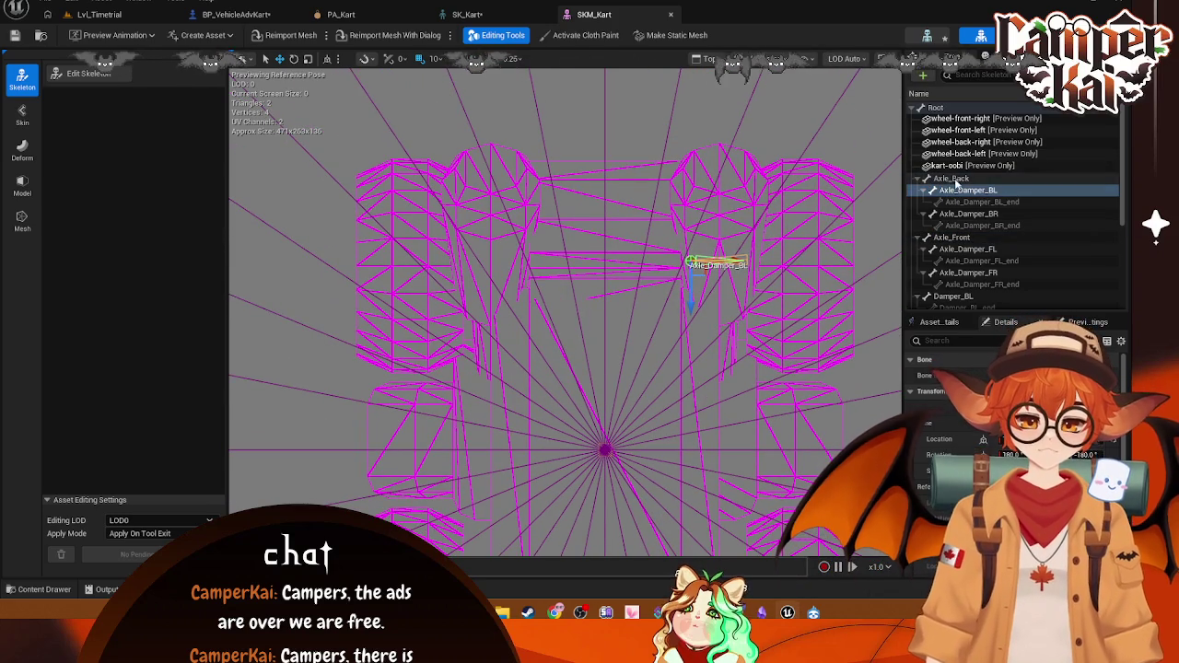
left_click(952, 178)
left_click_drag(710, 436, 711, 139)
left_click(951, 236)
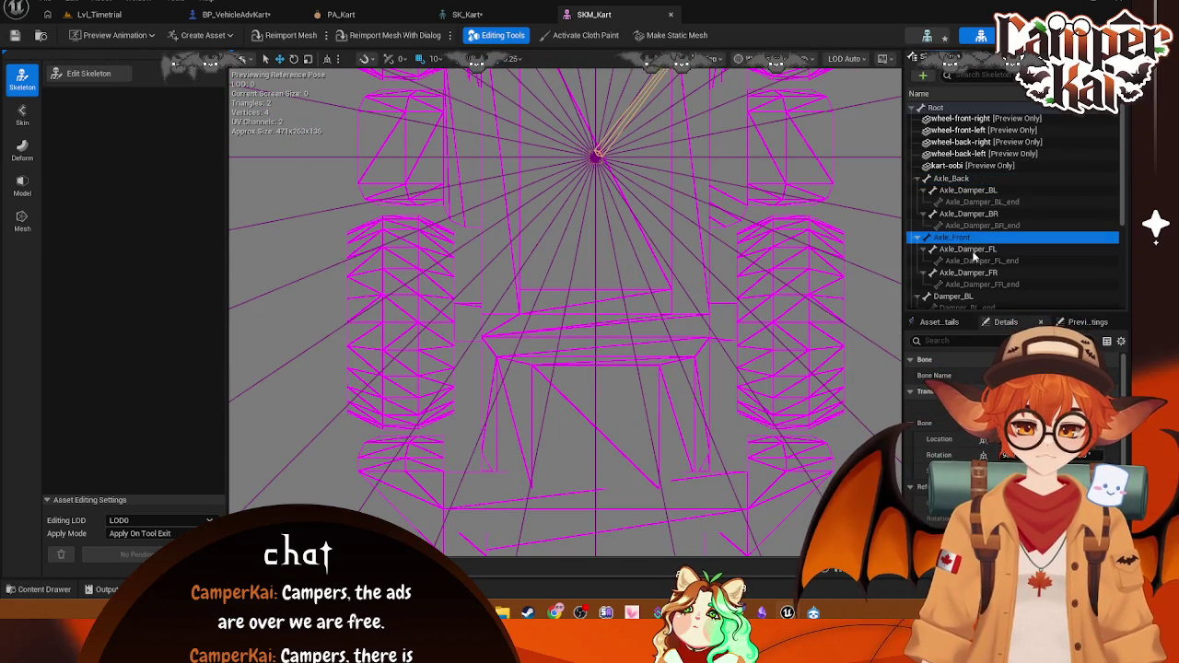
Step: Check the Axle_Damper_FL bone and its Axle_Damper_FL_end joint in the Top view
left_click(967, 248)
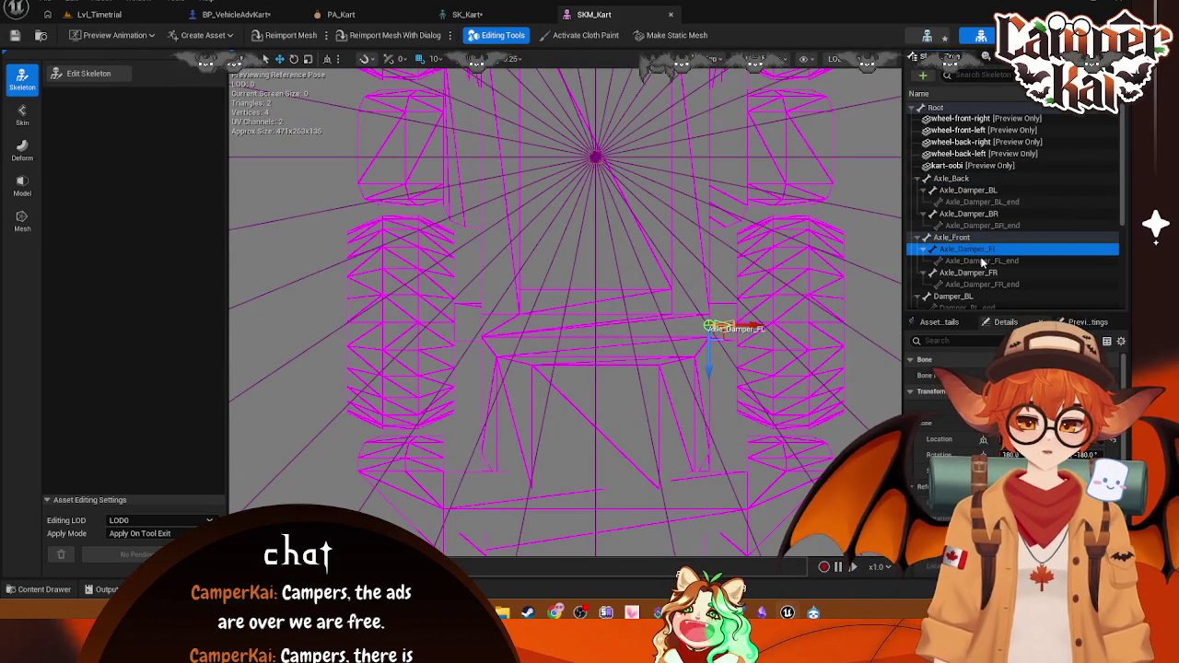
left_click(981, 261)
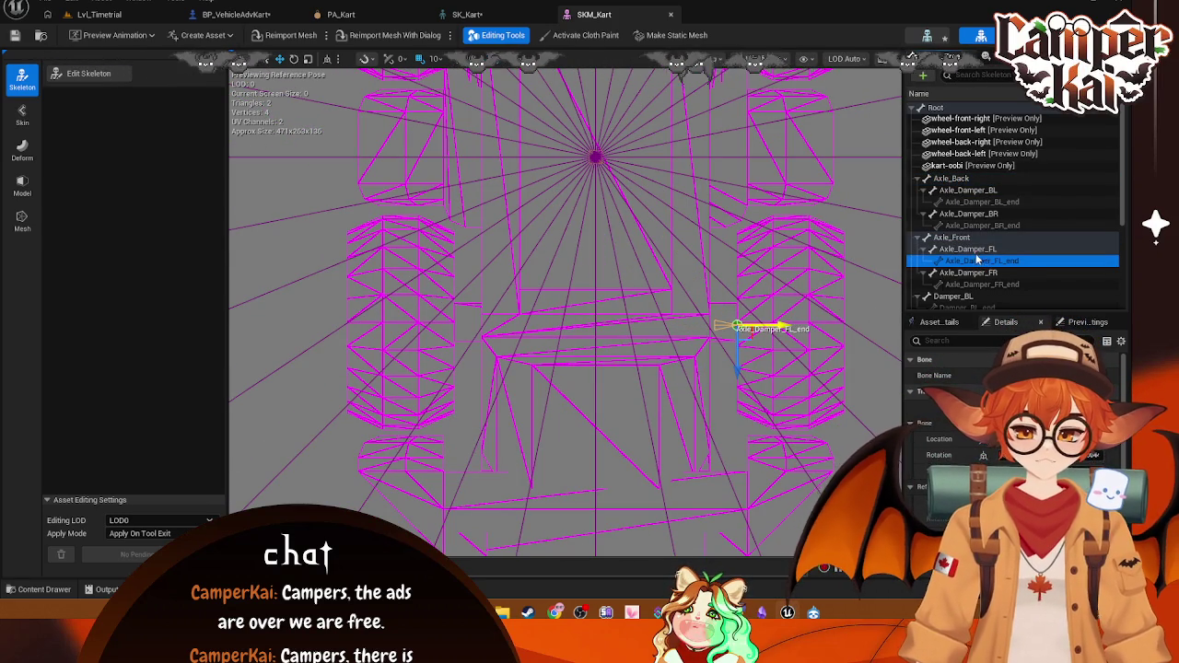
key("Up")
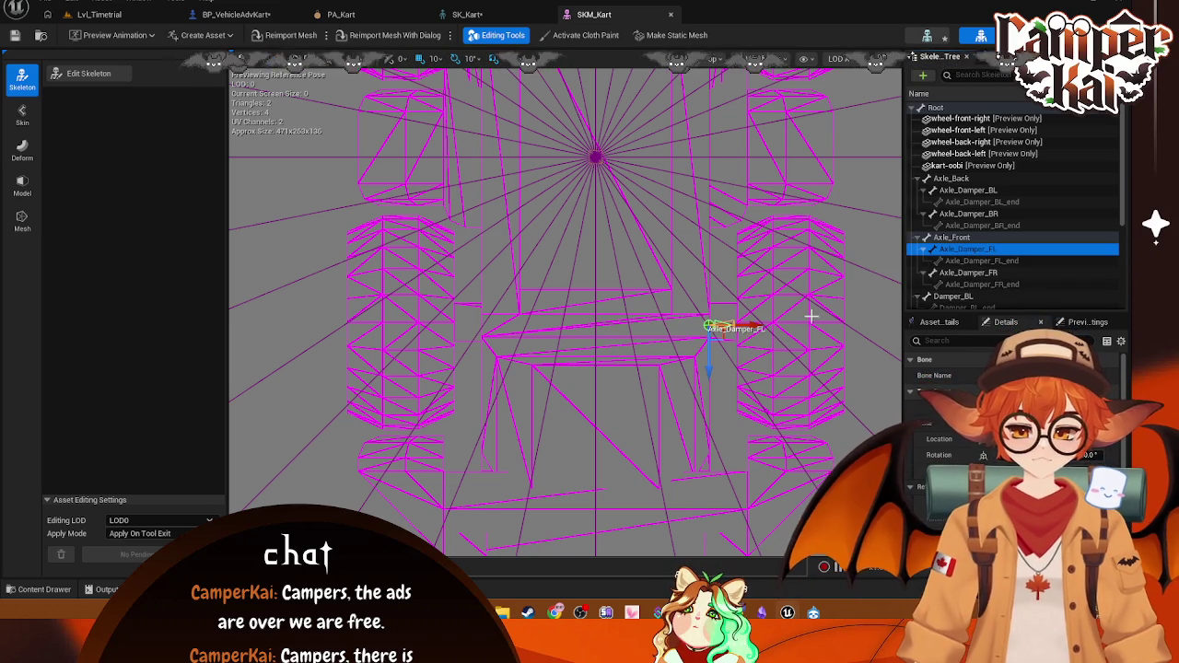
left_click(979, 260)
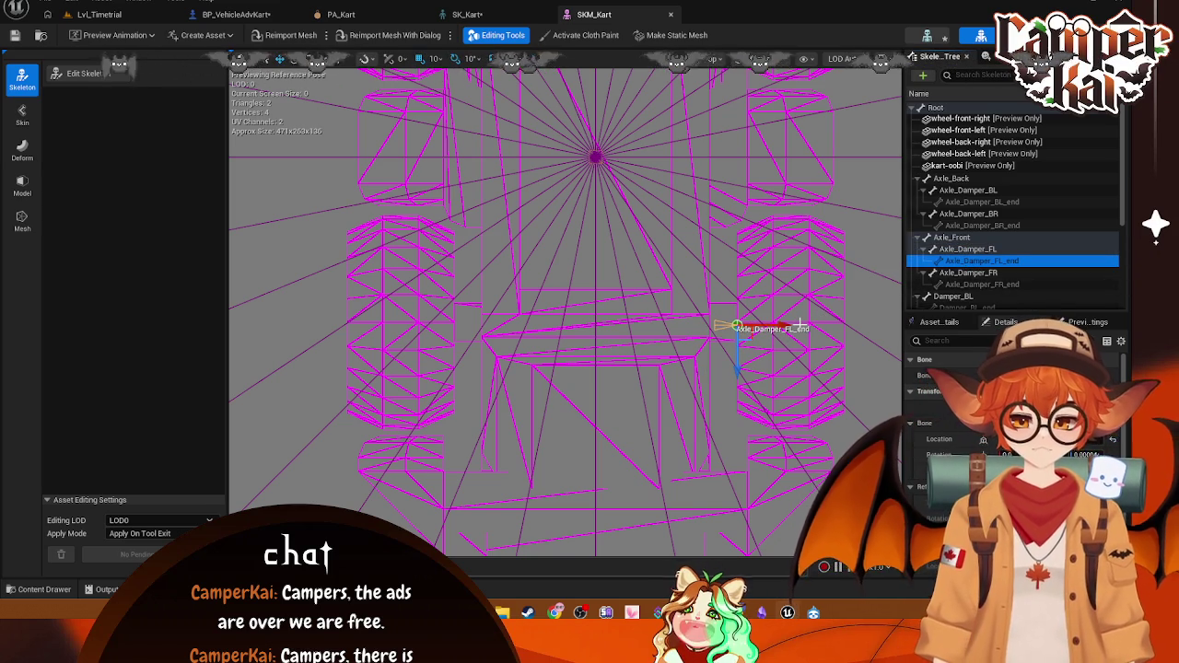
left_click(958, 250)
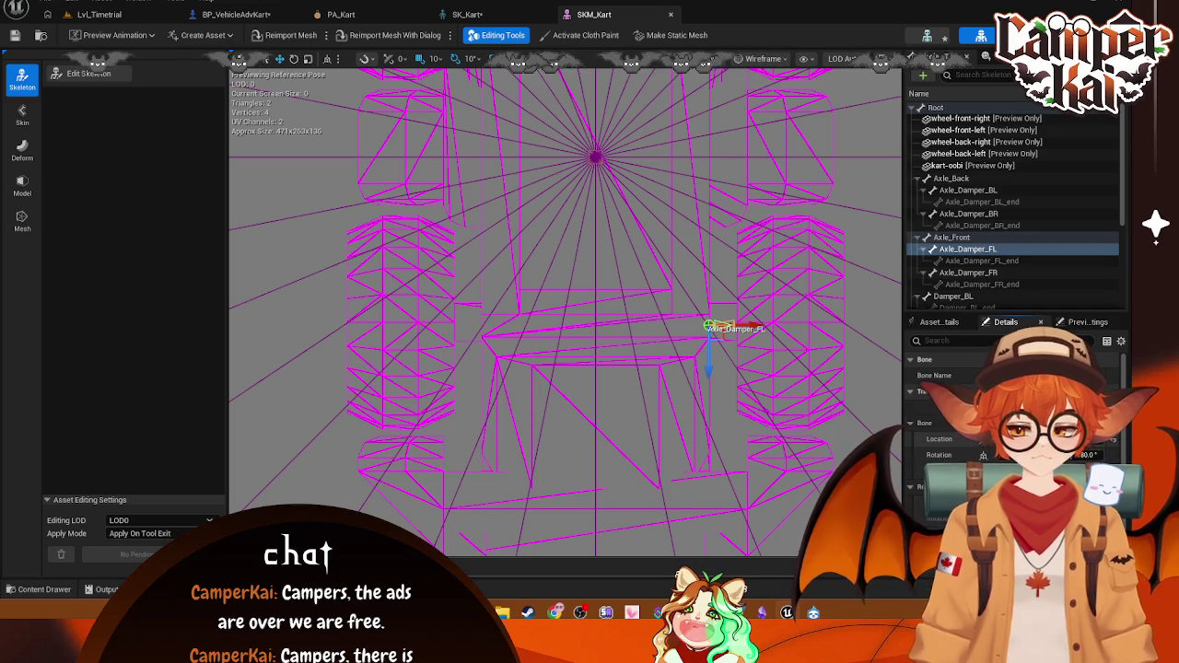
left_click_drag(698, 325, 706, 325)
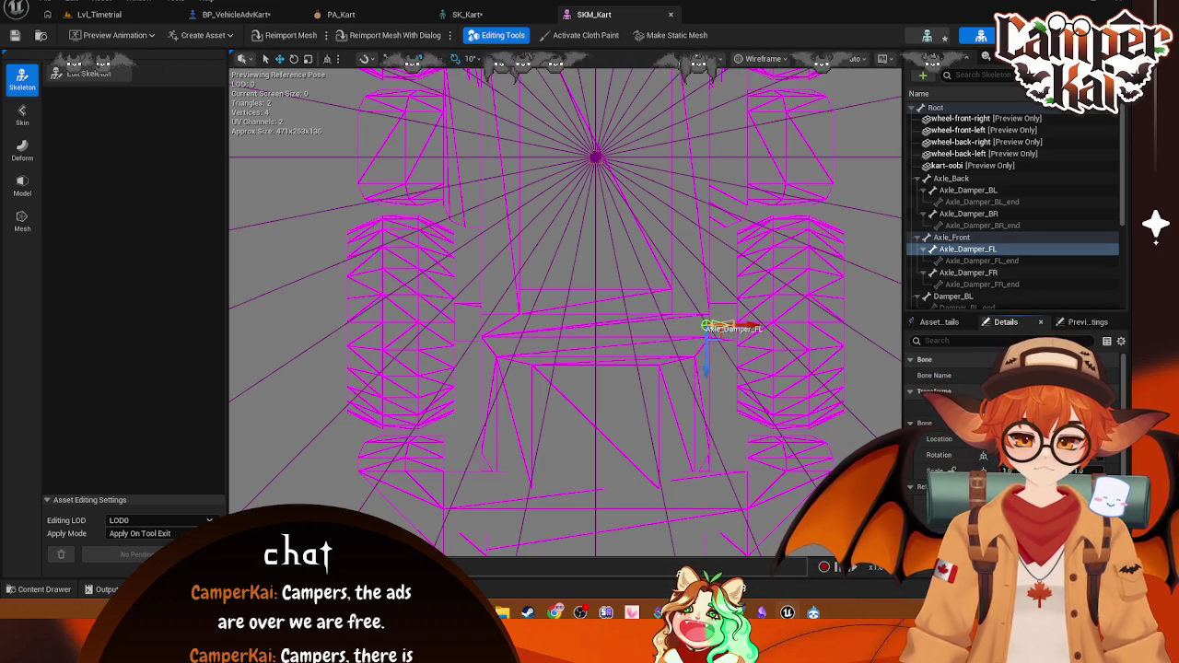
Step: Check Axle_Damper_FR and Axle_Damper_FR_end, then move on to Damper_BL
left_click(976, 273)
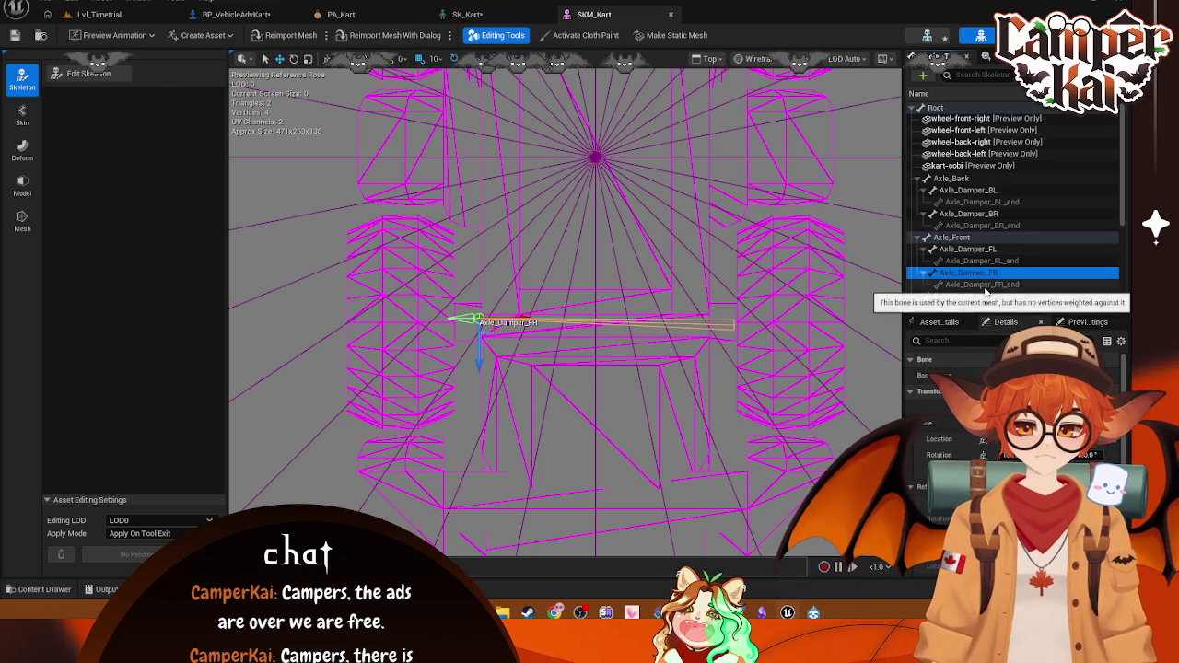
left_click(982, 285)
left_click_drag(464, 320, 475, 320)
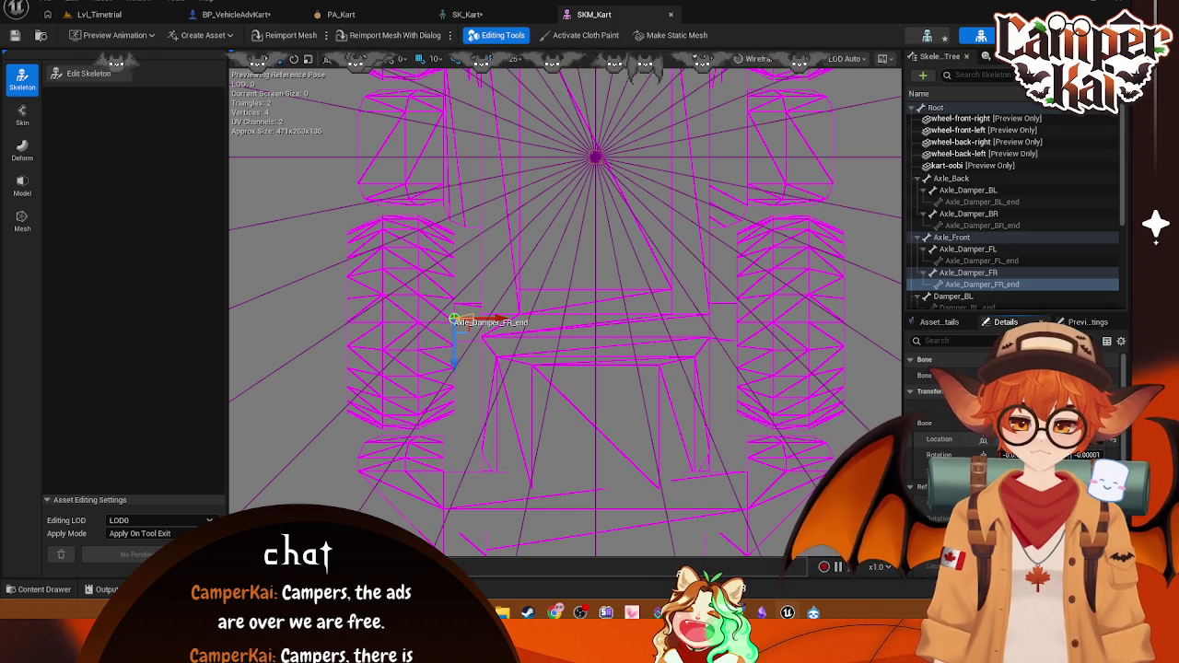
left_click(951, 296)
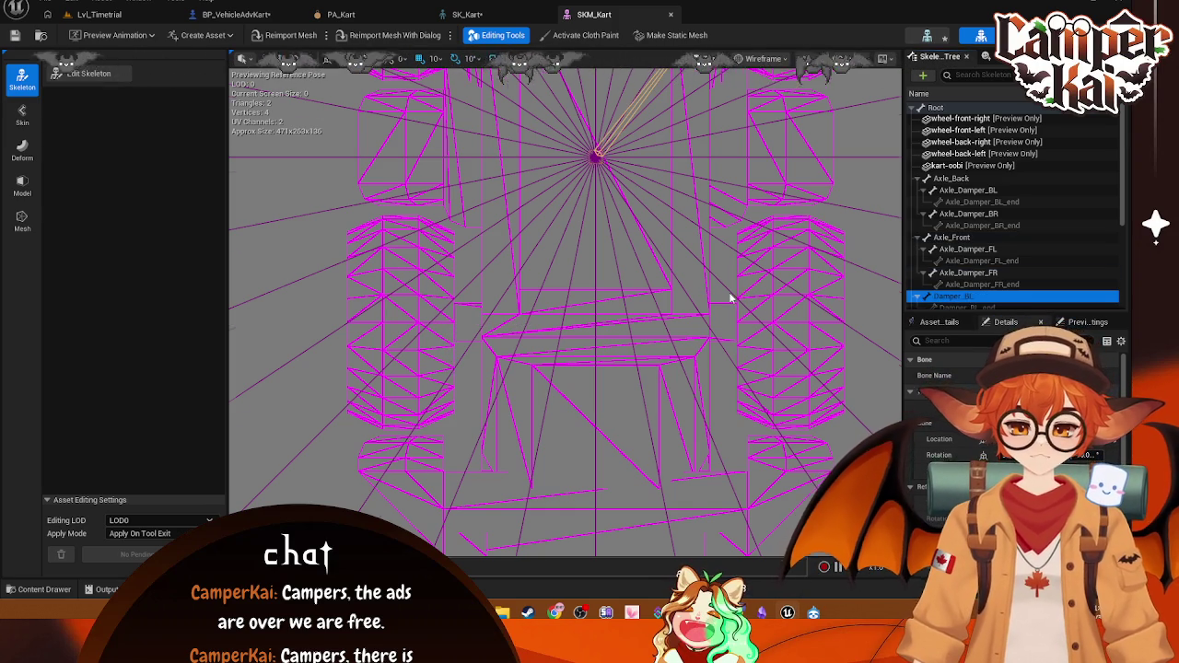
Step: Scroll the Skeleton Tree down and inspect the Damper_BL and Damper_BR bones
scroll(731, 295, "down", 3)
left_click_drag(717, 195, 692, 295)
scroll(1005, 249, "down", 2)
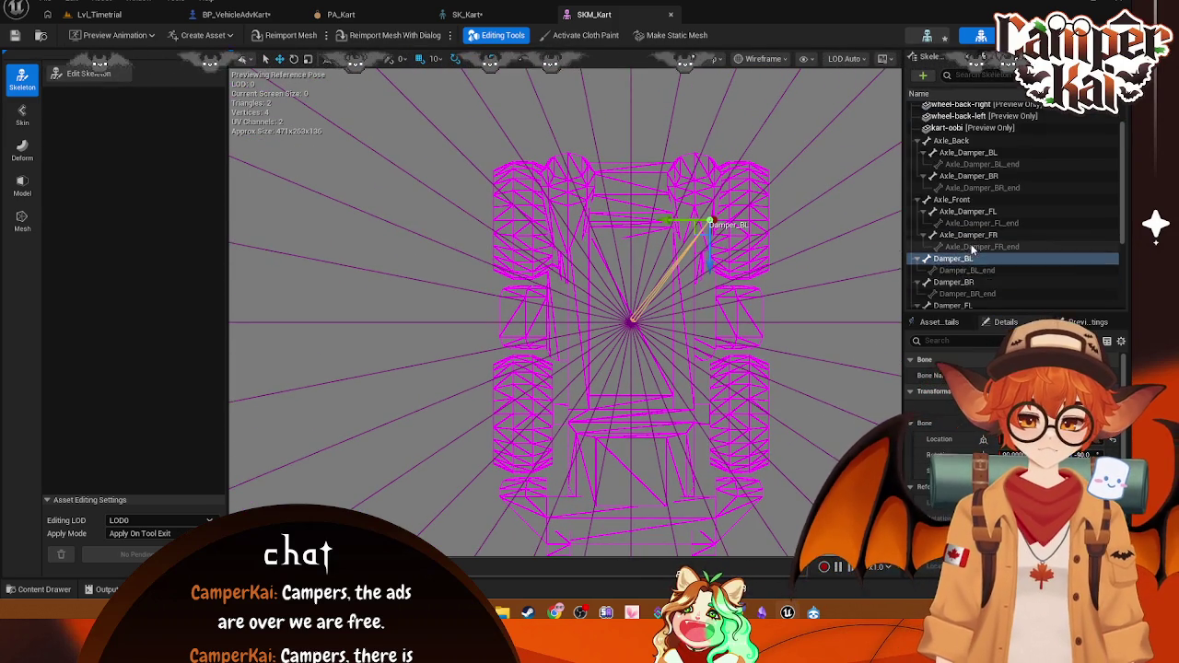
left_click(1004, 259)
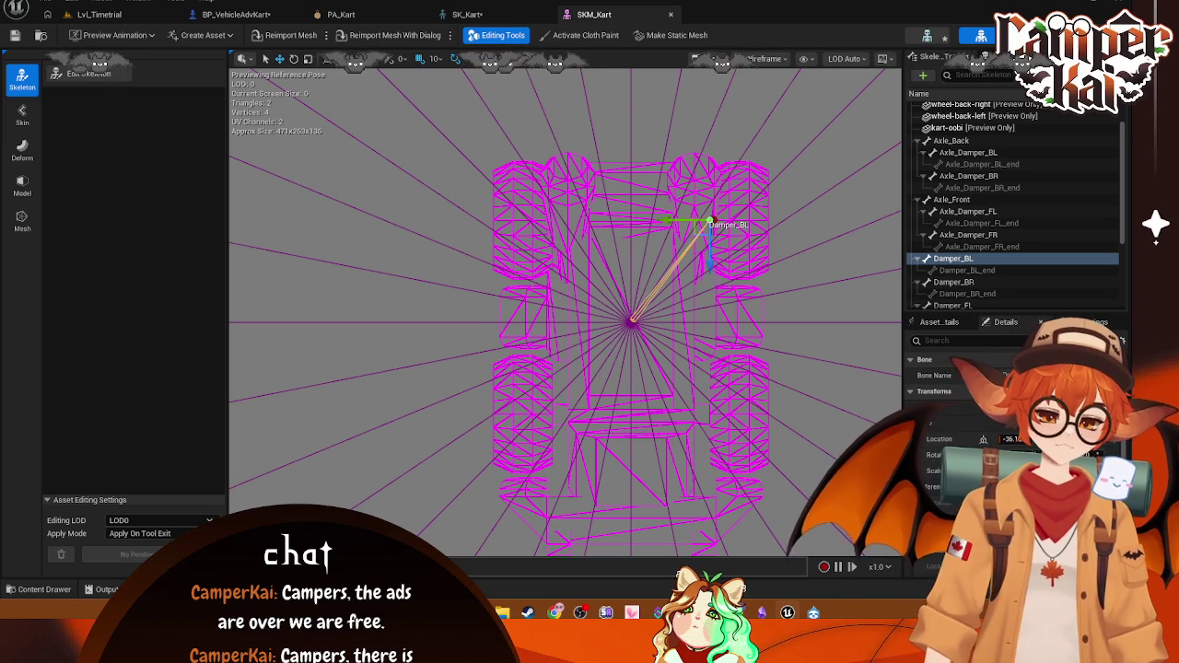
scroll(1008, 223, "down", 4)
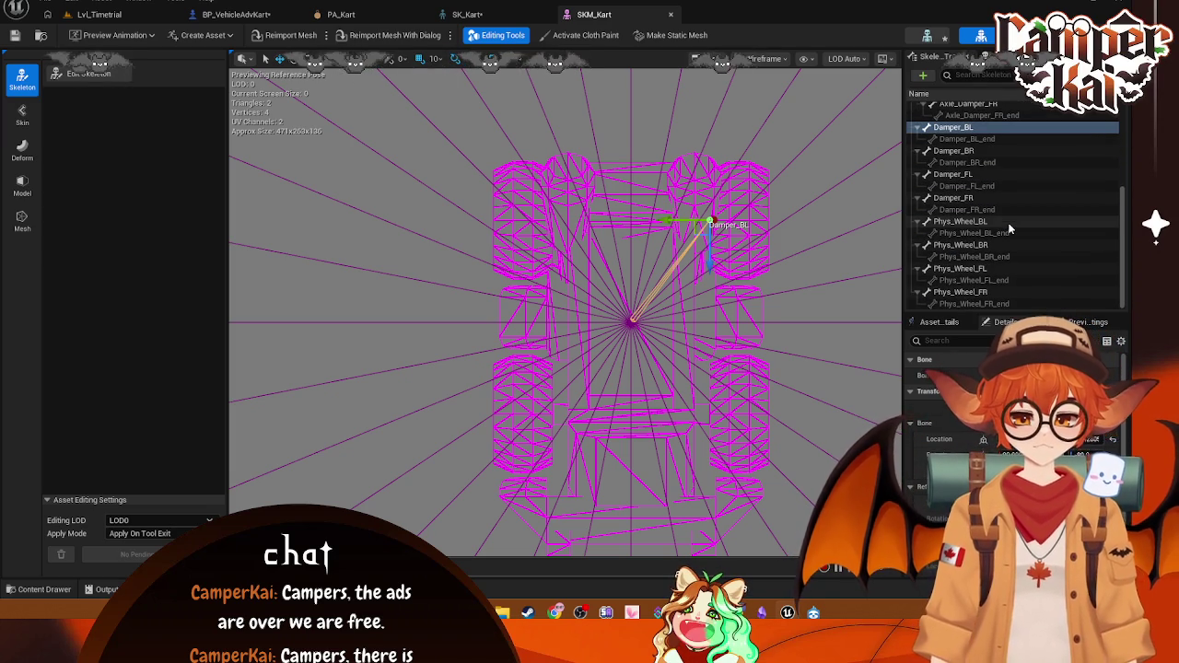
scroll(816, 203, "up", 3)
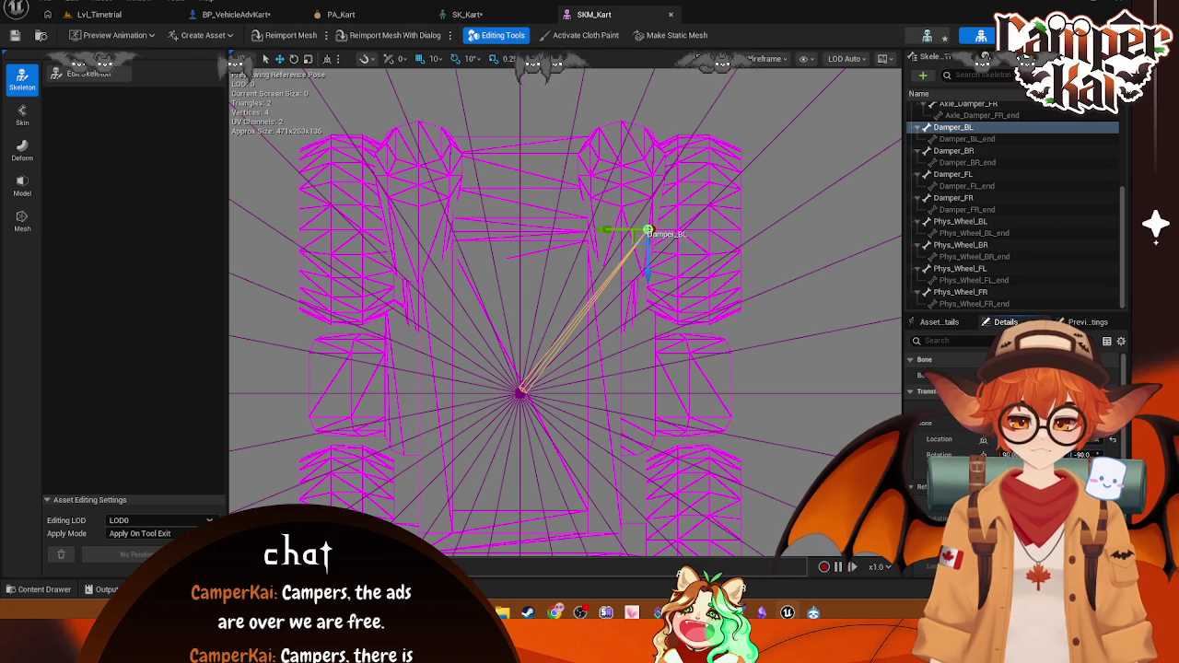
left_click(973, 151)
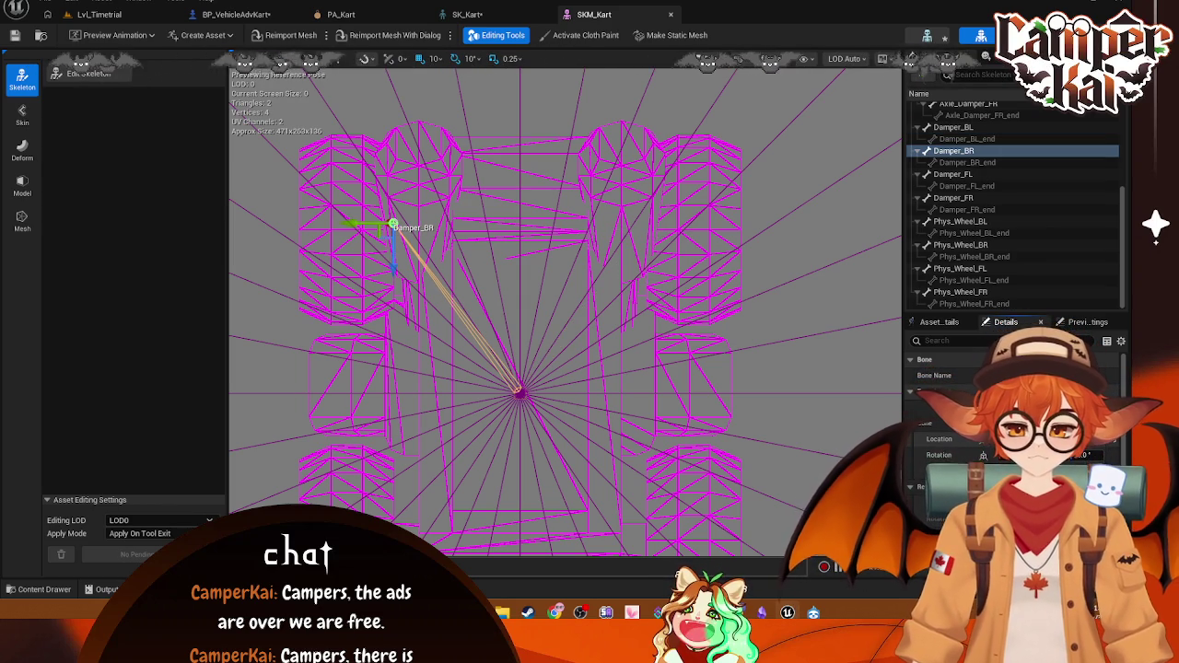
Step: Test-move the Damper_FL bone up and back onto the kart, then inspect Damper_FR
left_click(958, 174)
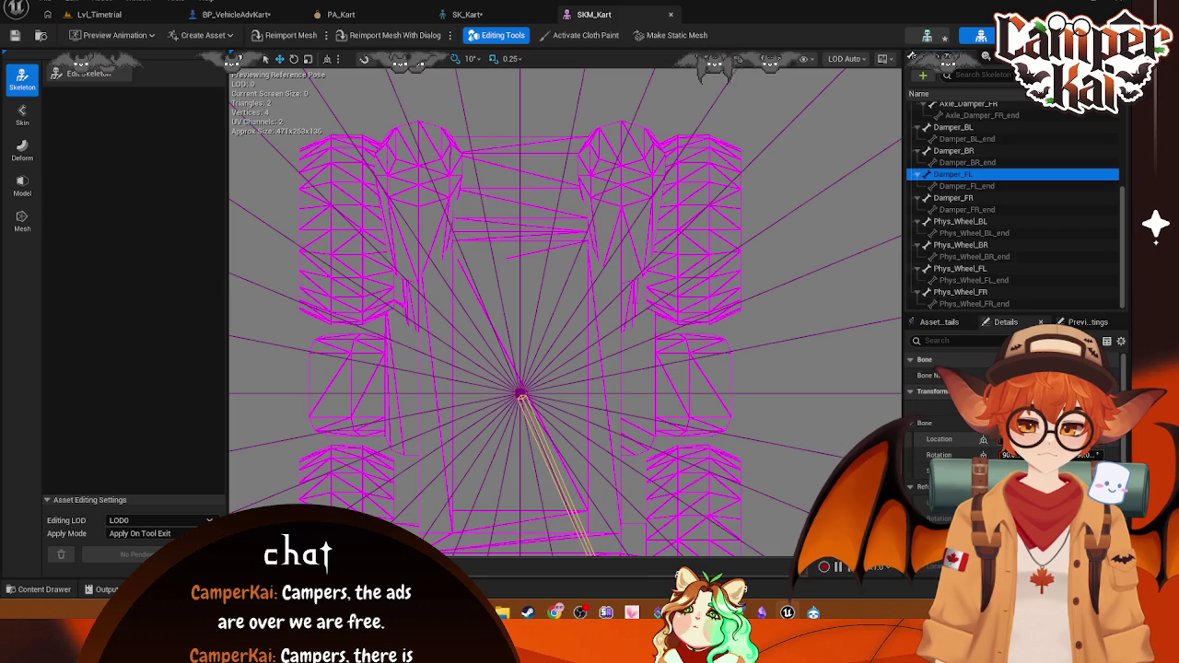
scroll(569, 370, "down", 10)
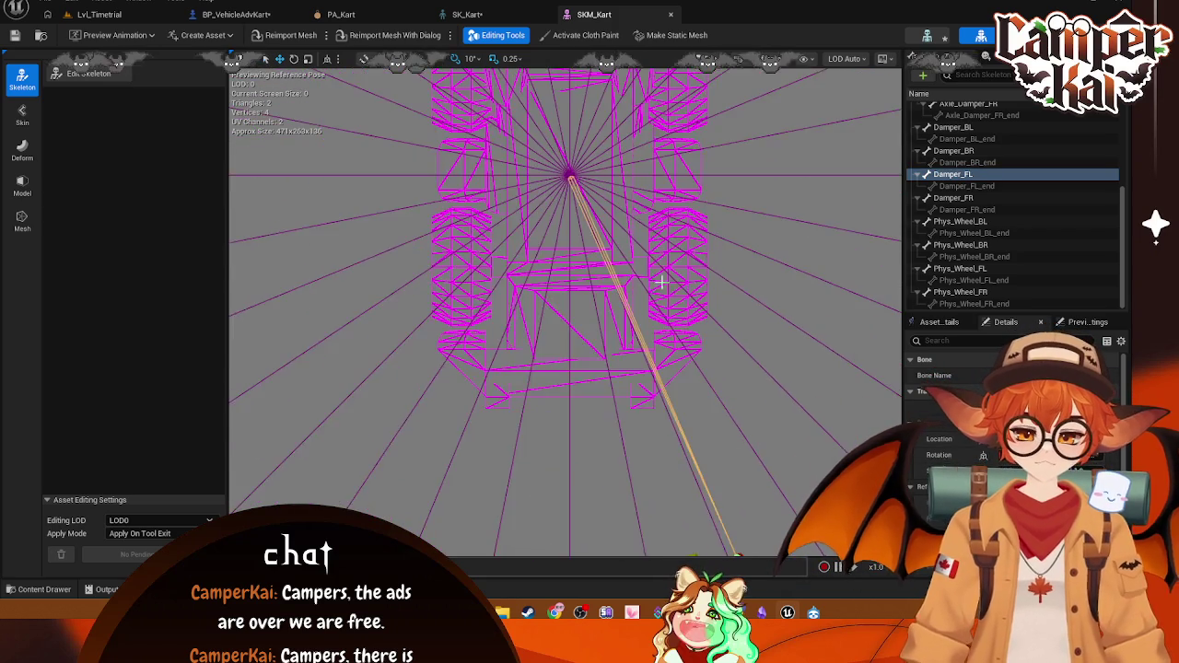
mouse_move(708, 528)
left_mouse_down()
mouse_move(708, 172)
mouse_move(708, 329)
mouse_move(708, 277)
mouse_move(707, 304)
mouse_move(590, 281)
left_mouse_up()
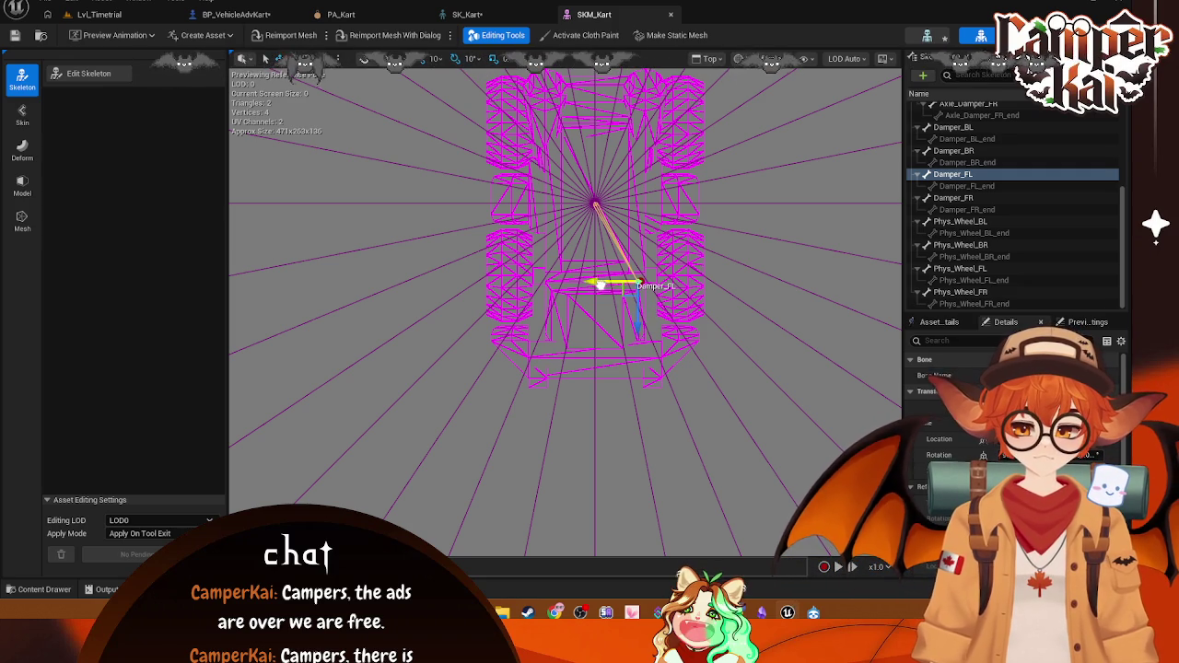
left_click(954, 198)
Step: Compare the damper bones and adjust Damper_FR's location in the Details transform fields
left_click(967, 174)
left_click(967, 127)
left_click(968, 150)
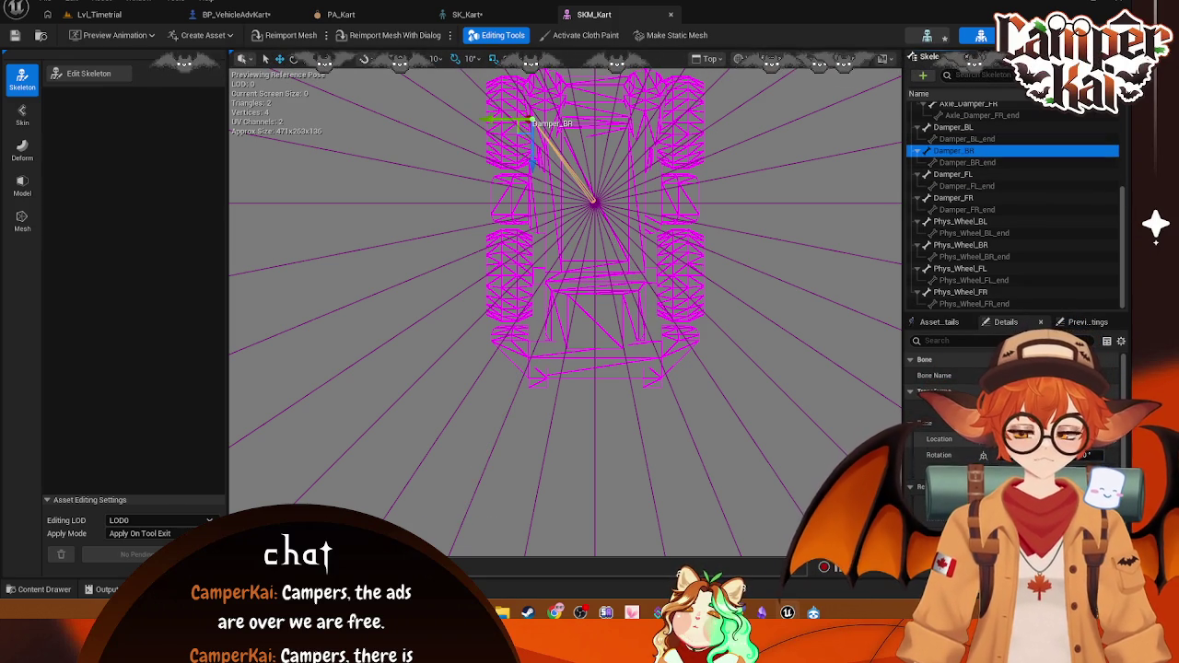
left_click(959, 198)
left_click(1089, 442)
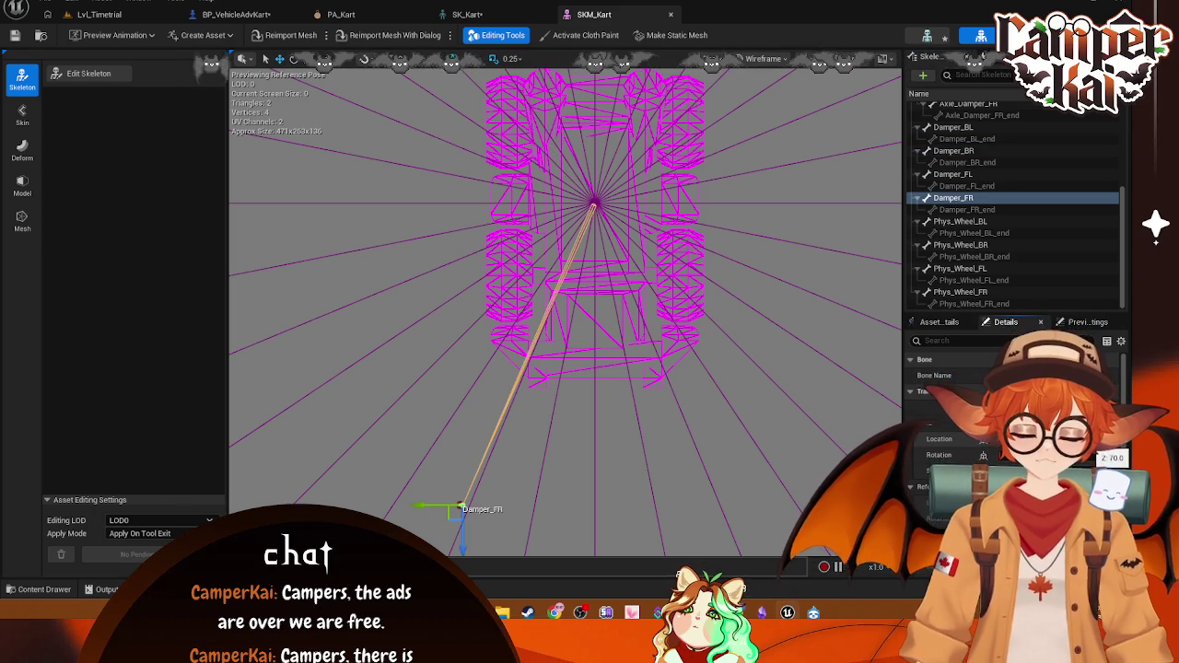
left_click_drag(1098, 458, 1134, 458)
Step: Move the Damper_FL bone, then review Damper_BL's rotation and Damper_BR
left_click(954, 174)
mouse_move(1098, 455)
left_mouse_down()
mouse_move(1133, 455)
mouse_move(873, 347)
left_mouse_up()
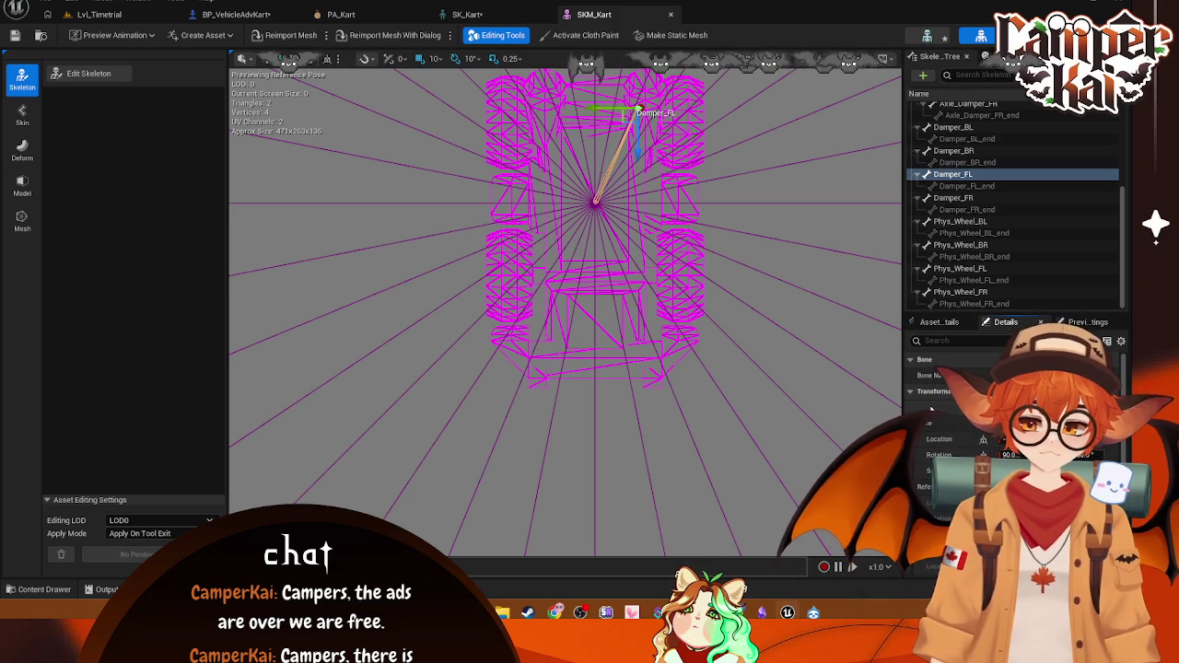
left_click(782, 319)
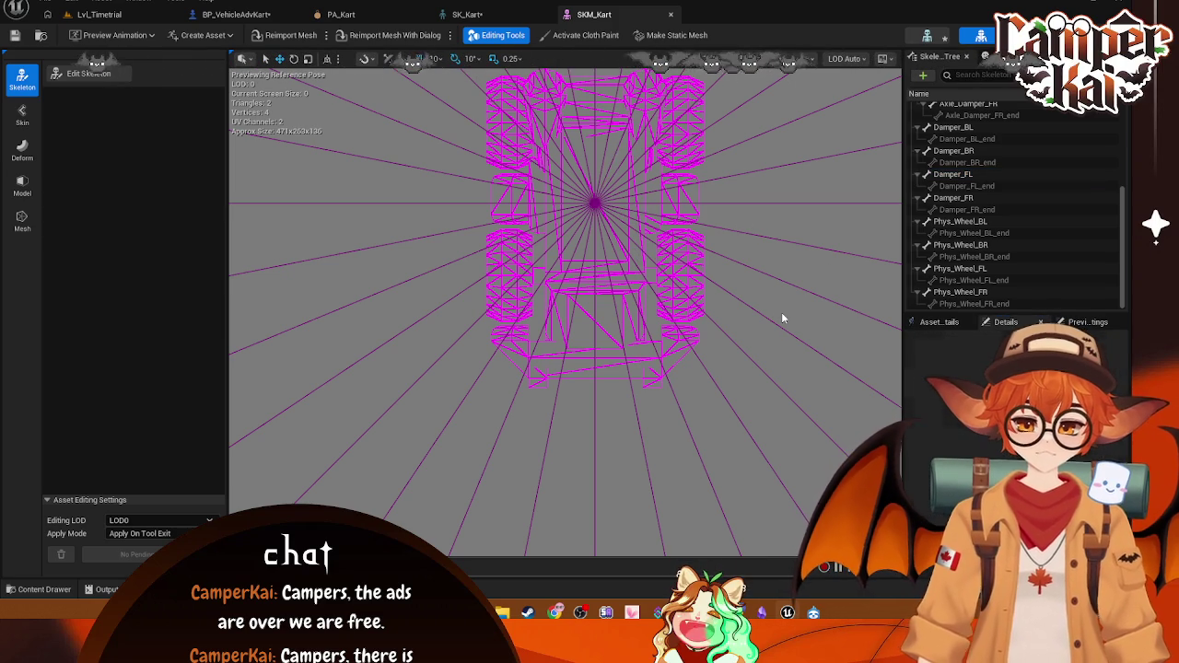
left_click(953, 127)
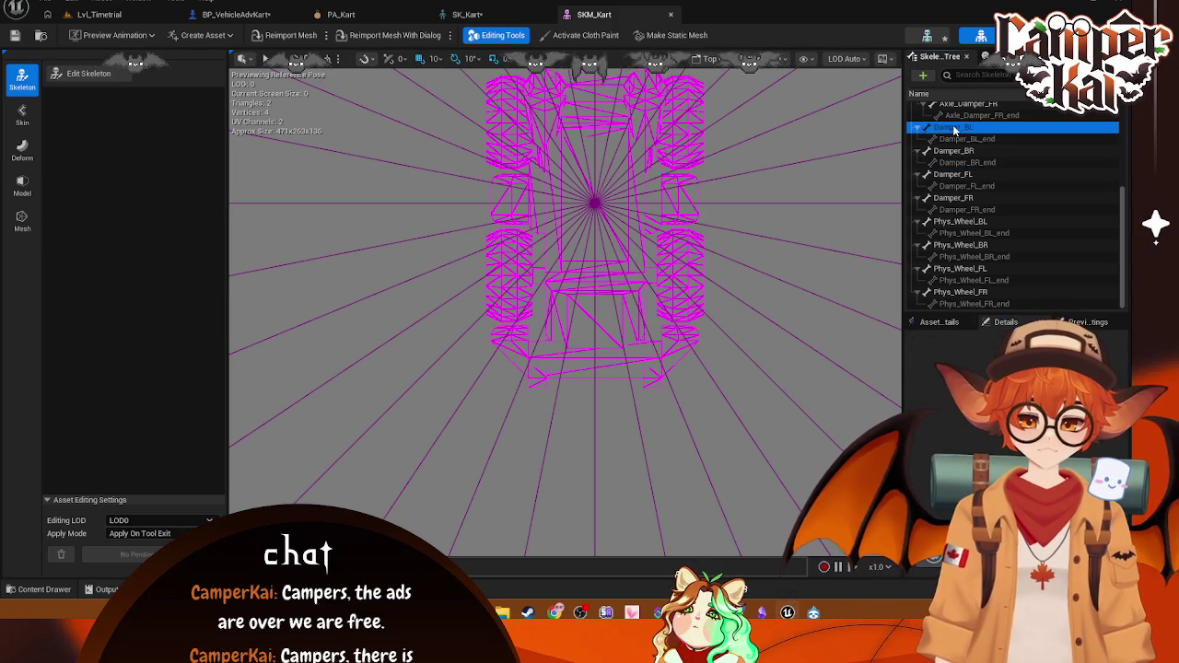
left_click(1097, 453)
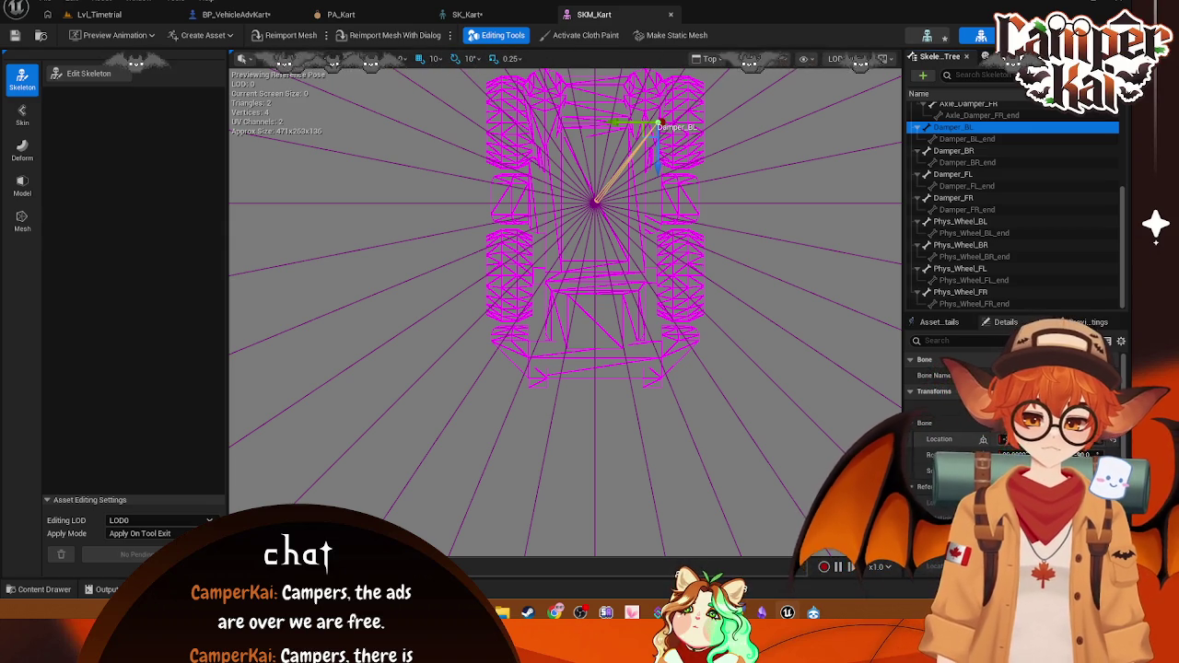
left_click(953, 150)
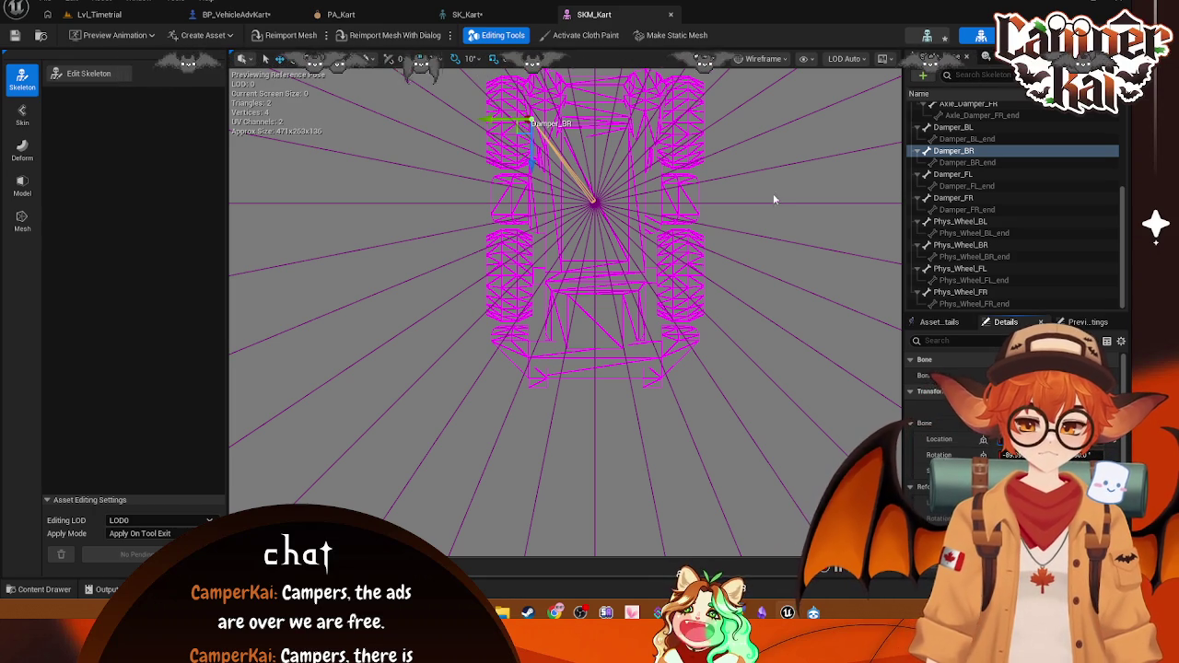
Step: Shift the Damper_FR bone sideways and slightly upward with the translate gizmo
left_click(958, 175)
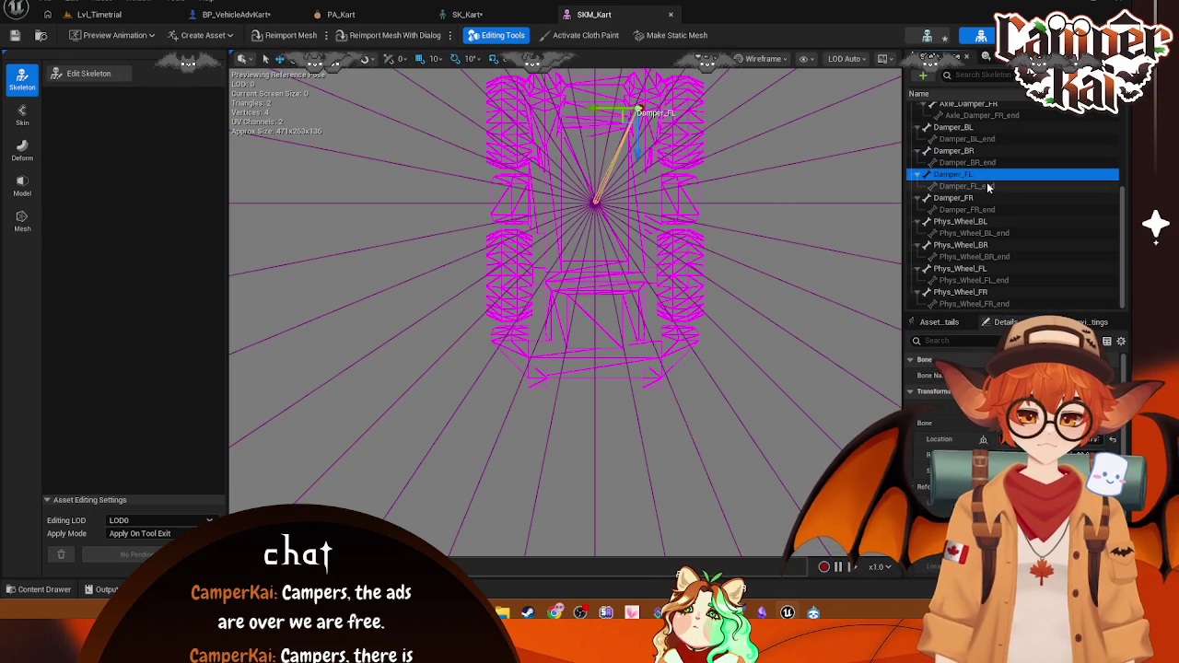
left_click(958, 129)
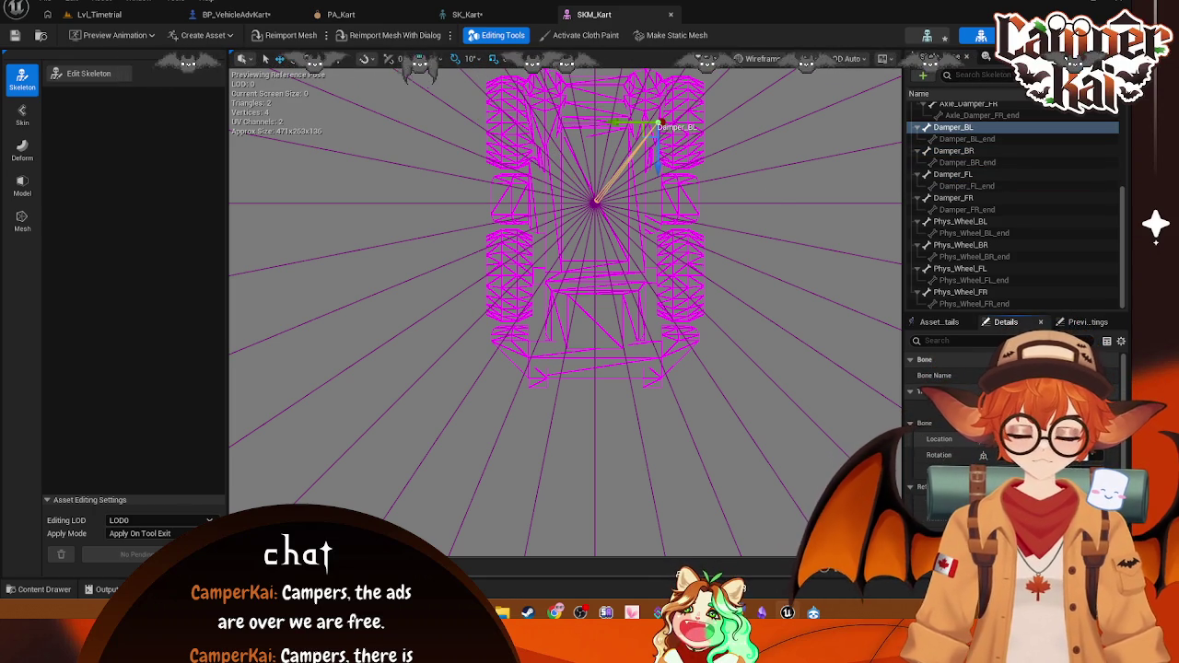
left_click(958, 174)
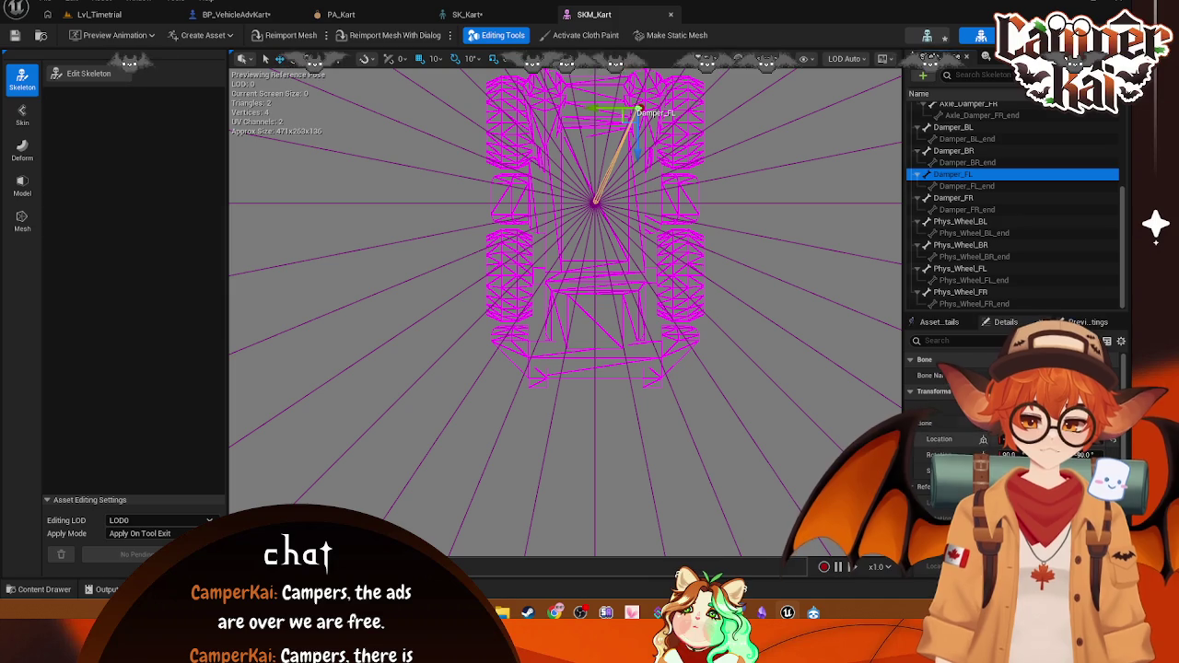
left_click(954, 198)
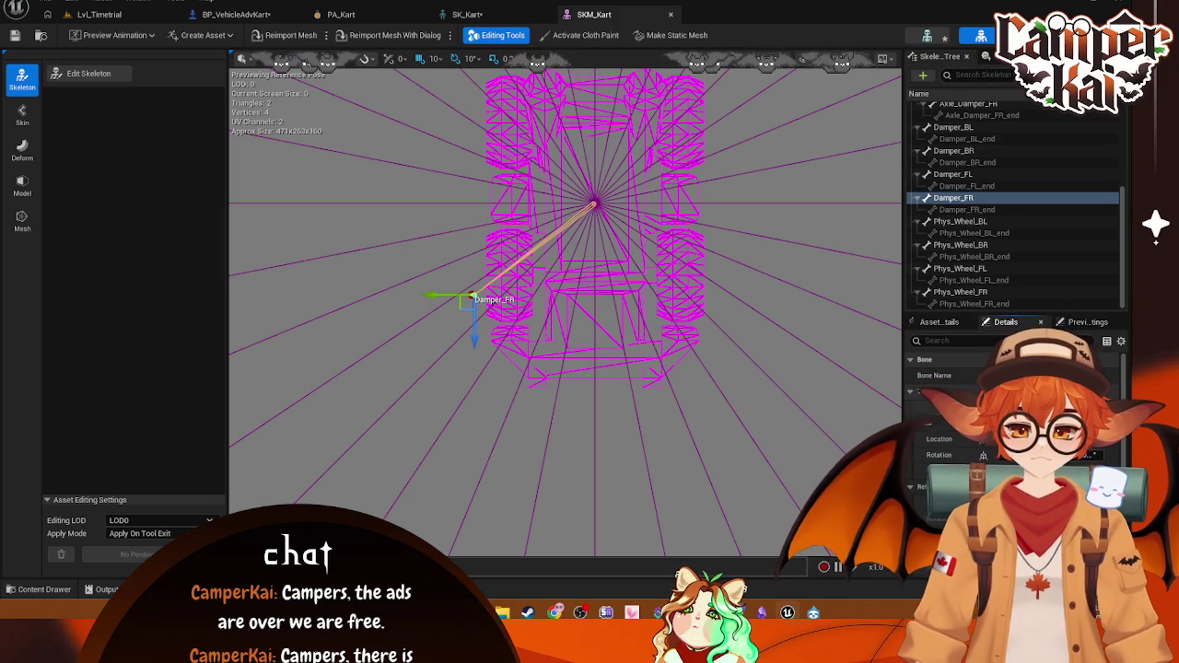
mouse_move(430, 296)
left_mouse_down()
mouse_move(520, 298)
mouse_move(485, 298)
left_mouse_up()
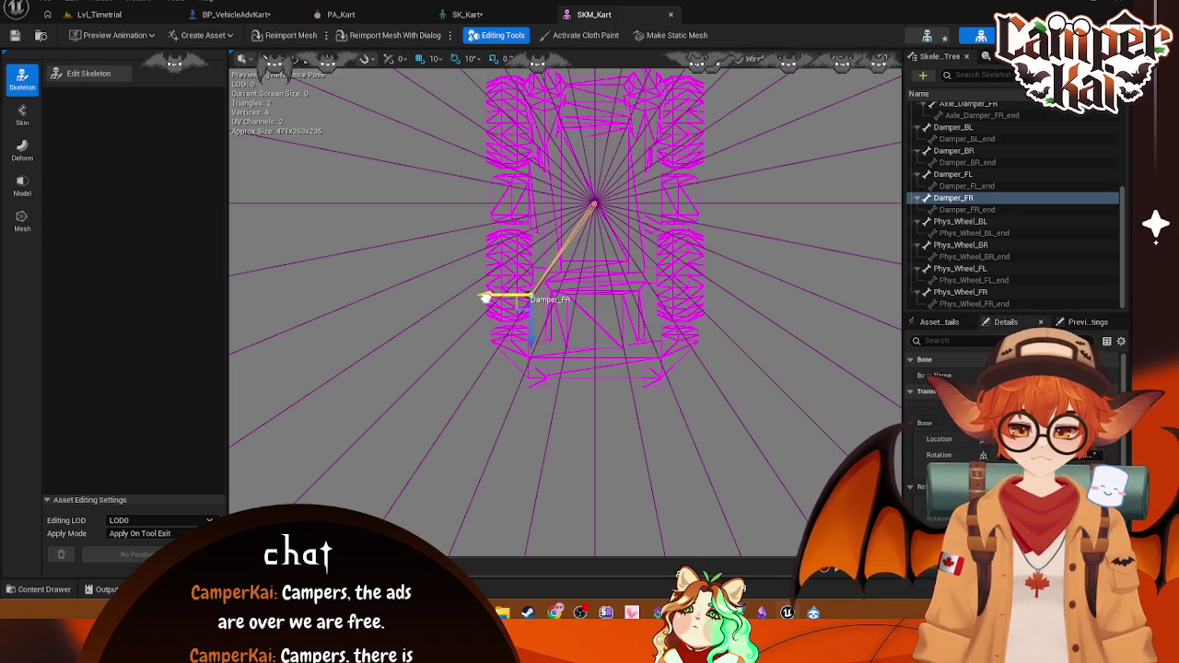
left_click_drag(530, 341, 532, 315)
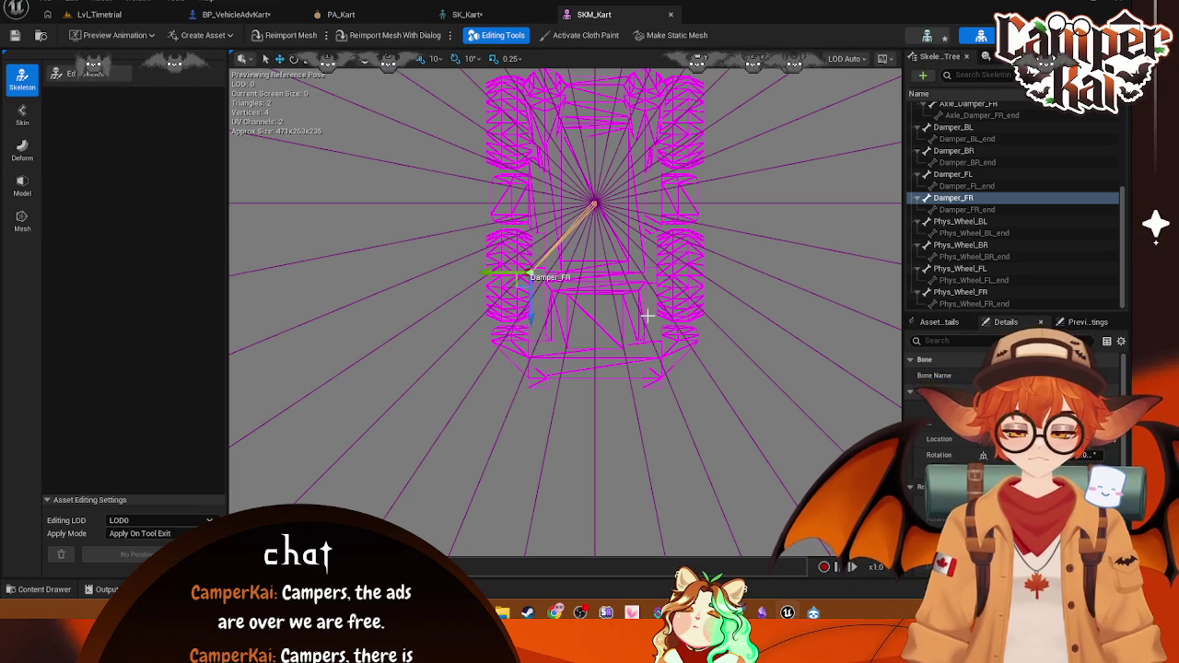
Step: Drag the Damper_FL bone down toward the kart's front wheels
left_click(953, 174)
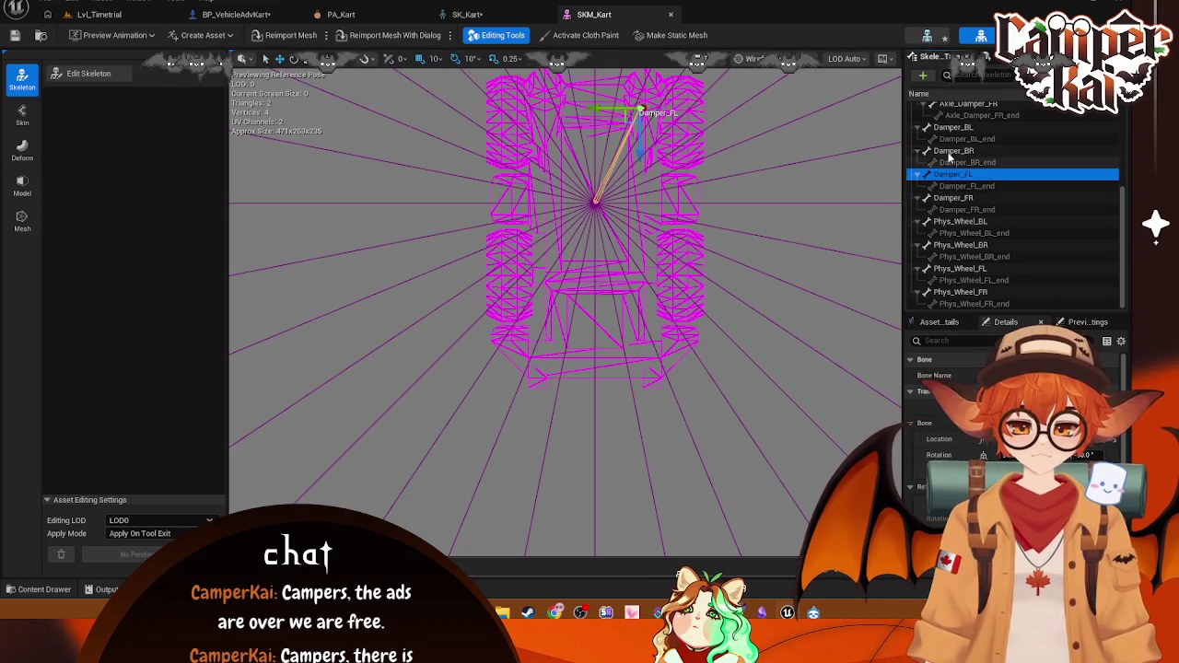
mouse_move(639, 150)
left_mouse_down()
mouse_move(645, 295)
mouse_move(655, 322)
mouse_move(659, 313)
left_mouse_up()
scroll(649, 275, "up", 6)
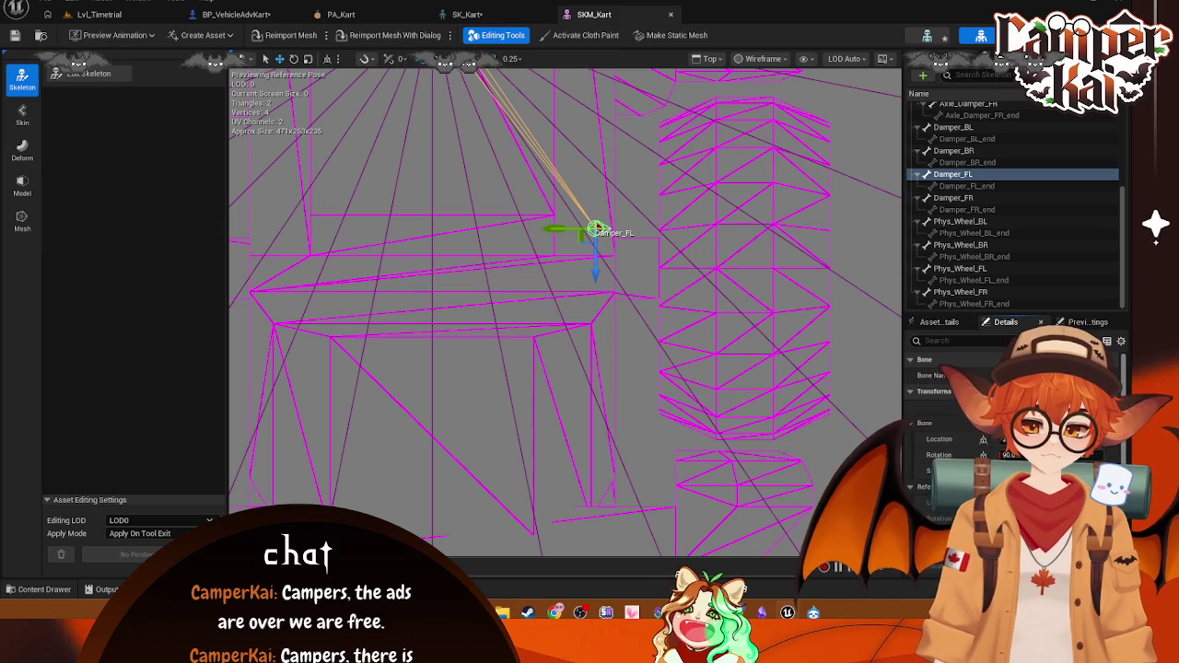
key("Escape")
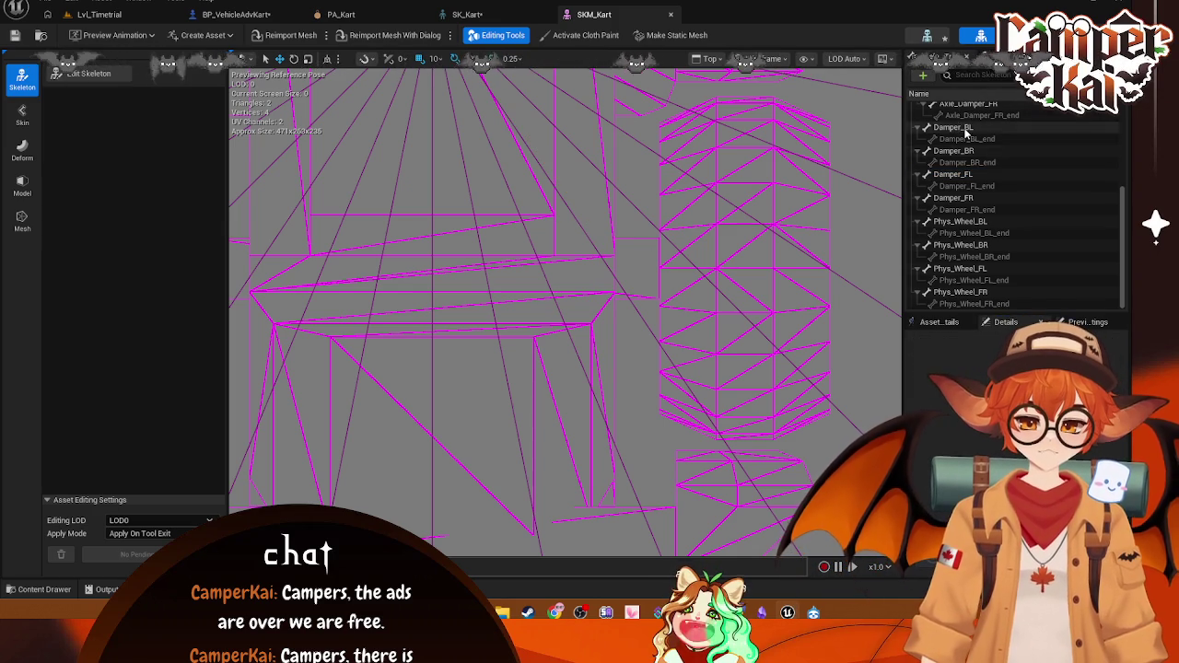
Step: Return to a top-down view and nudge Damper_FL sideways and slightly up
left_click(958, 127)
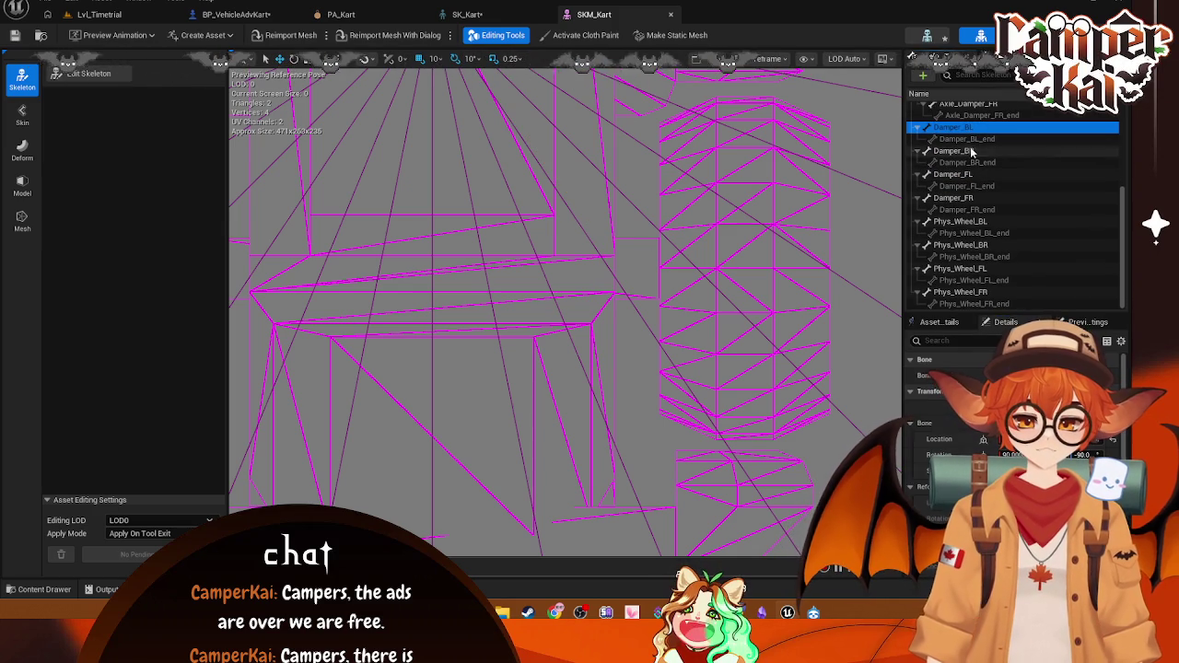
left_click(953, 151)
left_click(953, 174)
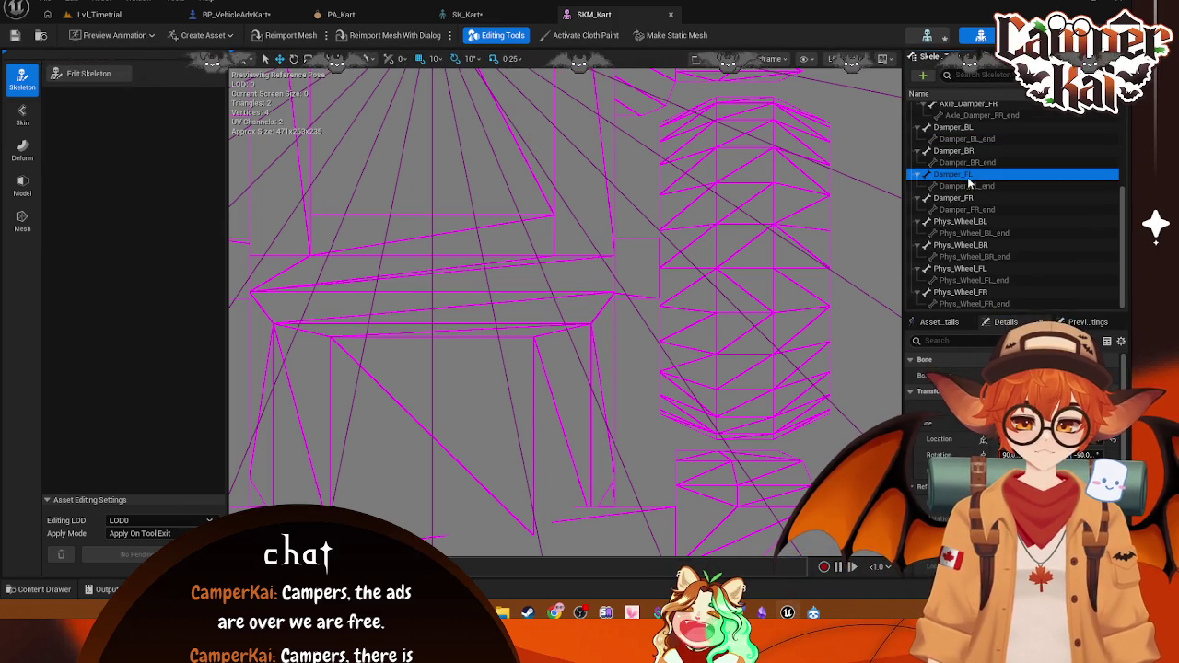
mouse_move(680, 211)
left_mouse_down()
mouse_move(679, 356)
mouse_move(653, 217)
mouse_move(663, 447)
mouse_move(672, 440)
mouse_move(655, 465)
left_mouse_up()
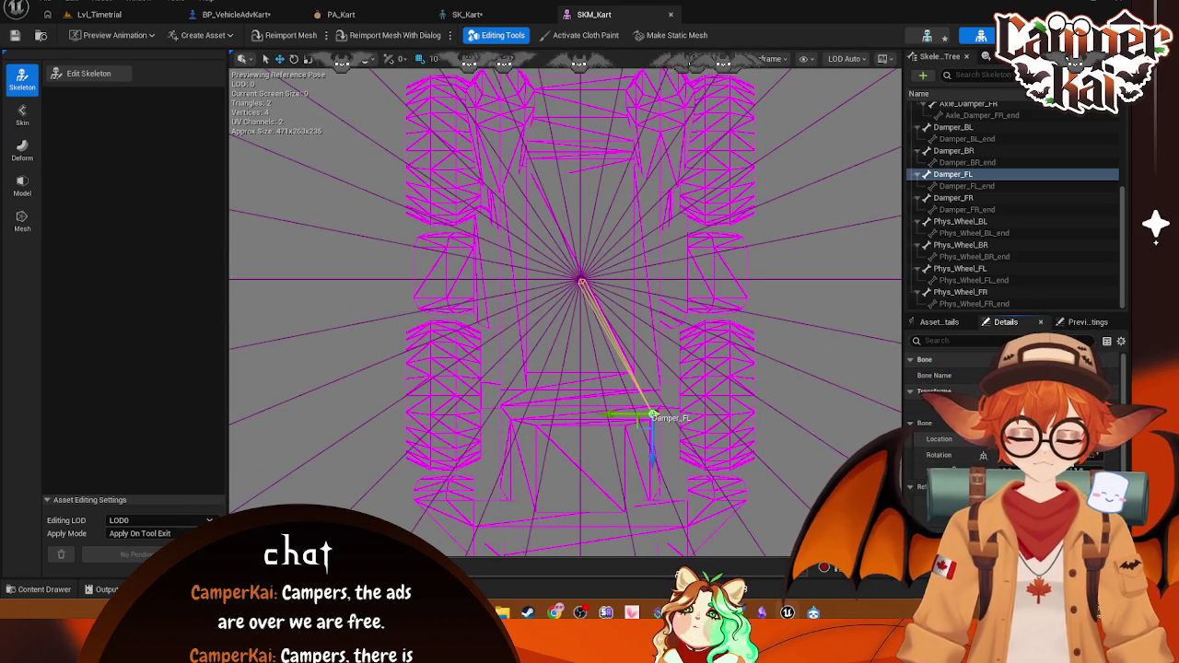
key("Return")
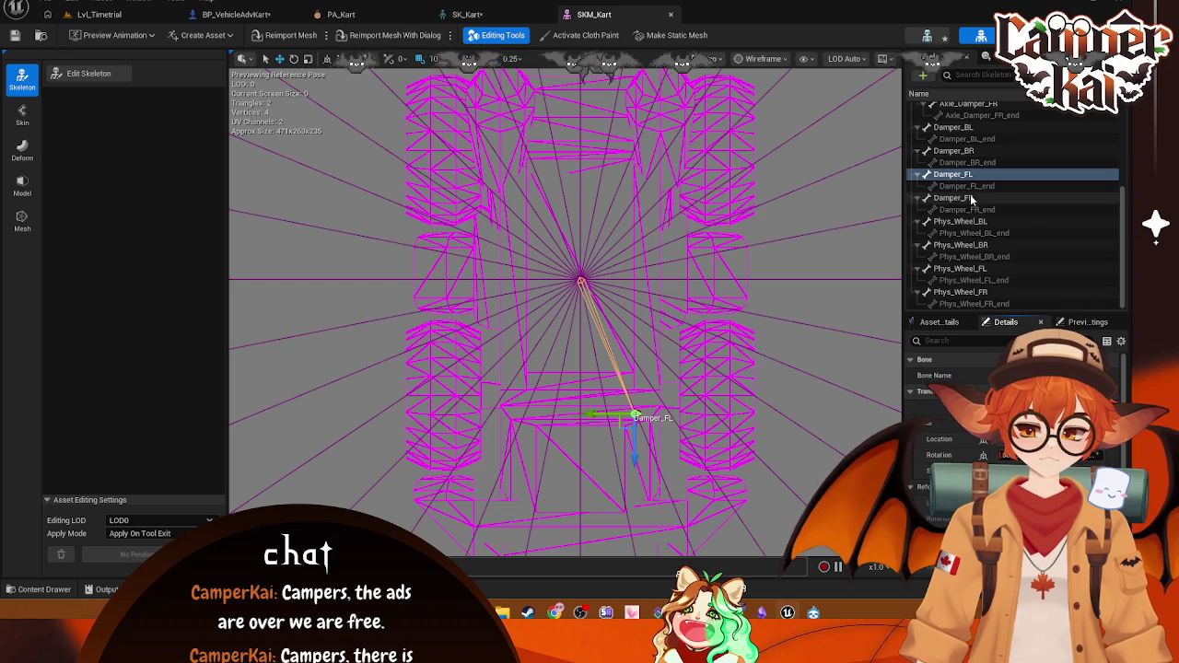
key("Return")
key("Return")
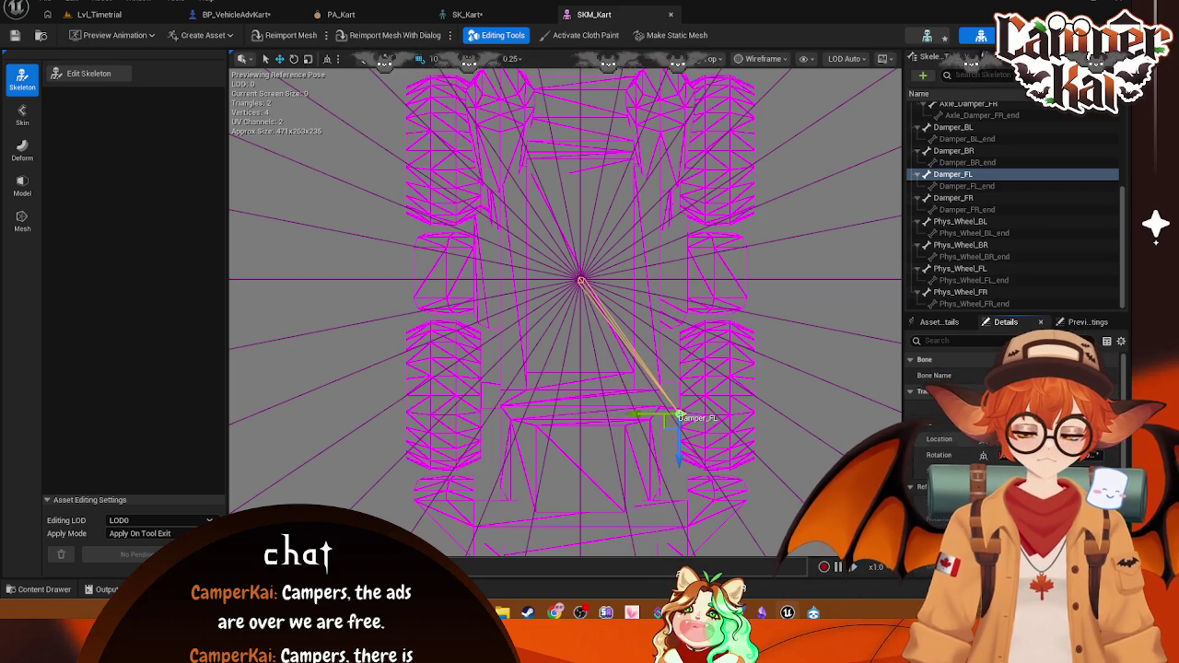
key("Return")
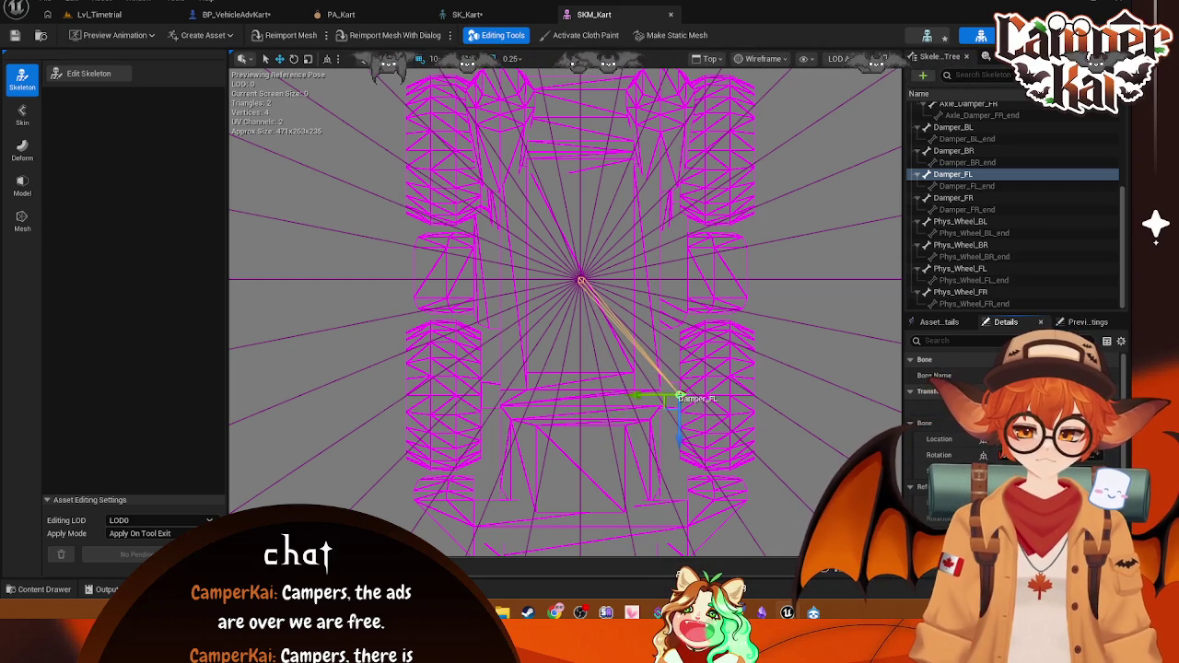
Step: Fine-tune the Damper_FR bone's position beside its front wheel
left_click(958, 199)
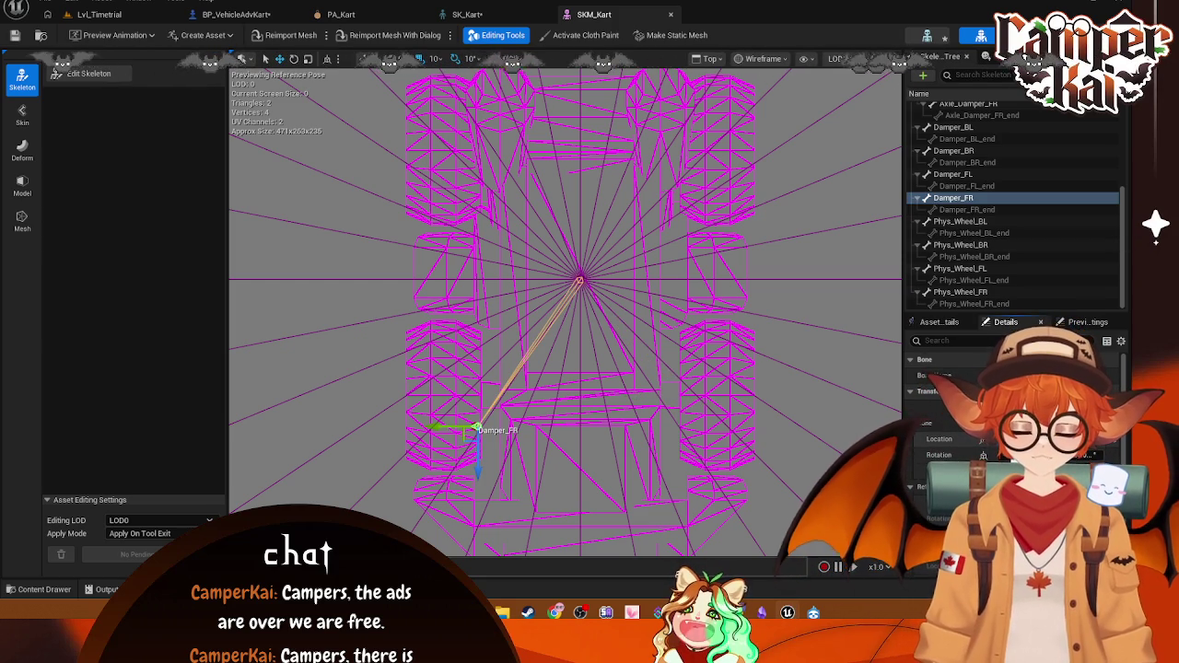
mouse_move(476, 431)
left_mouse_down()
mouse_move(517, 430)
mouse_move(480, 430)
mouse_move(480, 397)
left_mouse_up()
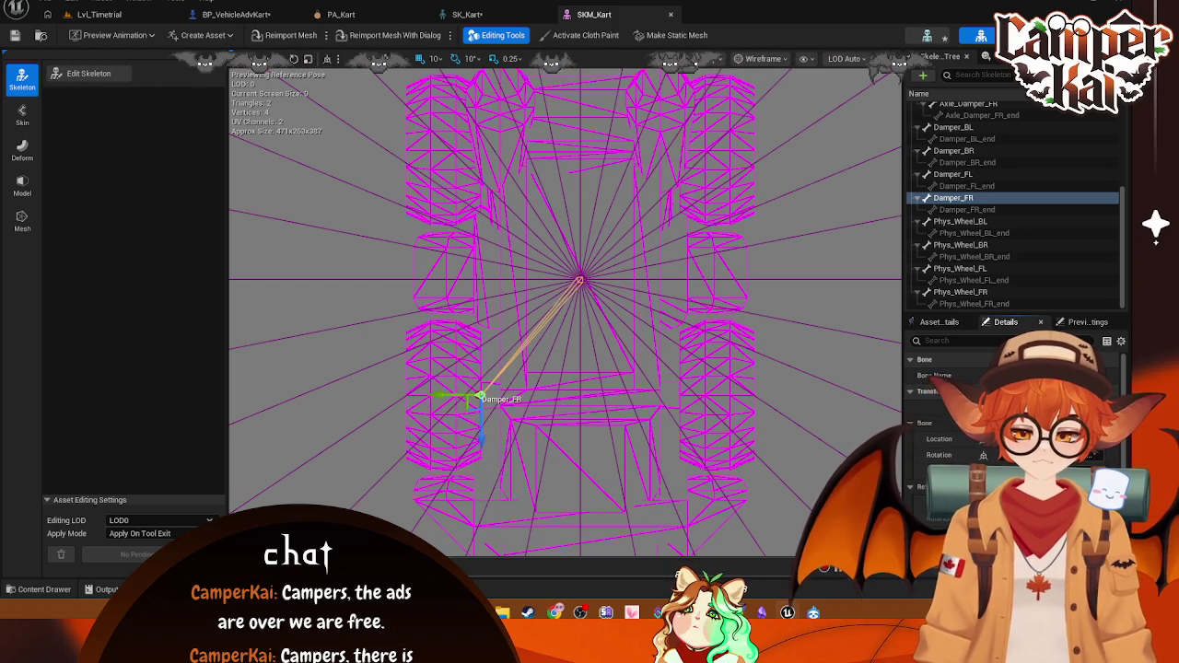
left_click(932, 224)
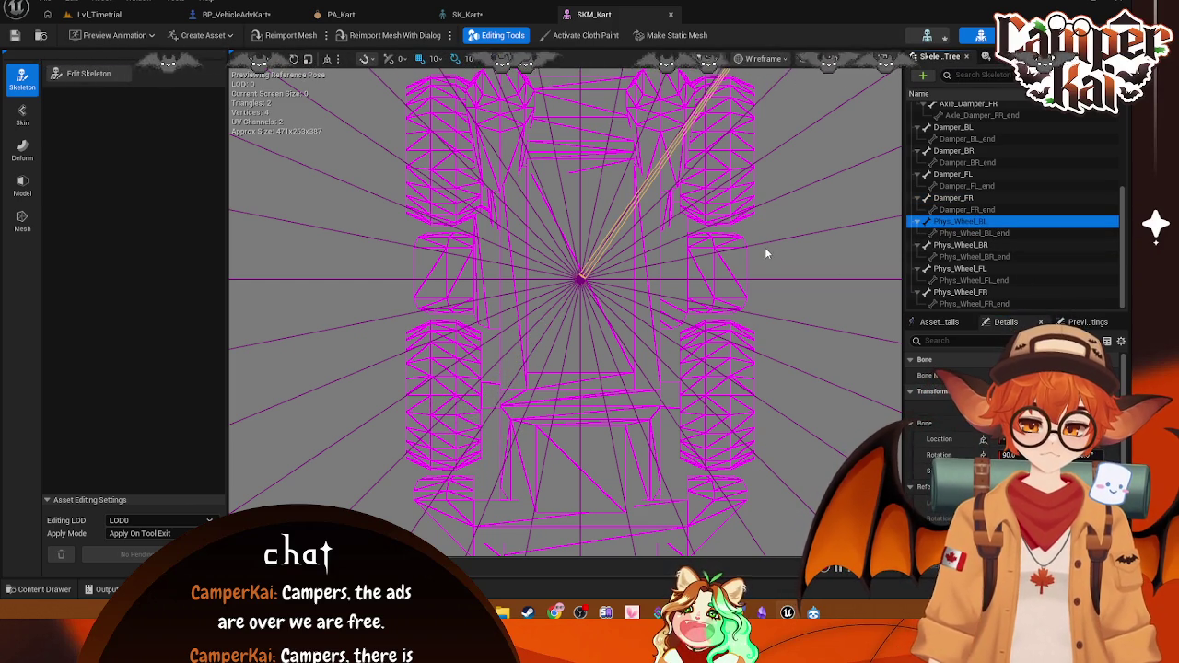
Step: Move the Phys_Wheel_BL and Phys_Wheel_BR bones down onto the kart's rear
scroll(746, 190, "down", 4)
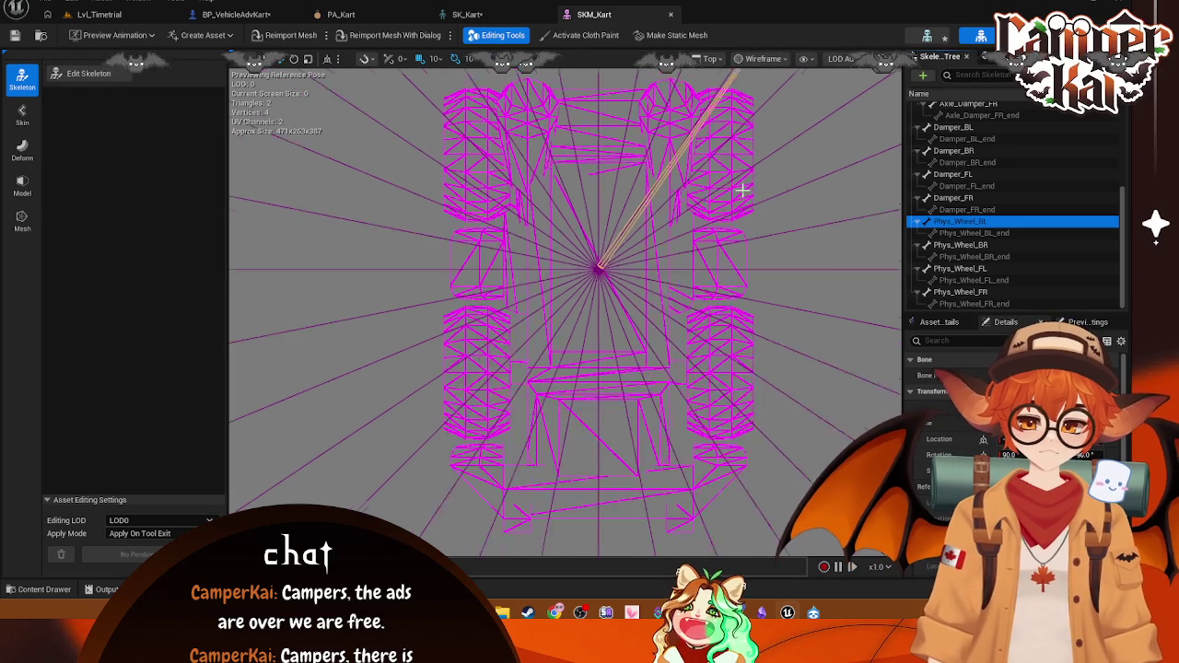
left_click_drag(780, 126, 688, 325)
mouse_move(748, 214)
left_mouse_down()
mouse_move(762, 393)
mouse_move(698, 361)
mouse_move(654, 366)
left_mouse_up()
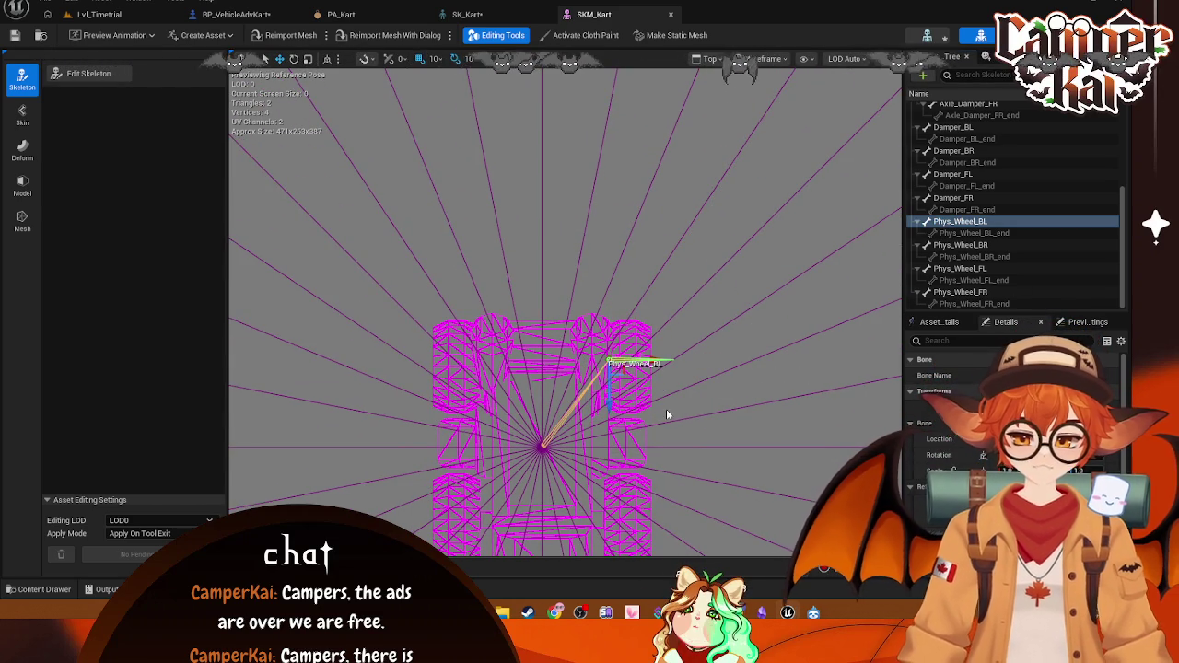
left_click(965, 246)
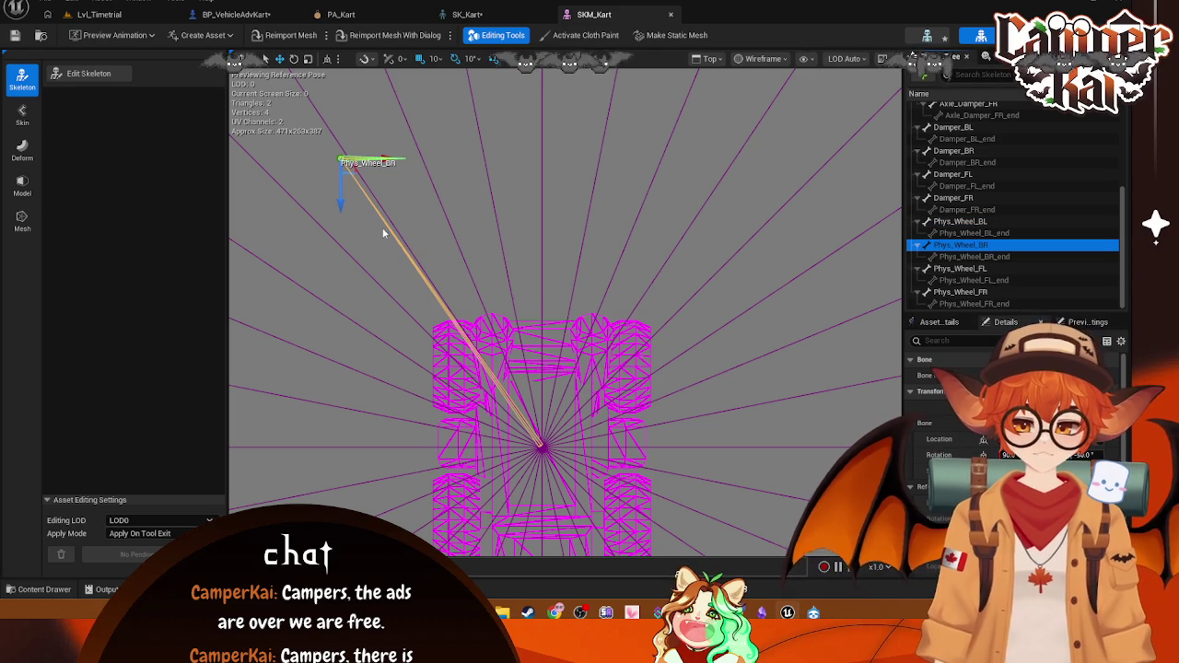
mouse_move(341, 204)
left_mouse_down()
mouse_move(343, 441)
mouse_move(364, 412)
left_mouse_up()
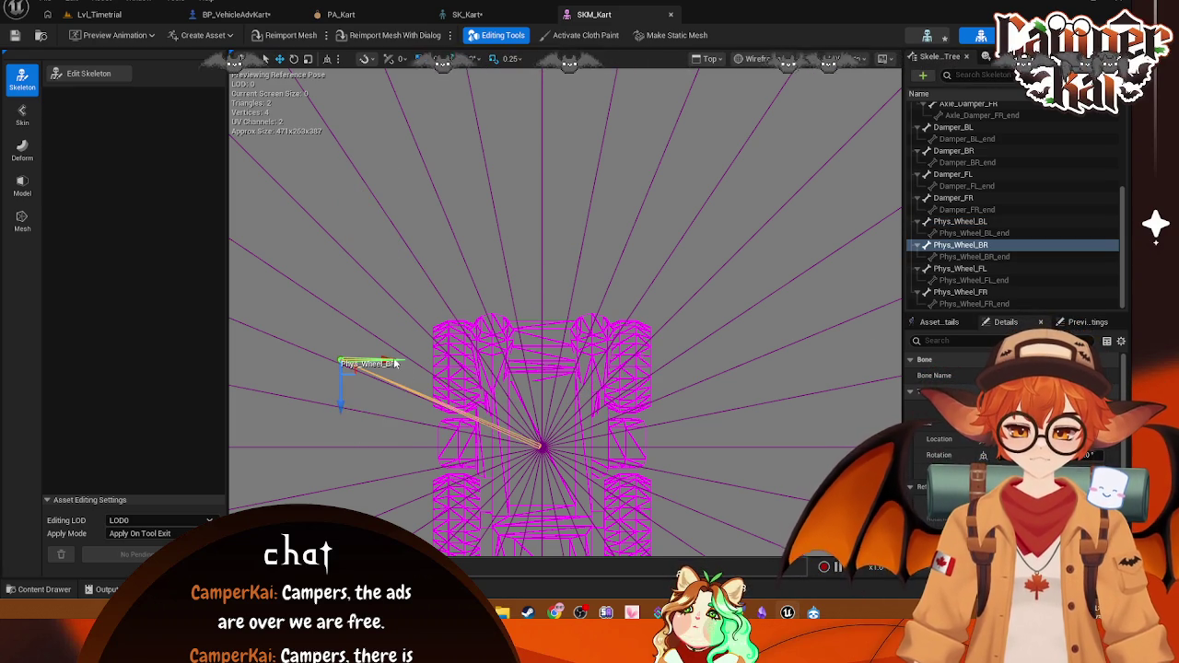
left_click_drag(399, 364, 525, 365)
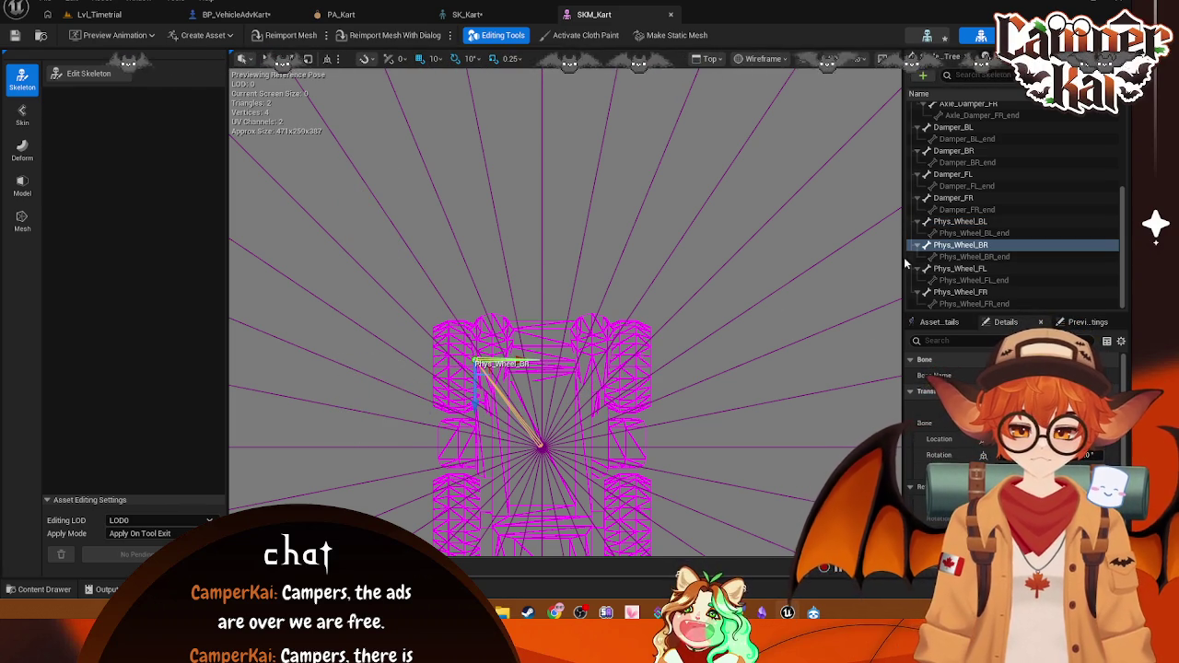
Step: Move the Phys_Wheel_FL and Phys_Wheel_FR bones up onto the kart's front
left_click(960, 268)
left_click_drag(627, 424, 627, 149)
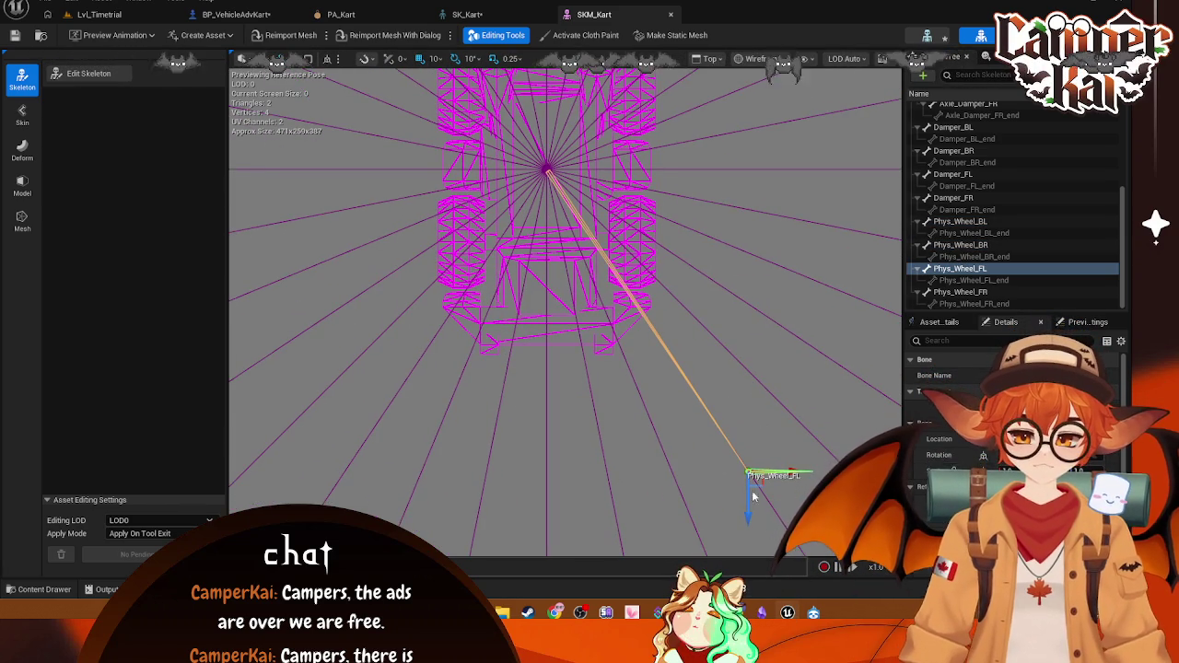
mouse_move(794, 455)
left_mouse_down()
mouse_move(795, 209)
mouse_move(772, 224)
mouse_move(650, 224)
left_mouse_up()
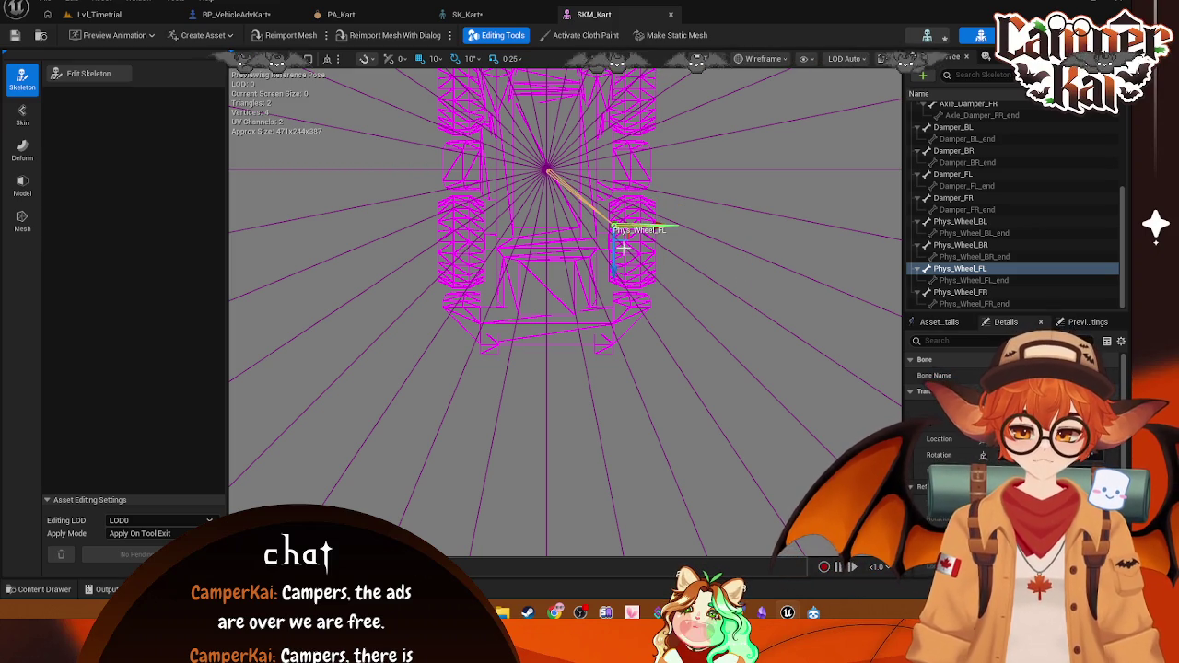
left_click_drag(613, 267, 615, 291)
left_click(961, 292)
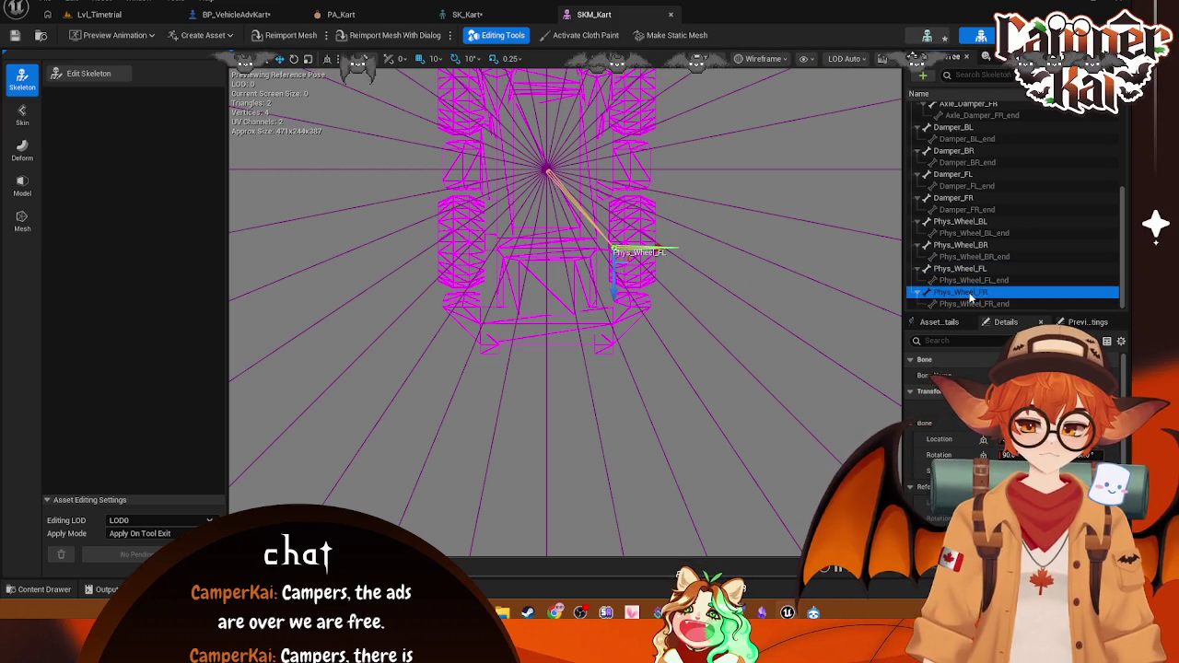
mouse_move(346, 493)
left_mouse_down()
mouse_move(387, 263)
mouse_move(402, 293)
left_mouse_up()
left_click_drag(393, 249, 540, 234)
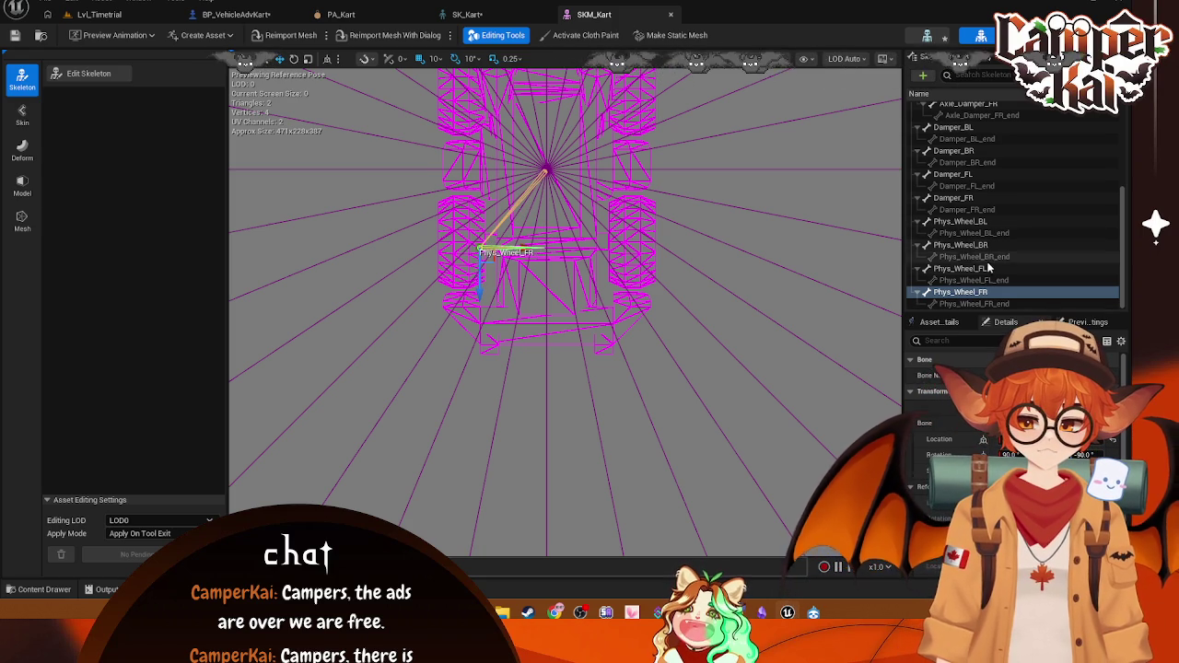
Step: Screen-capture the Skeleton Tree's bone list with Win+Shift+S, then select Phys_Wheel_BL
scroll(598, 222, "up", 1)
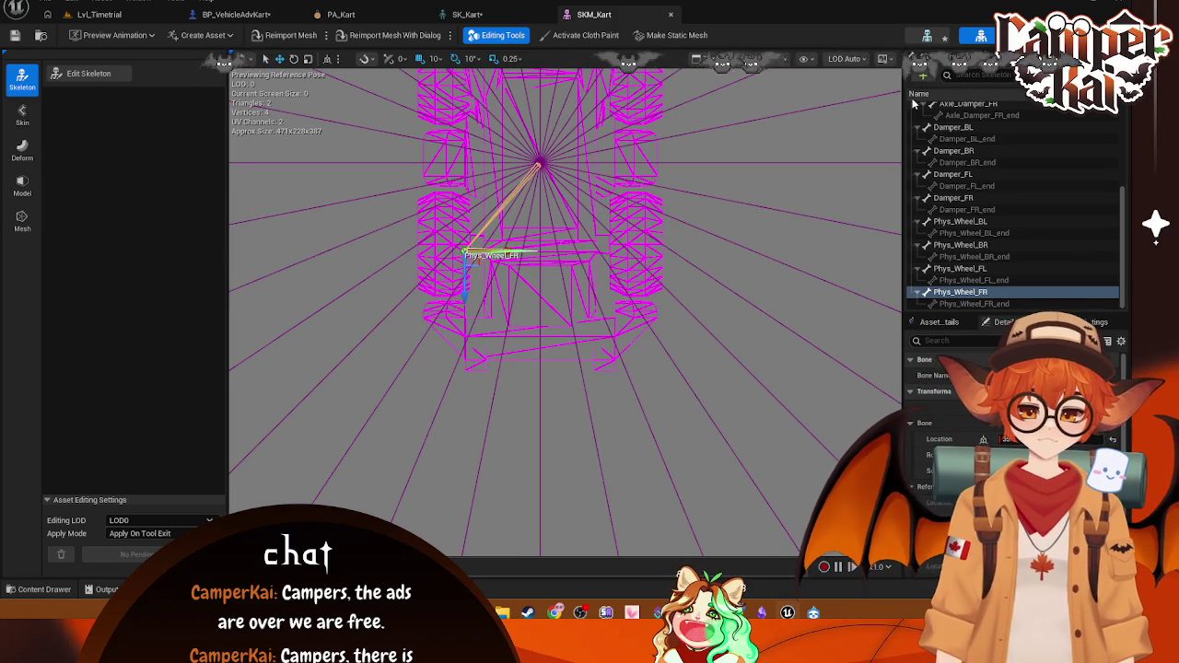
key("super+shift+s")
left_click_drag(907, 101, 1106, 306)
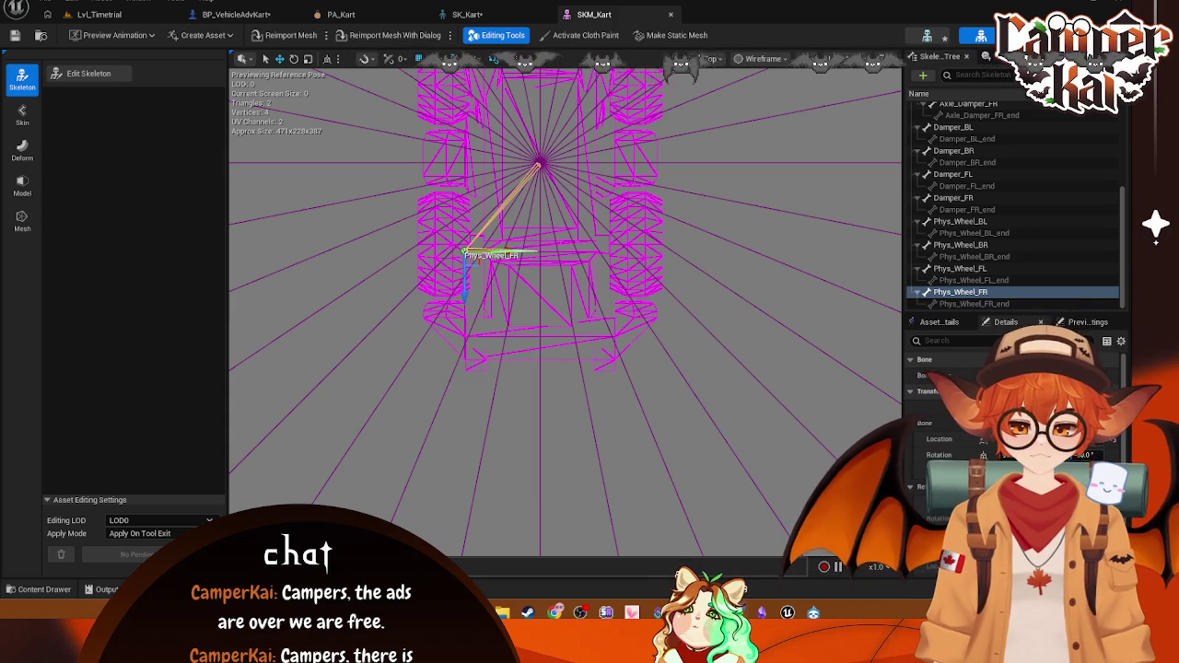
left_click(960, 221)
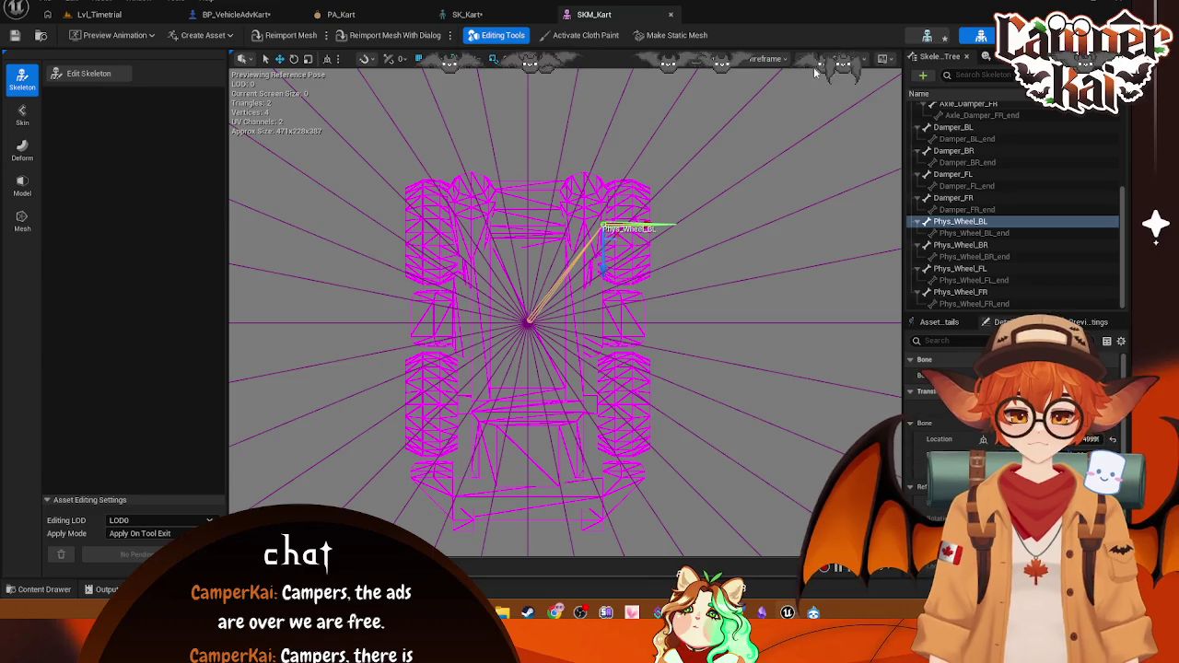
left_click(779, 58)
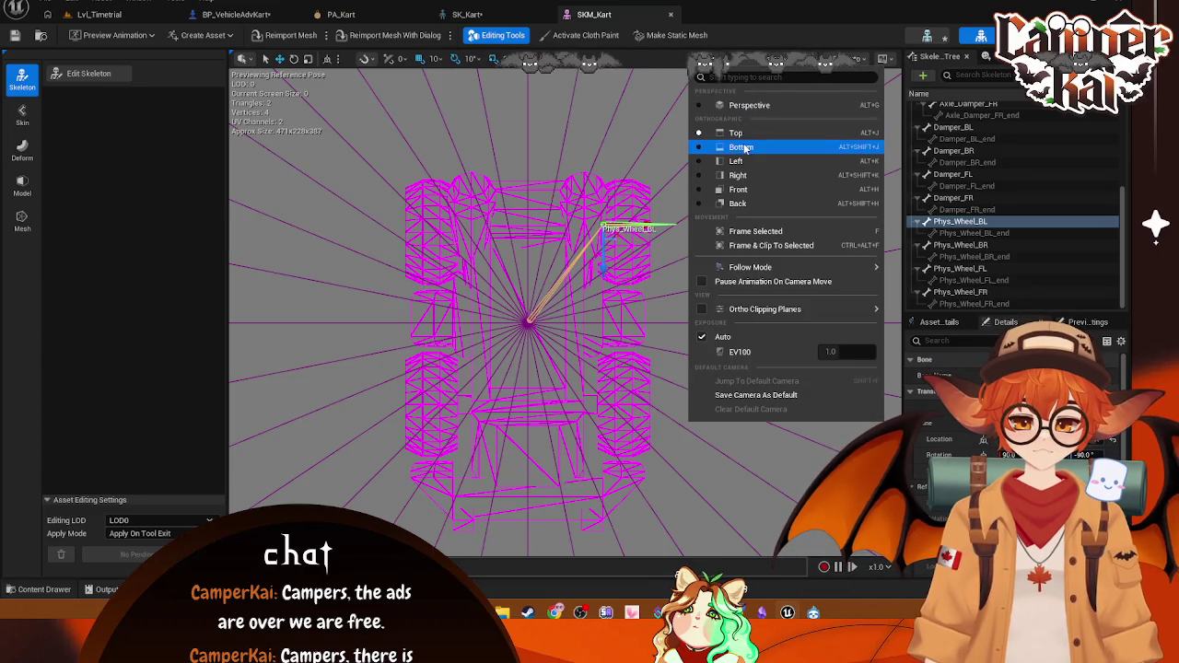
Step: In Left orthographic view, adjust the Phys_Wheel_BL and Phys_Wheel_BR bones on the rear wheels
left_click(737, 161)
scroll(591, 266, "down", 6)
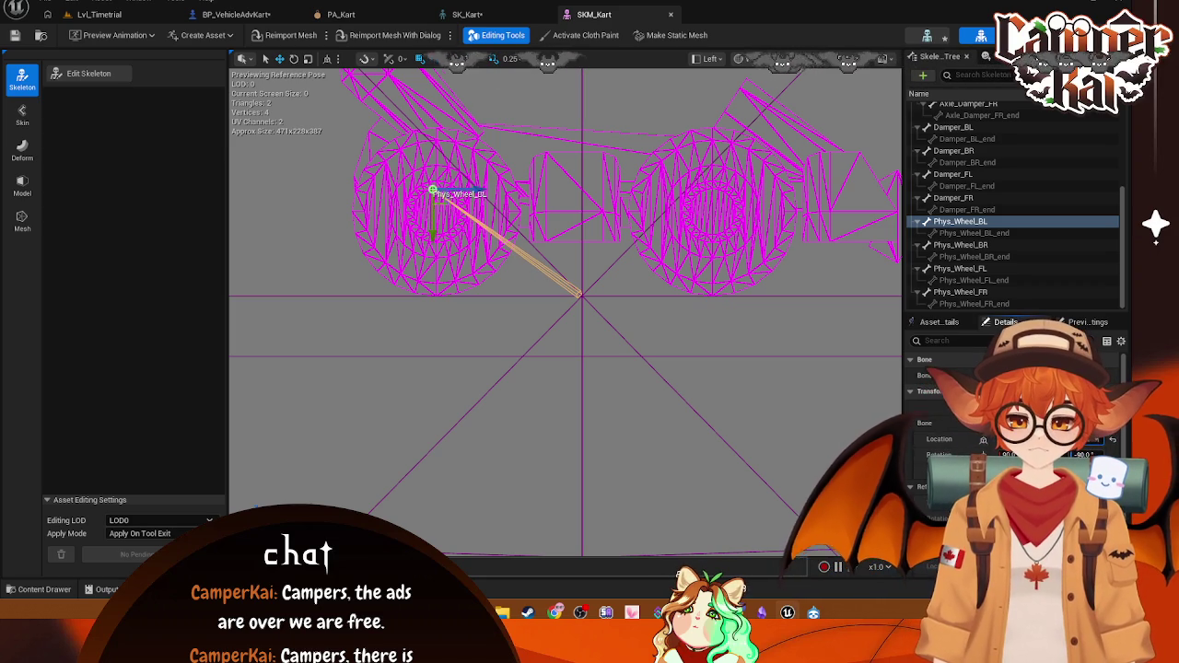
left_click_drag(434, 191, 434, 202)
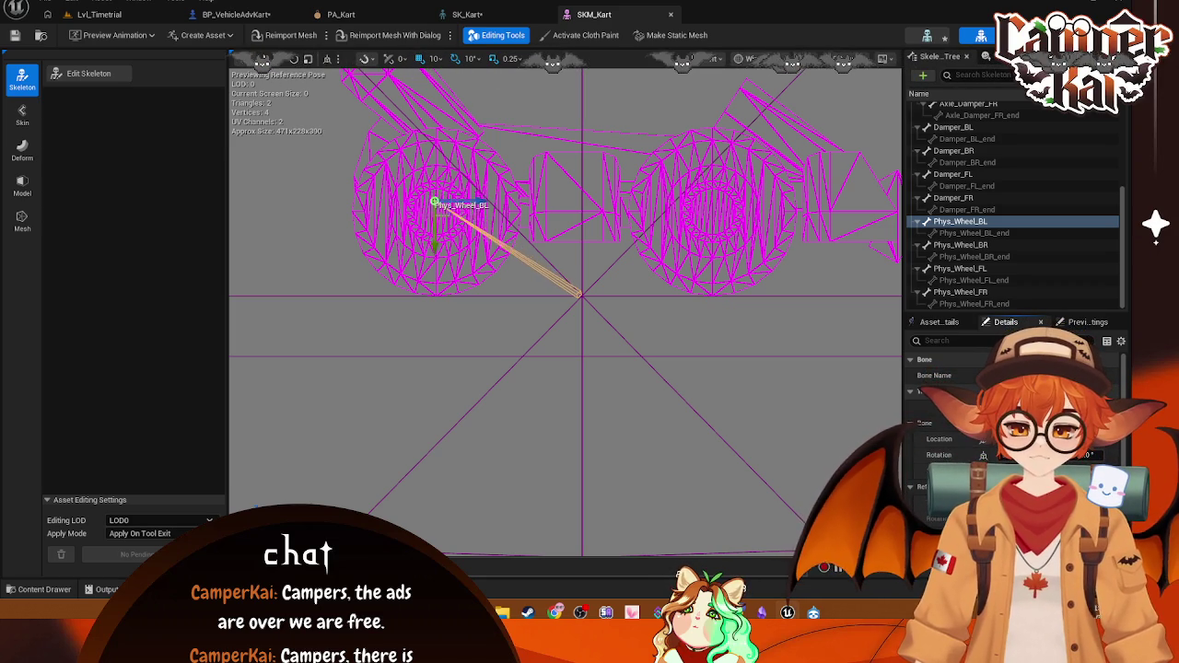
left_click(977, 245)
left_click_drag(425, 191, 434, 207)
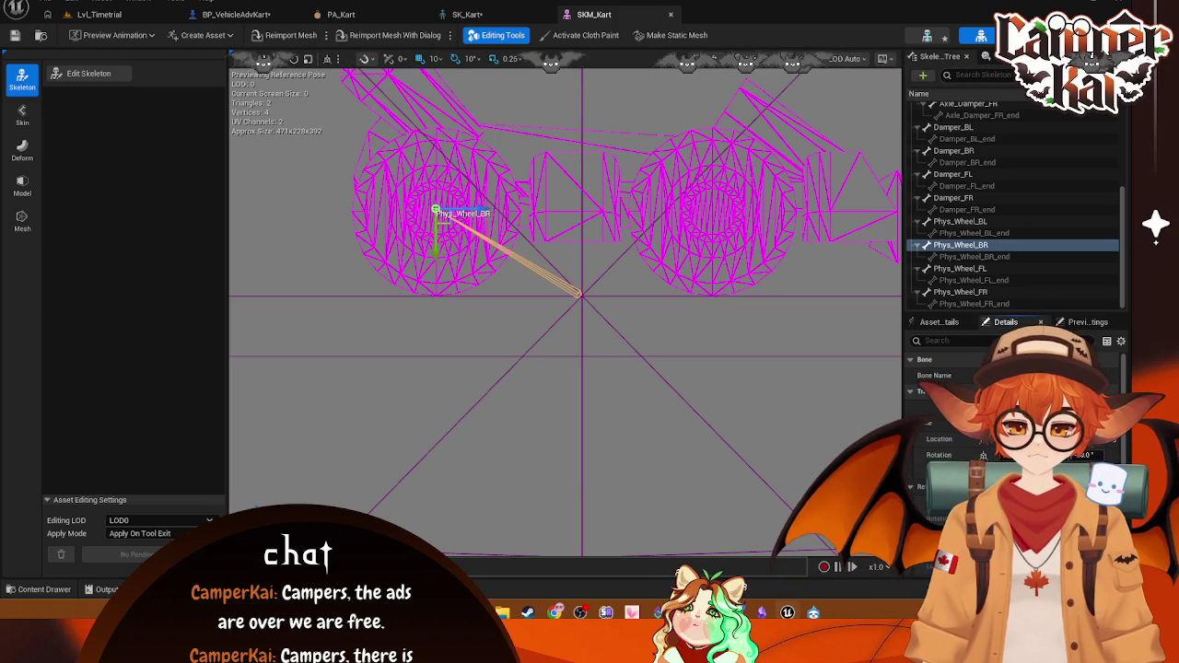
Step: Adjust the Phys_Wheel_FL and Phys_Wheel_FR bones on the front wheels, then open SK_Kart
left_click(960, 268)
left_click_drag(723, 199, 713, 215)
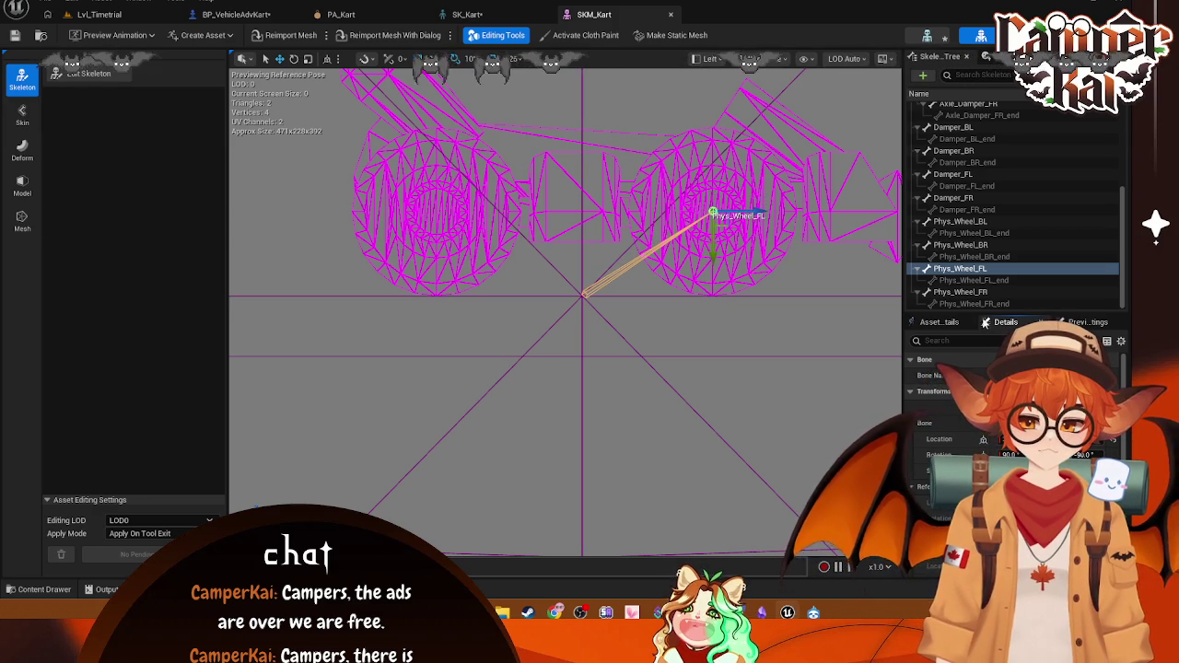
left_click(960, 292)
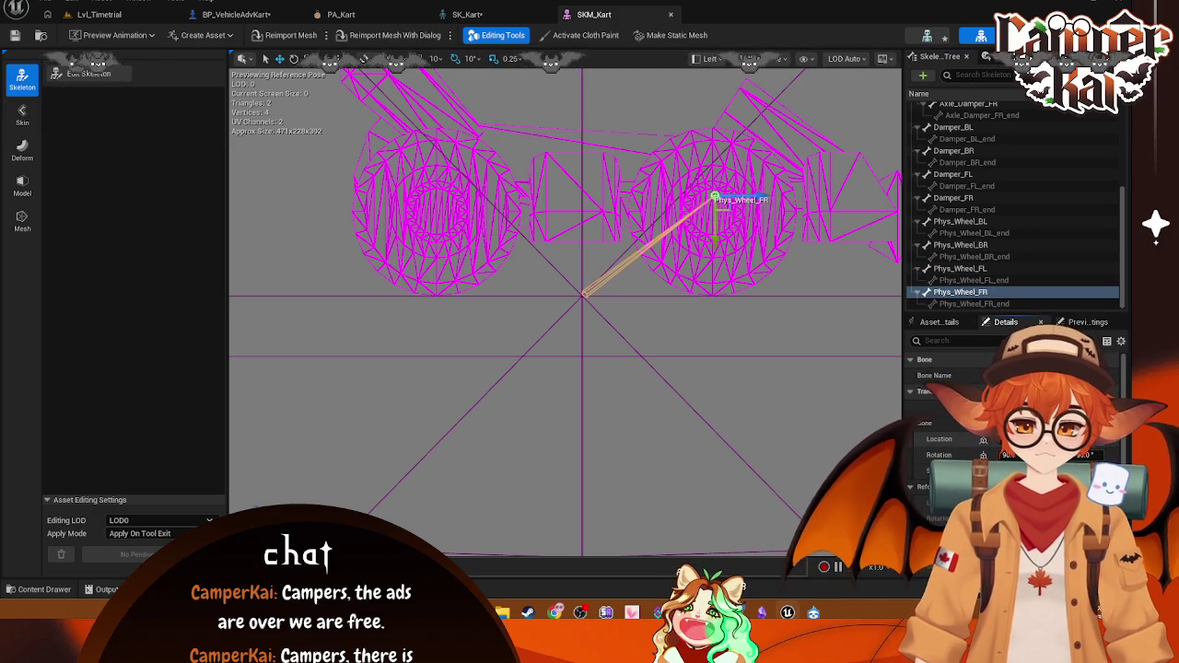
left_click_drag(714, 197, 712, 215)
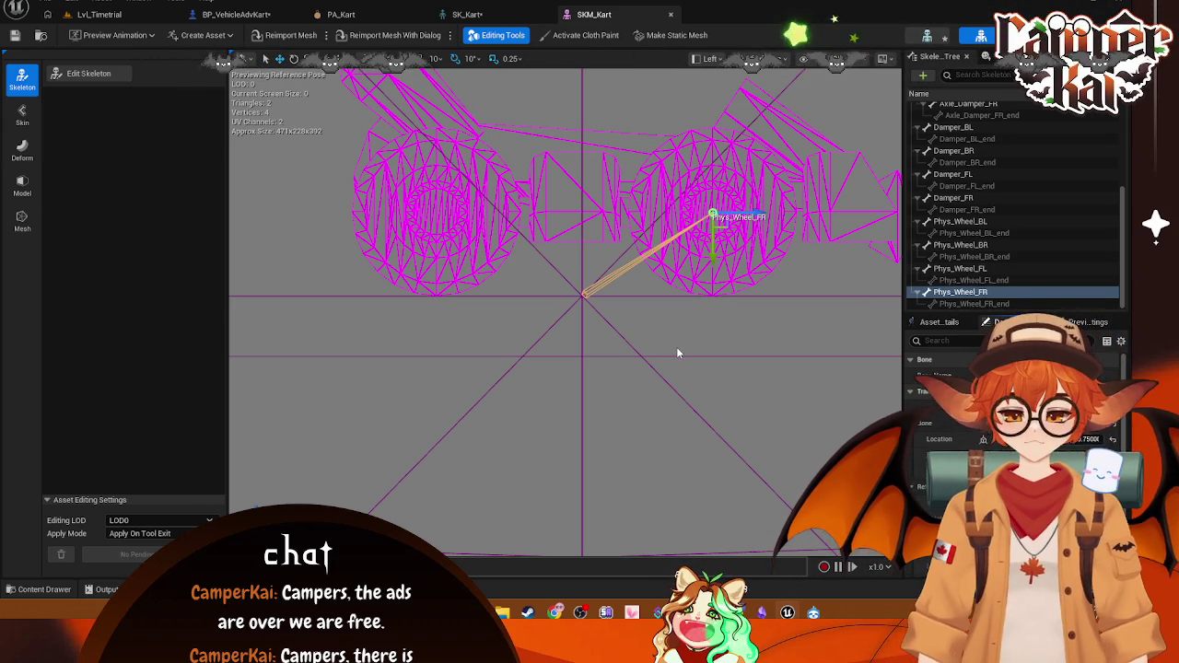
left_click(470, 15)
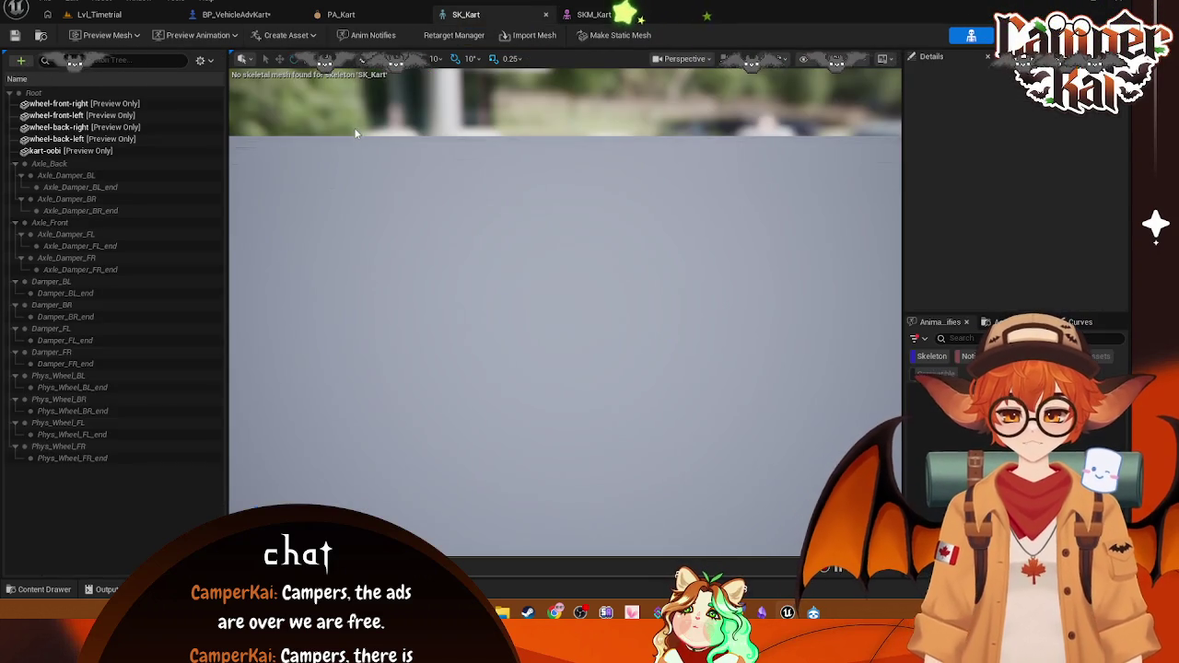
Step: Open the BP_VehicleAdvKart Blueprint and browse its Chassis and wheel components
left_click(341, 14)
left_click(238, 15)
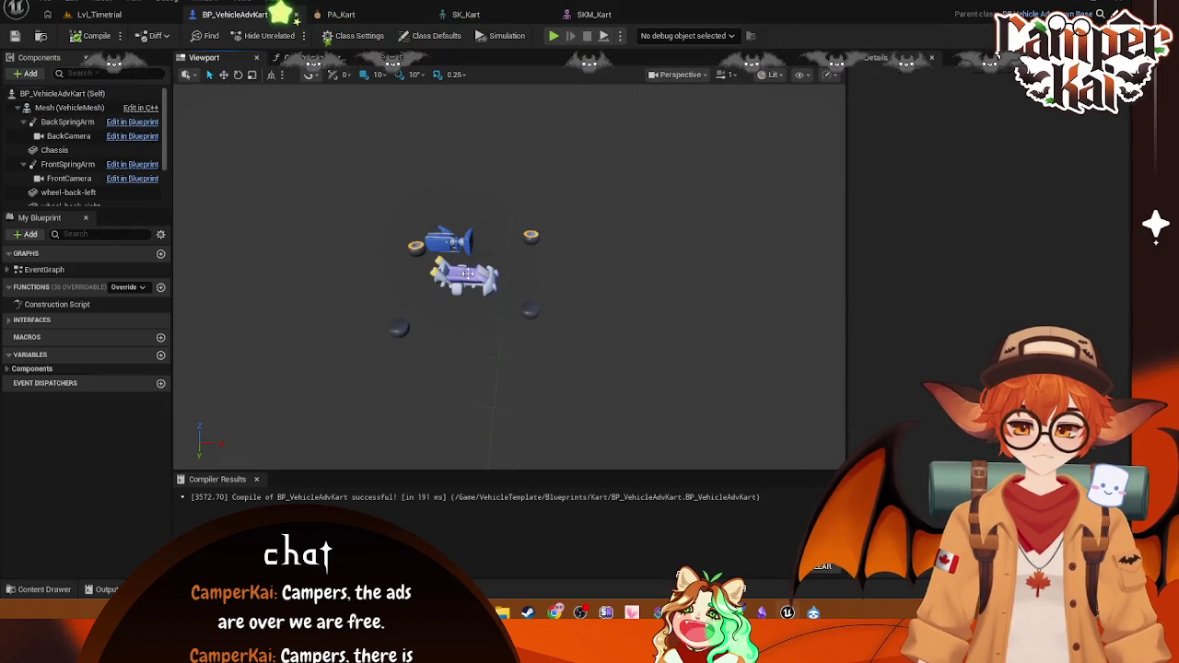
left_click(602, 327)
left_click(527, 313)
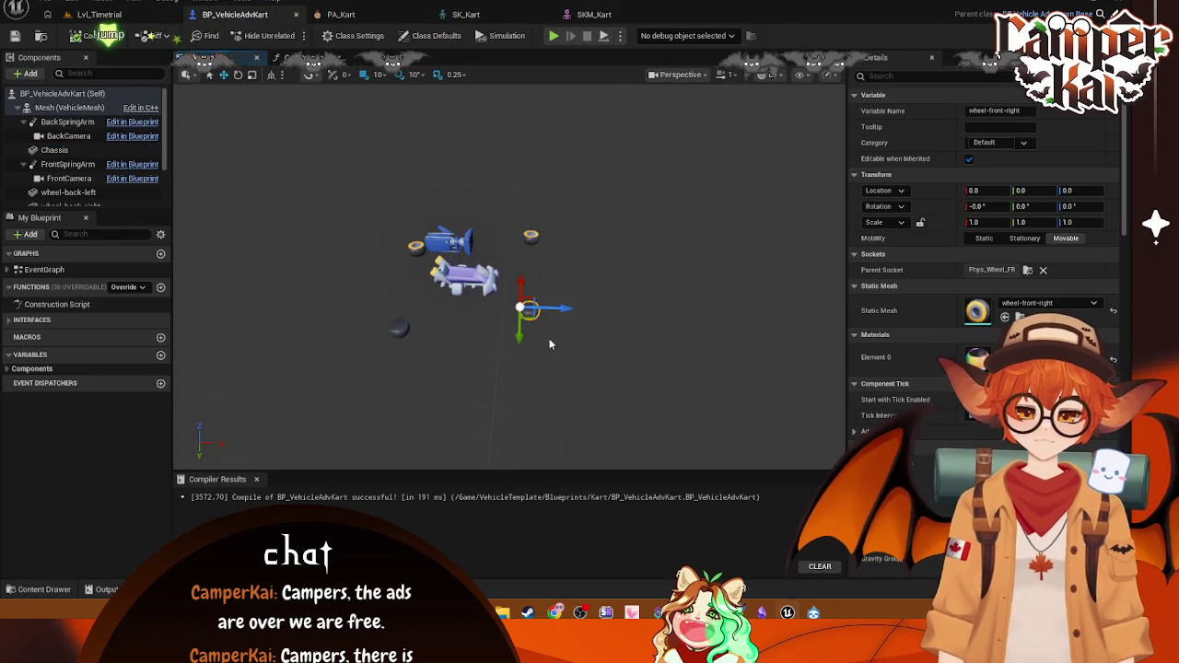
left_click(554, 272)
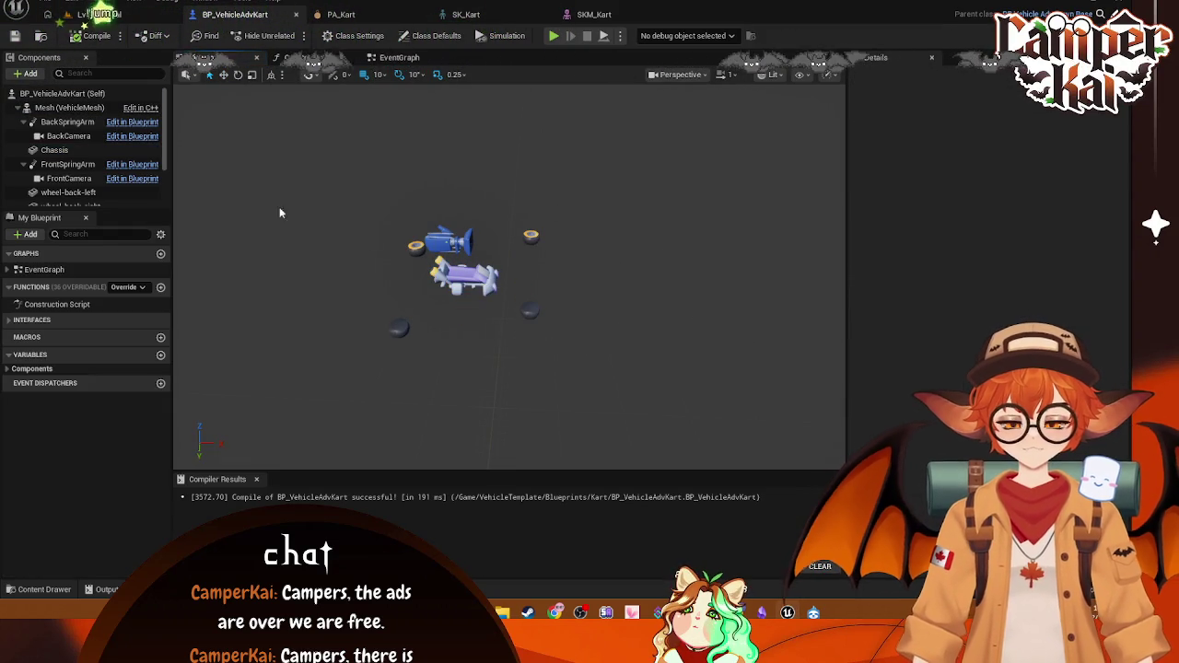
left_click(83, 93)
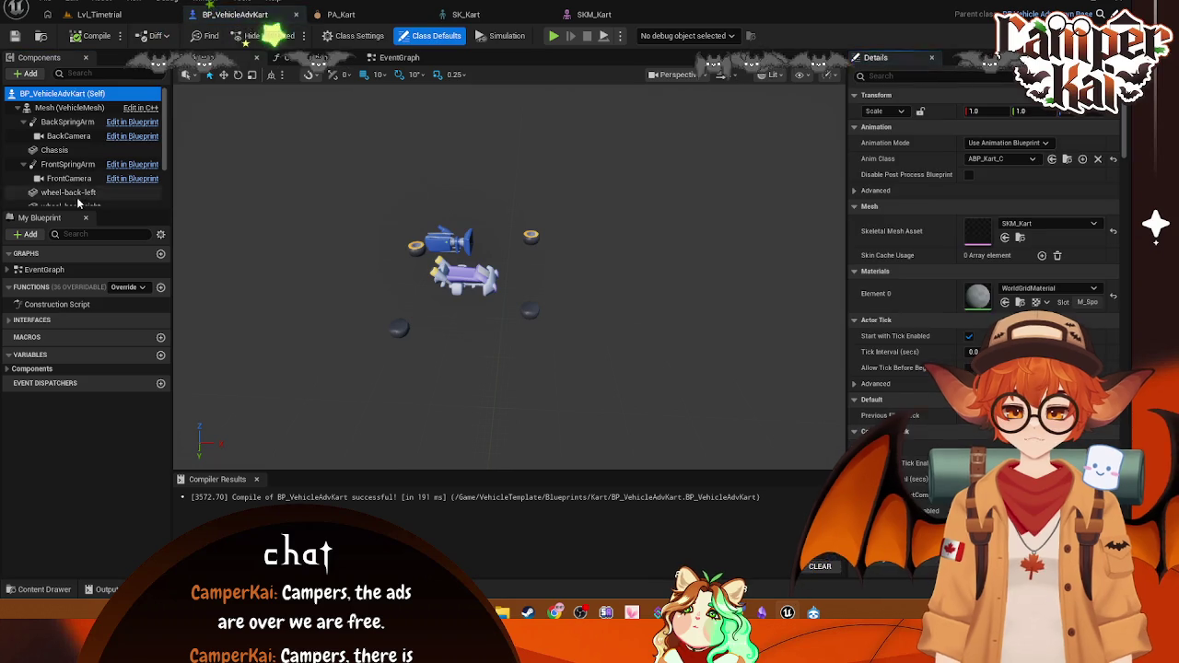
scroll(78, 184, "down", 2)
Step: Give the wheel components a 90° Rotation Z (Yaw)
left_click(64, 135)
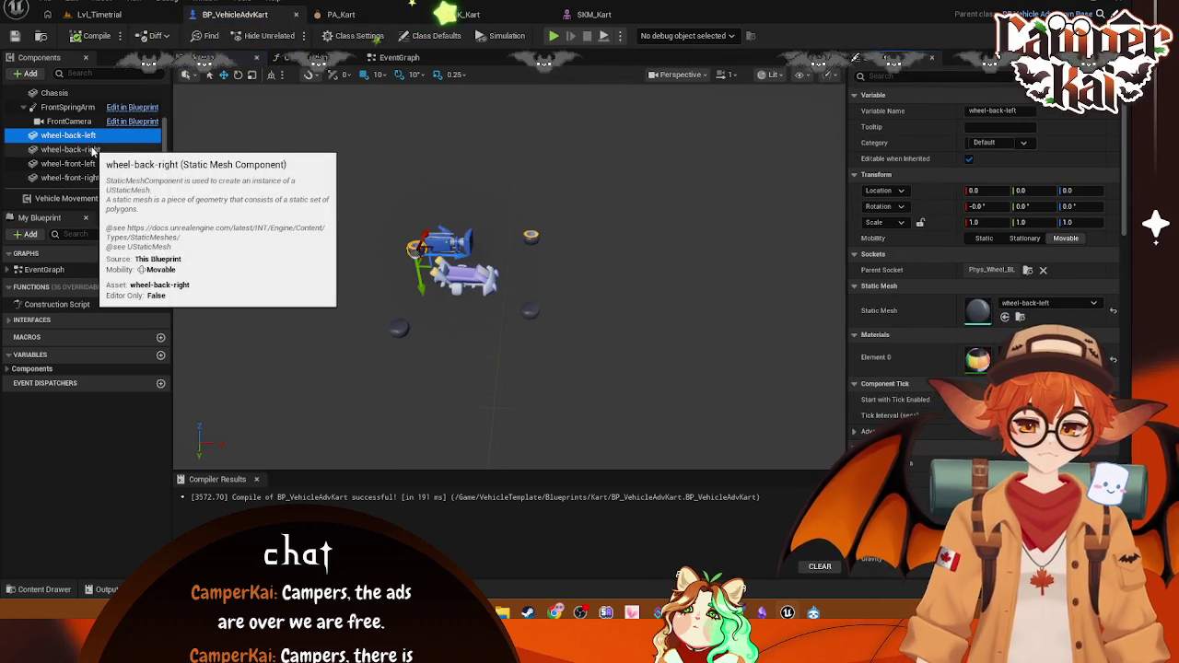
left_click(1087, 207)
type("90")
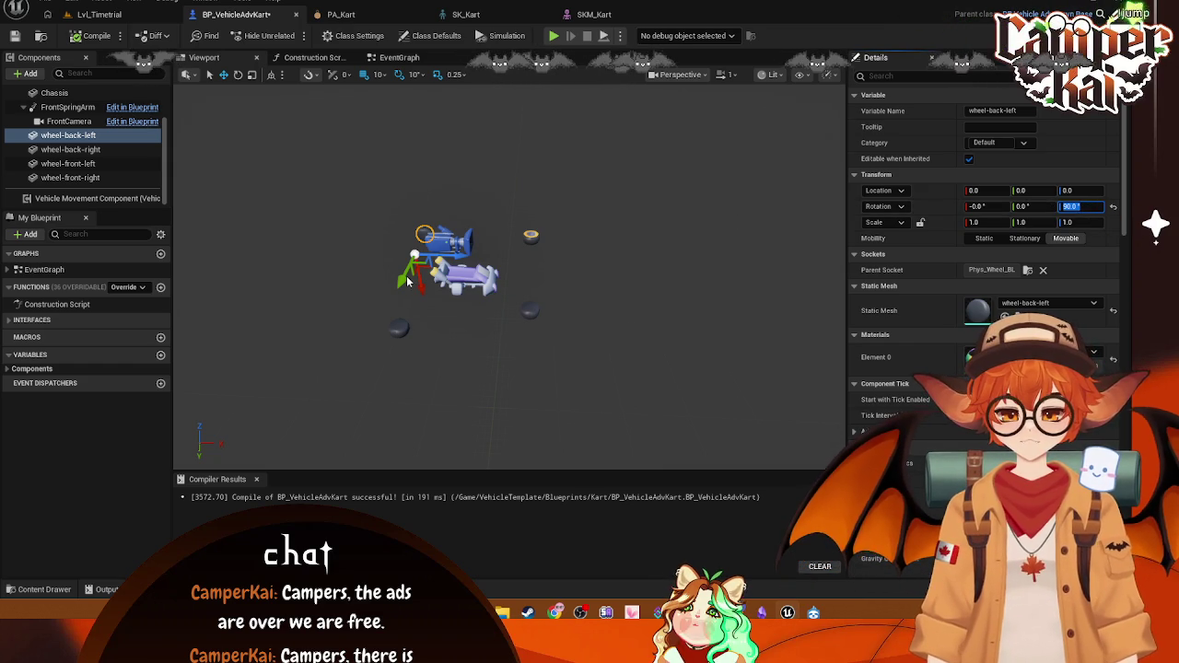
left_click(398, 327)
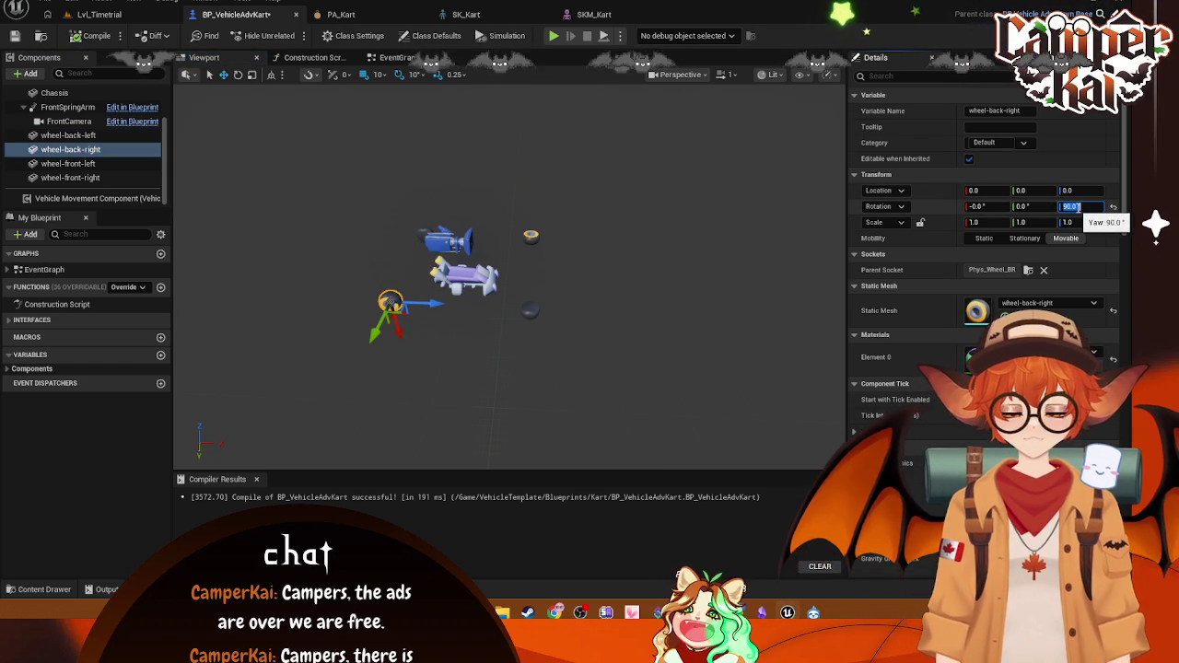
left_click(119, 166)
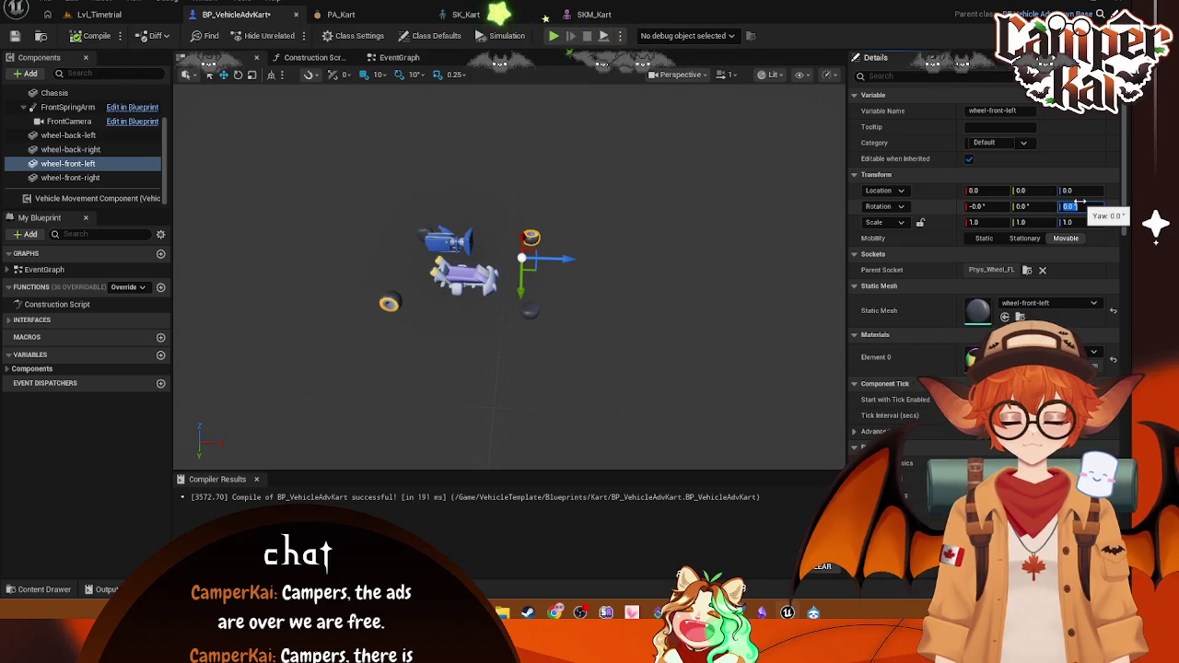
left_click(529, 308)
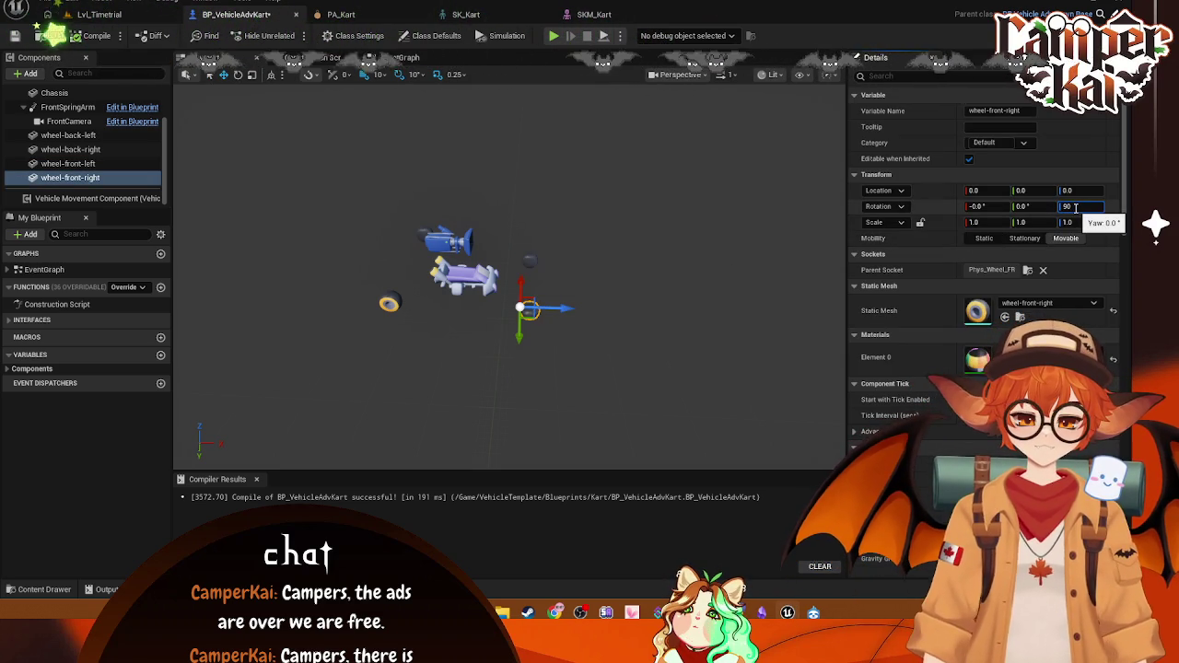
mouse_move(686, 313)
left_mouse_down()
mouse_move(617, 295)
mouse_move(589, 304)
mouse_move(687, 313)
left_mouse_up()
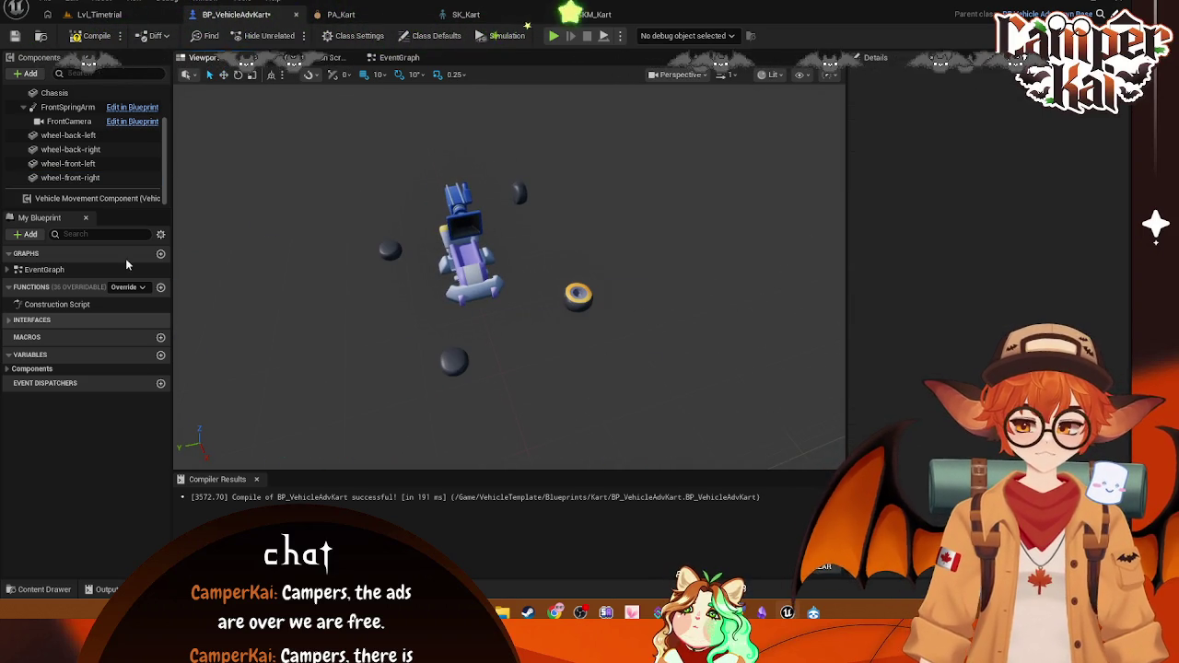
Step: Review each wheel component's rotation and orbit around the kart to check them
left_click(68, 136)
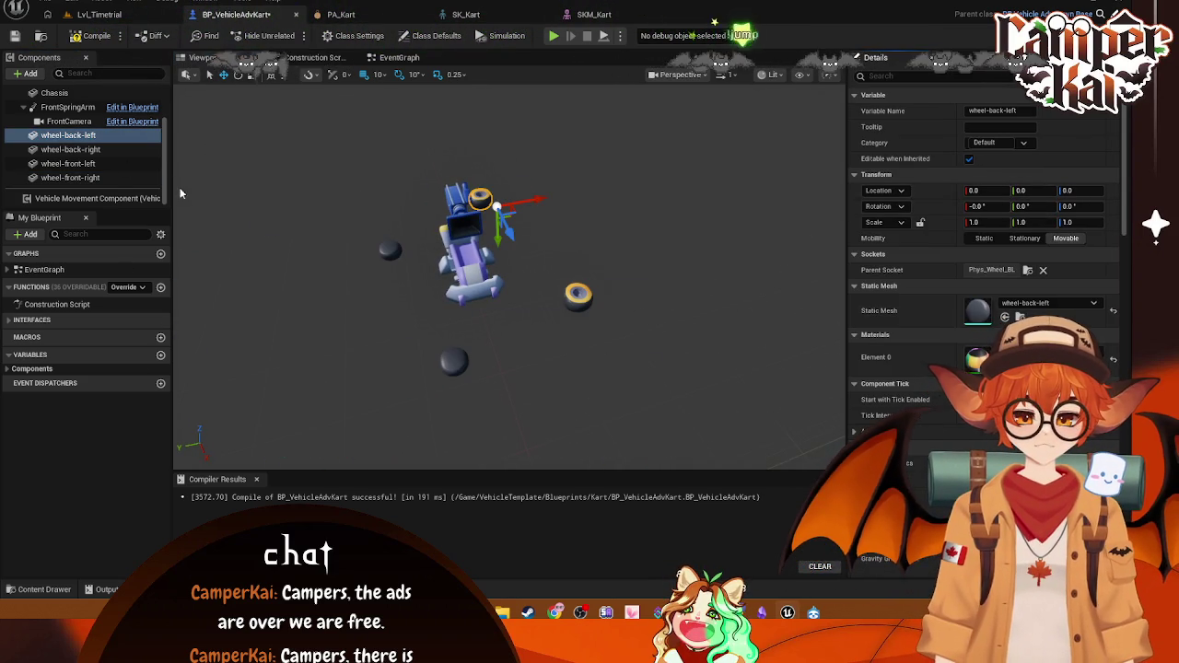
left_click(70, 150)
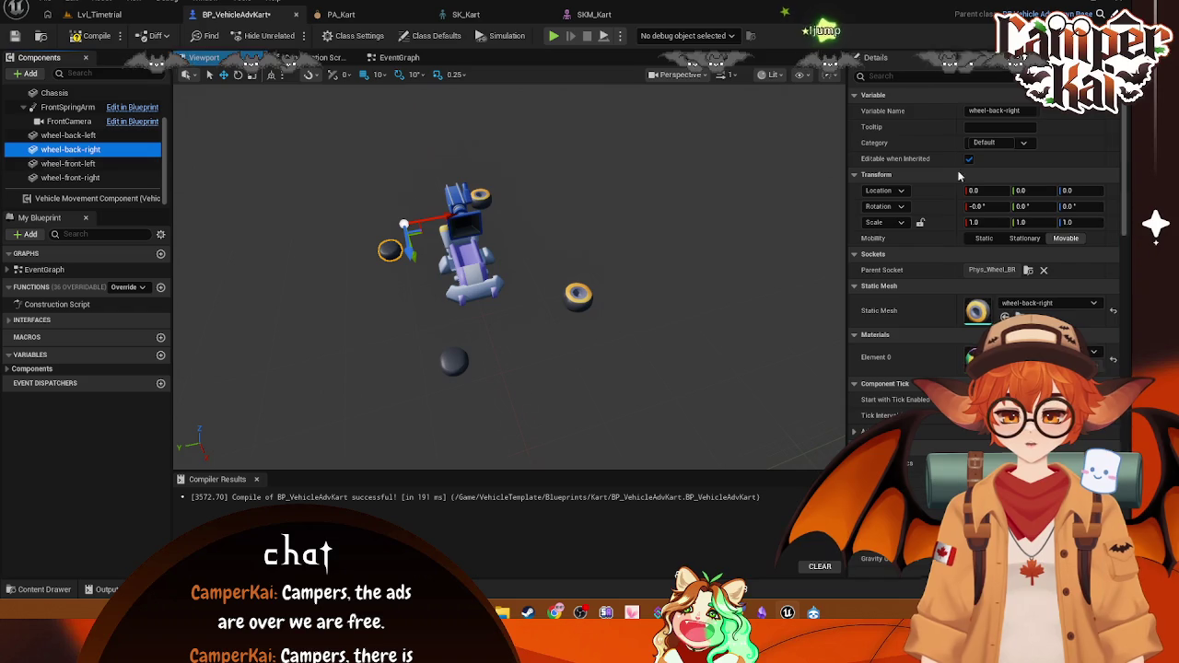
left_click(130, 163)
left_click(116, 179)
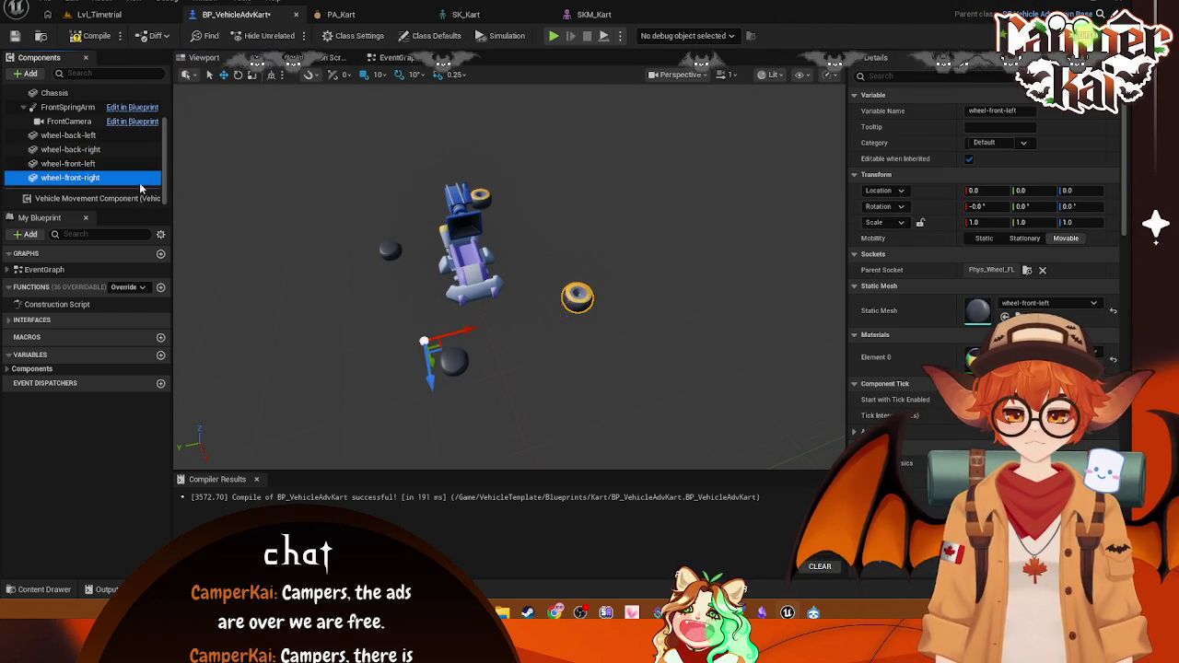
mouse_move(303, 326)
left_mouse_down()
mouse_move(451, 326)
mouse_move(452, 231)
mouse_move(452, 304)
mouse_move(479, 317)
mouse_move(516, 368)
mouse_move(604, 322)
mouse_move(636, 285)
left_mouse_up()
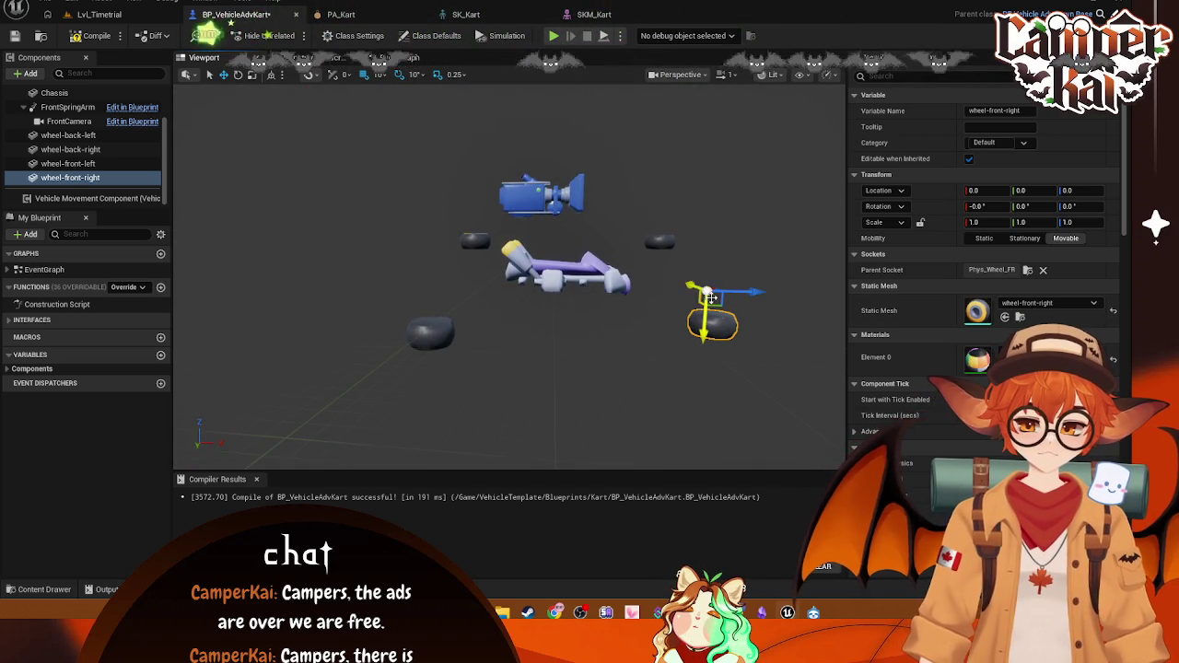
Step: Compare against the SKM_Kart wheel bones, then reselect wheel-back-left in the Blueprint
left_click(594, 14)
scroll(644, 341, "up", 3)
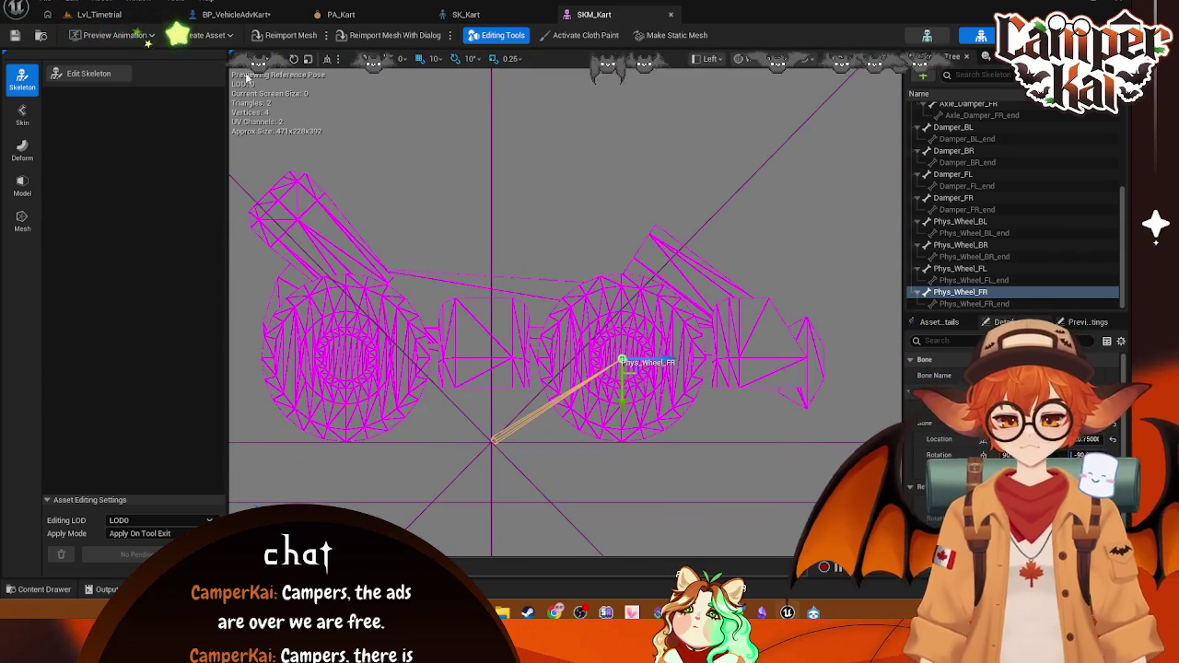
left_click(236, 14)
left_click(83, 136)
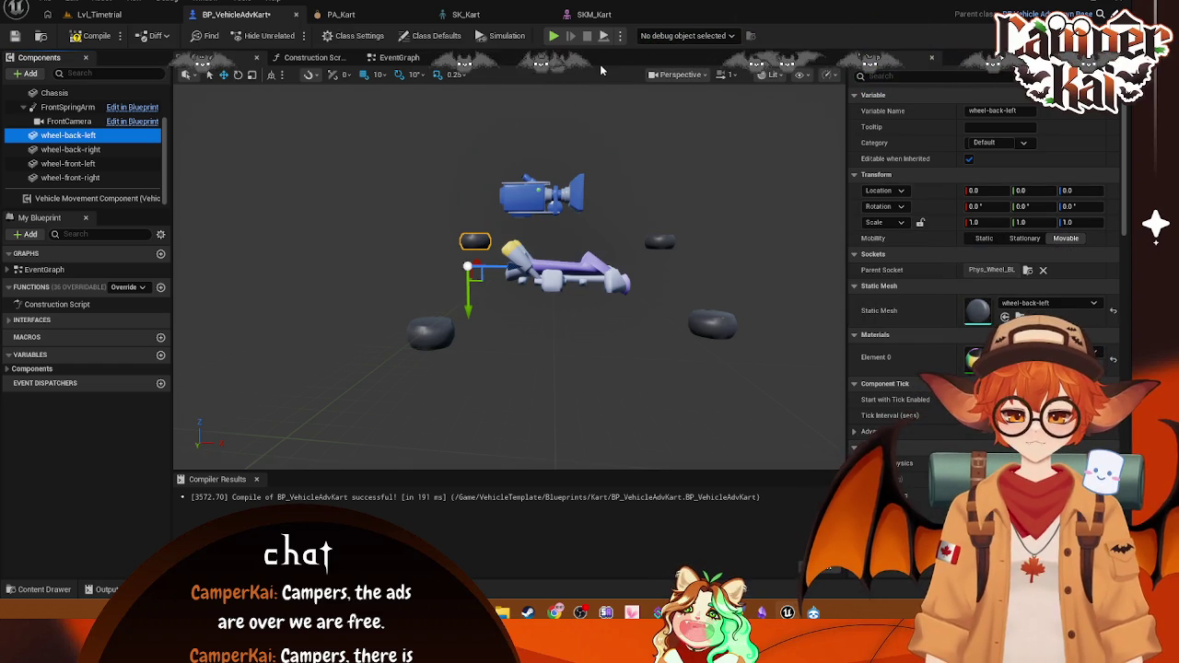
Step: Set the wheel-back-left component's parent socket to Phys_Wheel_BL_end
left_click(1028, 271)
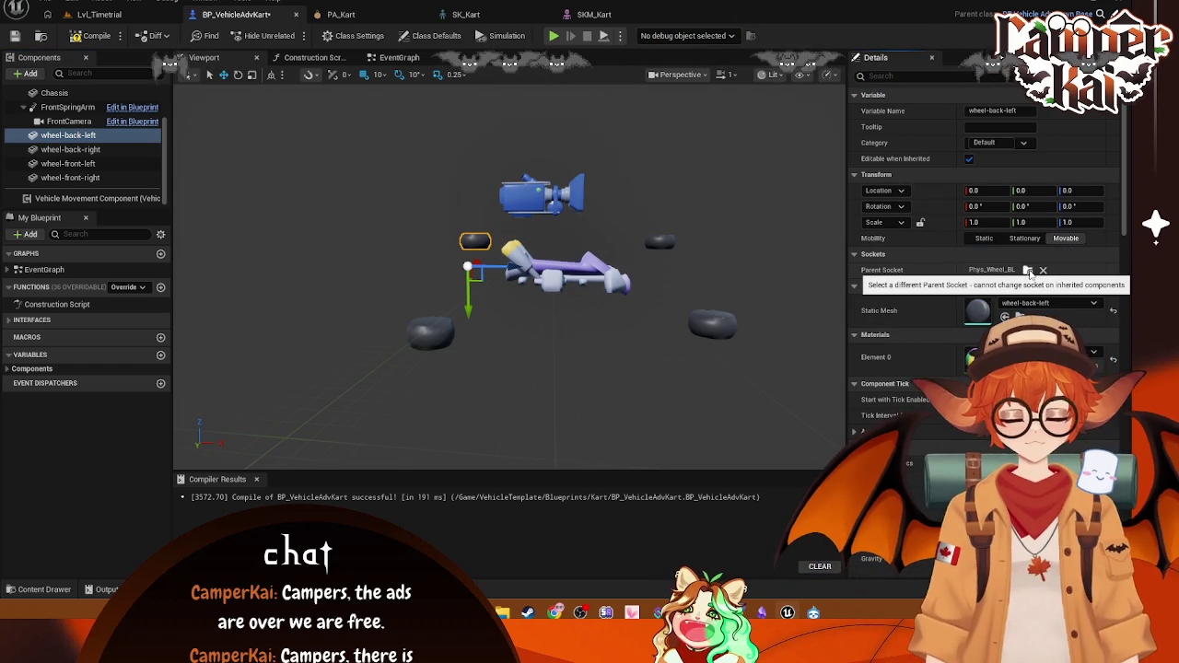
left_click(1030, 271)
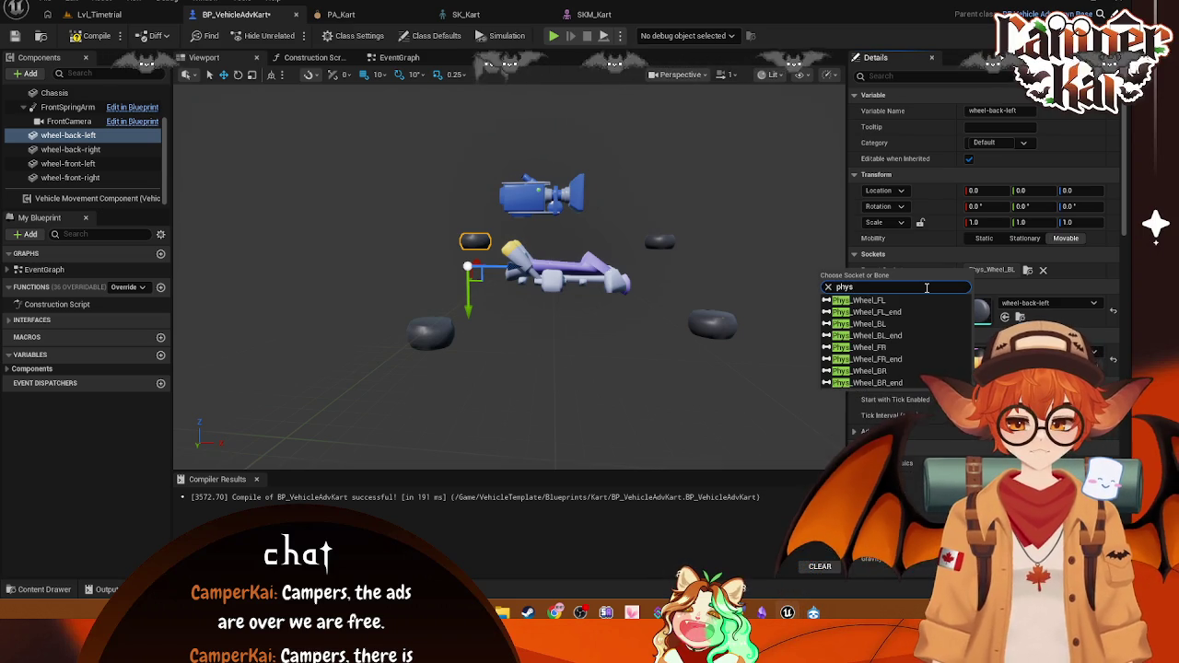
left_click(892, 334)
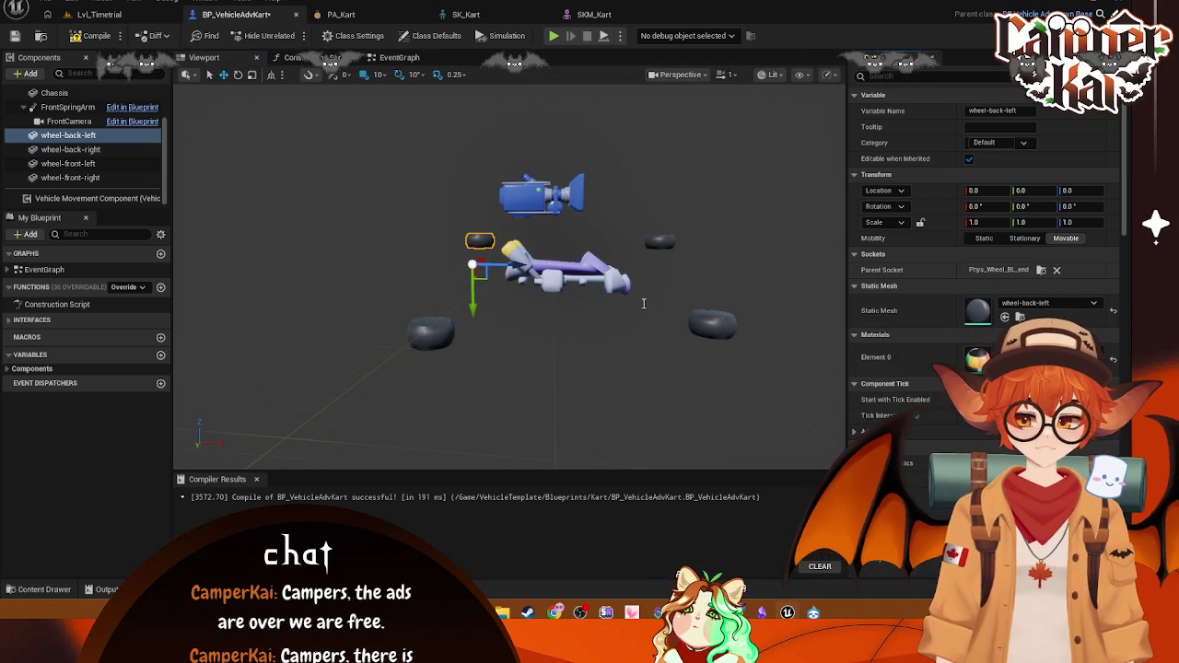
left_click(426, 99)
Step: Nudge the back-left wheel in the preview, then go to the SKM_Kart skeletal mesh
left_click(488, 242)
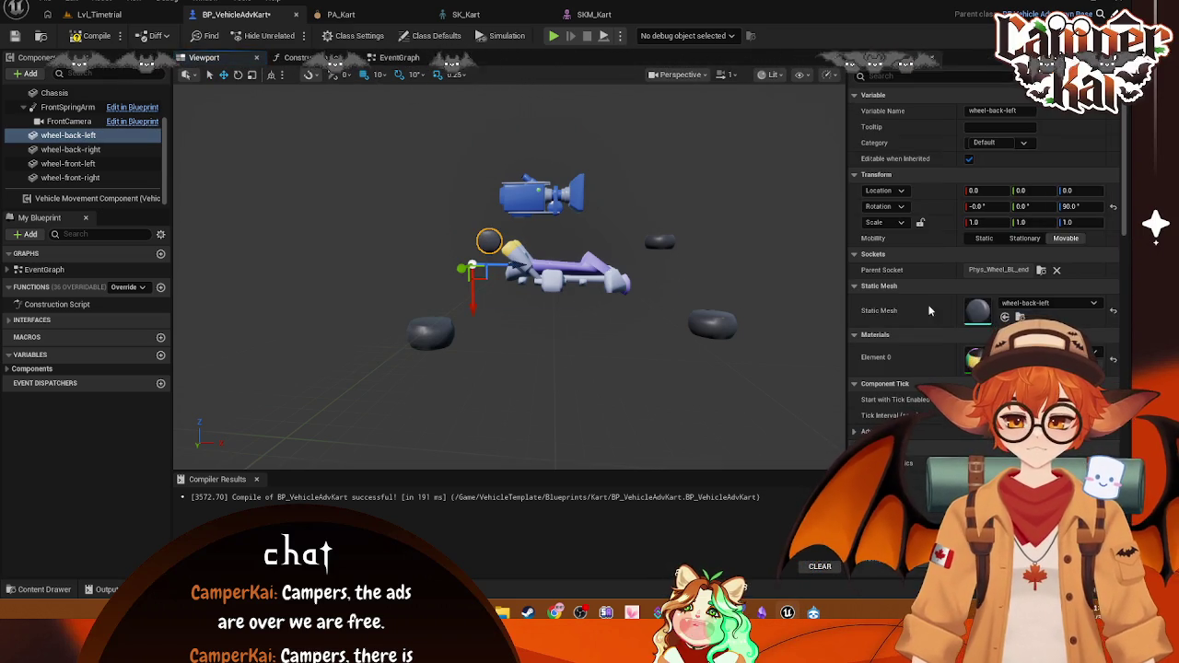
left_click_drag(487, 245, 477, 240)
key("Escape")
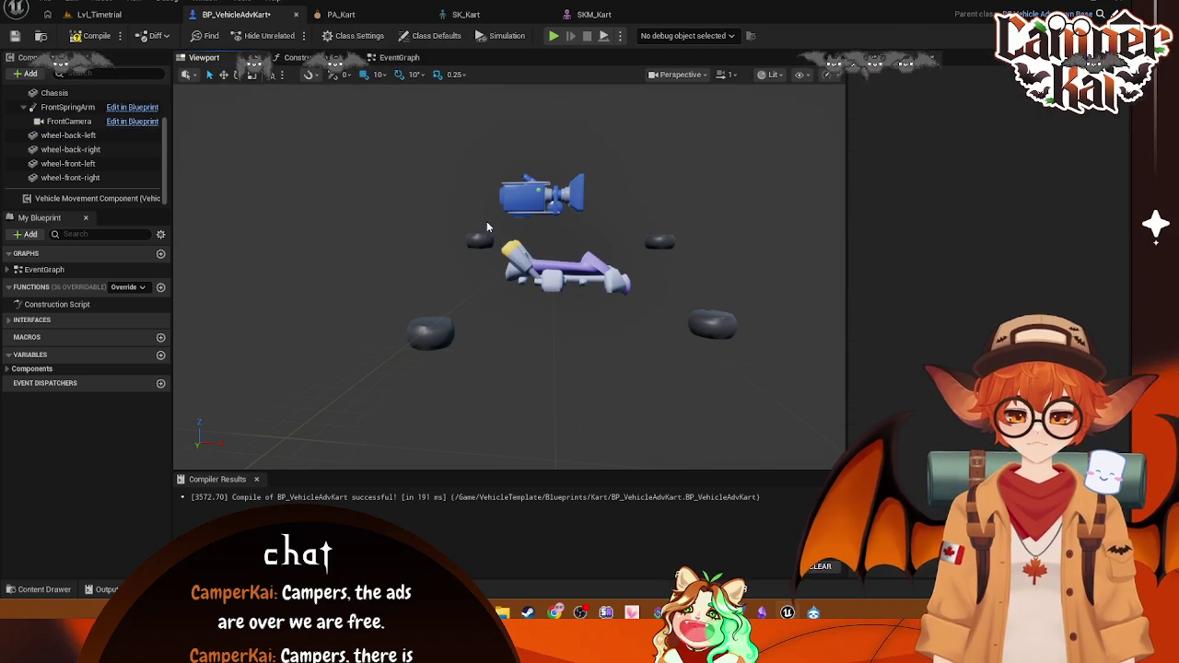
left_click(479, 242)
left_click(465, 14)
left_click(594, 14)
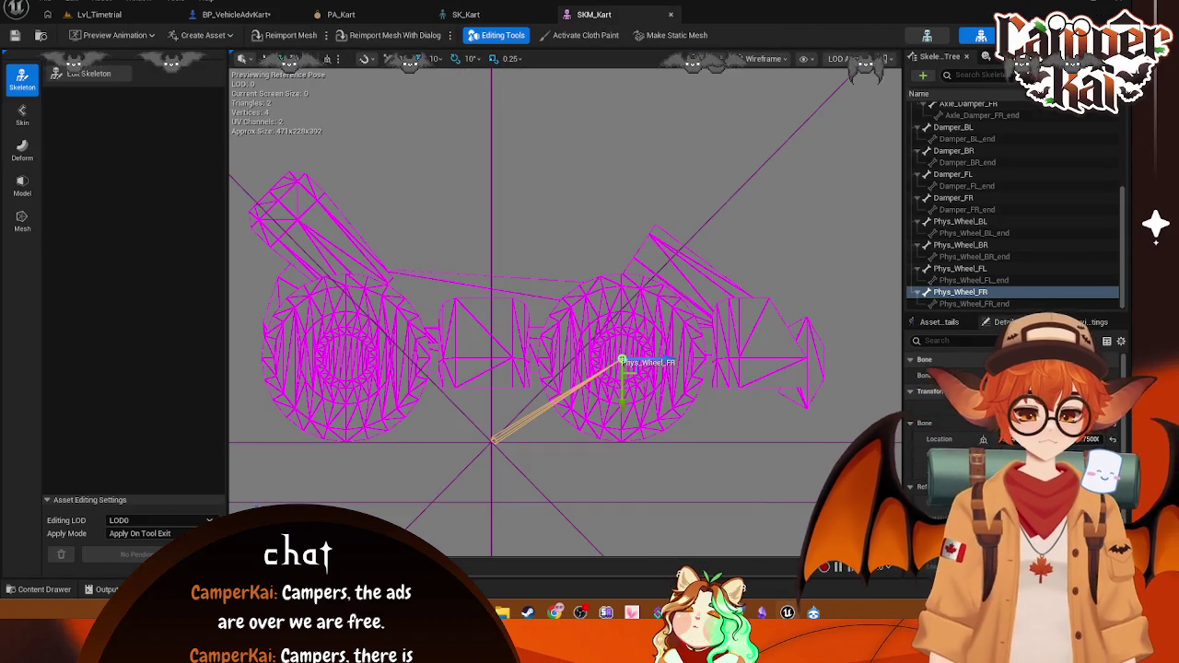
Step: Inspect the Root, Axle_Back, Axle_Front and axle damper bone placements in the skeleton
scroll(968, 172, "up", 5)
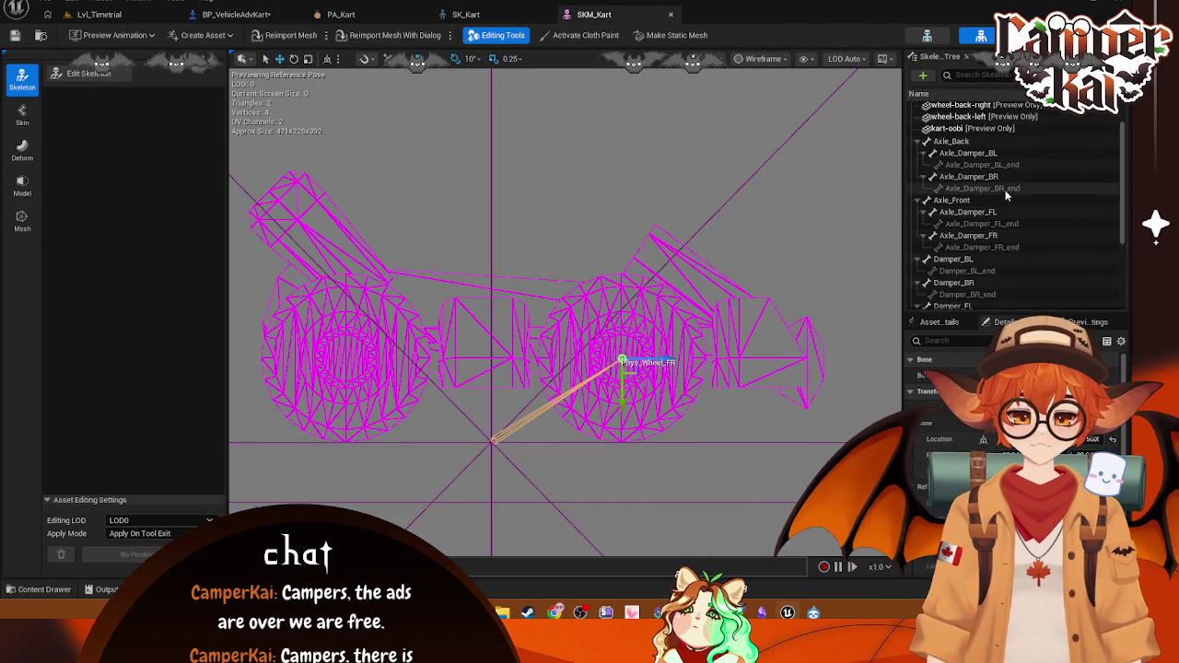
left_click(936, 108)
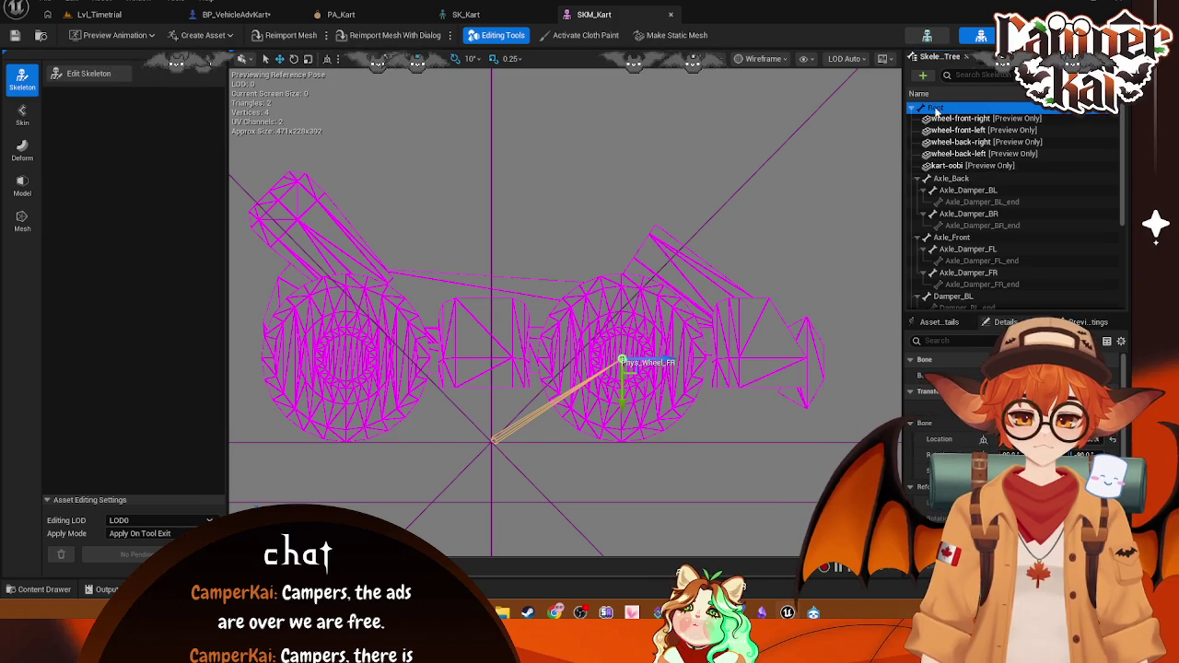
mouse_move(667, 225)
left_mouse_down()
mouse_move(747, 231)
mouse_move(584, 540)
mouse_move(511, 358)
left_mouse_up()
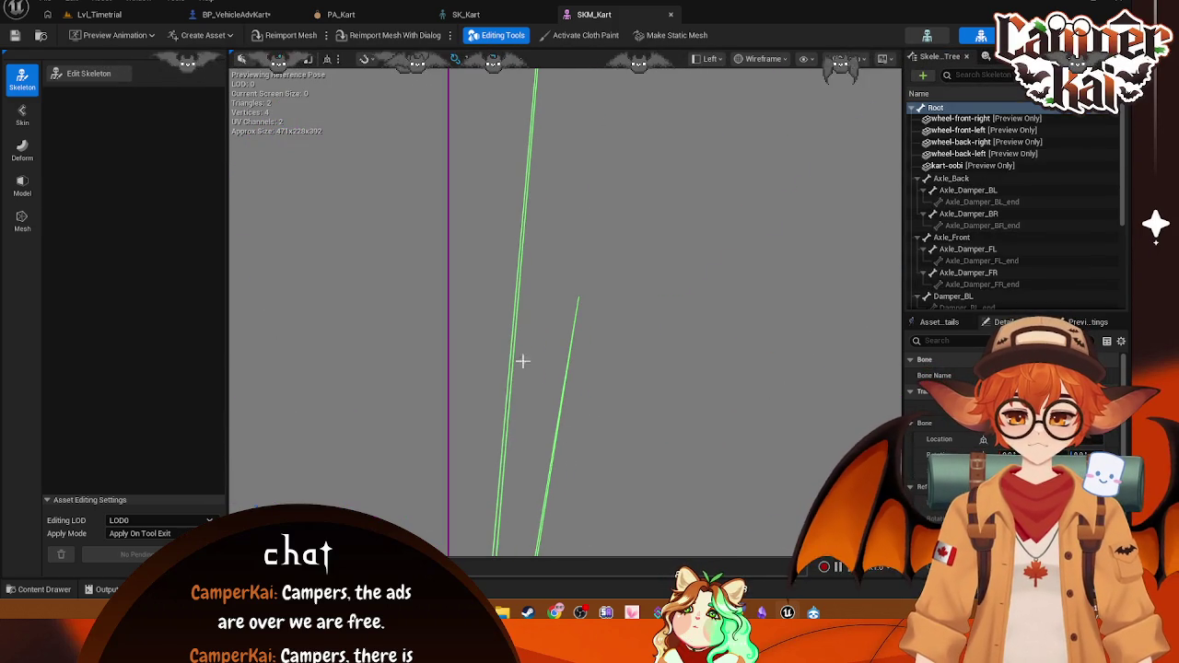
left_click(570, 376)
left_click(944, 180)
left_click(966, 190)
left_click(977, 214)
left_click(982, 238)
left_click(982, 250)
left_click(984, 272)
scroll(985, 268, "down", 5)
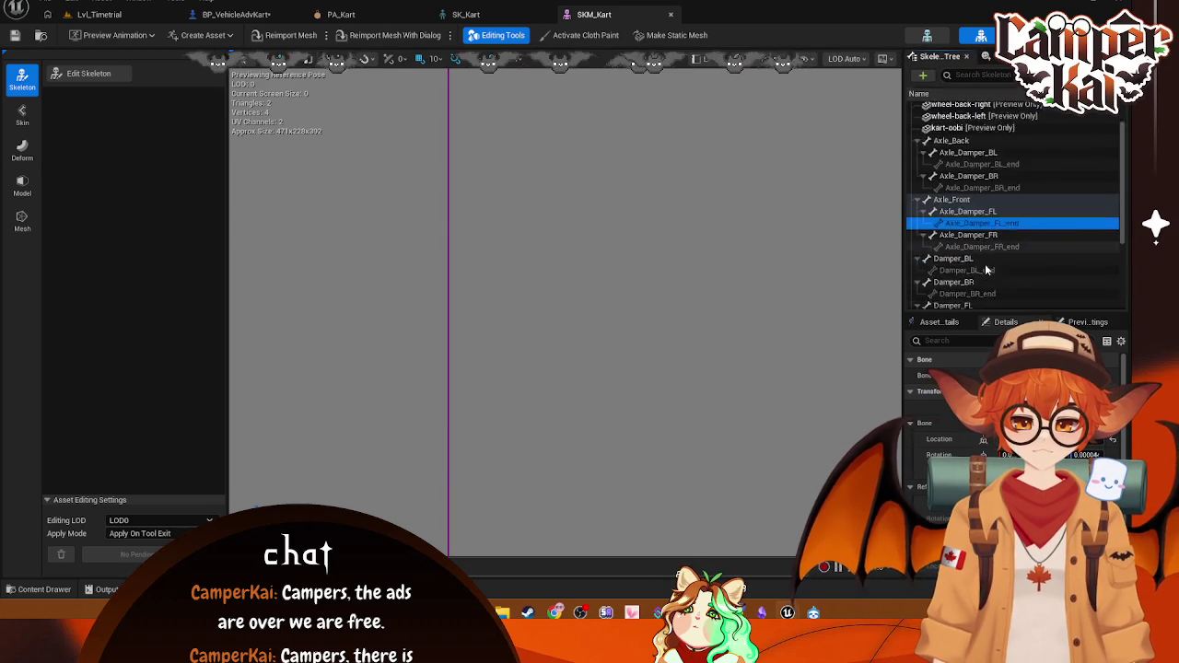
Step: Review the four Phys_Wheel bones, then frame the Damper_FR bone in the side view
left_click(975, 304)
left_click(960, 268)
left_click(967, 292)
left_click(964, 245)
left_click(964, 221)
left_click(958, 197)
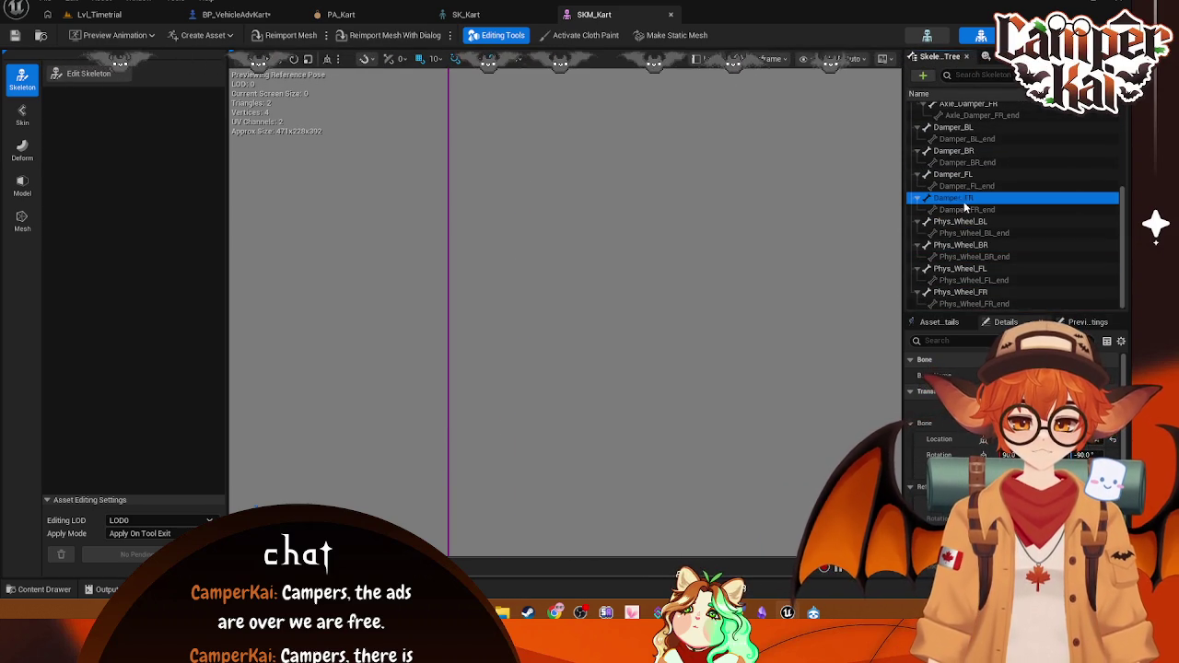
mouse_move(765, 257)
left_mouse_down()
mouse_move(695, 282)
mouse_move(692, 84)
mouse_move(688, 369)
mouse_move(663, 481)
mouse_move(626, 203)
mouse_move(598, 149)
mouse_move(613, 489)
mouse_move(618, 476)
mouse_move(624, 490)
left_mouse_up()
mouse_move(609, 440)
left_mouse_down()
mouse_move(566, 482)
mouse_move(611, 452)
left_mouse_up()
Step: Check the rear damper bones and move Damper_FL_end down into the front wheel
left_click(970, 152)
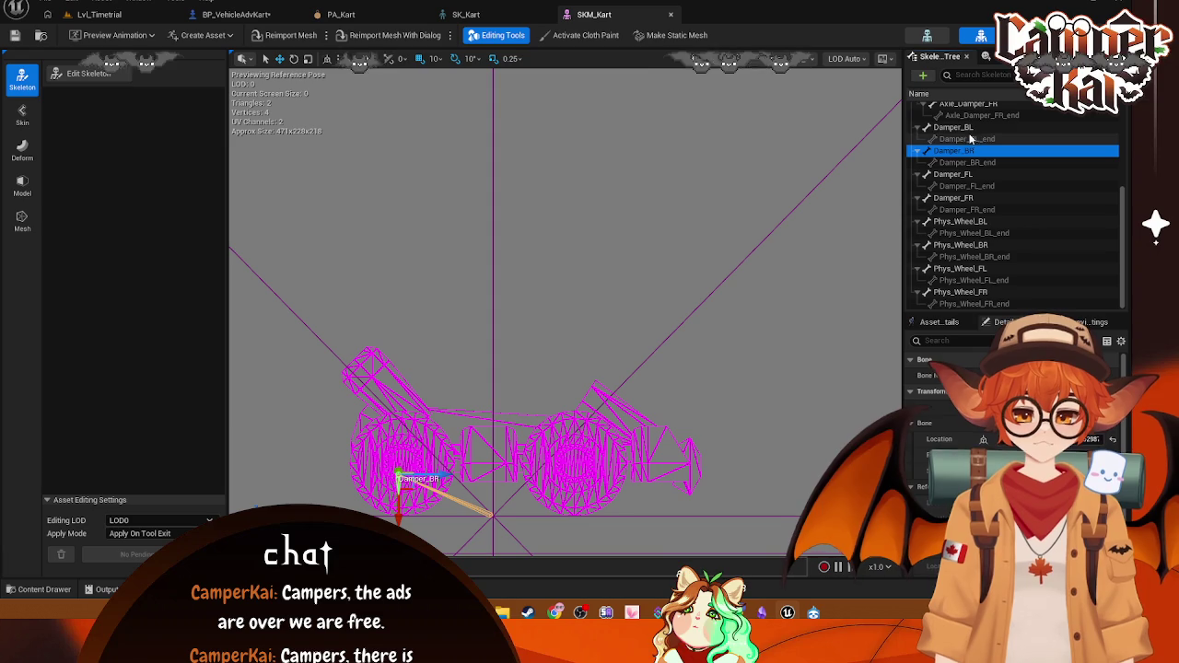
left_click(958, 127)
left_click(958, 151)
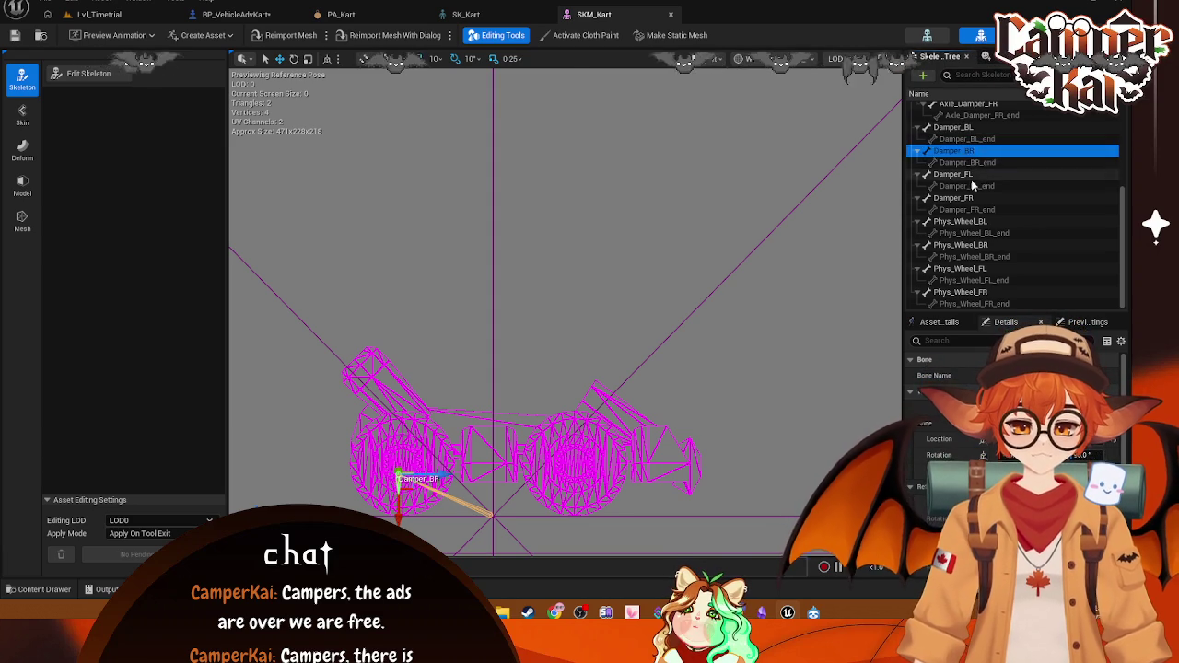
left_click(967, 186)
left_click_drag(573, 141, 616, 519)
mouse_move(748, 391)
left_mouse_down()
mouse_move(724, 356)
mouse_move(870, 330)
left_mouse_up()
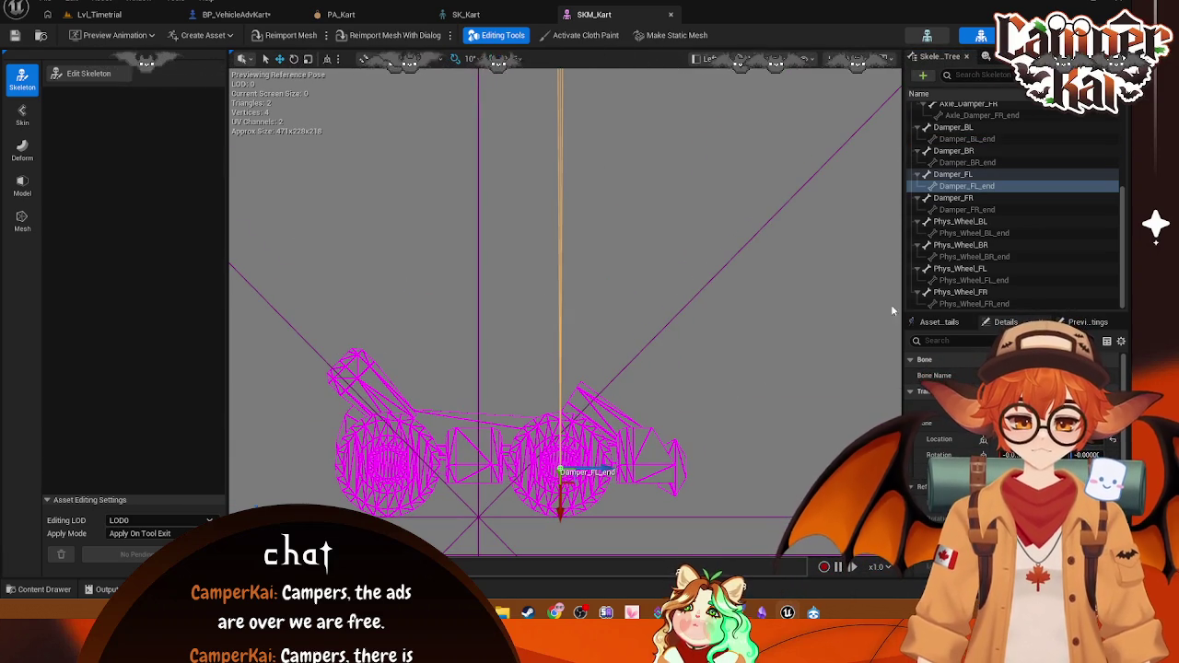
Step: Move the Damper_FL bone down to the front wheel
left_click(953, 174)
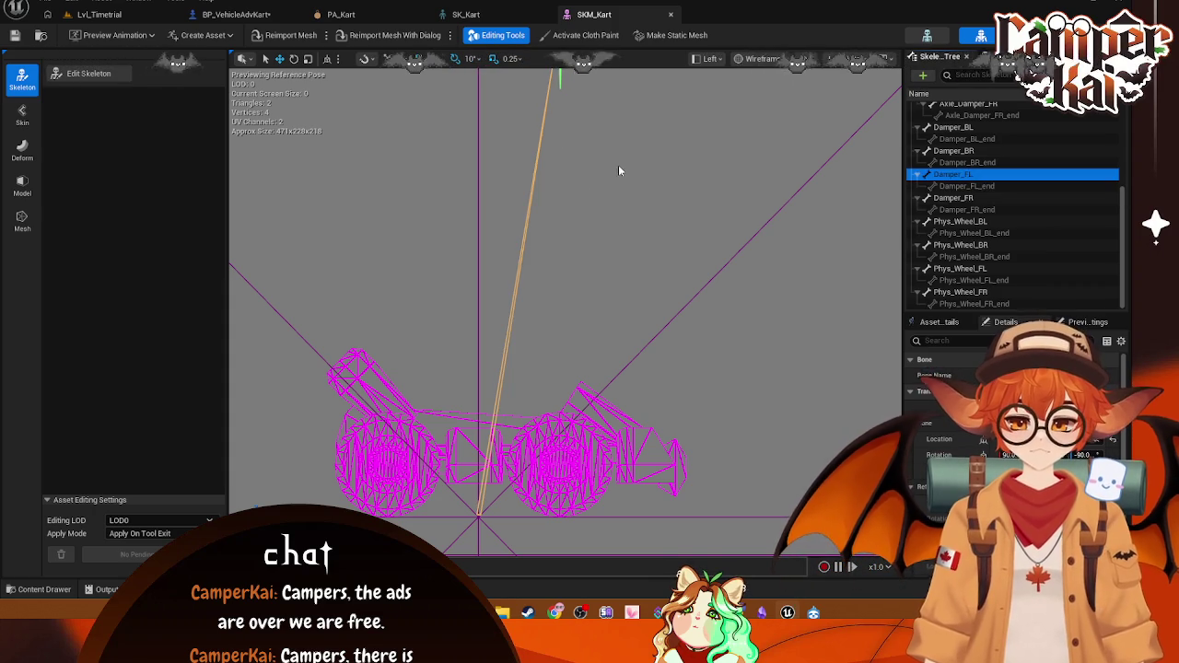
scroll(642, 189, "down", 2)
left_click(591, 113)
left_click(590, 106)
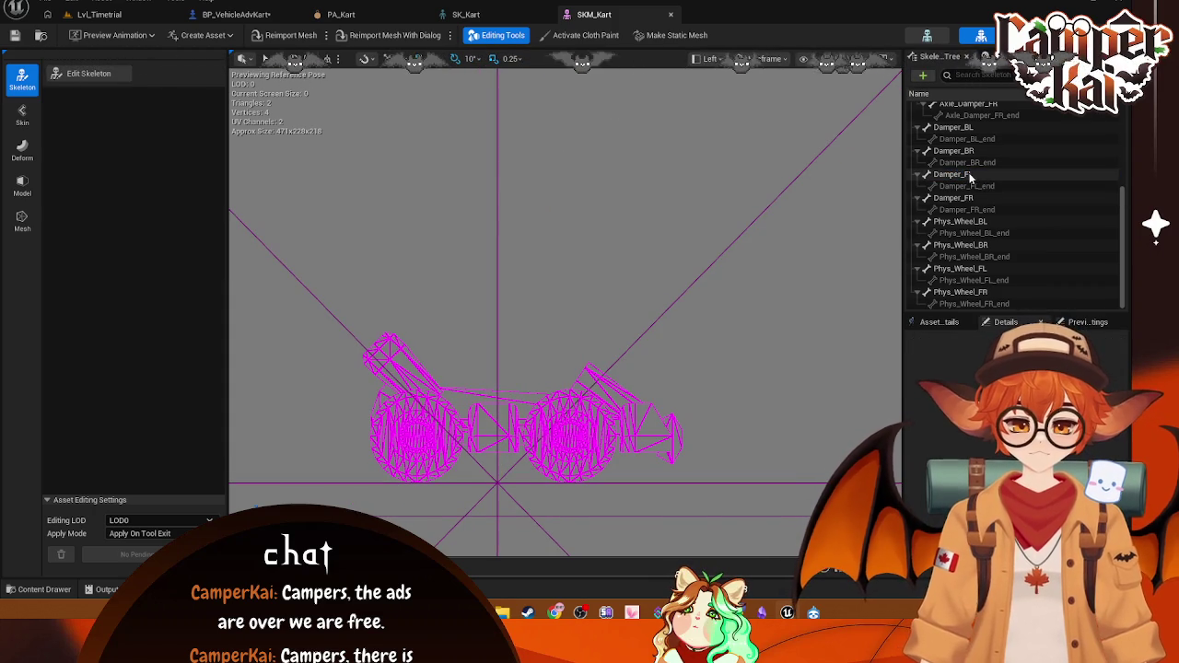
left_click_drag(571, 83, 566, 465)
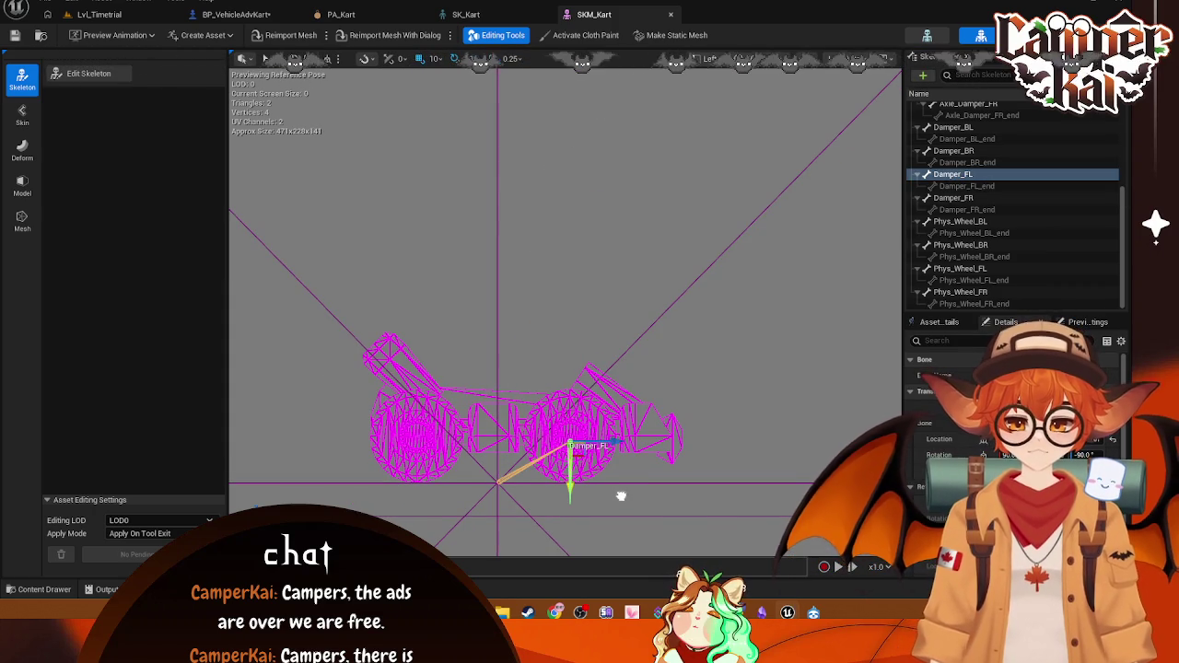
scroll(583, 467, "up", 3)
scroll(583, 467, "up", 1)
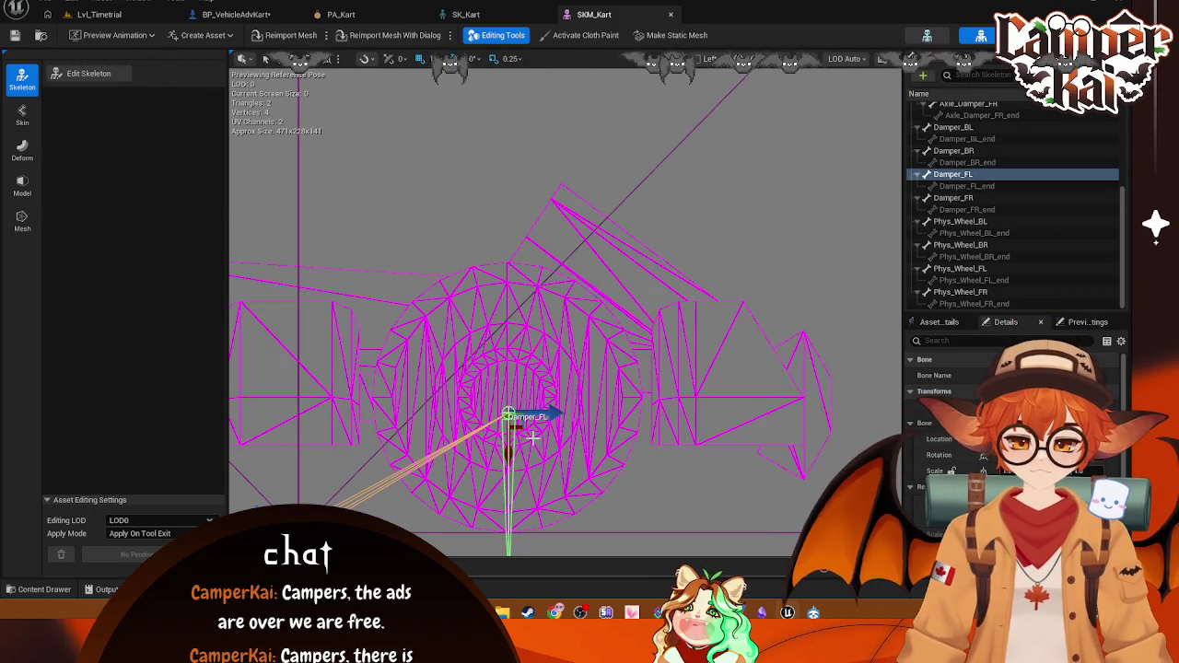
Step: Lower the Damper_FR bone so it sits at the front wheel hub
left_click(953, 198)
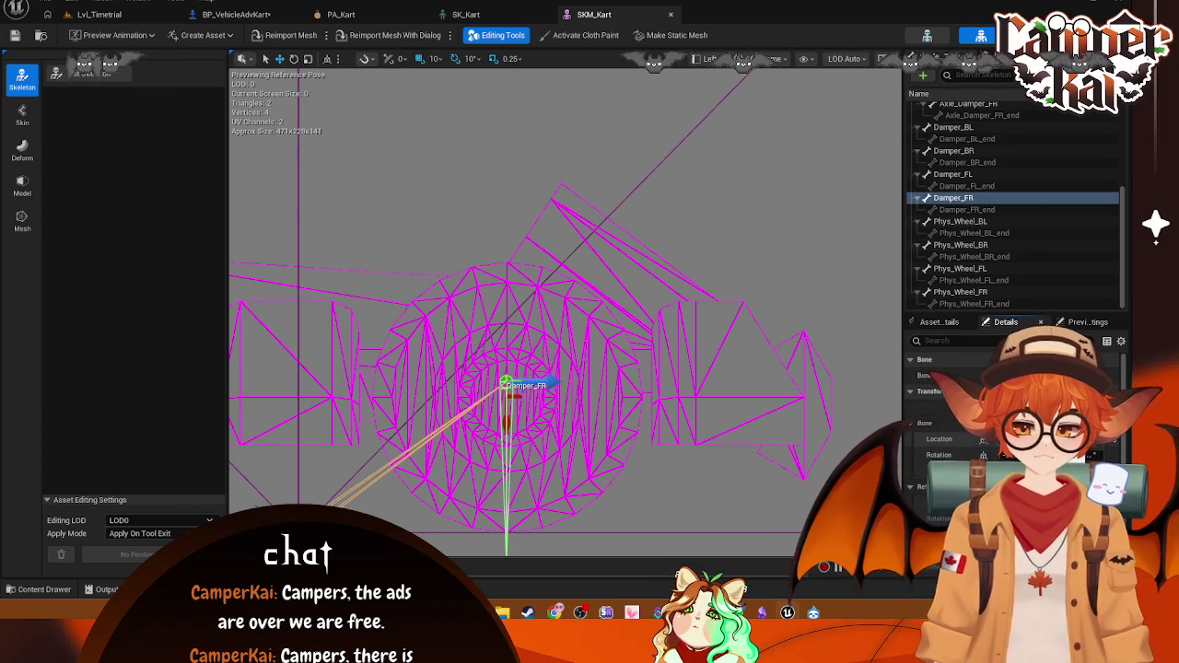
left_click_drag(507, 461, 506, 55)
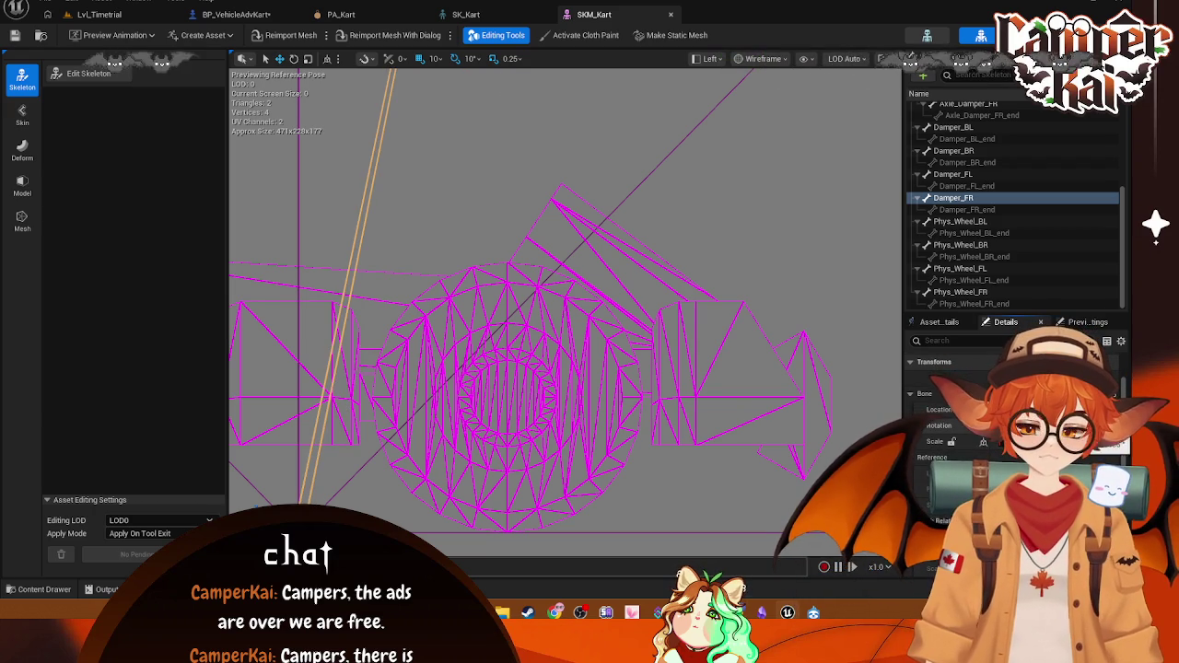
scroll(581, 282, "down", 5)
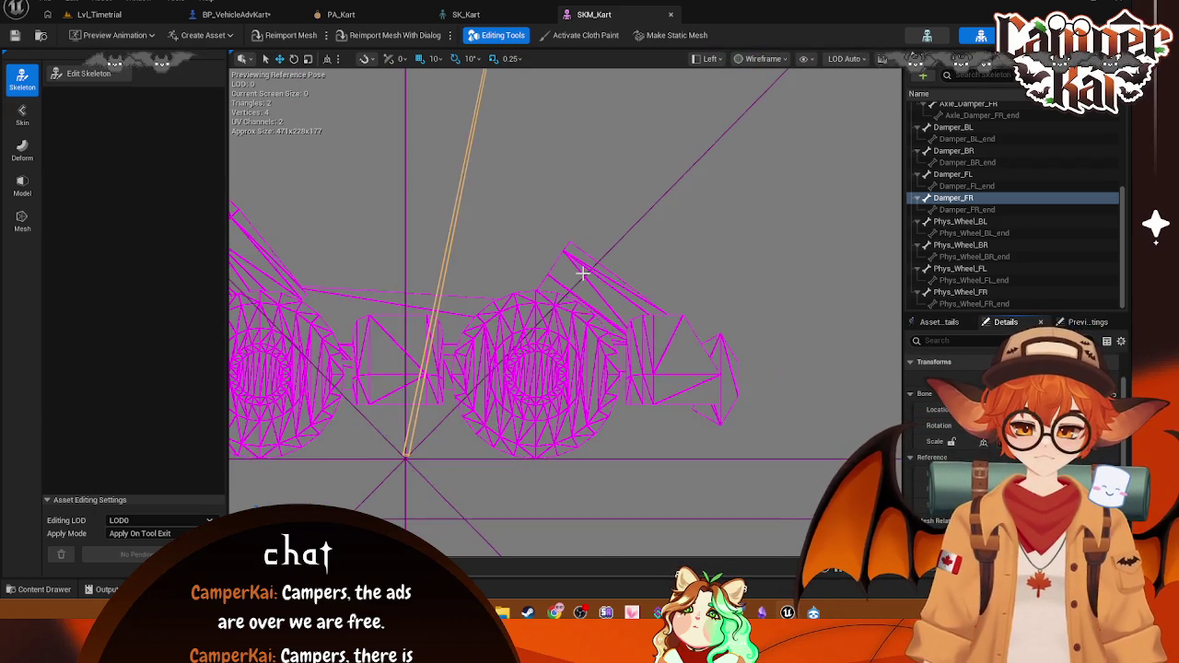
mouse_move(581, 70)
left_mouse_down()
mouse_move(611, 463)
mouse_move(590, 508)
left_mouse_up()
left_click_drag(746, 418, 669, 271)
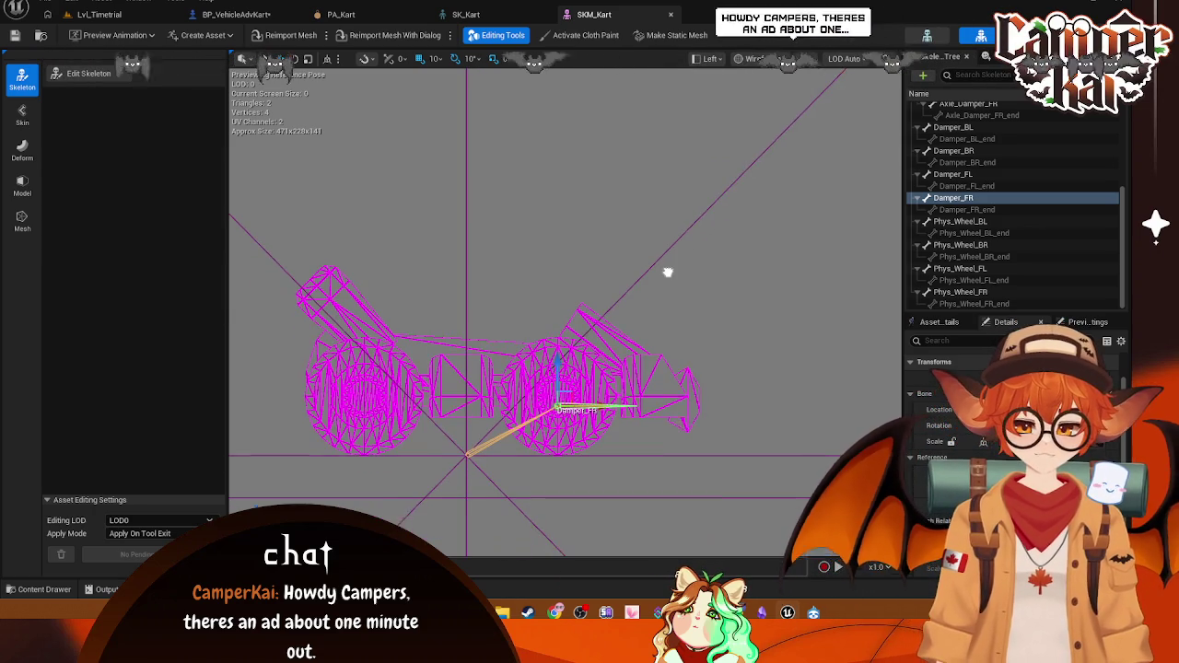
scroll(826, 382, "up", 2)
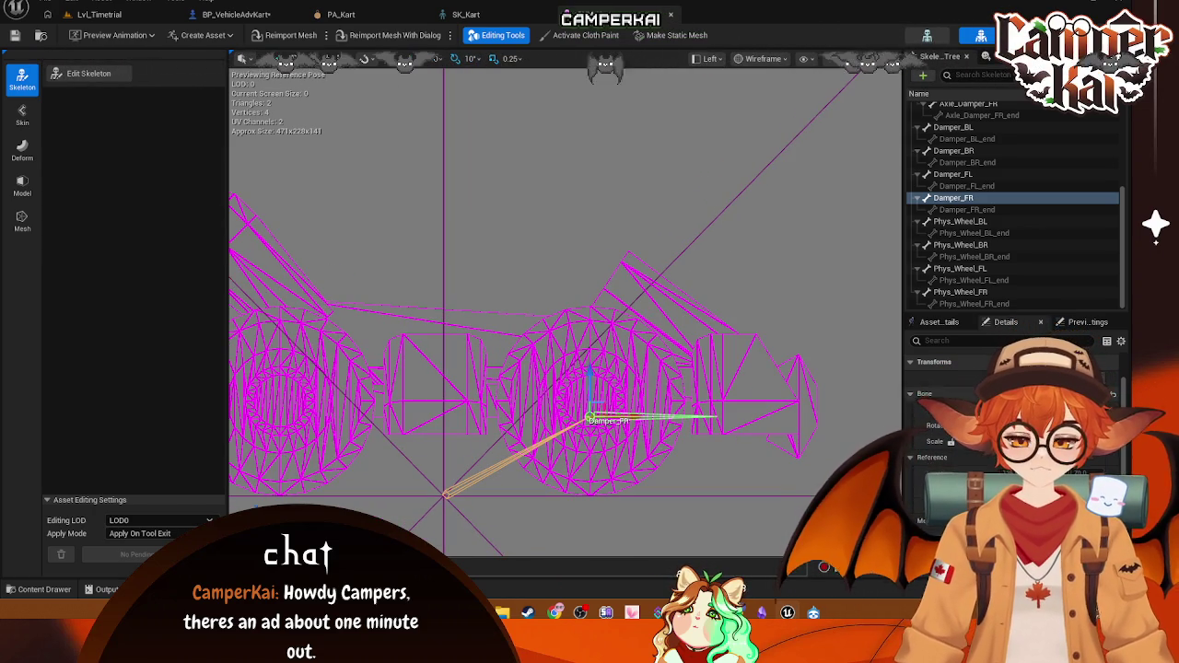
Step: Save the modified assets while switching between BP_VehicleAdvKart and the SKM_Kart skeleton
left_click(236, 14)
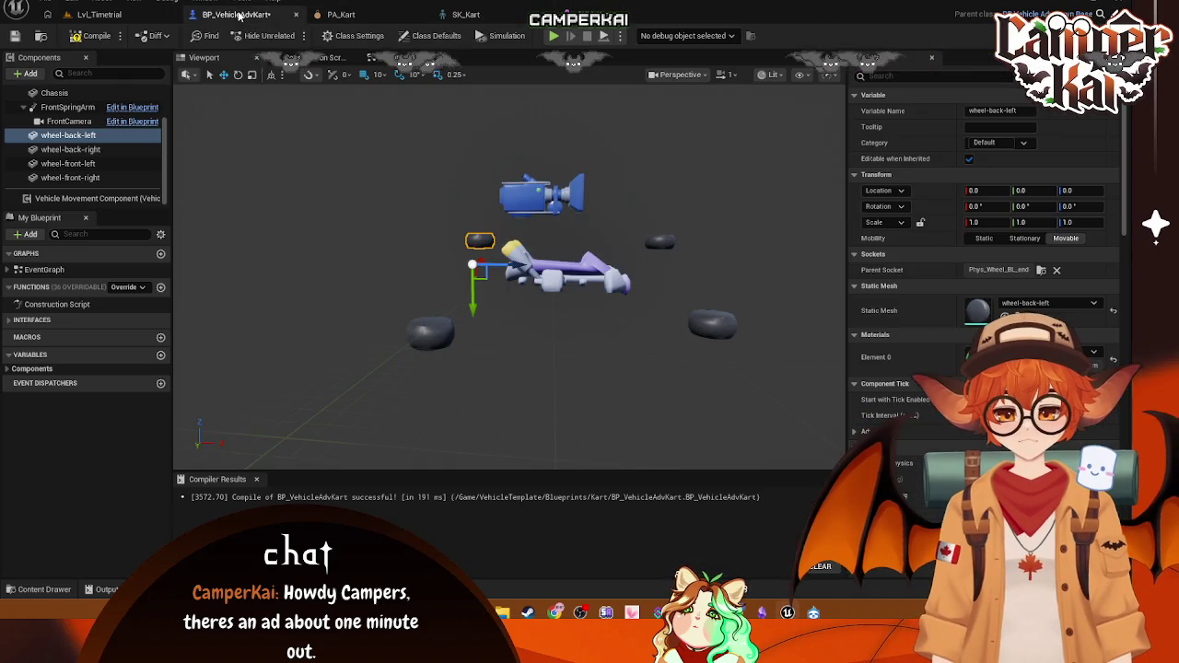
left_click(465, 13)
key("ctrl+s")
left_click(258, 15)
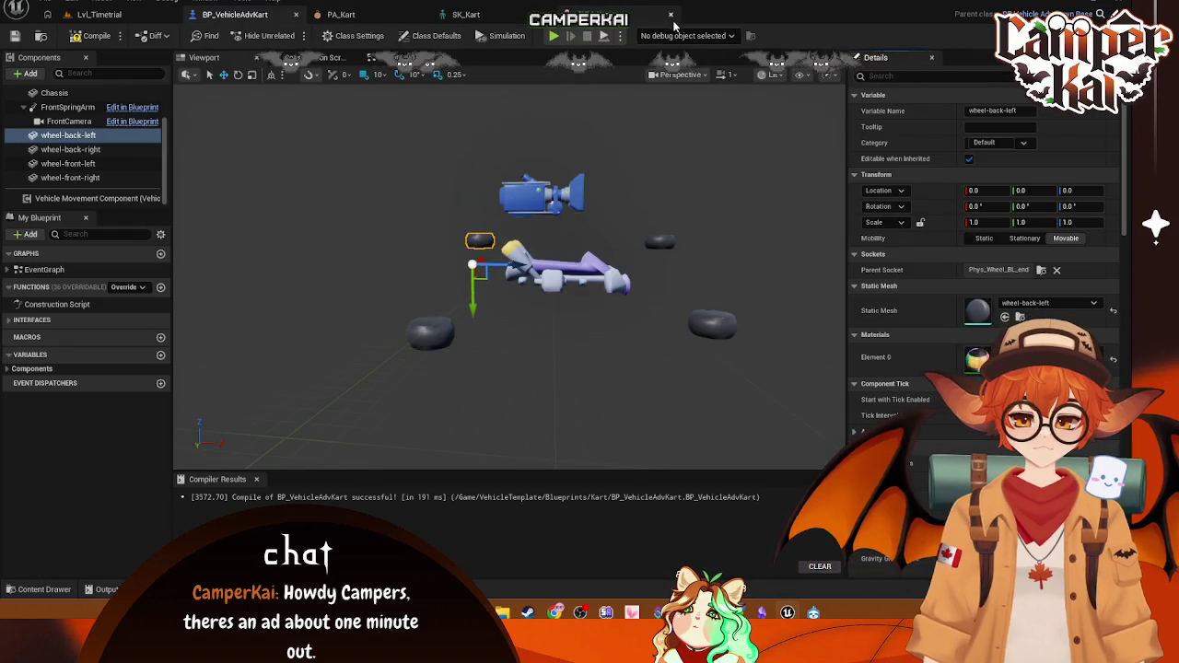
left_click(553, 14)
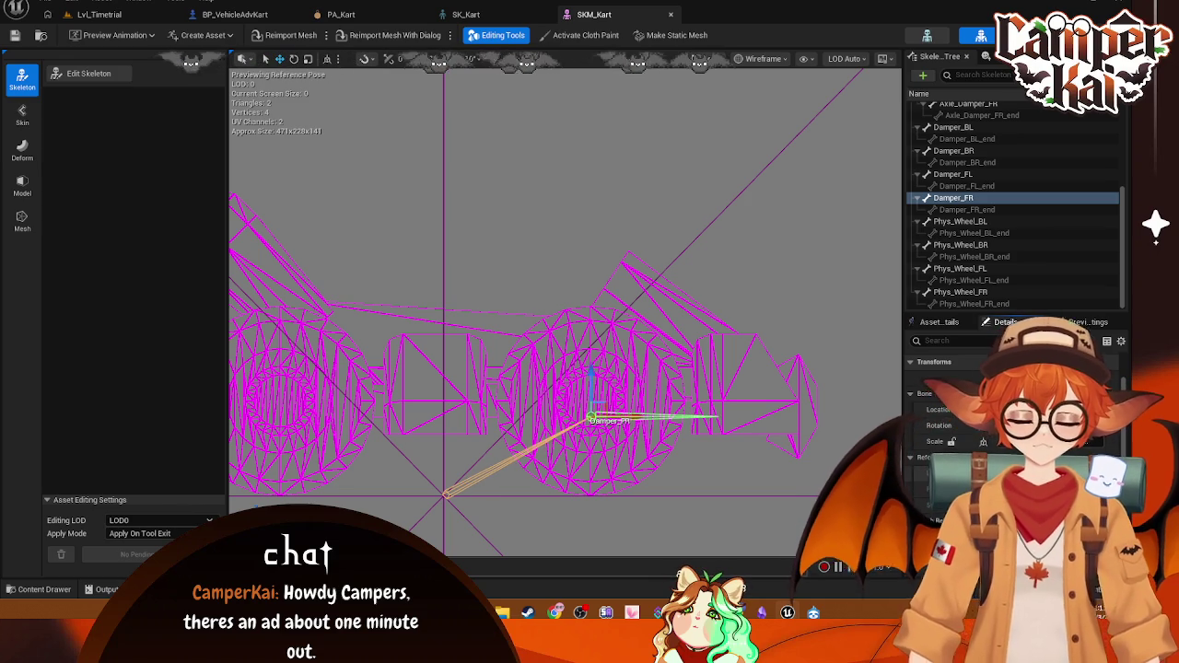
Step: Deselect Damper_FR, select the Damper_BL bone and screenshot its Details transform values
key("Escape")
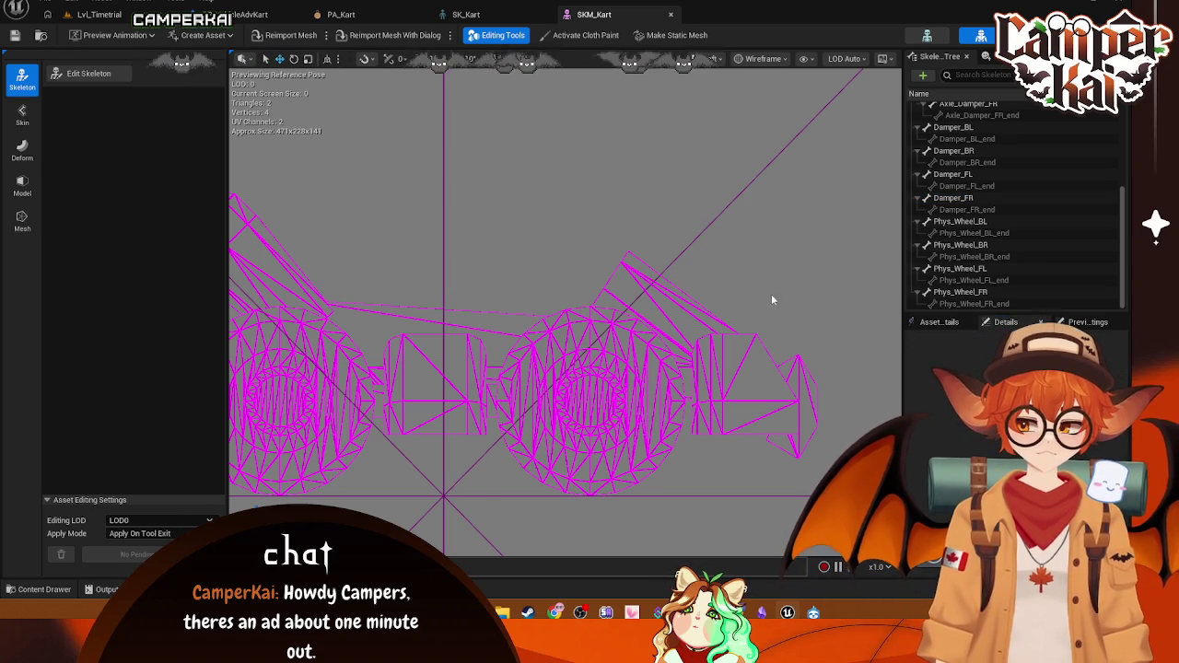
scroll(962, 152, "up", 2)
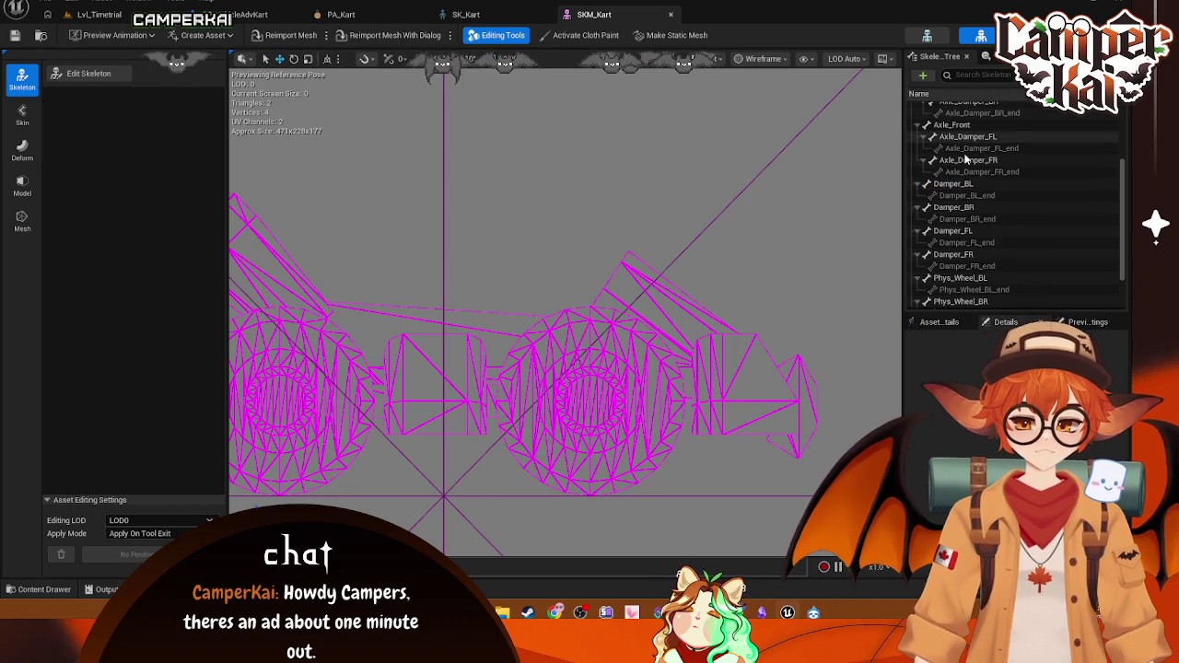
left_click(954, 184)
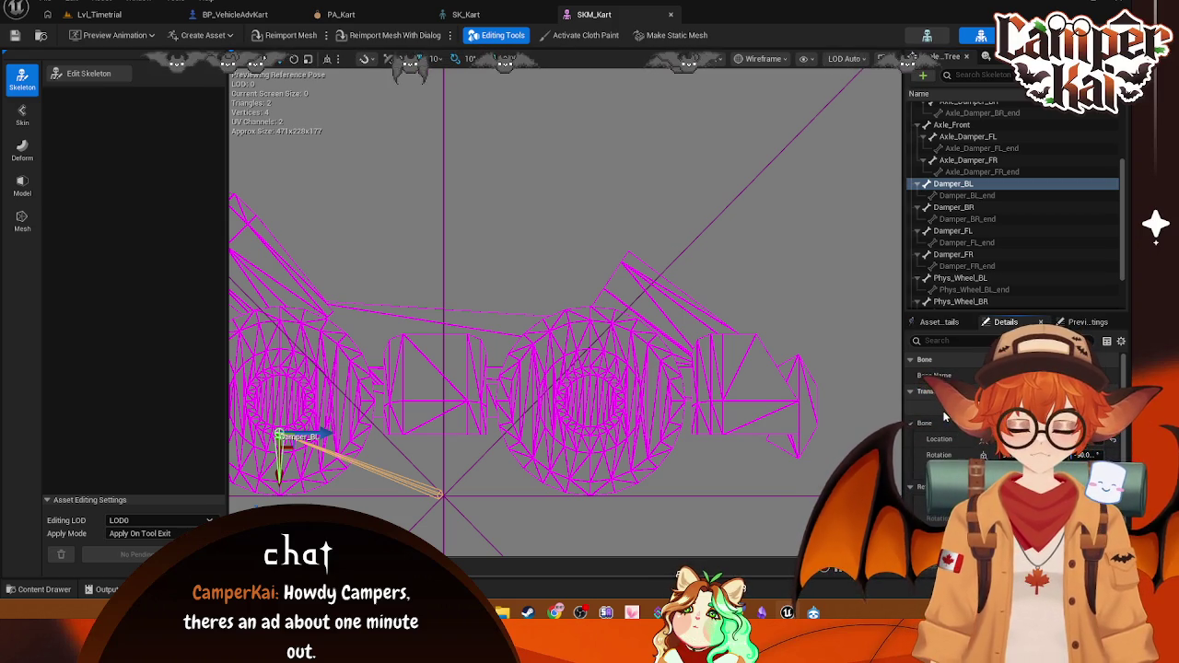
key("super+shift+s")
left_click_drag(903, 351, 1112, 461)
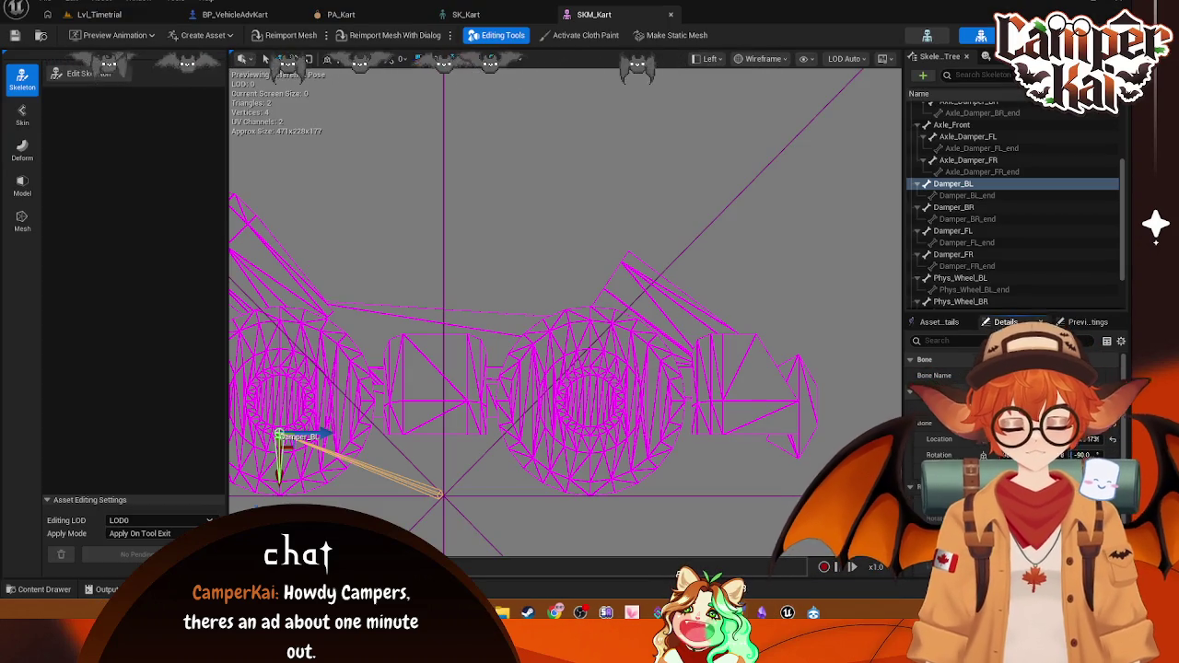
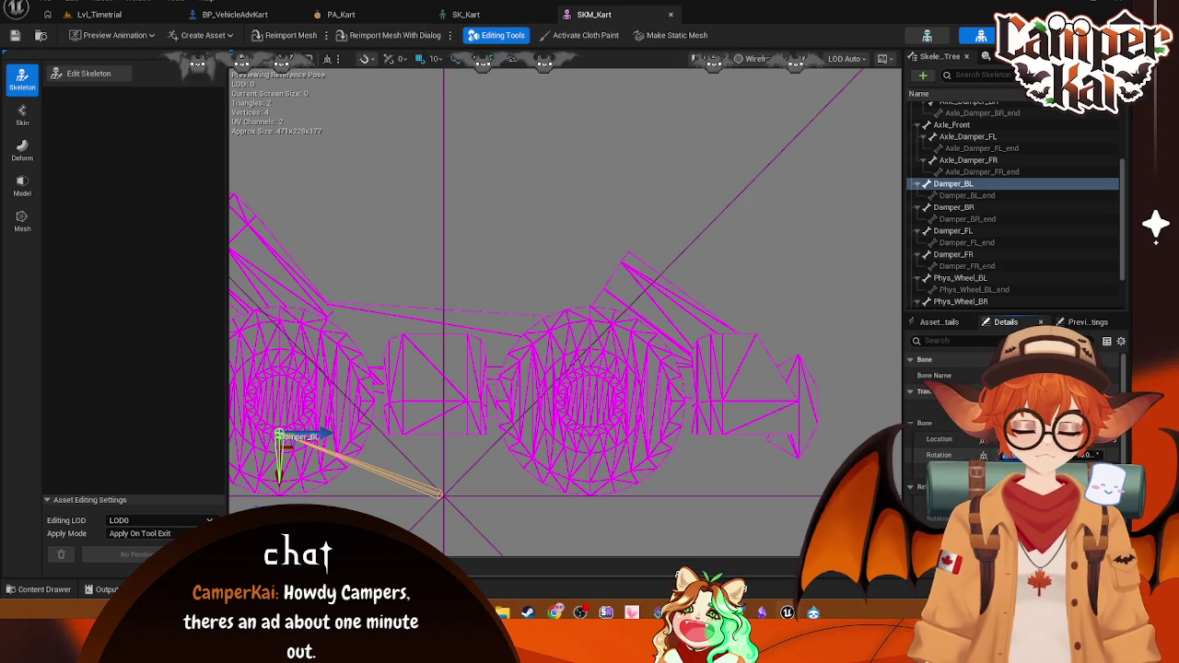
Step: Review the Damper_BL, Damper_BR, Damper_FL and Damper_FR bones and Damper_FL's rotation value
left_click(429, 224)
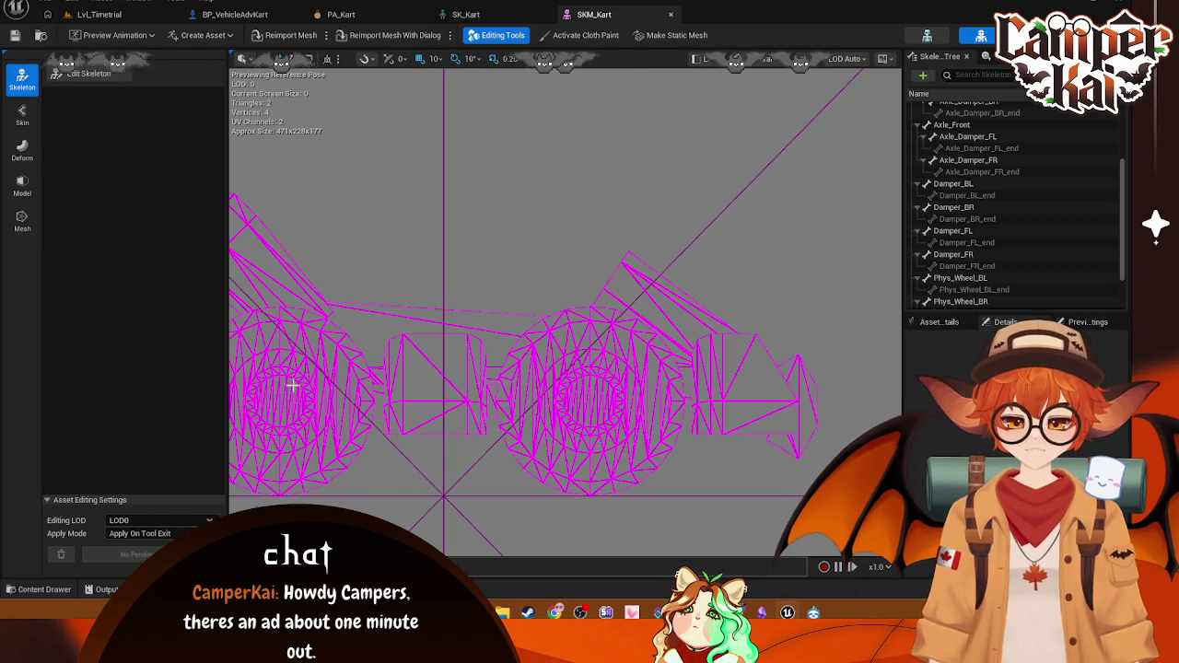
scroll(974, 170, "up", 1)
scroll(974, 171, "down", 1)
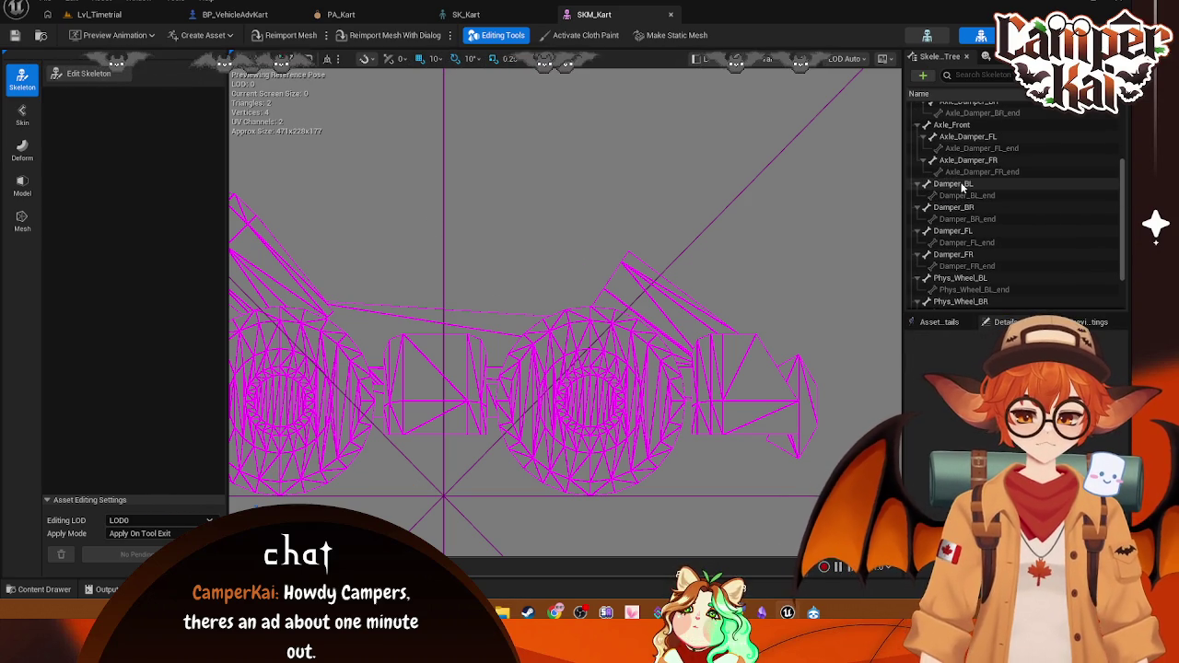
left_click(967, 185)
left_click(967, 208)
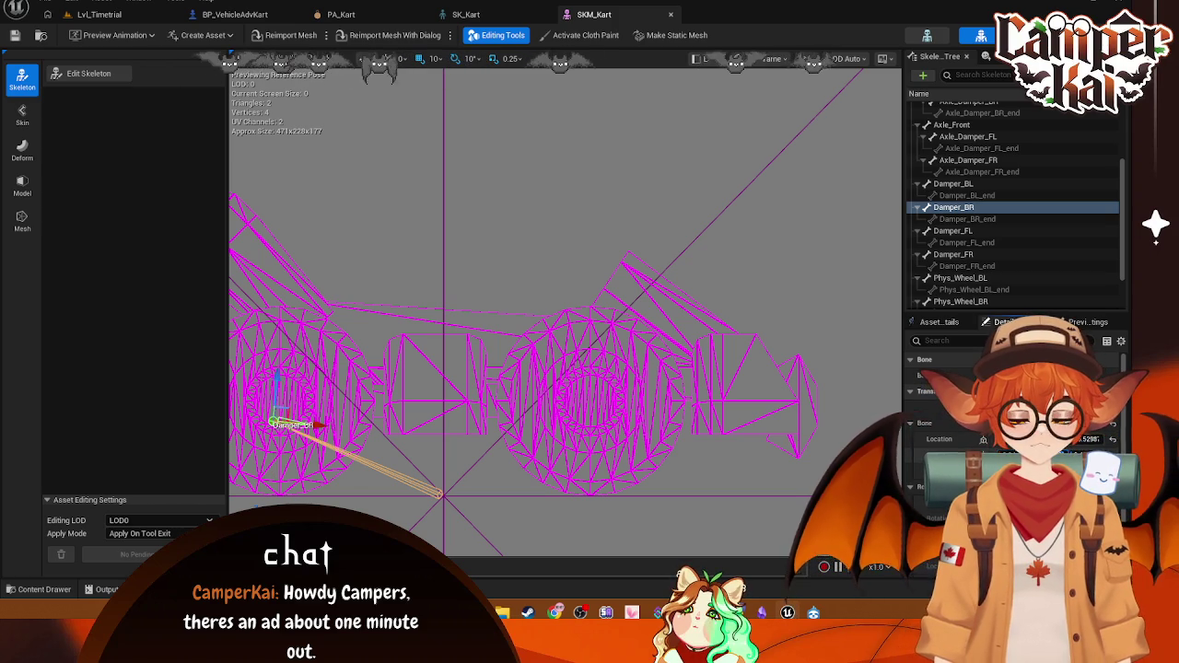
left_click(967, 231)
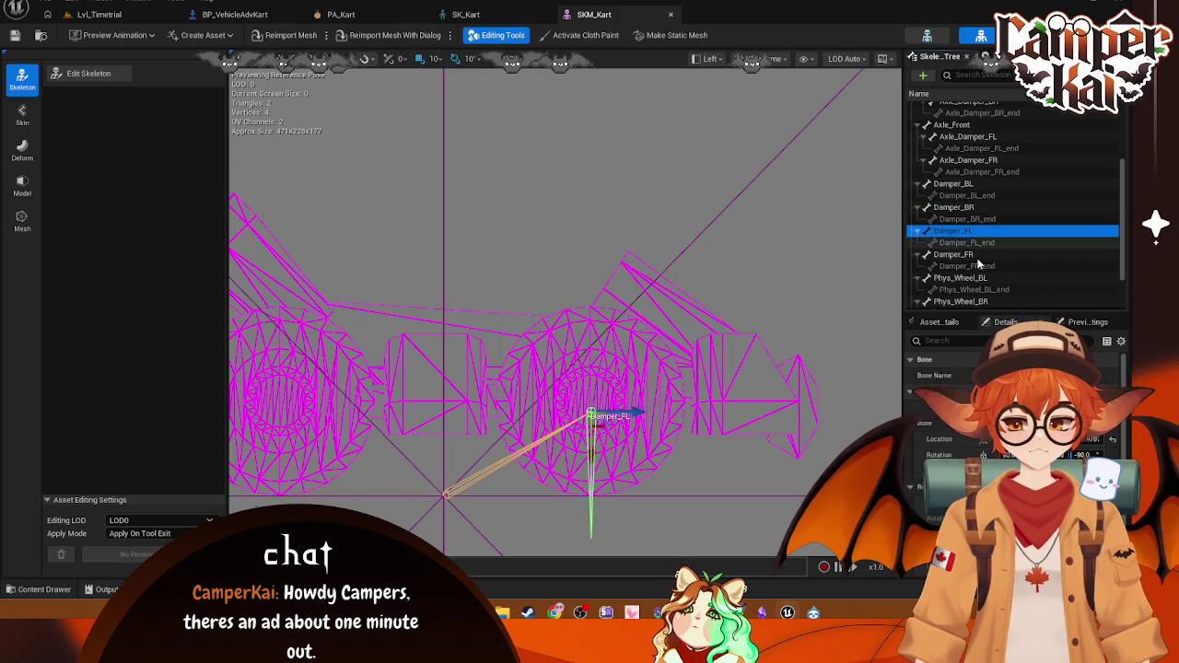
left_click(959, 254)
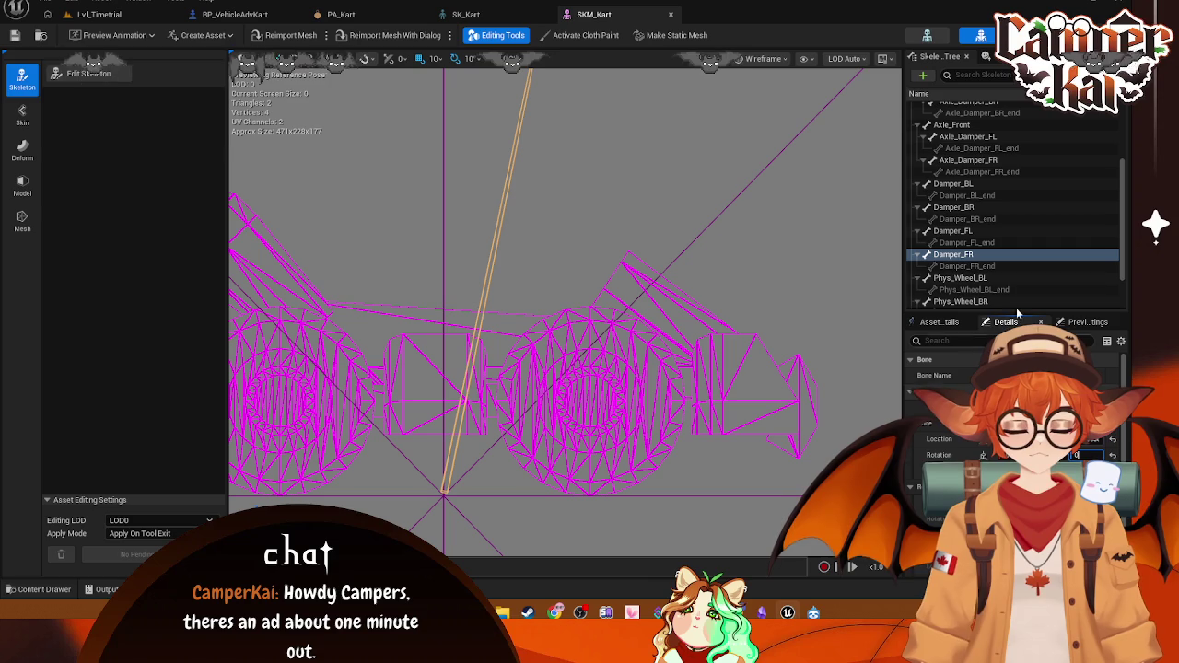
left_click(958, 231)
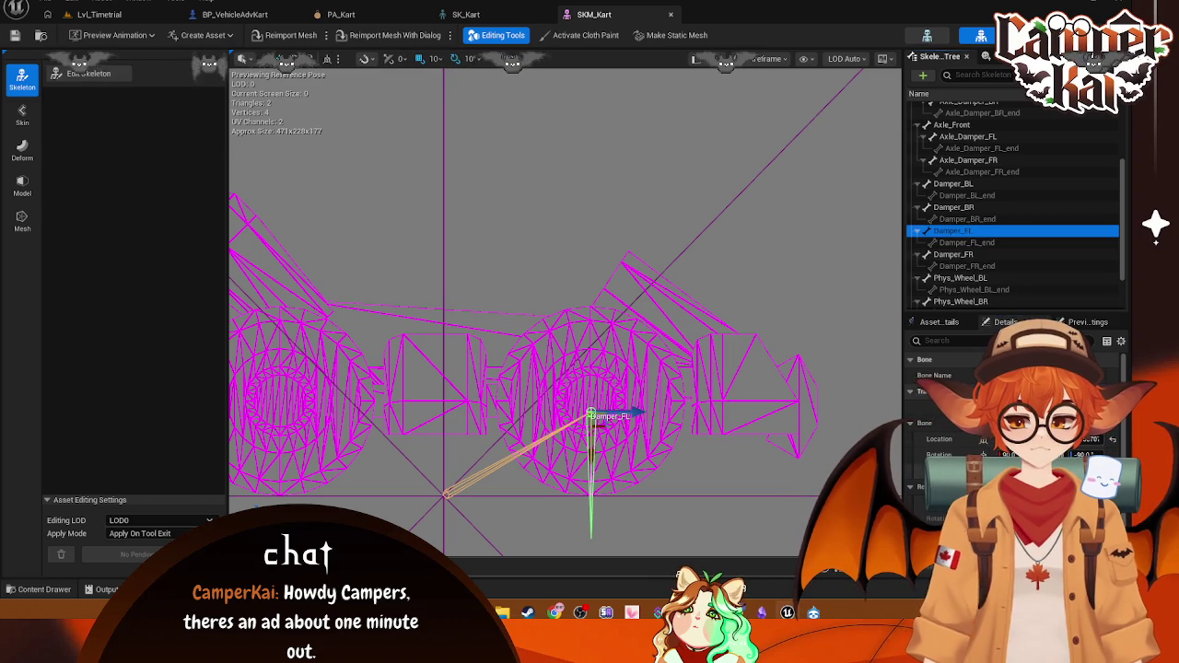
left_click(1087, 454)
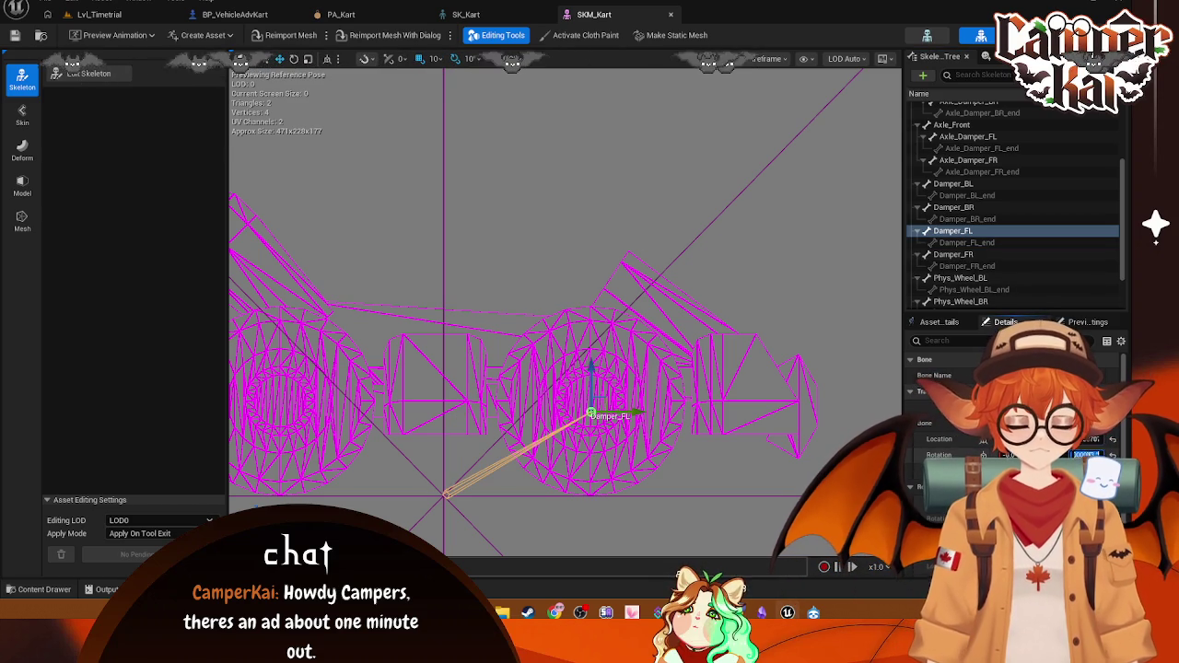
type("0")
Step: Raise the Damper_BL bone with the gizmo, then lower it slightly into place
left_click(954, 183)
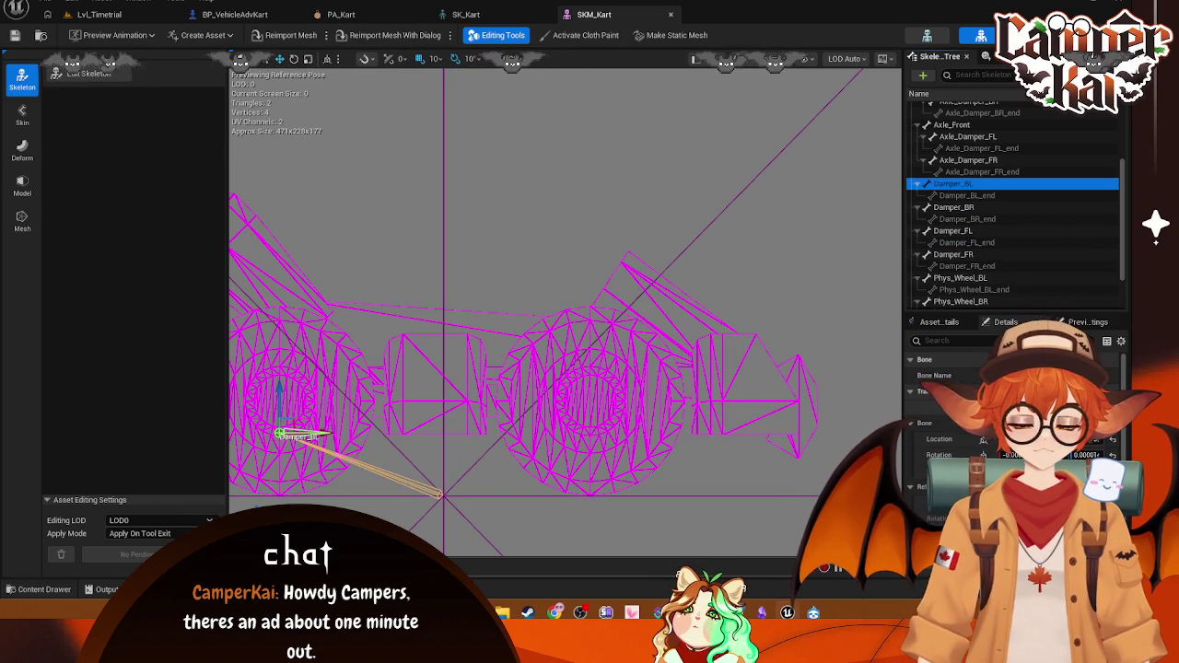
left_click_drag(293, 395, 284, 358)
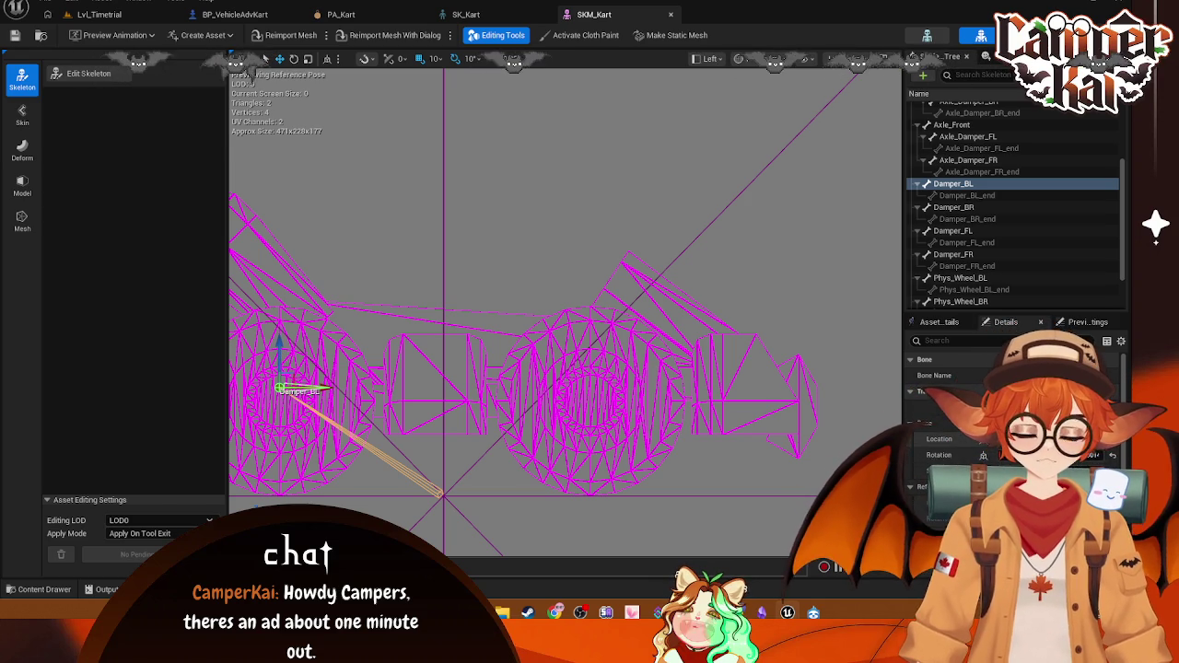
left_click_drag(281, 388, 280, 403)
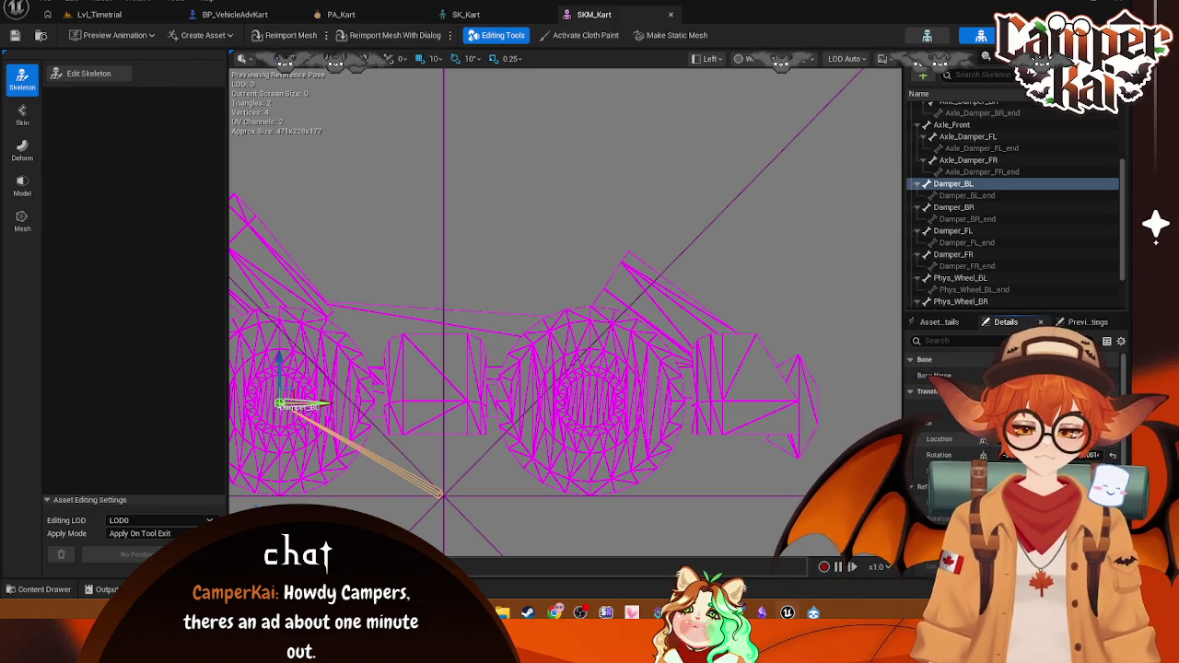
Step: Set the Damper_FR bone's rotation to 0 so it lies along the kart
left_click(967, 208)
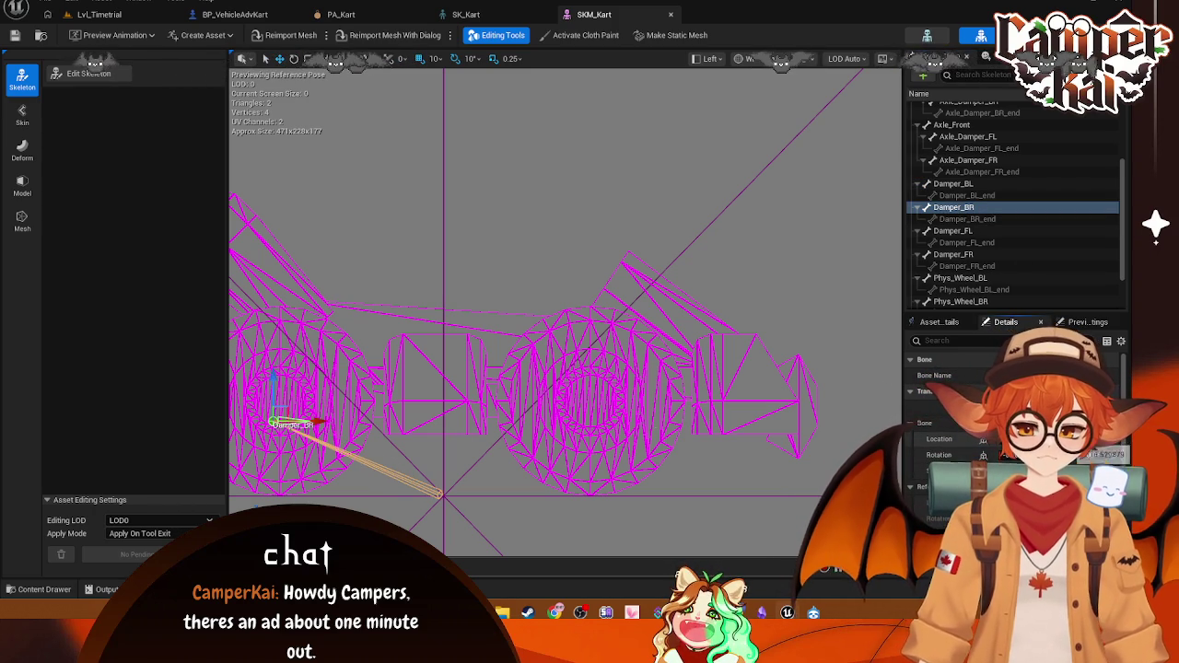
left_click(954, 230)
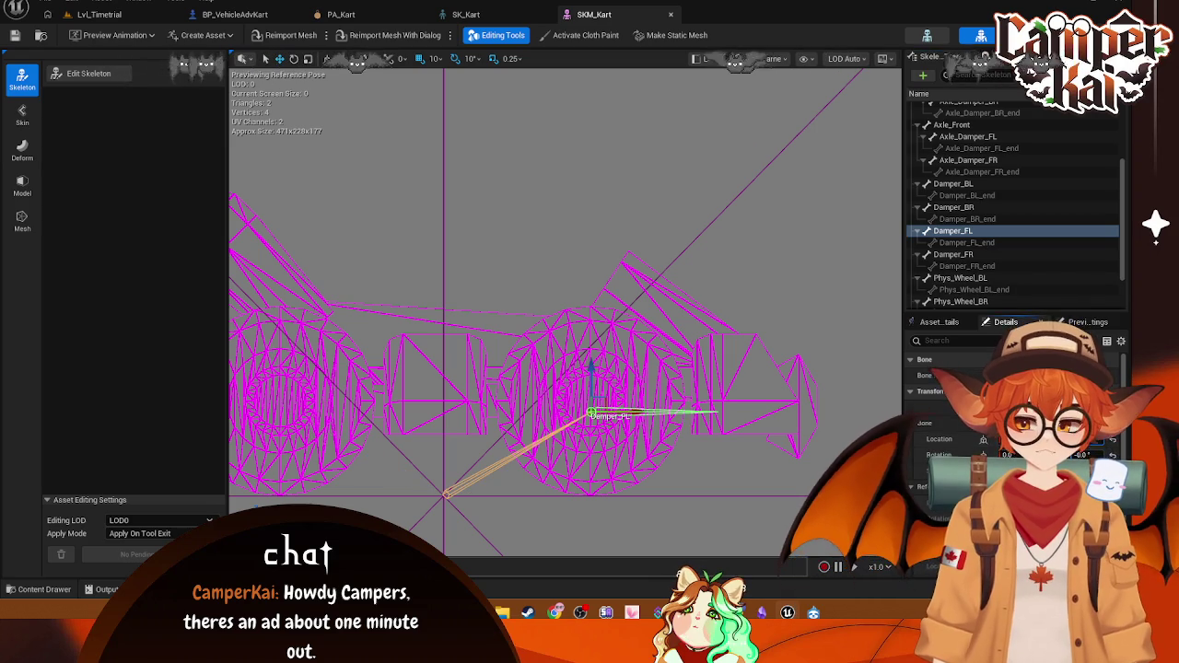
left_click(953, 254)
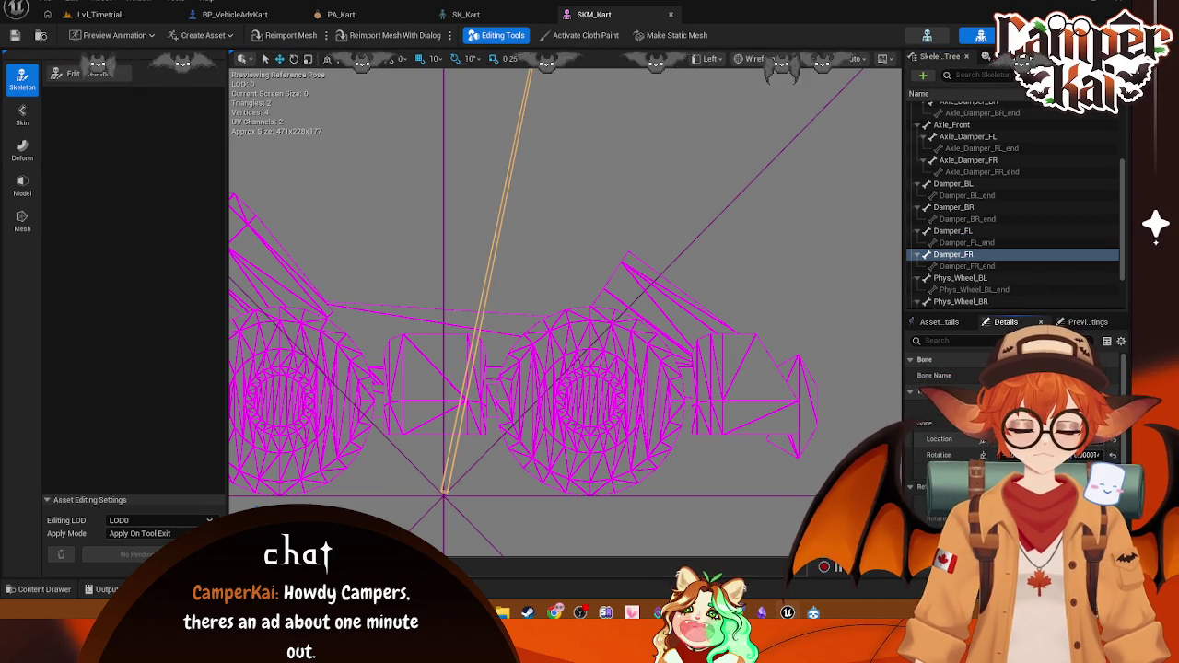
type("0")
key("Return")
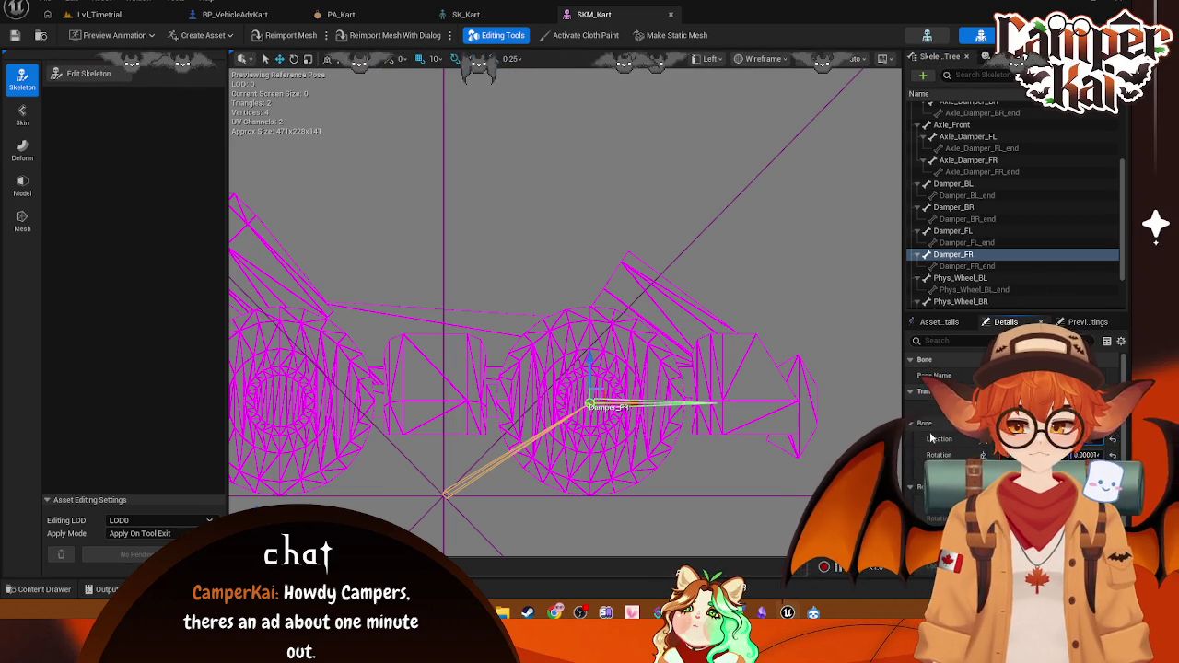
Step: View the kart skeleton from Top, Bottom and Perspective cameras, framing the Damper_FR bone
left_click(709, 59)
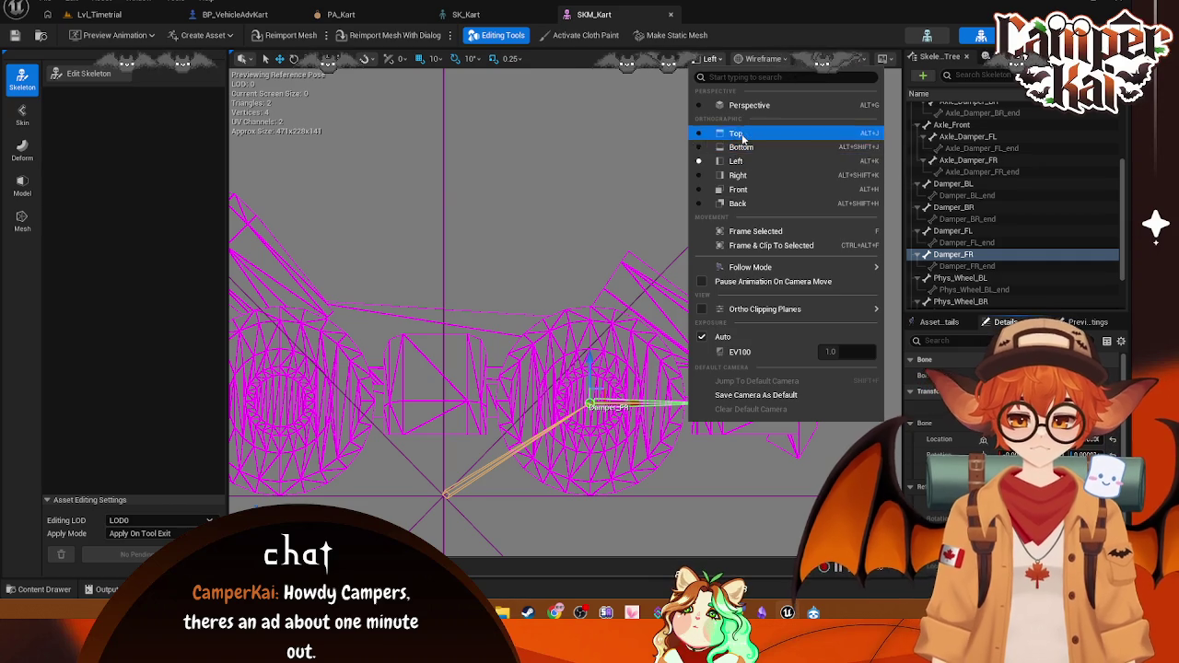
left_click(742, 134)
scroll(665, 258, "down", 2)
scroll(757, 276, "down", 2)
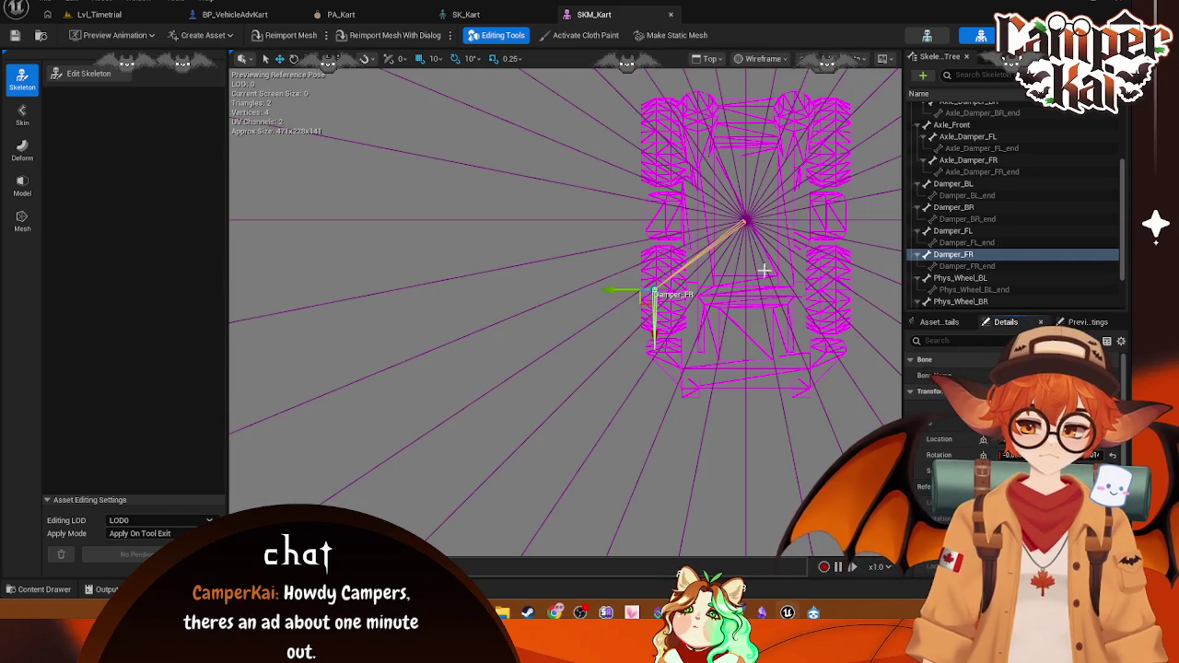
left_click_drag(860, 192, 715, 224)
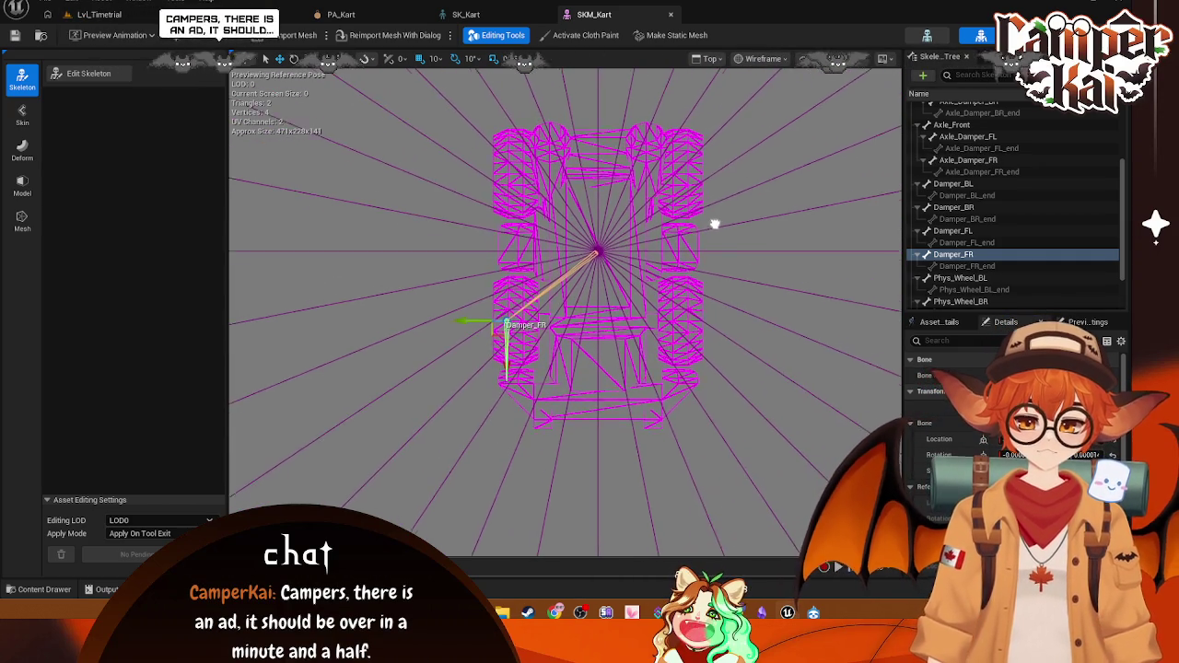
left_click(700, 59)
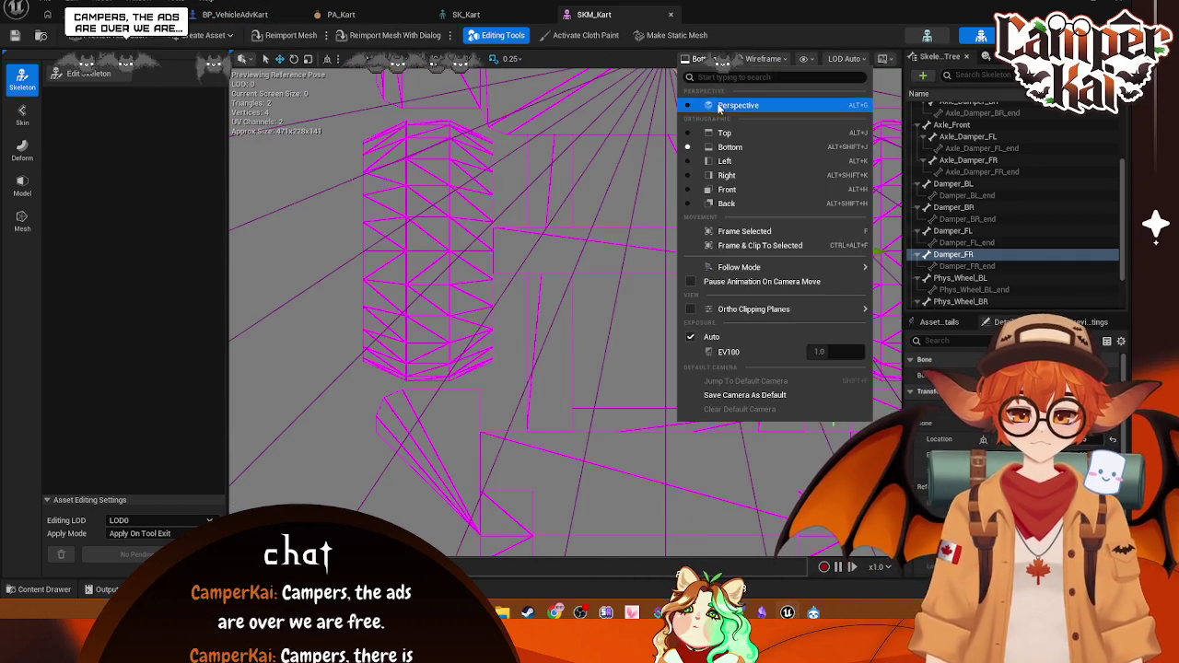
left_click(720, 107)
scroll(566, 304, "down", 8)
key("f")
Step: Switch to Lit shading, orbit around the Root bone, then return to Lvl_Timetrial
left_click(763, 58)
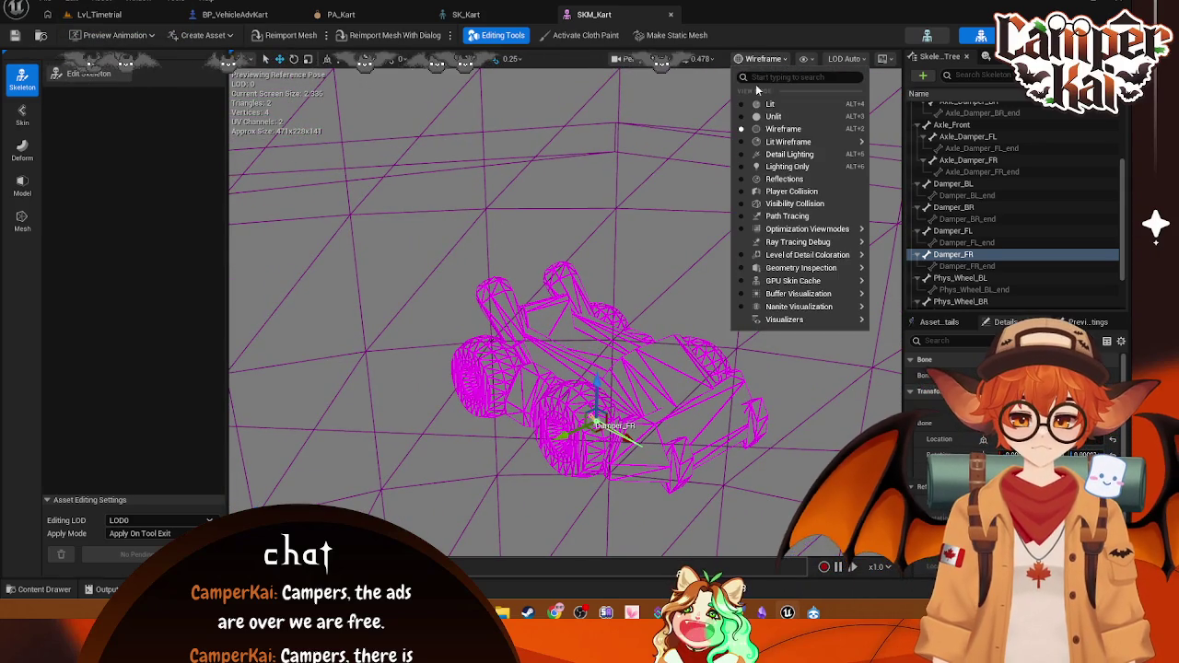
left_click(770, 103)
mouse_move(719, 240)
left_mouse_down()
mouse_move(682, 277)
mouse_move(709, 212)
mouse_move(736, 233)
left_mouse_up()
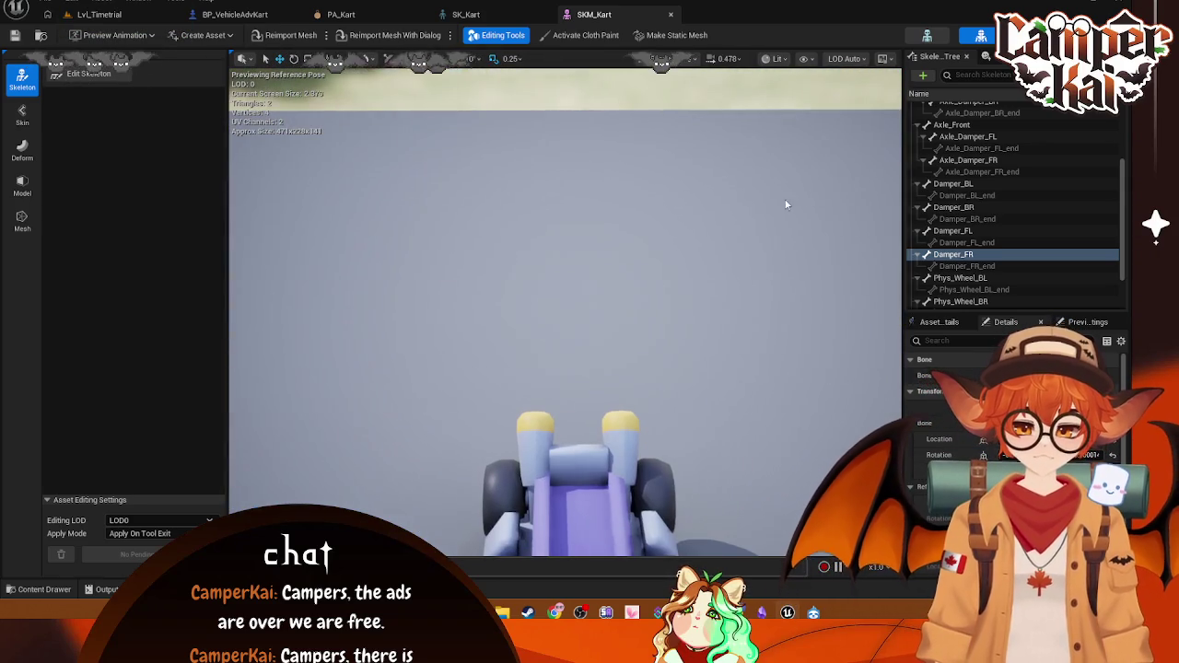
scroll(941, 138, "up", 5)
left_click(936, 108)
mouse_move(700, 322)
left_mouse_down()
mouse_move(645, 304)
mouse_move(645, 267)
mouse_move(645, 331)
mouse_move(655, 341)
mouse_move(656, 276)
left_mouse_up()
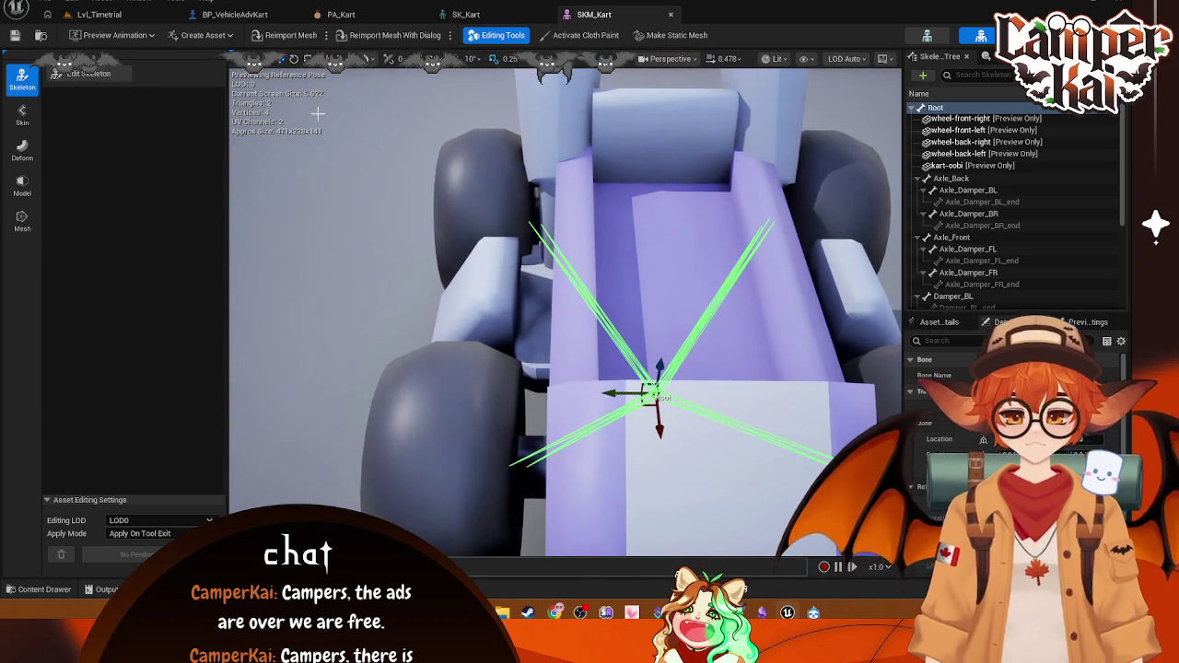
left_click(154, 15)
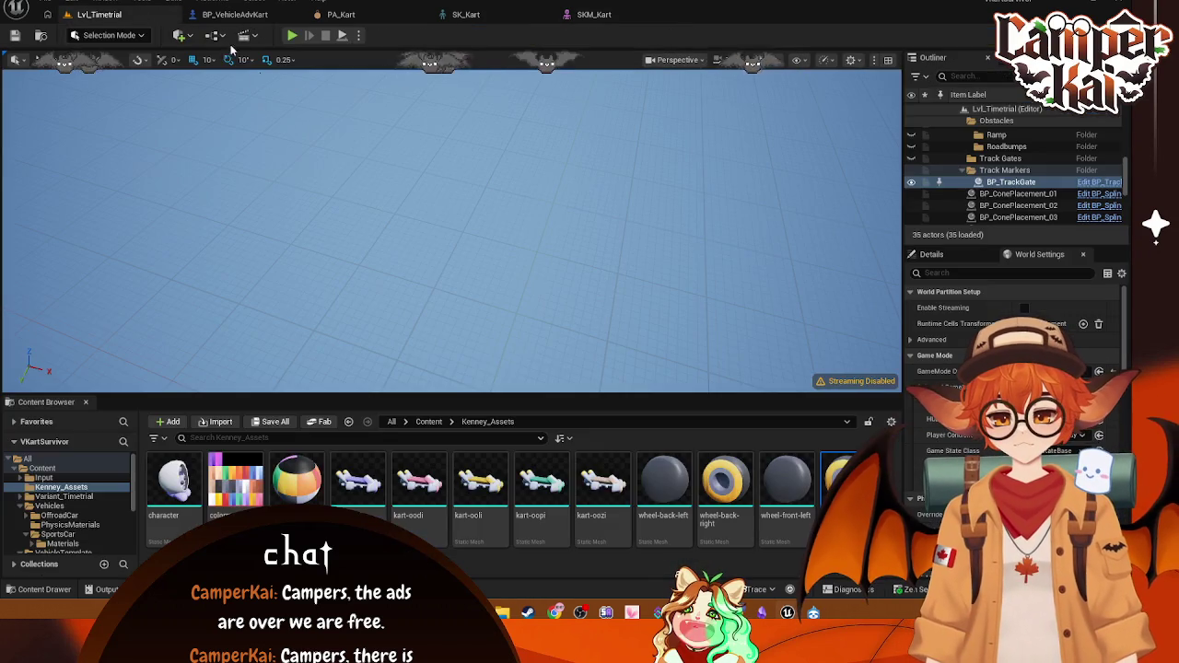
Step: Assign SKM_Kart as the vehicle mesh in the BP_VehicleAdvKart blueprint
left_click(233, 14)
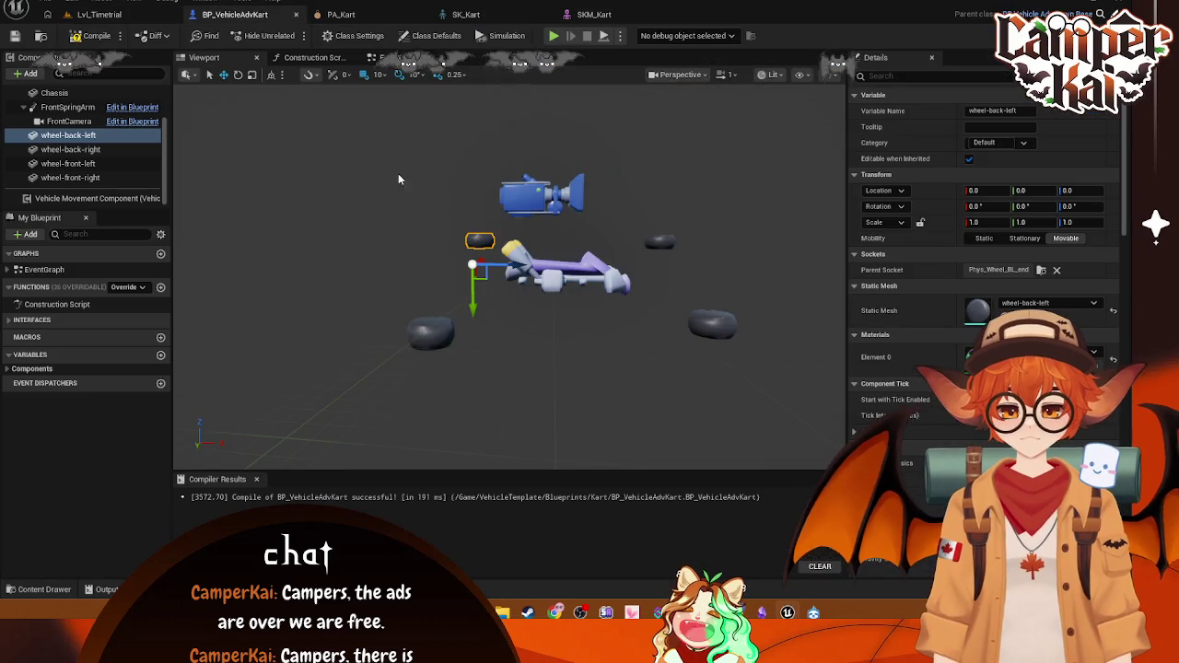
left_click(72, 108)
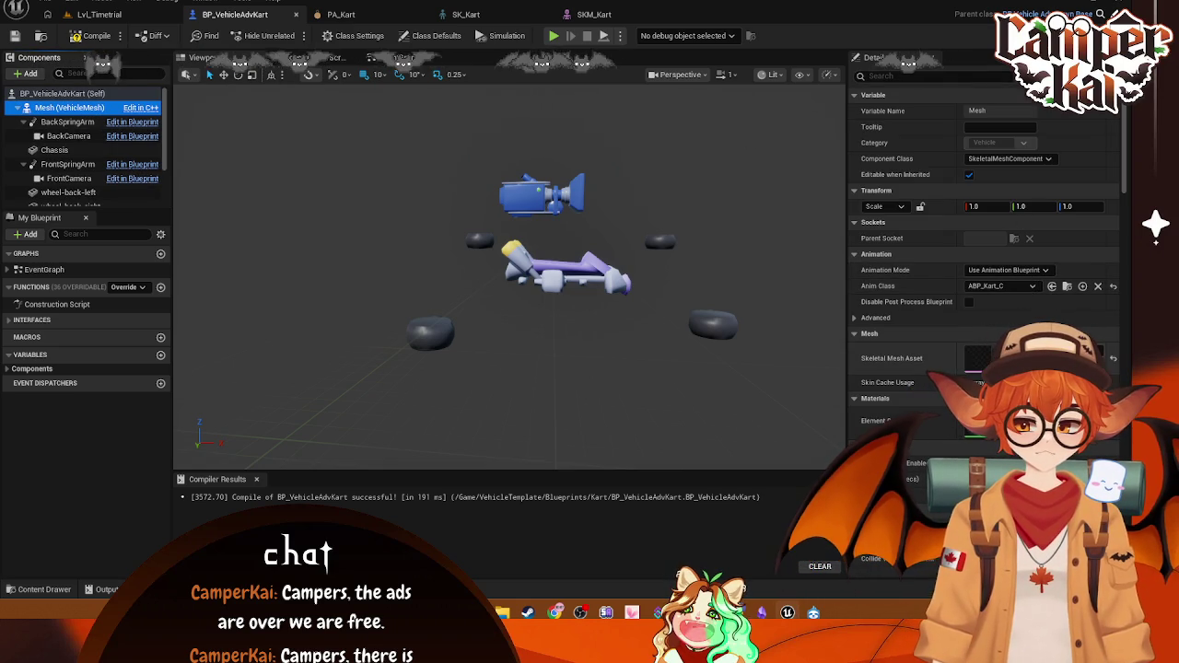
left_click(1051, 358)
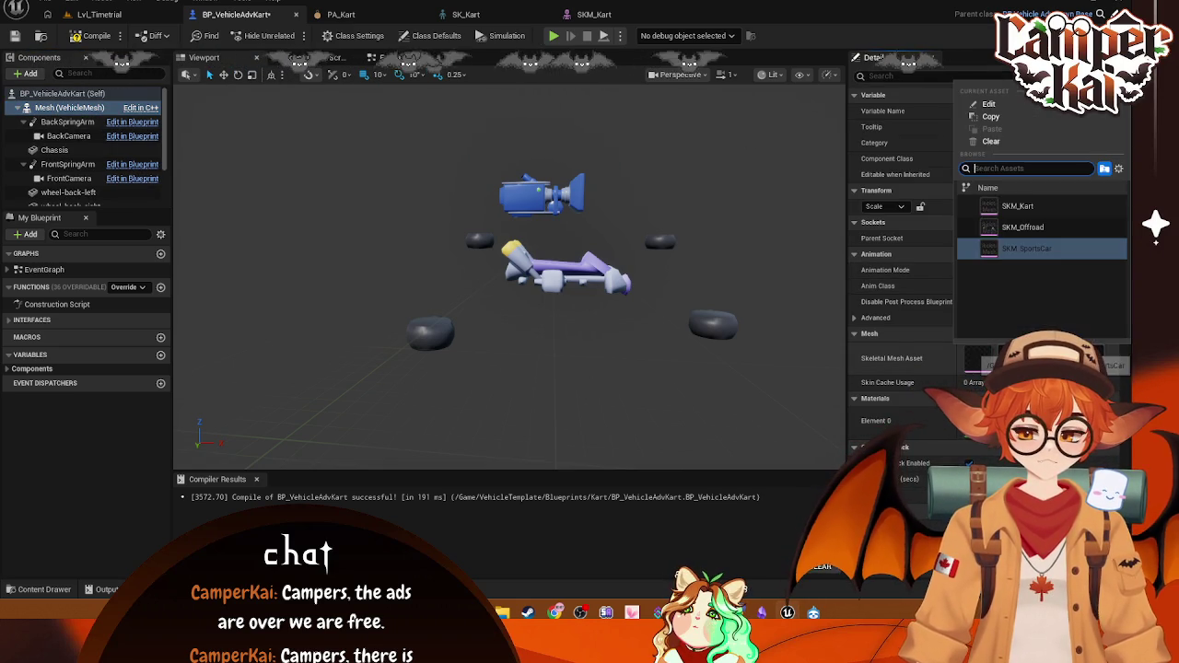
type("sk")
left_click(1088, 208)
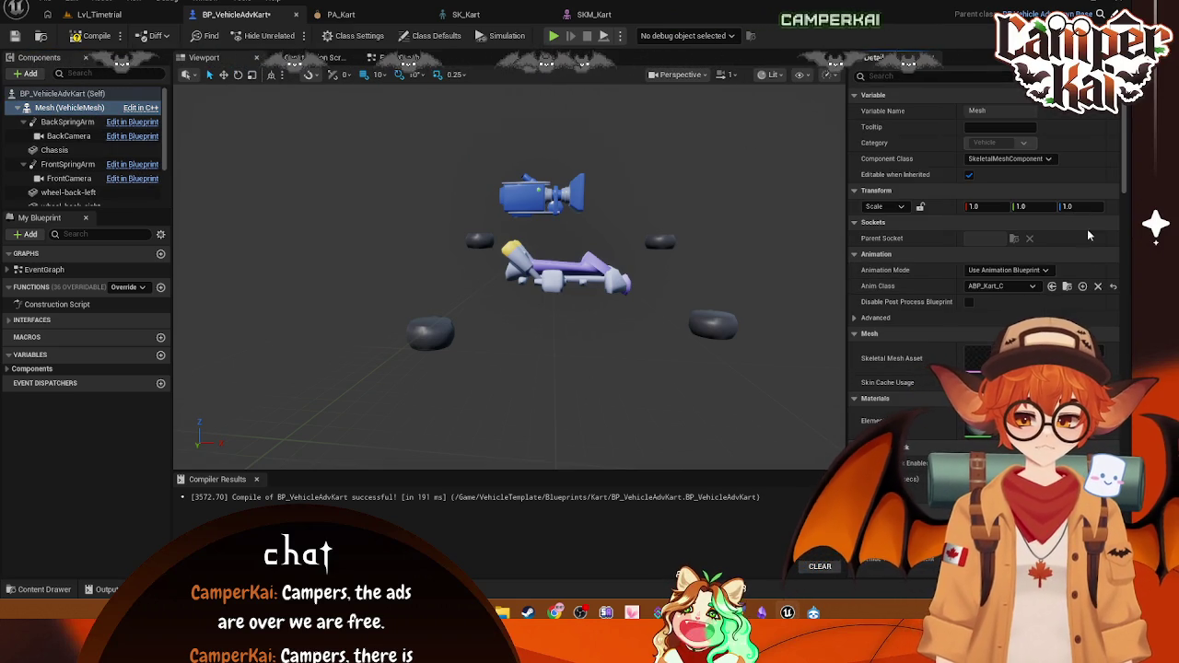
Step: Inspect wheel-back-left and the vehicle movement component's properties filtered by 'wheel'
left_click(126, 191)
scroll(126, 175, "down", 2)
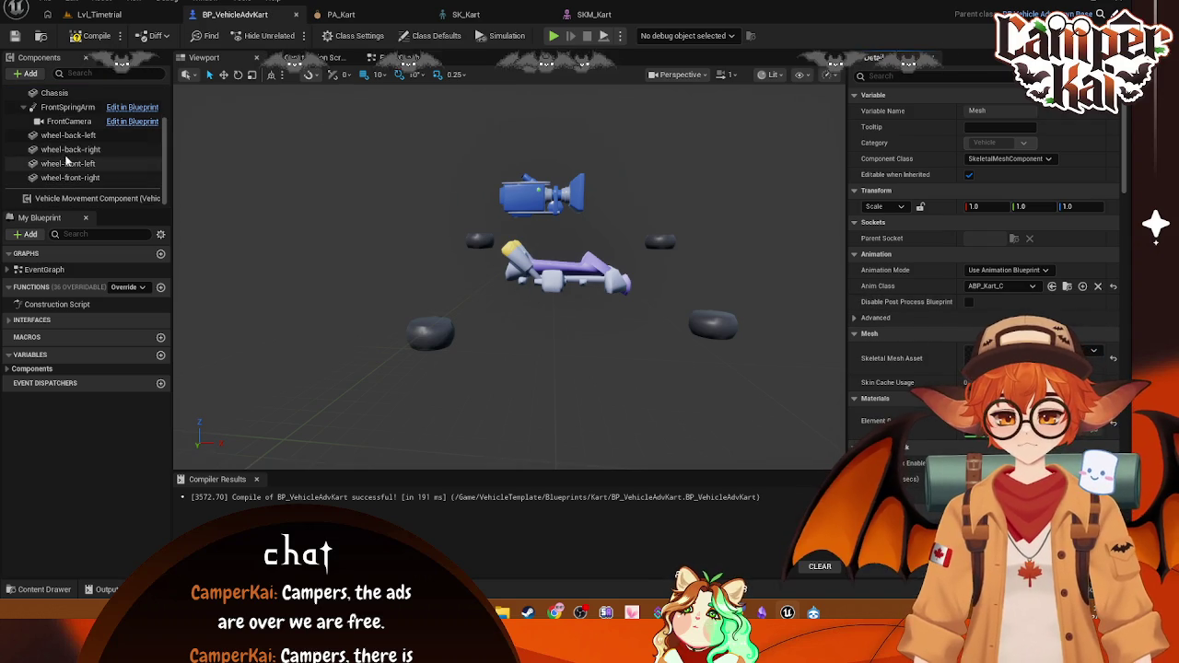
scroll(92, 128, "up", 2)
scroll(92, 129, "down", 2)
left_click(92, 198)
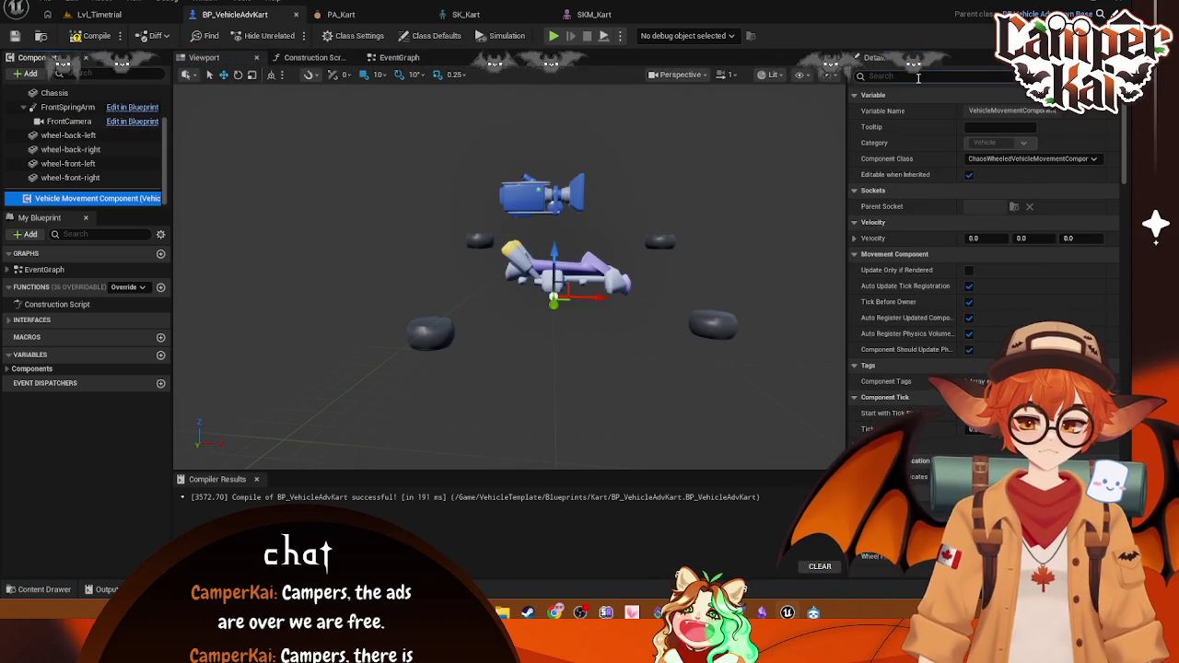
left_click(918, 78)
type("wheel")
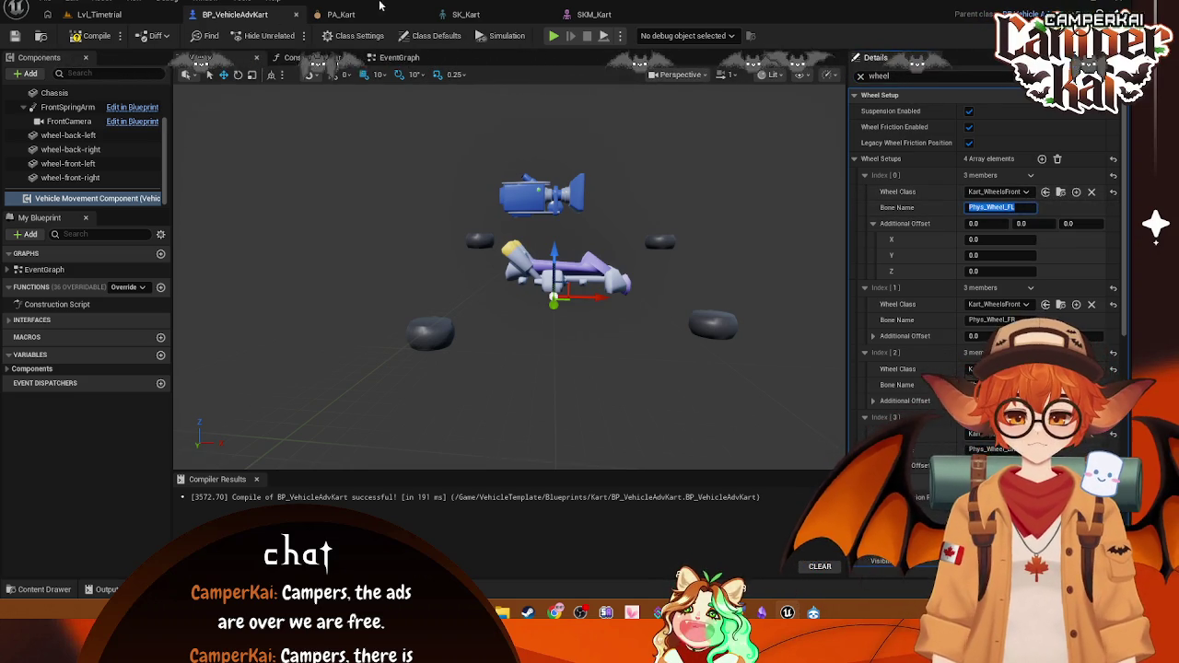
Step: Check the Damper_FL bone in the SKM_Kart skeletal mesh editor
left_click(577, 14)
scroll(975, 180, "down", 5)
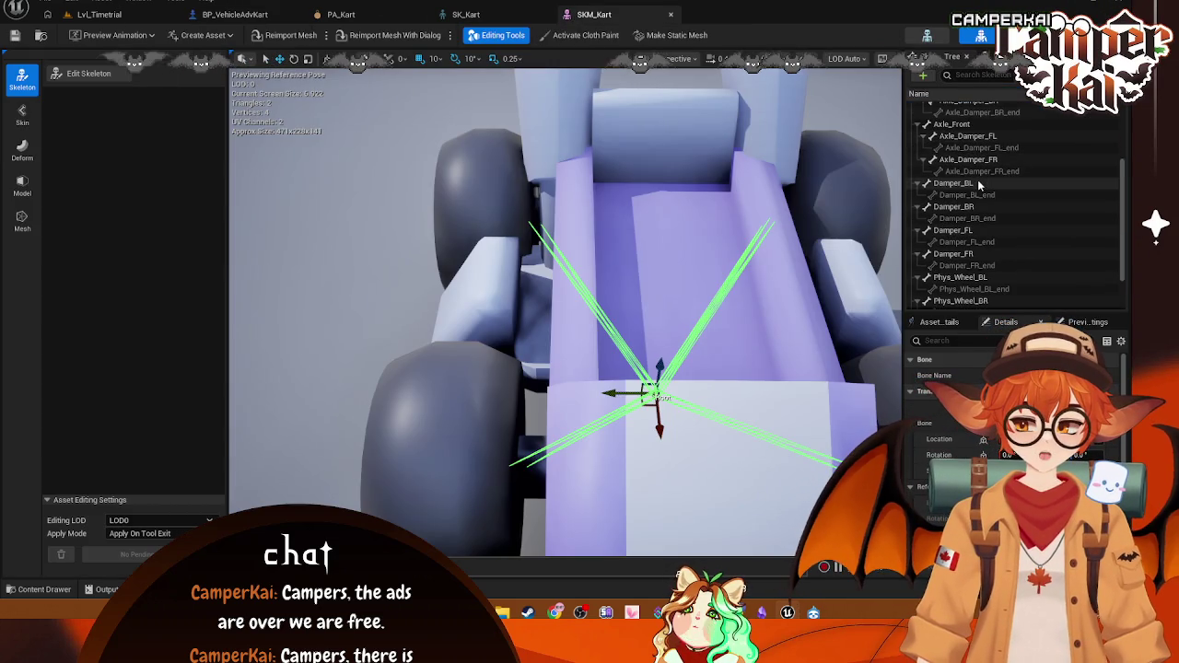
left_click(969, 174)
scroll(890, 240, "down", 5)
scroll(757, 282, "up", 2)
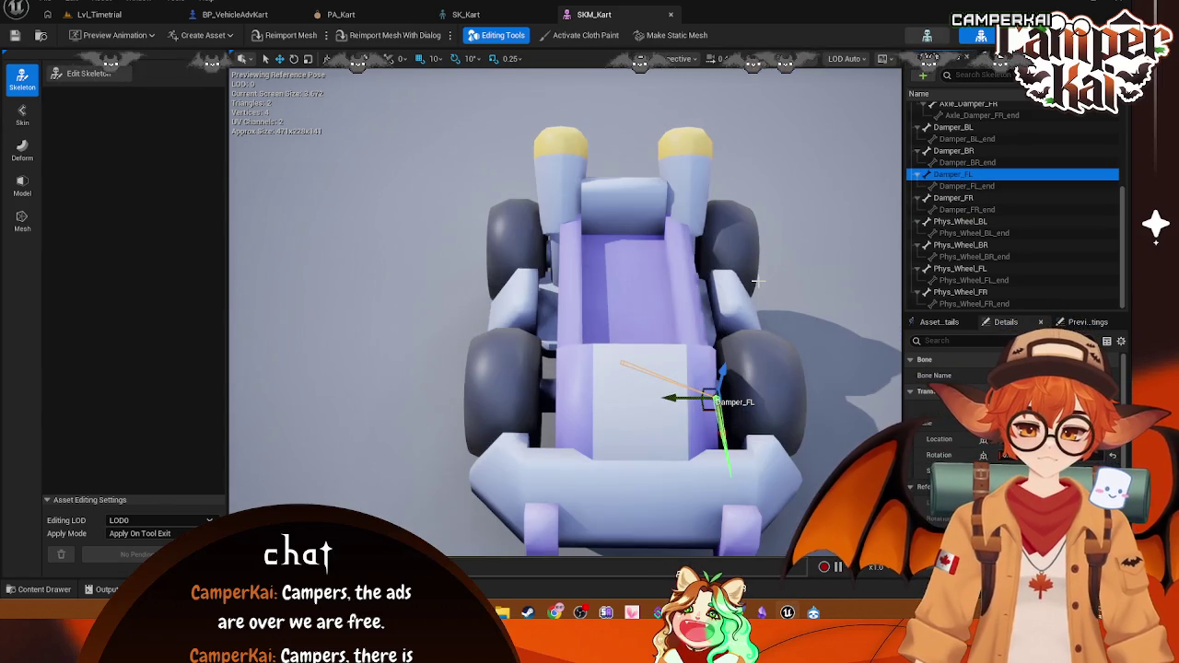
Step: Return to BP_VehicleAdvKart and select the wheel-back-left component
left_click(99, 14)
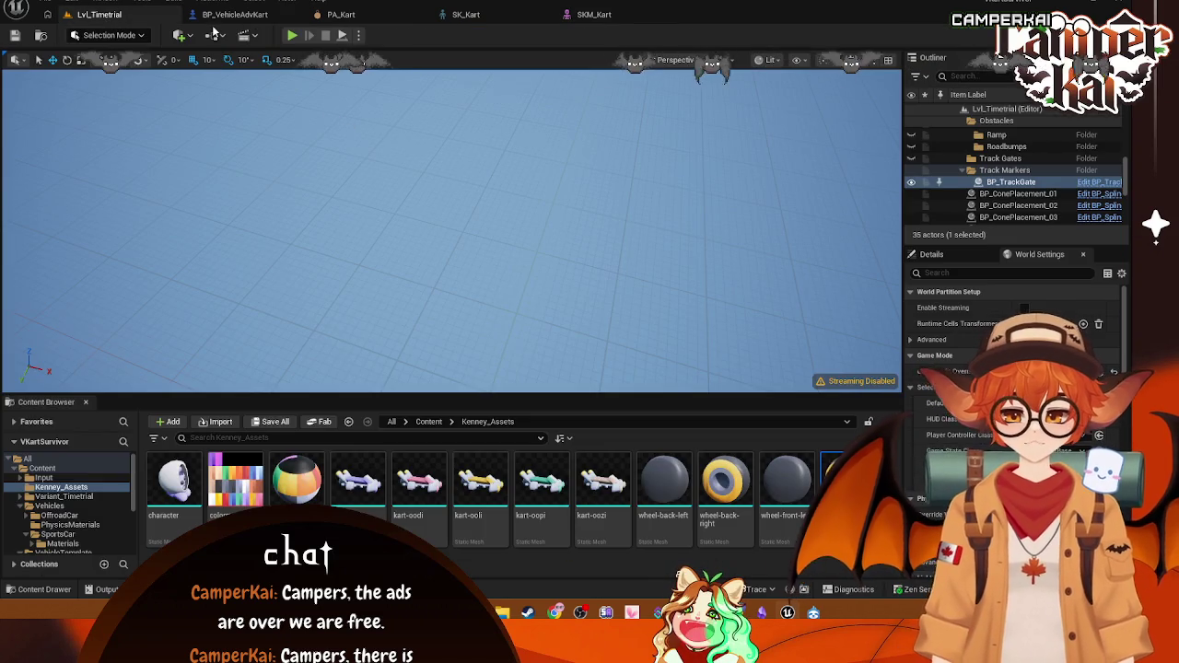
left_click(235, 14)
left_click(673, 272)
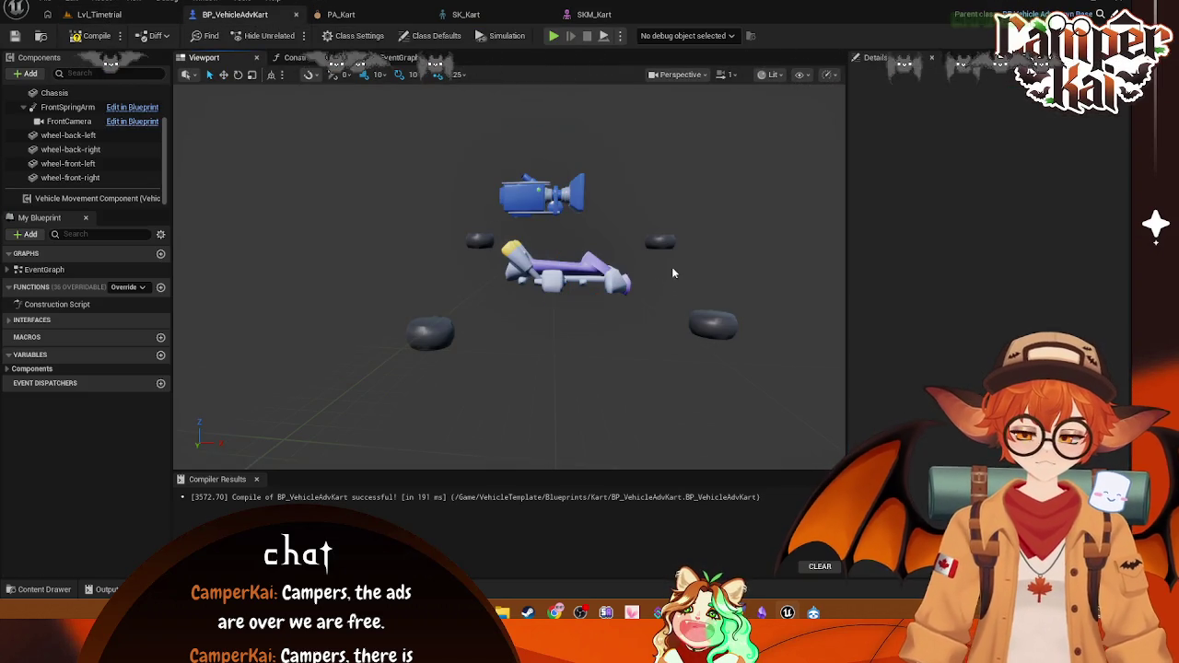
left_click(68, 136)
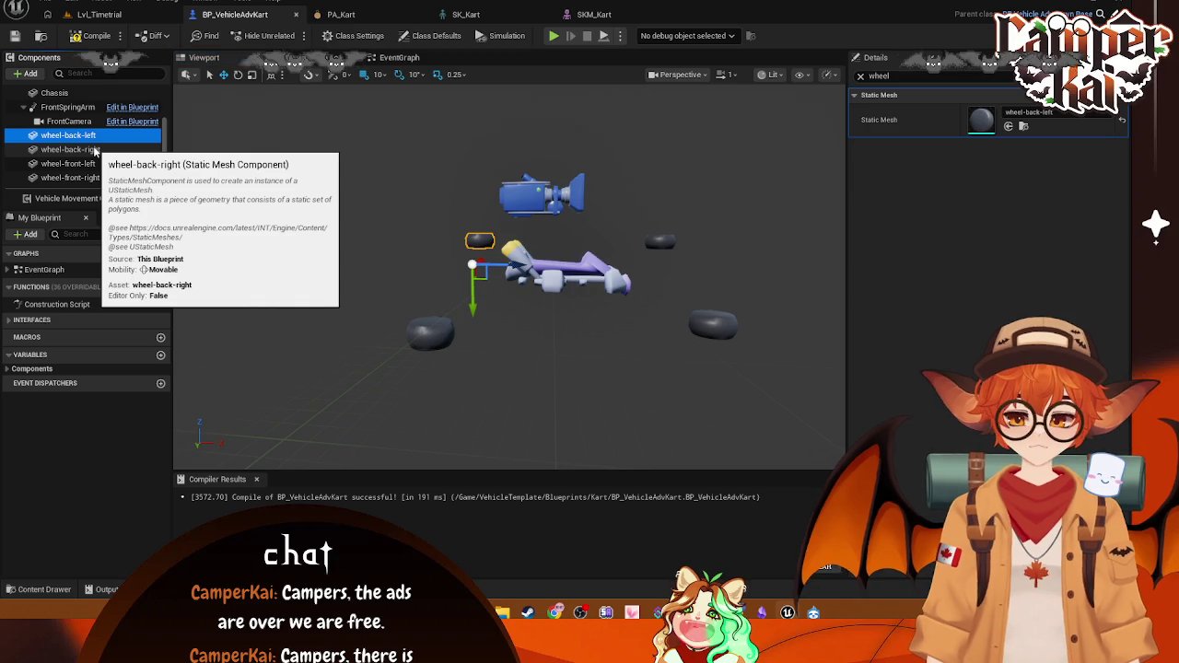
Step: Reparent wheel-back-left from Phys_Wheel_BL_end to Phys_Wheel_BL, checking the back-right wheel's socket for comparison
left_click(860, 76)
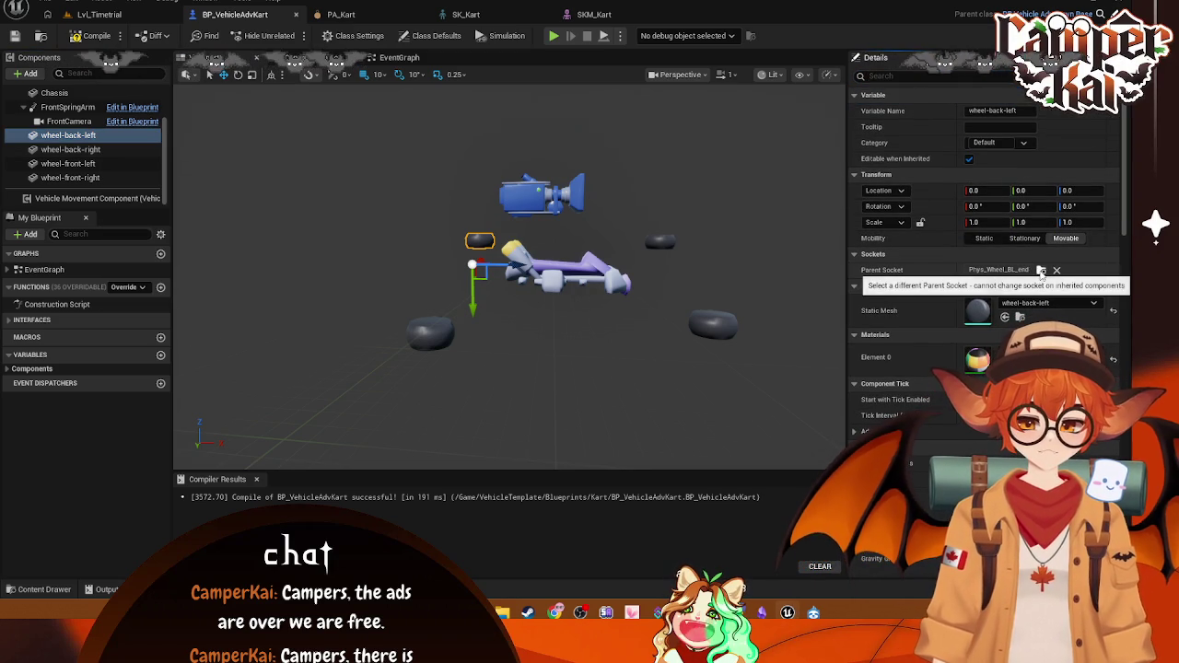
left_click(1041, 270)
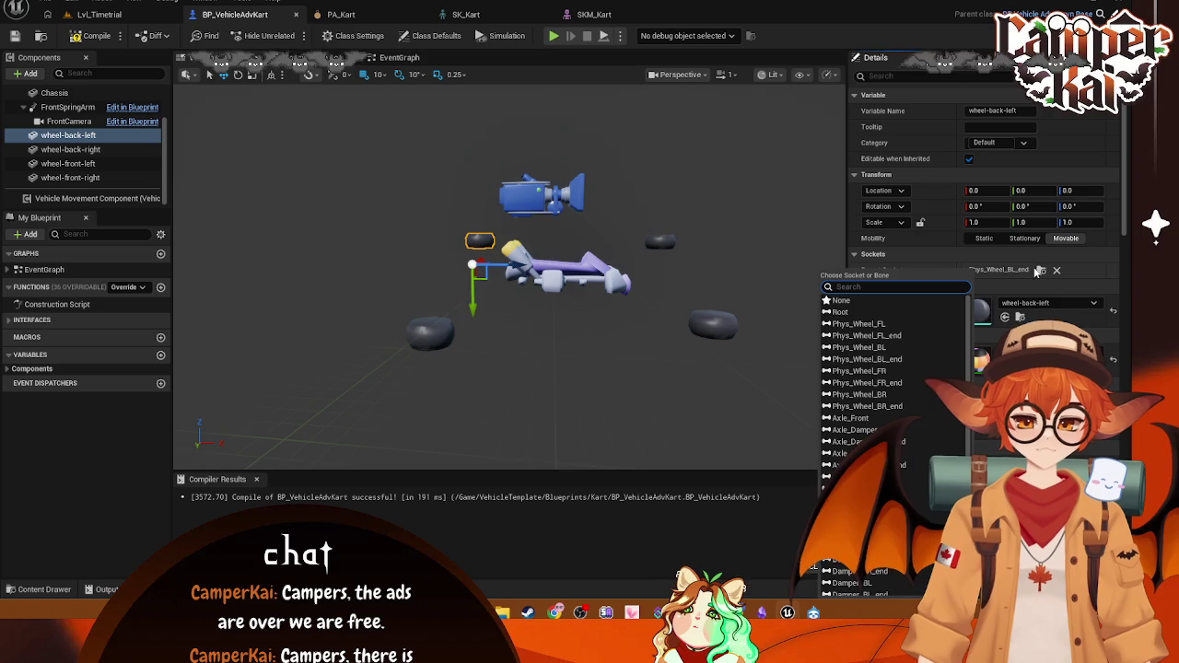
left_click(70, 149)
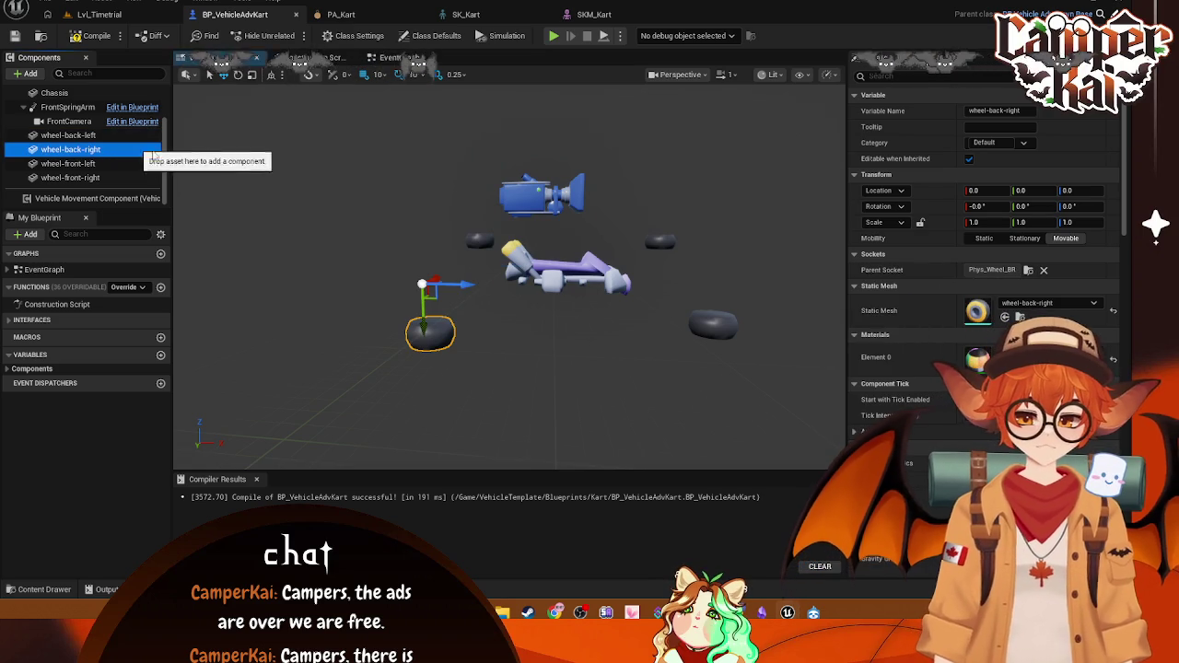
left_click(73, 137)
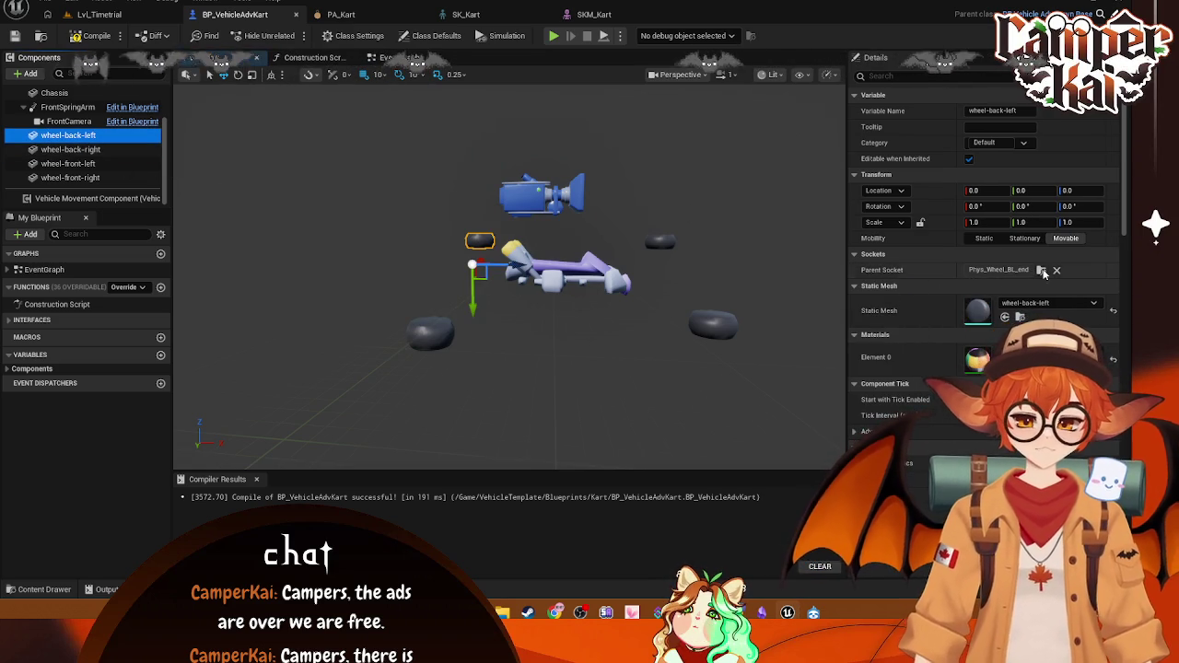
left_click(1042, 271)
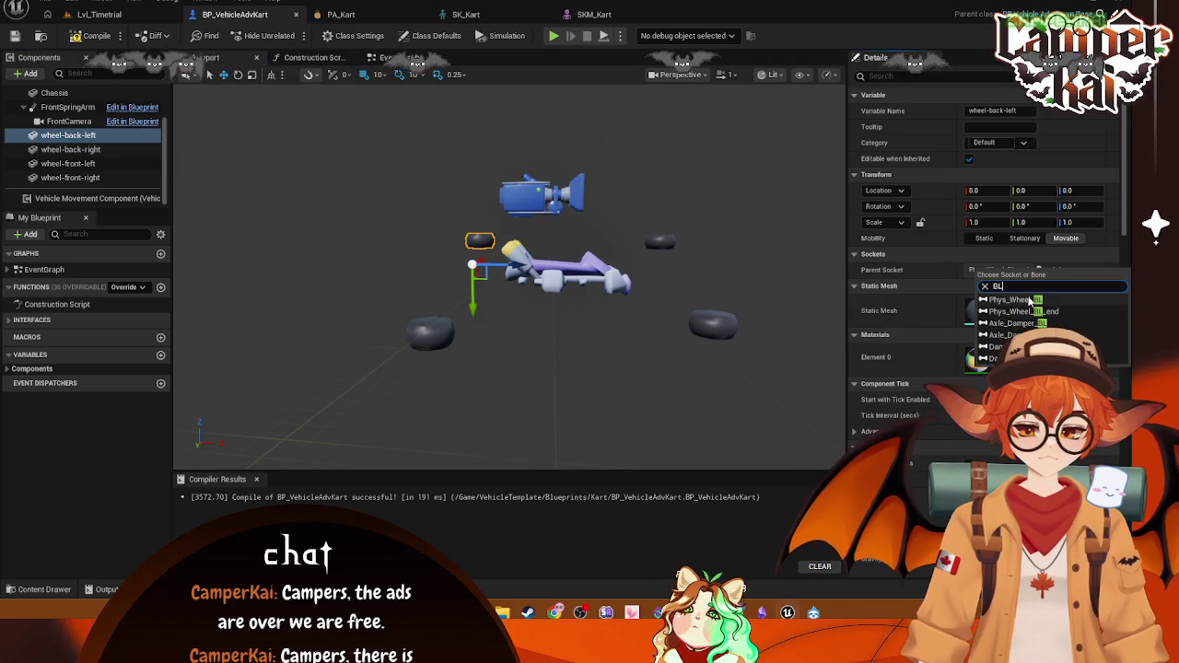
left_click(1029, 301)
mouse_move(653, 207)
left_mouse_down()
mouse_move(626, 295)
mouse_move(634, 243)
mouse_move(608, 207)
left_mouse_up()
mouse_move(344, 302)
left_mouse_down()
mouse_move(355, 286)
mouse_move(344, 302)
left_mouse_up()
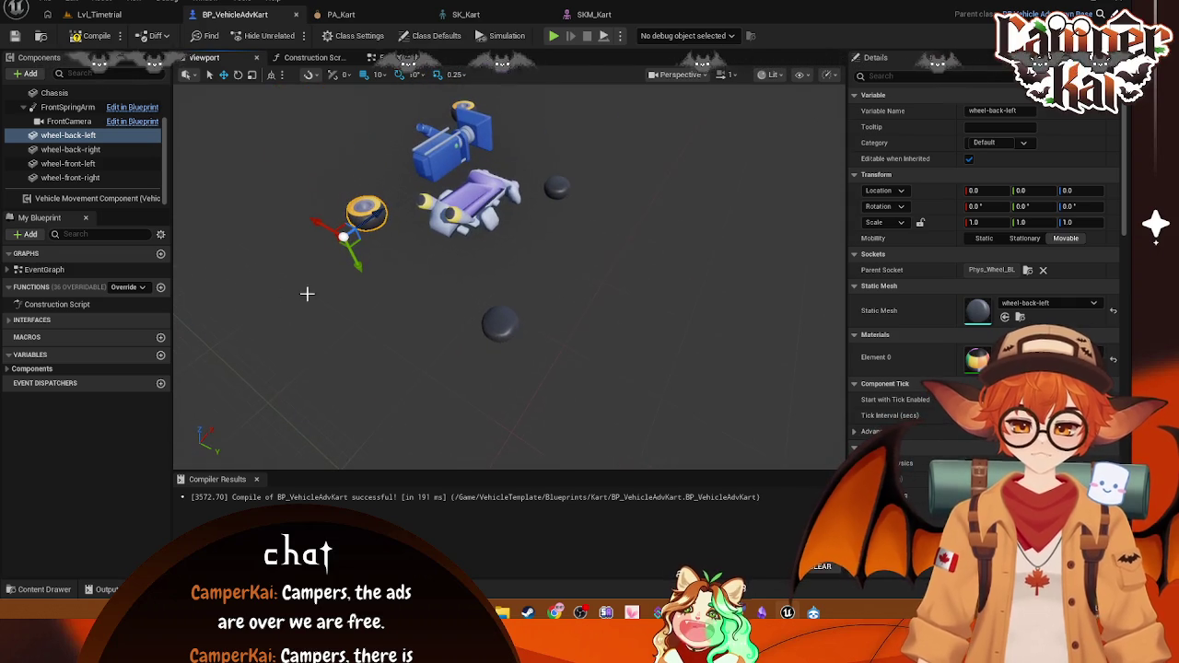
left_click(42, 590)
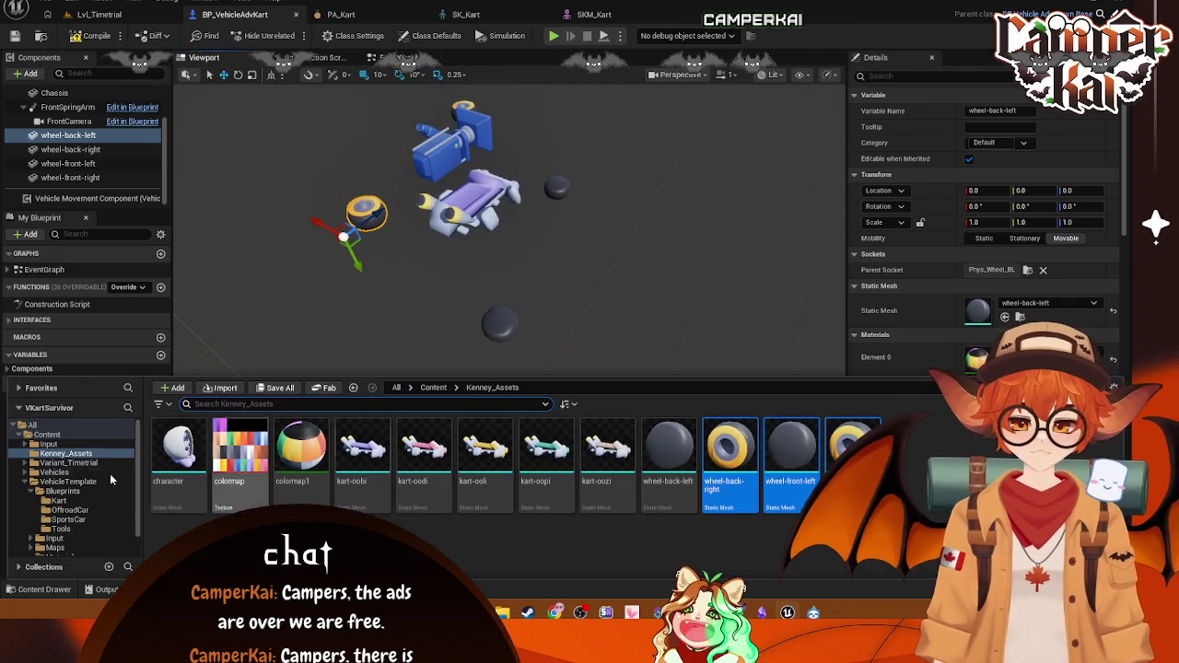
left_click(54, 472)
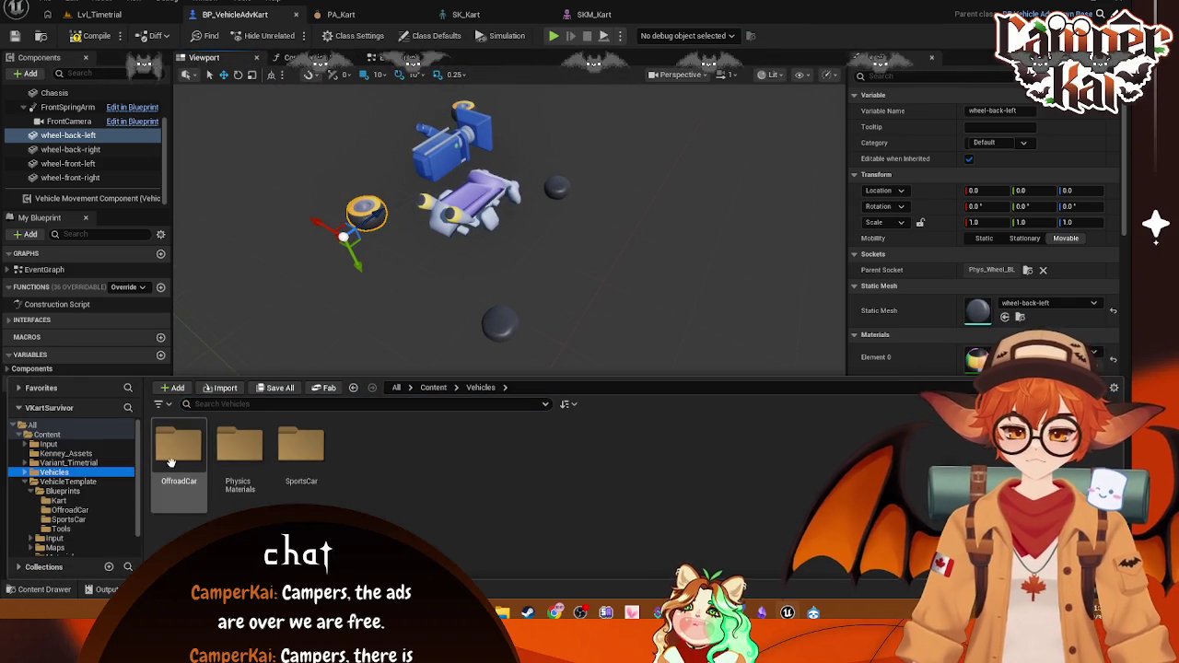
double_click(301, 447)
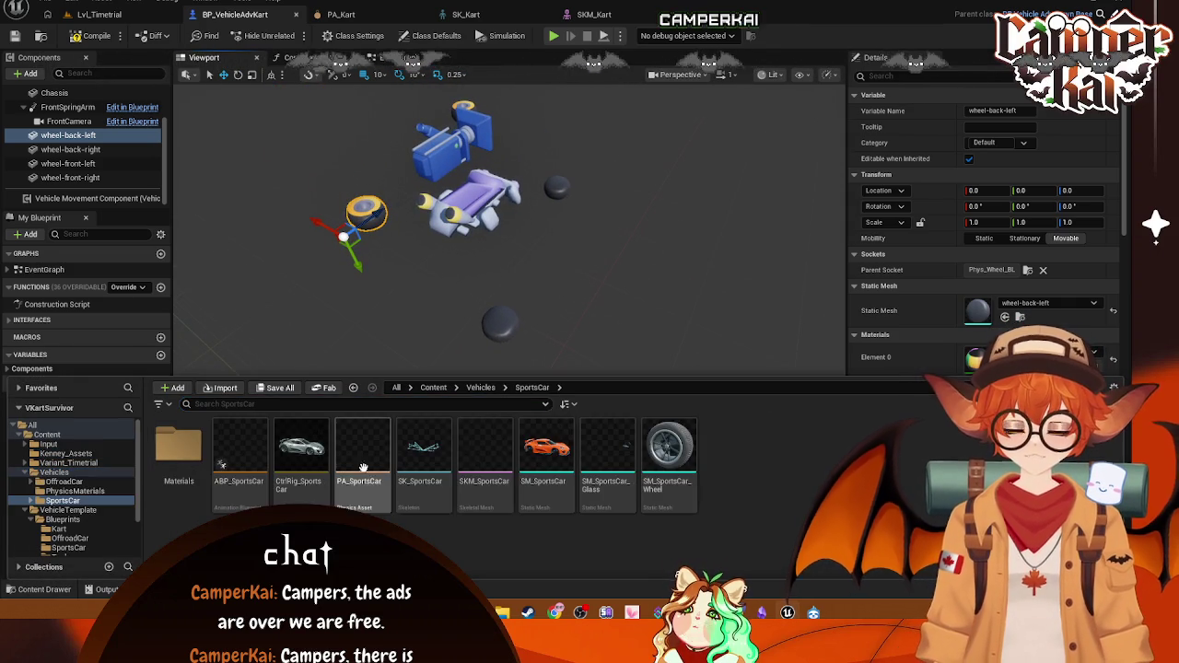
left_click_drag(647, 456, 396, 407)
mouse_move(156, 196)
left_mouse_down()
mouse_move(37, 140)
mouse_move(73, 135)
left_mouse_up()
key("f")
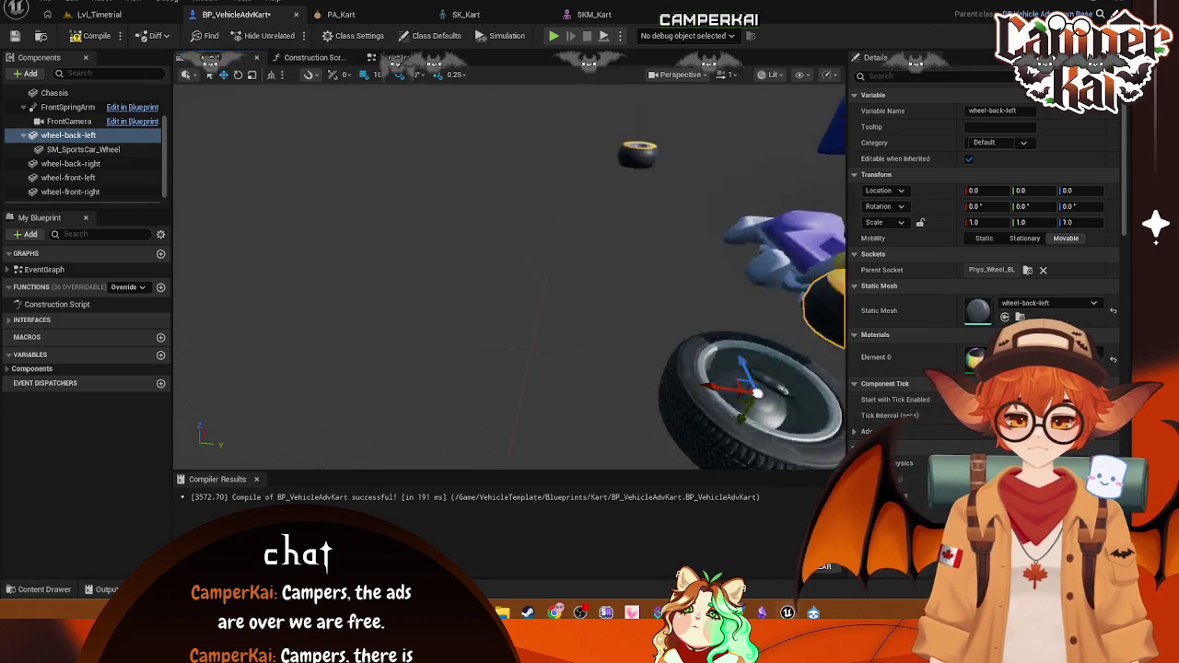
scroll(644, 276, "down", 5)
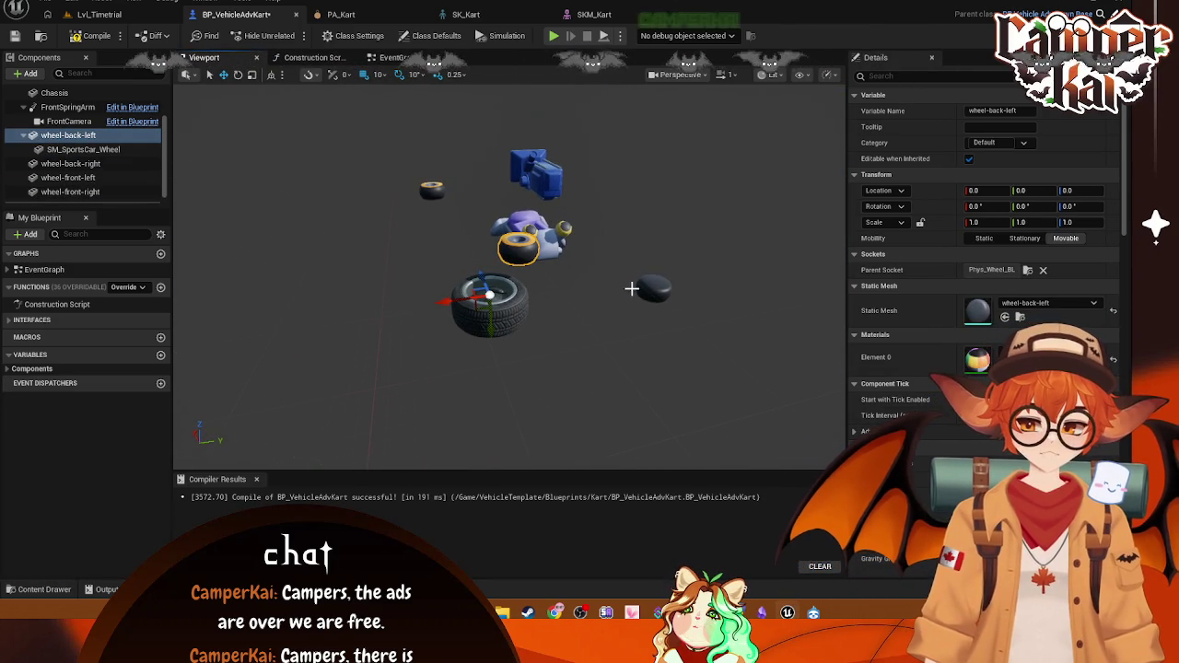
left_click(489, 313)
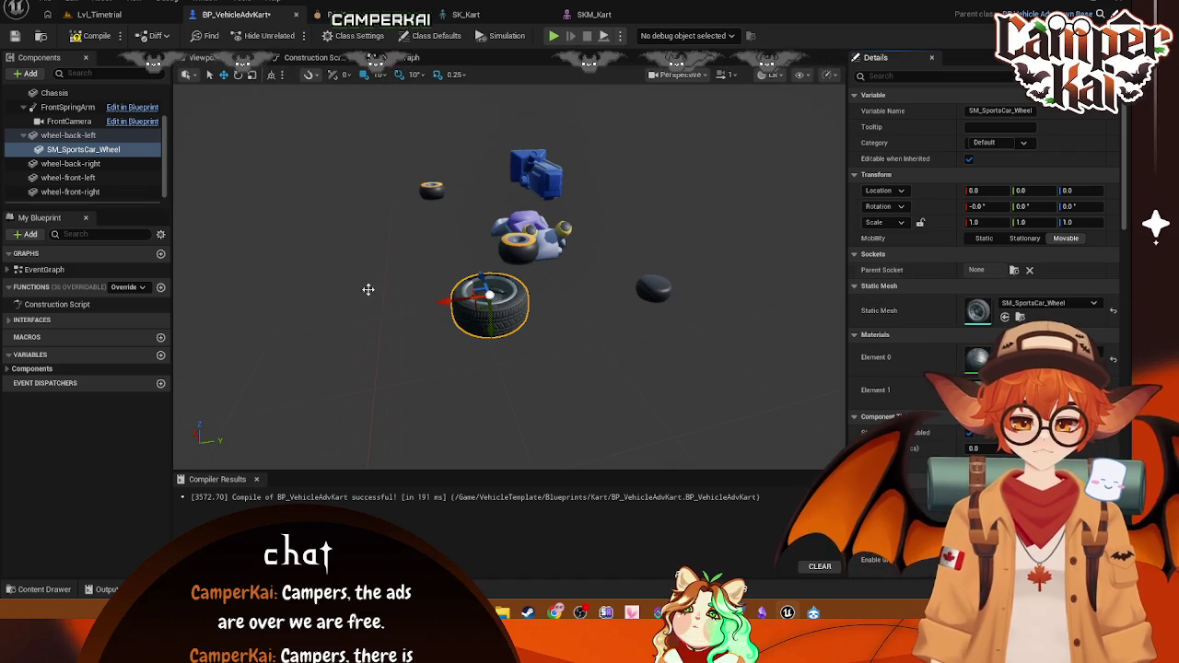
left_click(62, 149)
left_click_drag(54, 85, 56, 94)
left_click_drag(75, 150, 61, 93)
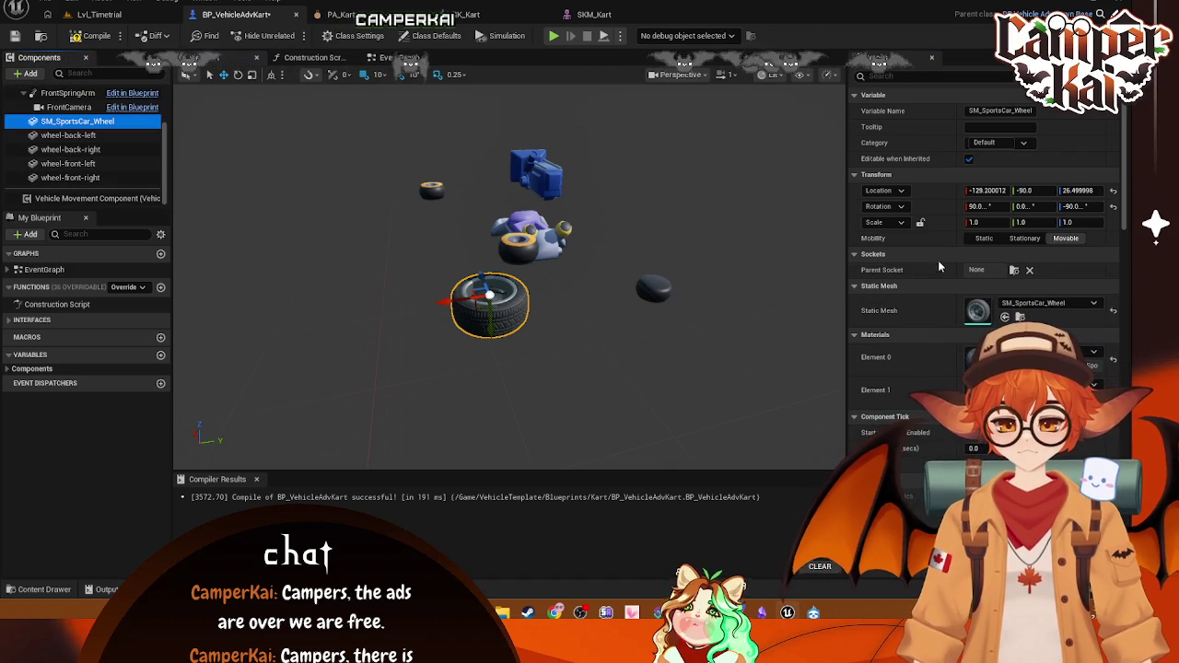
left_click(1013, 271)
type("bl")
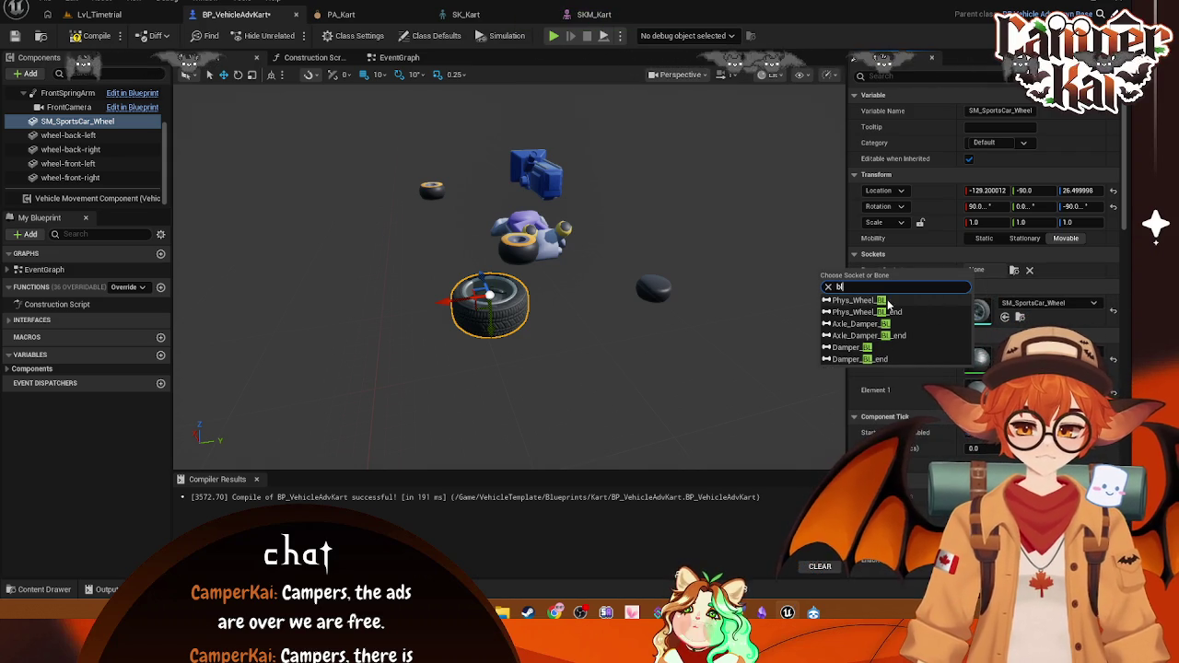
left_click(889, 301)
mouse_move(685, 271)
left_mouse_down()
mouse_move(737, 281)
mouse_move(701, 267)
left_mouse_up()
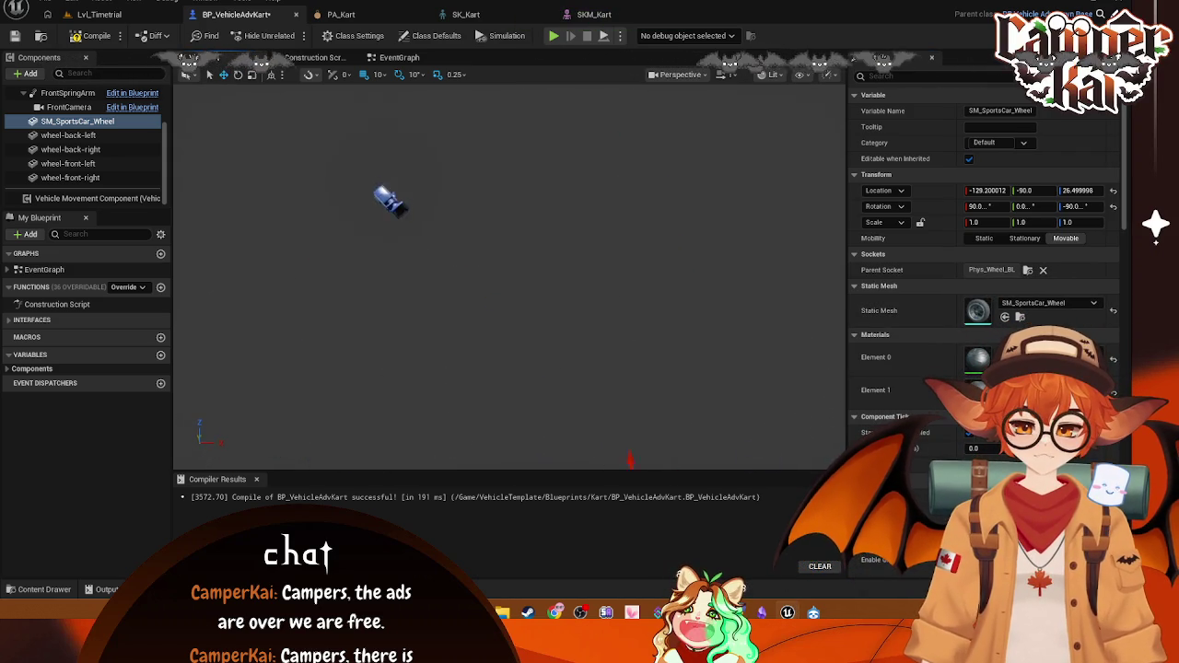
key("f")
scroll(509, 276, "up", 5)
scroll(510, 276, "down", 5)
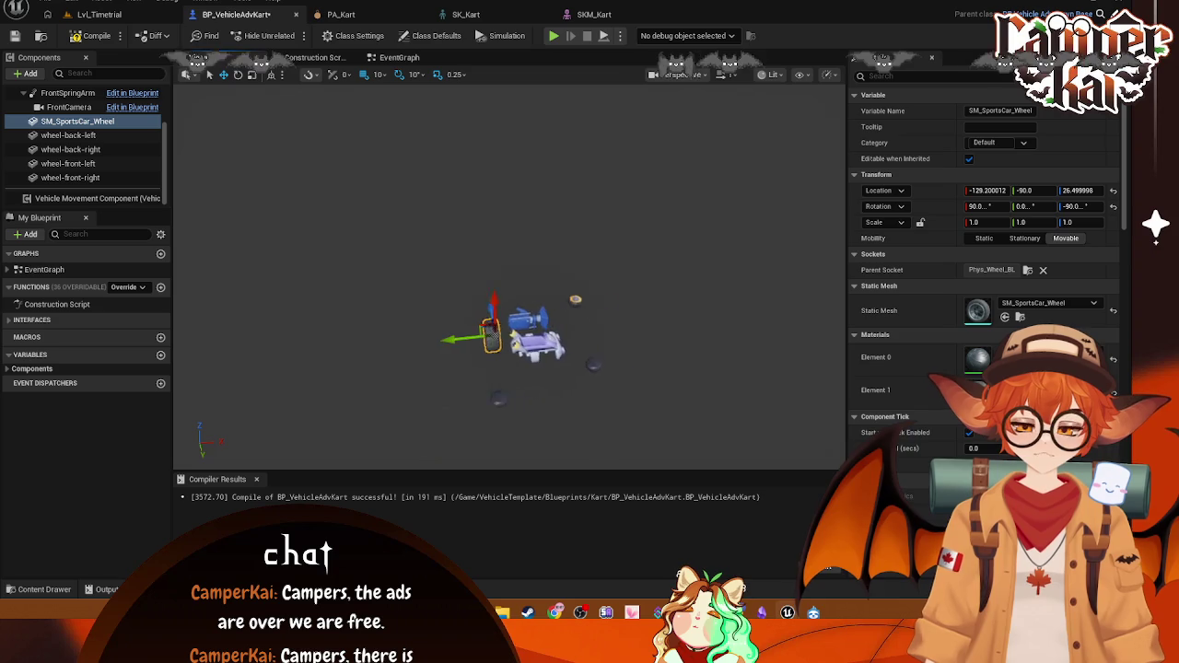
scroll(667, 250, "up", 2)
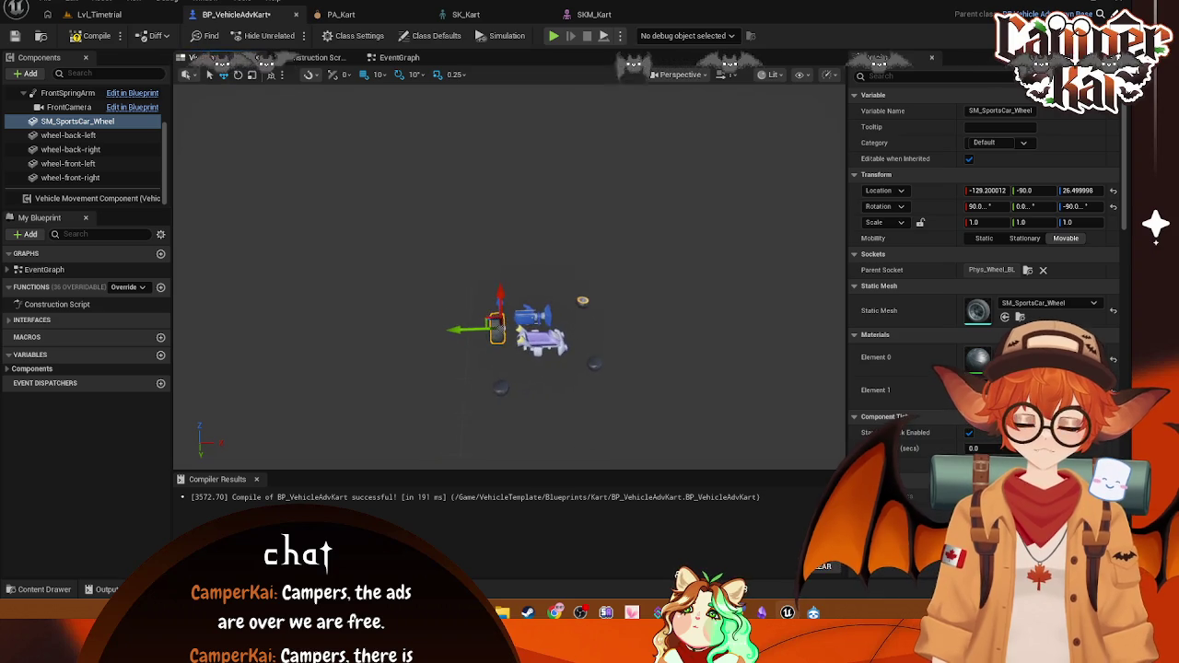
left_click(1083, 207)
key("Return")
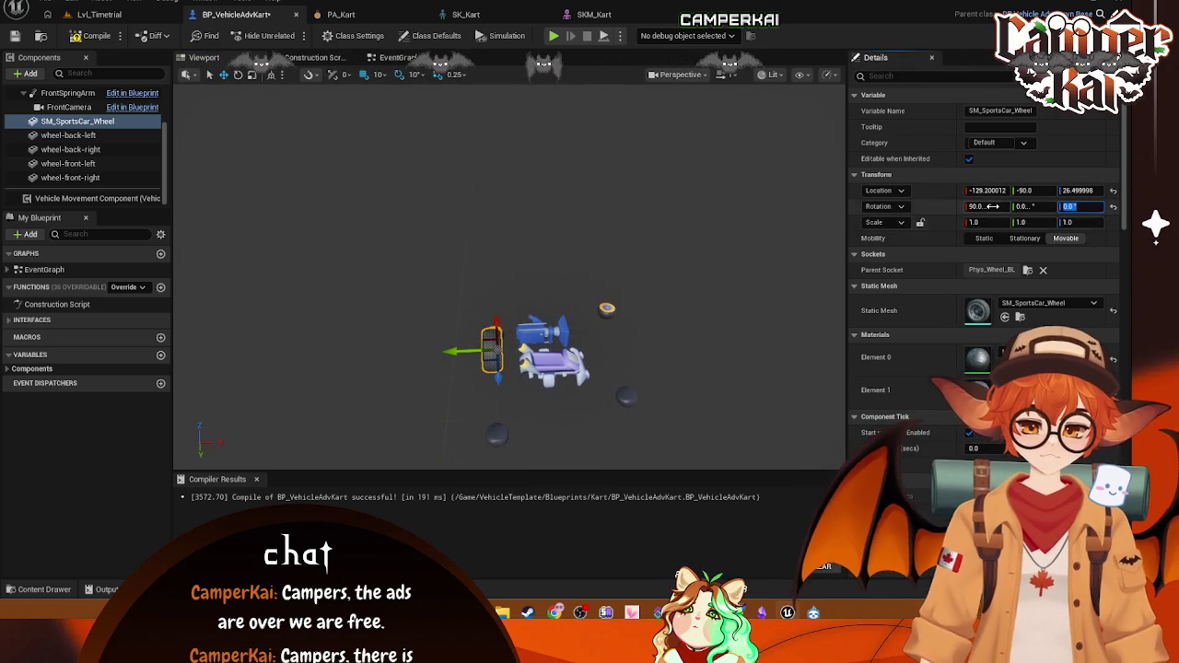
left_click(977, 206)
type("0")
key("Return")
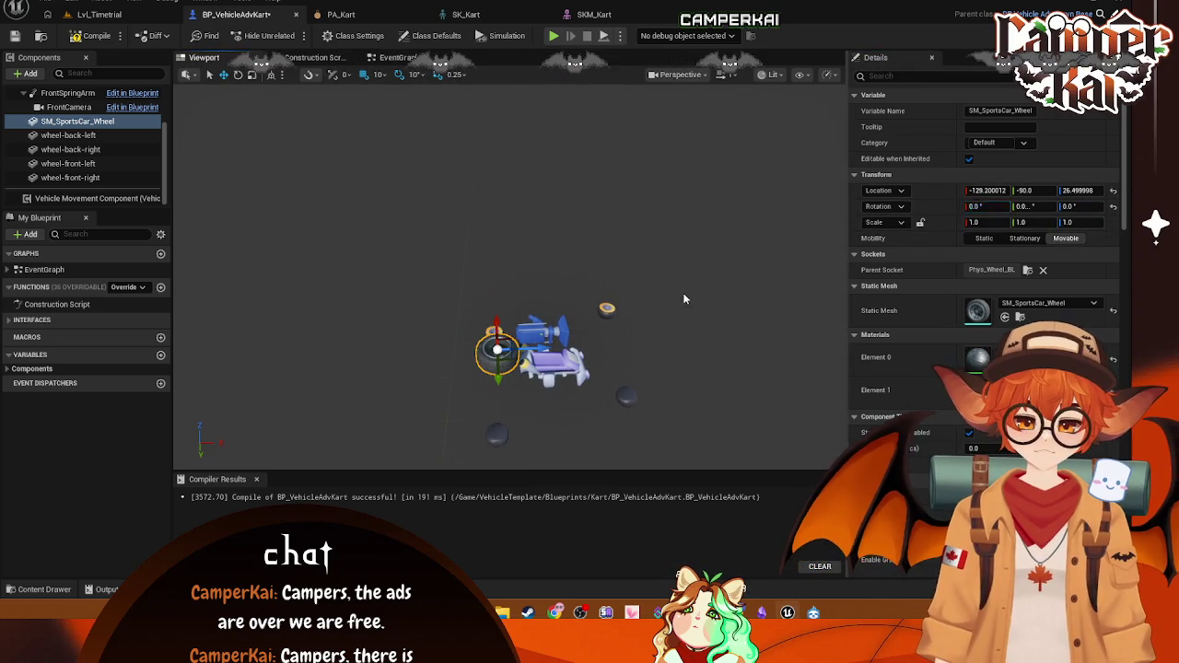
left_click(626, 357)
left_click(497, 349)
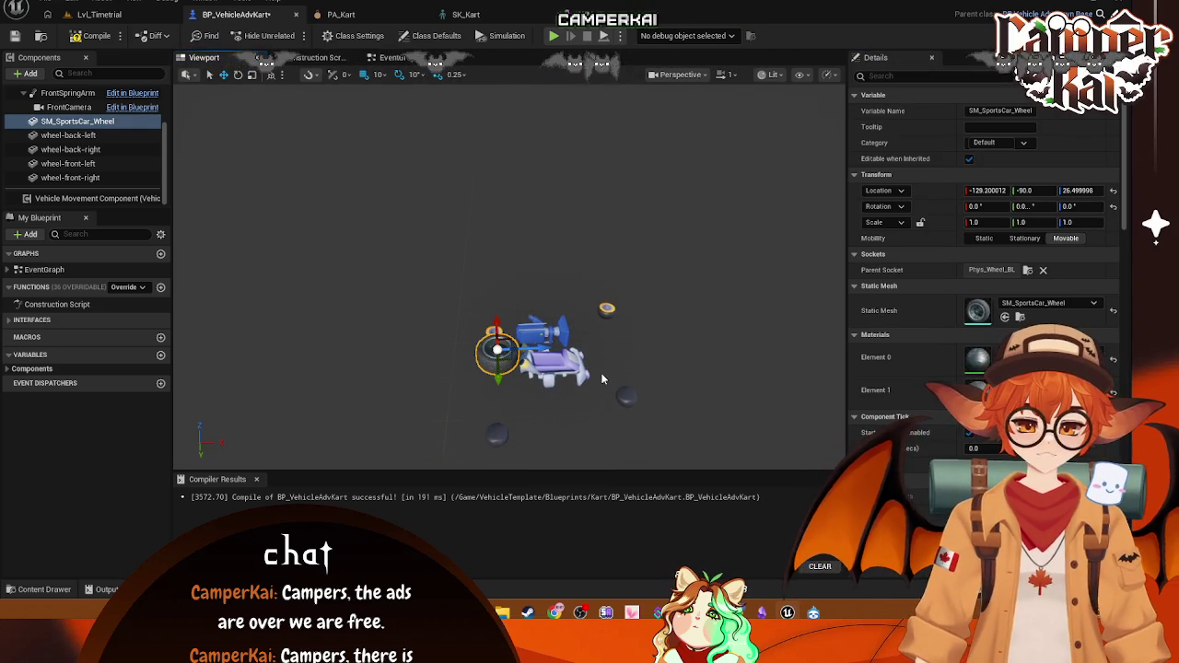
left_click(626, 349)
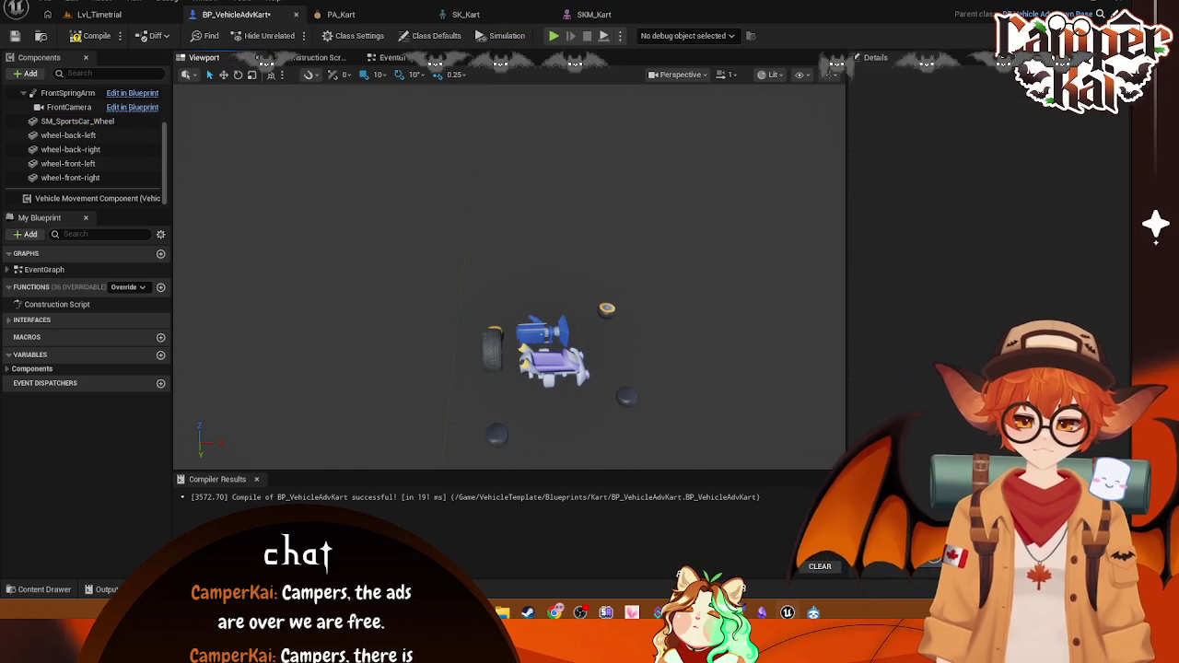
left_click(493, 348)
key("f")
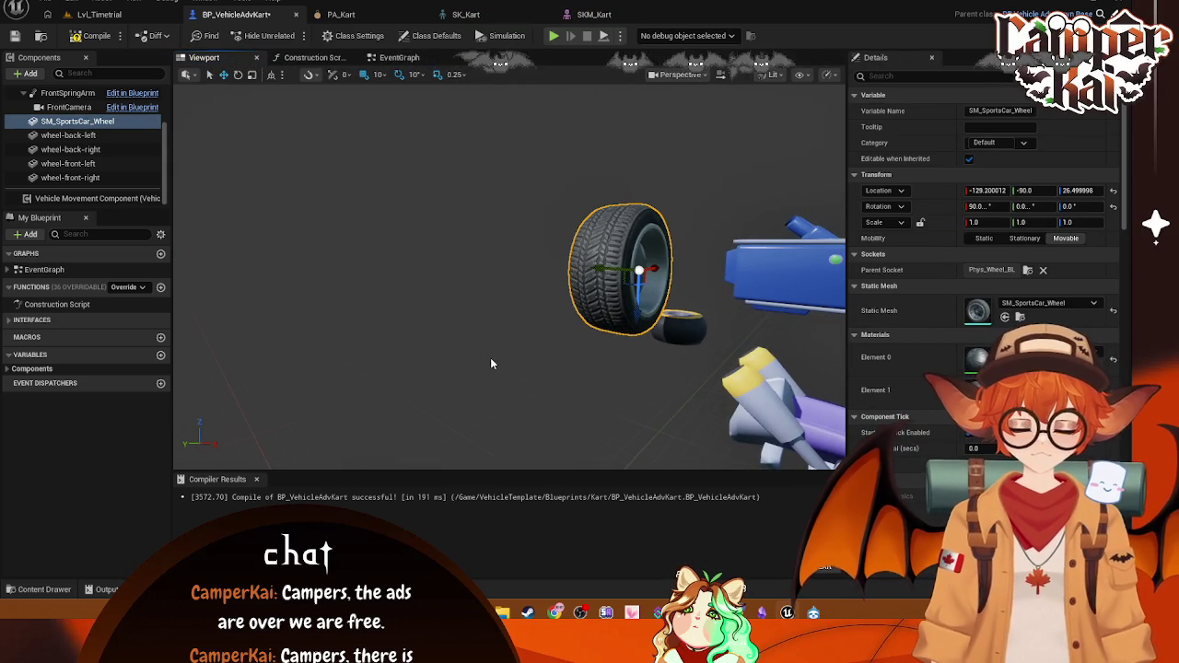
key("Delete")
left_click(68, 135)
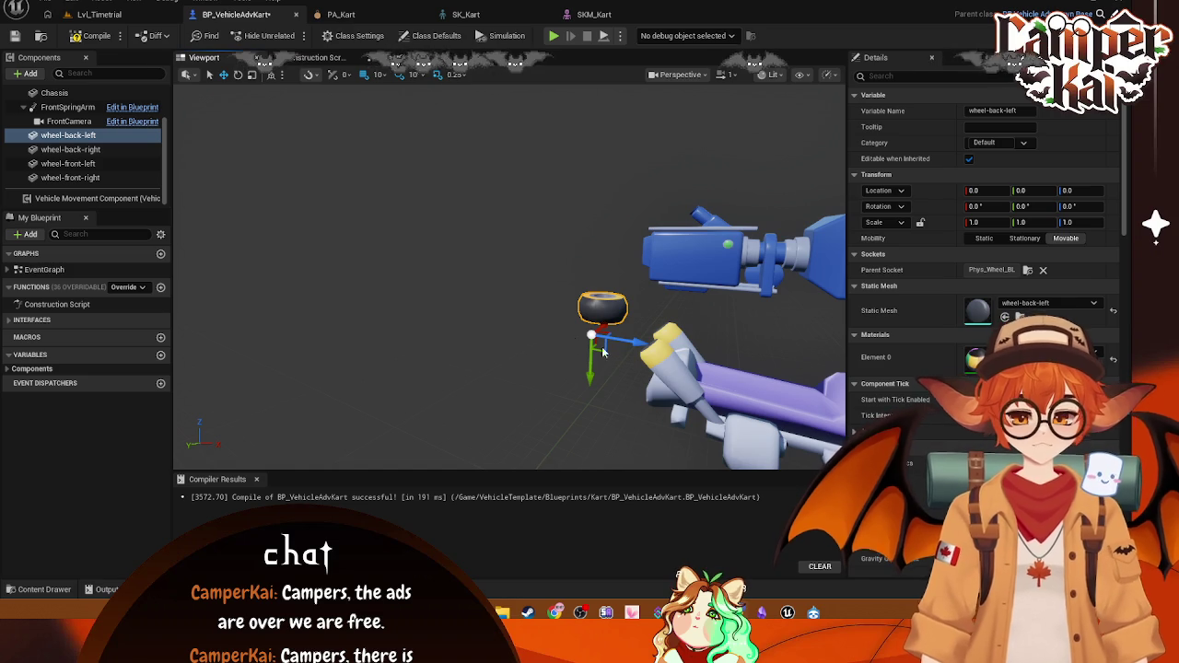
Step: Save BP_VehicleAdvKart with Ctrl+S and return to the level editor
left_click(436, 175)
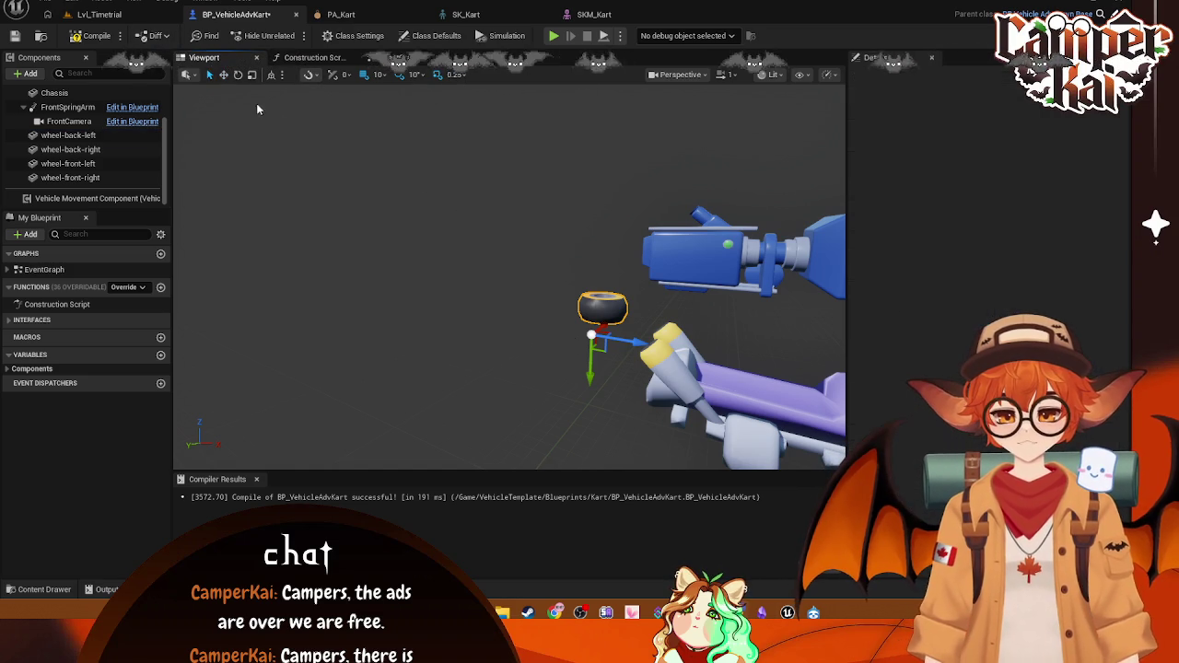
key("ctrl+s")
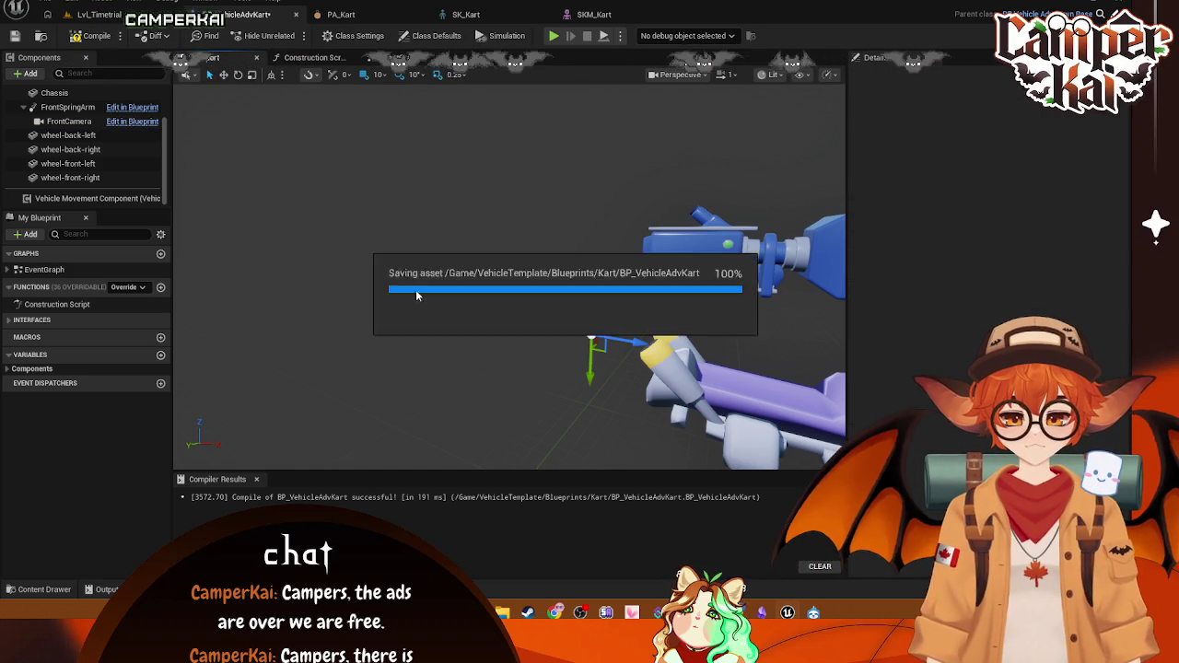
left_click(99, 14)
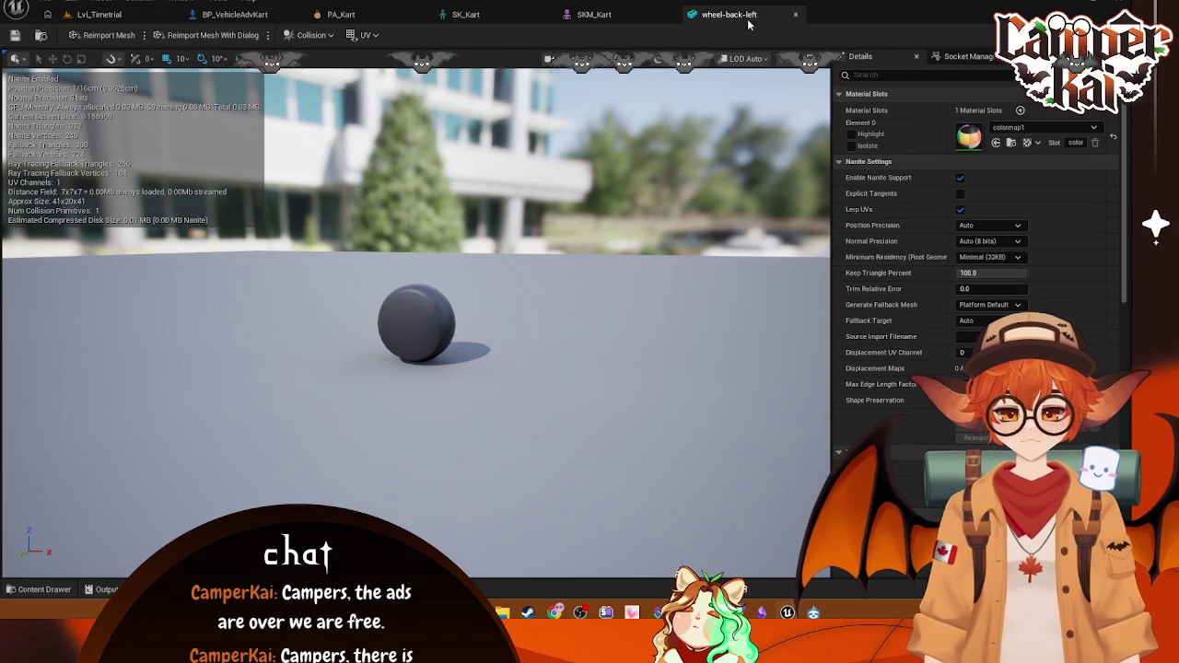
Step: Close the wheel mesh tab and clear the Damper_FL selection in SKM_Kart
left_click(796, 15)
mouse_move(565, 276)
left_mouse_down()
mouse_move(461, 277)
mouse_move(479, 295)
mouse_move(562, 258)
mouse_move(752, 306)
left_mouse_up()
left_click(460, 276)
Step: Collapse the Axle, four Damper and four Phys_Wheel bones, then switch to PA_Kart
scroll(1125, 201, "up", 5)
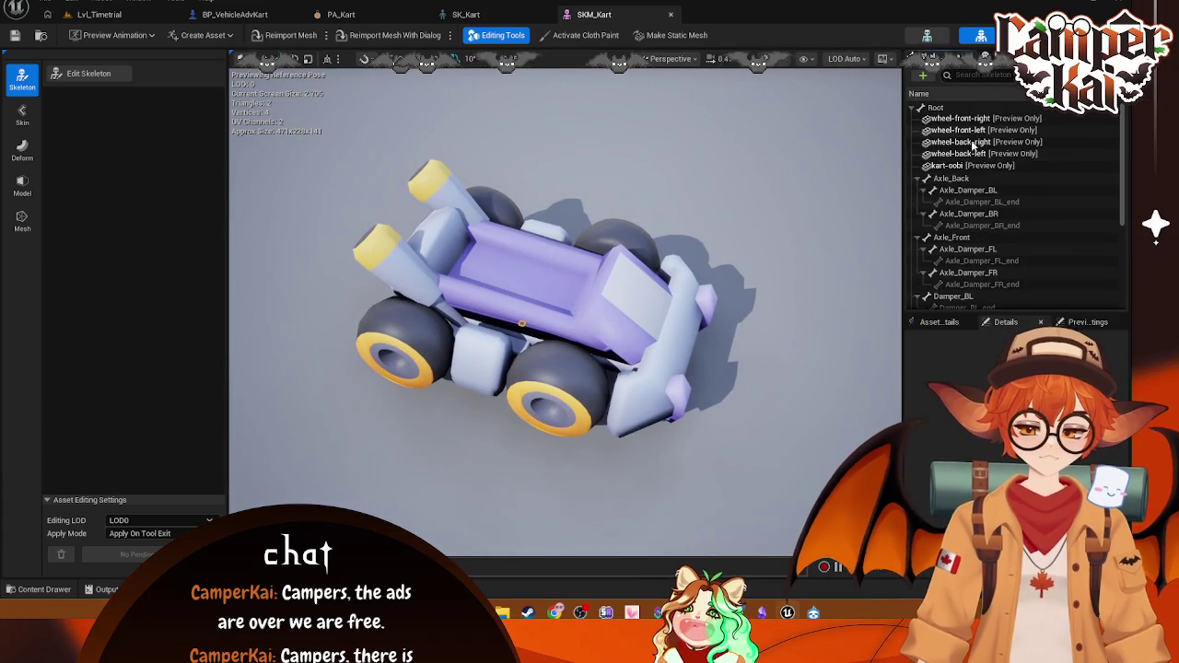
left_click(920, 203)
left_click(919, 201)
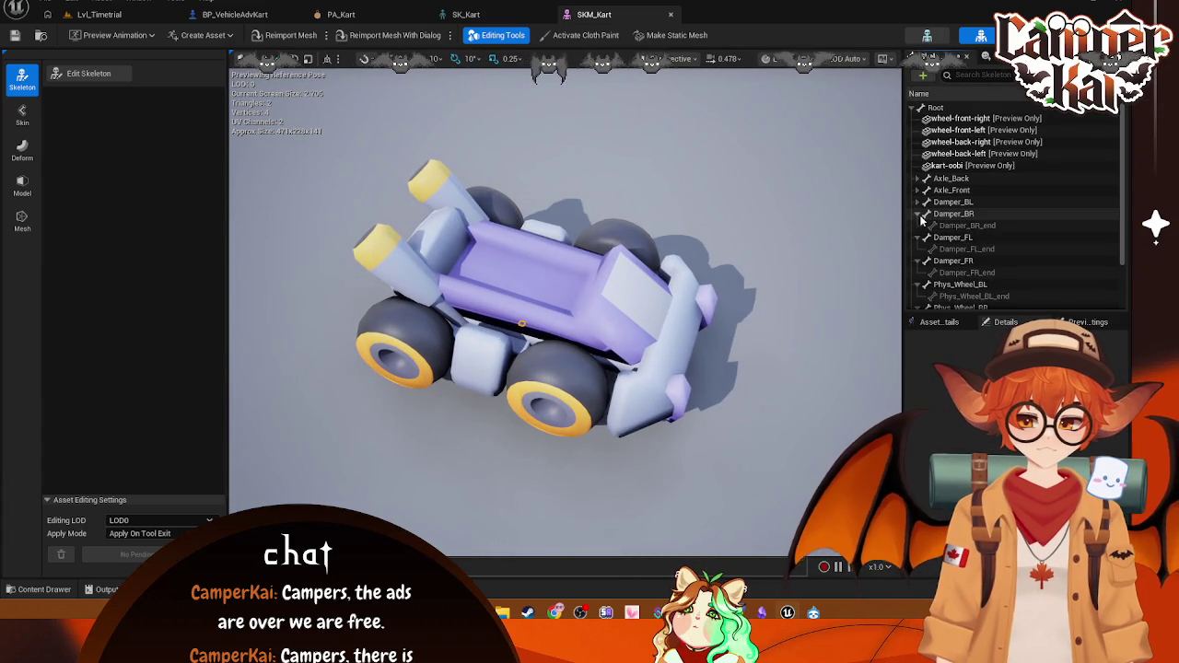
left_click(919, 213)
left_click(919, 226)
left_click(918, 238)
left_click(919, 248)
left_click(919, 260)
left_click(918, 273)
left_click(919, 284)
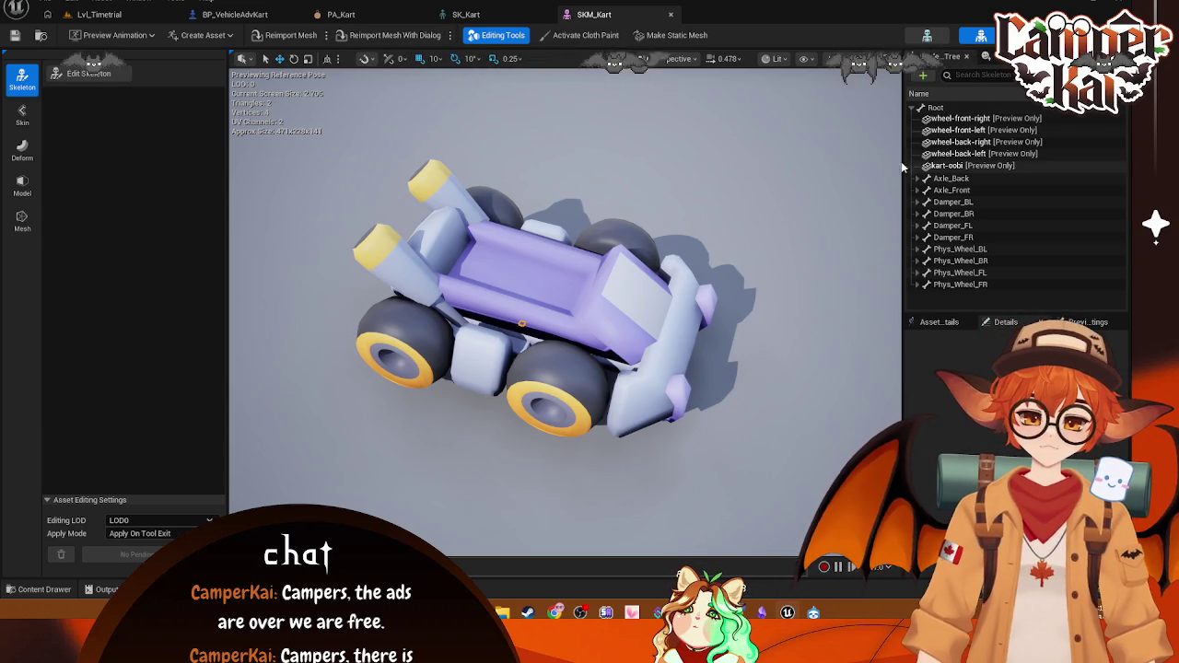
left_click(344, 15)
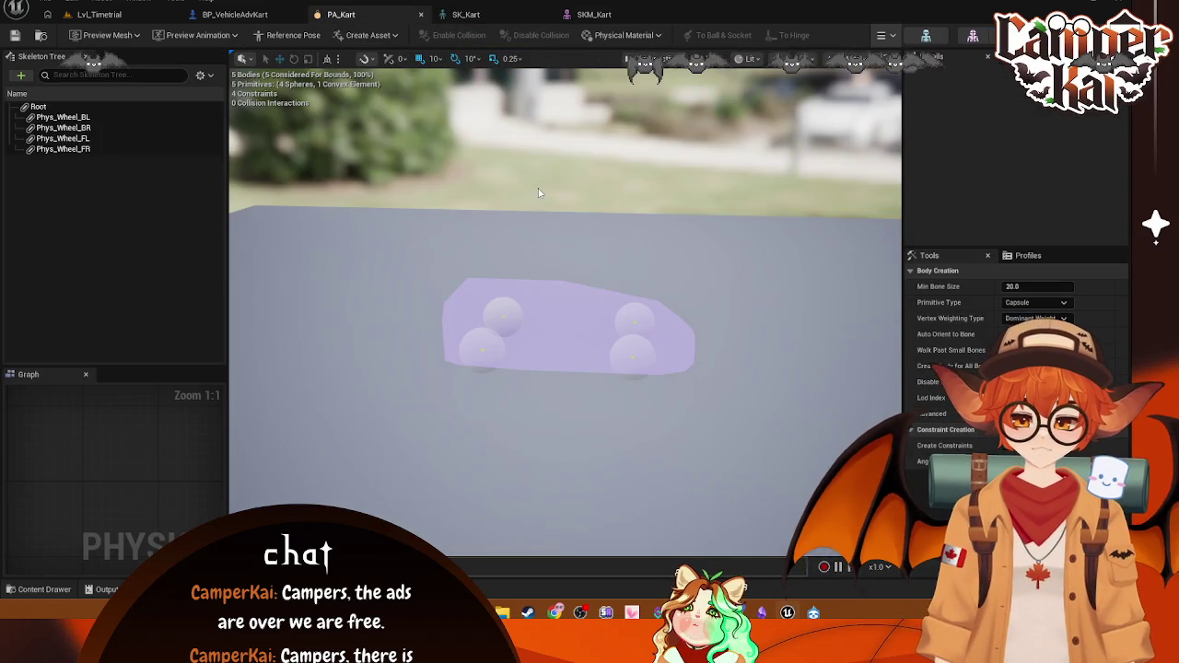
Step: Check PA_Kart's preview mesh list, zoom to the bodies, and save SKM_Kart with Ctrl+S
left_click(130, 36)
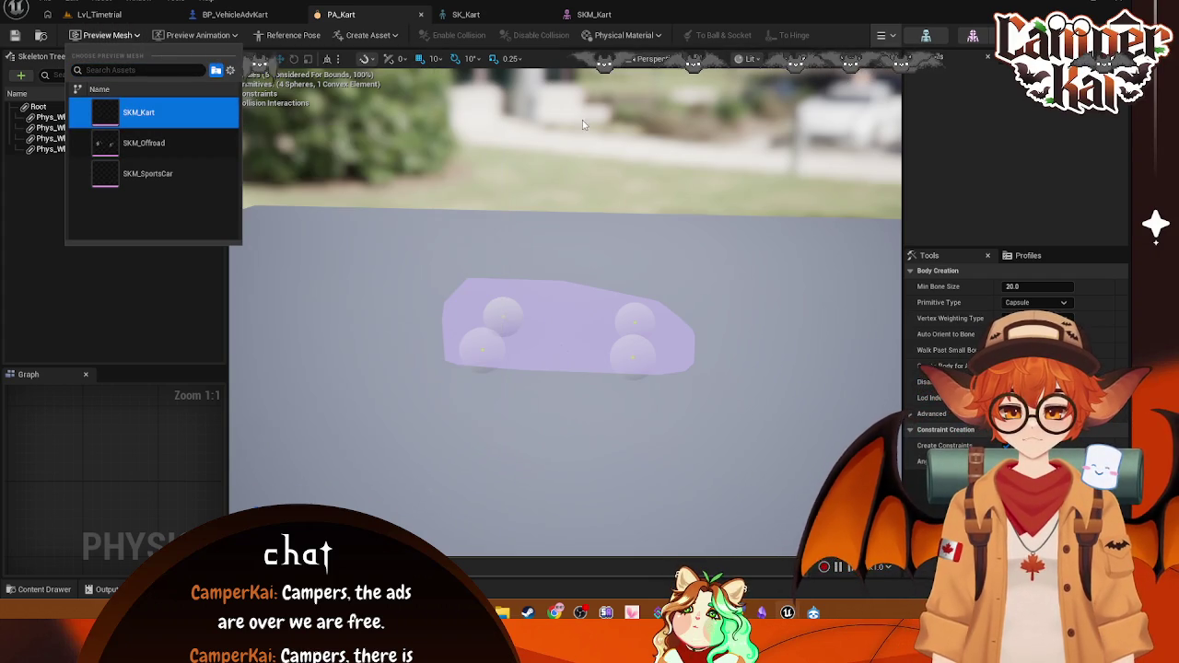
left_click(414, 223)
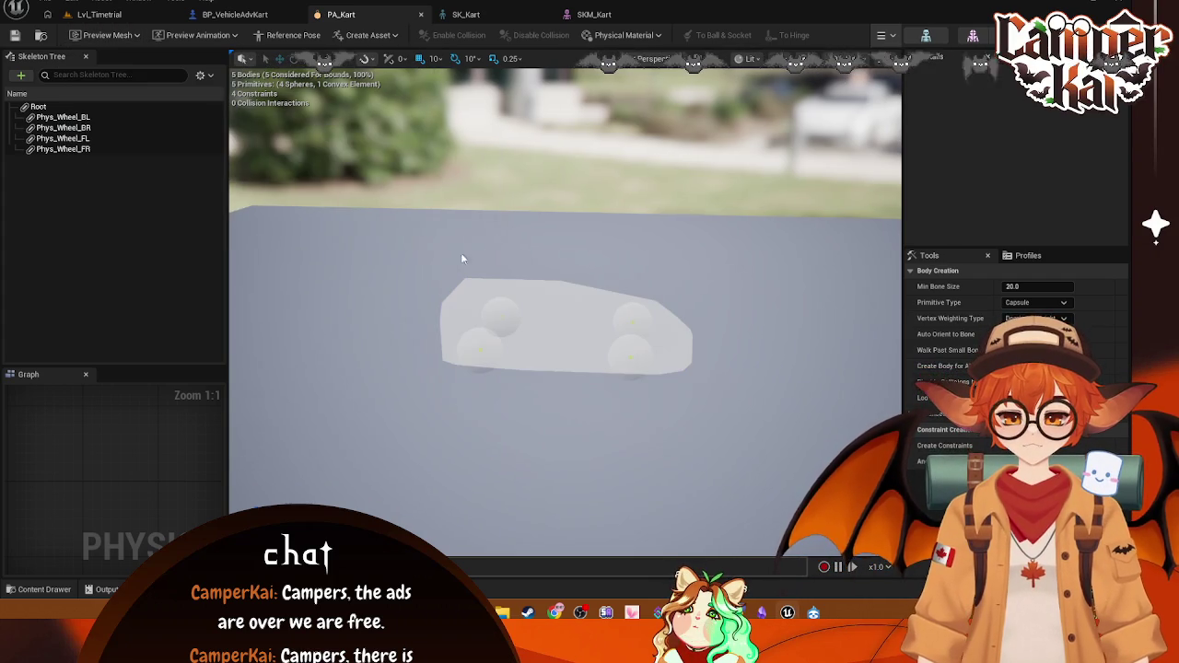
left_click_drag(413, 223, 503, 250)
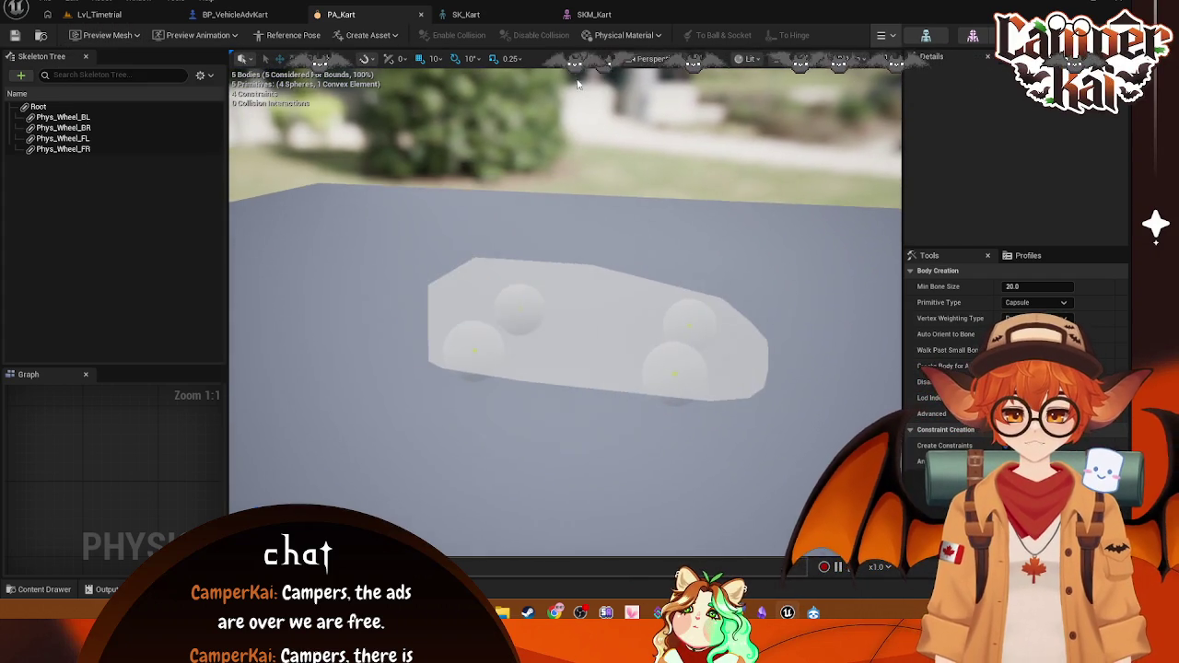
left_click(595, 13)
key("ctrl+s")
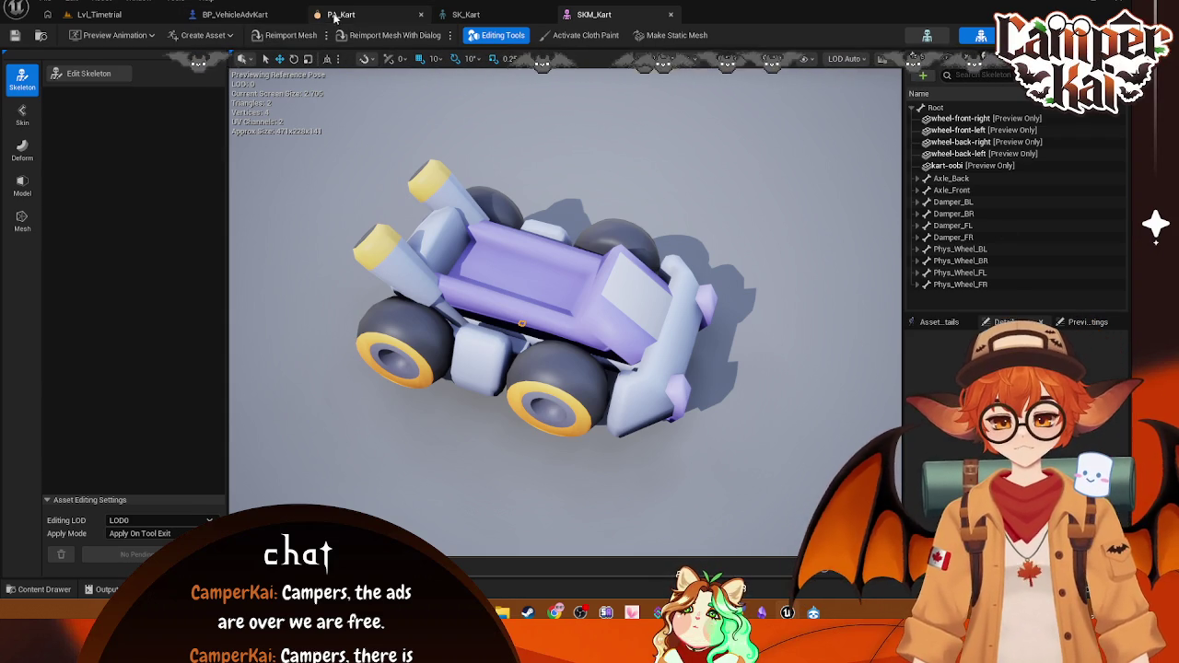
Step: Confirm SKM_Kart remains PA_Kart's preview mesh, then go to BP_VehicleAdvKart
left_click(341, 14)
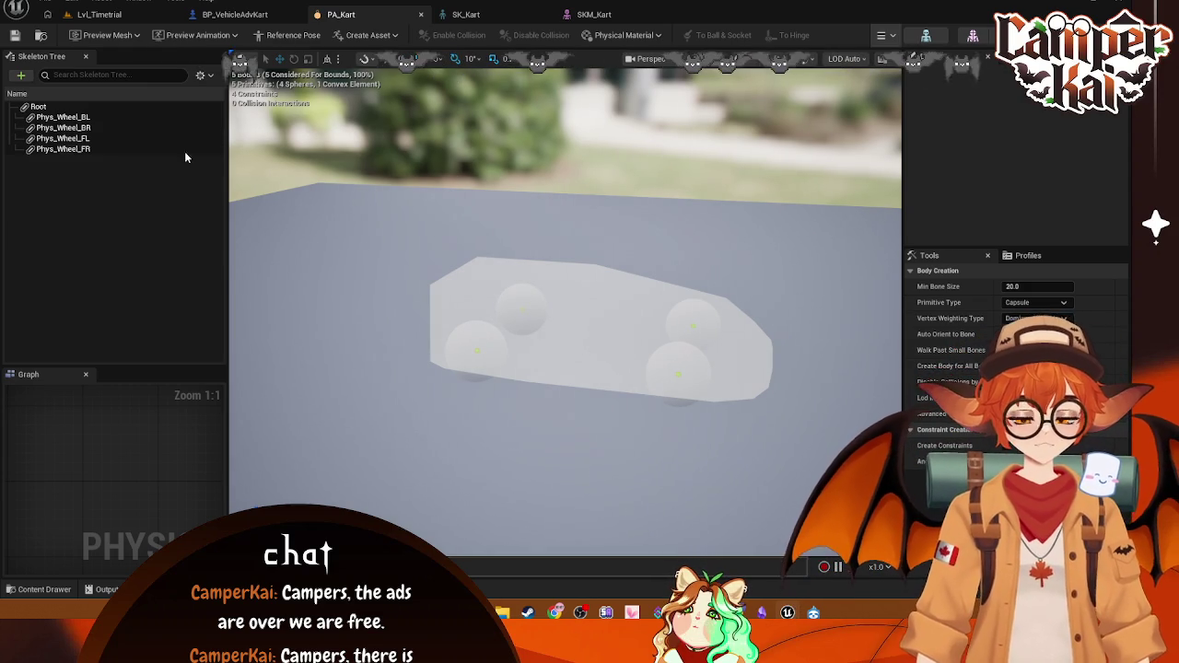
left_click(109, 35)
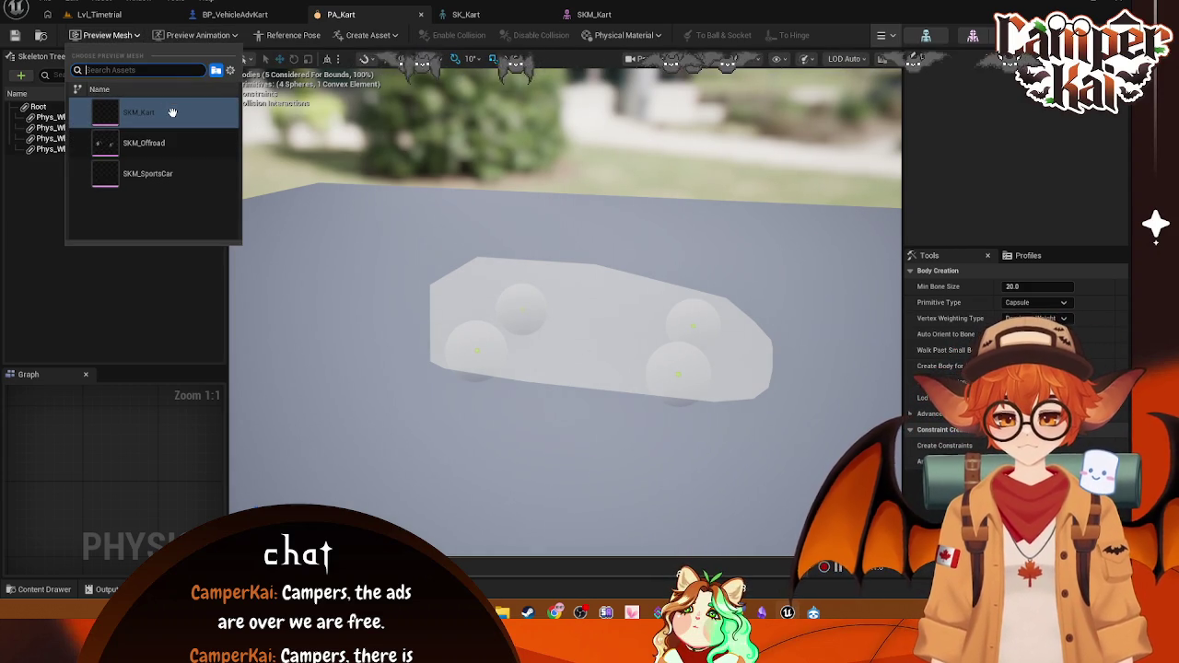
left_click(423, 254)
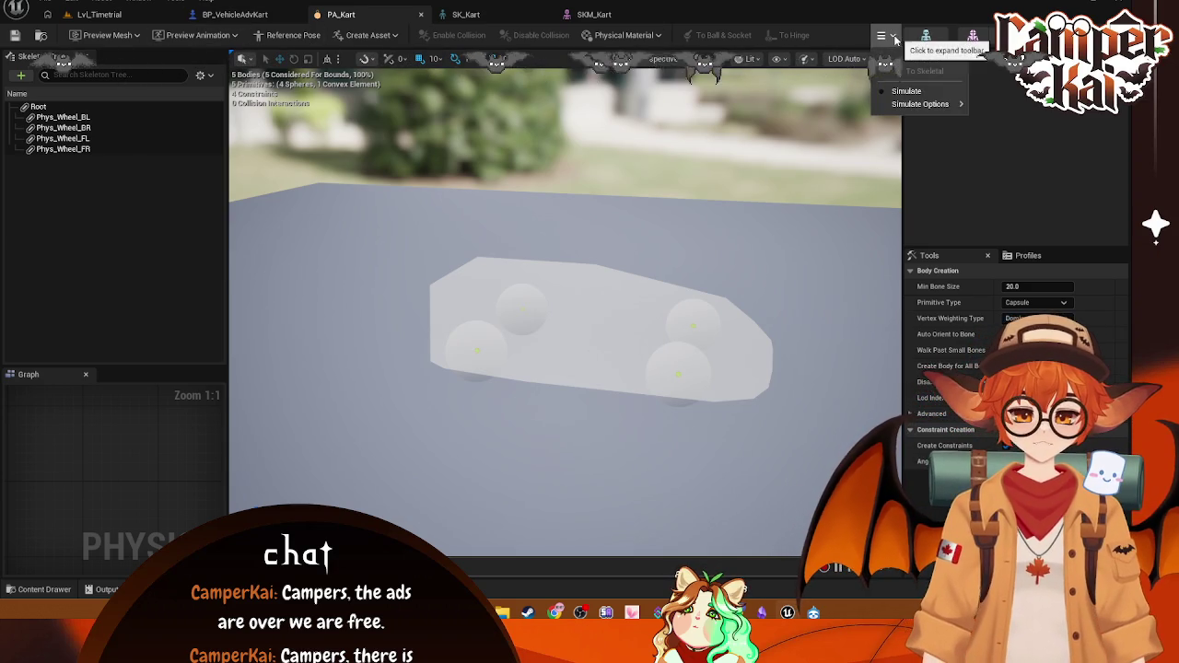
left_click(235, 14)
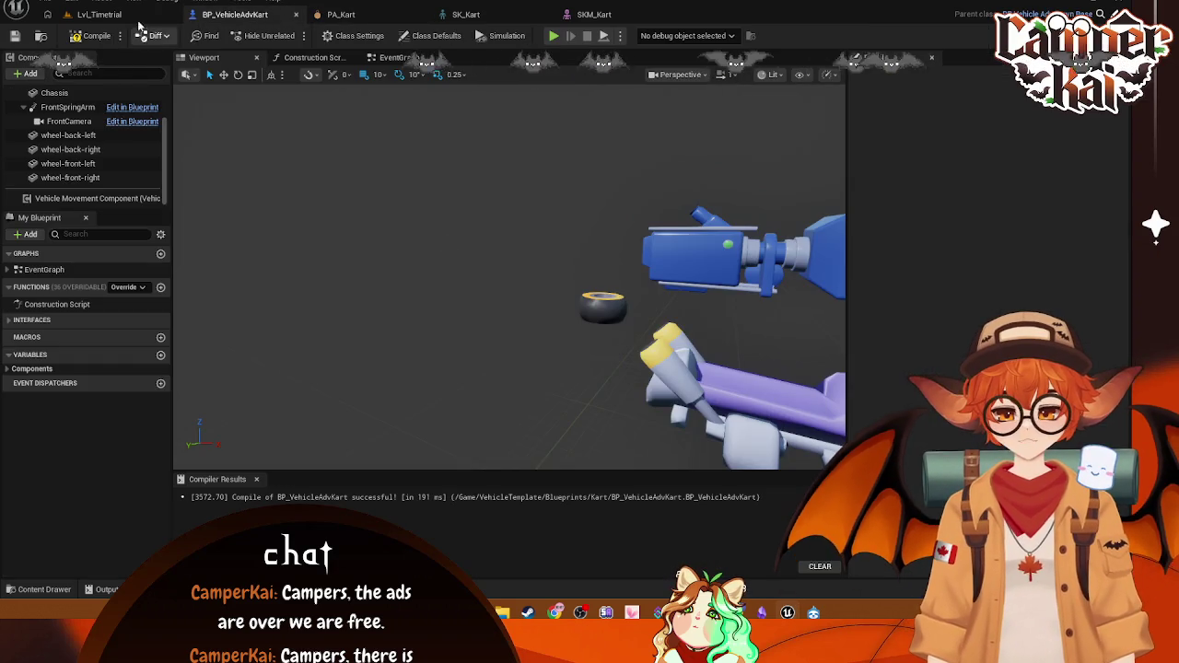
Step: Browse the Content Browser to Blueprints > Kart and check PA_Kart's context menu
left_click(99, 14)
scroll(62, 497, "down", 3)
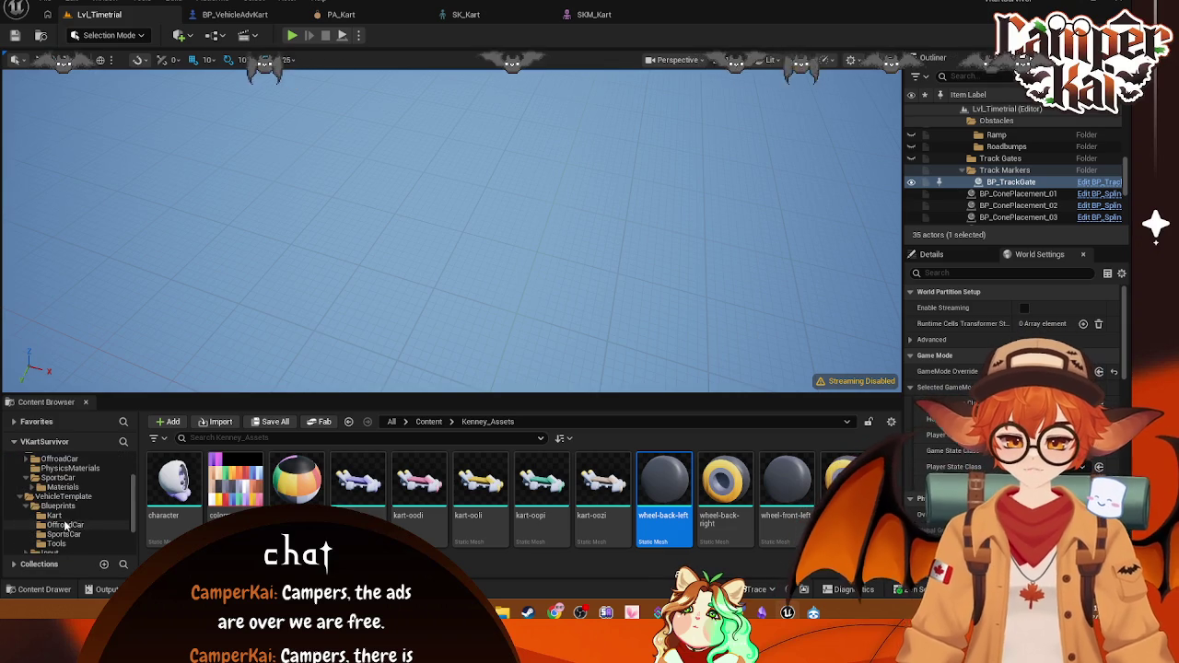
left_click(57, 506)
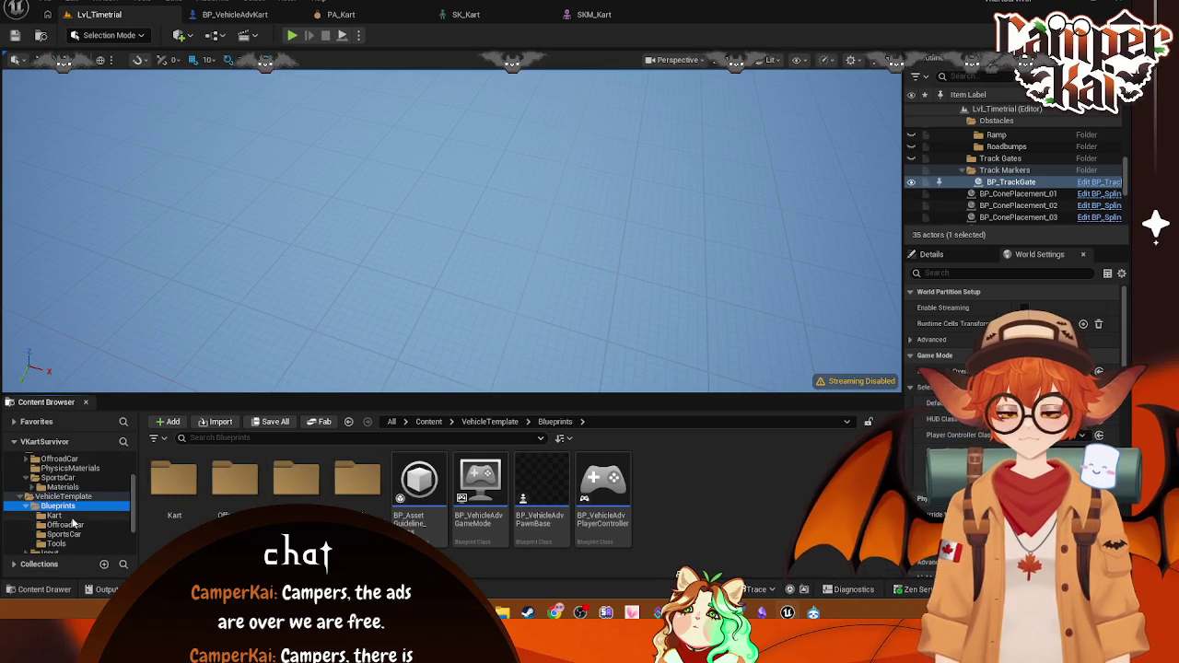
left_click(54, 515)
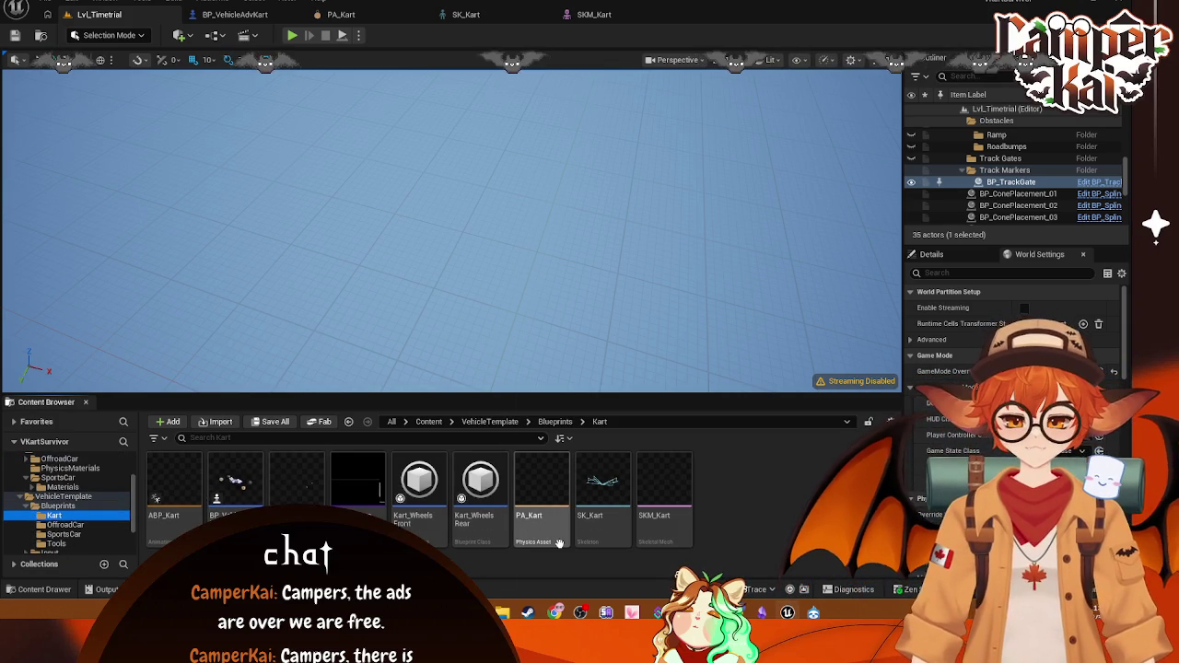
right_click(551, 518)
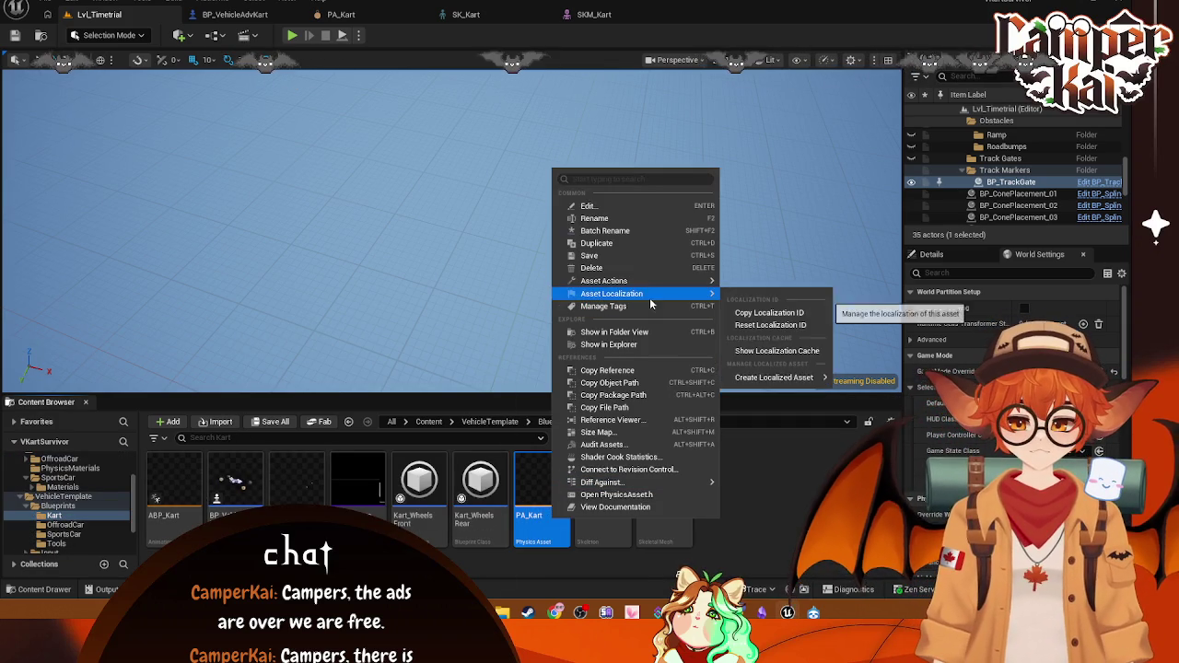
key("Escape")
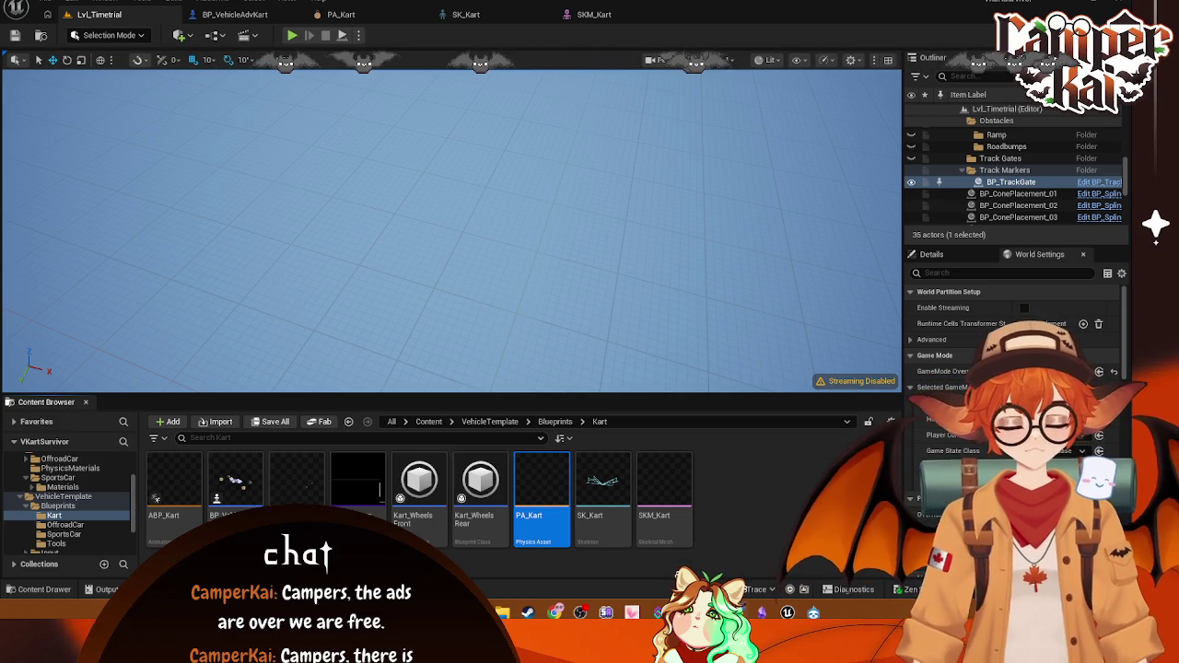
Step: Look through the PA_Kart, SKM_Kart and SK_Kart editors, then return to Lvl_Timetrial
left_click(355, 19)
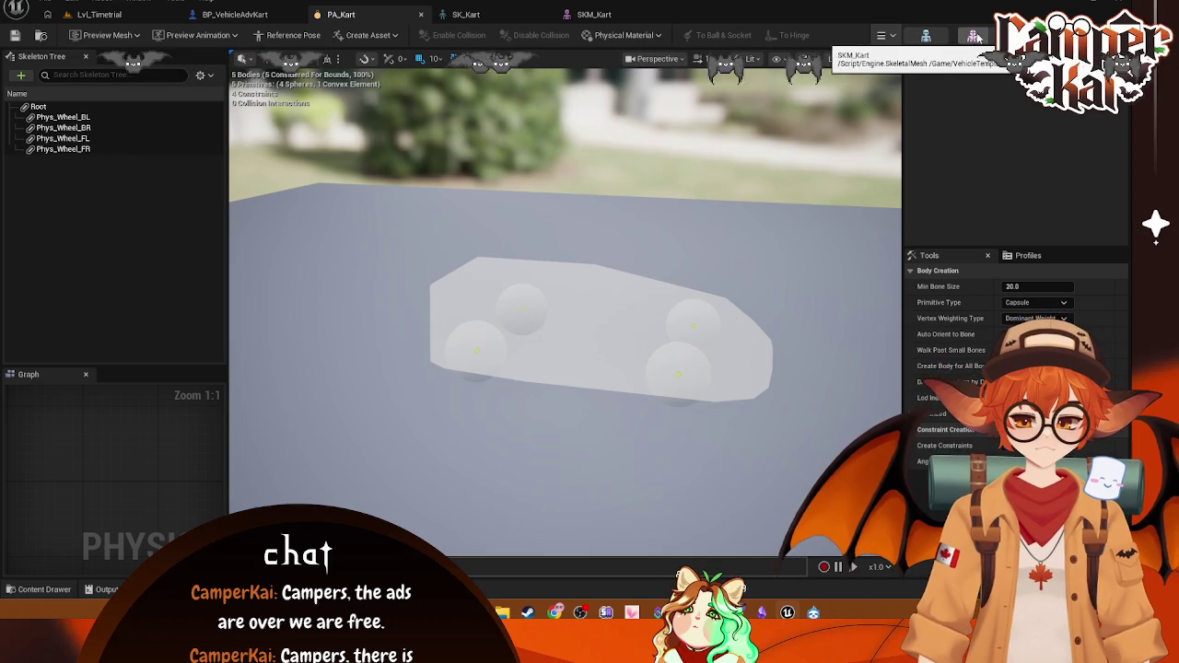
left_click(976, 37)
left_click(925, 35)
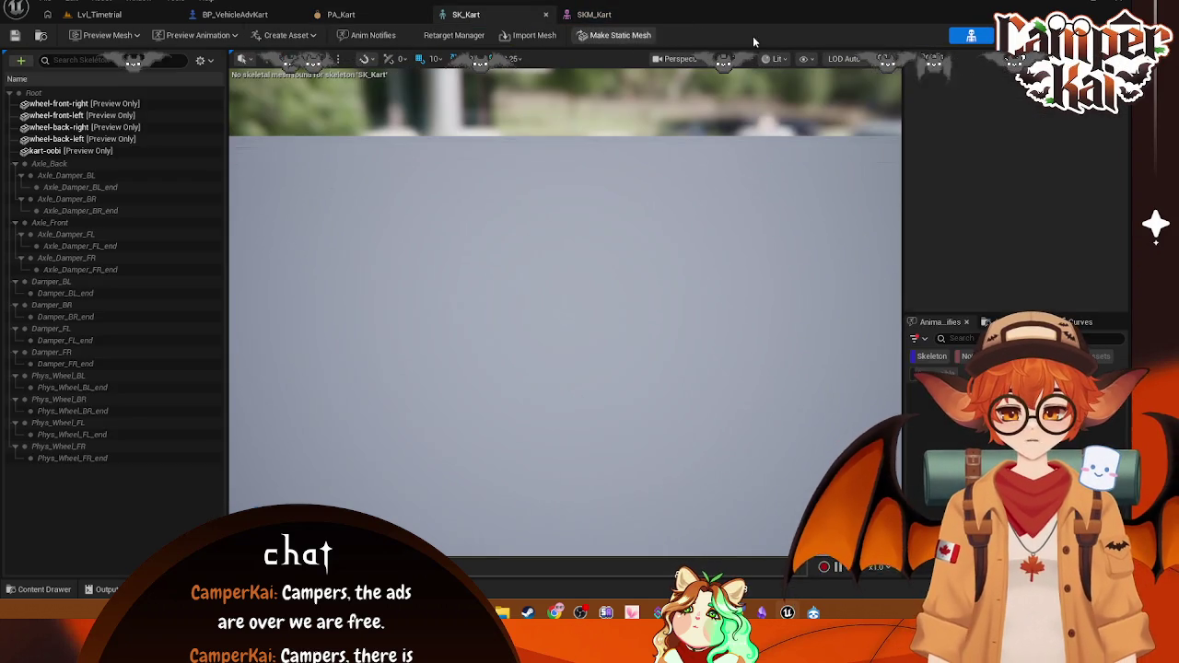
left_click(907, 37)
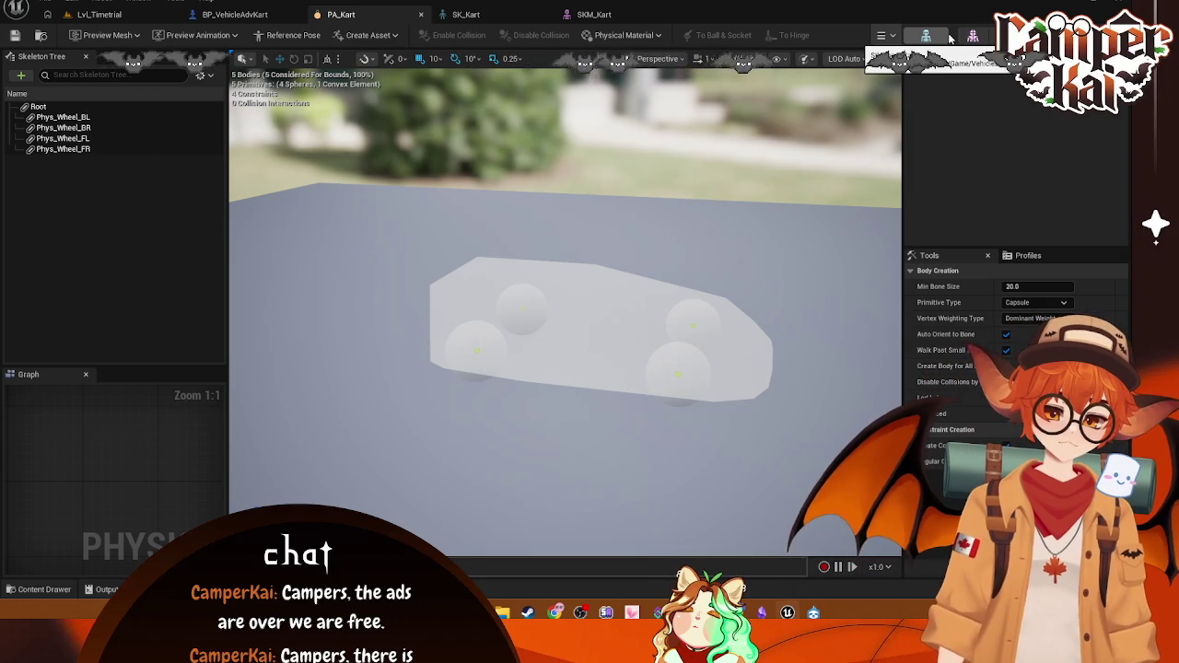
left_click(99, 13)
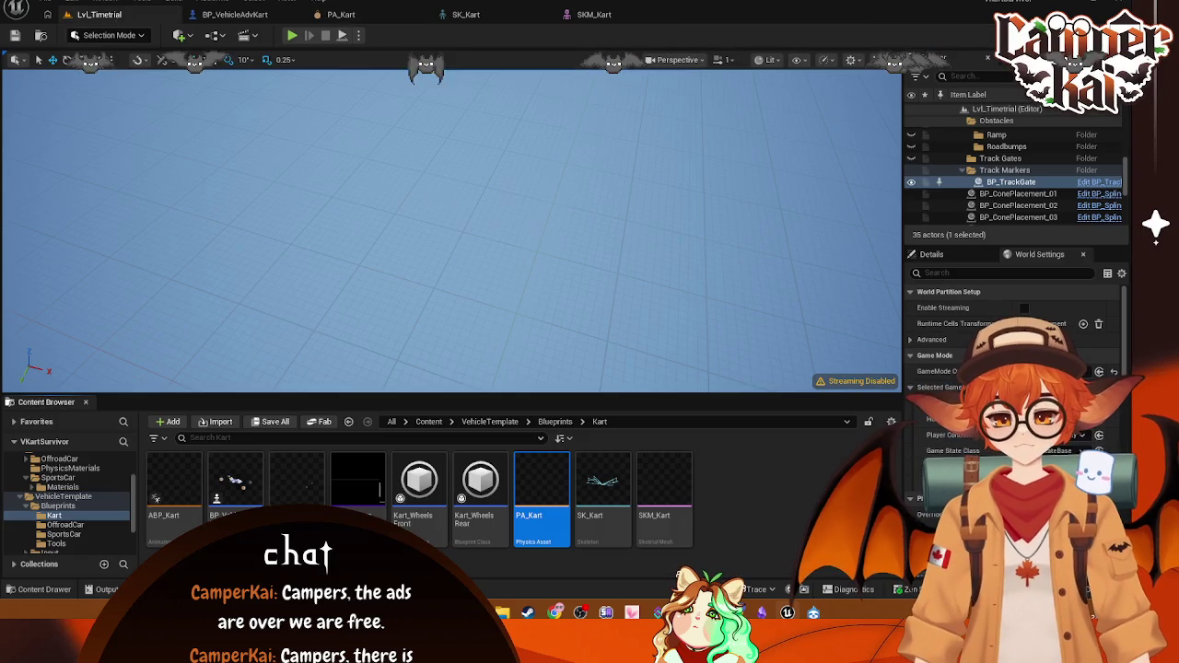
Step: Bring up and dismiss the context menus for PA_Kart and SKM_Kart
right_click(534, 497)
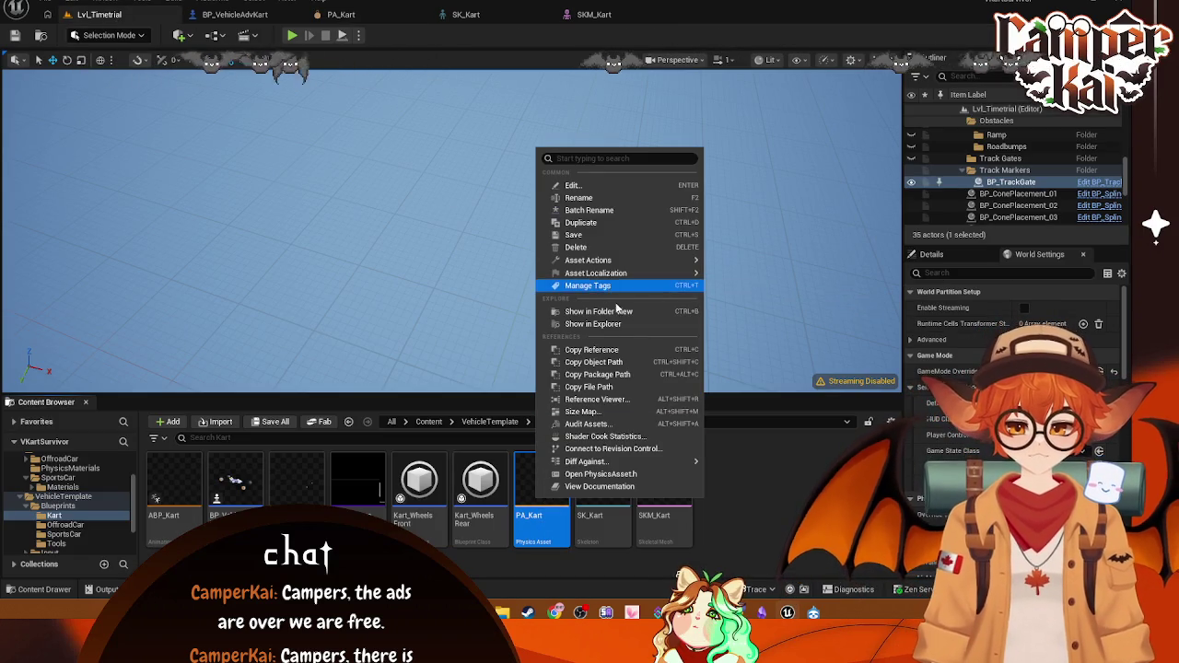
mouse_move(590, 462)
left_click(546, 517)
right_click(544, 502)
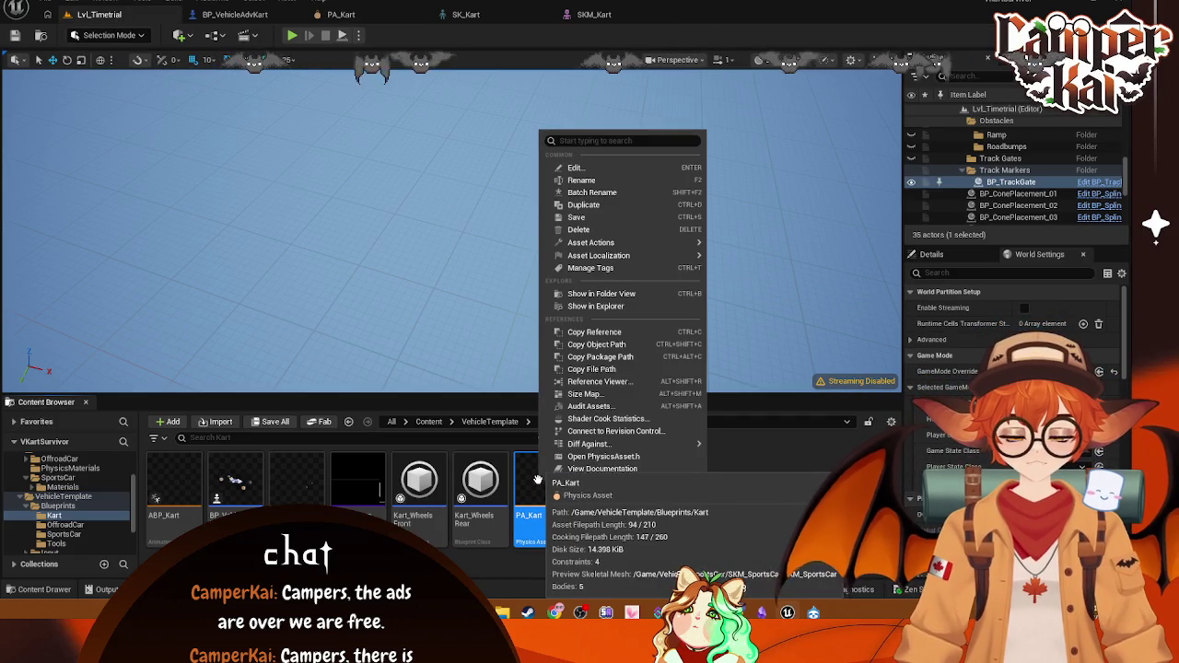
left_click(716, 504)
right_click(674, 500)
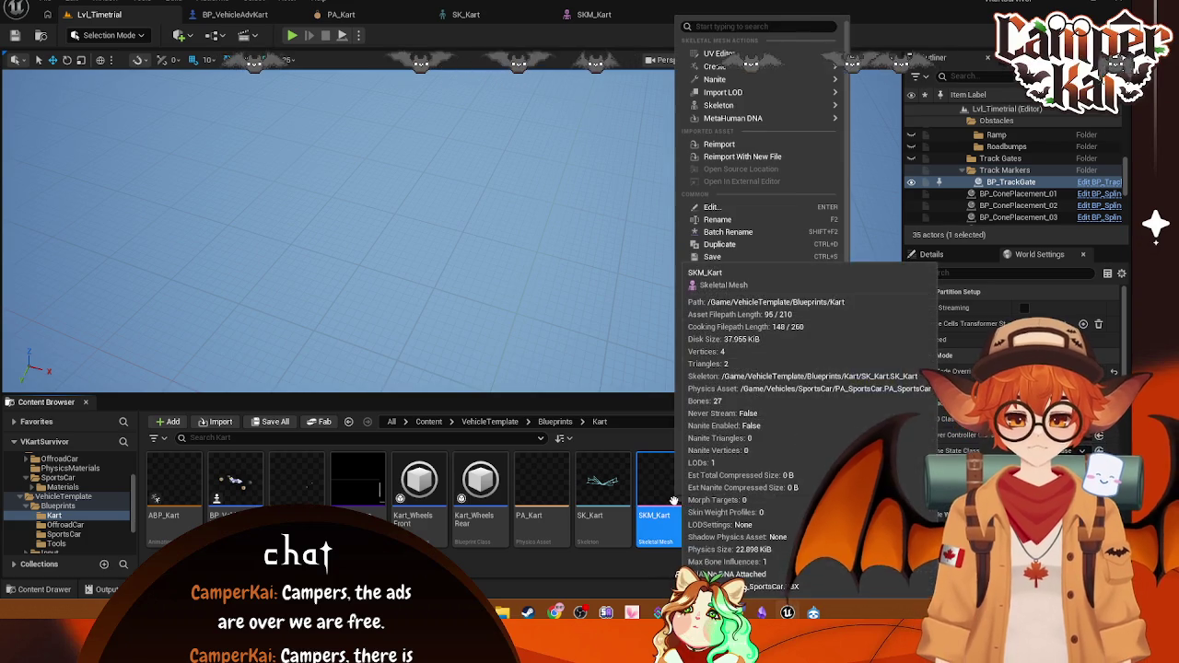
right_click(562, 497)
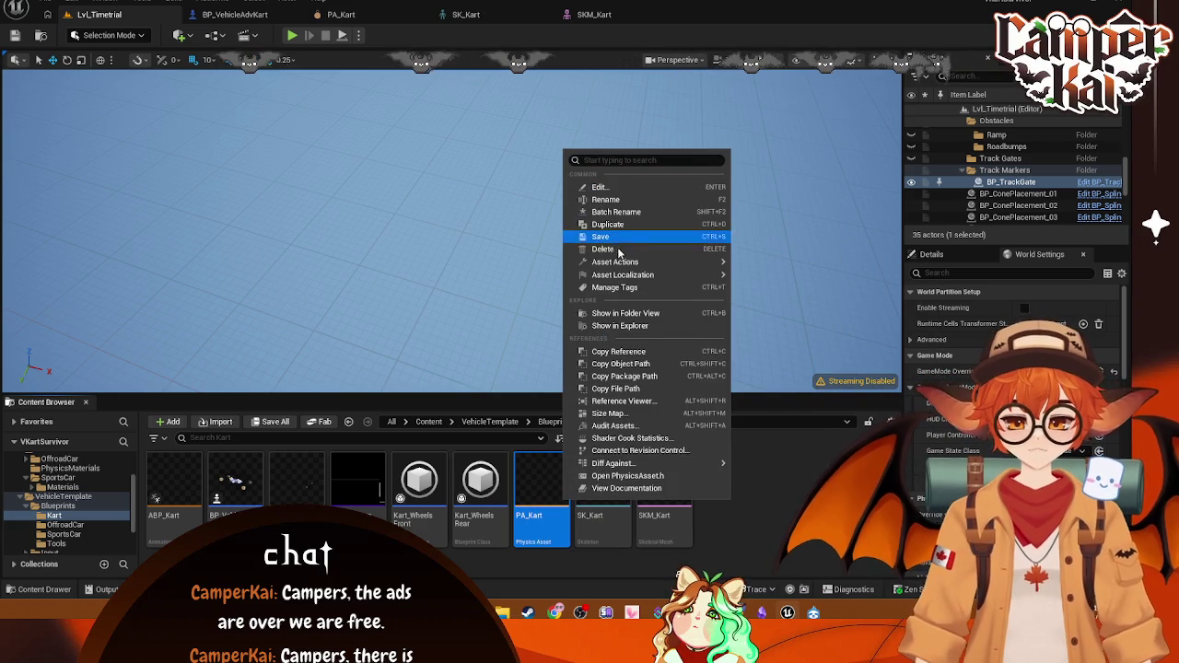
left_click(771, 502)
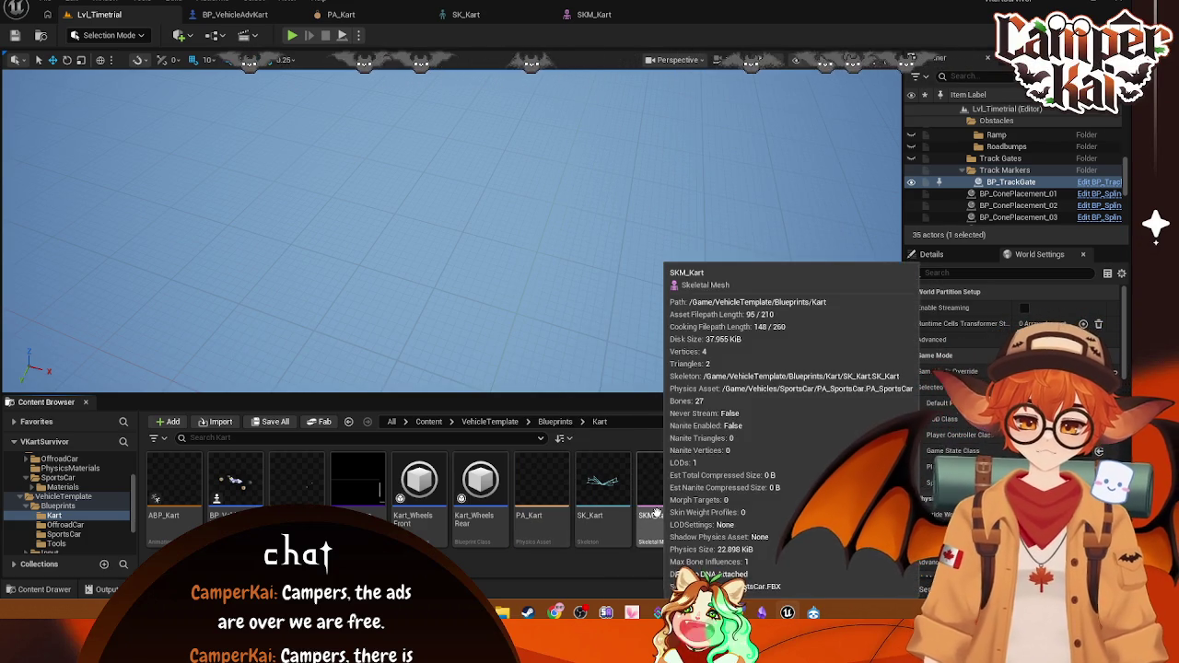
Step: Cancel a first physics asset creation for SKM_Kart and delete the old PA_Kart asset
right_click(654, 513)
mouse_move(727, 81)
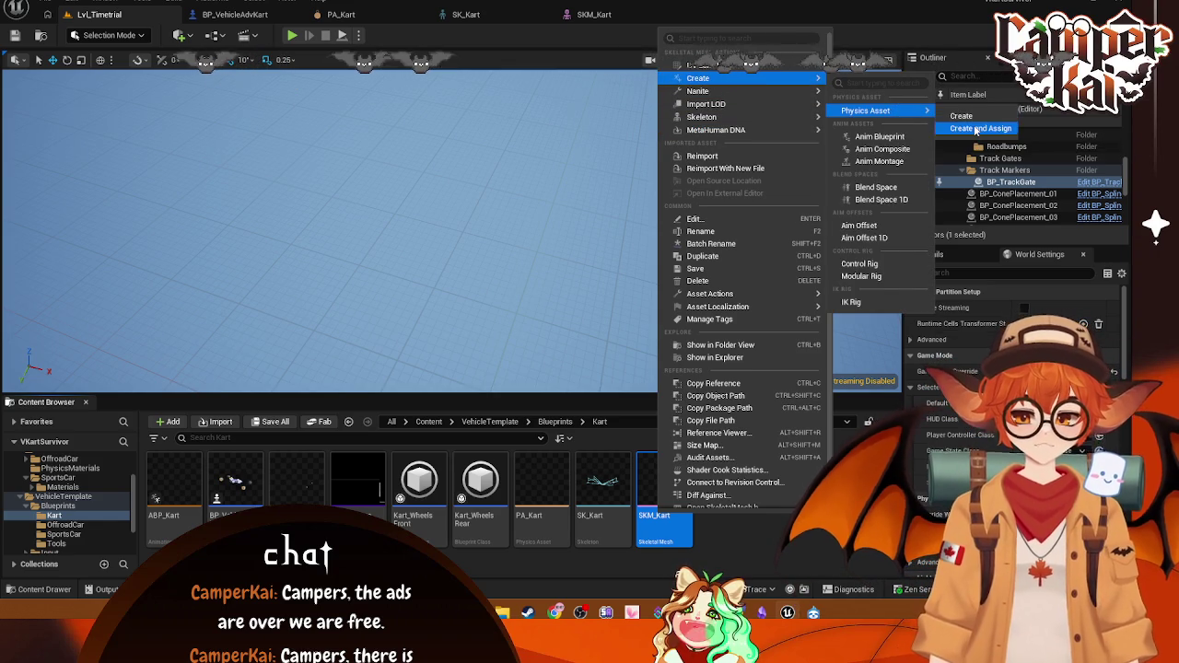
left_click(961, 116)
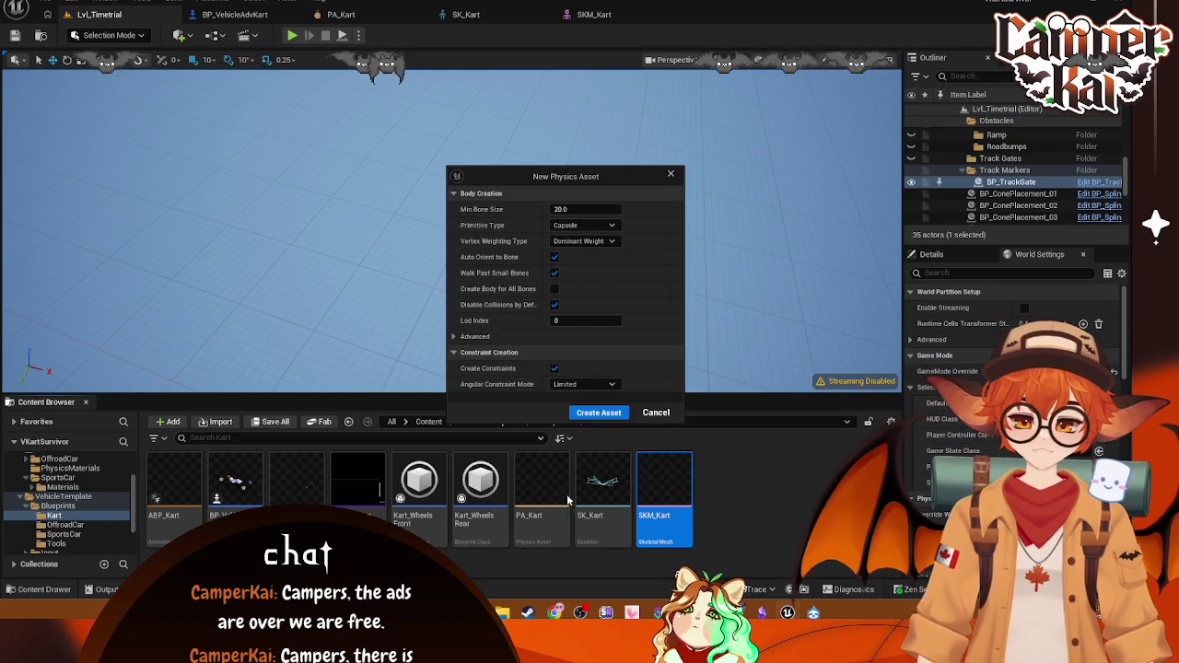
left_click(654, 413)
left_click(542, 489)
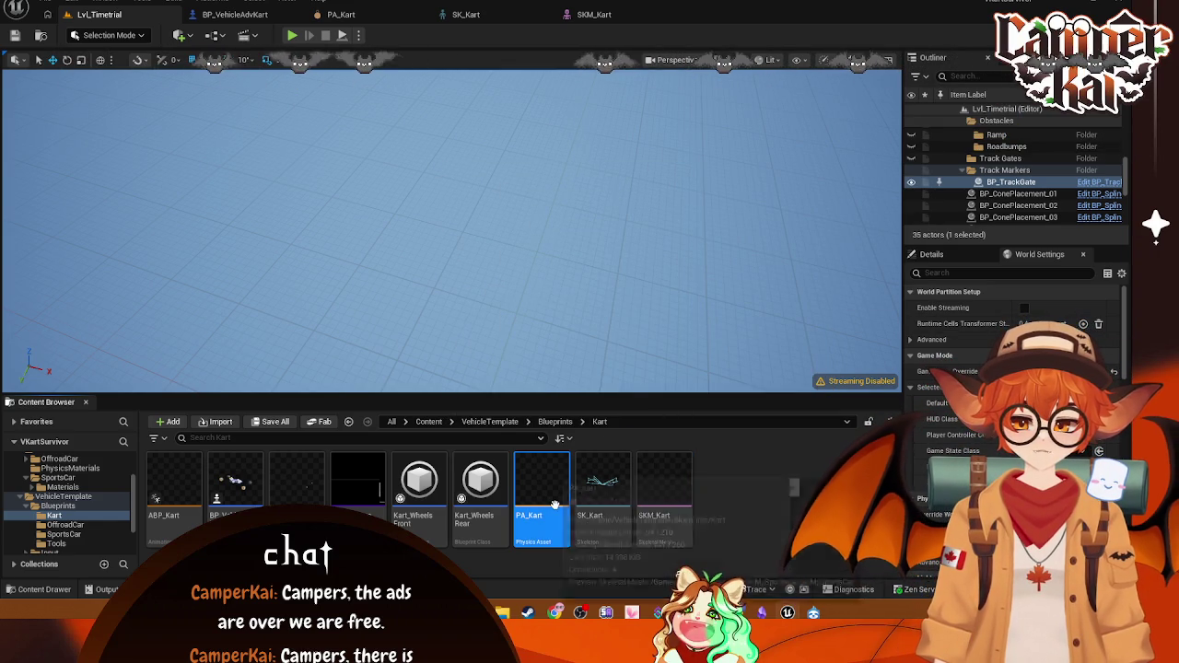
key("Delete")
left_click(656, 492)
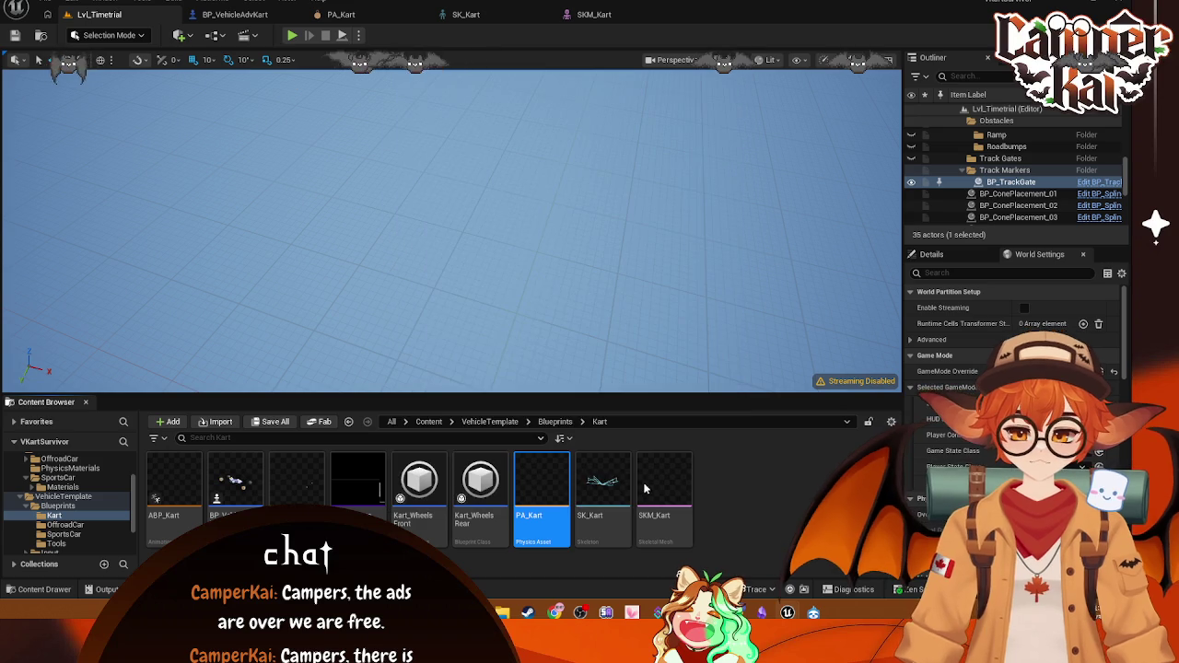
Step: Create SKM_Kart_Physics from SKM_Kart, inspect its Root body, and close the editor
right_click(601, 497)
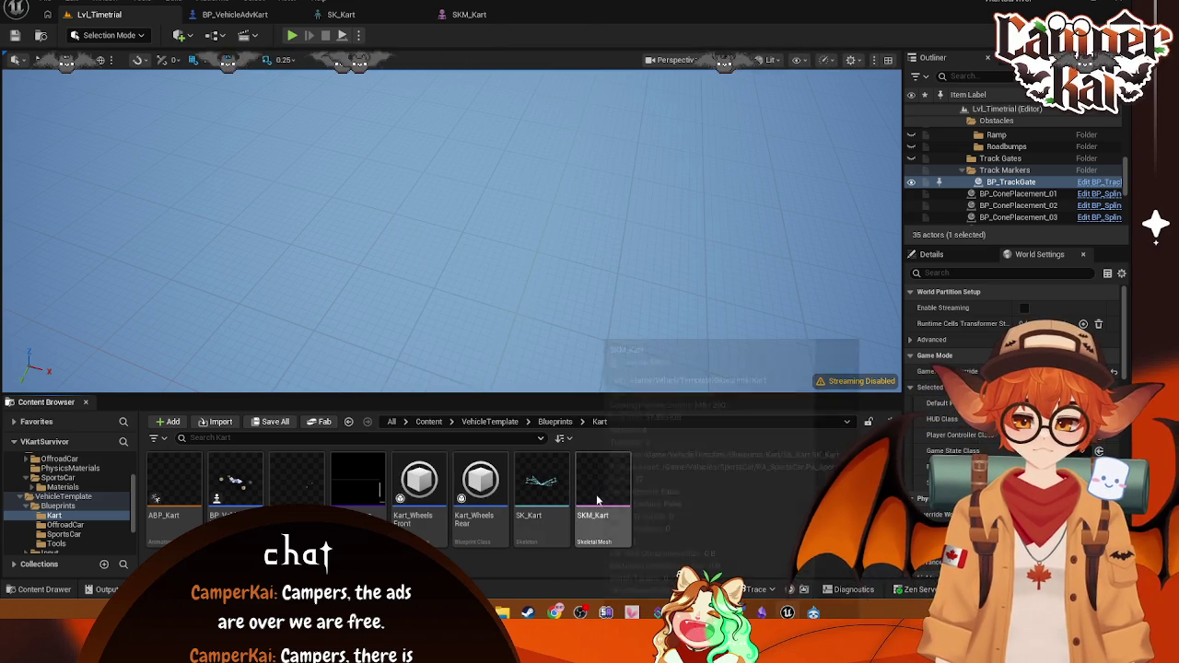
mouse_move(700, 60)
mouse_move(829, 93)
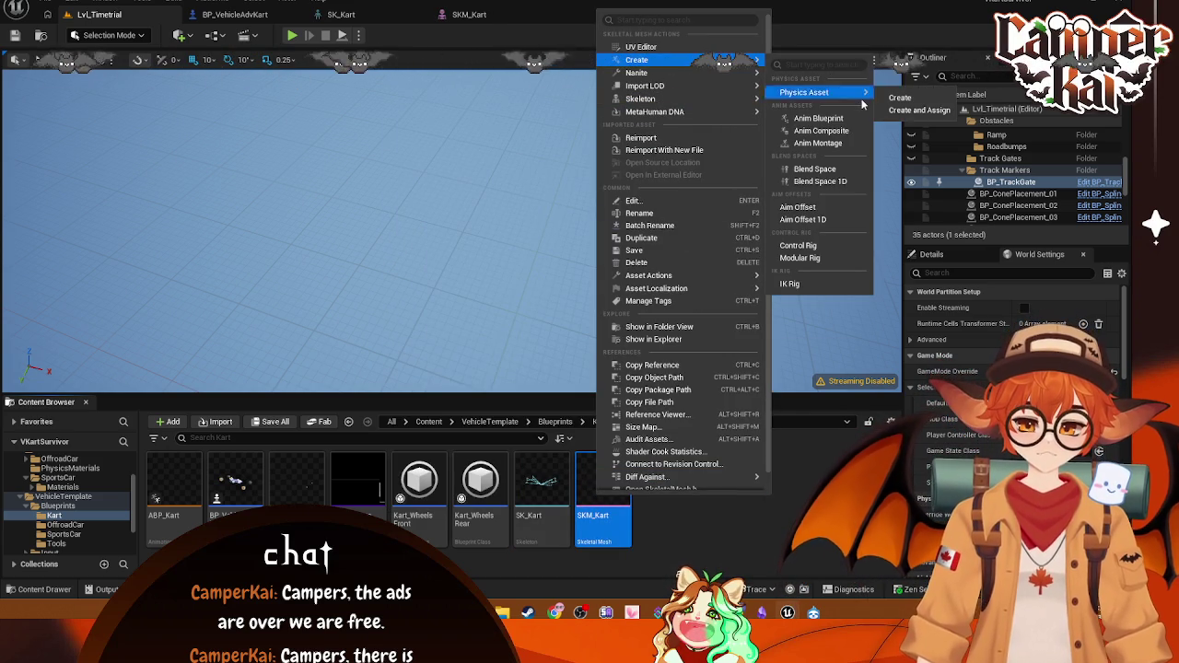
left_click(919, 110)
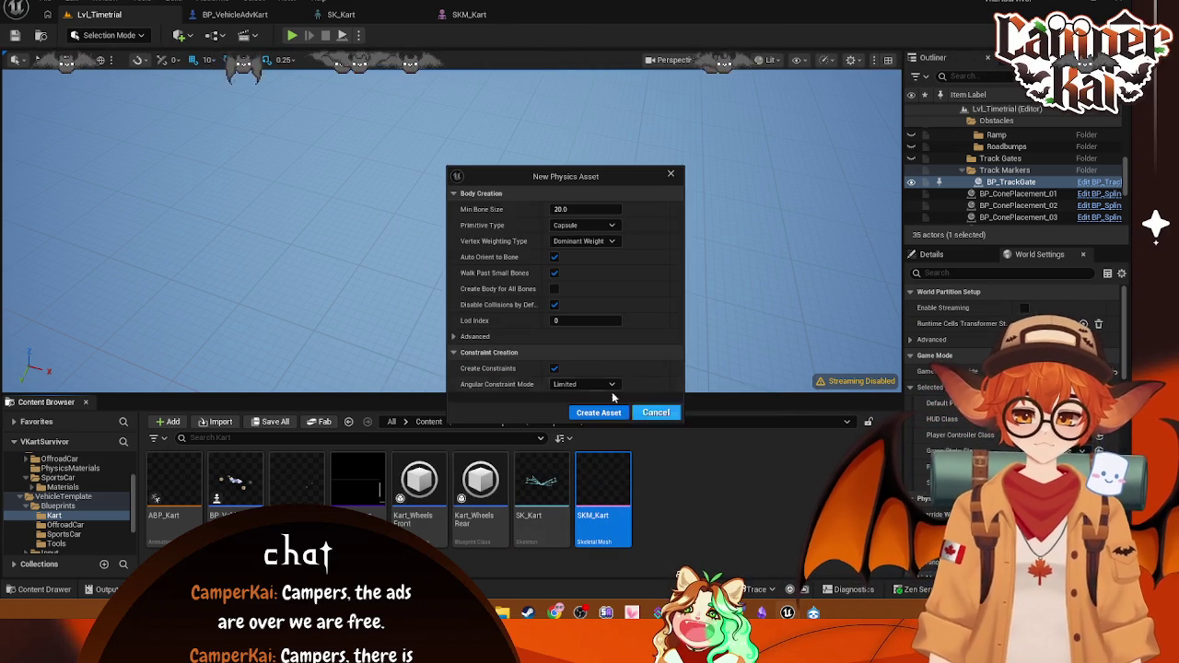
left_click(572, 338)
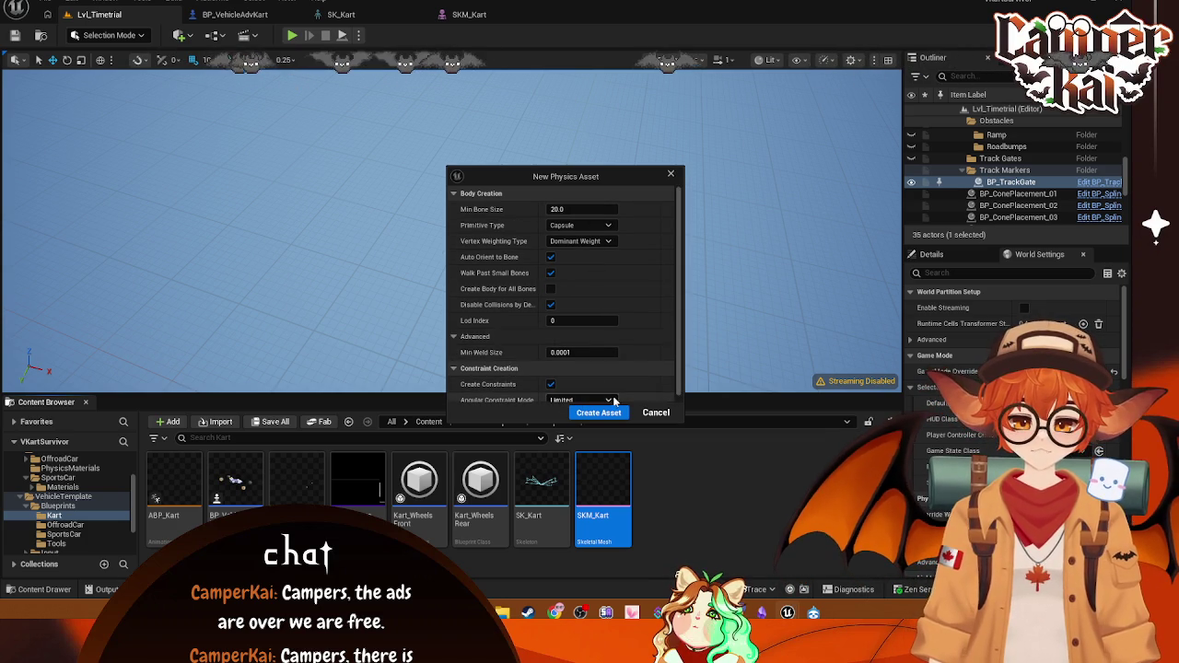
left_click(601, 414)
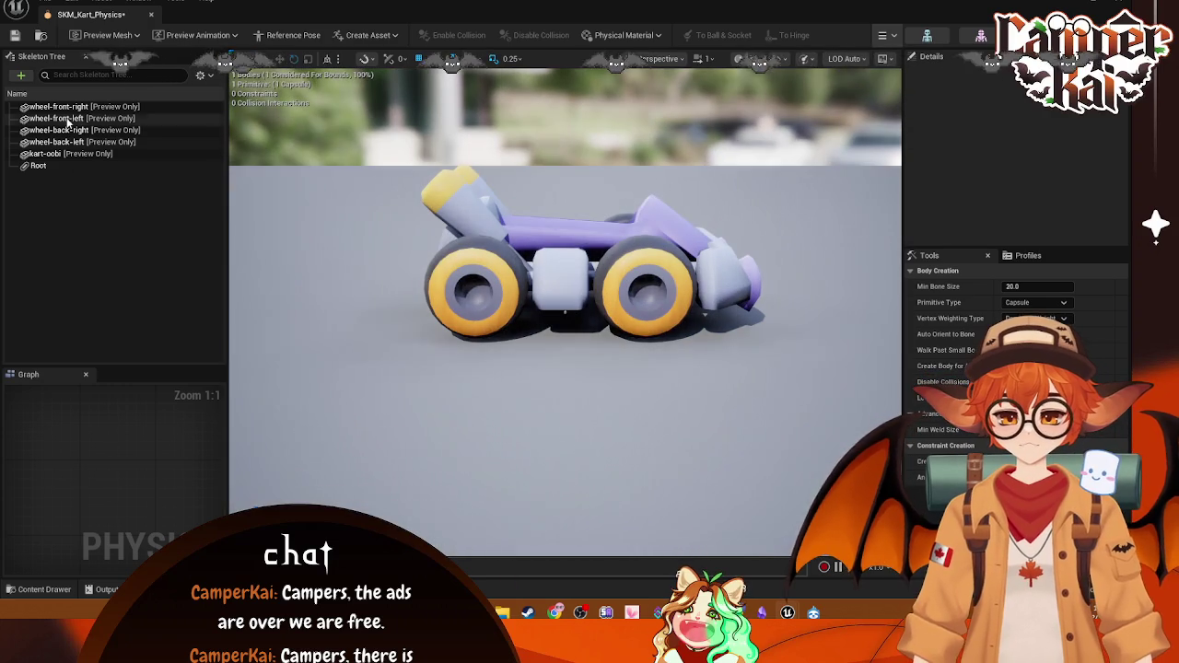
left_click(37, 164)
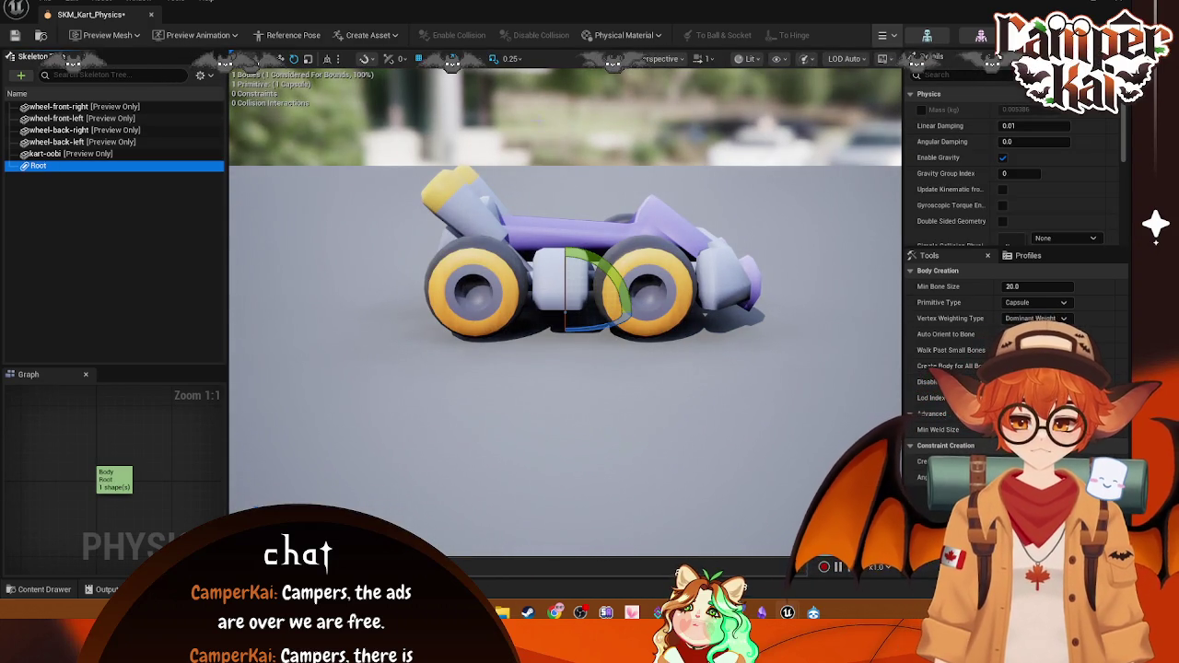
left_click(152, 15)
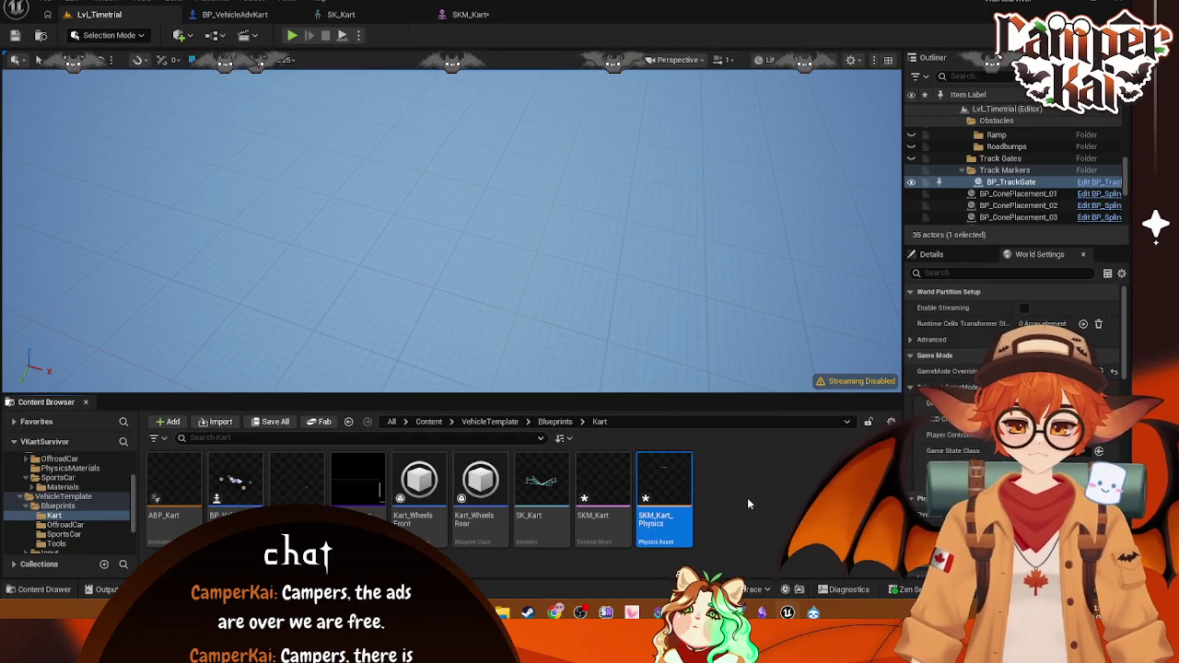
Step: Force-delete SKM_Kart_Physics and copy PA_SportsCar from the SportsCar folder into Kart
key("Delete")
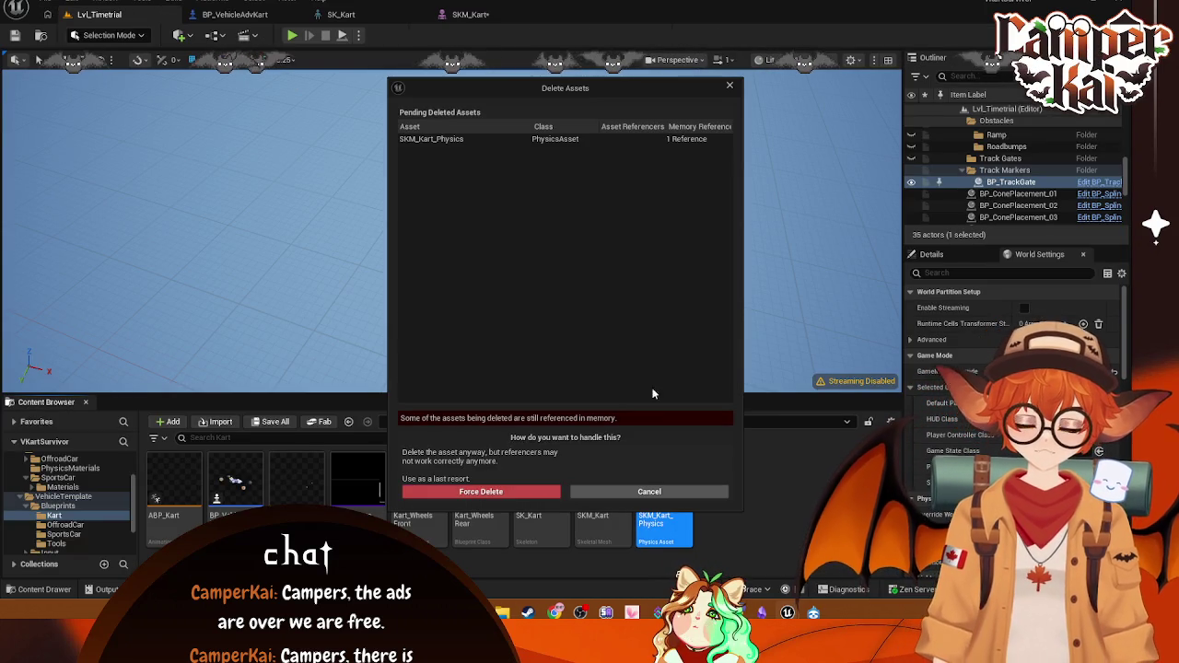
left_click(489, 490)
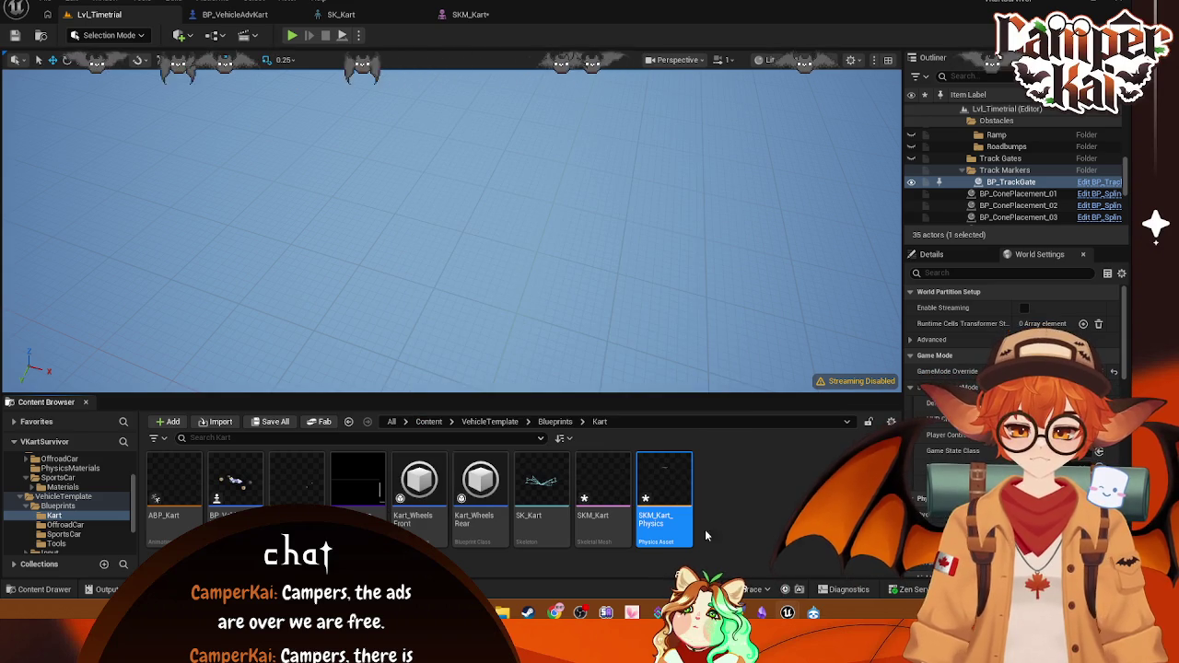
left_click(62, 487)
left_click(527, 421)
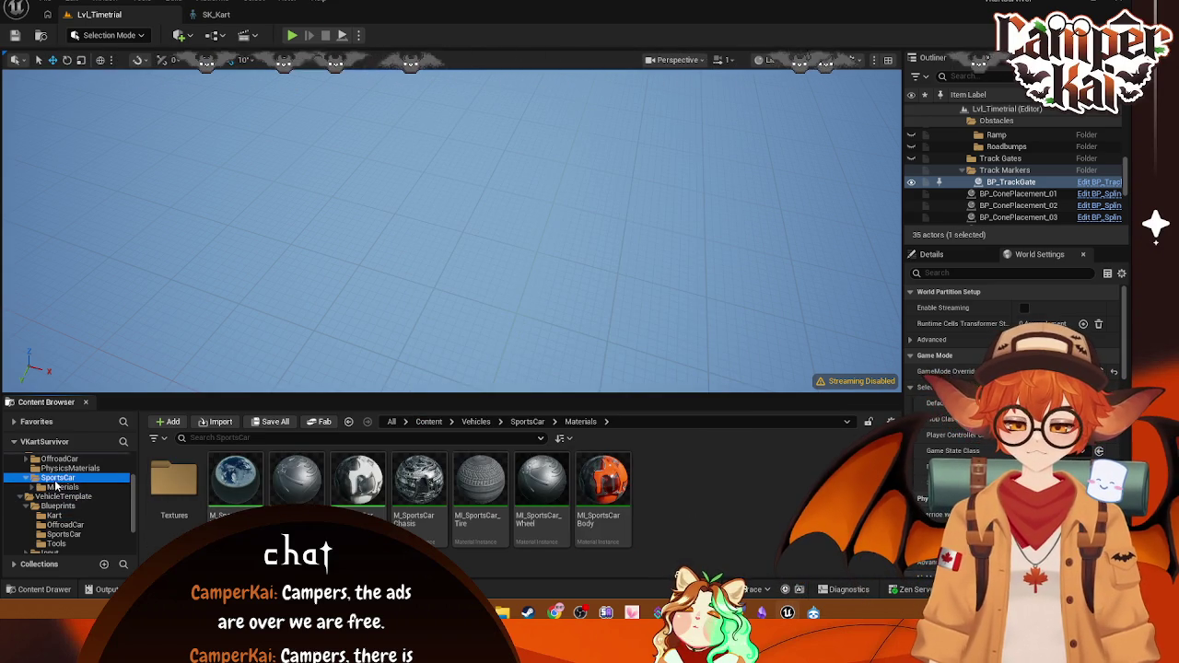
left_click(373, 498)
left_click(55, 516)
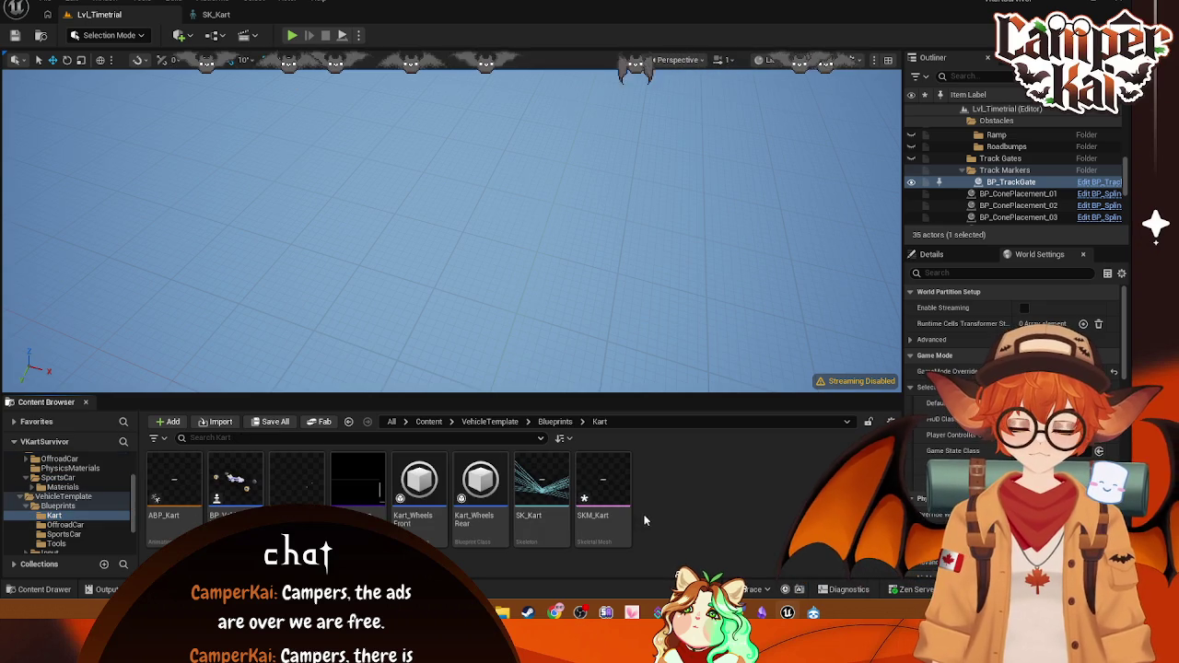
Step: Rename the copied sports car physics asset to PA_Kart and open it
right_click(667, 502)
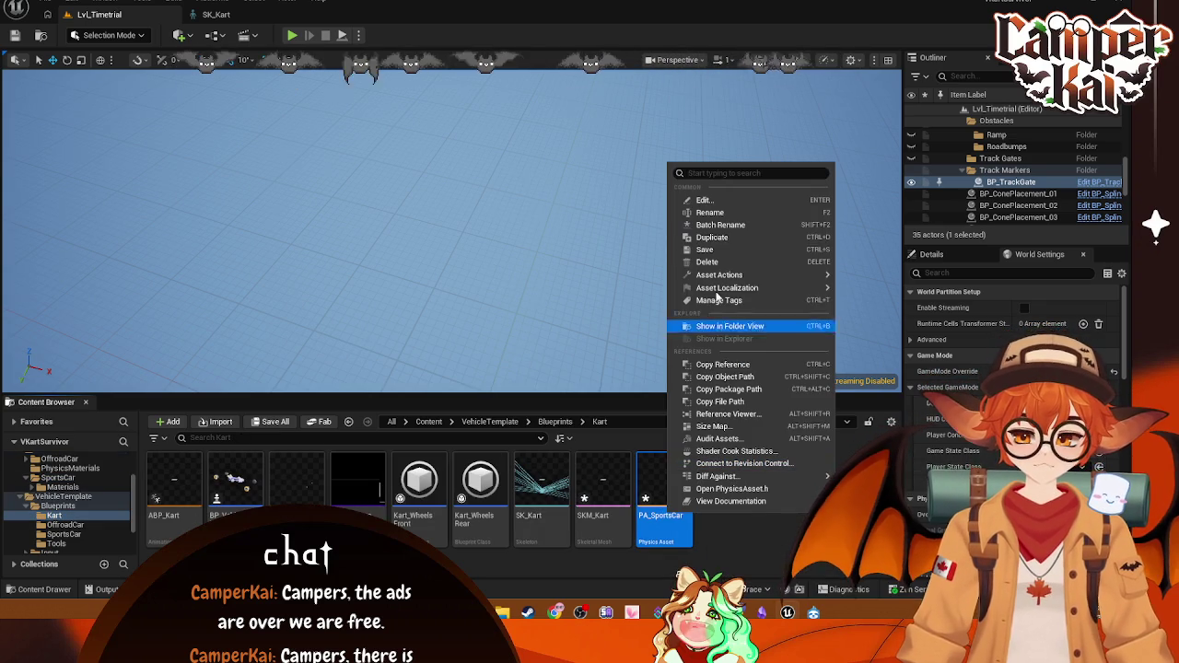
left_click(709, 213)
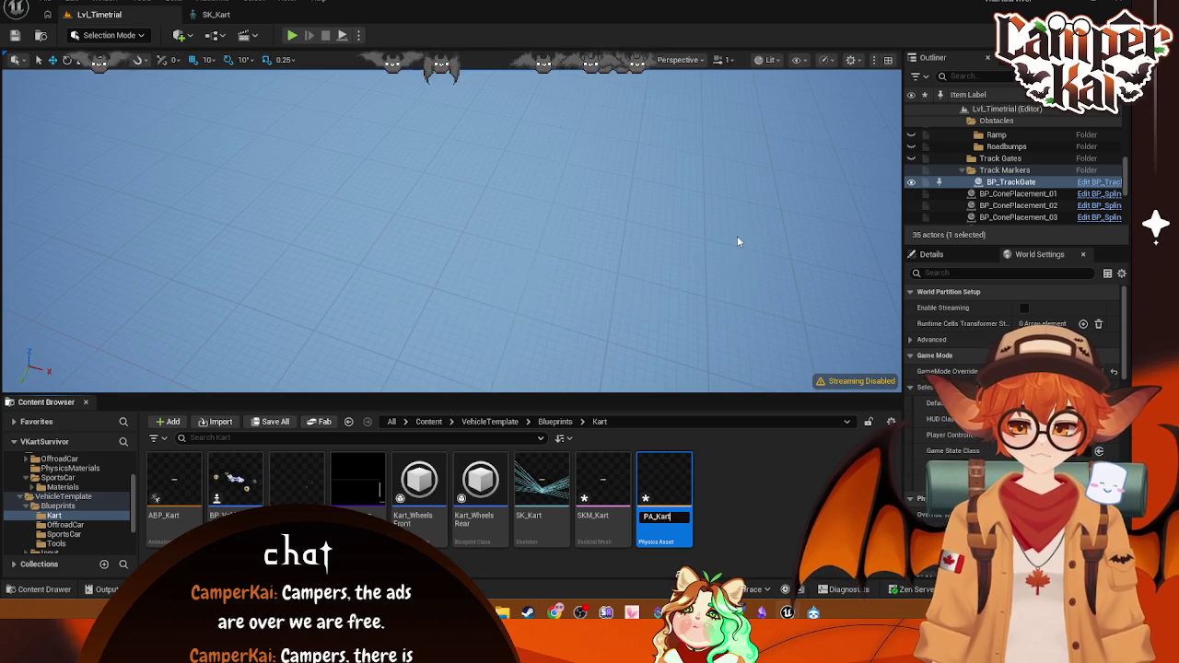
key("Return")
right_click(530, 499)
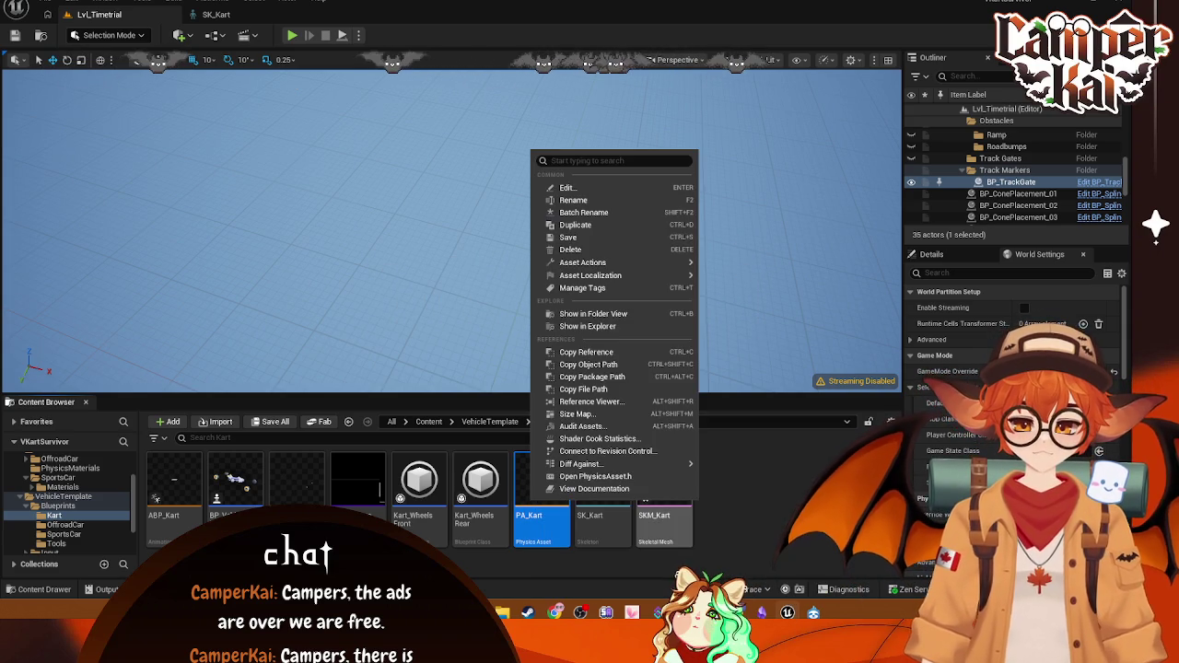
key("Escape")
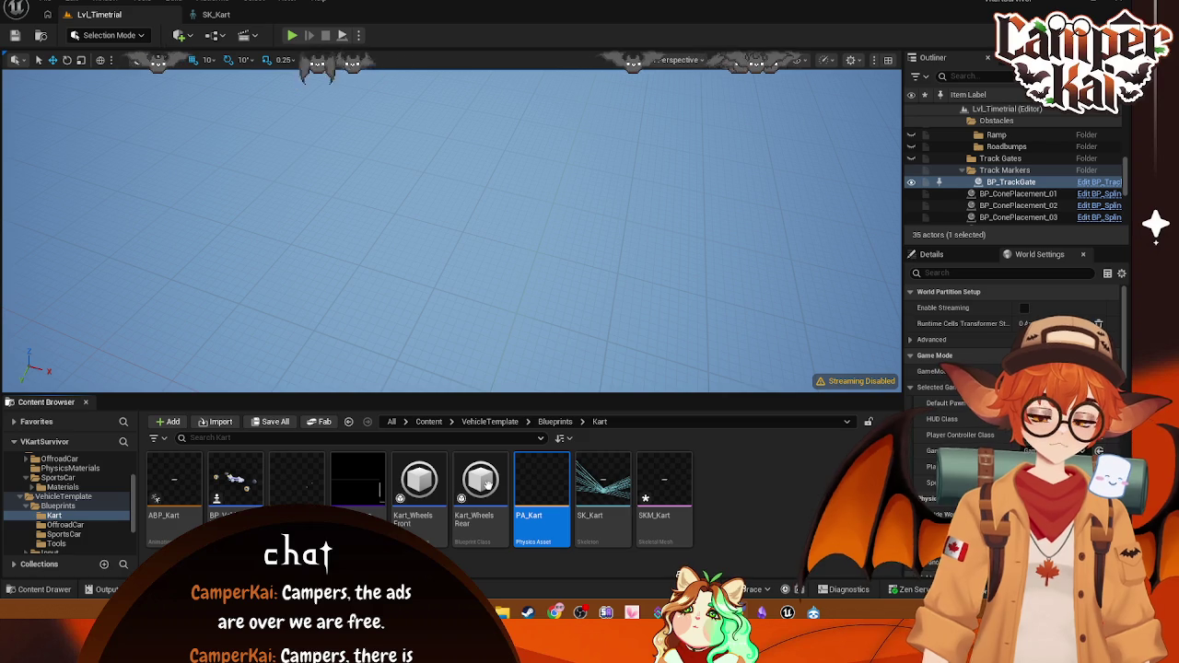
double_click(534, 478)
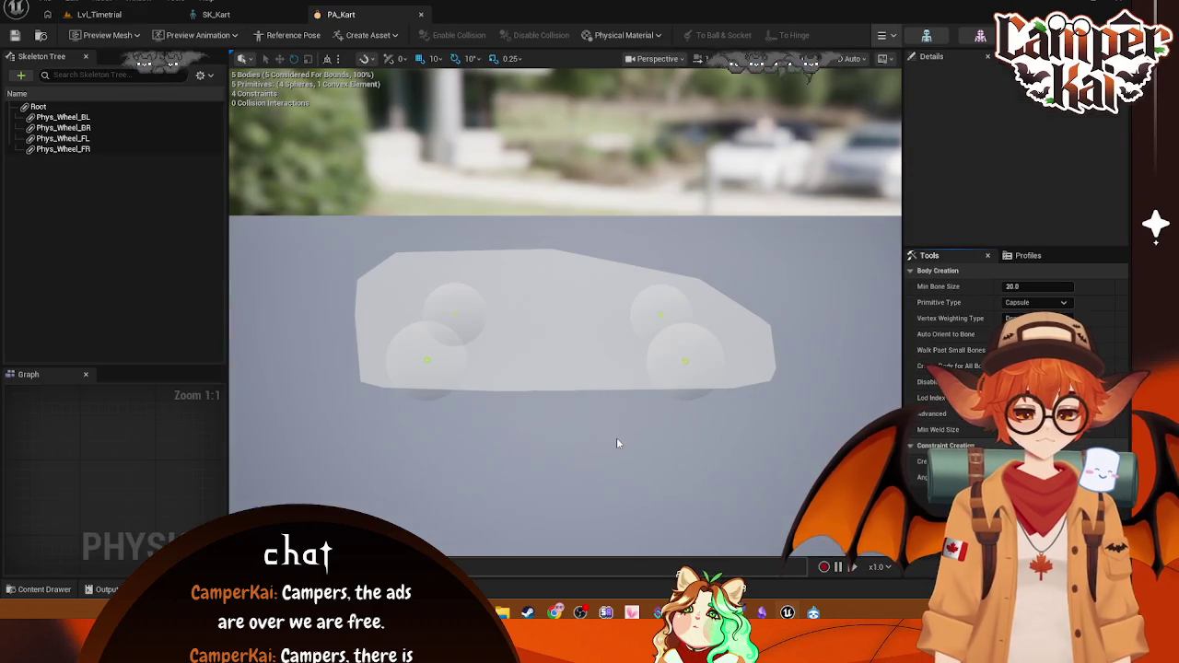
Step: Preview PA_Kart on SKM_Kart and select the large body on Root
left_click(109, 38)
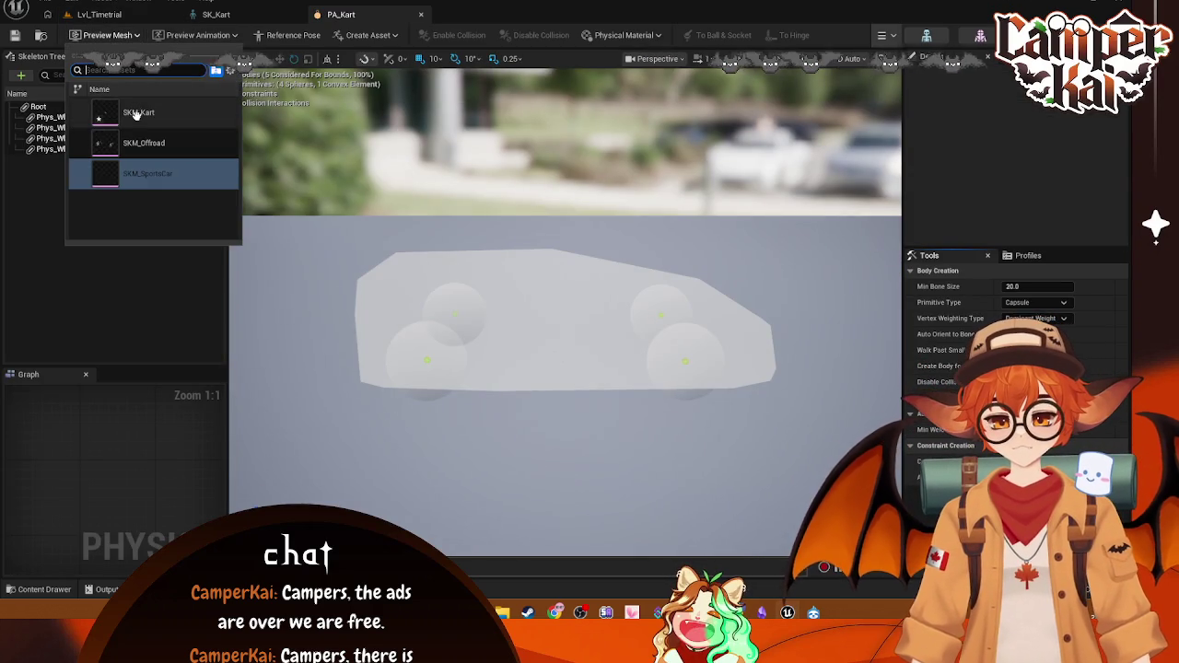
left_click(141, 116)
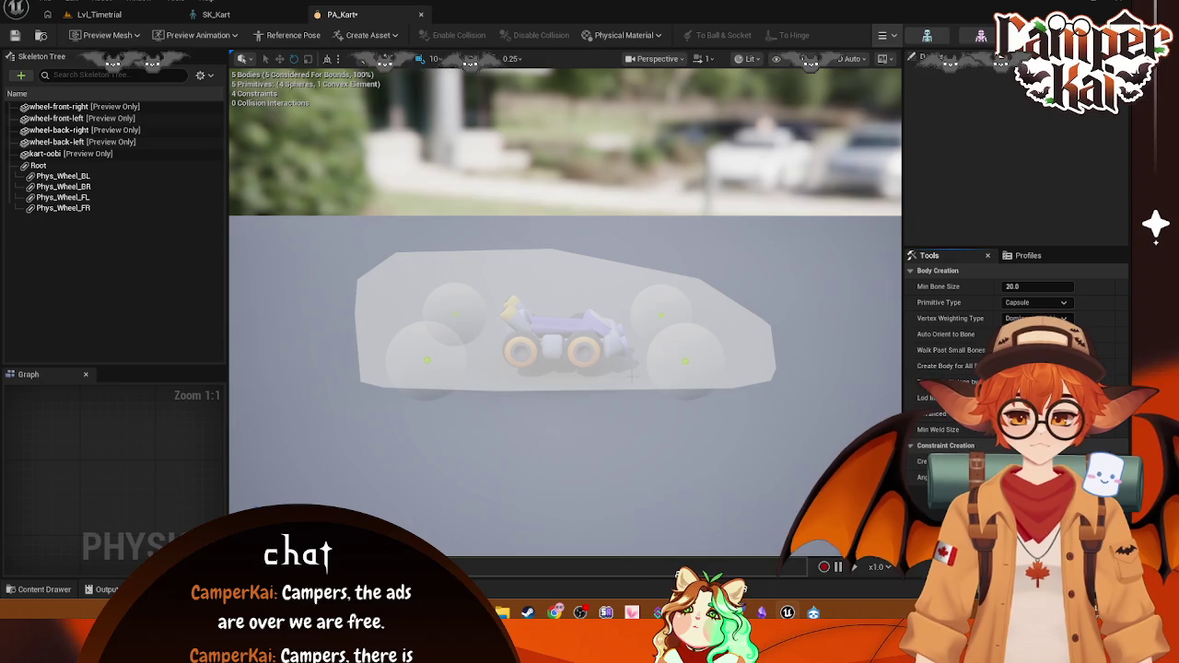
scroll(566, 313, "up", 2)
left_click(588, 295)
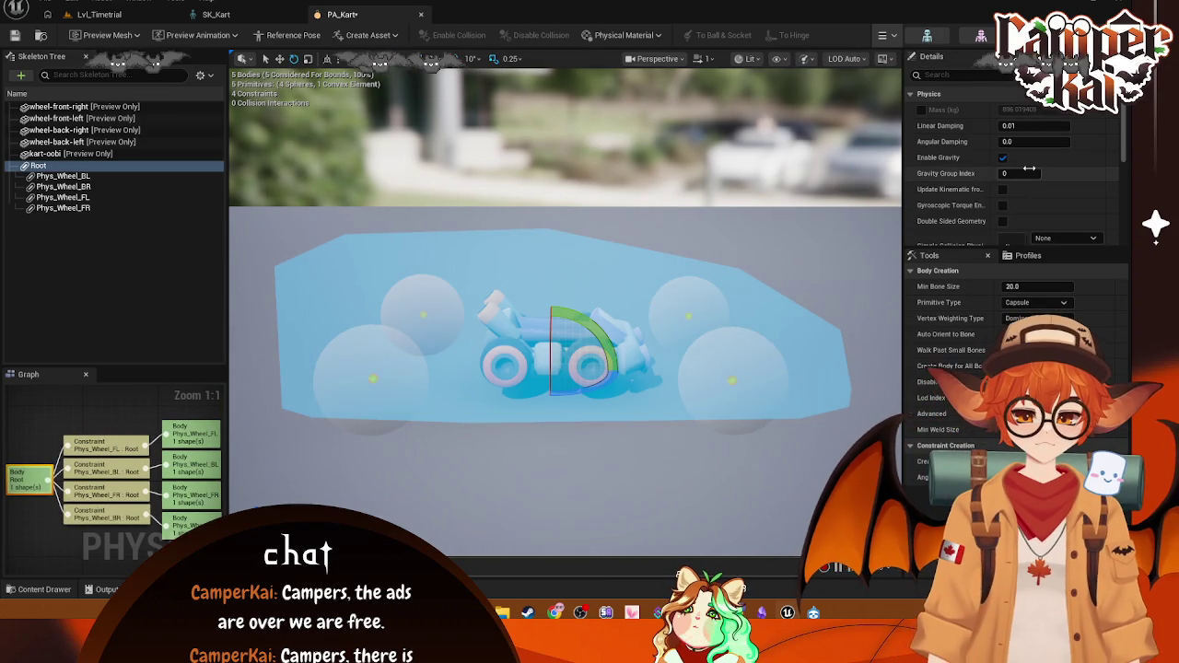
scroll(1032, 175, "down", 3)
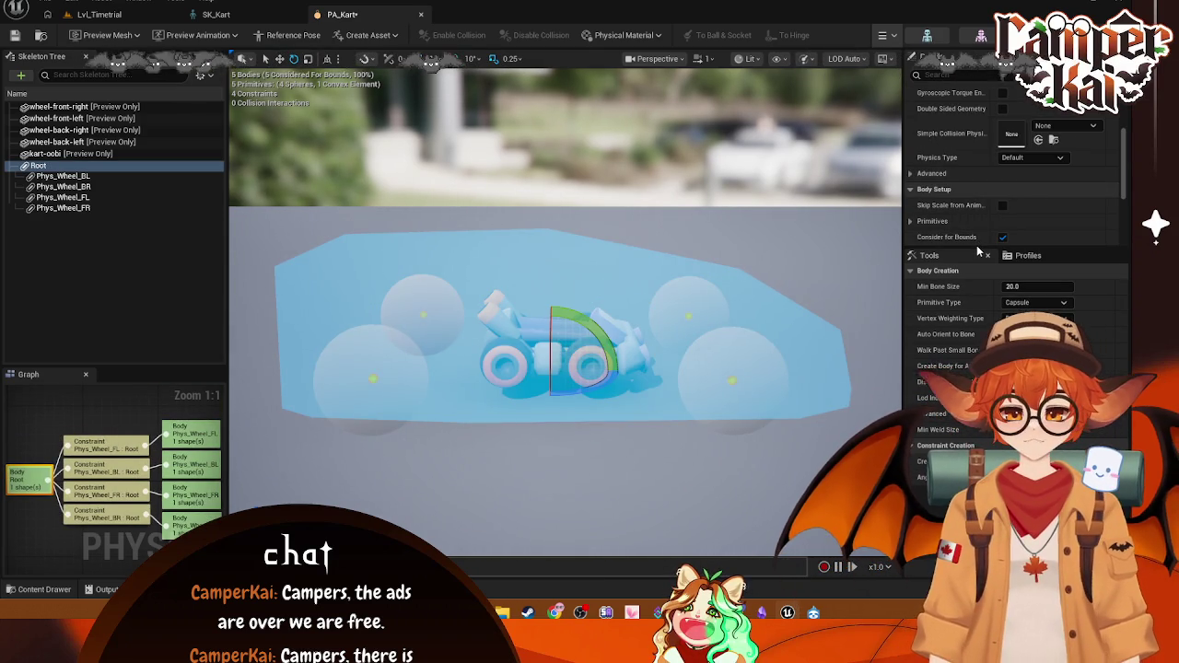
left_click_drag(982, 287, 982, 374)
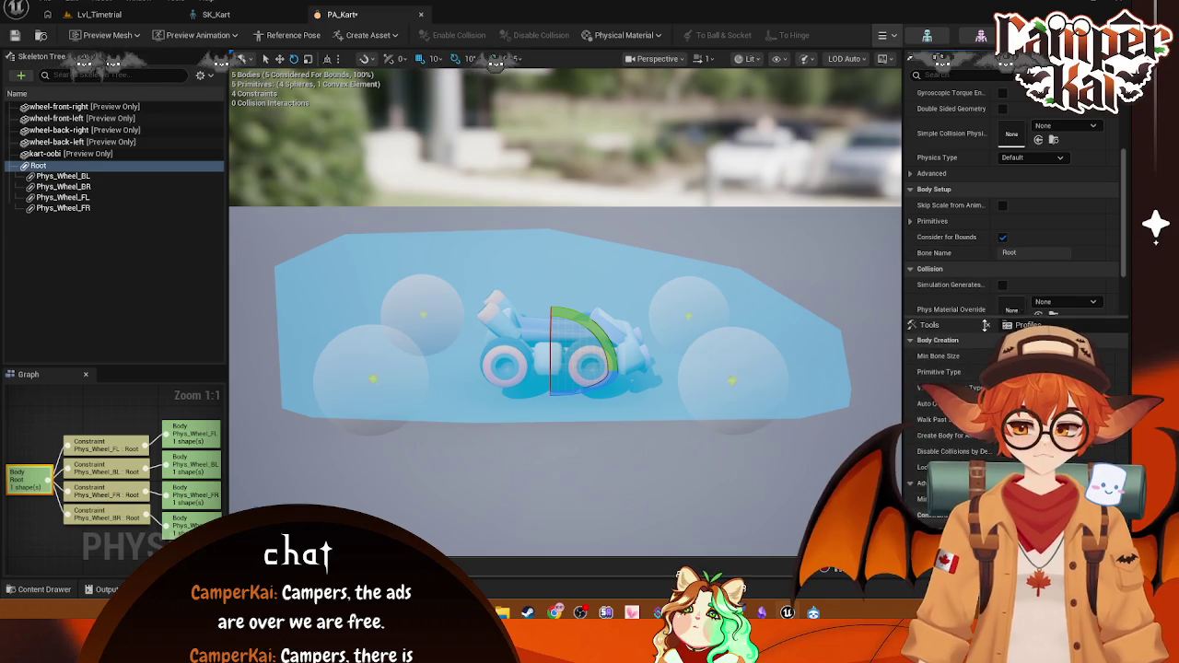
Step: Select the Phys_Wheel_BL body, switch to the move gizmo (W) and focus the view on it
left_click(207, 176)
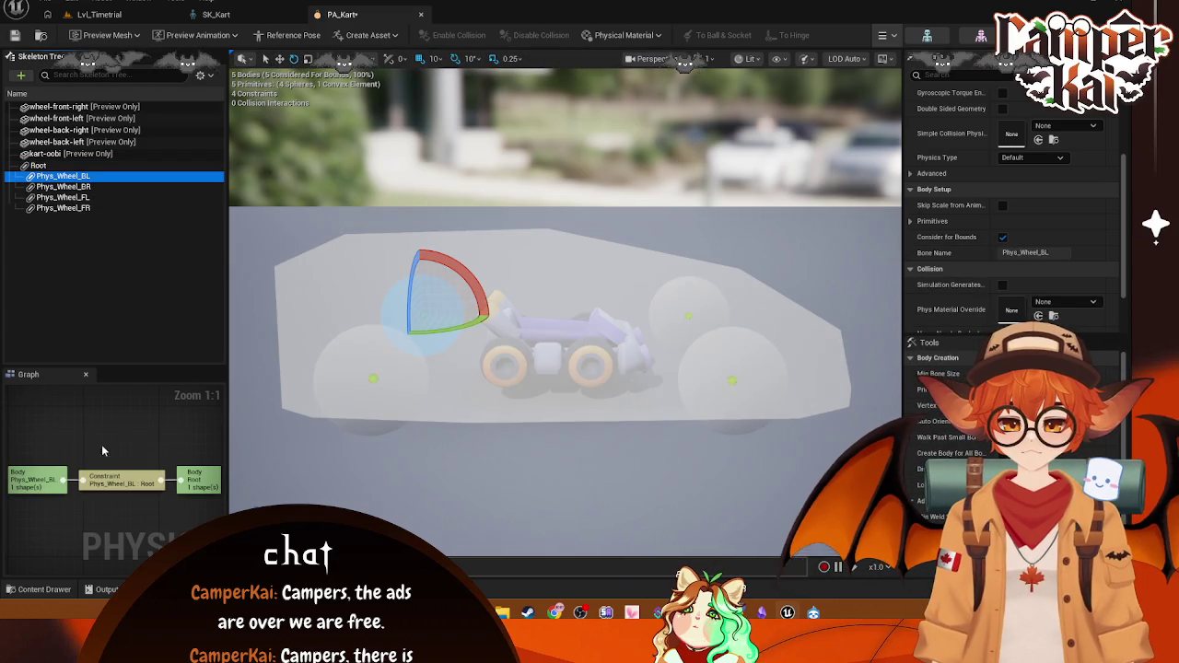
left_click(280, 59)
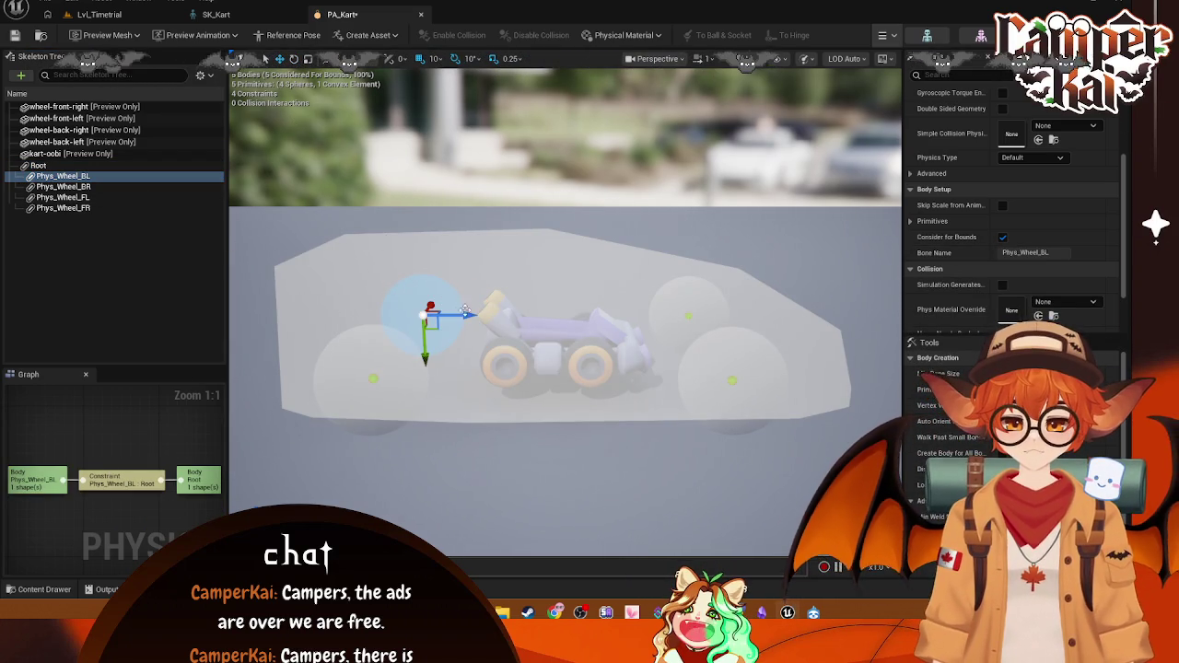
key("f")
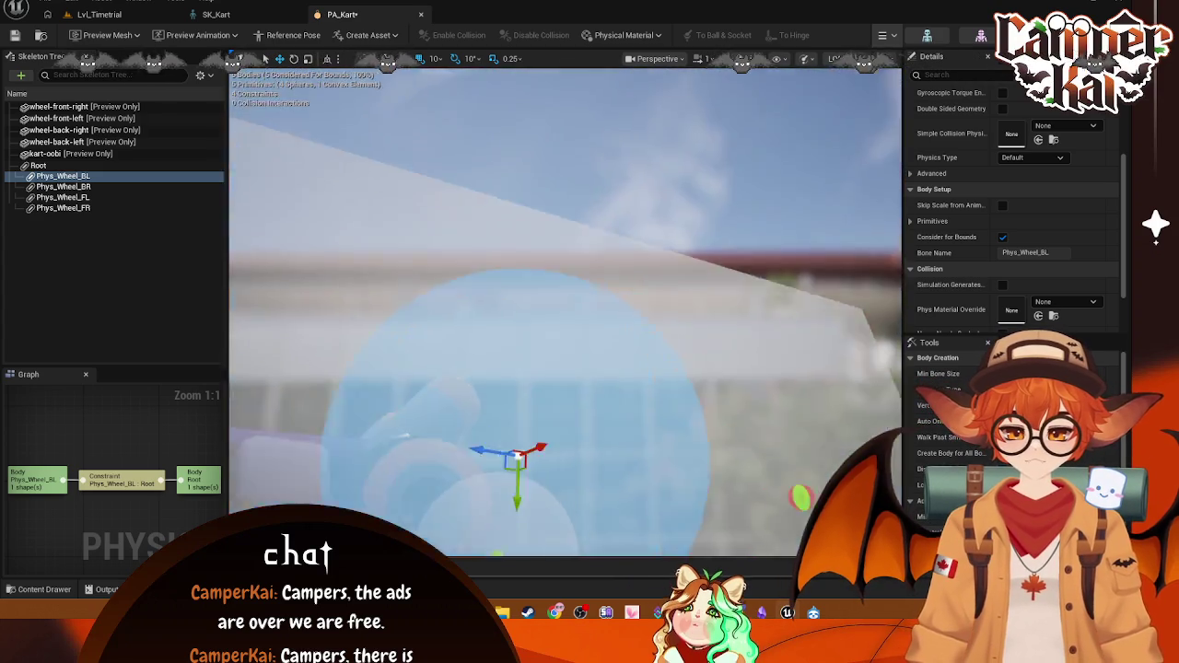
left_click_drag(403, 435, 568, 285)
mouse_move(689, 362)
left_mouse_down()
mouse_move(774, 319)
mouse_move(848, 258)
left_mouse_up()
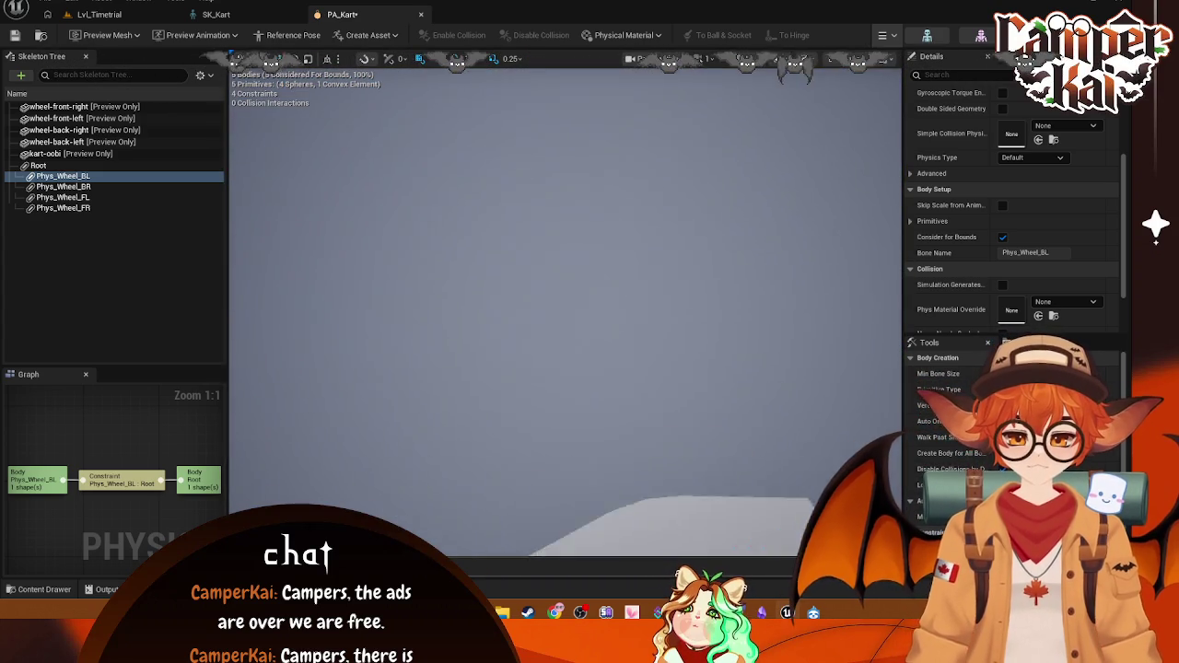
key("f")
left_click_drag(589, 369, 442, 286)
key("f")
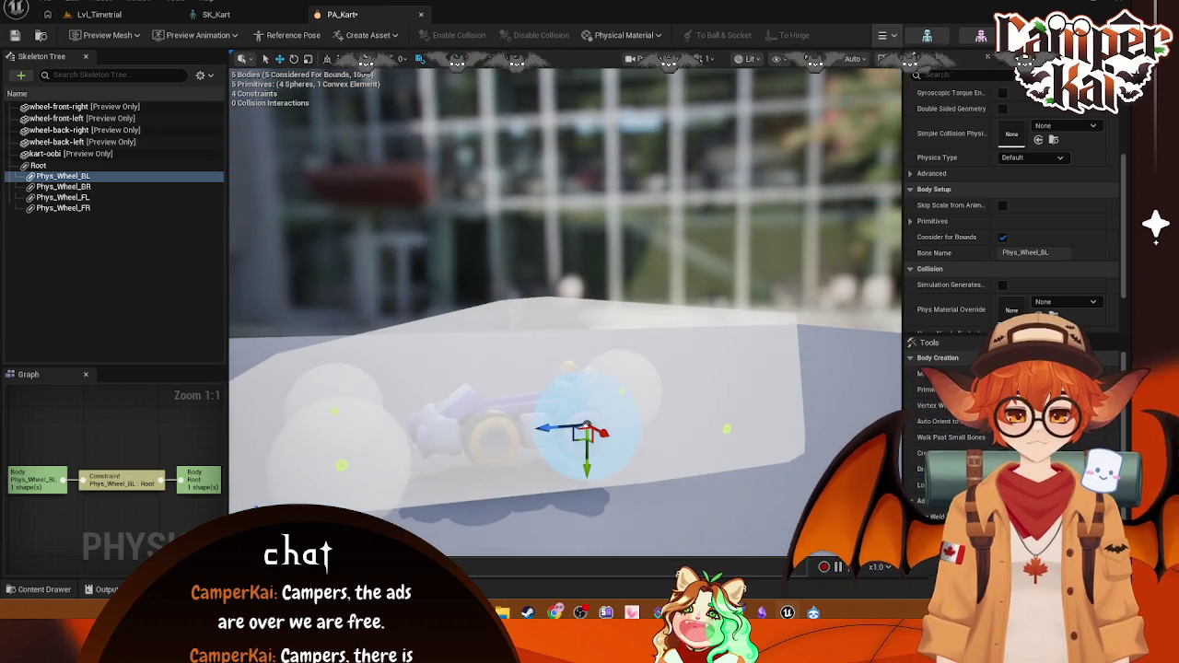
left_click(641, 58)
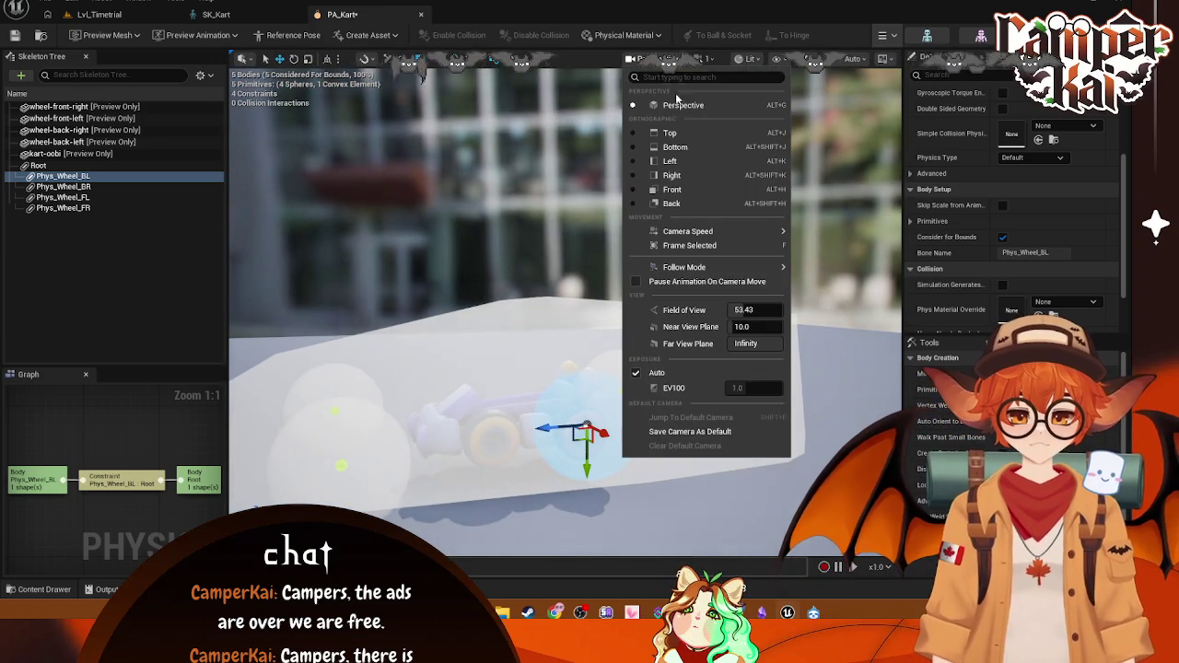
left_click(666, 157)
scroll(636, 295, "down", 2)
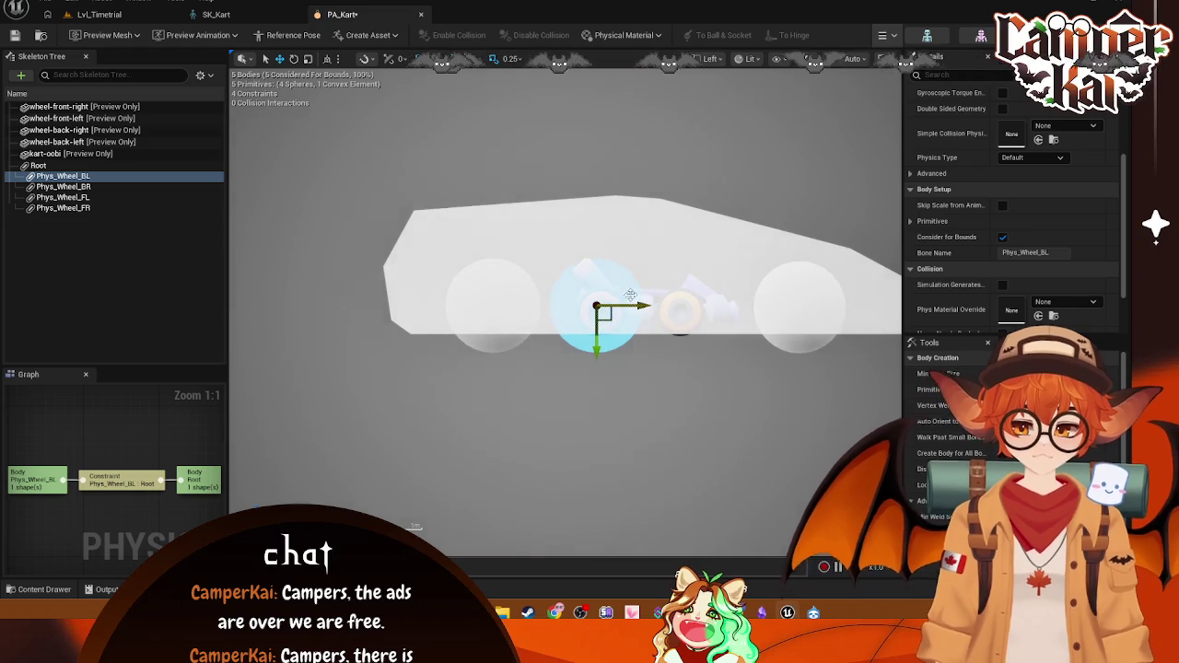
scroll(633, 298, "up", 2)
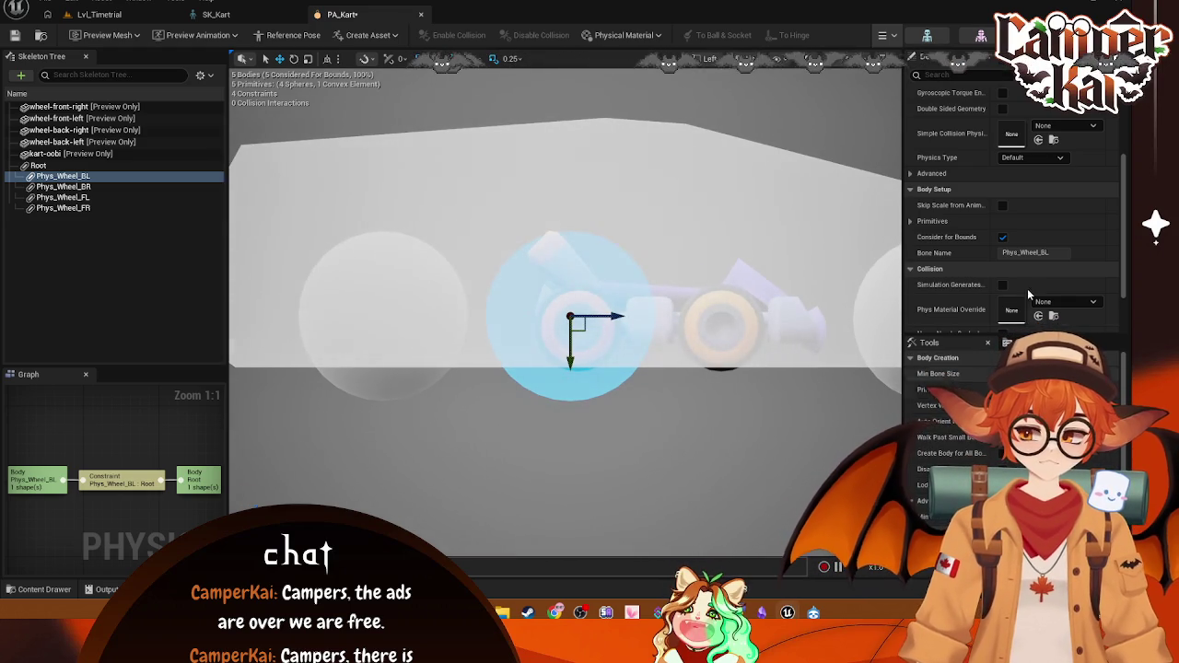
scroll(1021, 137, "up", 3)
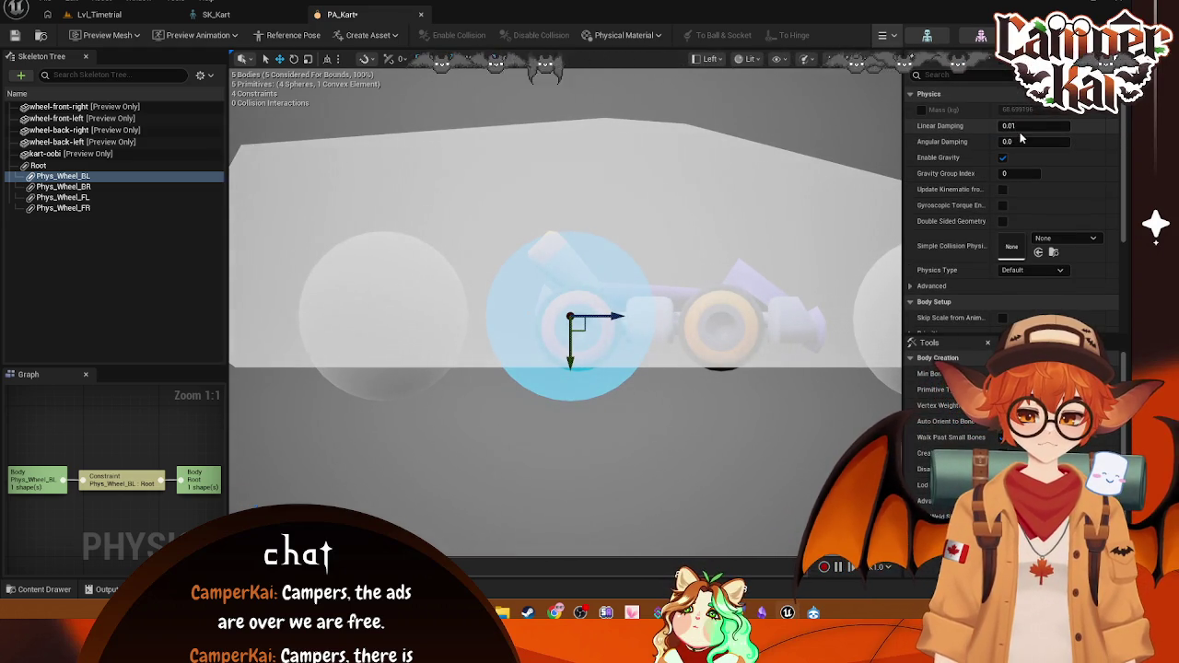
left_click(63, 176)
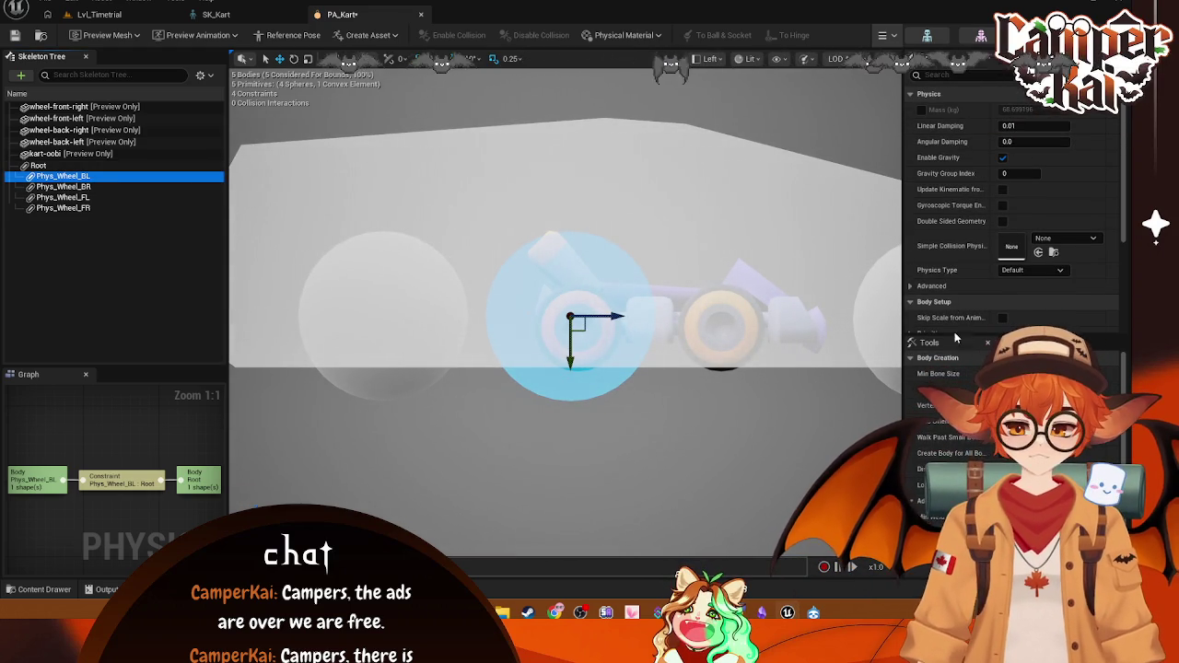
left_click(1006, 342)
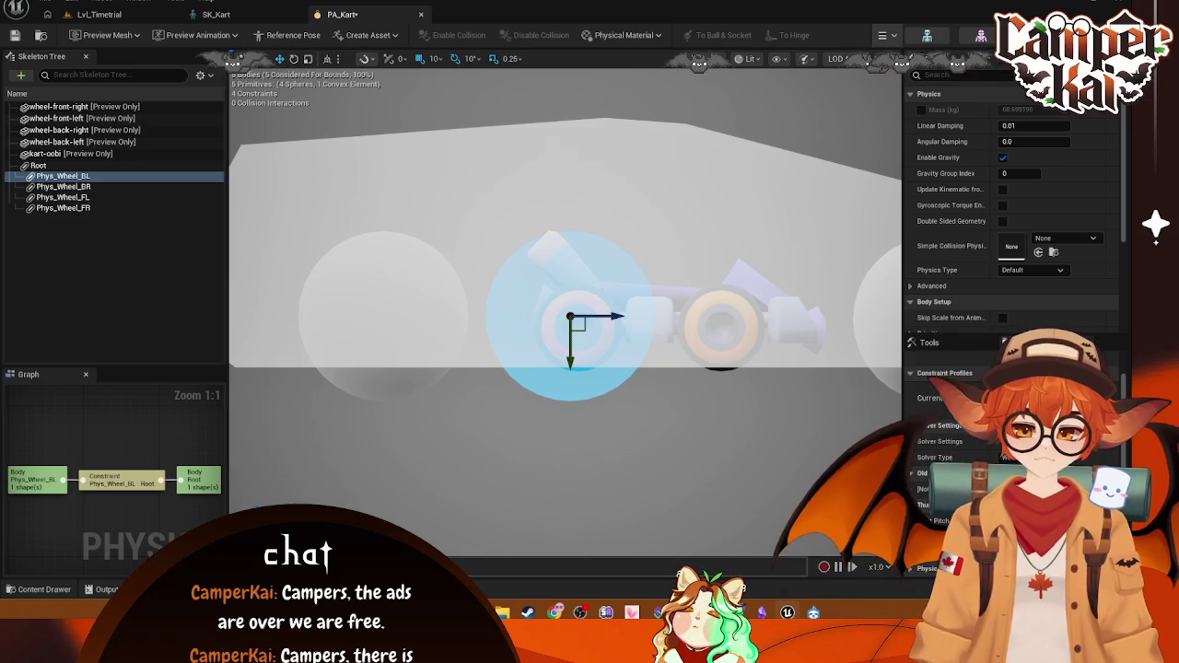
left_click(958, 349)
scroll(912, 493, "down", 1)
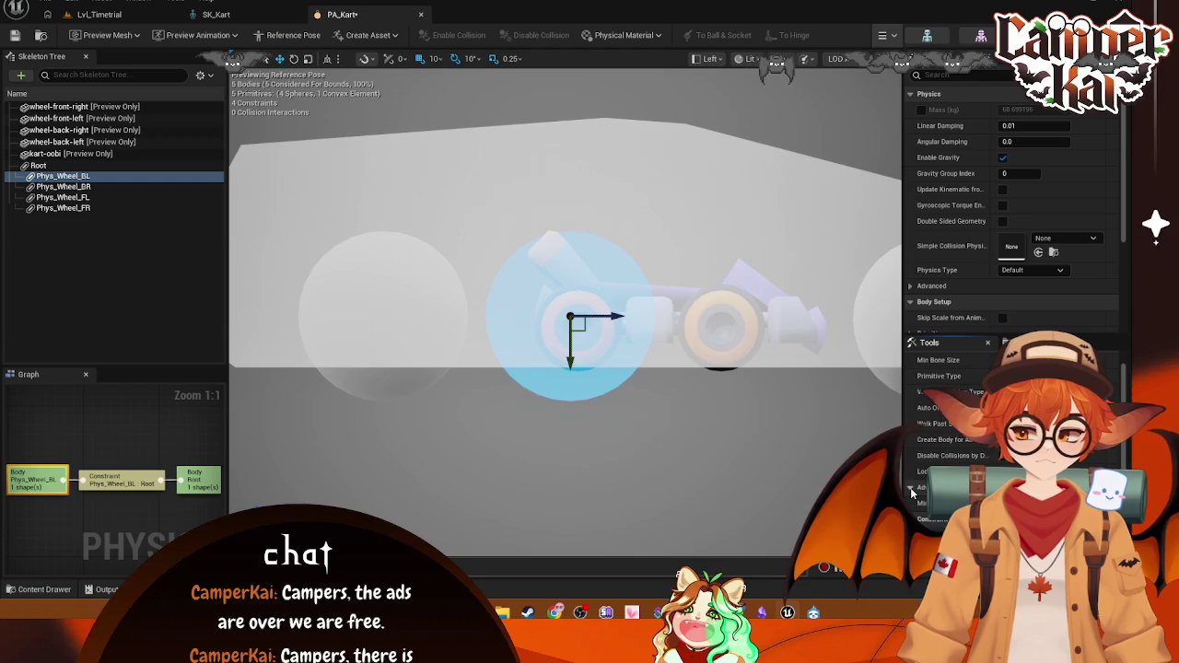
scroll(911, 493, "up", 1)
left_click(616, 394)
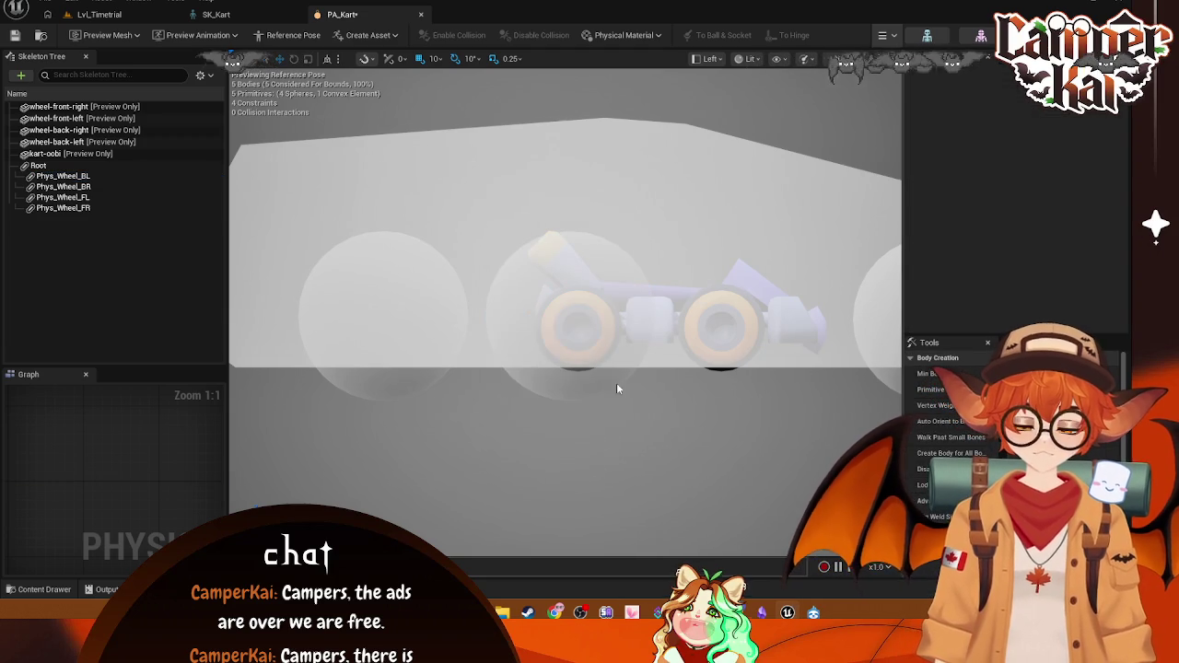
left_click(648, 385)
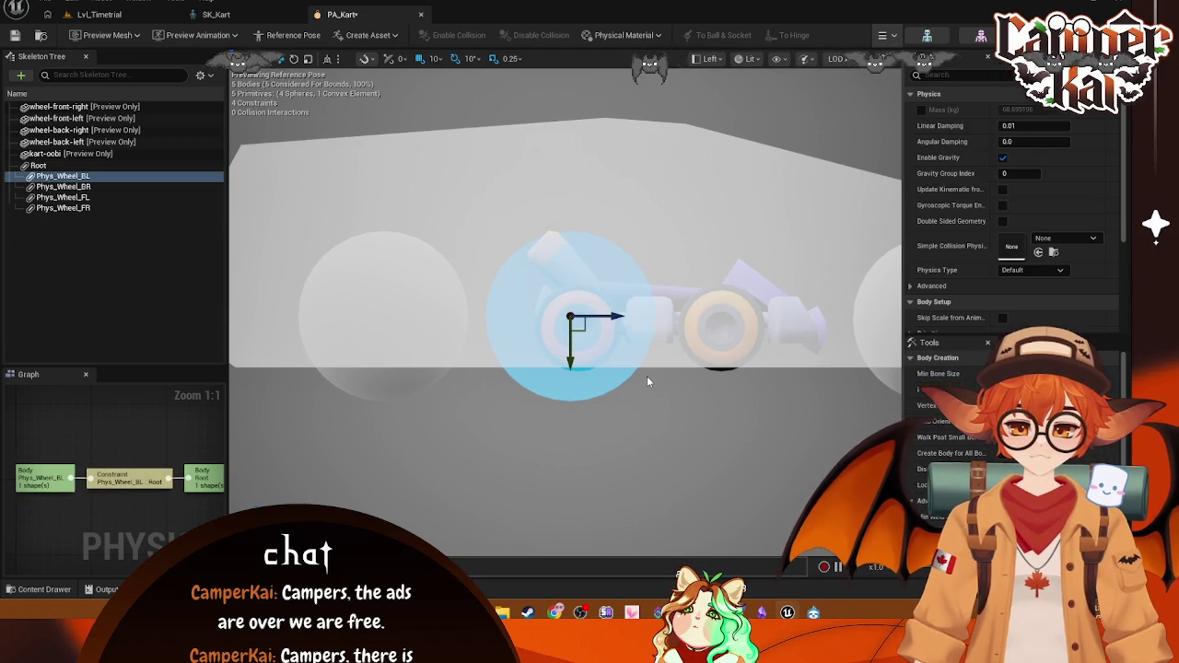
left_click(704, 312)
mouse_move(704, 311)
left_mouse_down()
mouse_move(651, 259)
mouse_move(539, 387)
left_mouse_up()
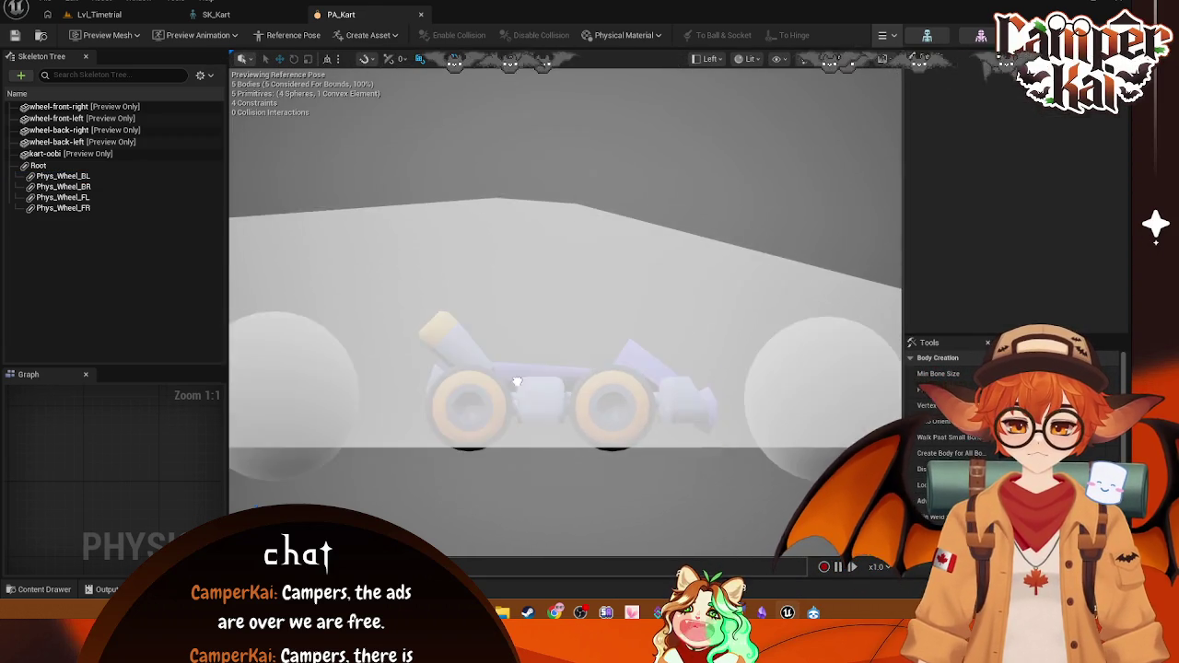
scroll(539, 387, "down", 3)
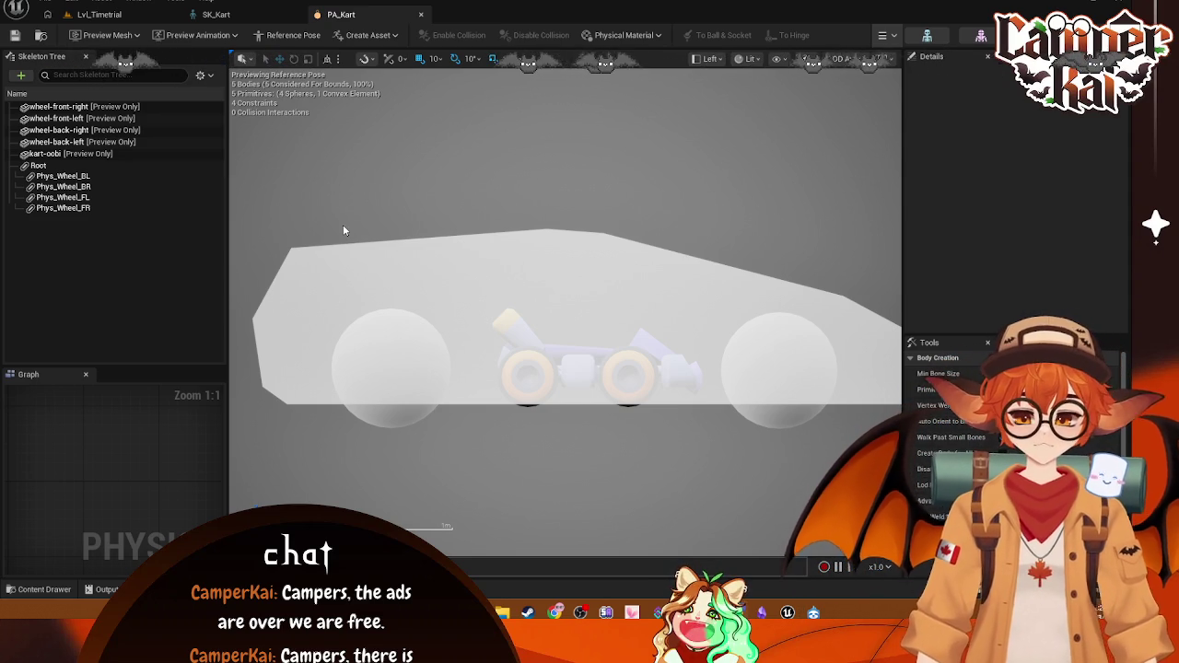
scroll(447, 227, "down", 2)
left_click_drag(502, 168, 556, 197)
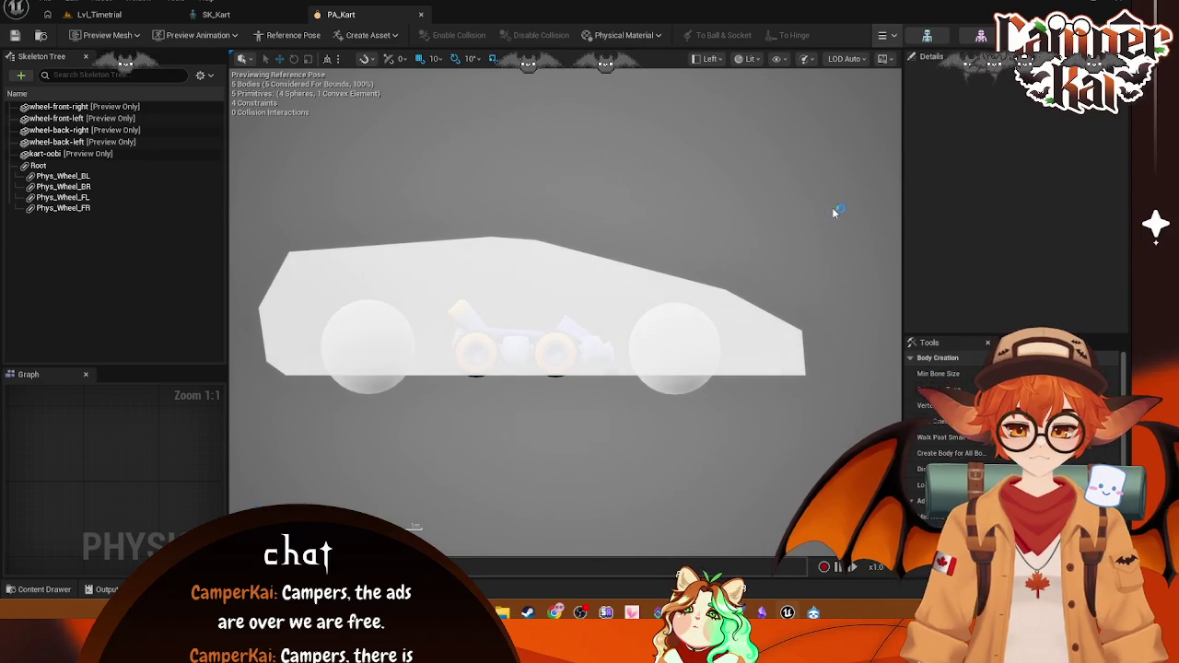
key("super+shift+s")
mouse_move(835, 172)
left_mouse_down()
mouse_move(448, 478)
mouse_move(244, 479)
left_mouse_up()
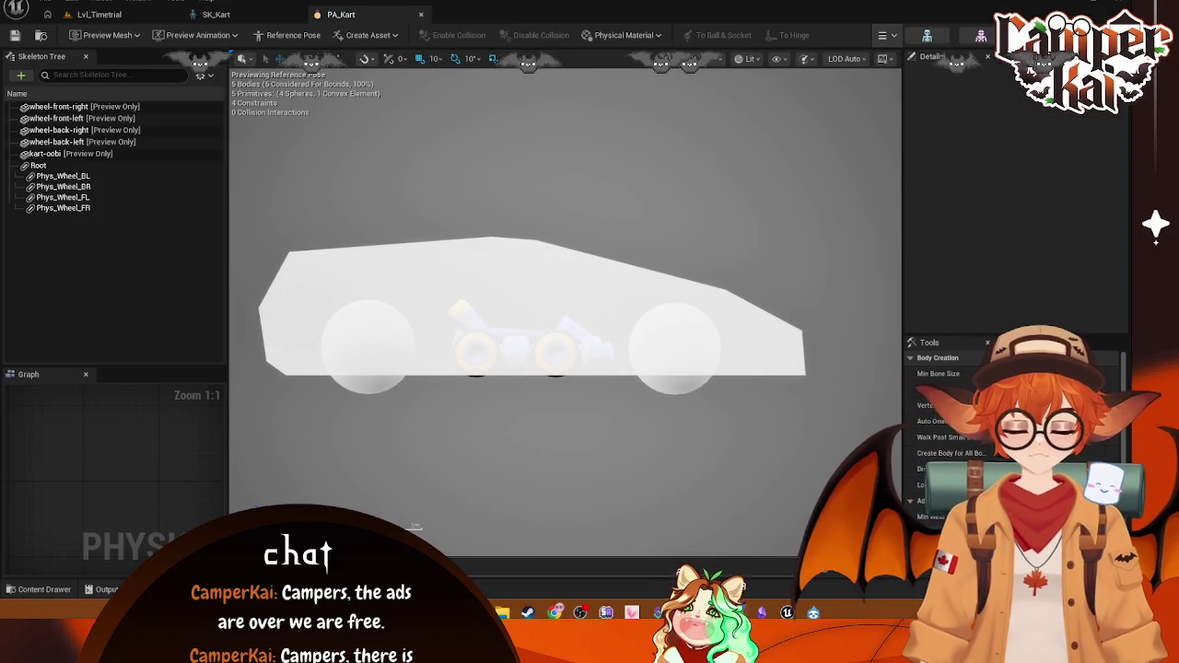
left_click(62, 176)
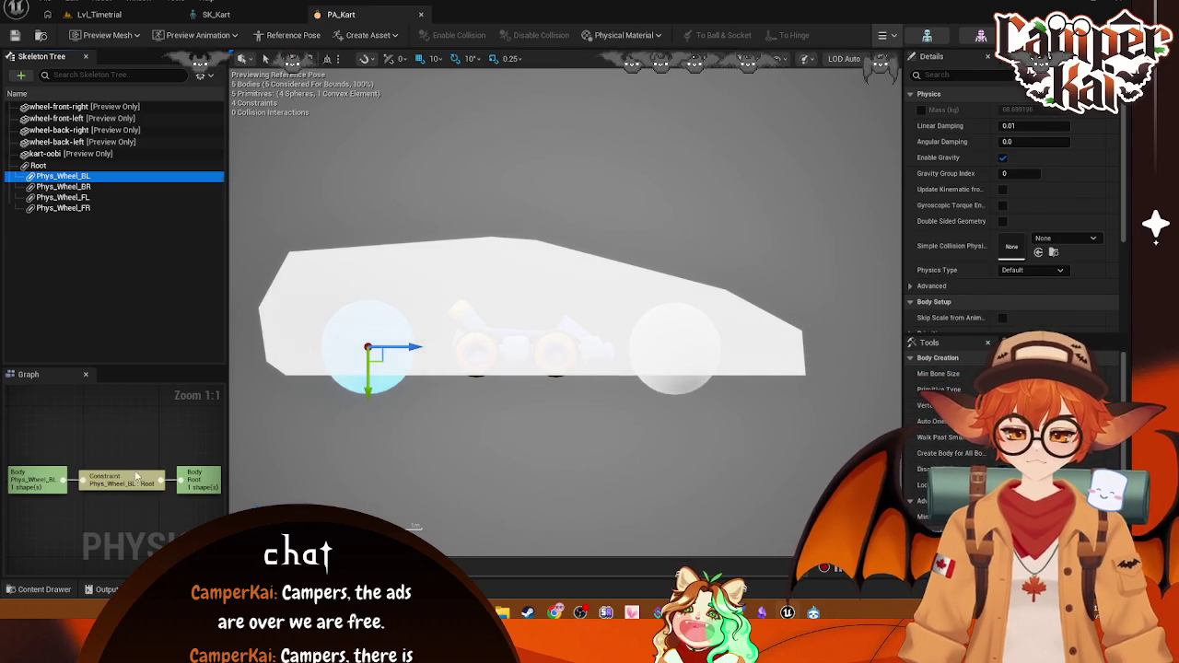
left_click(138, 476)
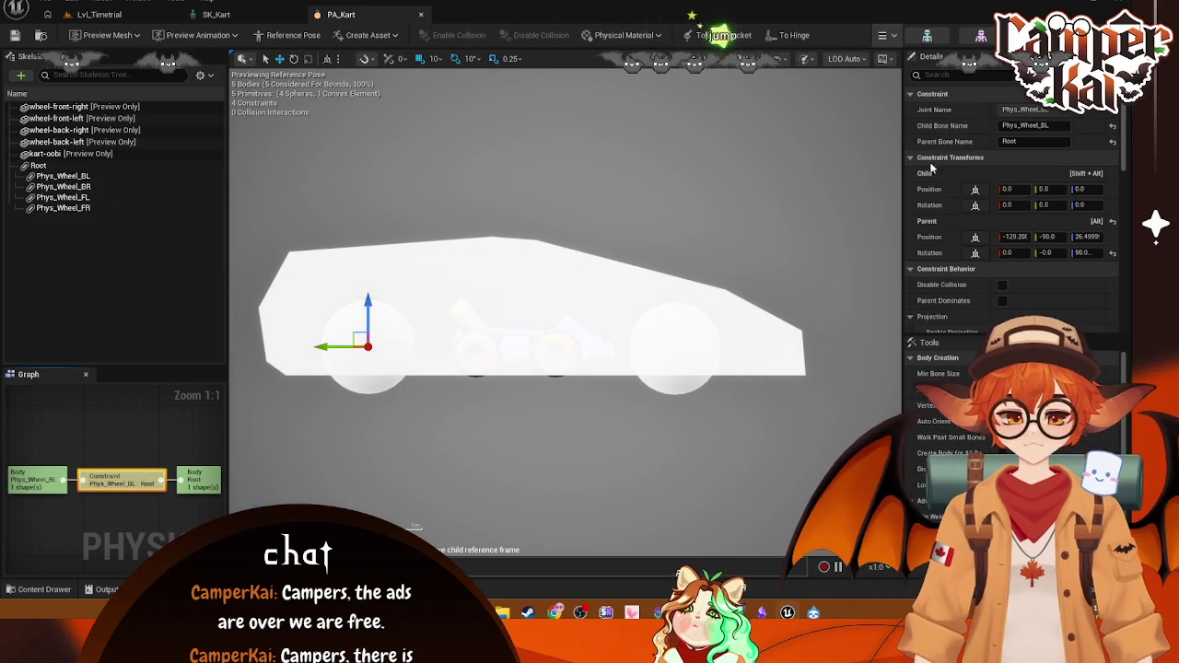
type("0")
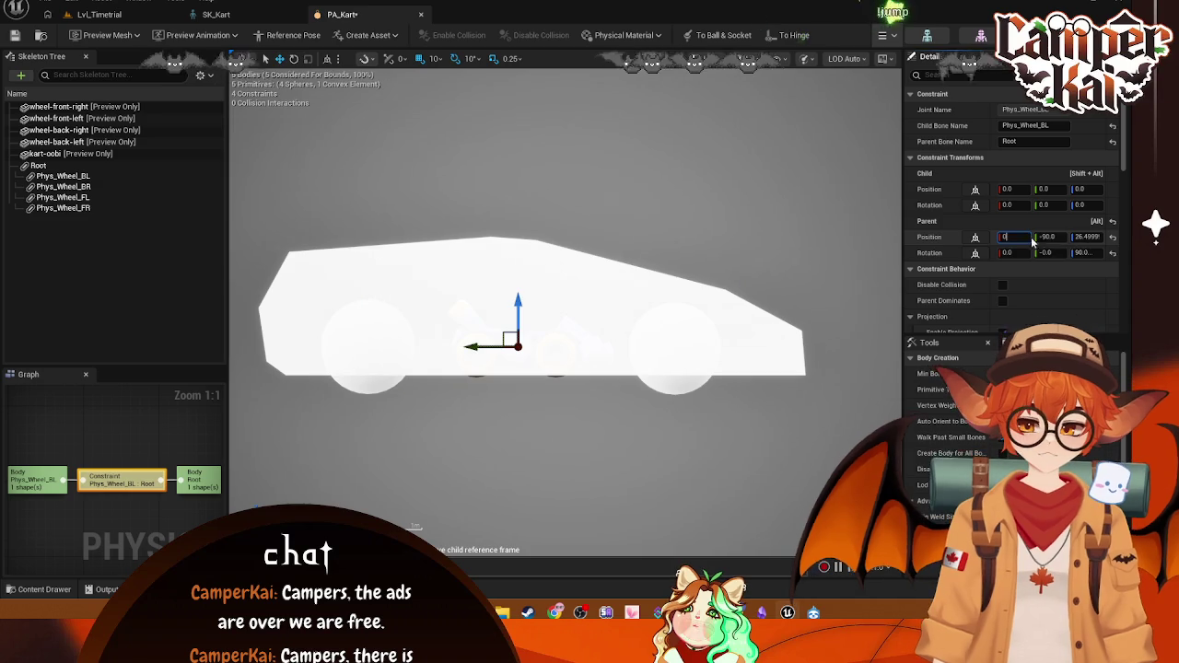
key("Tab")
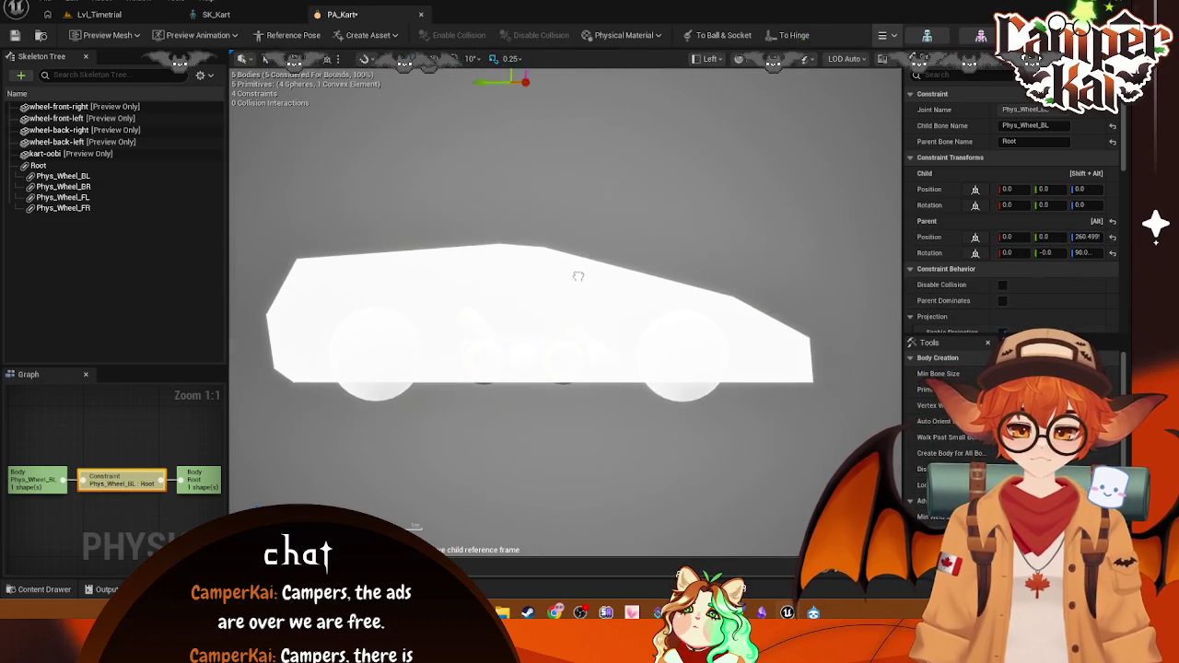
left_click(708, 58)
key("Escape")
mouse_move(697, 129)
left_mouse_down()
mouse_move(742, 286)
mouse_move(811, 360)
left_mouse_up()
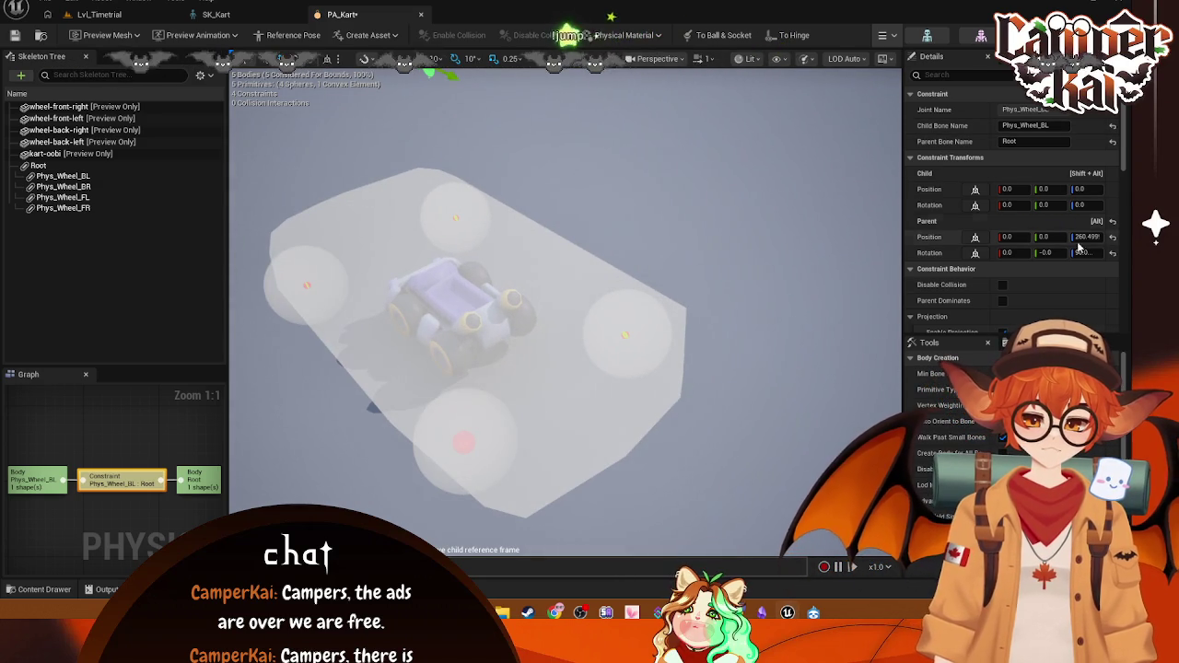
left_click(1087, 237)
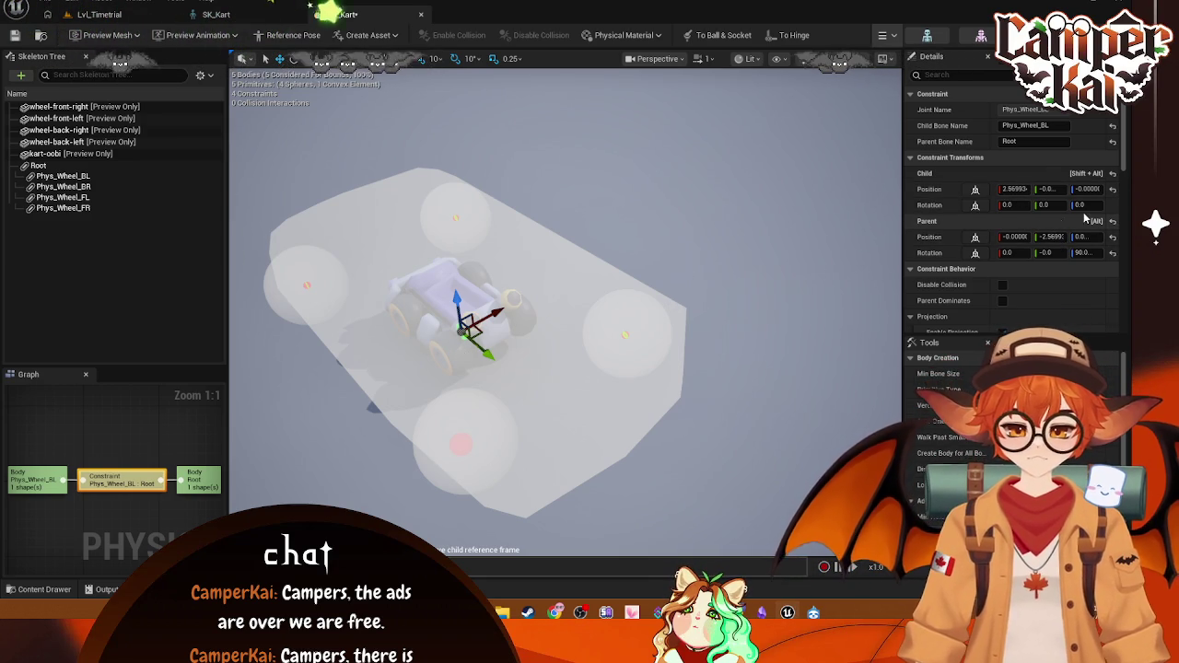
key("ctrl+z")
key("ctrl+z")
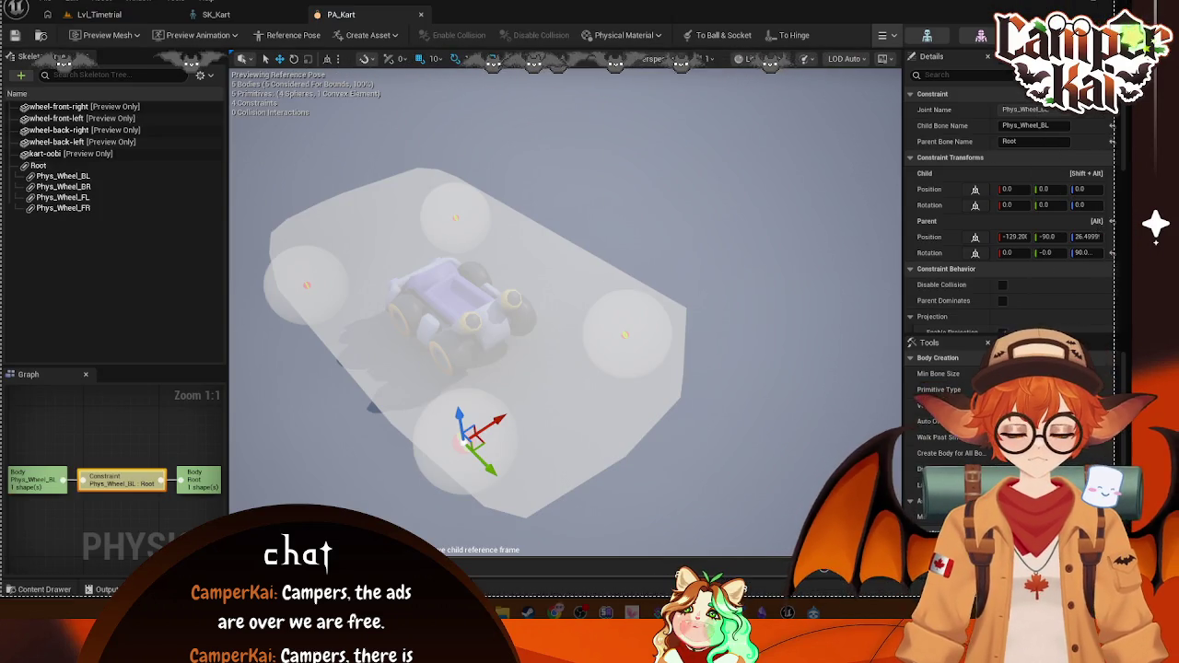
key("super+shift+s")
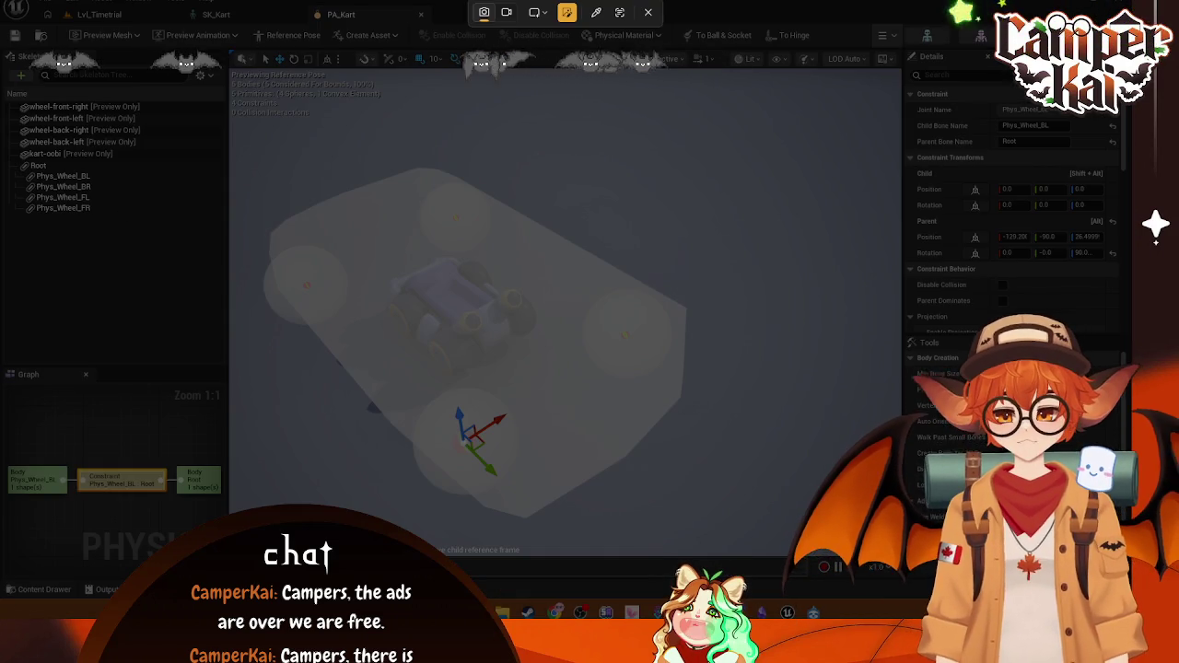
left_click_drag(2, 2, 396, 496)
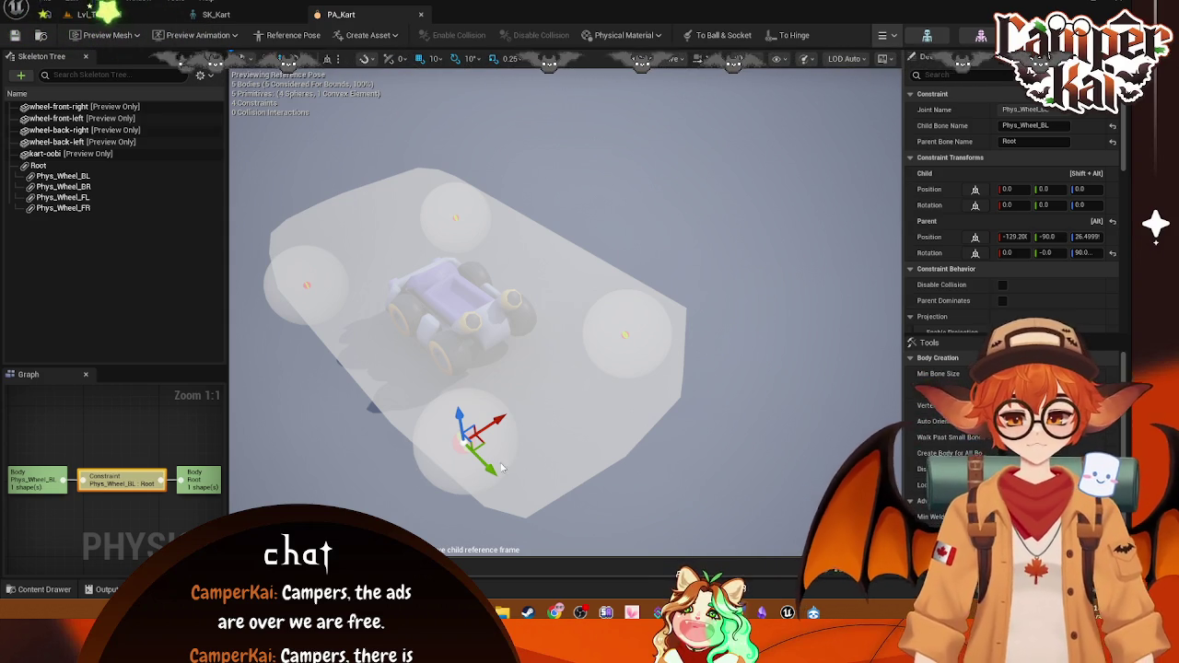
mouse_move(496, 472)
left_mouse_down()
mouse_move(468, 447)
mouse_move(475, 436)
left_mouse_up()
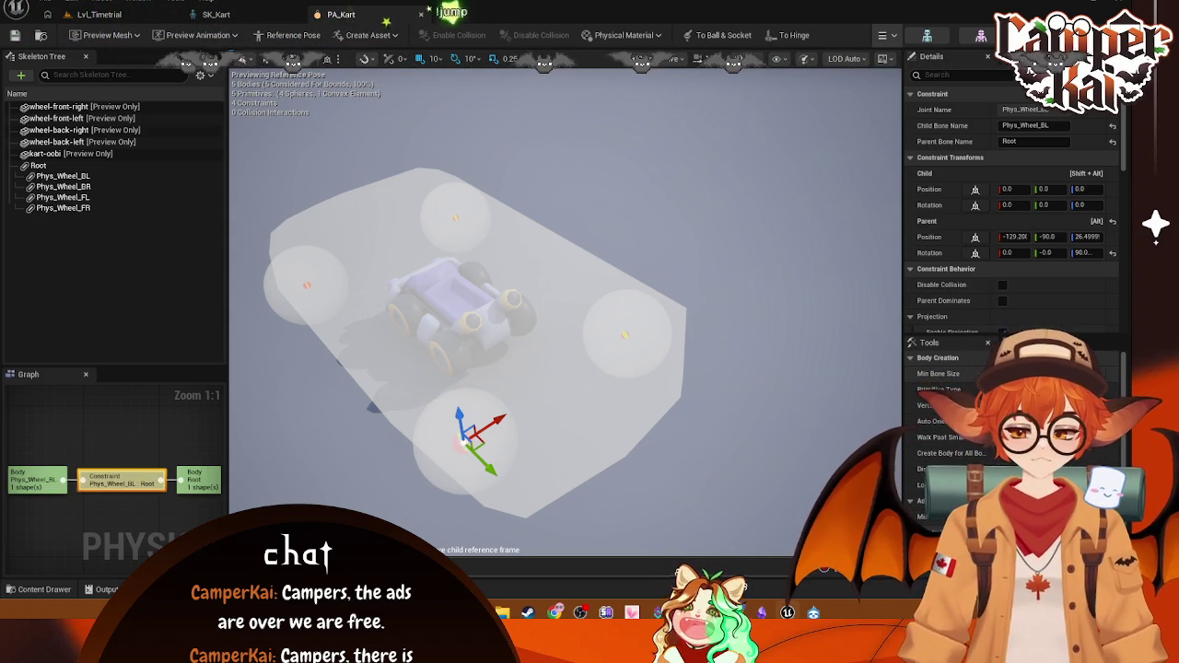
left_click(64, 176)
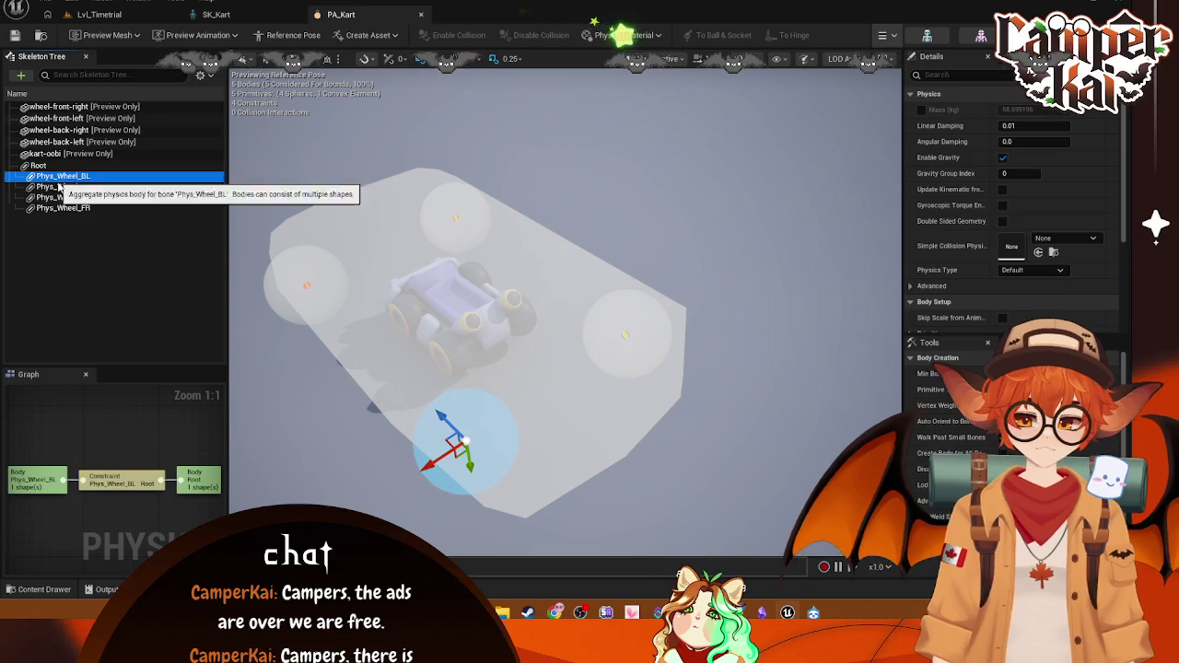
scroll(1017, 222, "down", 2)
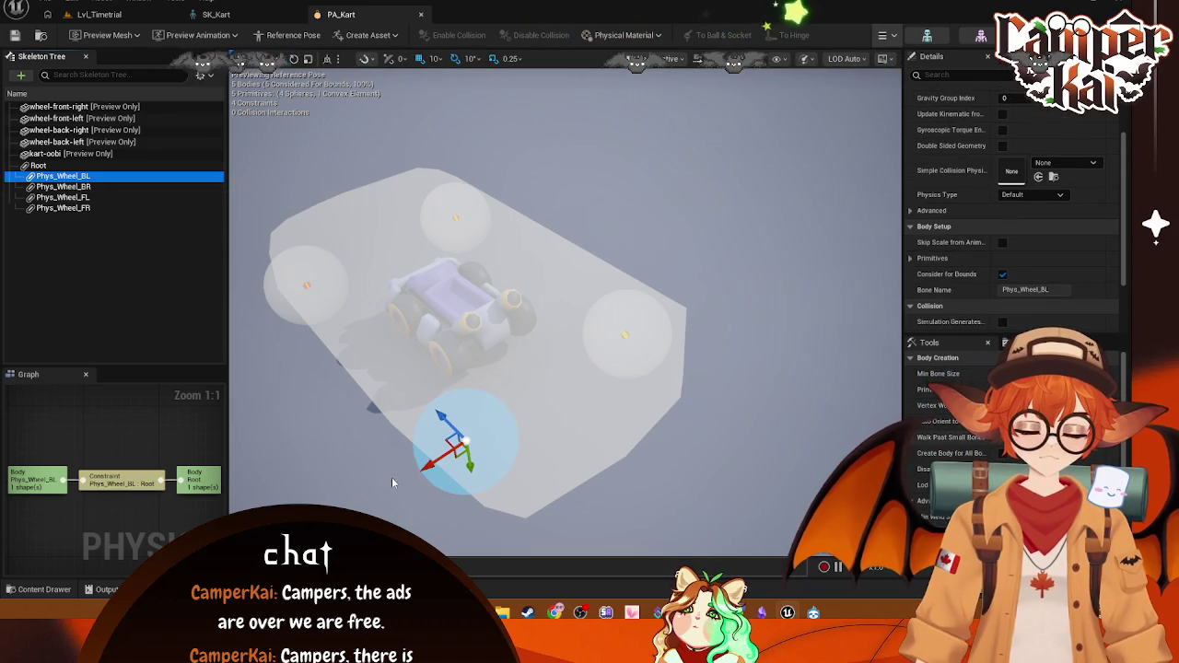
left_click(618, 330)
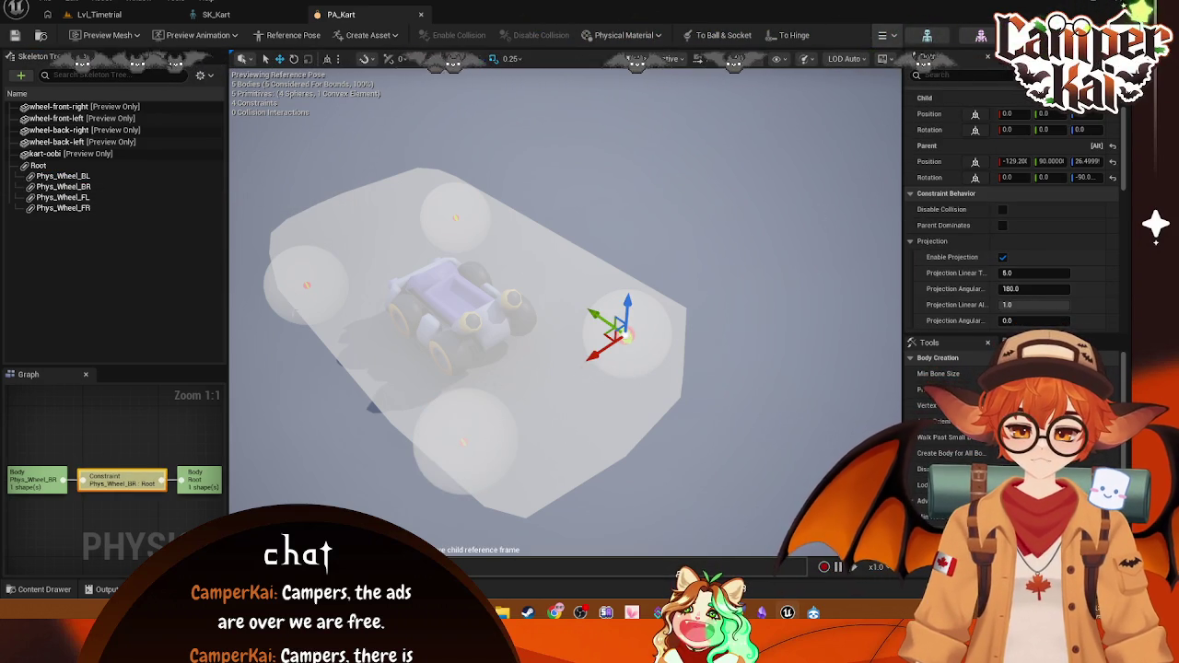
left_click(366, 258)
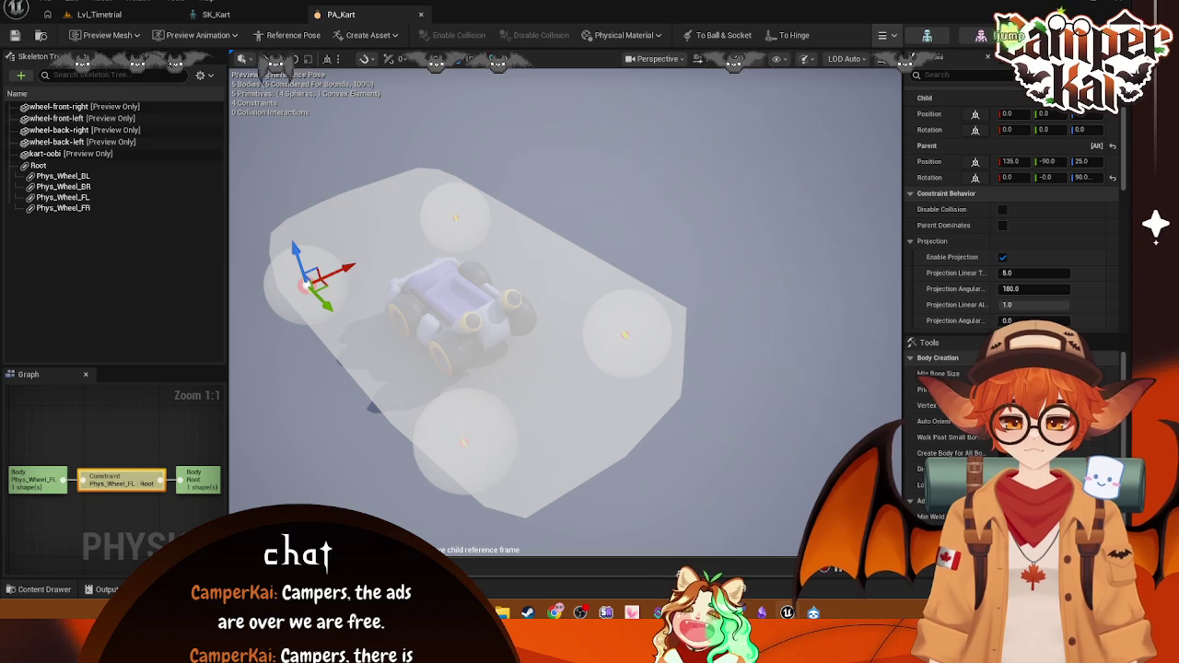
left_click(452, 212)
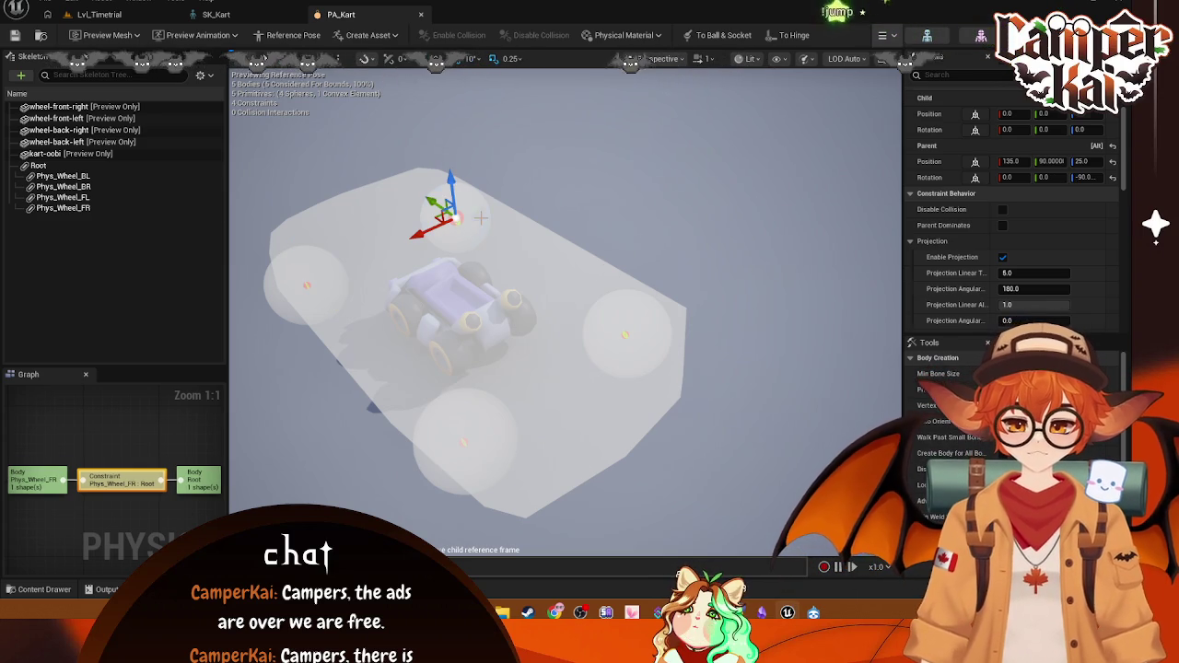
left_click(441, 234)
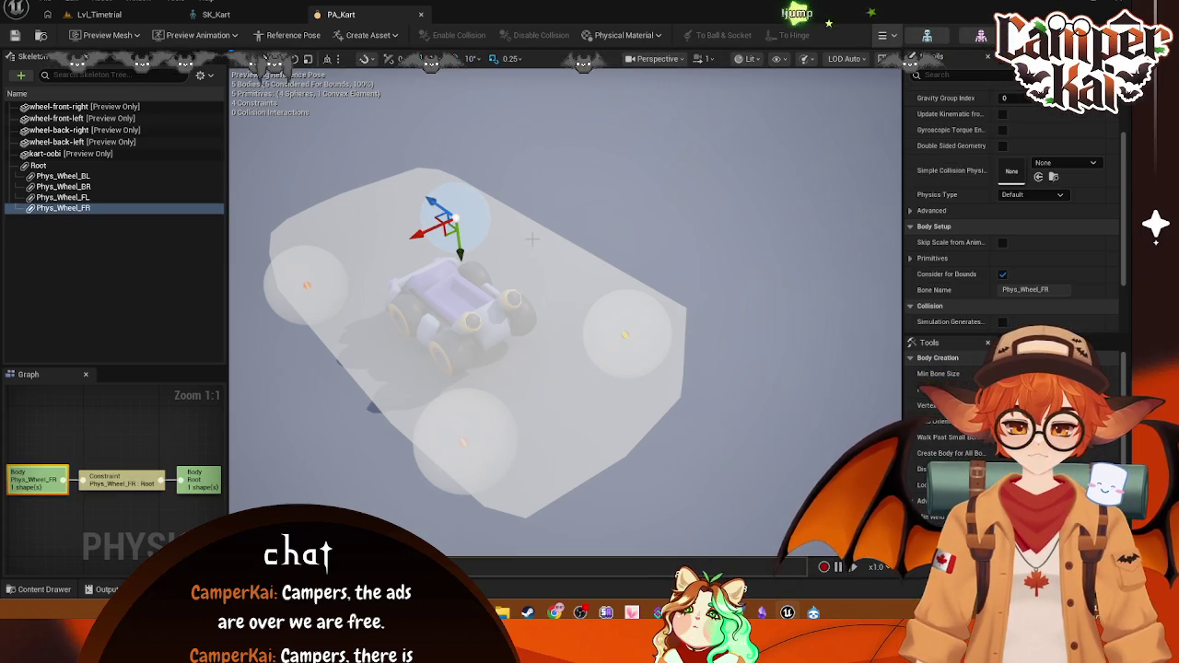
left_click(62, 175)
left_click_drag(451, 446, 378, 368)
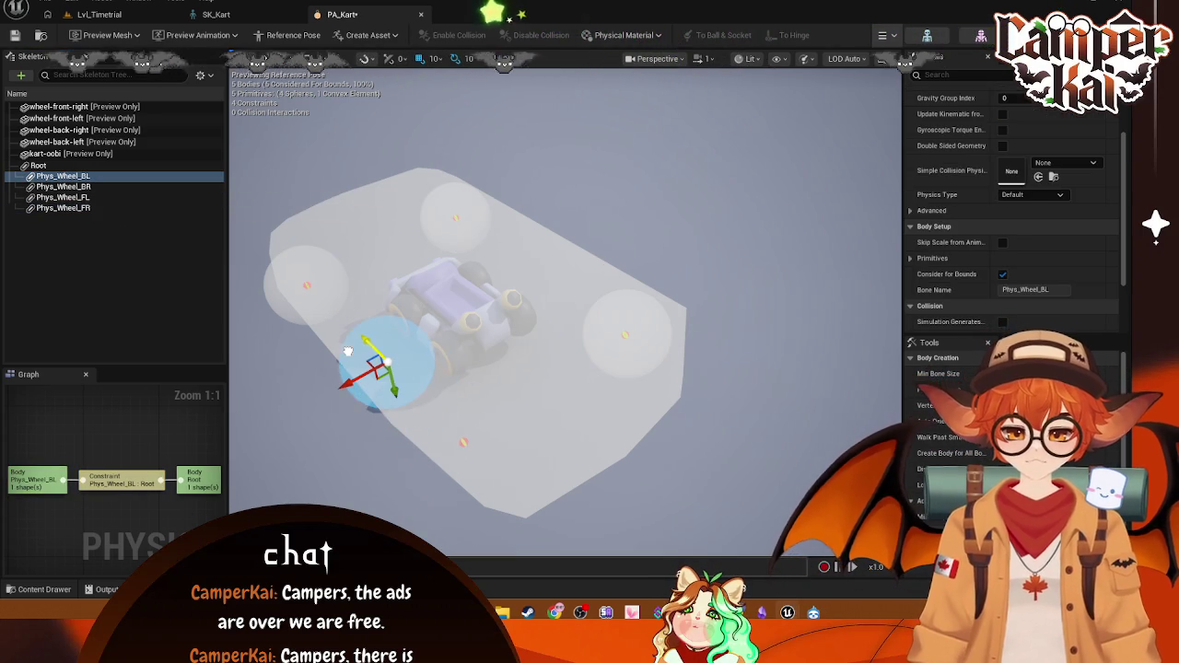
key("ctrl+z")
left_click(293, 35)
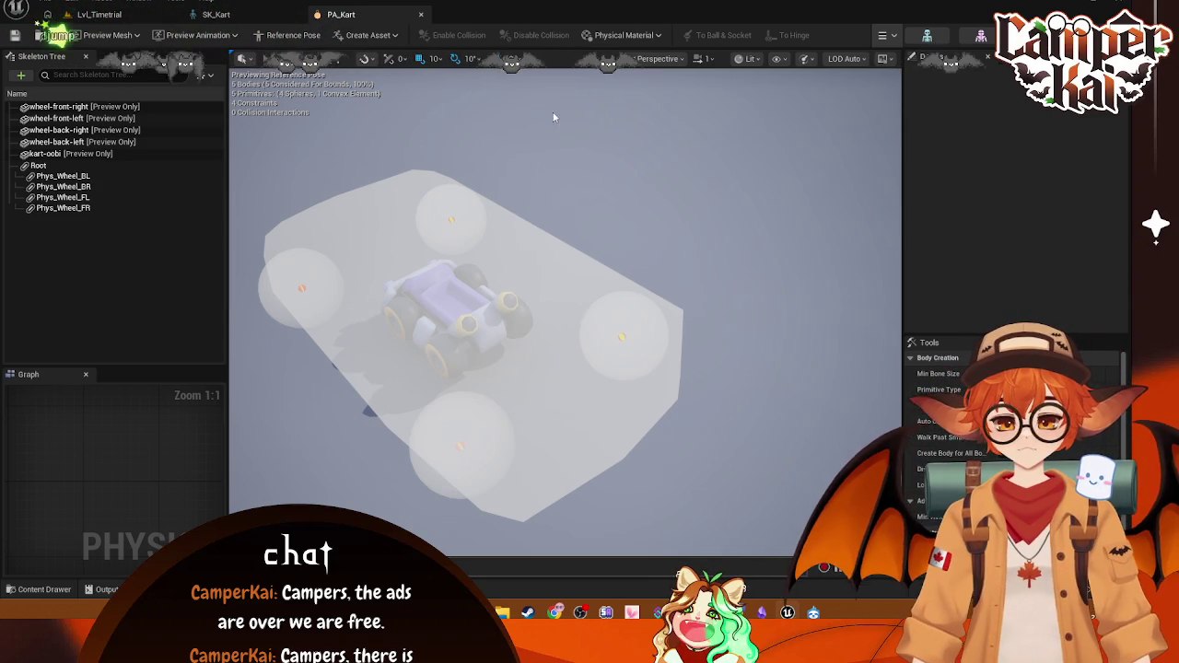
left_click(624, 35)
left_click(624, 35)
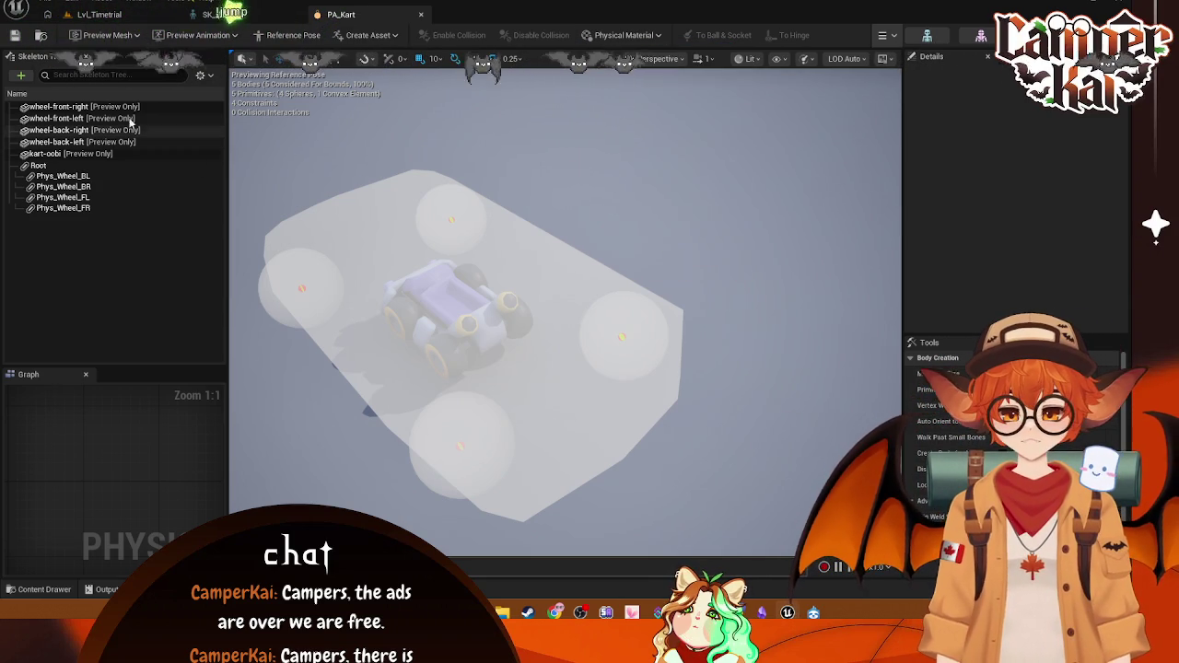
left_click(63, 175)
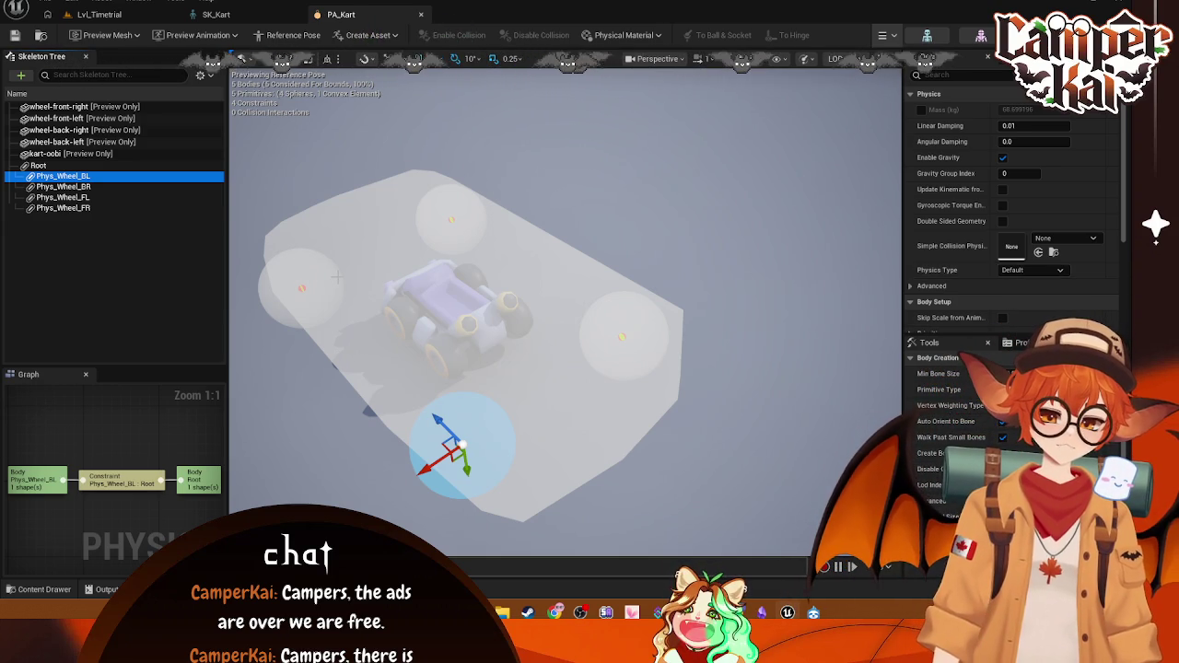
Step: Undo the last move of the back-left wheel body Phys_Wheel_BL
mouse_move(261, 226)
left_mouse_down()
mouse_move(323, 207)
mouse_move(331, 277)
left_mouse_up()
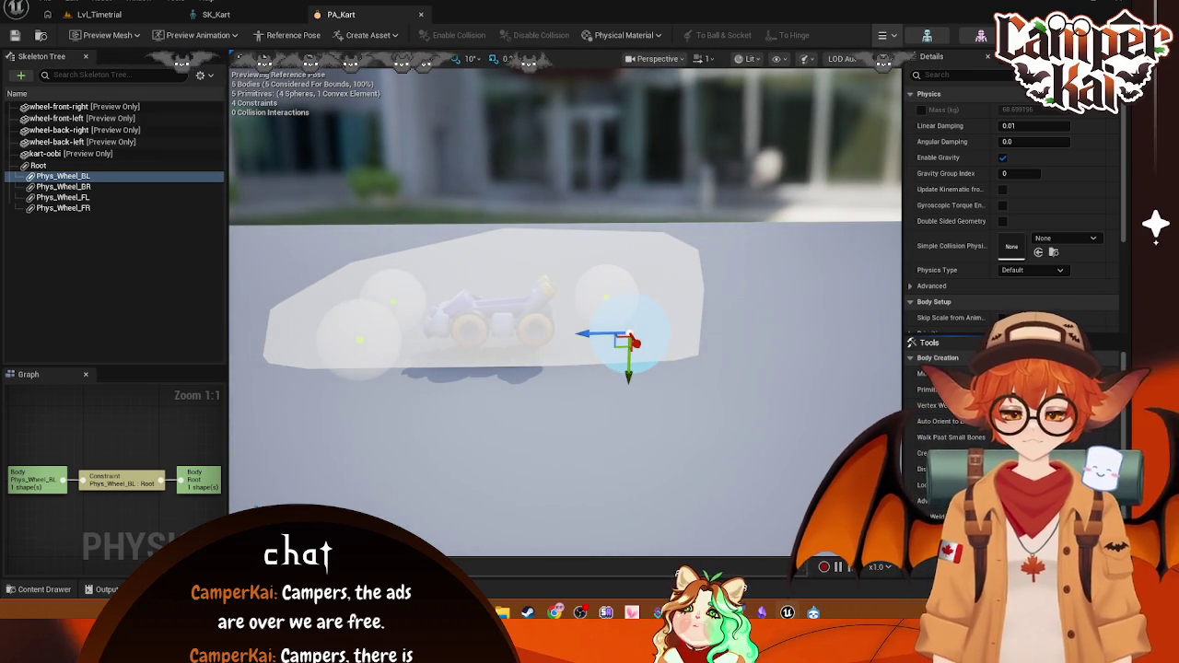
left_click(722, 407)
left_click(70, 179)
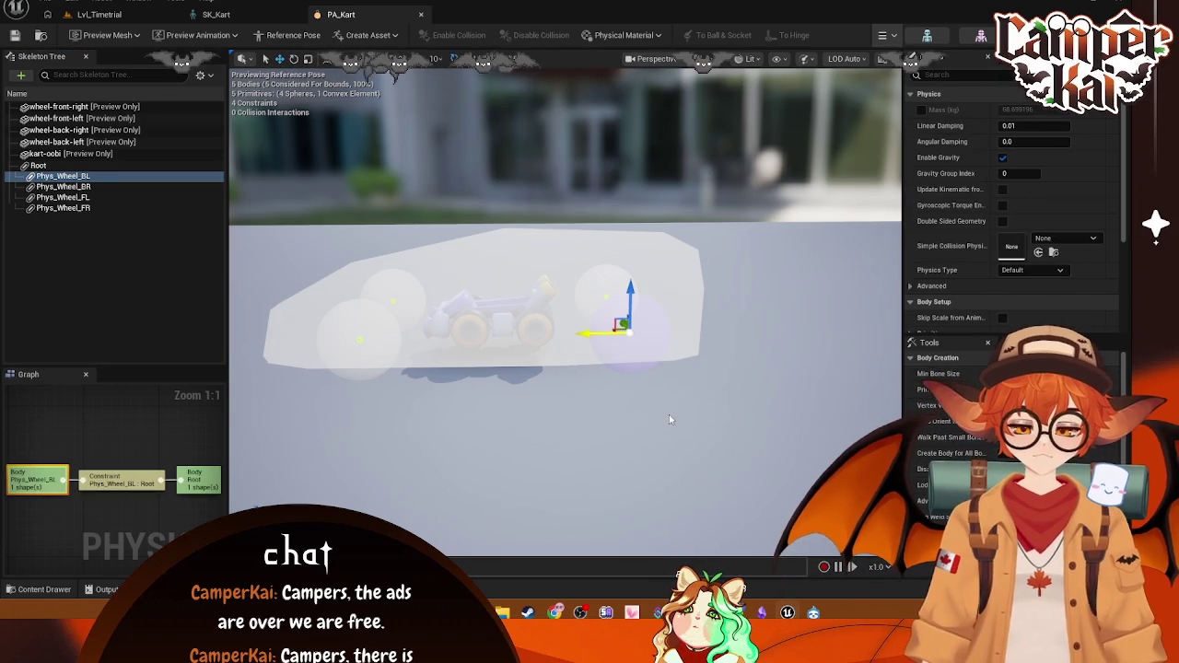
key("ctrl+z")
Step: Select the Phys_Wheel_BL, BR, FL and FR wheel bodies in turn
left_click(637, 373)
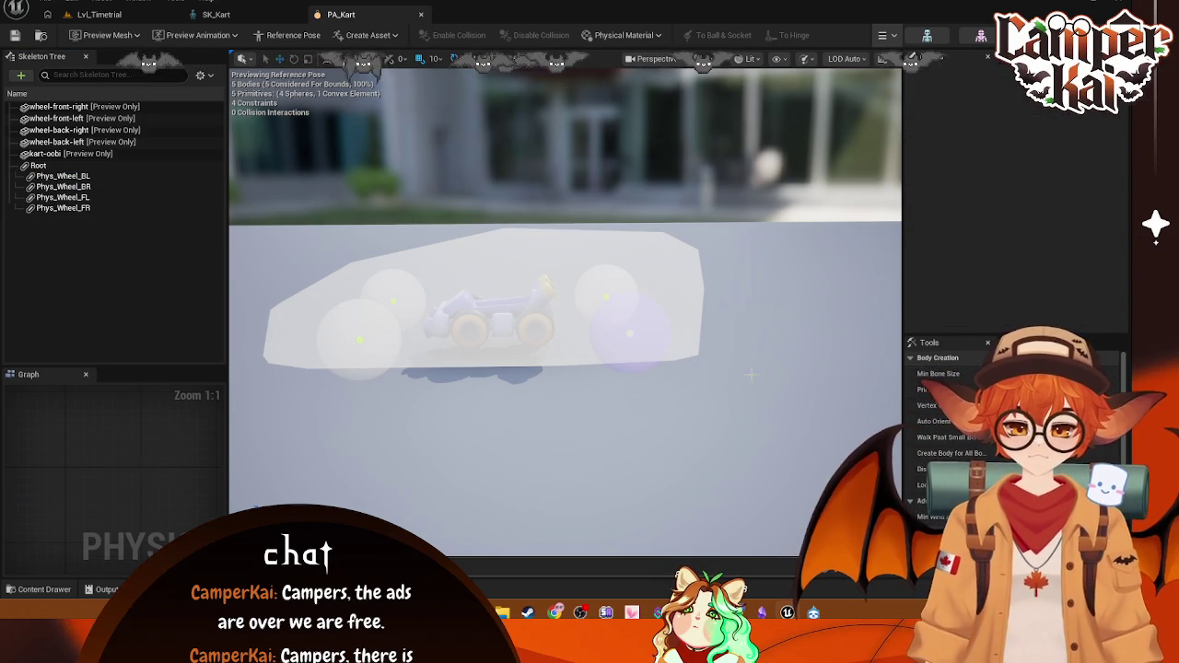
left_click(138, 175)
left_click(92, 186)
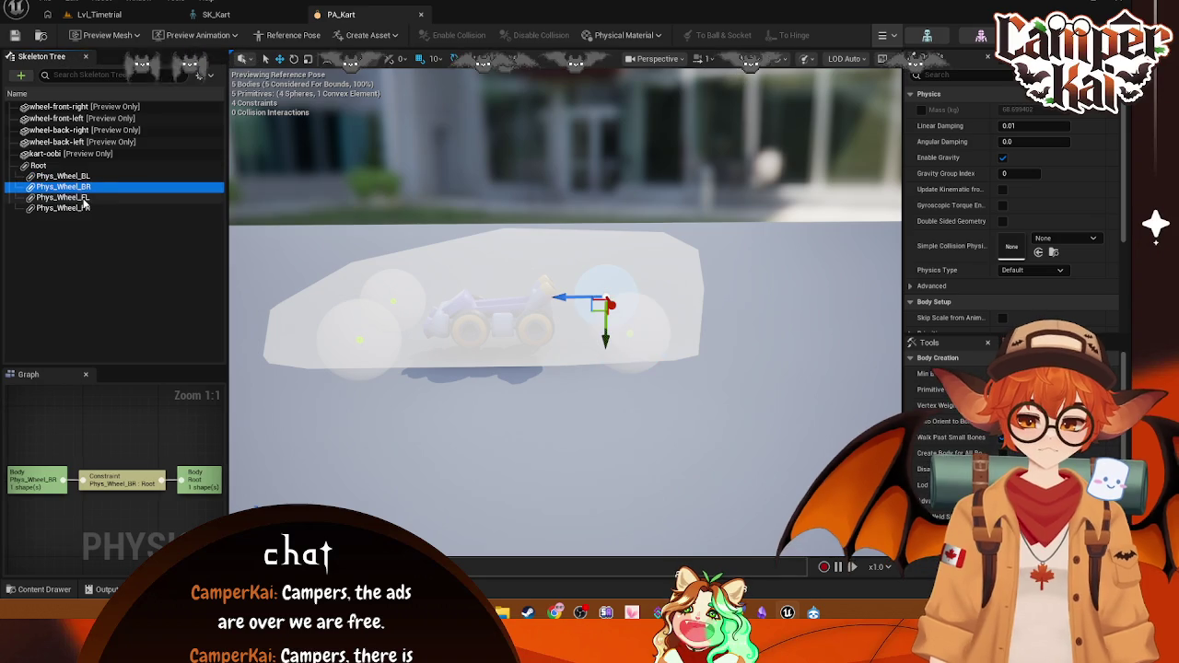
left_click(83, 197)
left_click(75, 208)
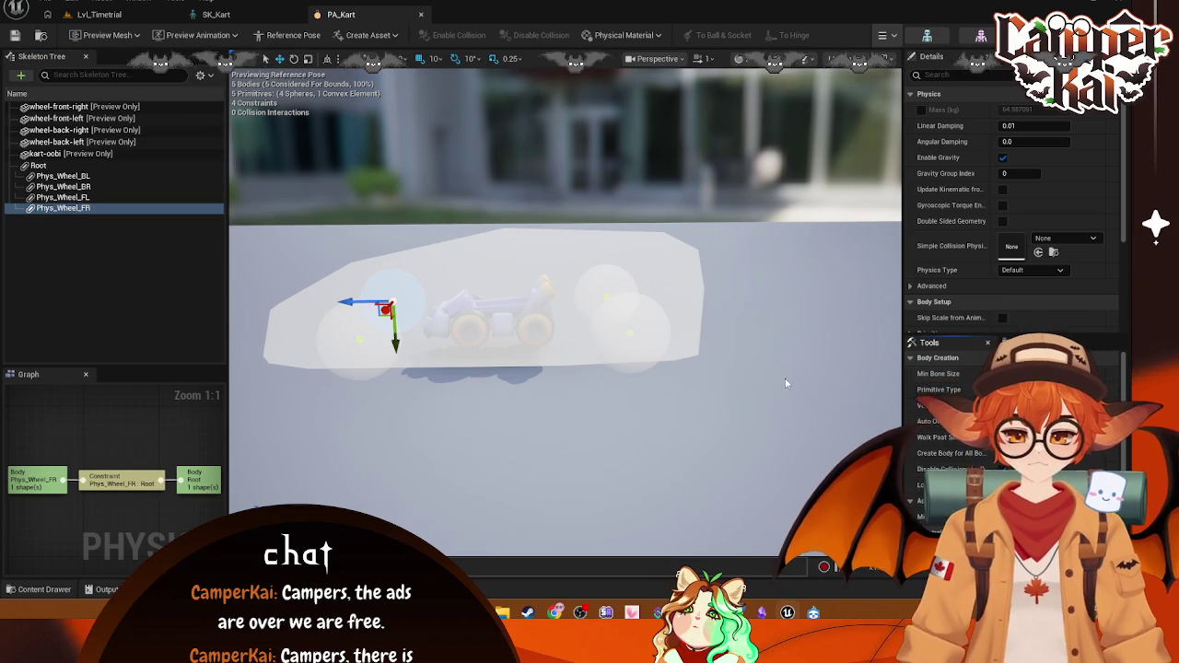
Step: Orbit around the kart and select the Root body to show all constraints
mouse_move(566, 304)
left_mouse_down("alt")
mouse_move(535, 258)
mouse_move(497, 239)
left_mouse_up("alt")
scroll(643, 213, "down", 10)
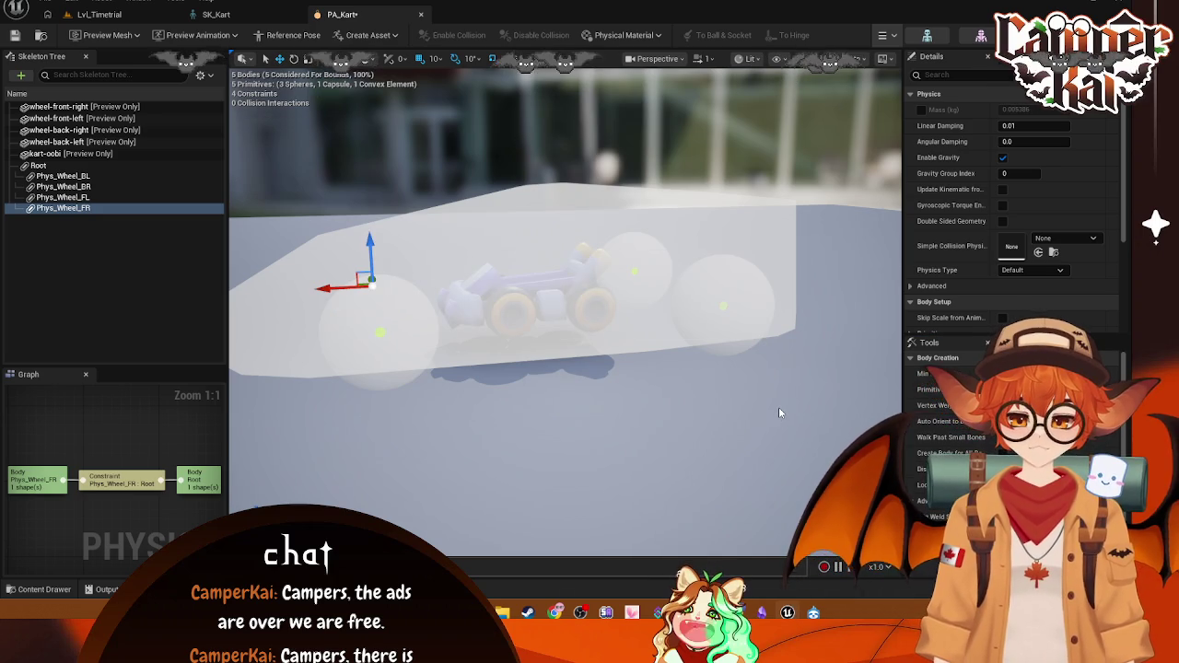
left_click_drag(779, 407, 778, 277)
left_click(175, 165)
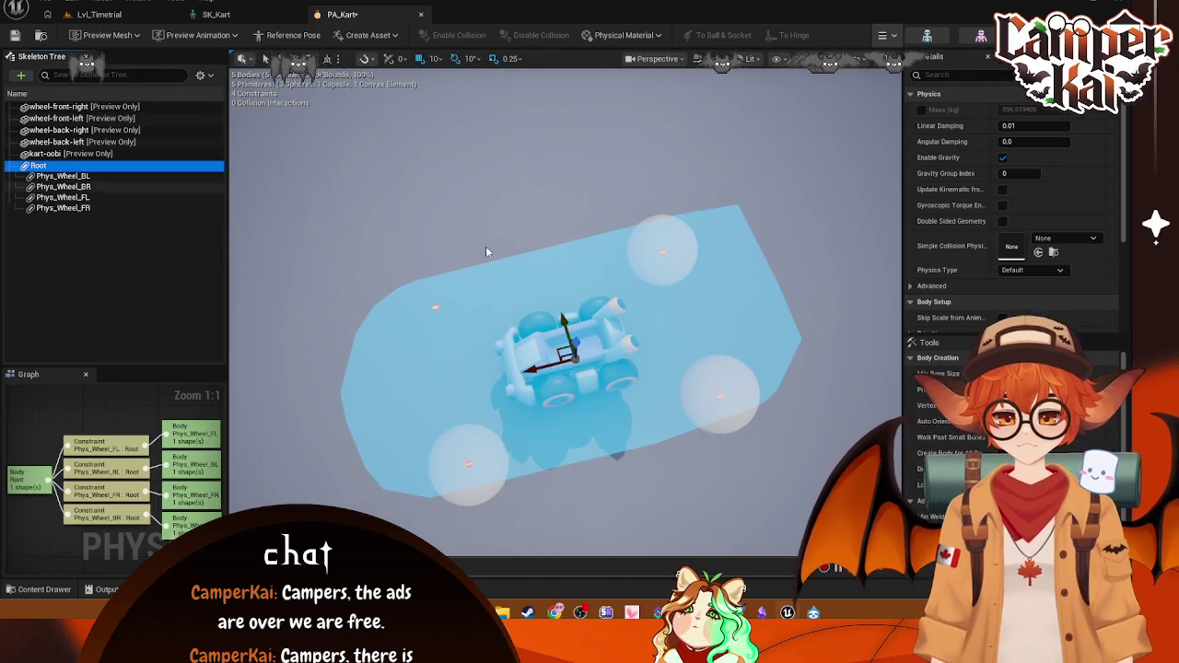
Step: Select the Phys_Wheel_BL and Phys_Wheel_FR wheel bodies, then step back and forward through undo history
left_click(713, 476)
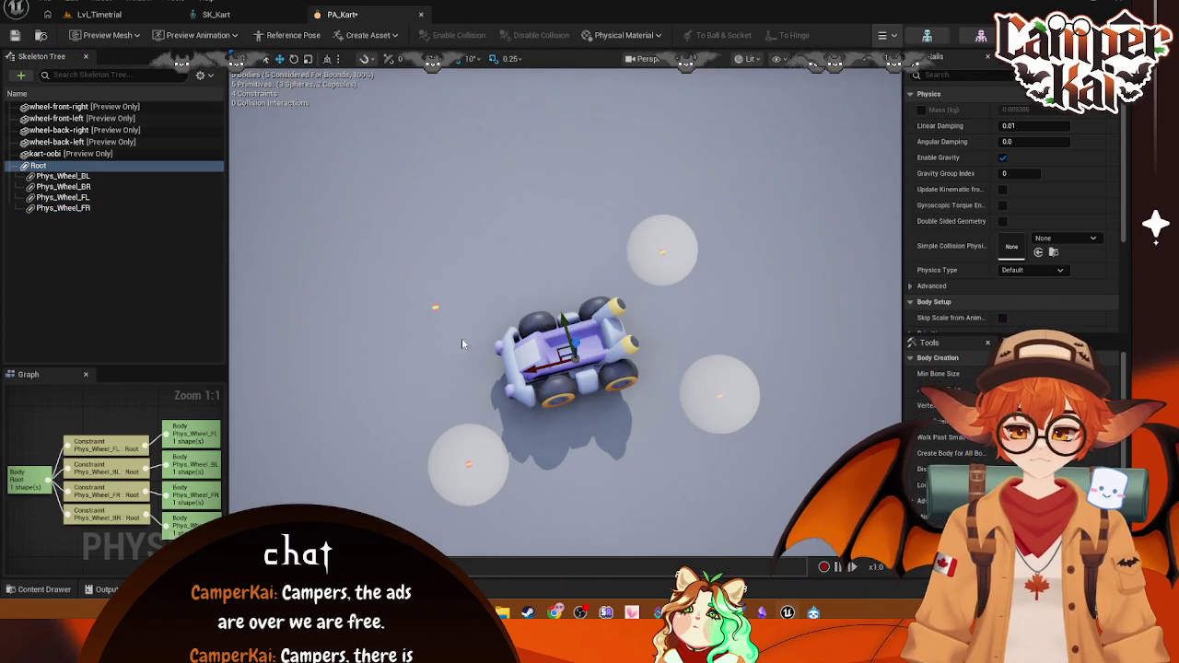
left_click(63, 176)
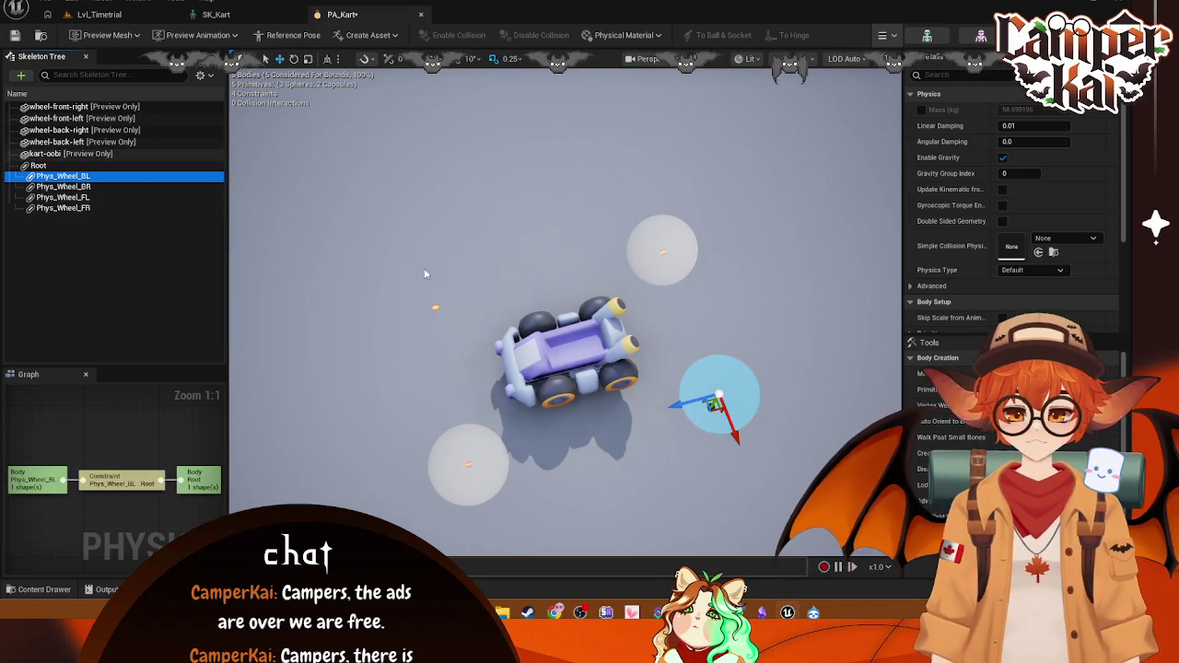
left_click(439, 309)
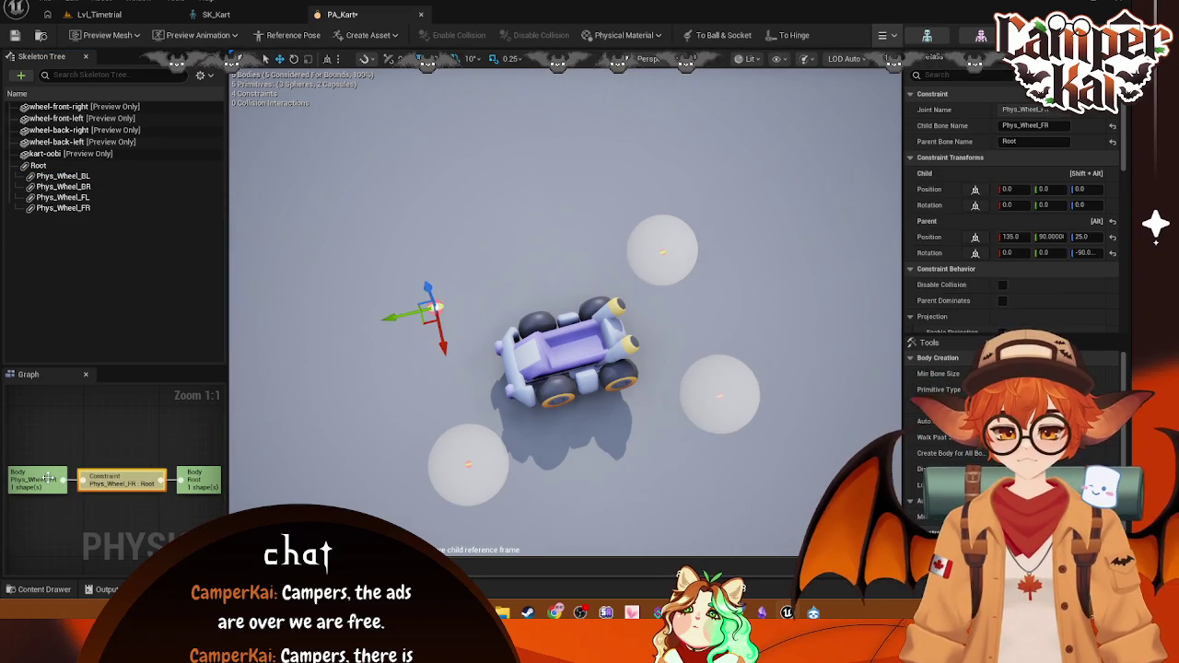
left_click(48, 479)
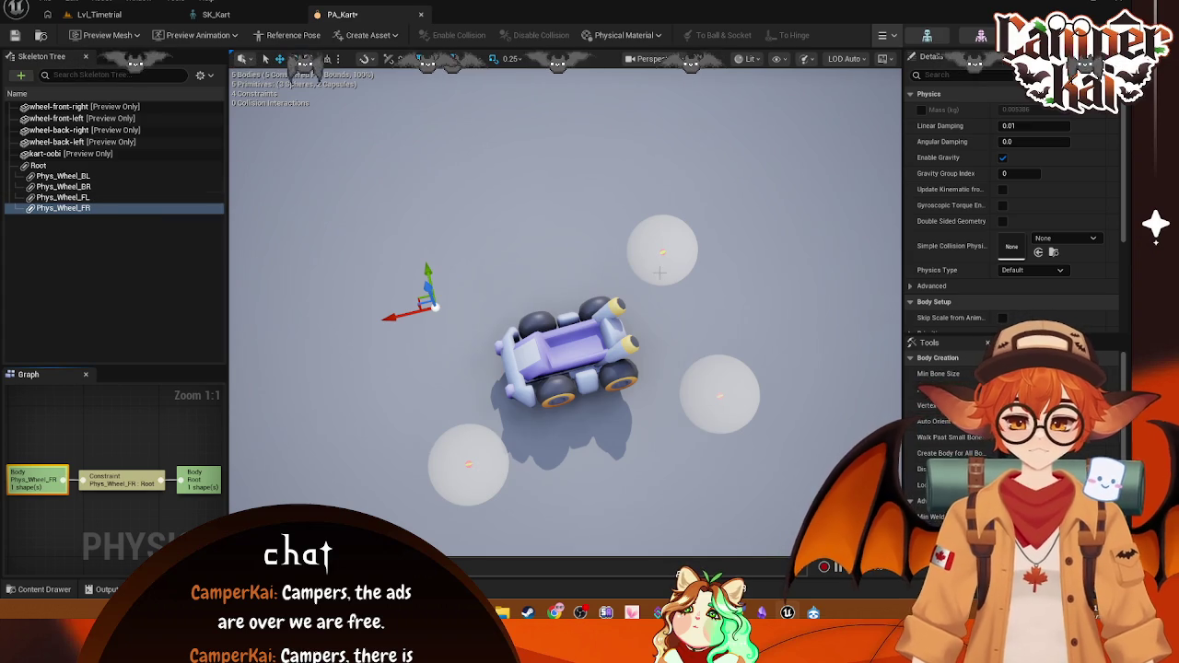
key("ctrl+z")
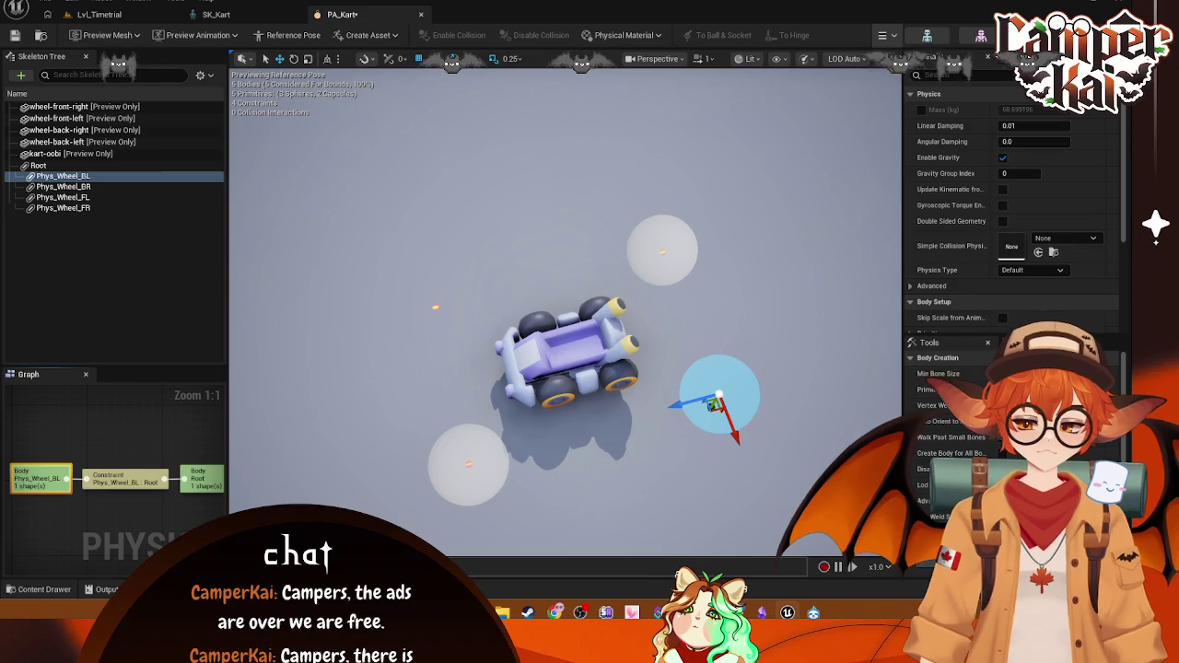
key("ctrl+z")
key("ctrl+z")
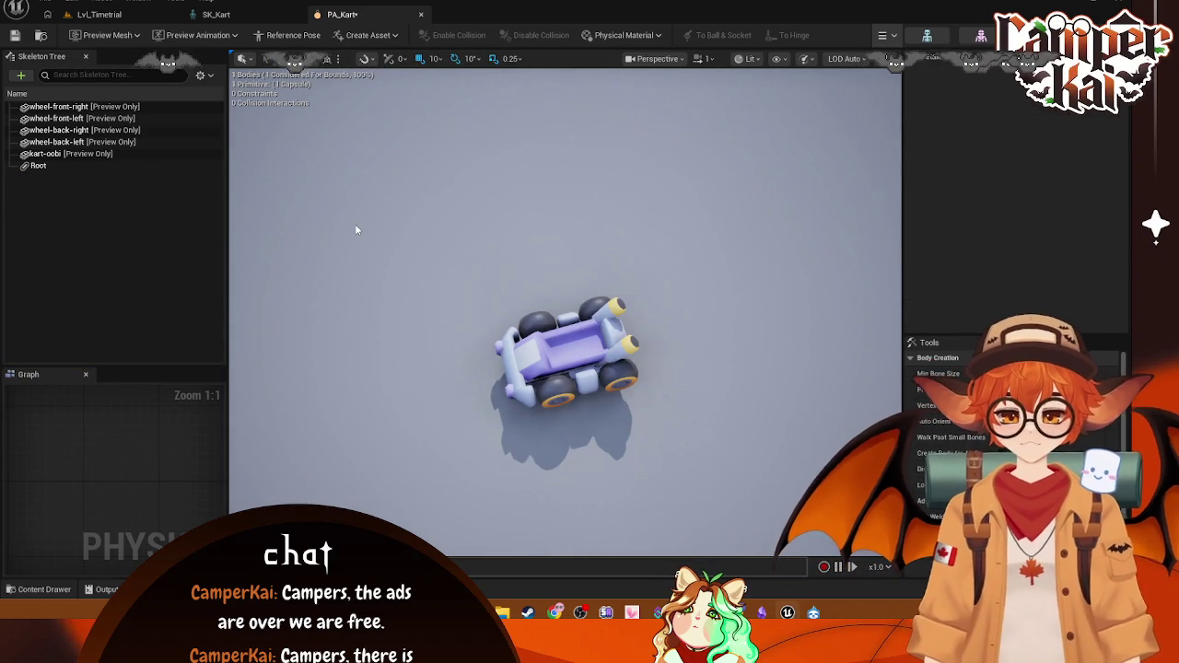
key("ctrl+y")
Step: Select the Root body, check the kart-oobi bone, then reselect Root
left_click(38, 166)
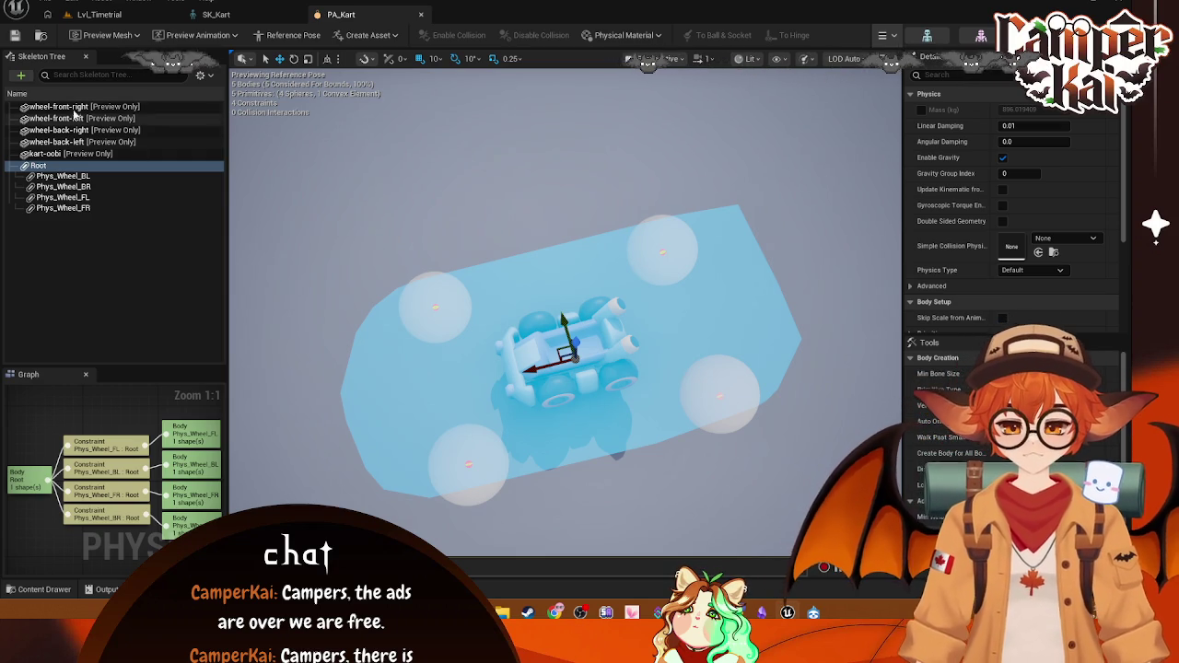
left_click(65, 155)
left_click(64, 154, "ctrl")
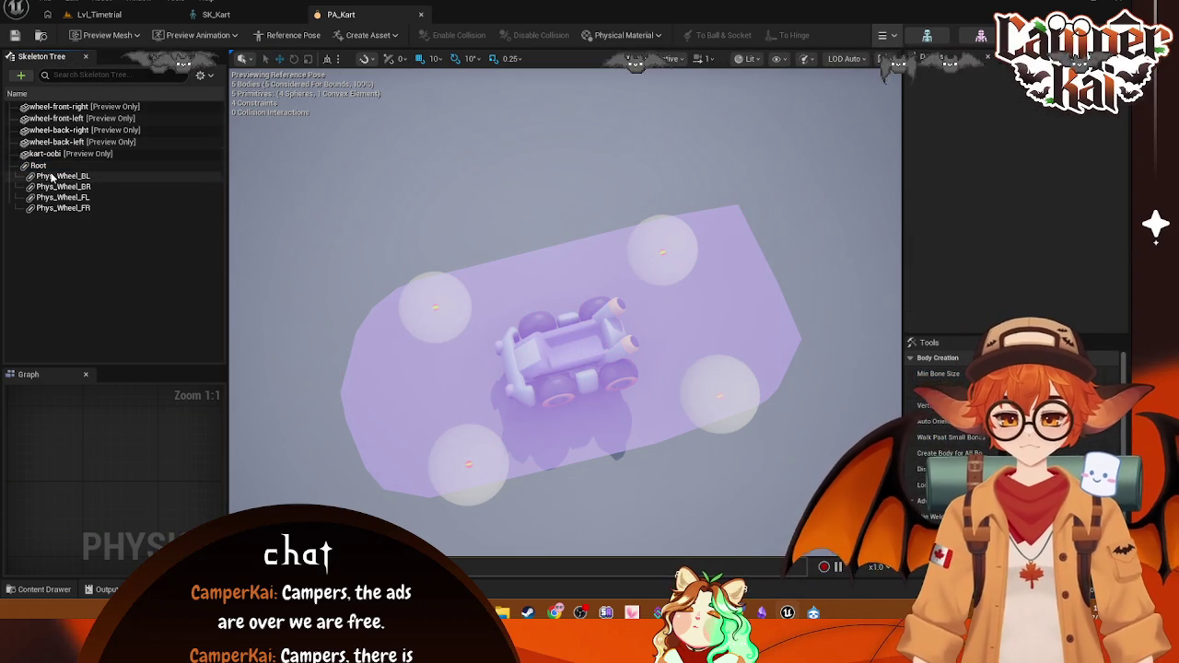
left_click(46, 166)
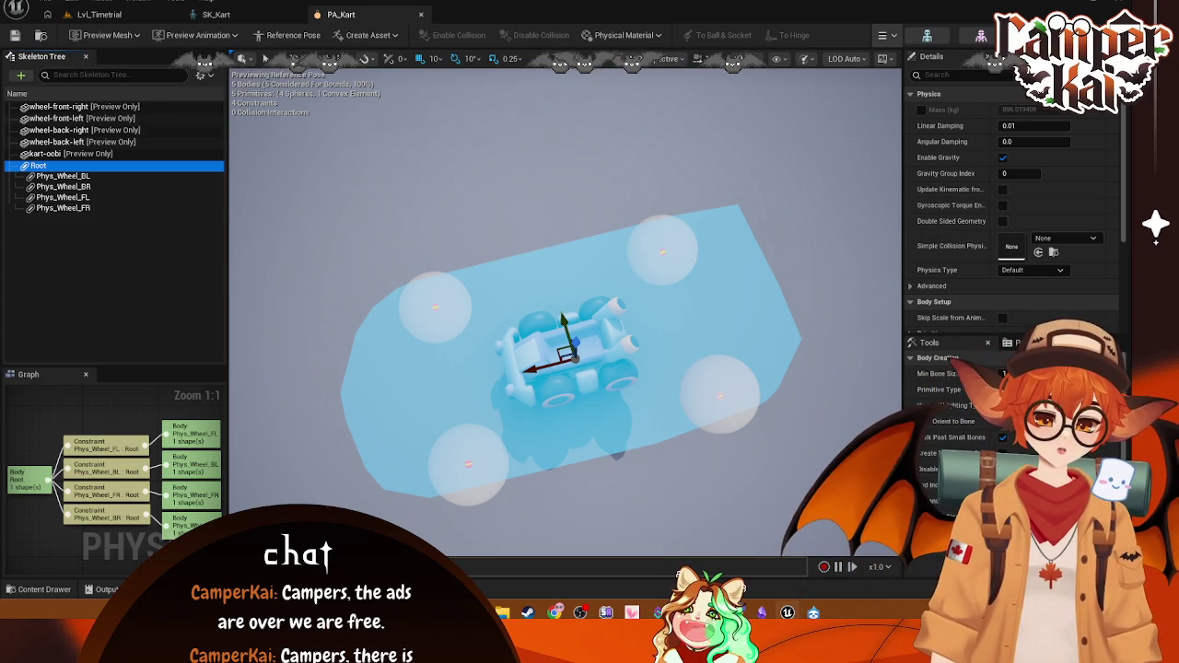
Step: Convert Phys_Wheel_BL into a capsule and orbit to a side view of the kart
left_click(74, 176)
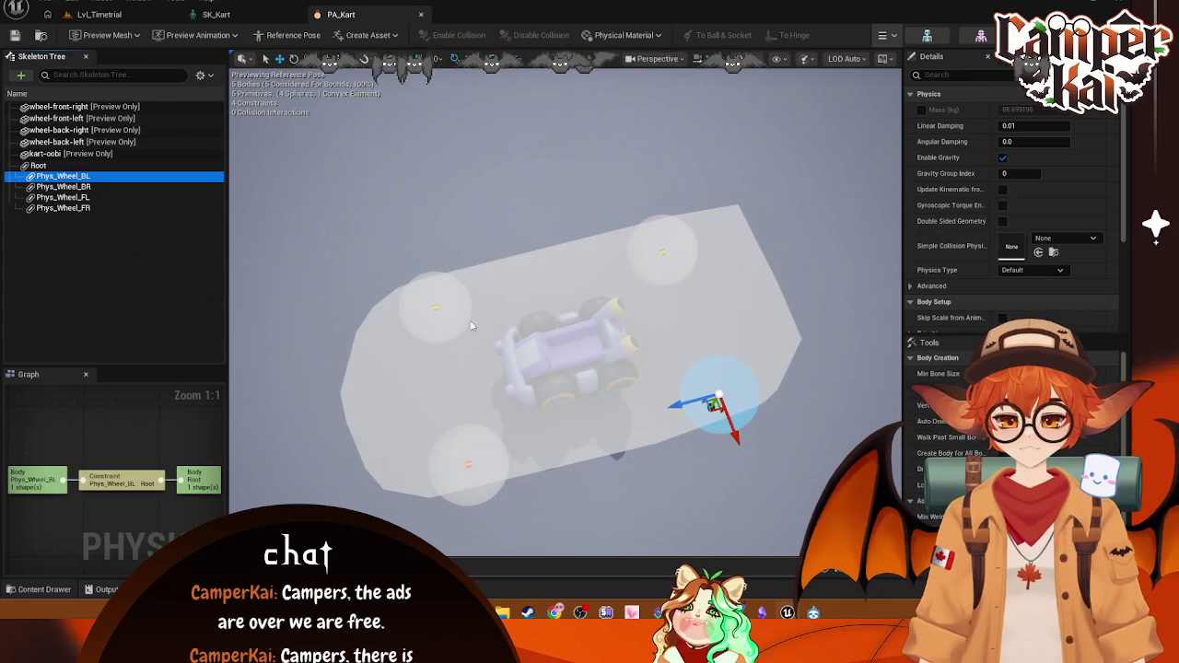
left_click(940, 389)
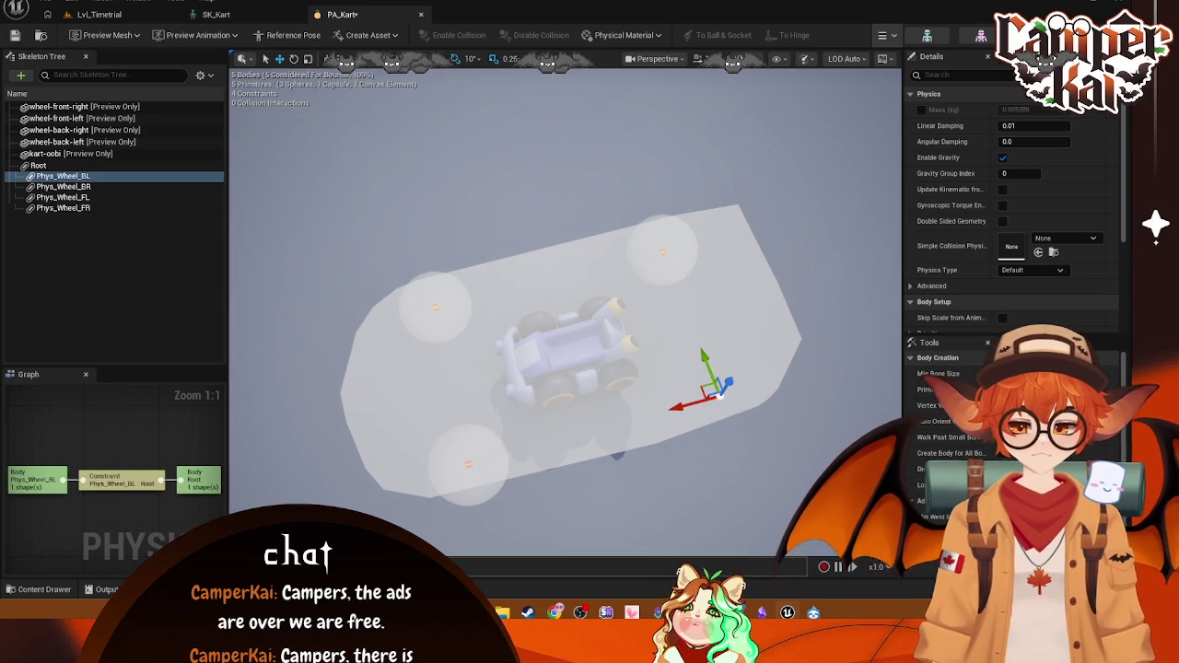
key("ctrl+z")
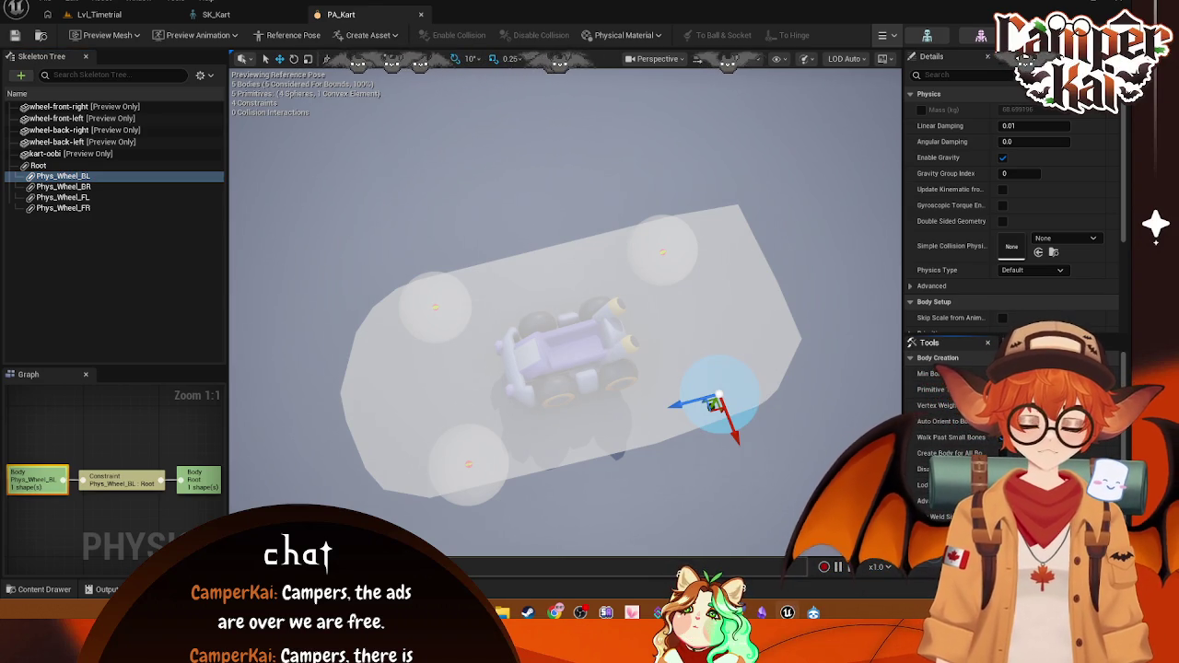
mouse_move(757, 459)
left_mouse_down()
mouse_move(728, 396)
mouse_move(742, 364)
mouse_move(822, 433)
left_mouse_up()
key("ctrl+y")
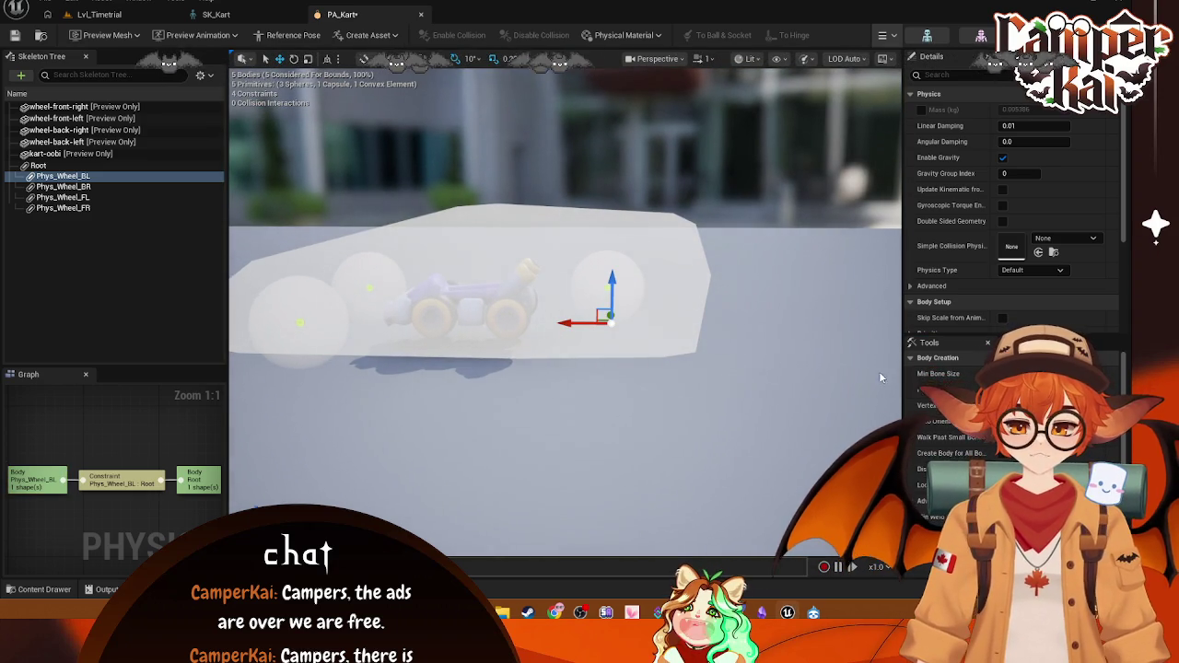
Step: Select the back-left wheel sphere and expand Primitives > Spheres in the Details panel
left_click(609, 332)
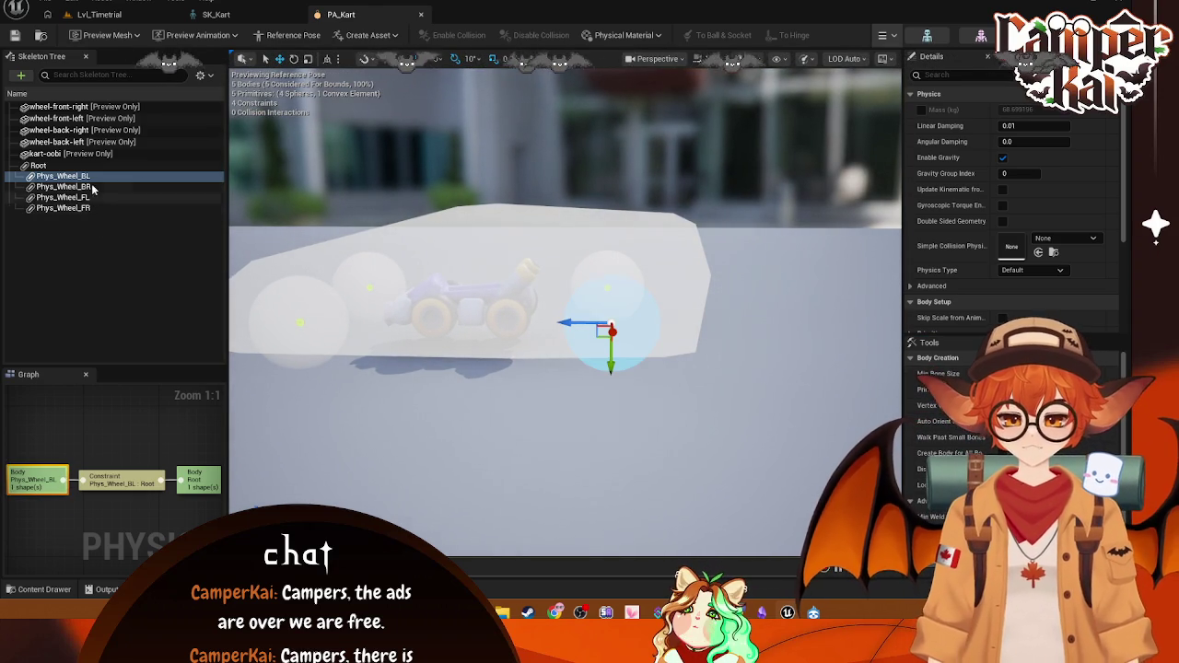
scroll(1005, 243, "down", 2)
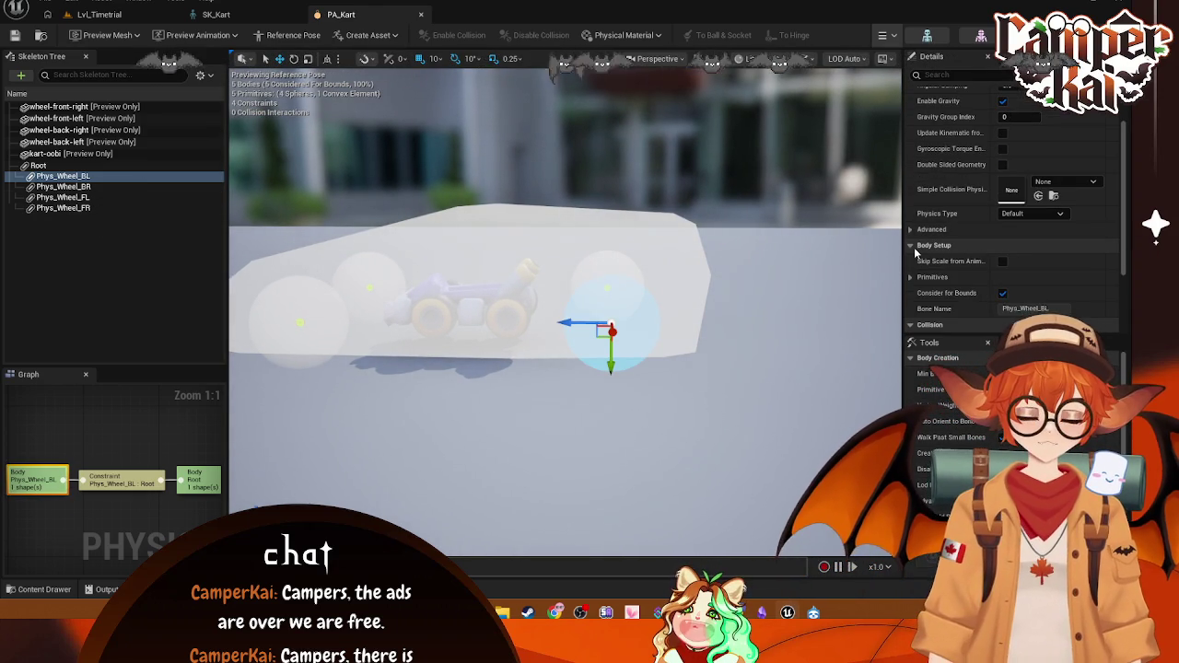
scroll(1021, 261, "down", 3)
left_click(933, 202)
left_click(919, 217)
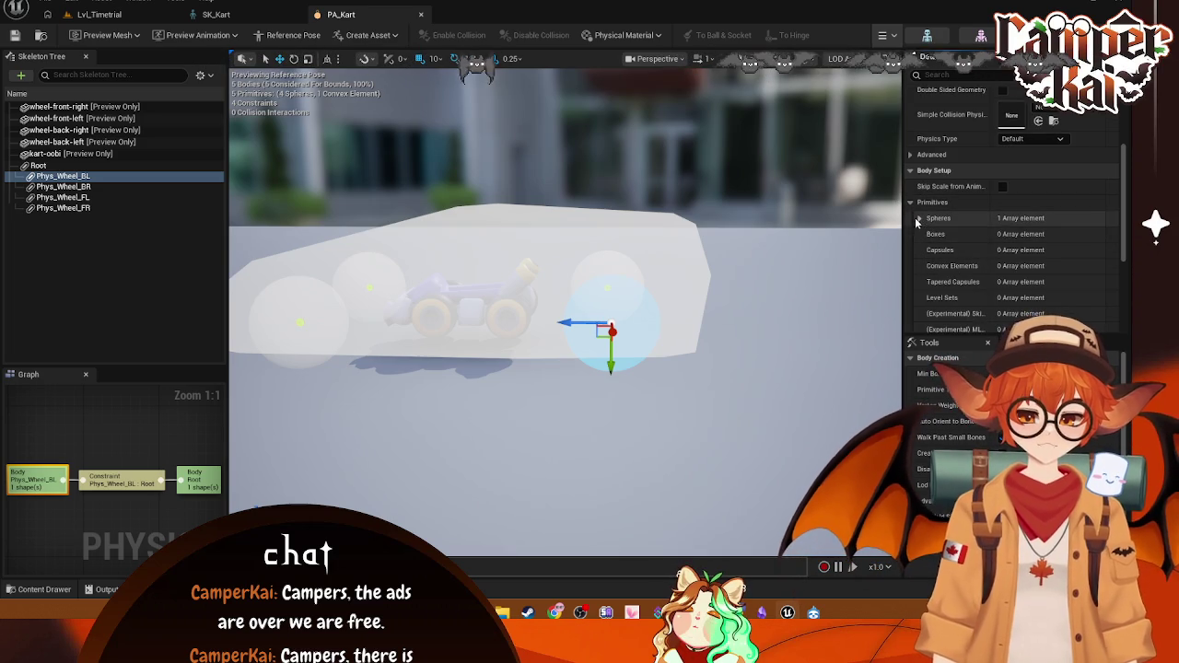
left_click(1052, 233)
key("BackSpace")
key("Return")
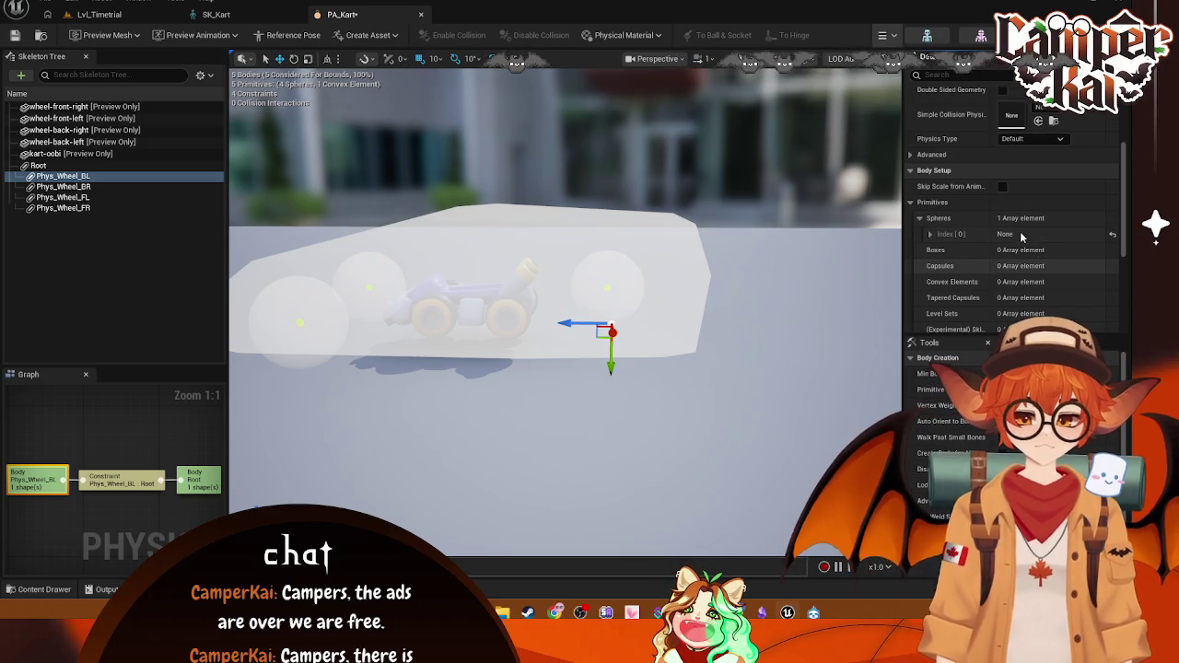
key("ctrl+z")
Step: Review Collision and preview scene settings, then scale the Phys_Wheel_BL sphere with the R gizmo
scroll(1040, 246, "down", 2)
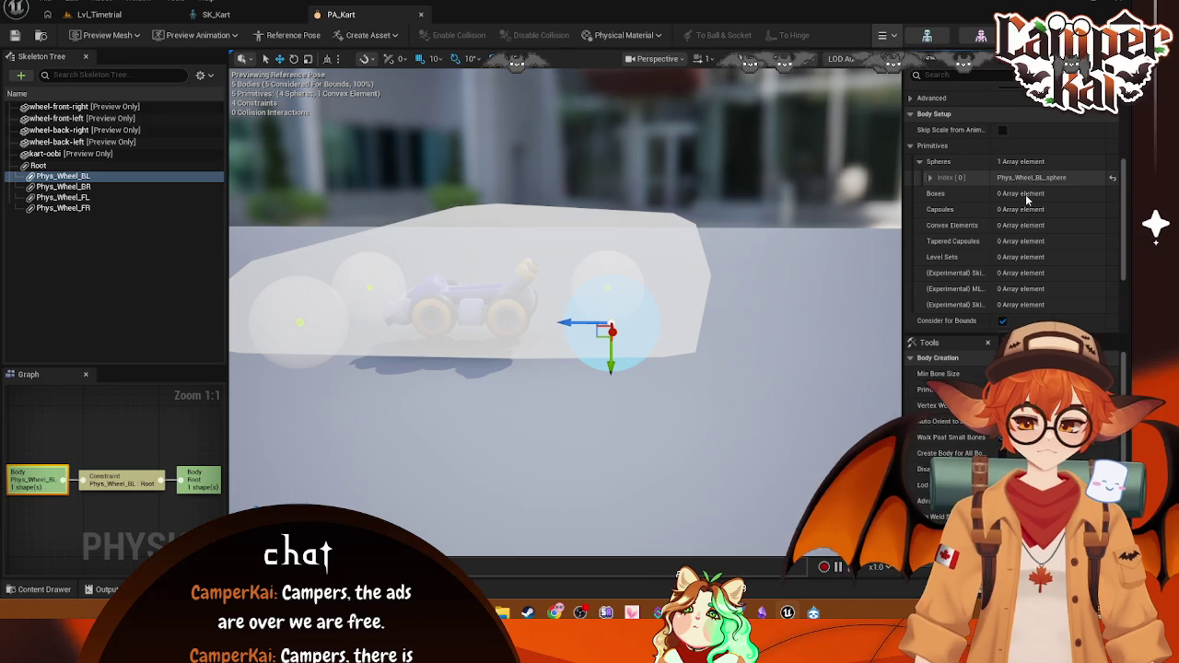
scroll(1035, 277, "down", 3)
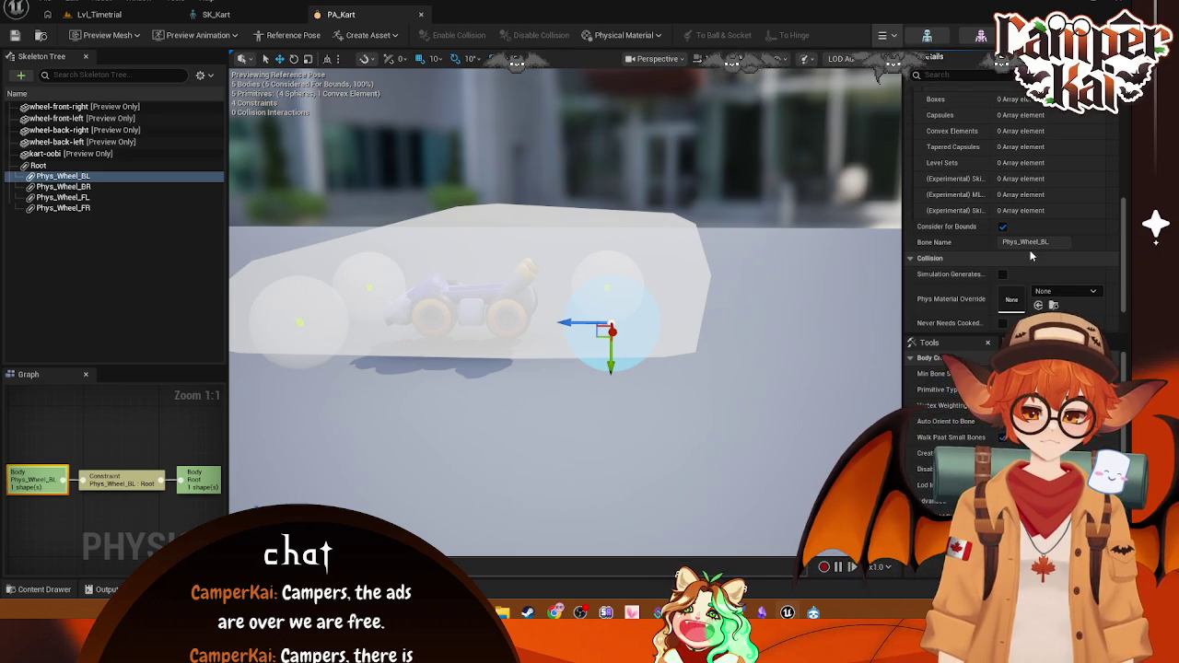
scroll(1051, 273, "down", 2)
scroll(1053, 286, "down", 1)
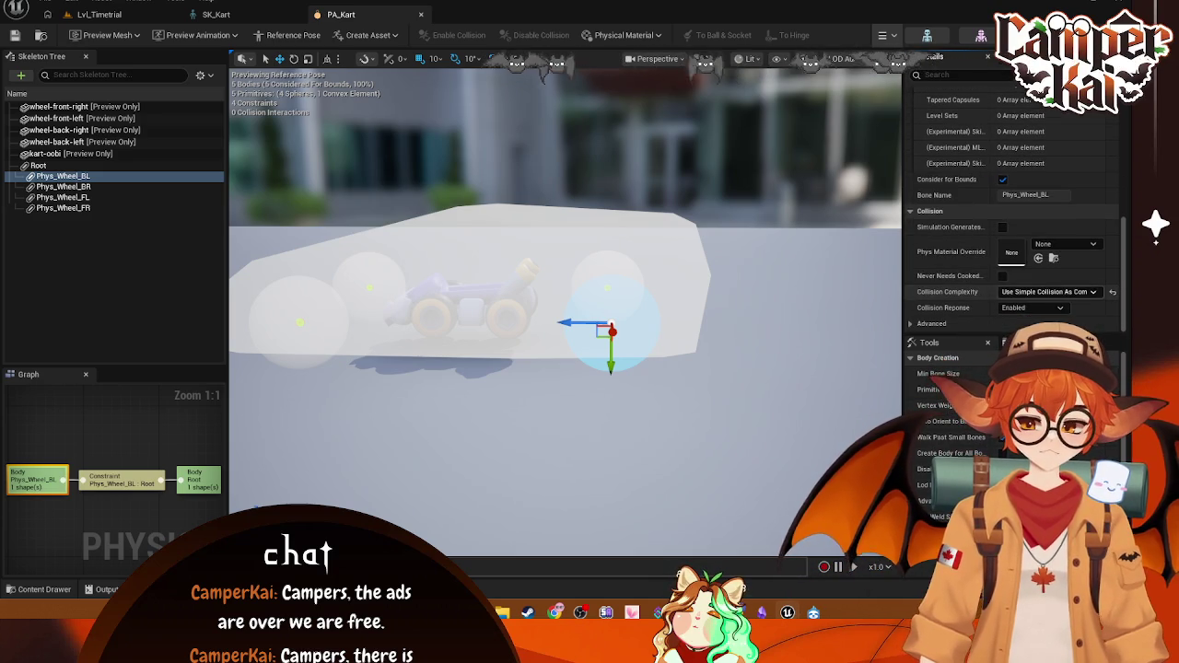
left_click(1031, 56)
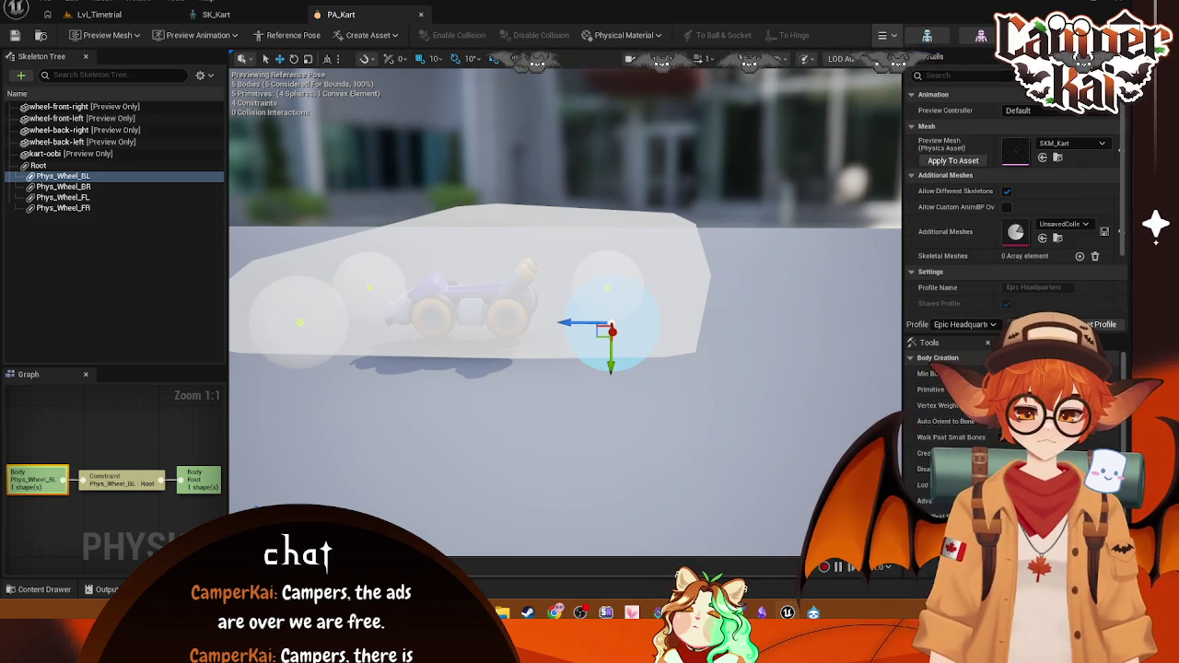
scroll(1044, 162, "down", 1)
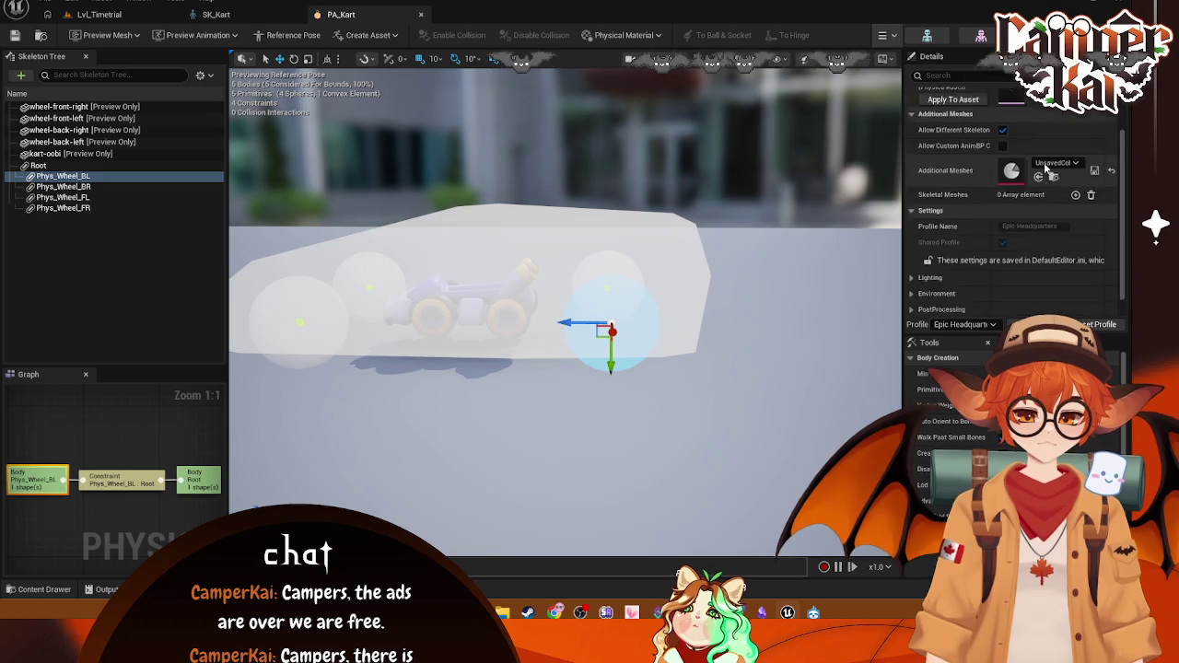
left_click(932, 56)
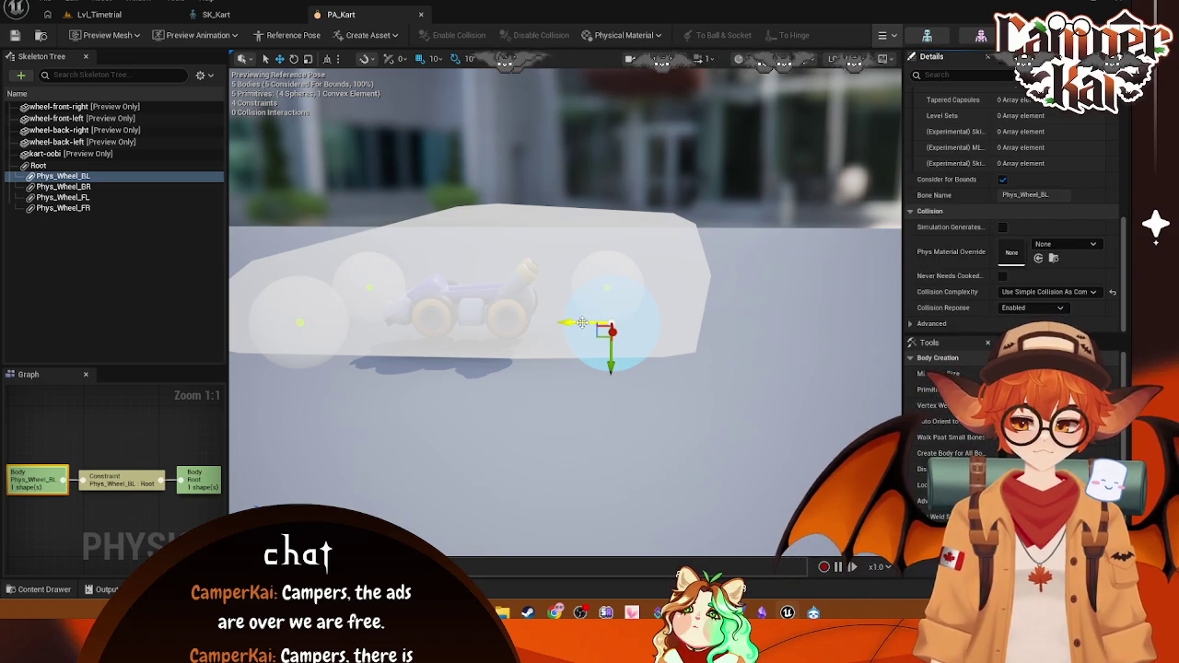
scroll(949, 433, "down", 1)
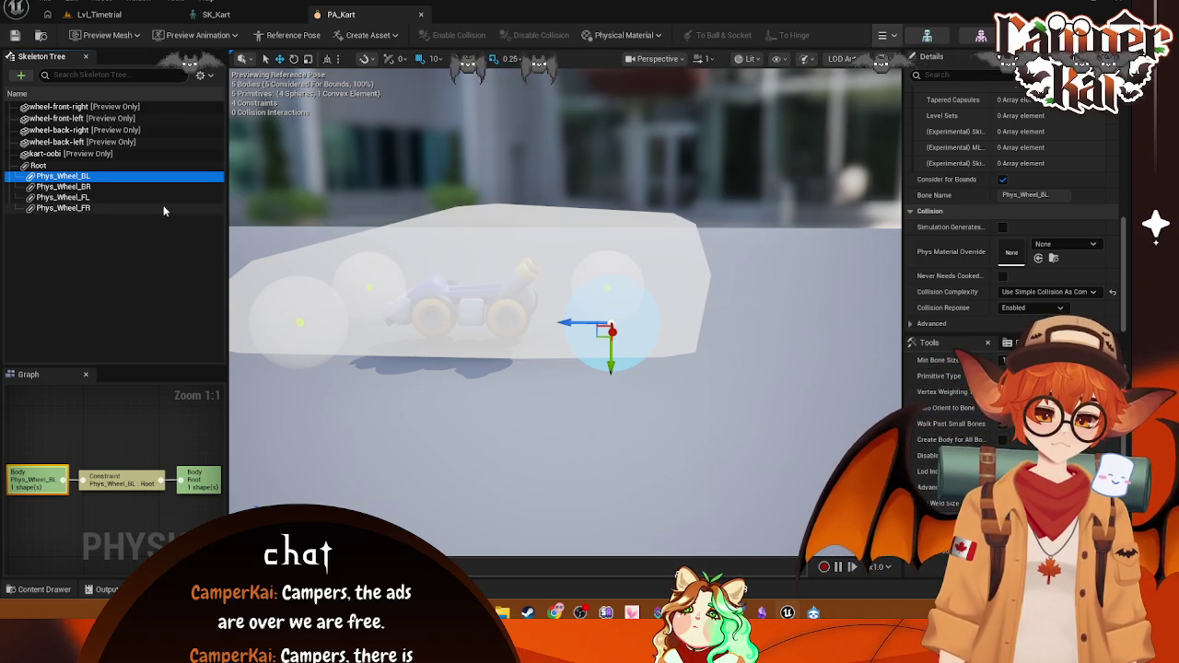
key("r")
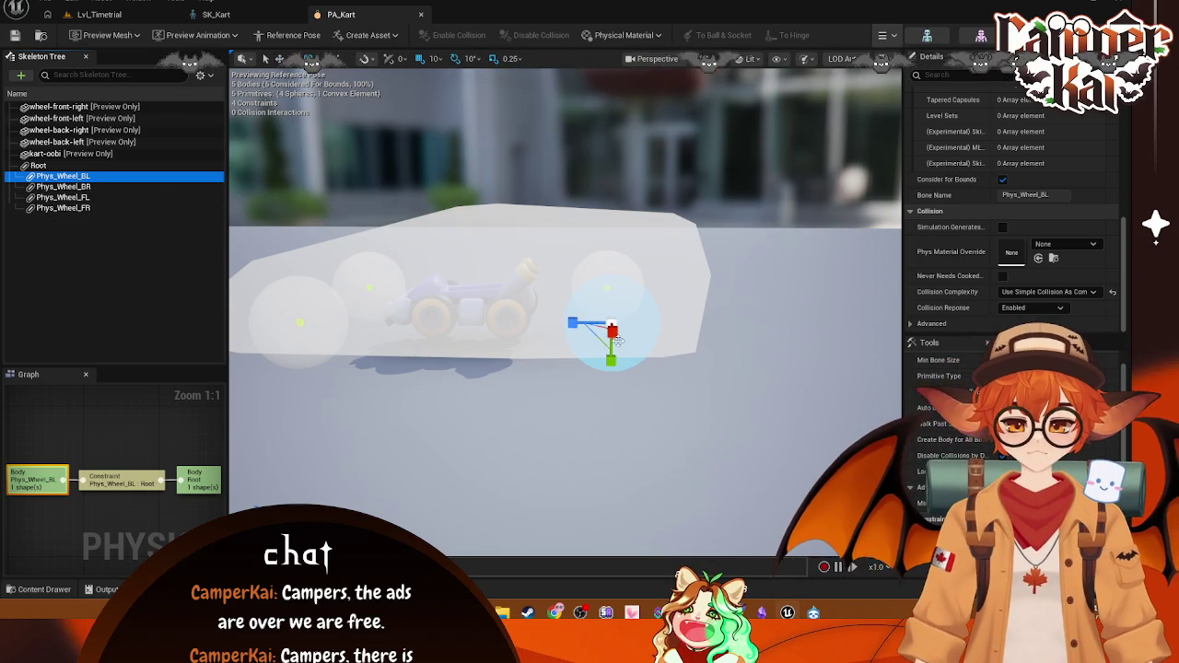
left_click_drag(573, 324, 587, 293)
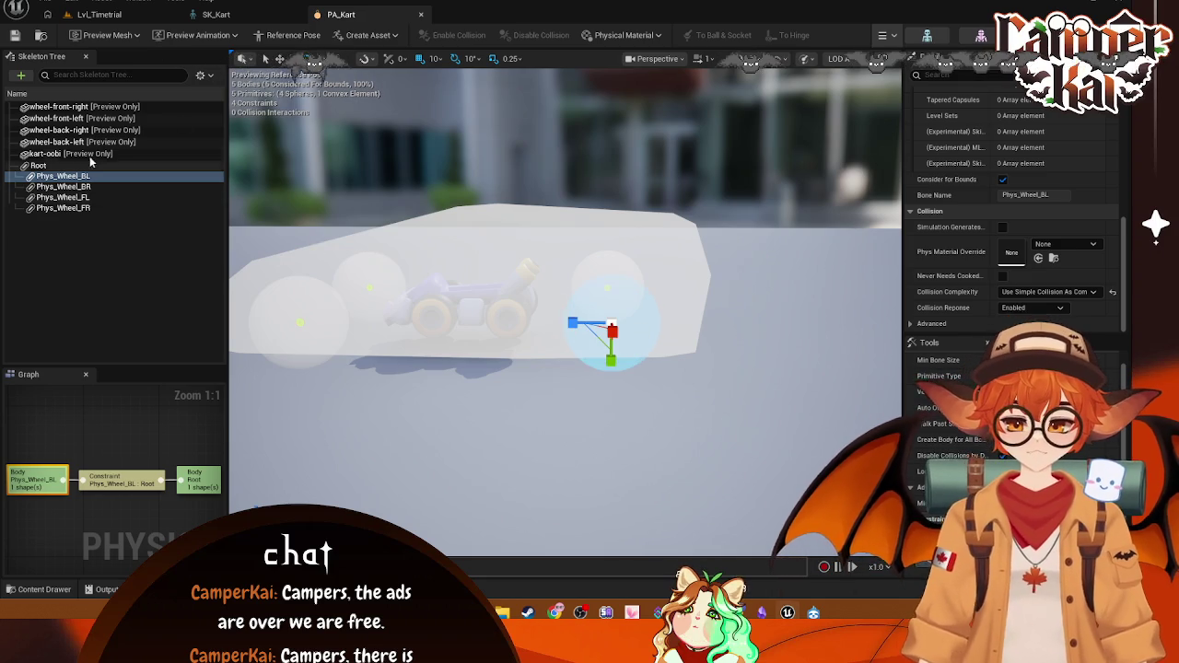